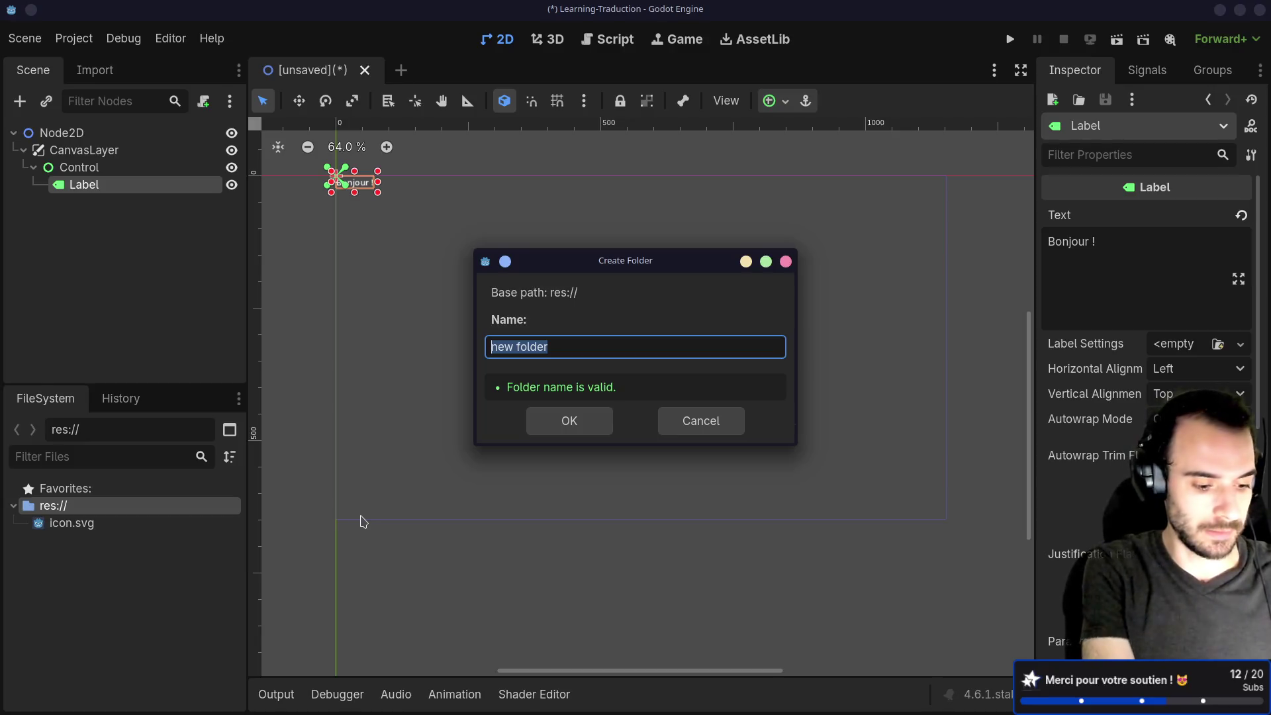
Create a 'trads' folder at res://, select it, and switch to an empty virtual desktop.
type("trads")
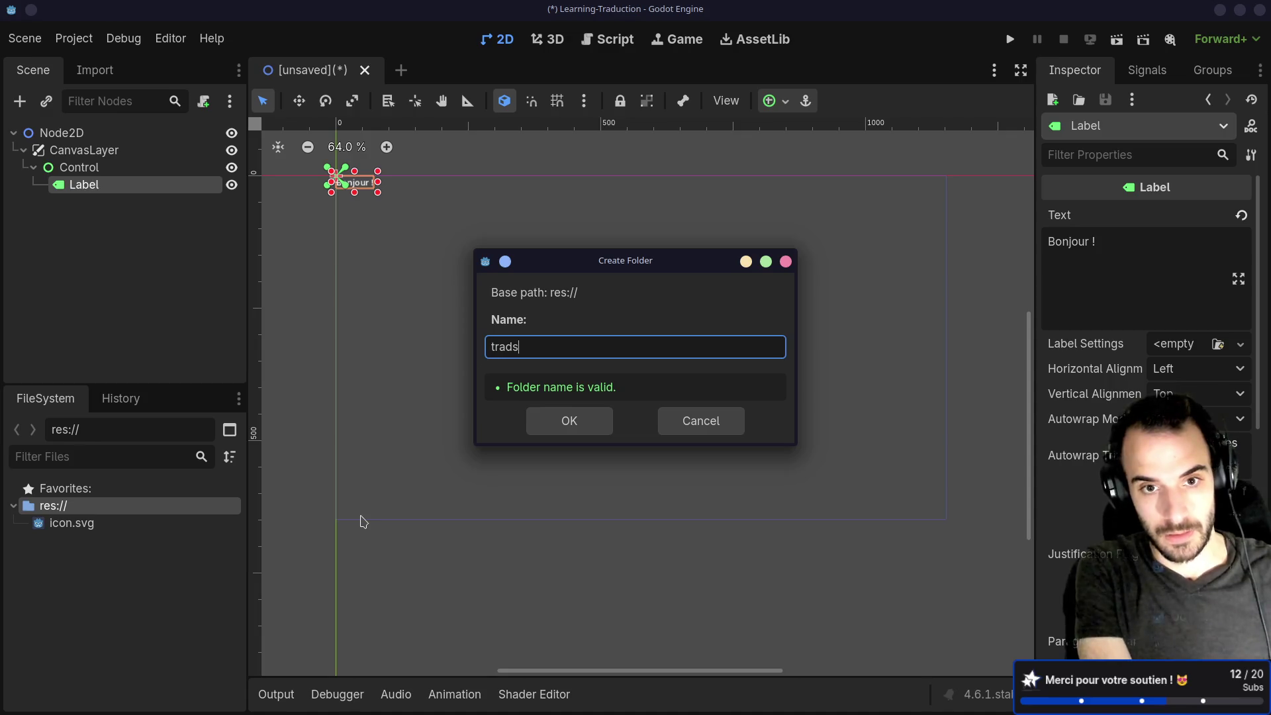
key("Return")
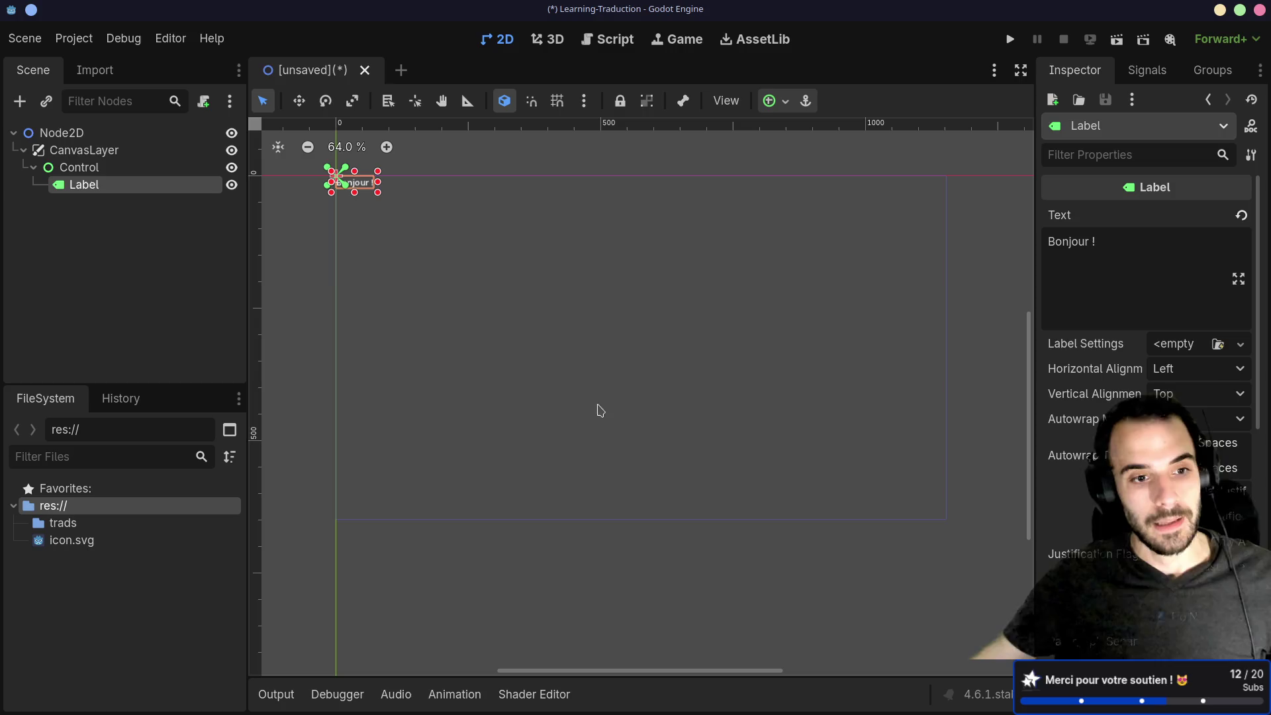
left_click(83, 525)
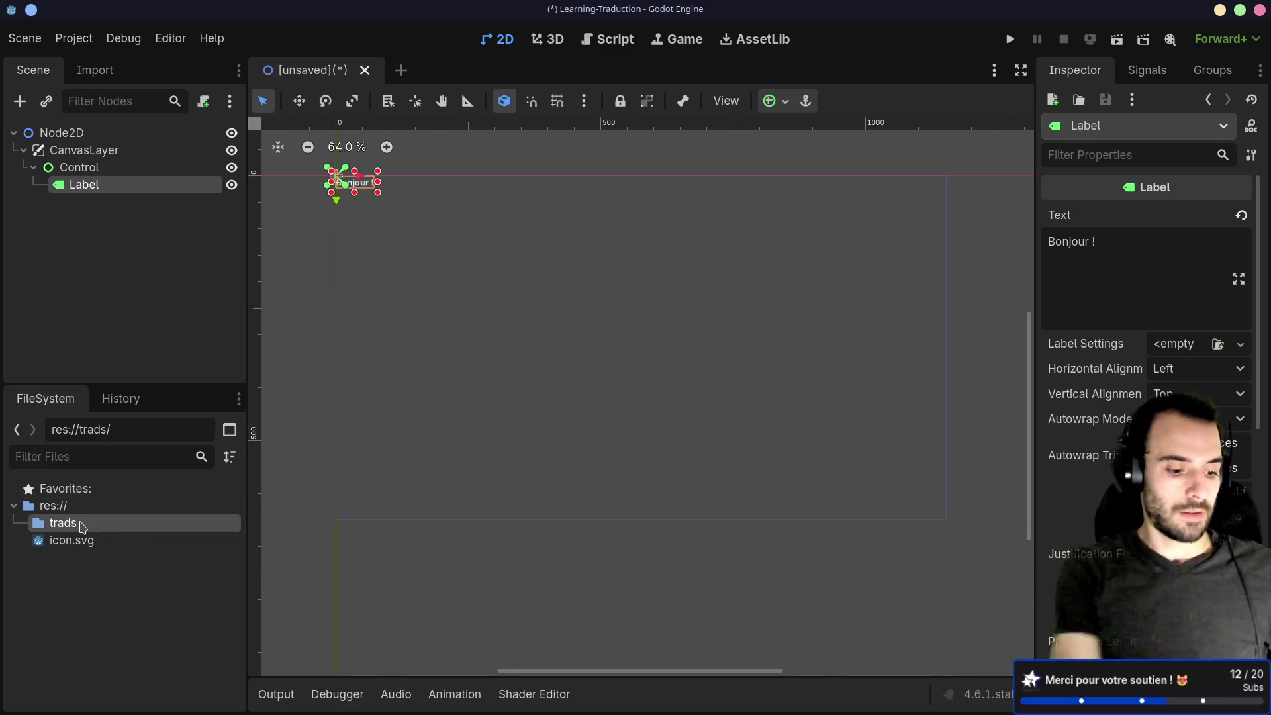
key("ctrl+super+Right")
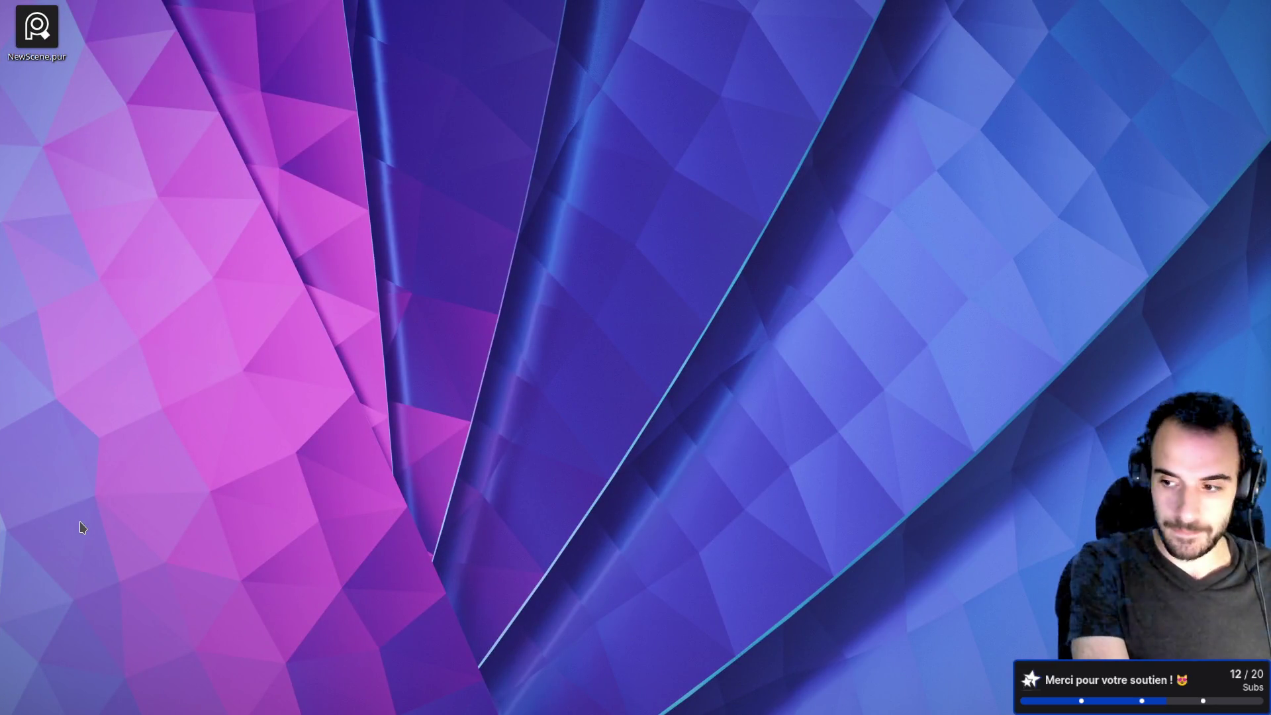
Launch Firefox from the KDE launcher using the Stream profile.
key("super")
type("fire")
key("Return")
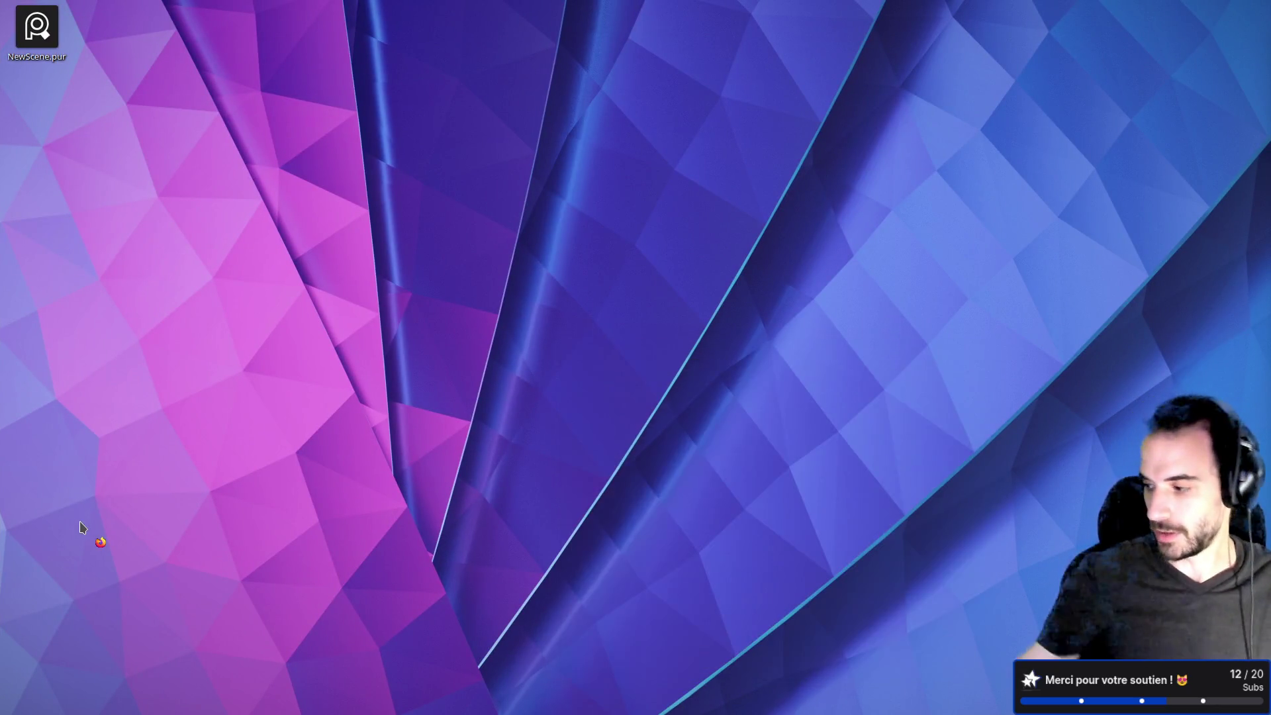
left_click(622, 361)
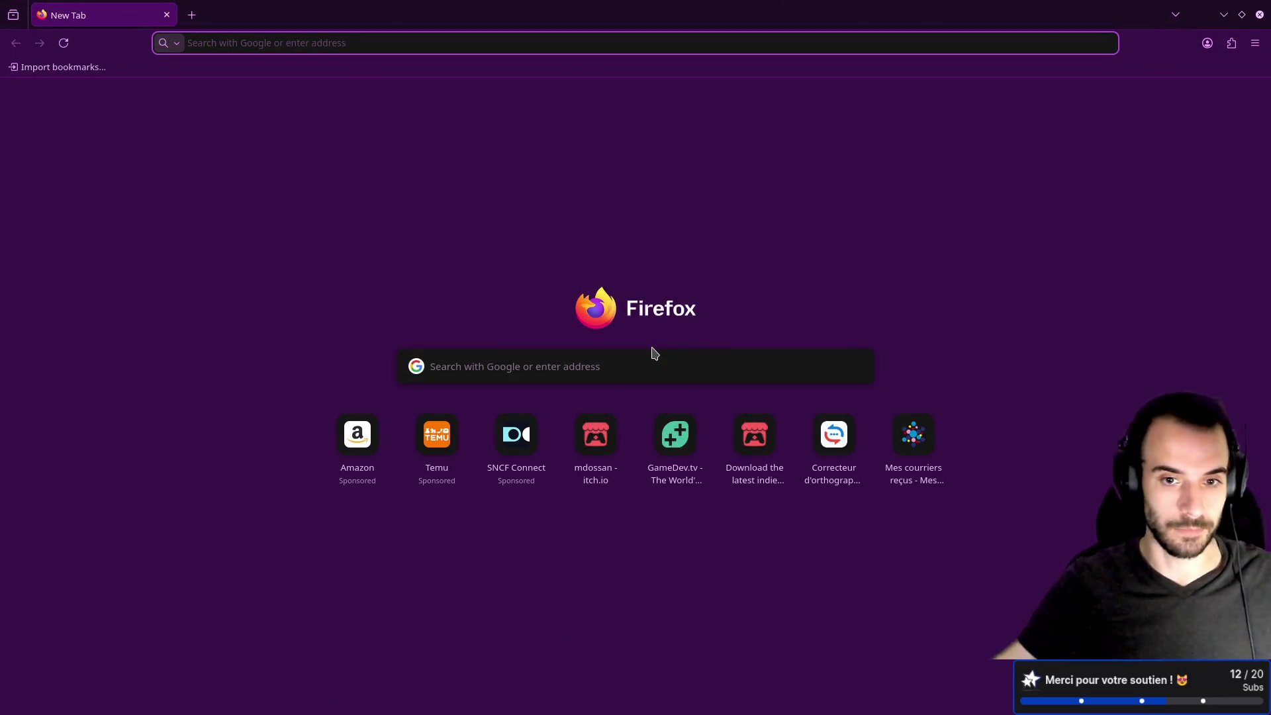
Type the search 'godot i18n' into the Firefox address bar.
left_click(347, 38)
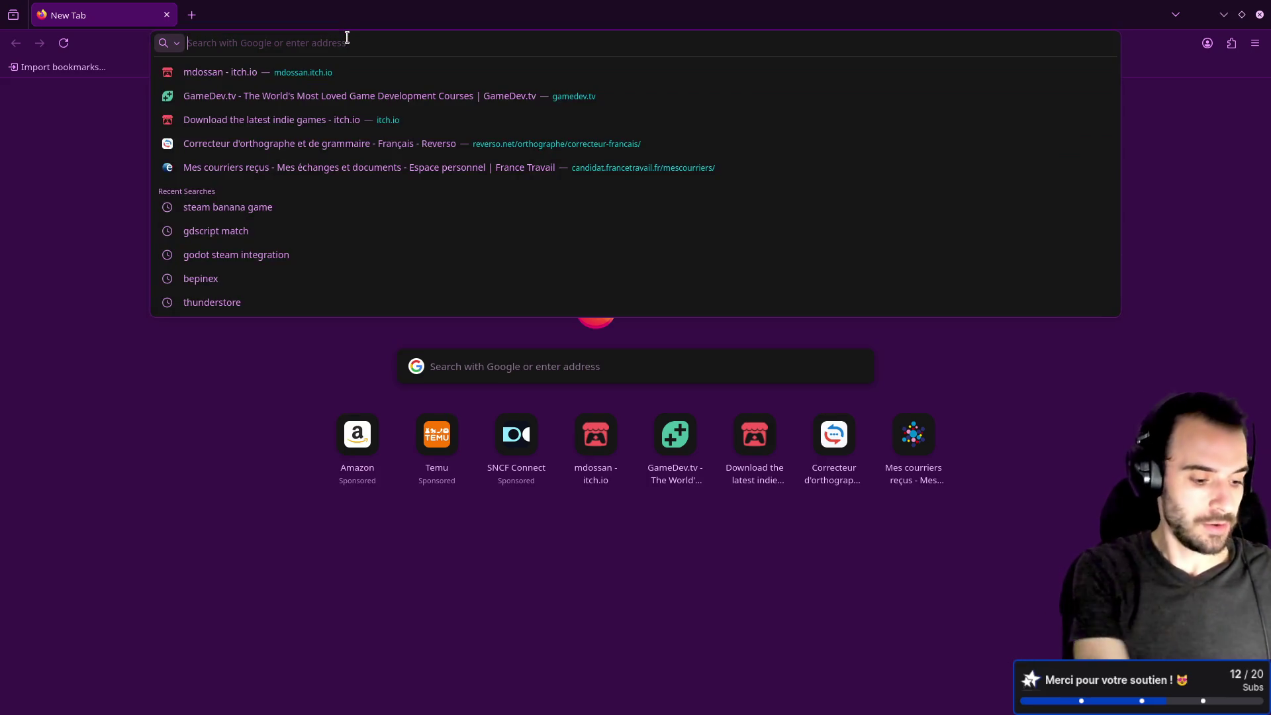
type("s")
key("BackSpace")
type("g")
key("BackSpace")
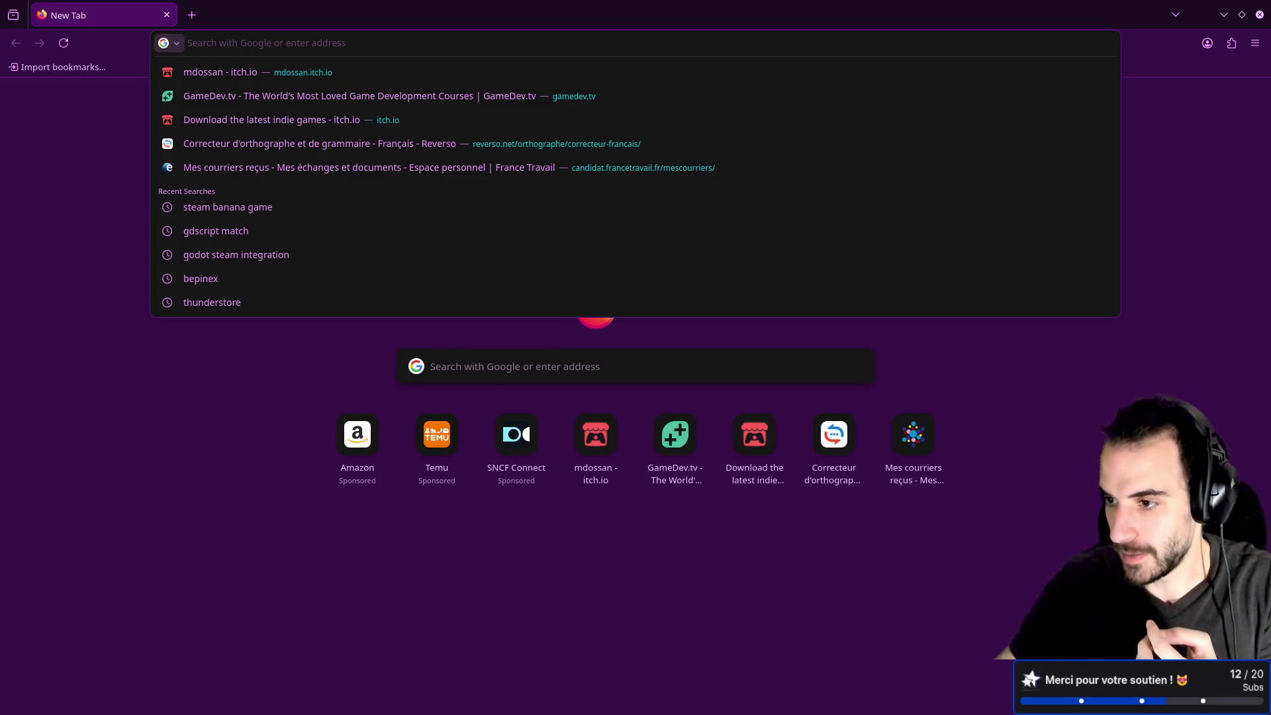
key("Escape")
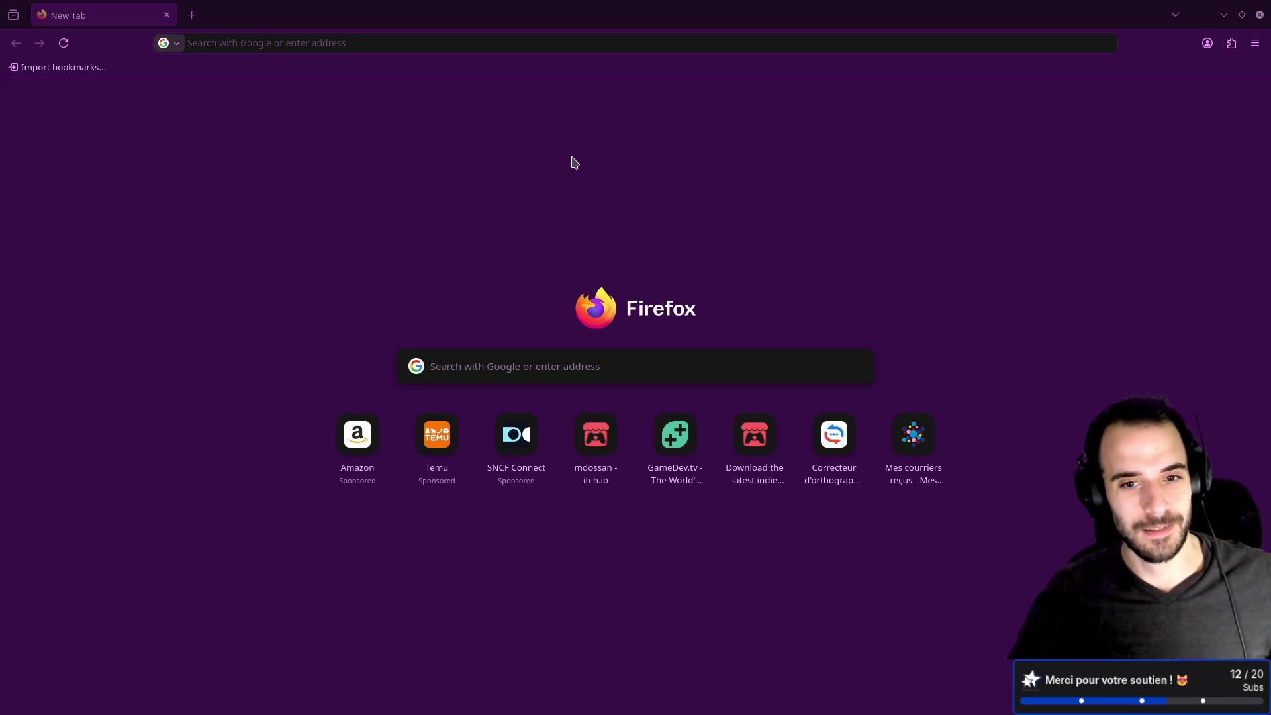
left_click(367, 41)
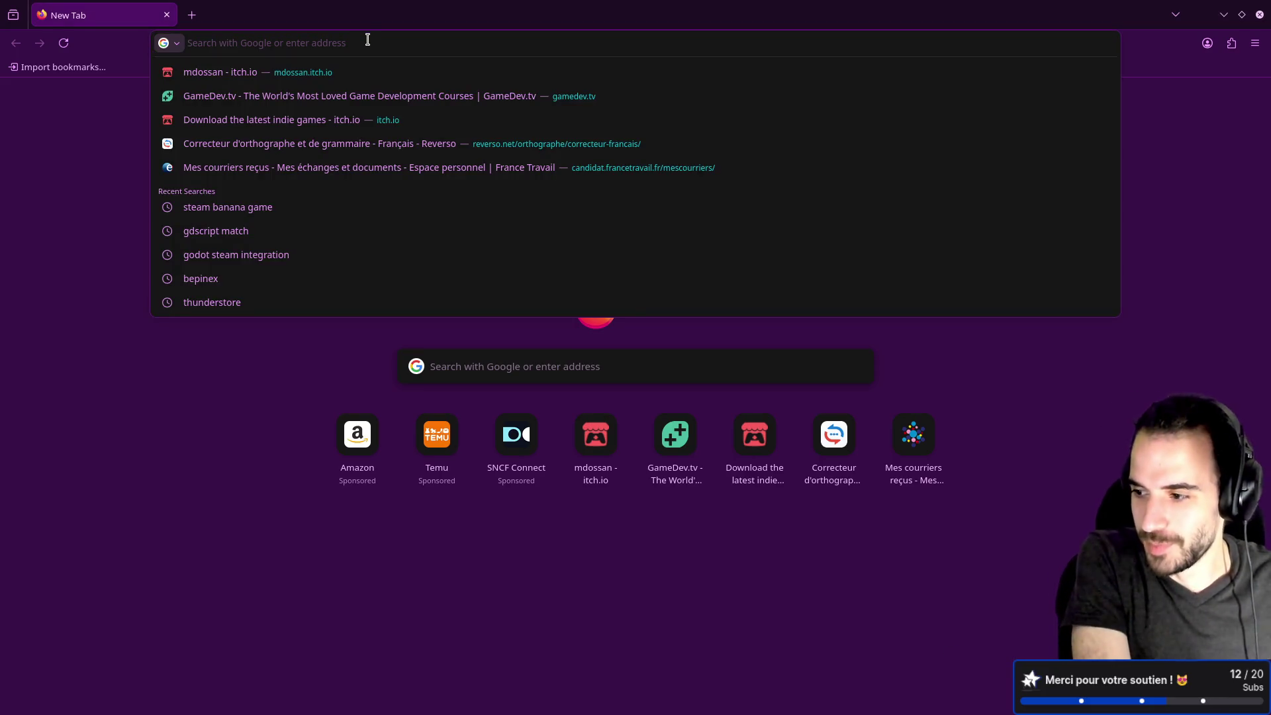
type("g")
key("BackSpace")
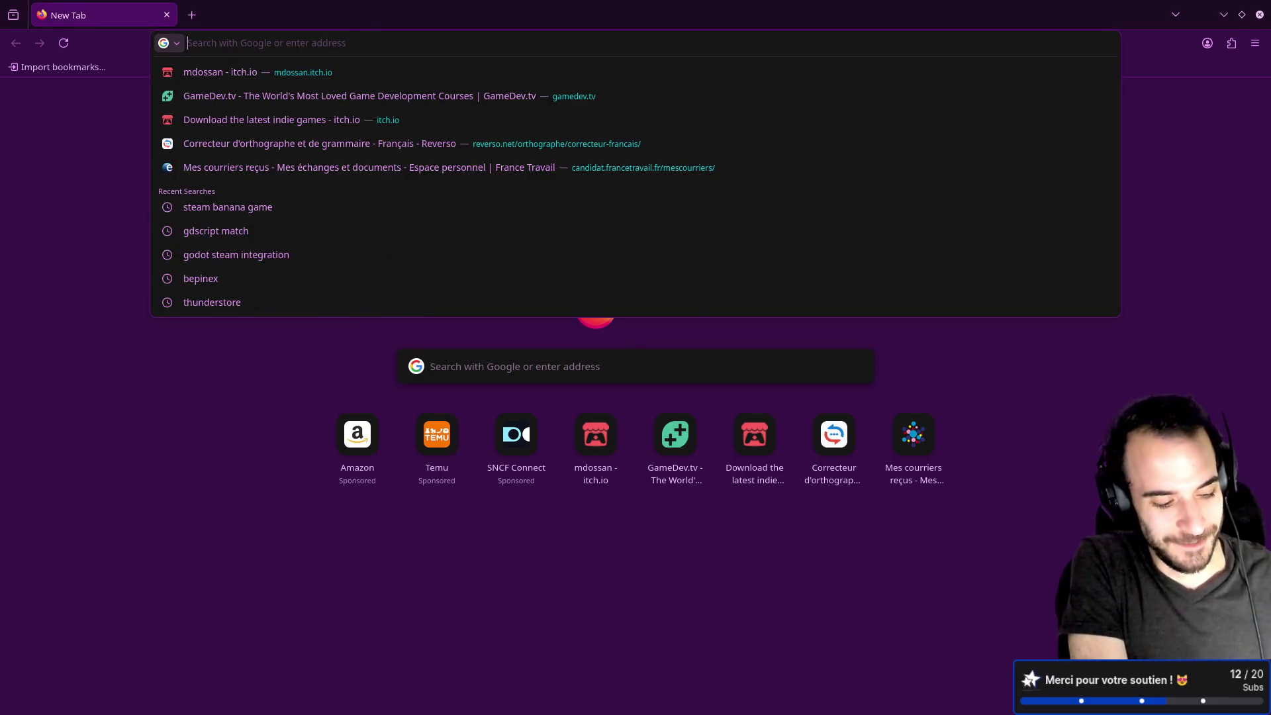
type("godot ")
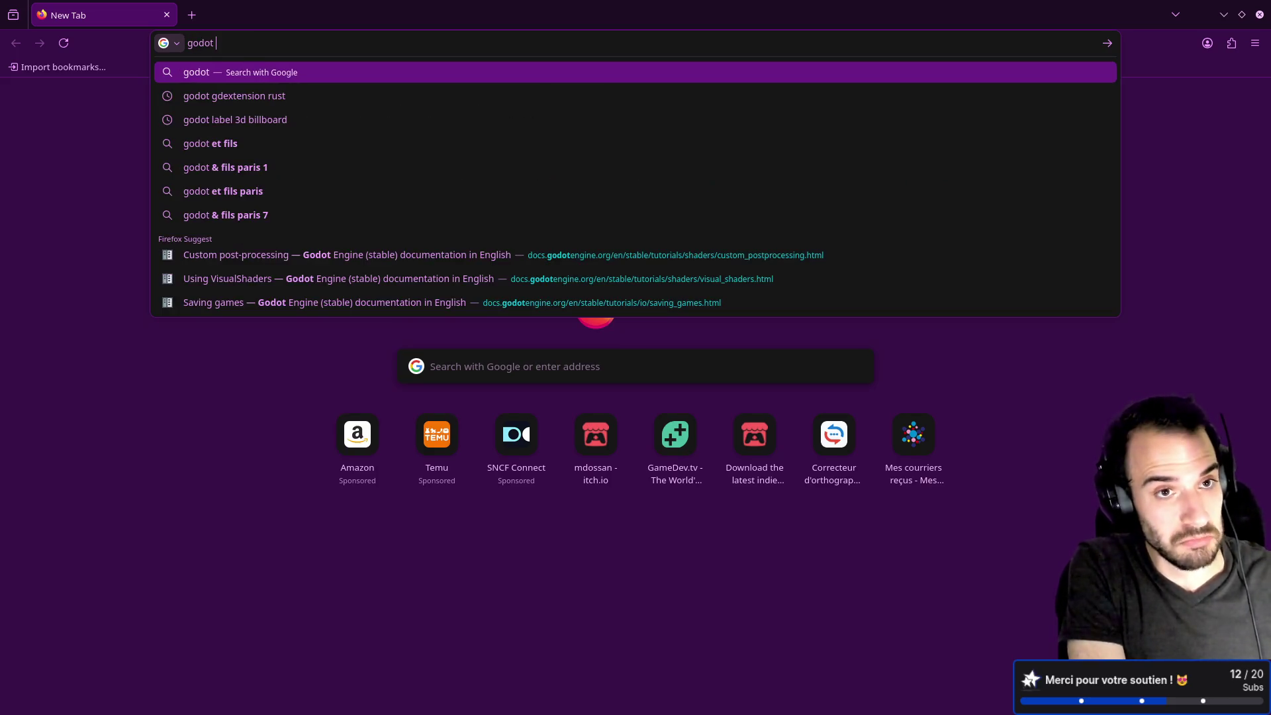
type("i18n")
Search 'godot i18n', then copy 'i18n' and search it alone in a new tab.
key("Return")
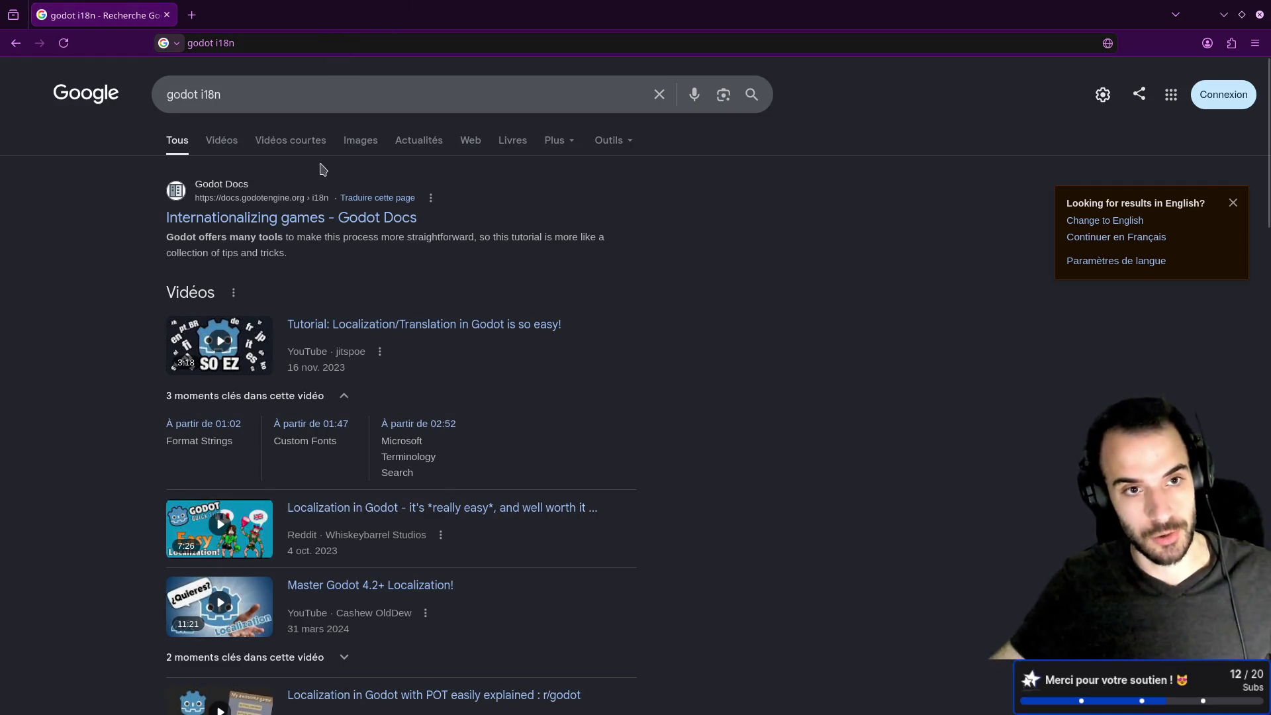
double_click(211, 94)
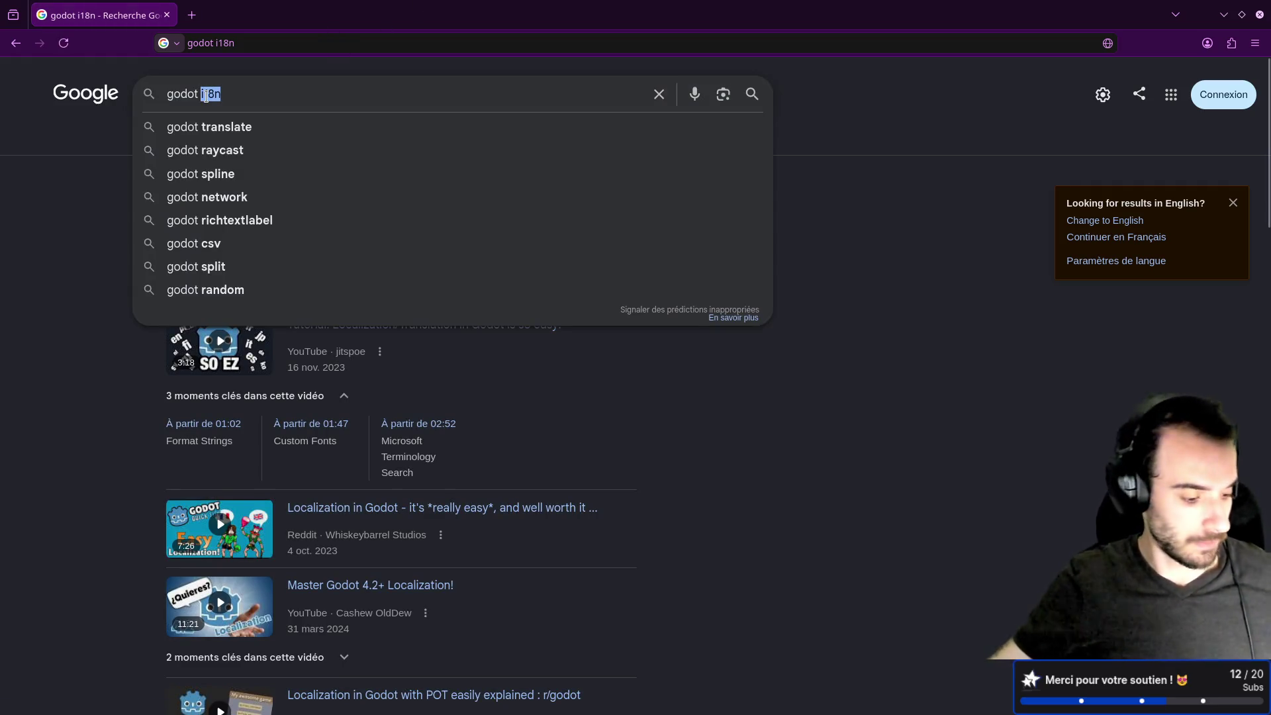
key("ctrl+c")
left_click(192, 14)
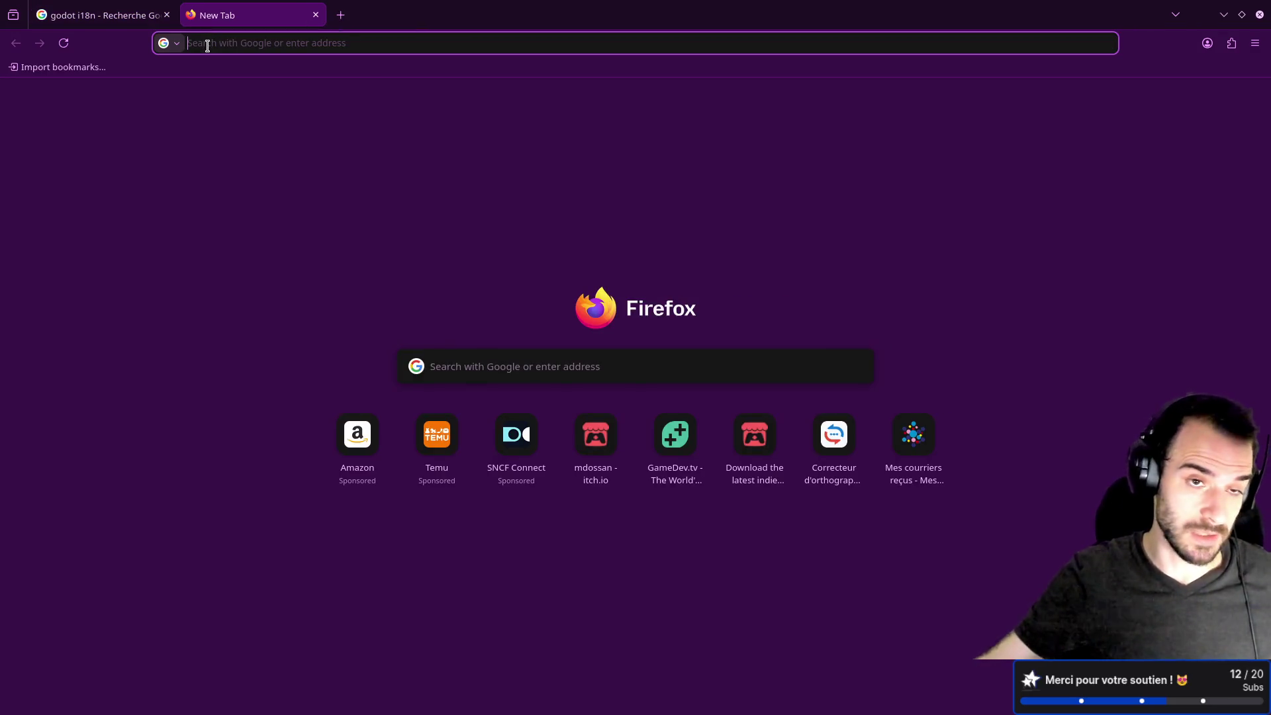
key("ctrl+v")
key("Return")
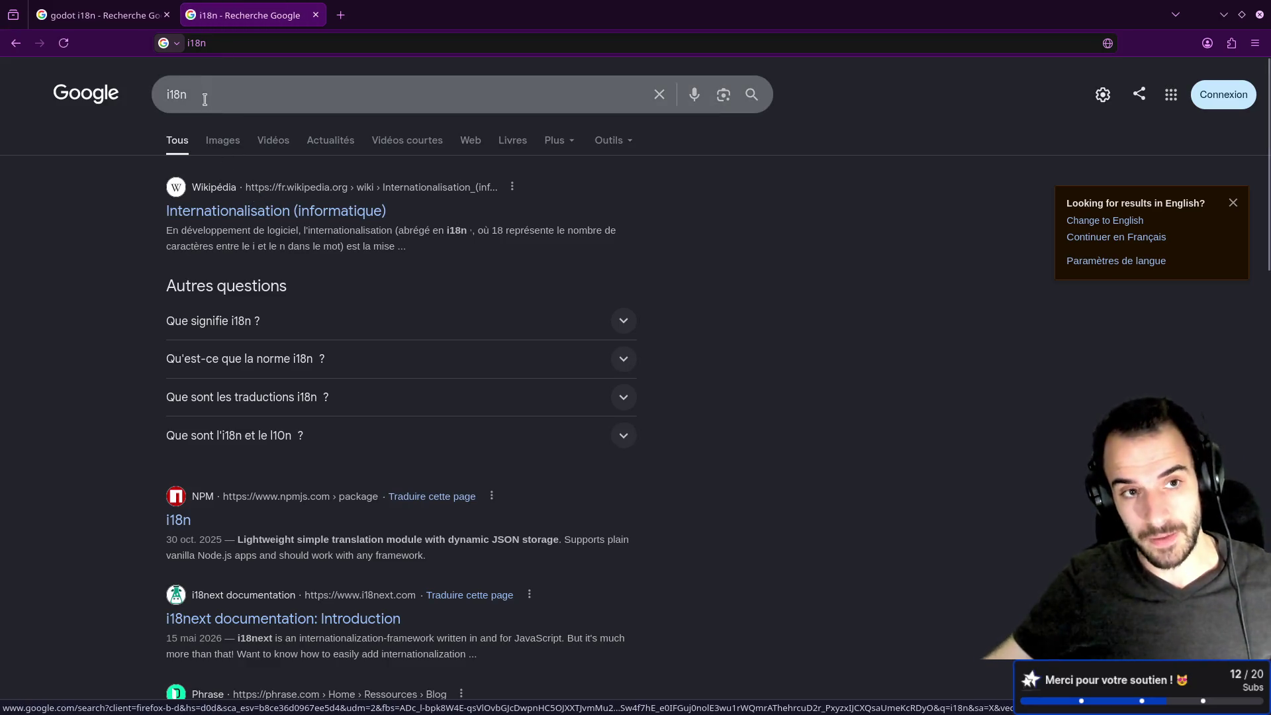
Dismiss the i18n search suggestions and open a third, blank tab.
left_click_drag(179, 95, 174, 95)
left_click(174, 95)
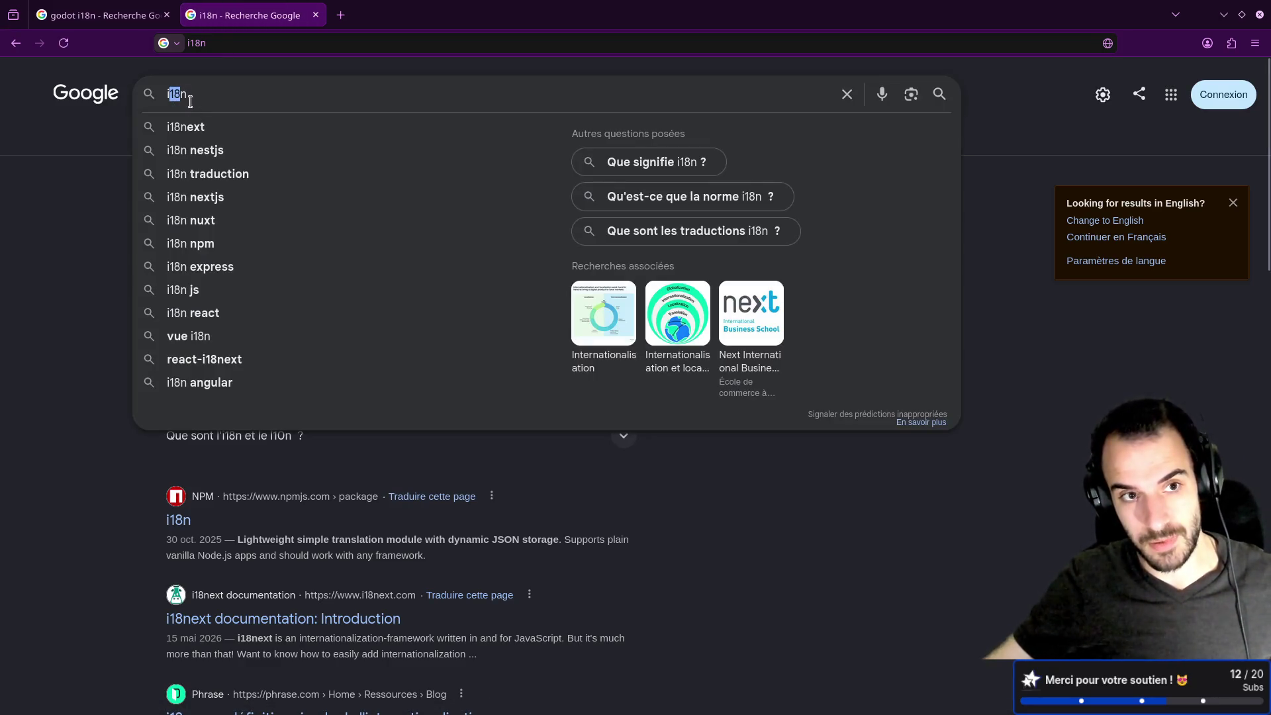
left_click(79, 263)
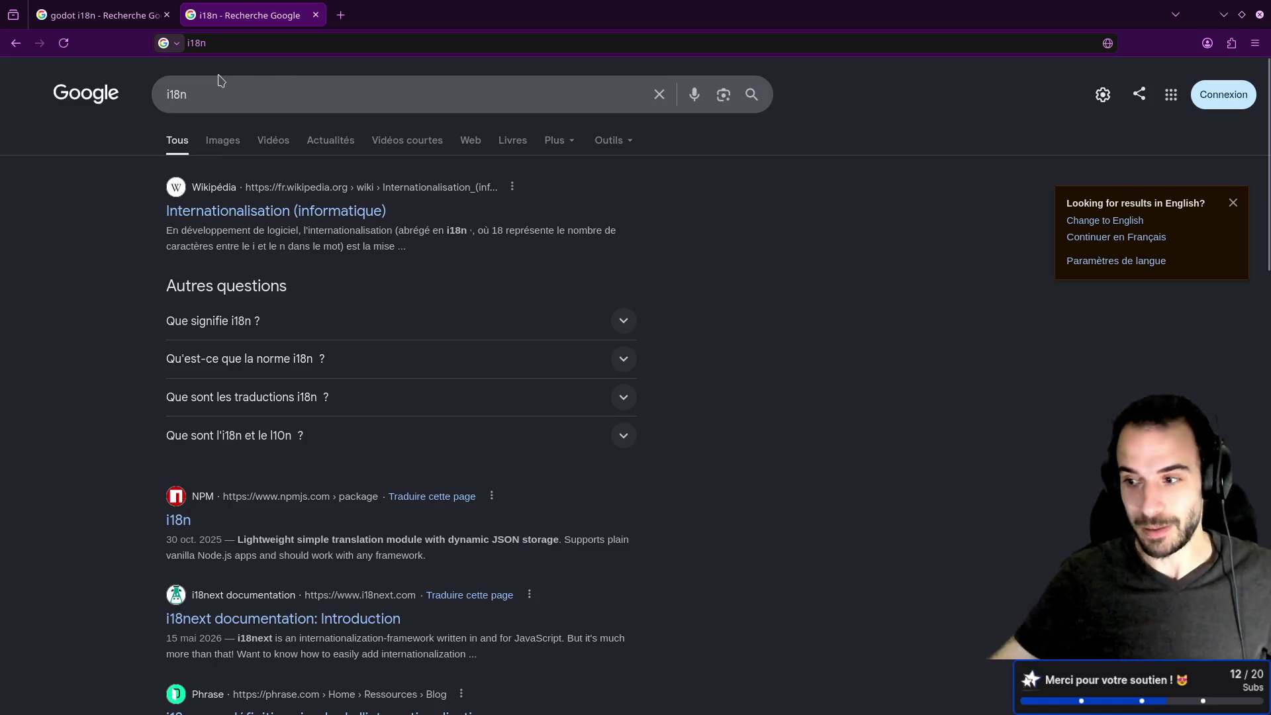
left_click(340, 15)
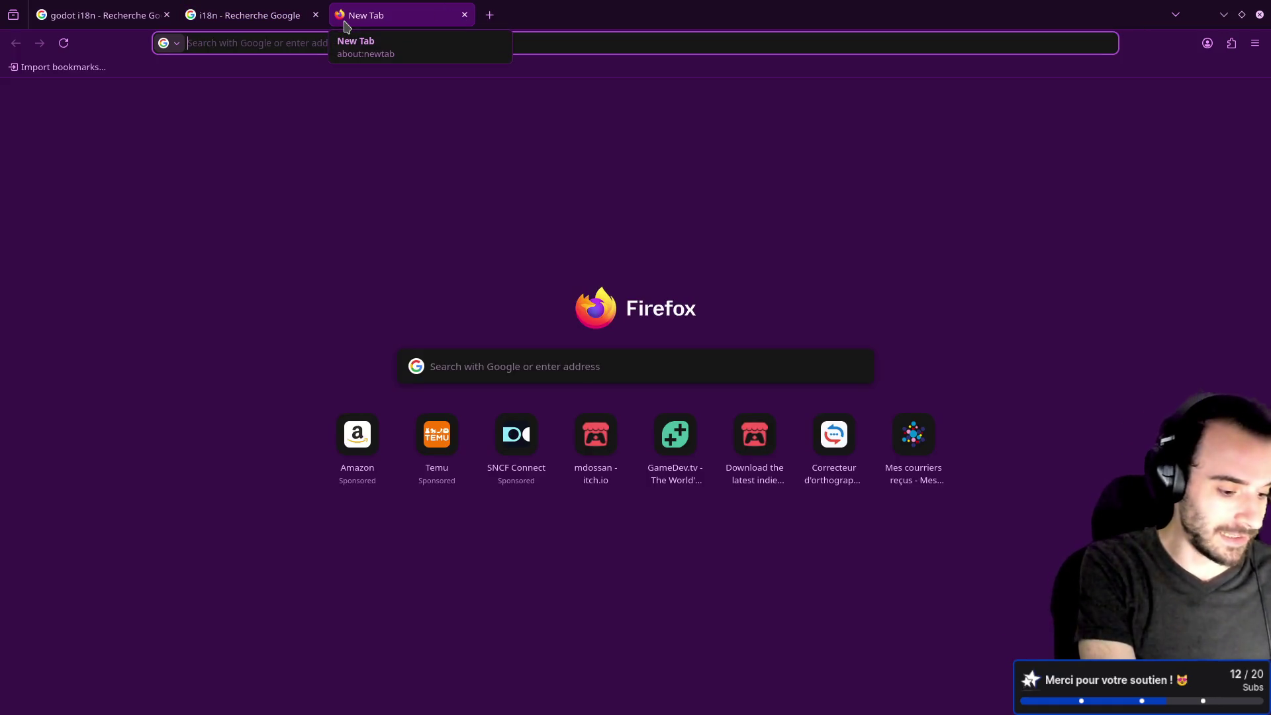
Search 'k8s', then 'a13y' in another new tab.
type("k8s")
key("Return")
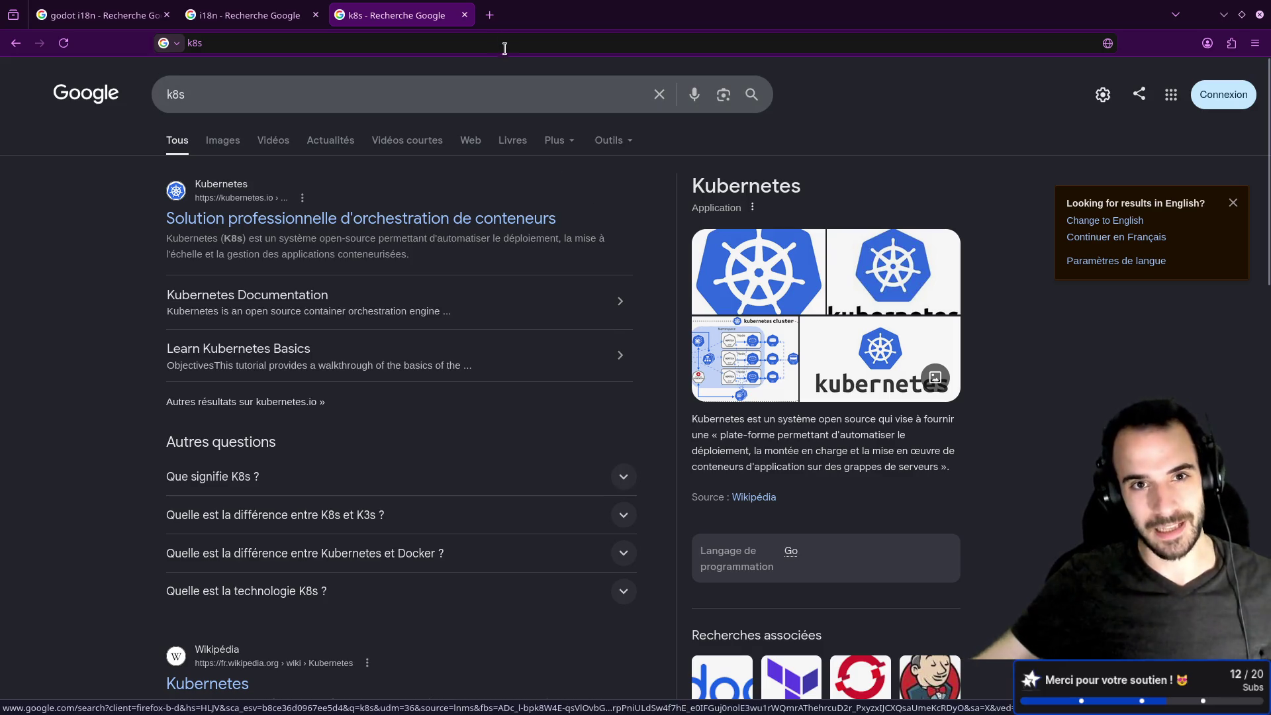
left_click(490, 15)
type("a1")
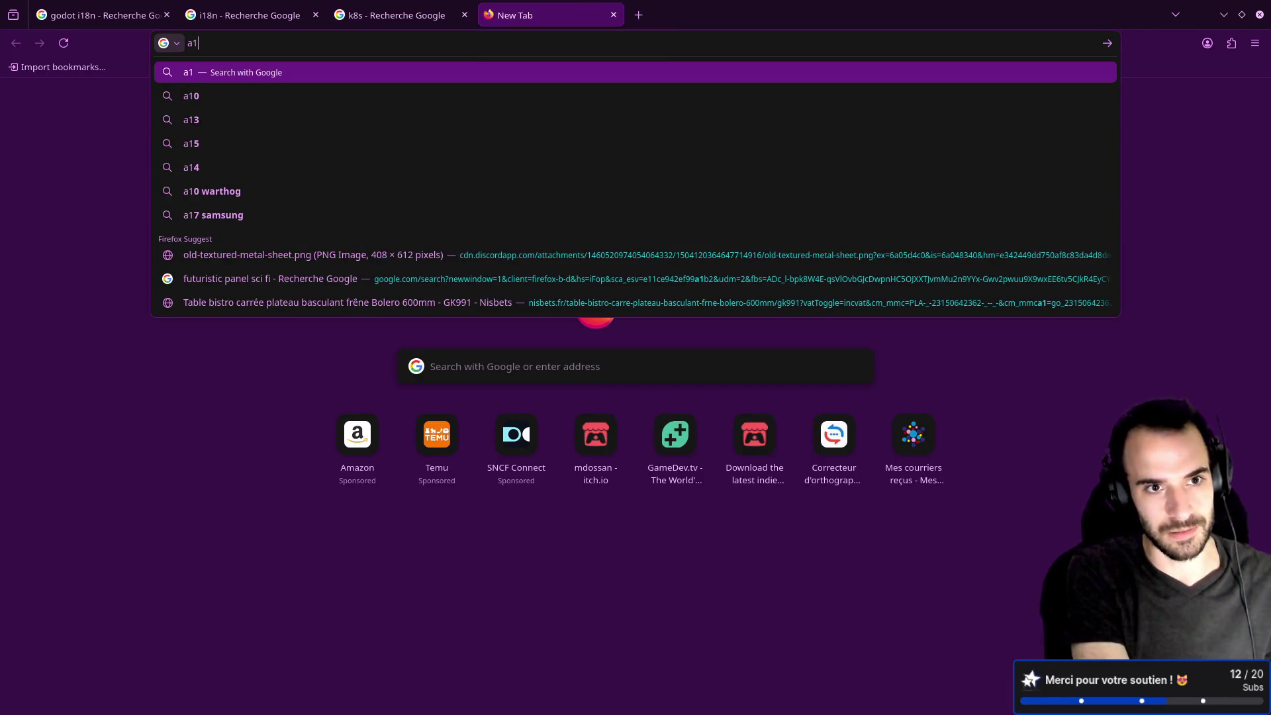
type("3y")
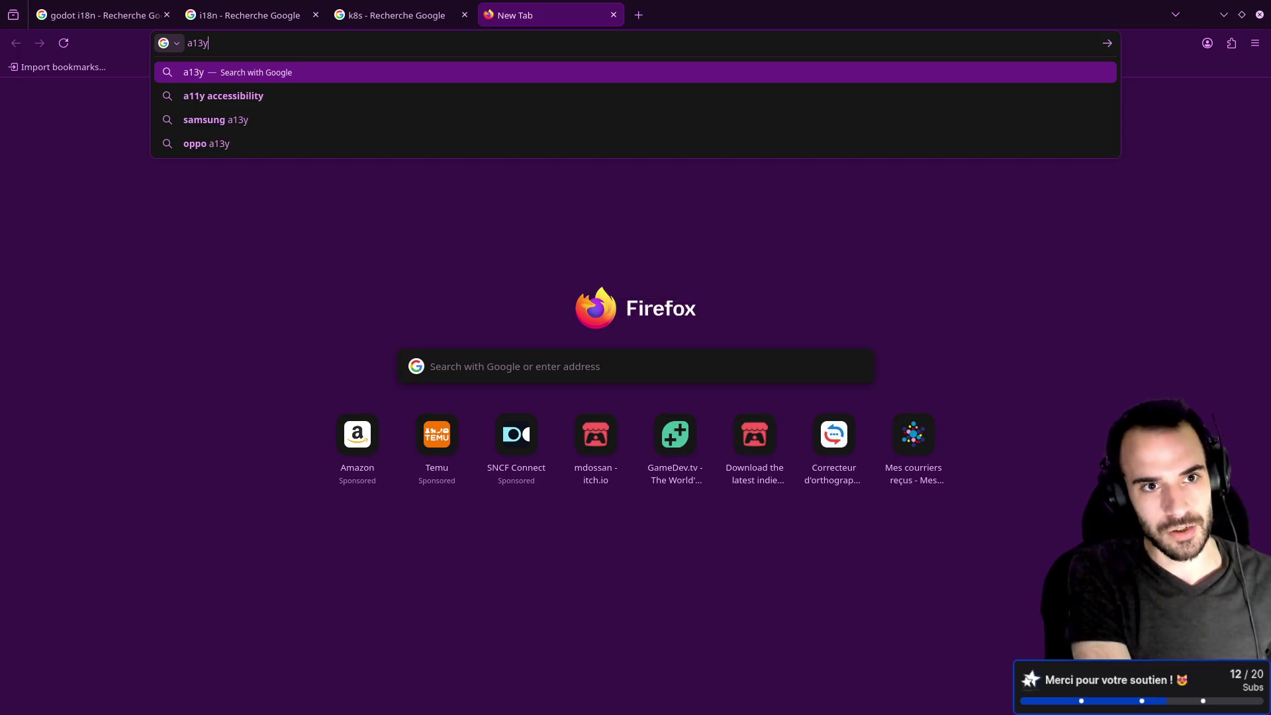
key("Return")
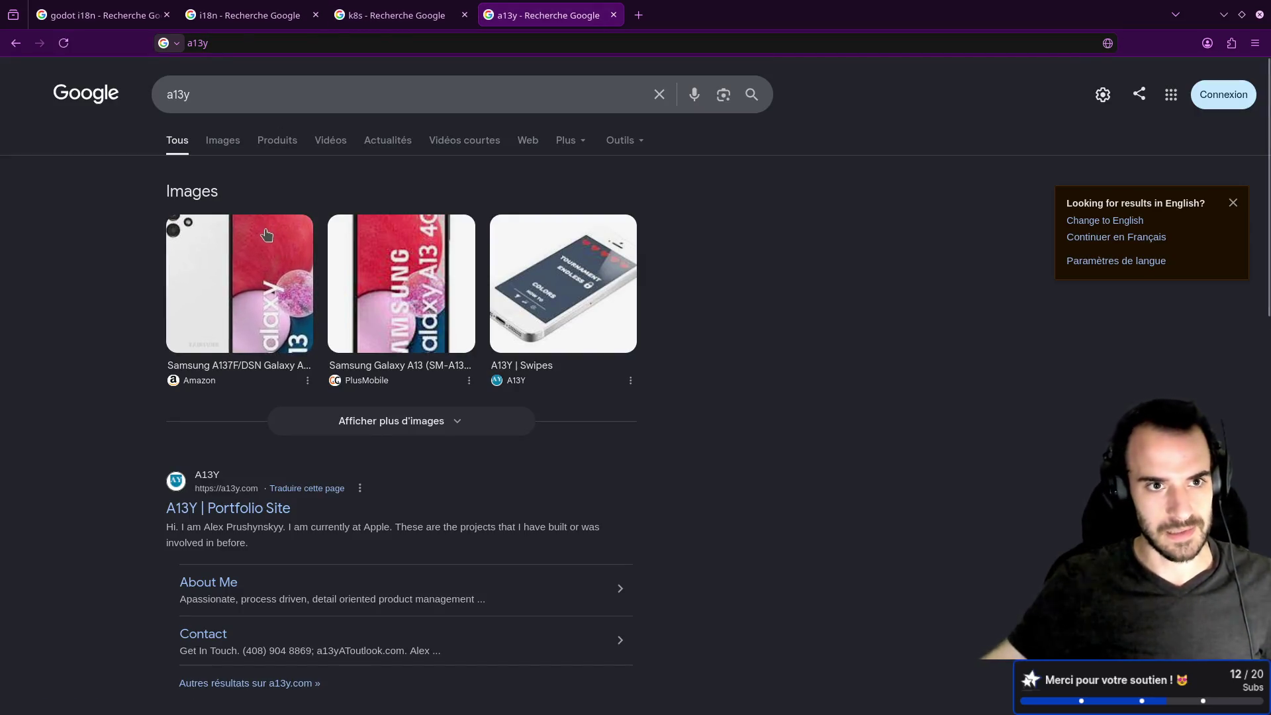
key("alt+Left")
Search 'a11y accessibility', visit The A11Y Project, then close the A11Y and k8s tabs.
left_click(241, 46)
type("a11")
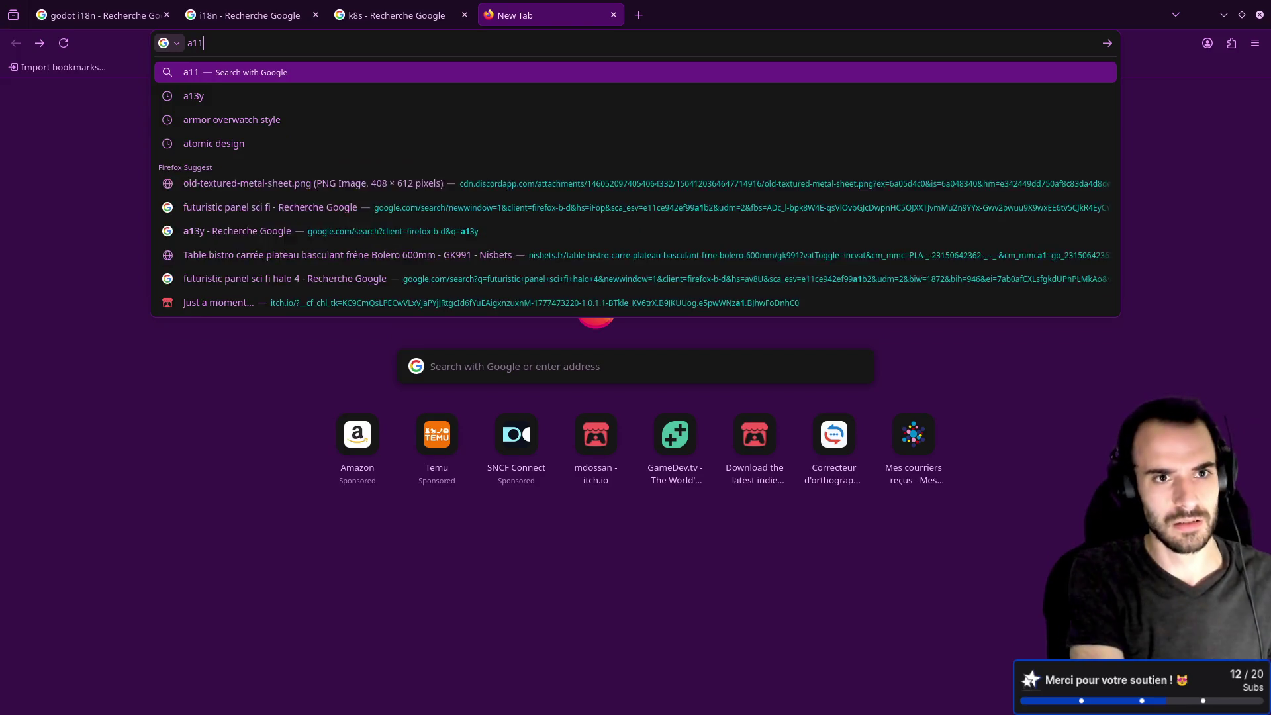
type("y accessibility")
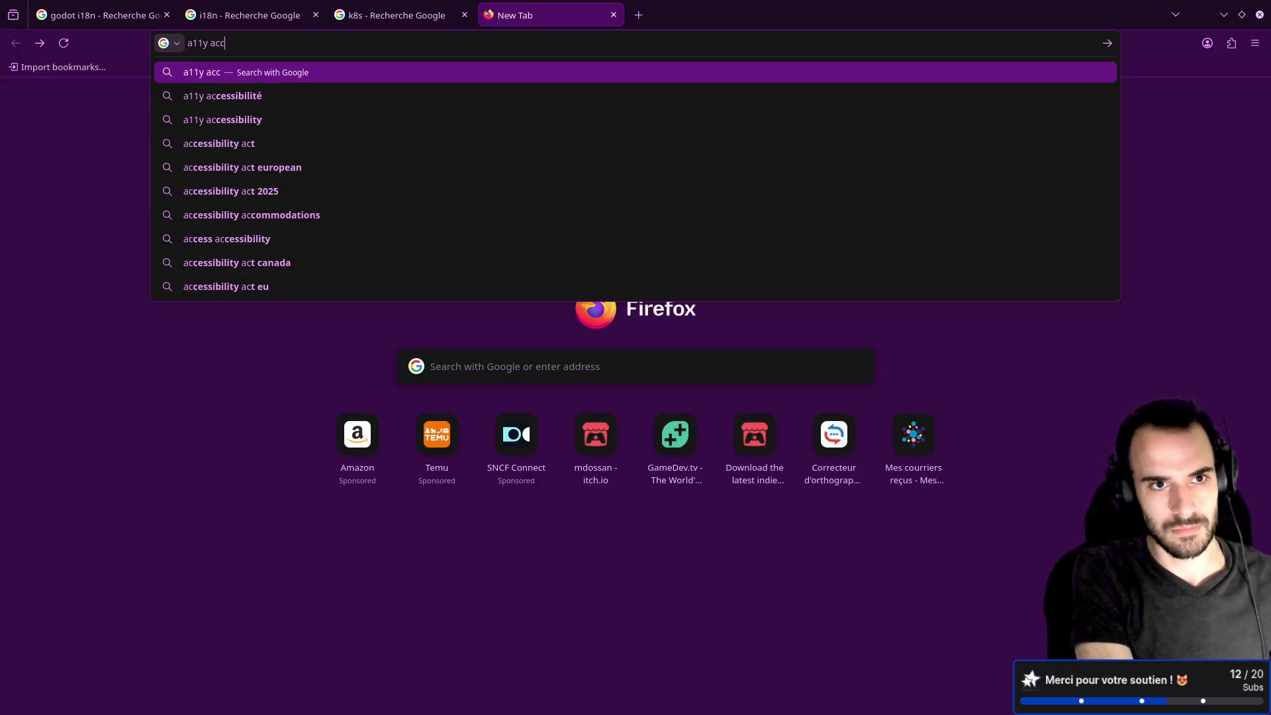
key("Return")
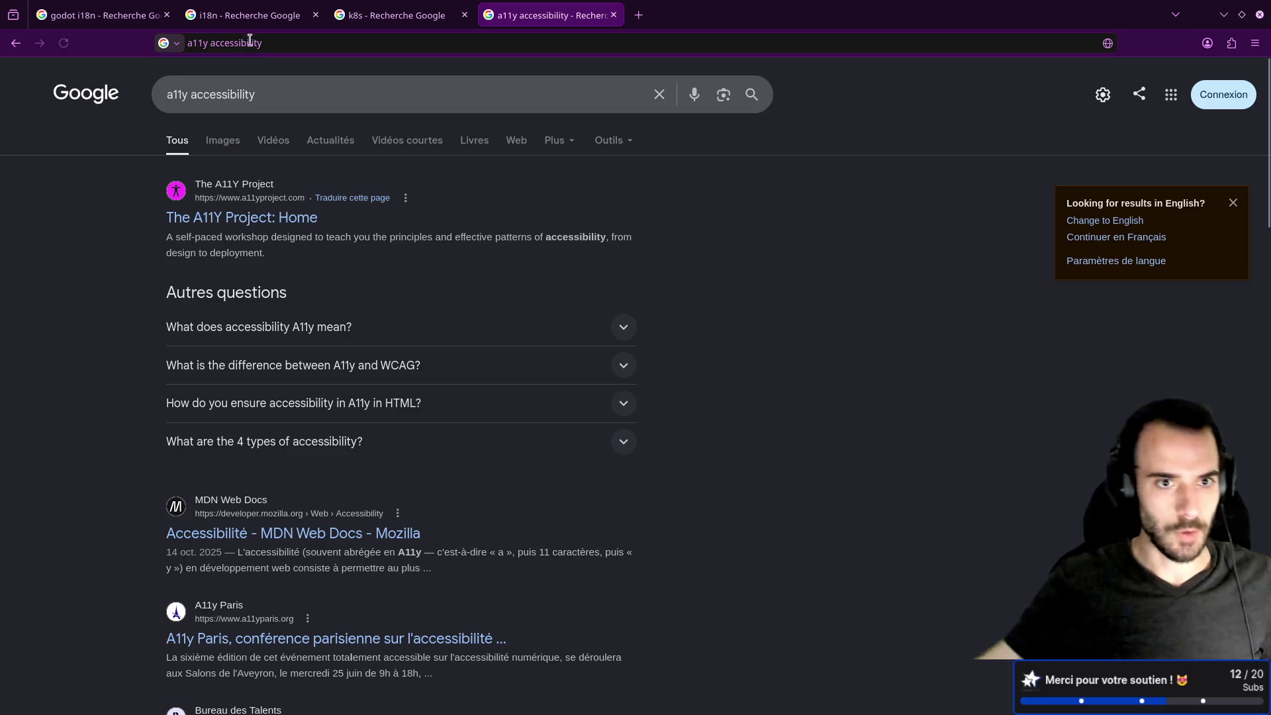
left_click(228, 220)
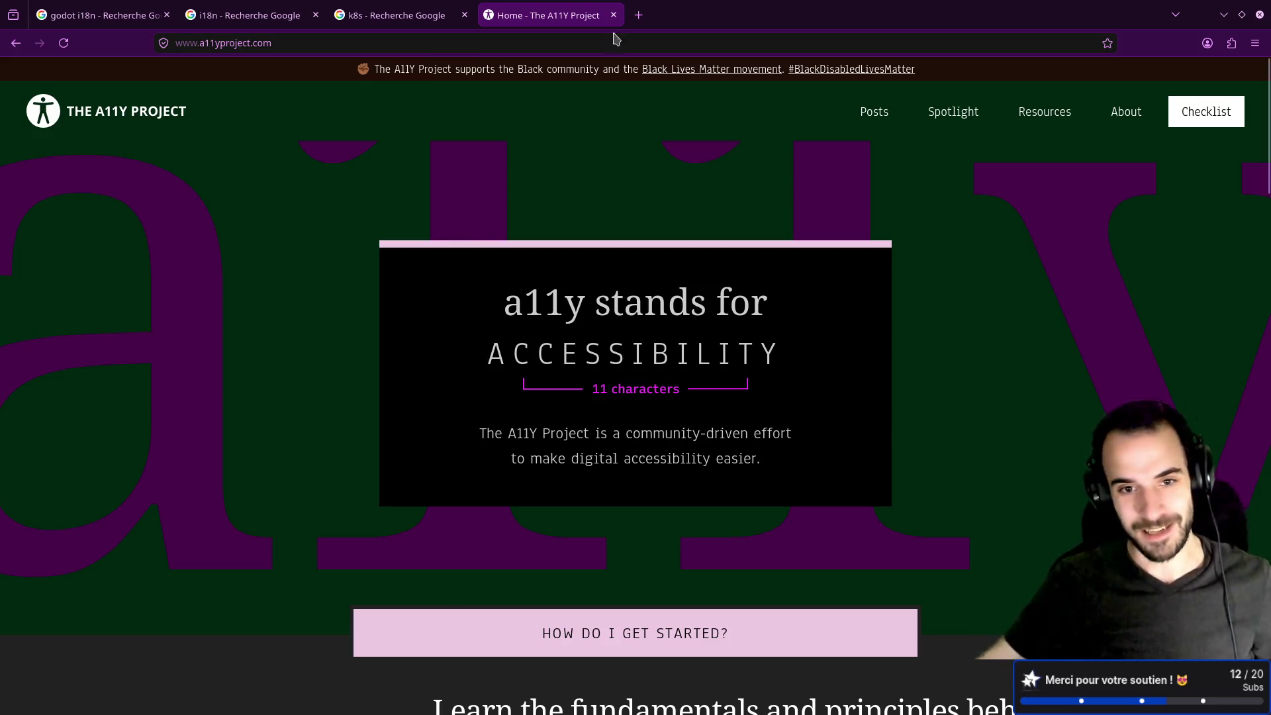
middle_click(490, 14)
middle_click(341, 15)
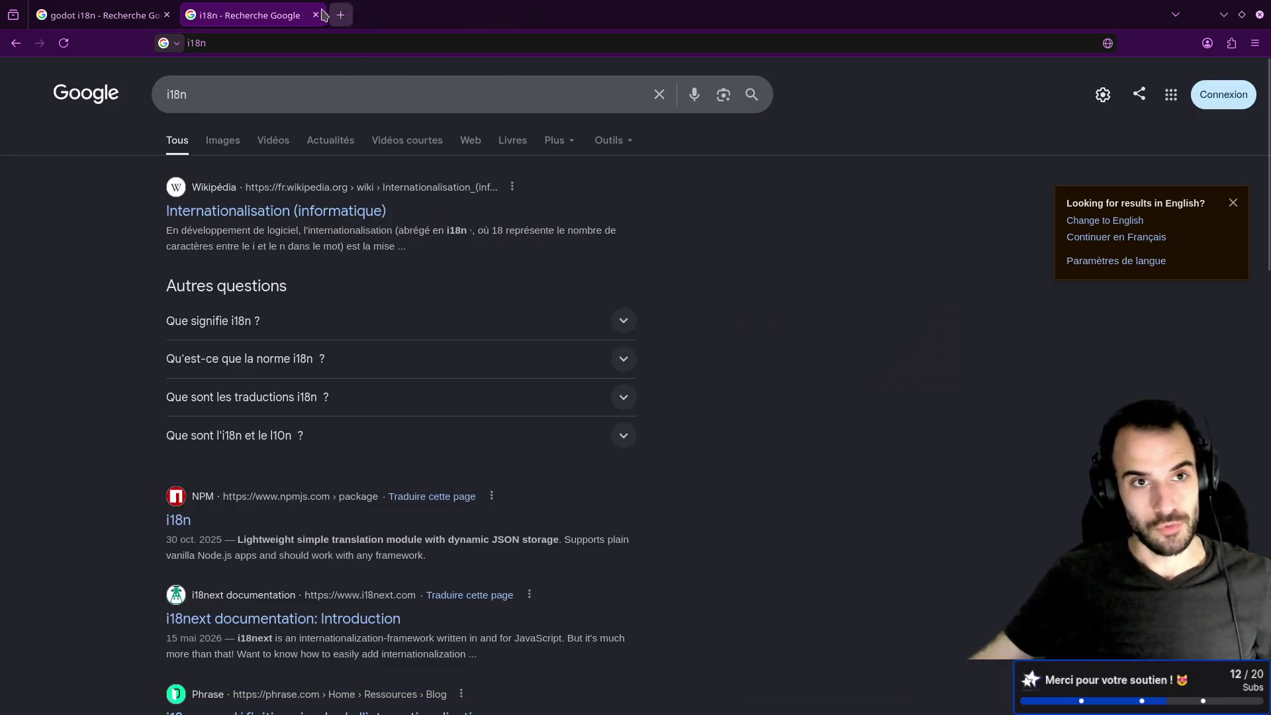
Close the i18n tab, rerun 'godot i18n', and open the Godot Docs Internationalizing games result.
middle_click(278, 15)
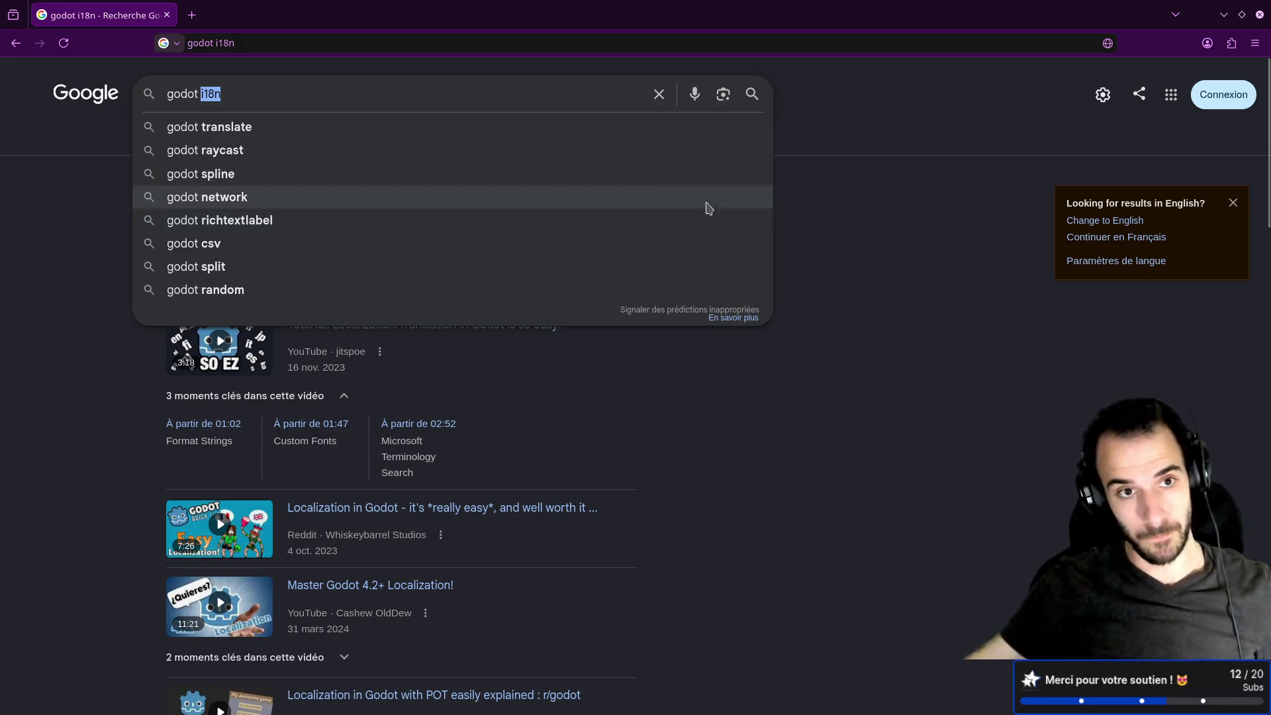
left_click(299, 92)
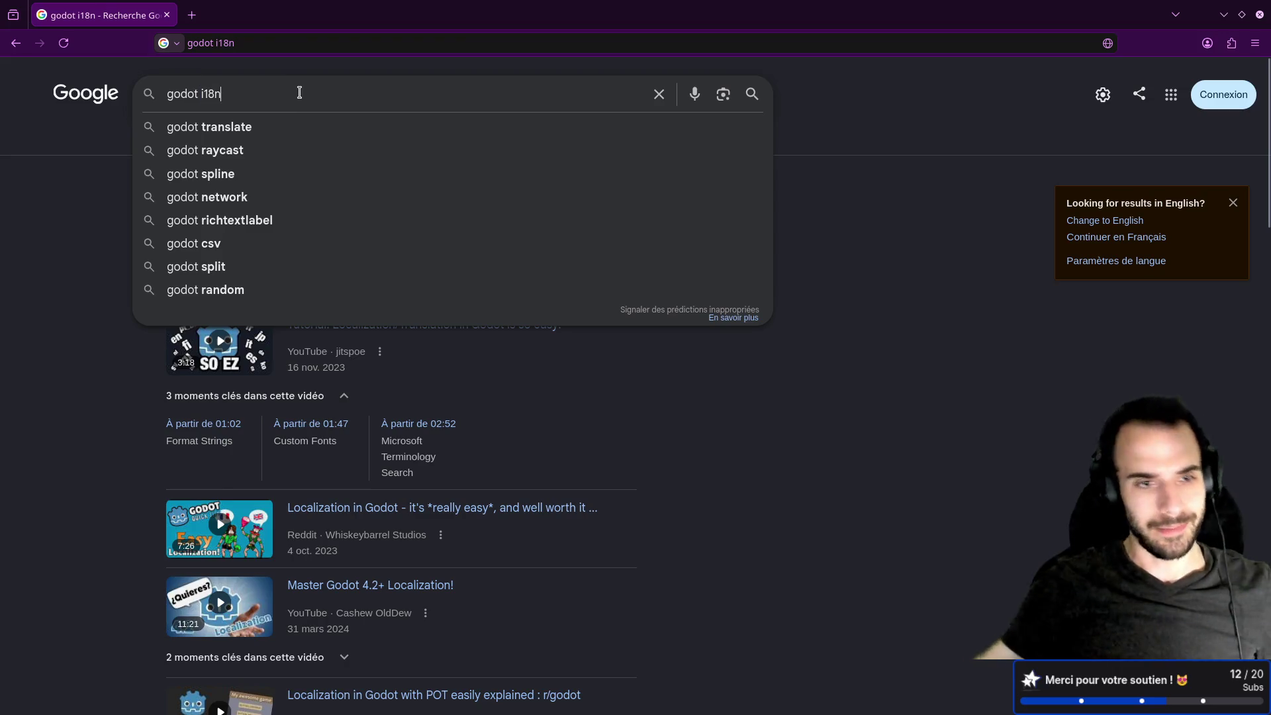
key("Return")
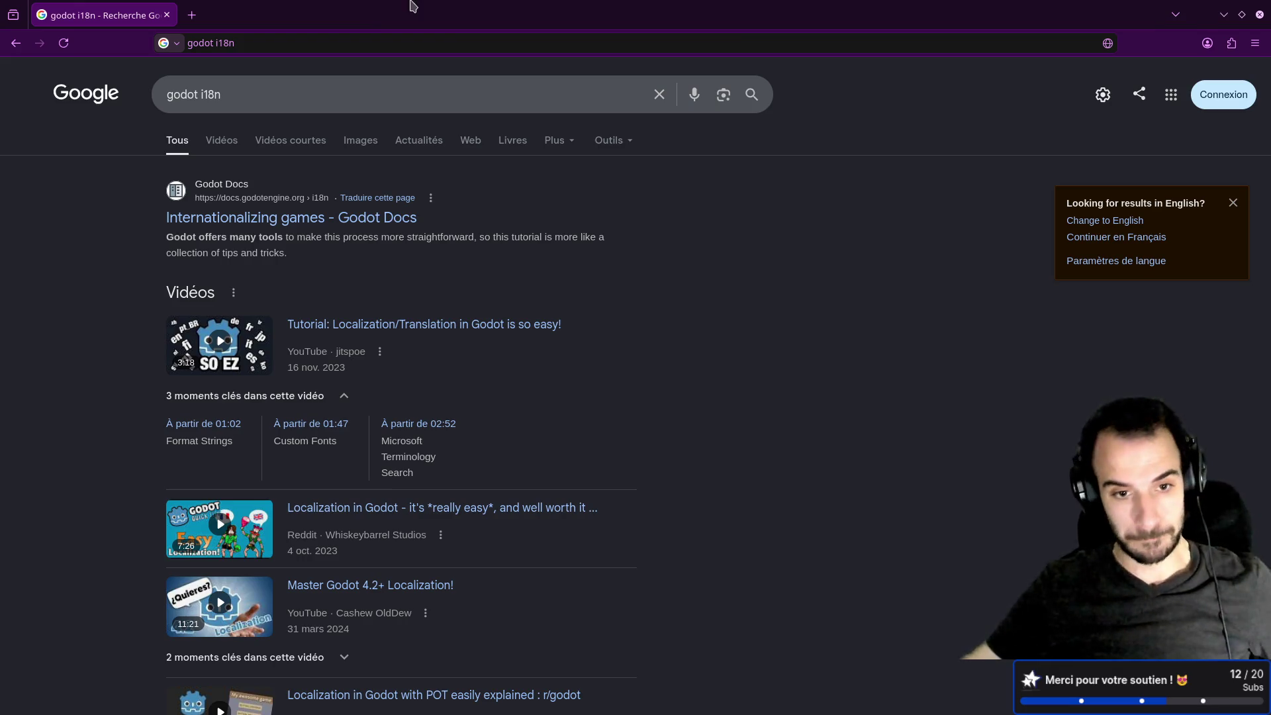
left_click(311, 189)
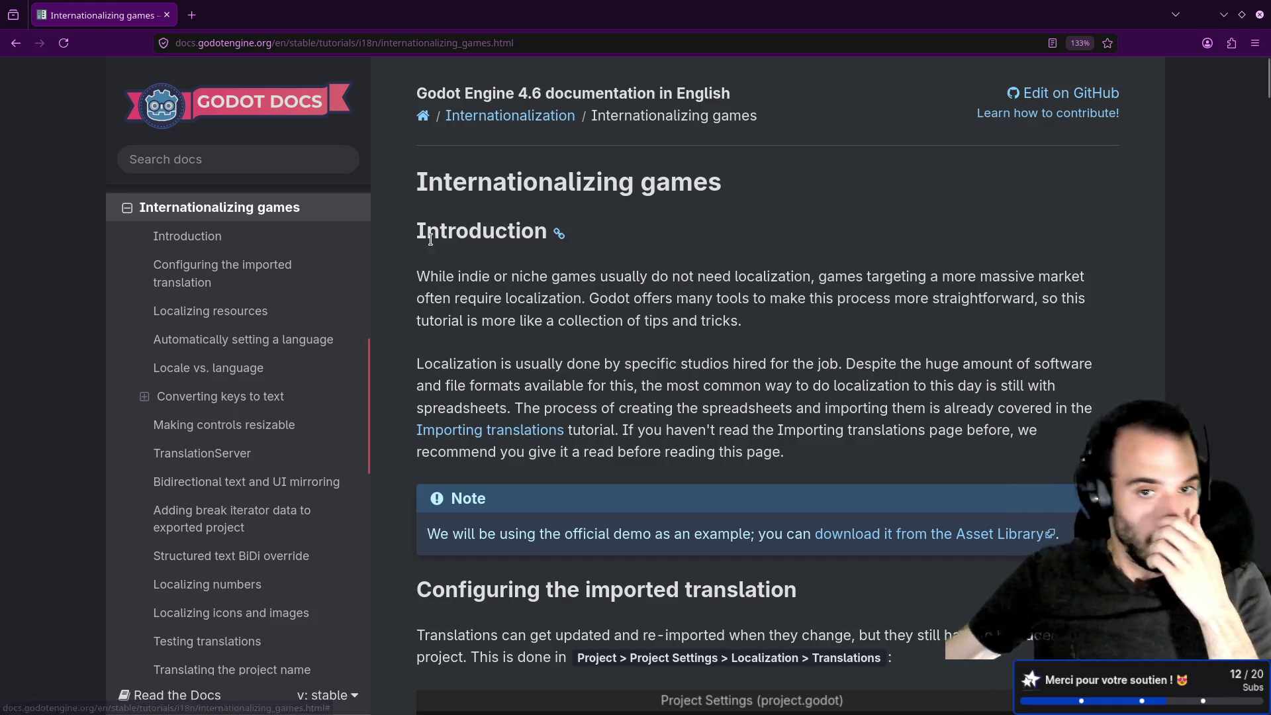
Read the guide's introduction, highlighting the sentence about not needing localization.
scroll(462, 247, "down", 1)
scroll(461, 247, "down", 3)
scroll(461, 219, "up", 3)
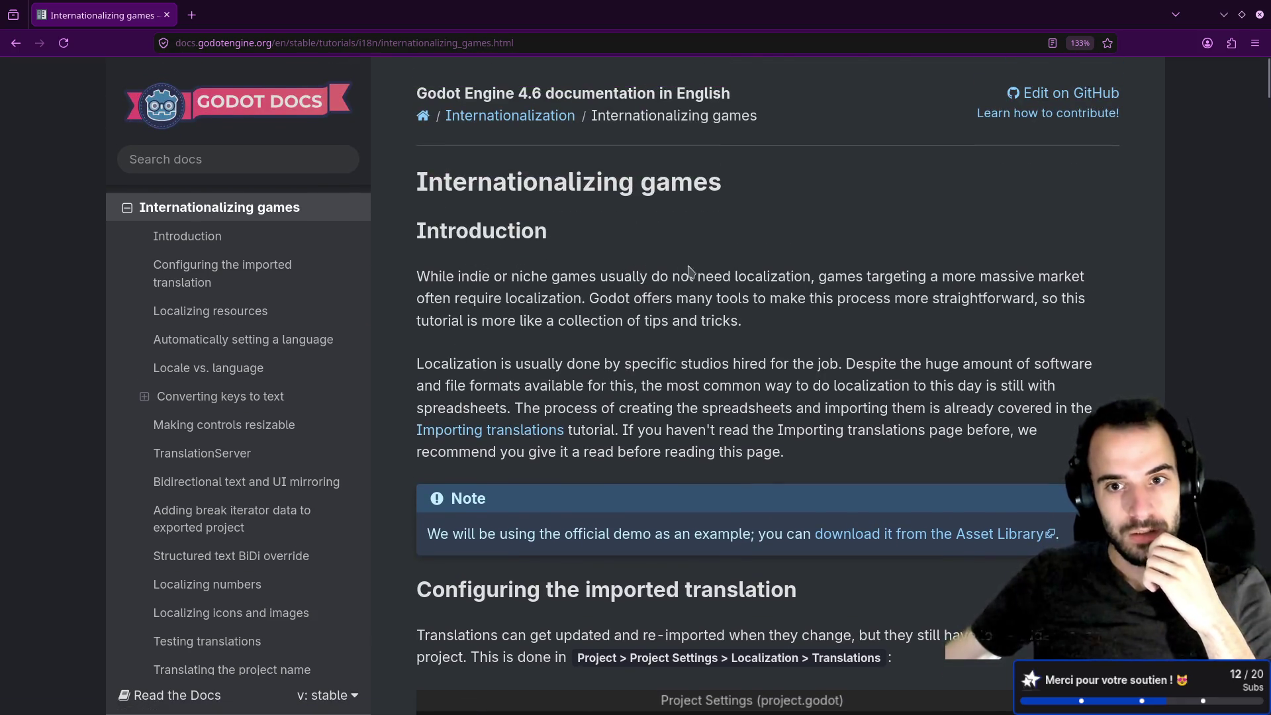
mouse_move(692, 276)
left_mouse_down()
mouse_move(807, 277)
mouse_move(412, 288)
left_mouse_up()
left_click(808, 278)
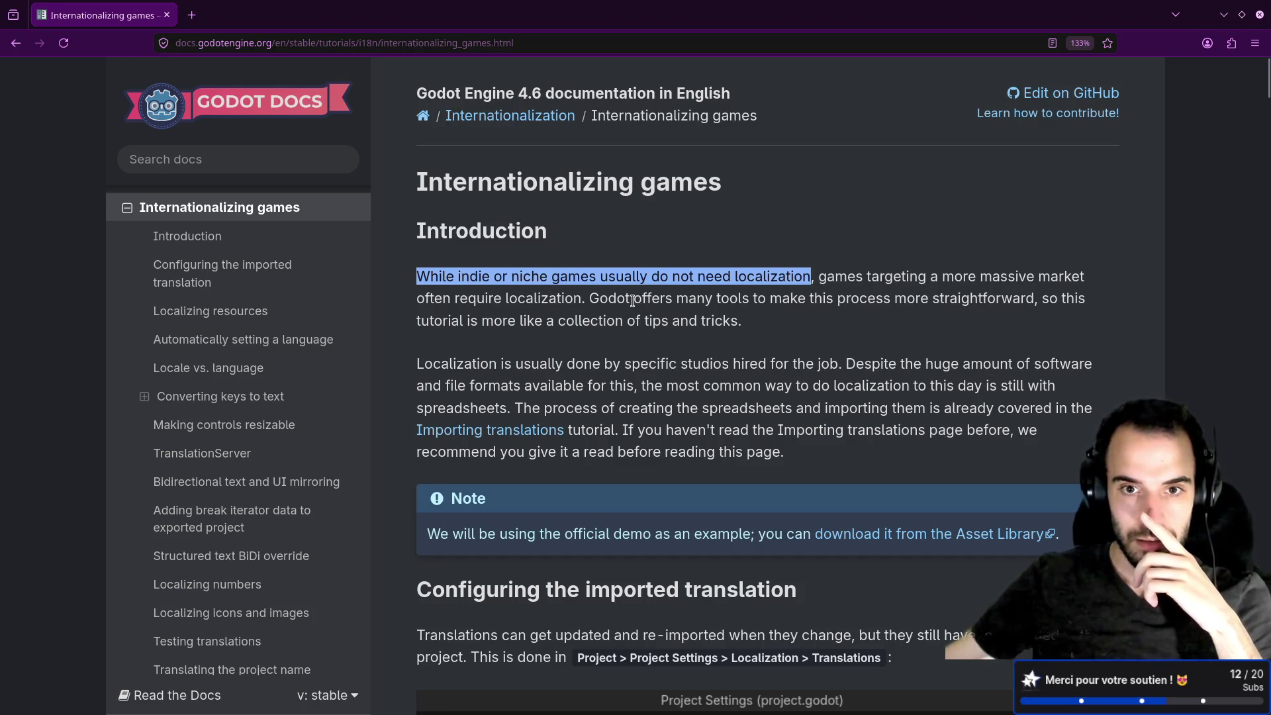
Open the Importing translations tutorial in a new tab, then switch to the Godot editor.
scroll(633, 301, "down", 2)
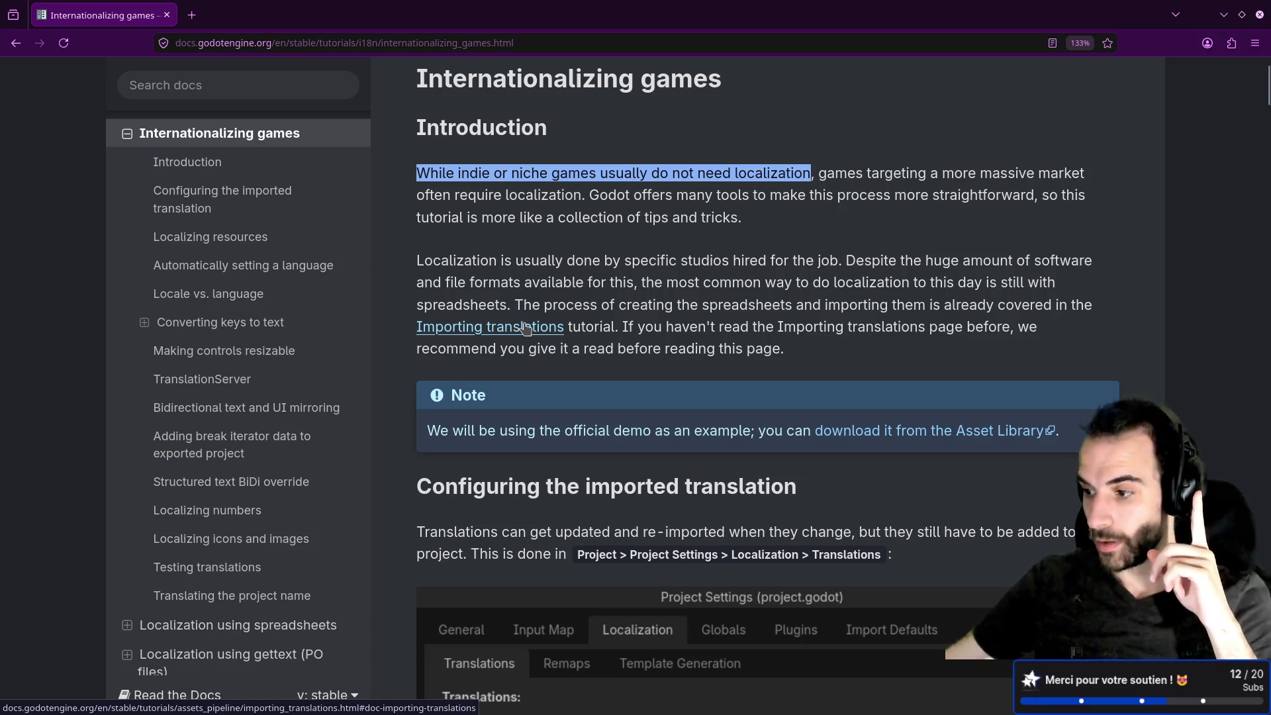
middle_click(525, 327)
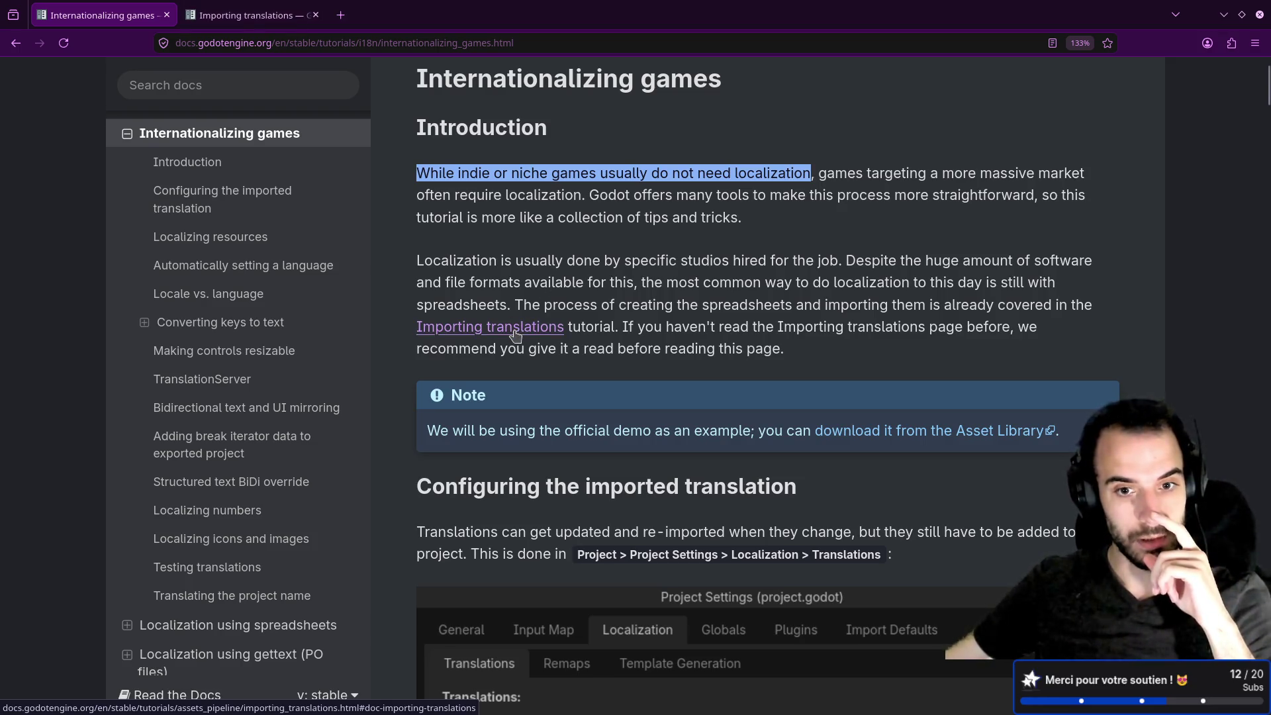
scroll(514, 329, "down", 2)
scroll(514, 330, "down", 2)
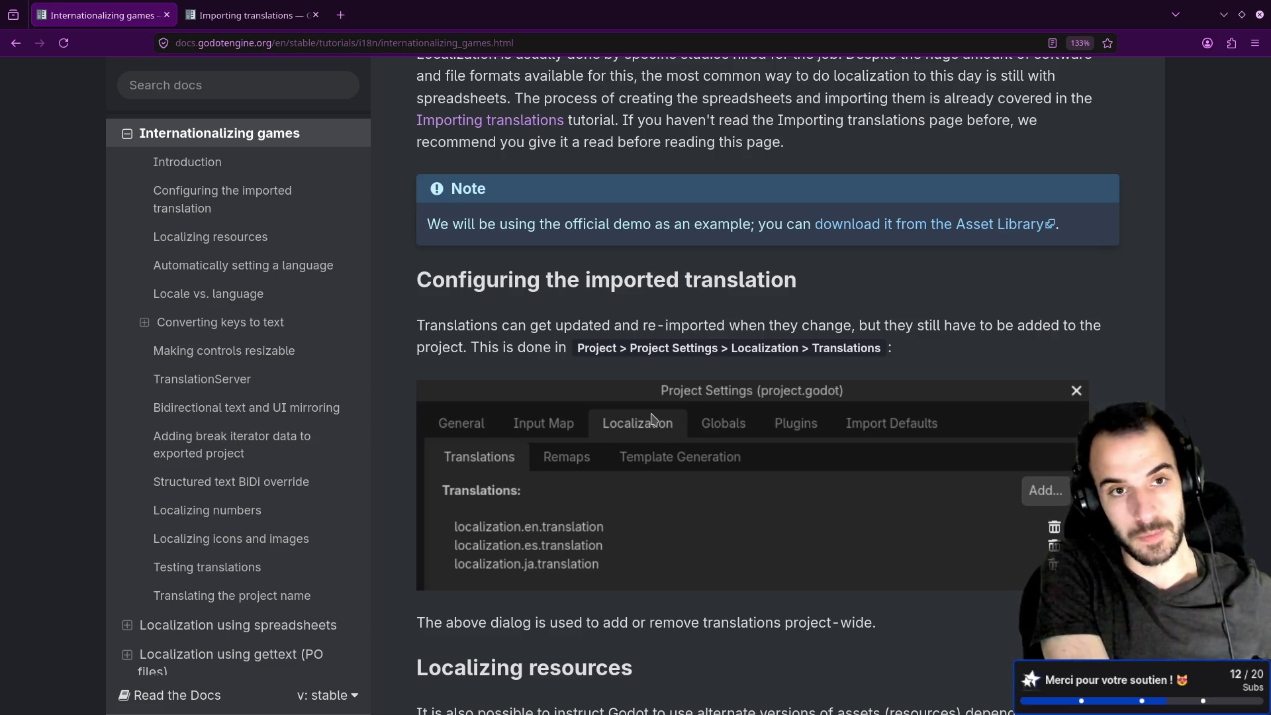
key("alt+Tab")
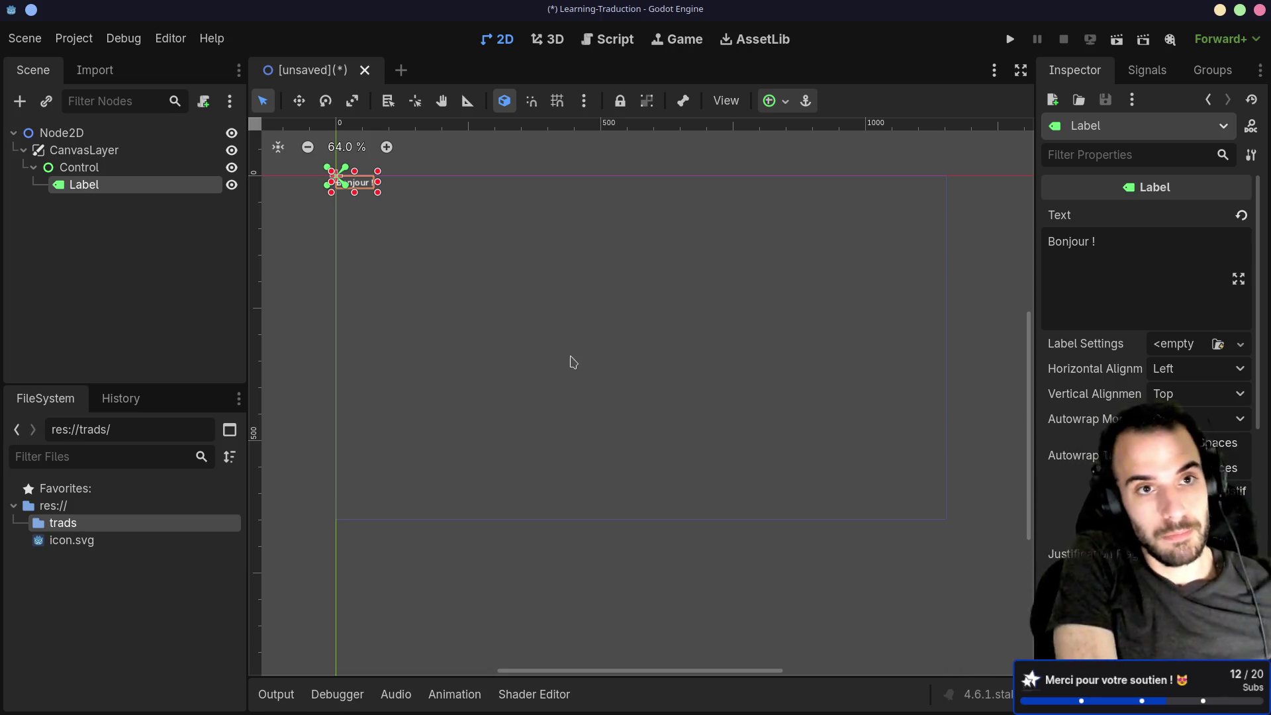
Check Project Settings > Localization's empty translations list and accepted file types, then return to Firefox.
left_click(74, 39)
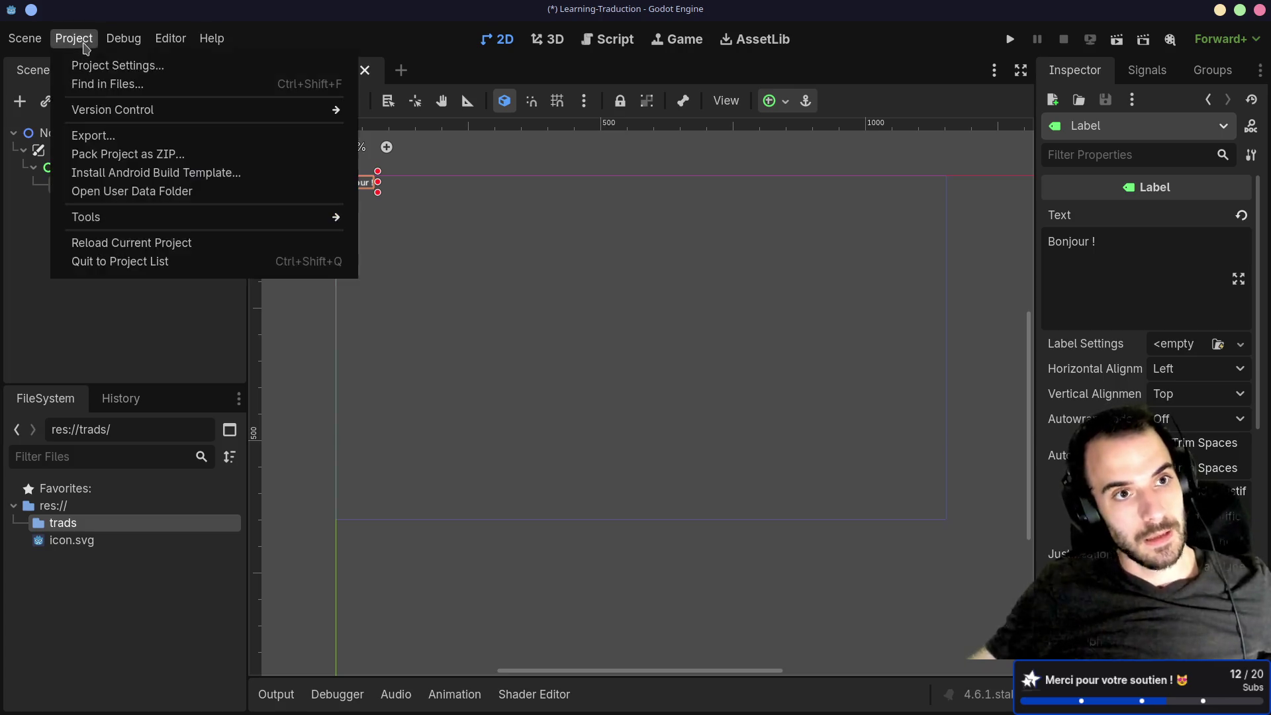
left_click(126, 62)
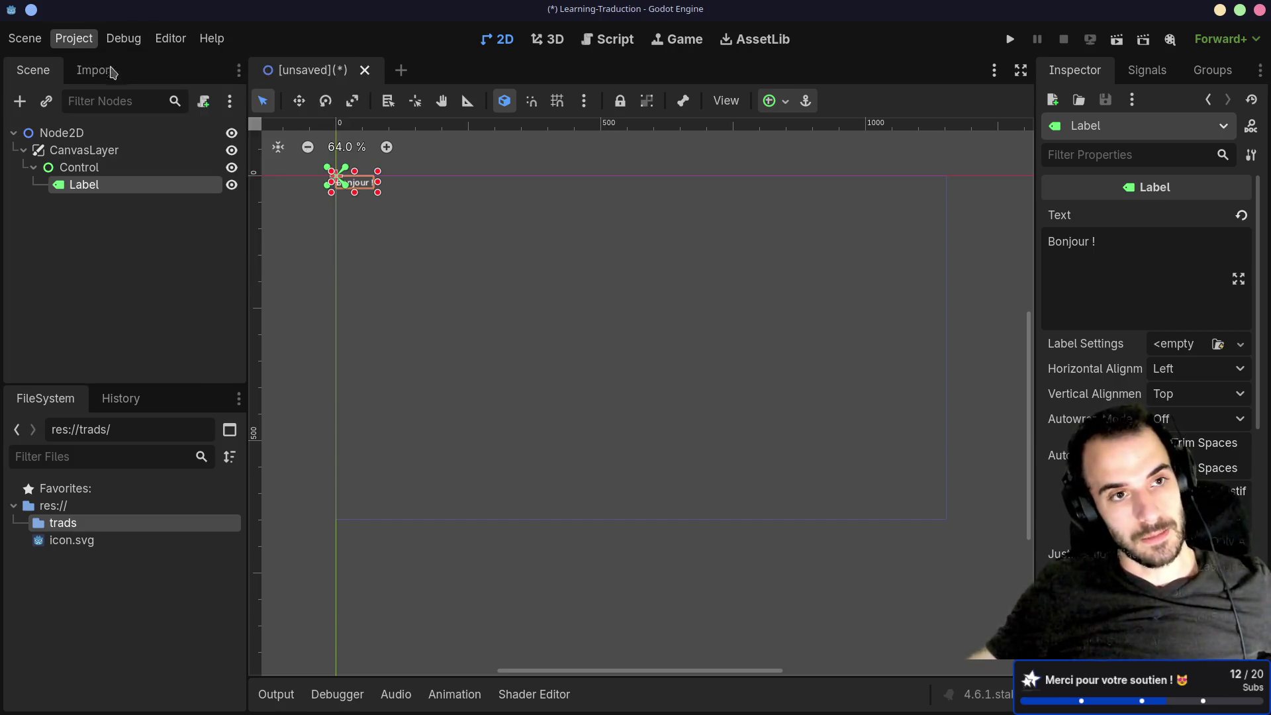
left_click(342, 96)
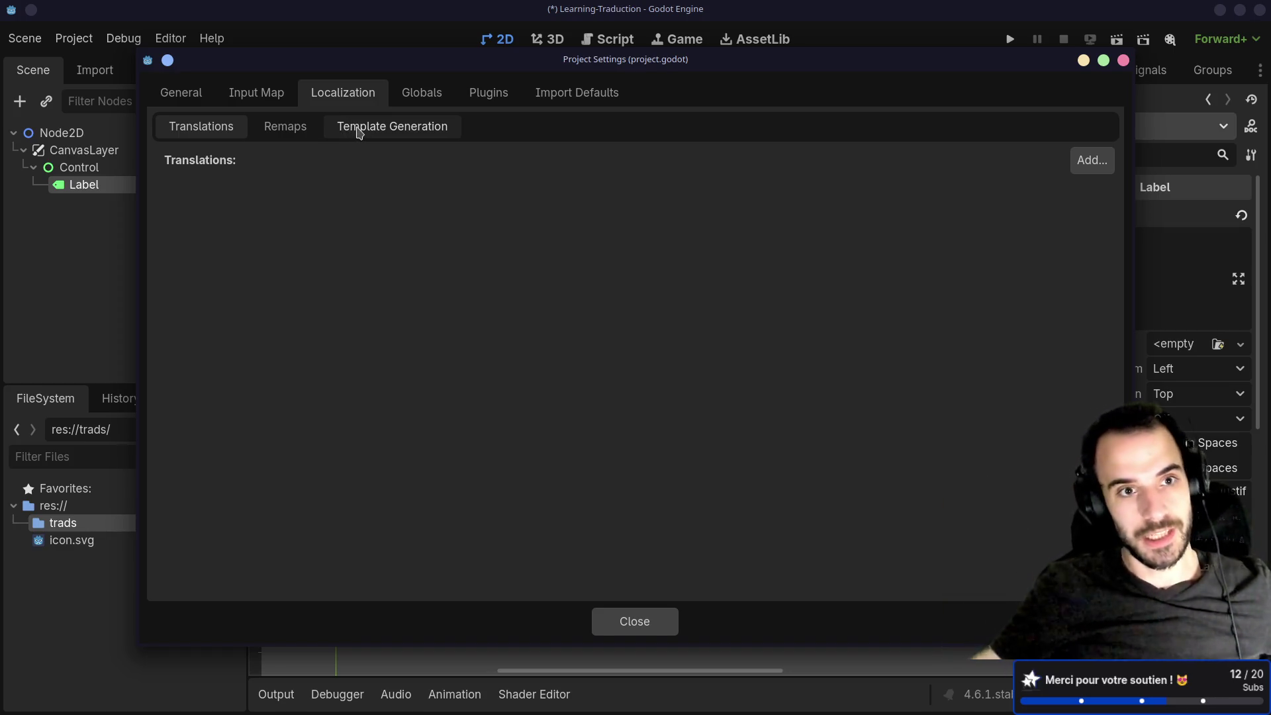
left_click(1100, 165)
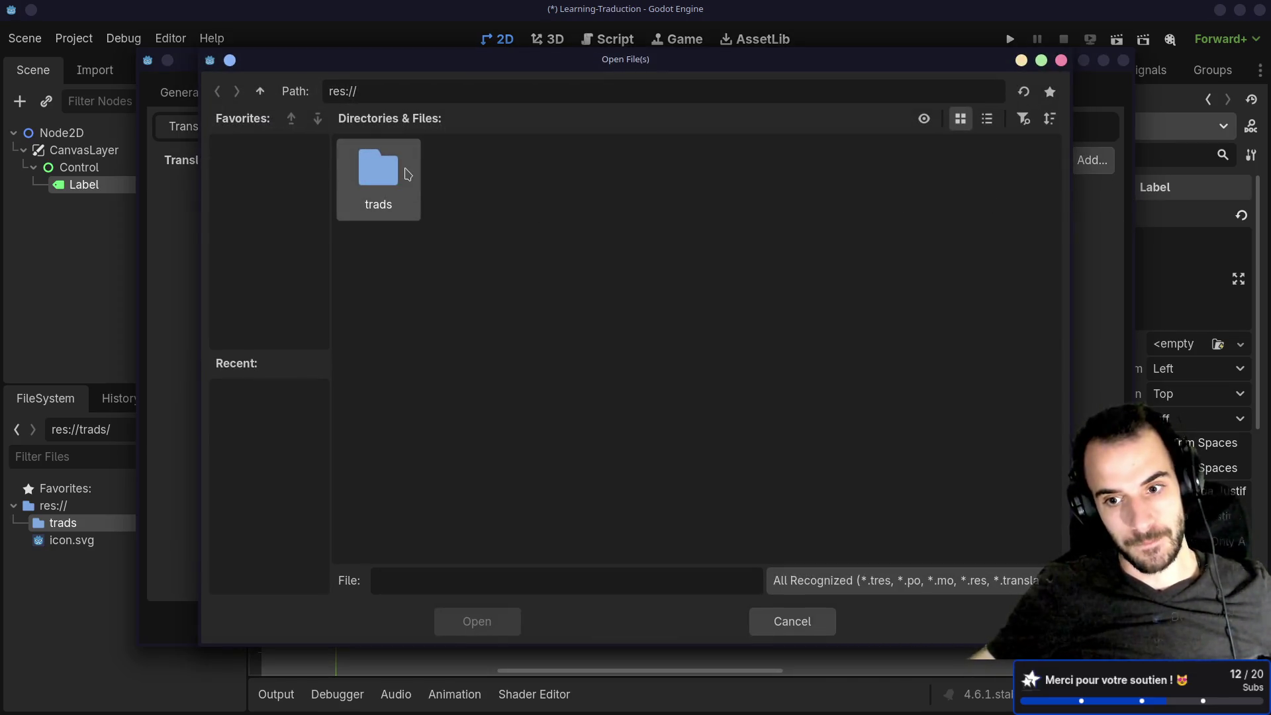
left_click(1052, 598)
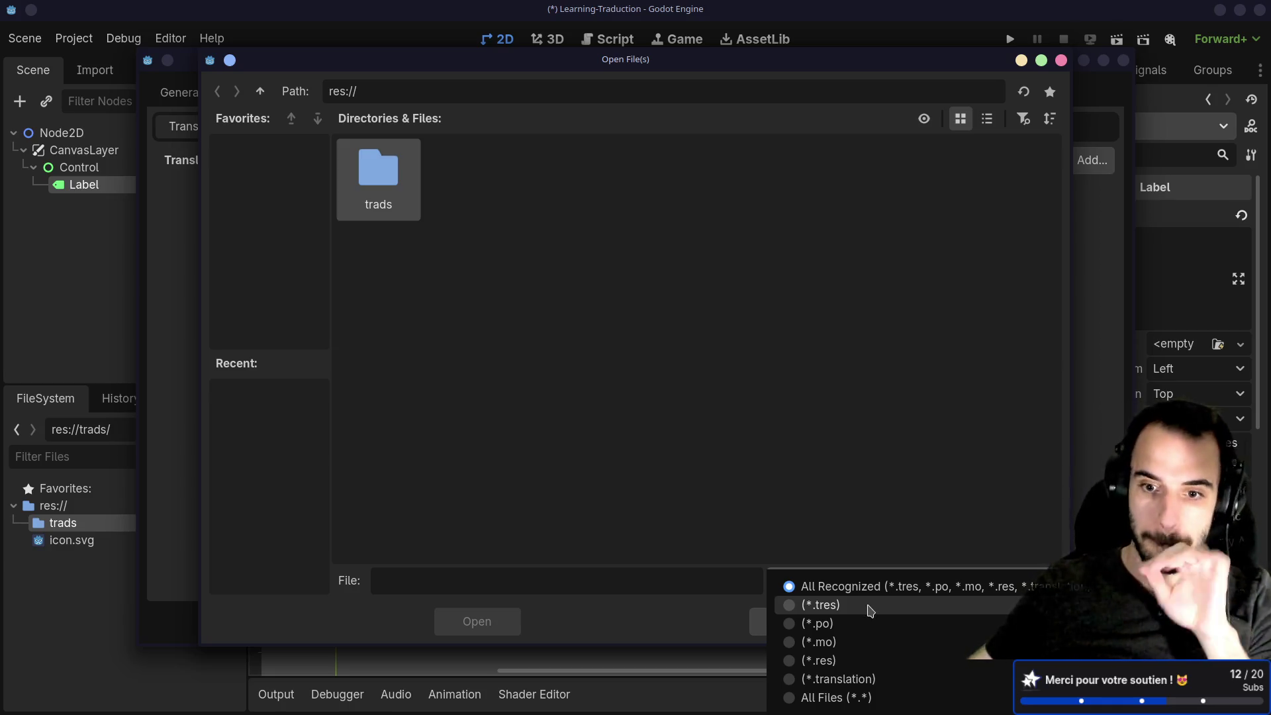
left_click(877, 439)
left_click(794, 619)
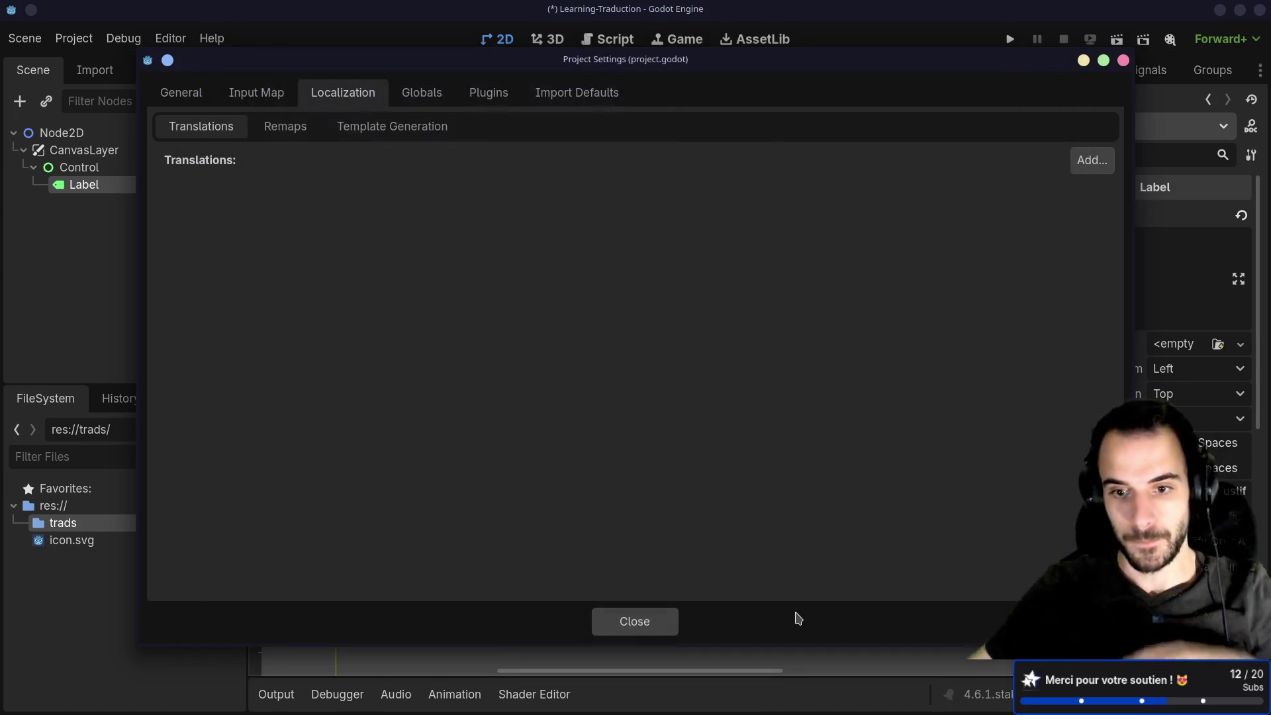
key("Escape")
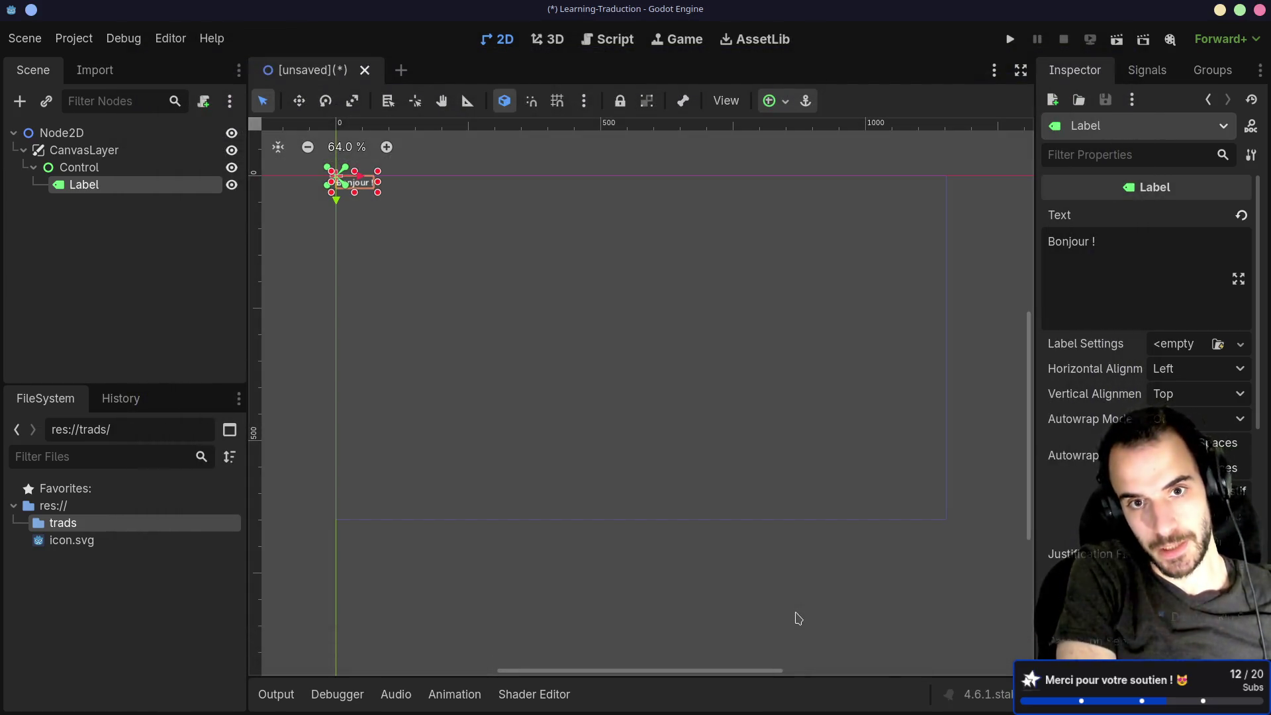
key("alt+Tab")
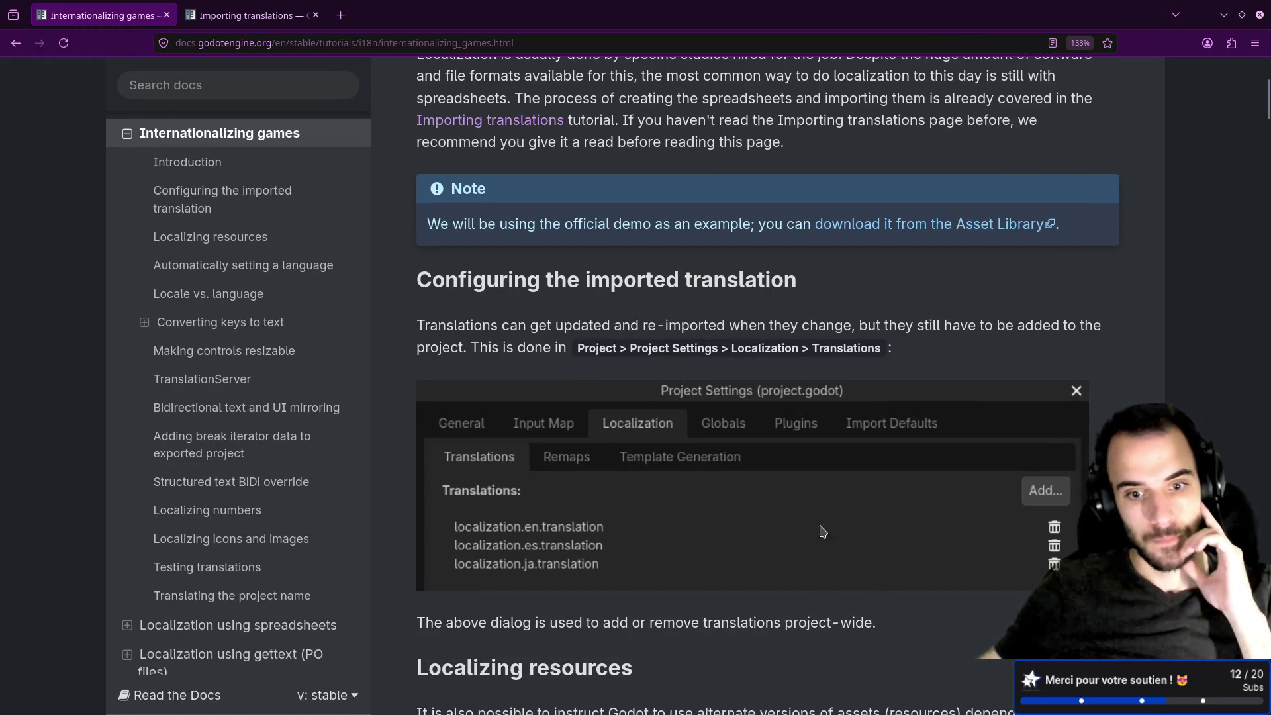
scroll(768, 463, "down", 5)
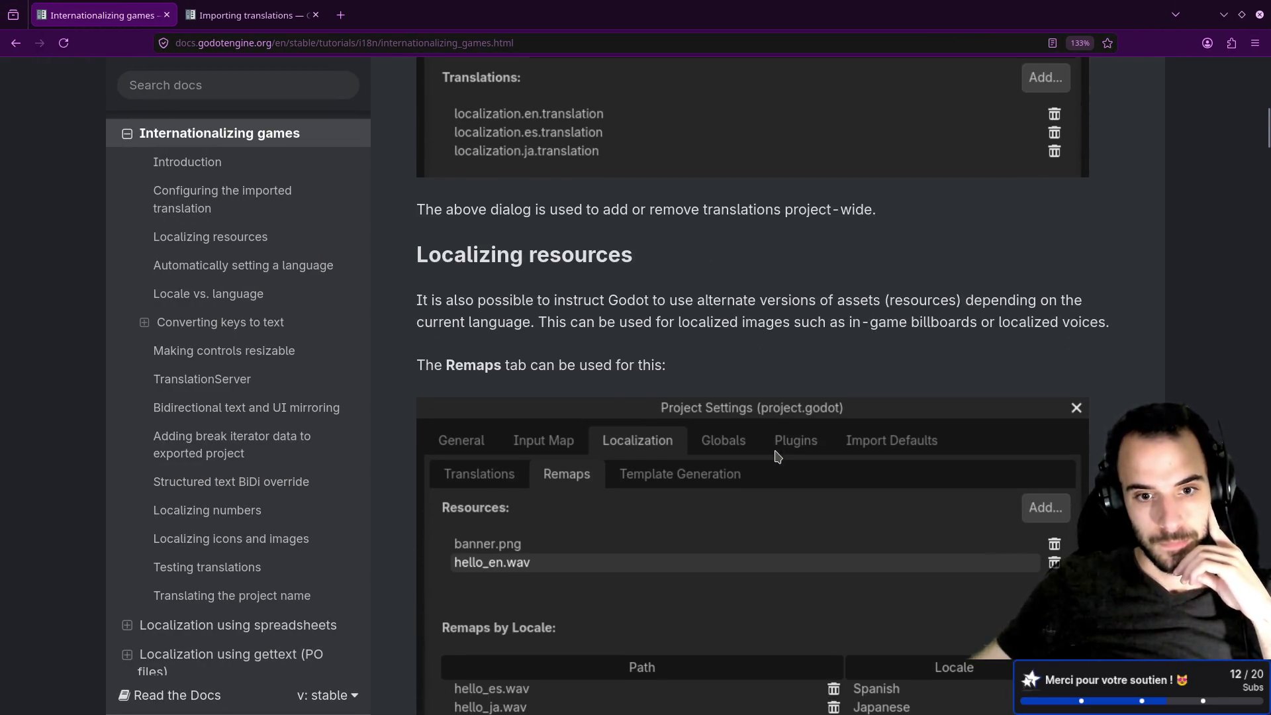
scroll(778, 457, "down", 3)
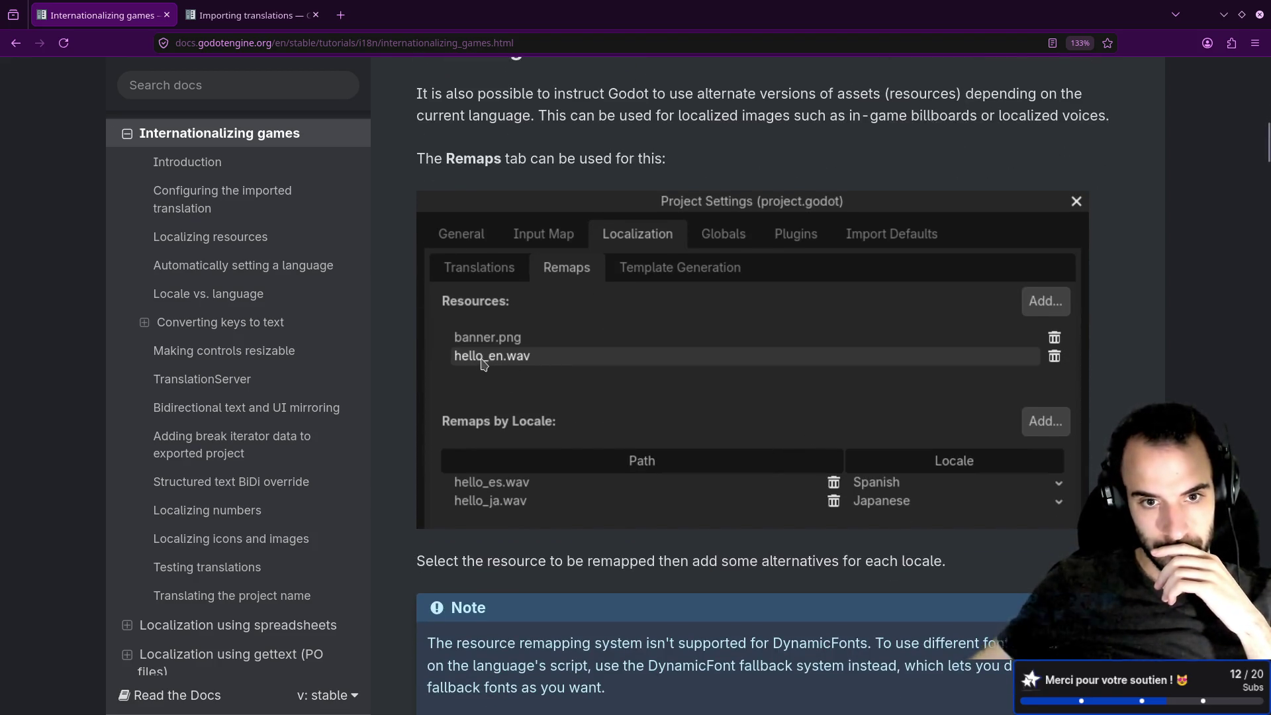
scroll(487, 362, "up", 3)
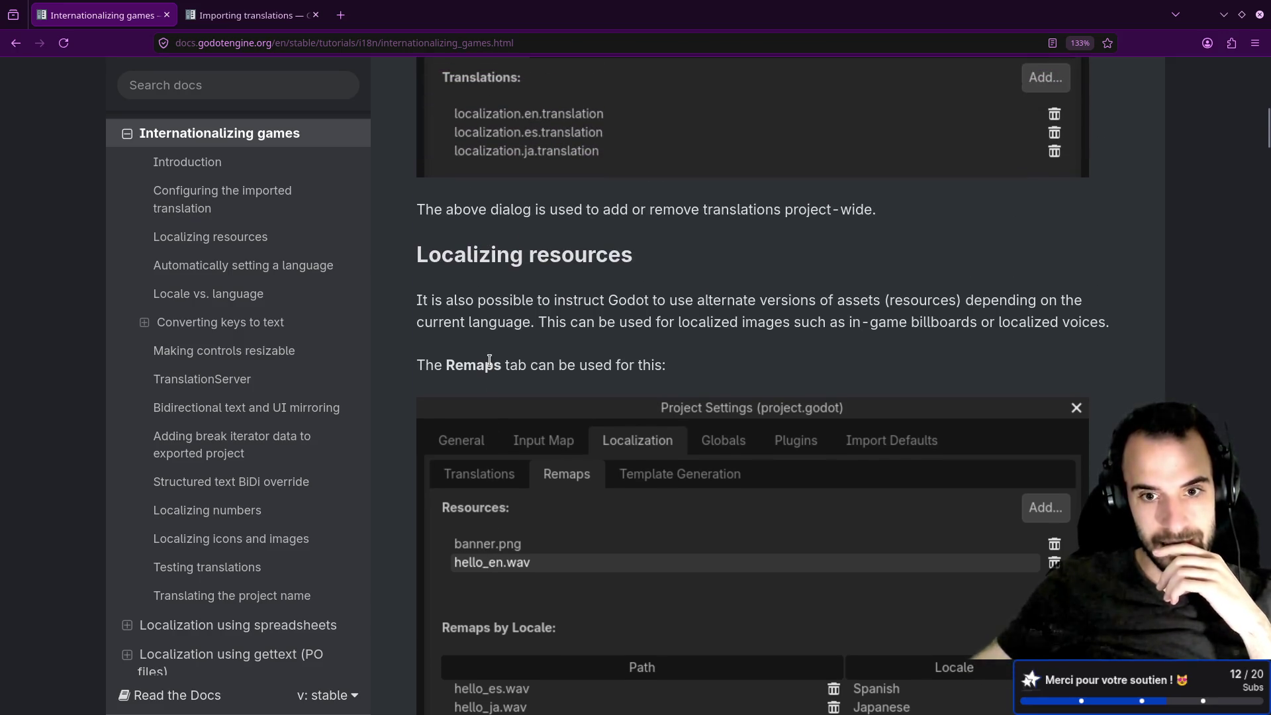
scroll(490, 363, "down", 2)
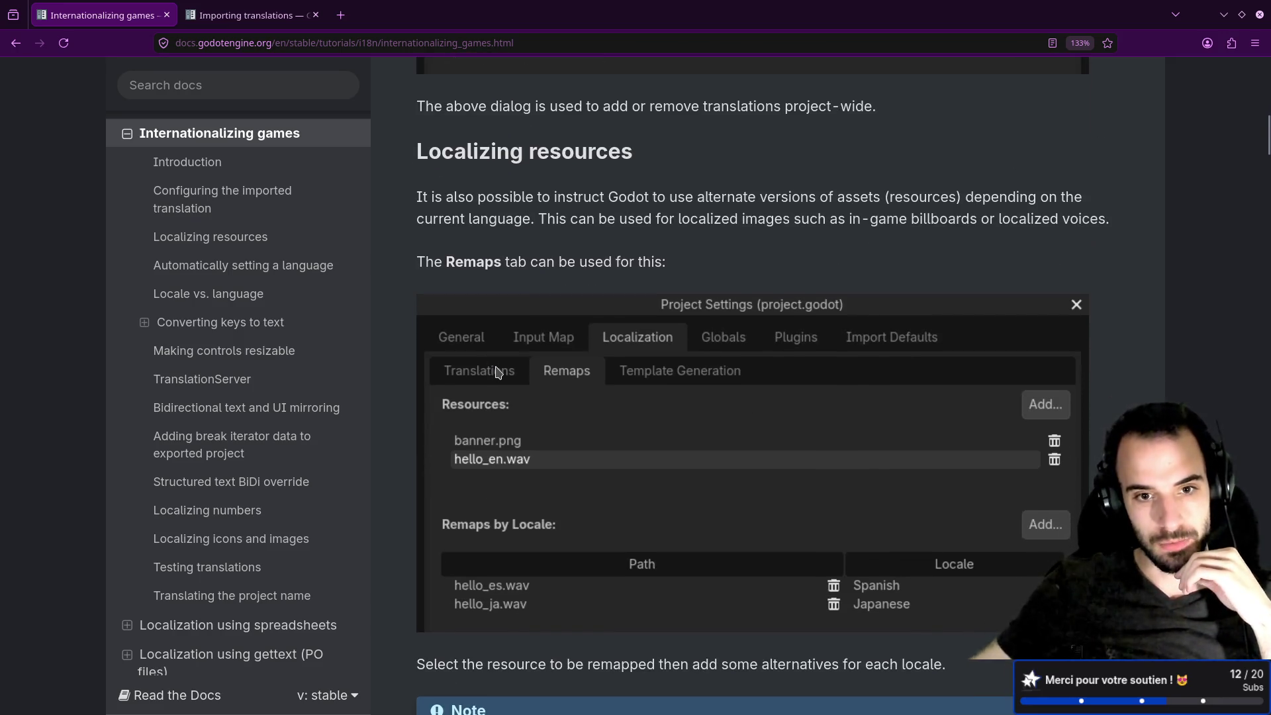
scroll(498, 372, "down", 2)
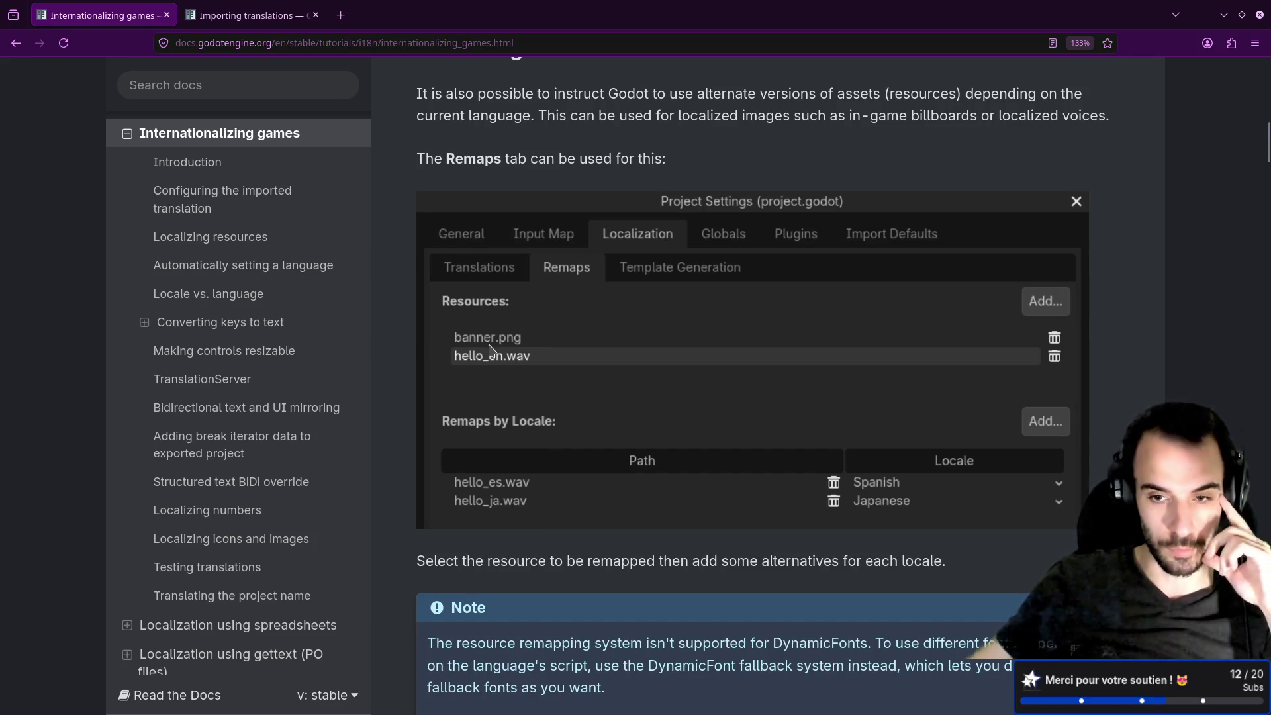
scroll(490, 349, "down", 12)
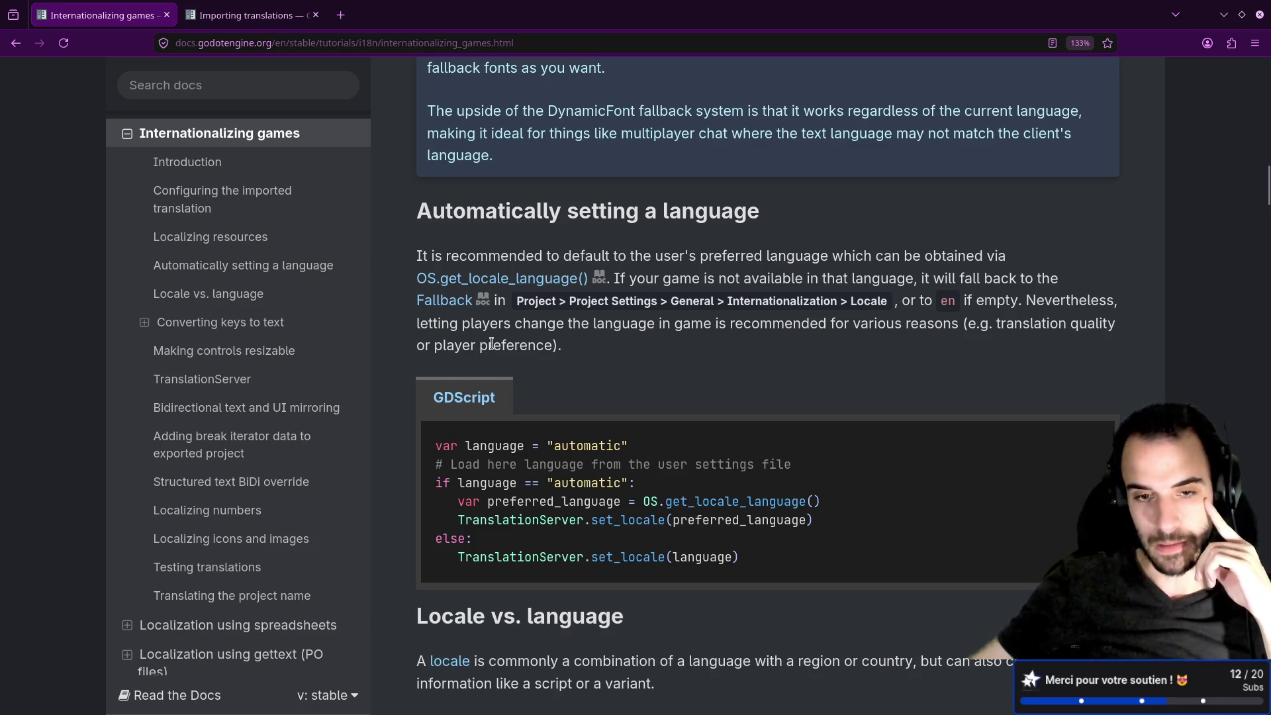
scroll(491, 344, "down", 4)
scroll(490, 343, "down", 2)
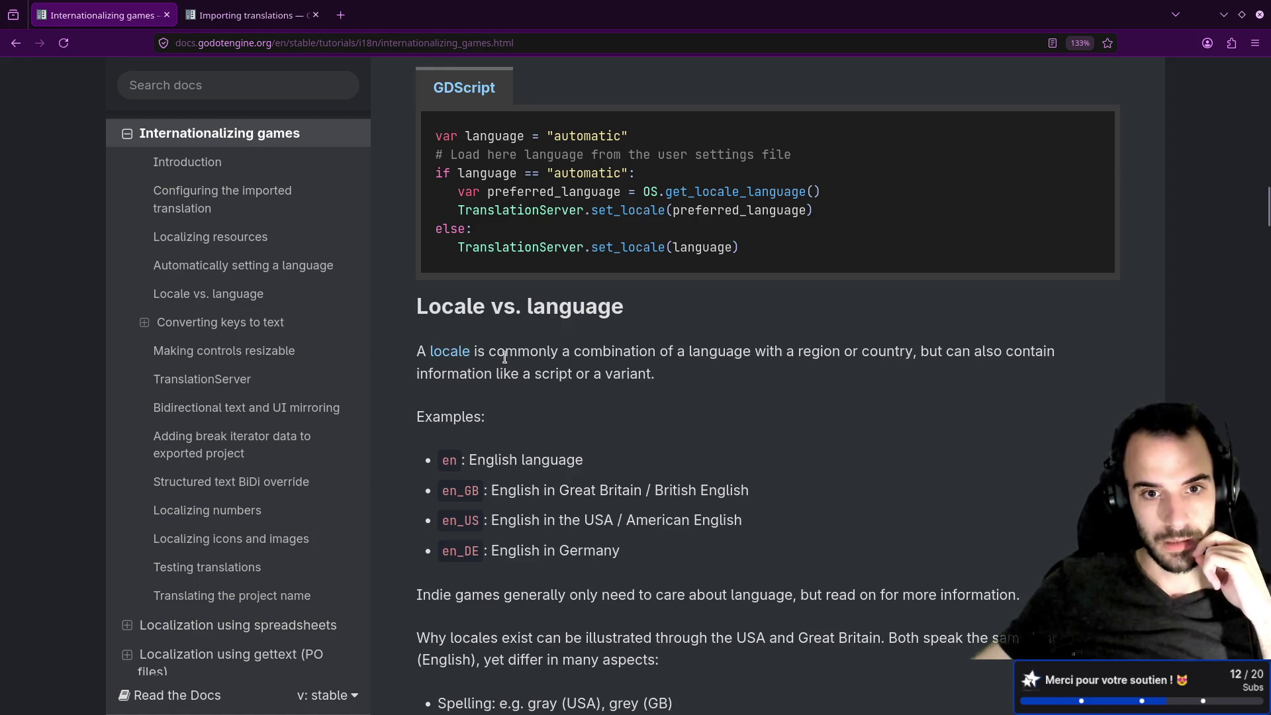
scroll(506, 356, "down", 3)
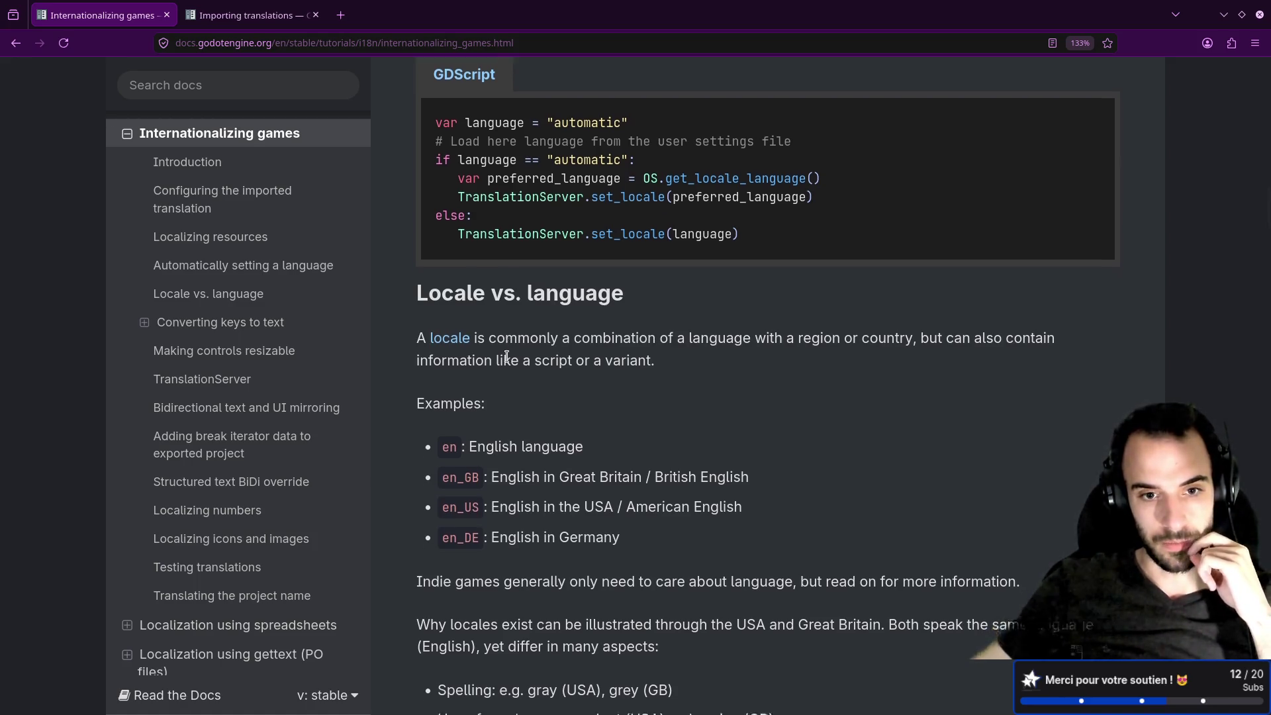
Highlight the locale codes en, en_GB, en_US and the words language, region, country.
double_click(449, 254)
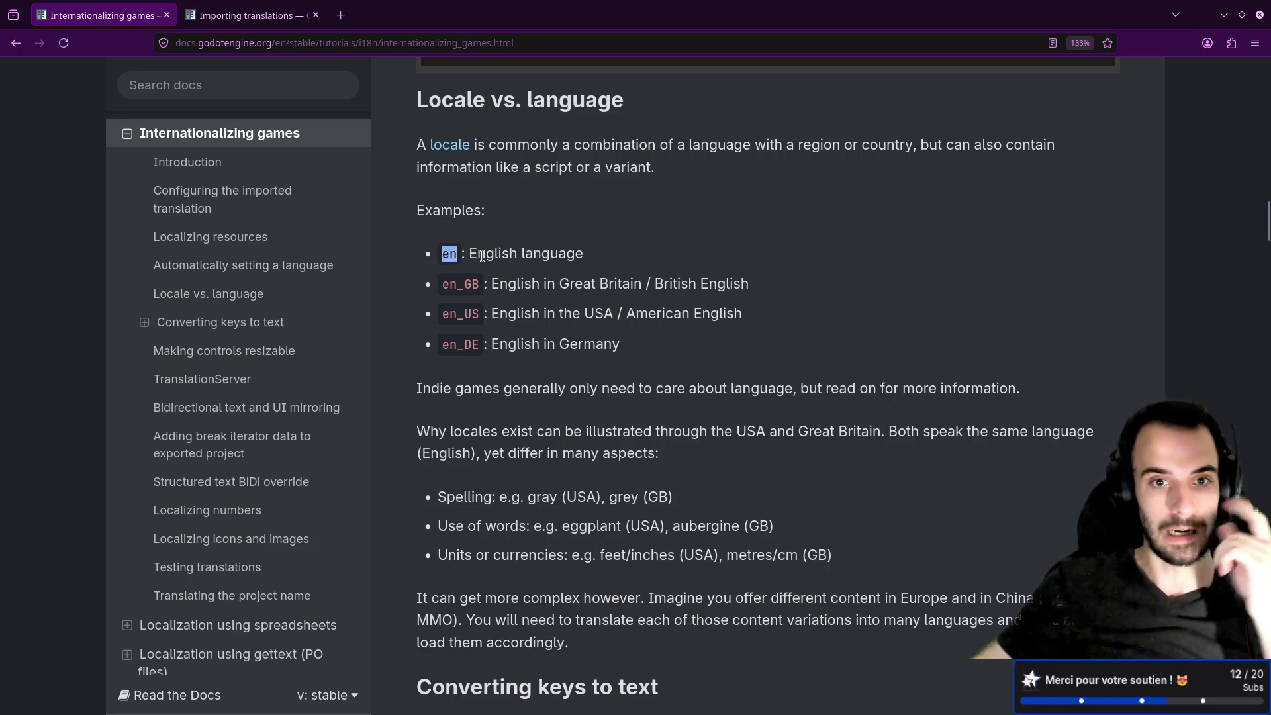
left_click_drag(441, 283, 476, 283)
double_click(480, 315)
left_click(474, 347)
left_click_drag(490, 345, 628, 354)
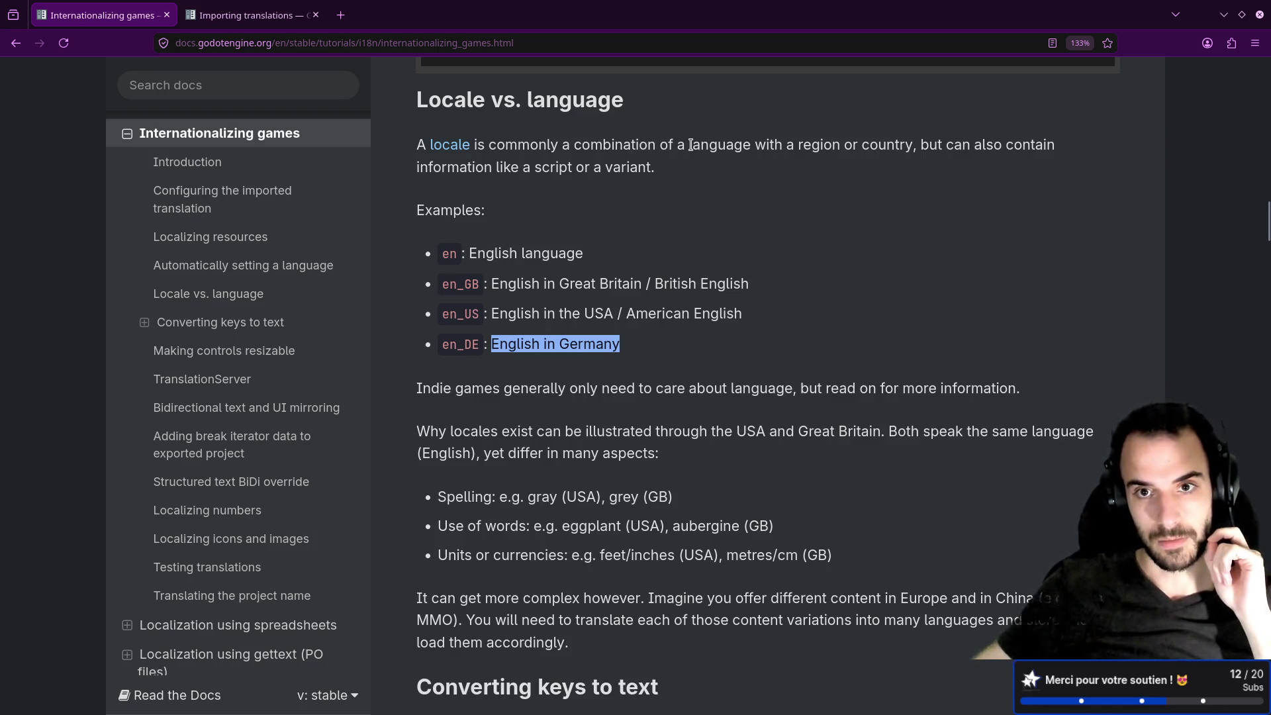
double_click(712, 144)
double_click(819, 144)
double_click(890, 144)
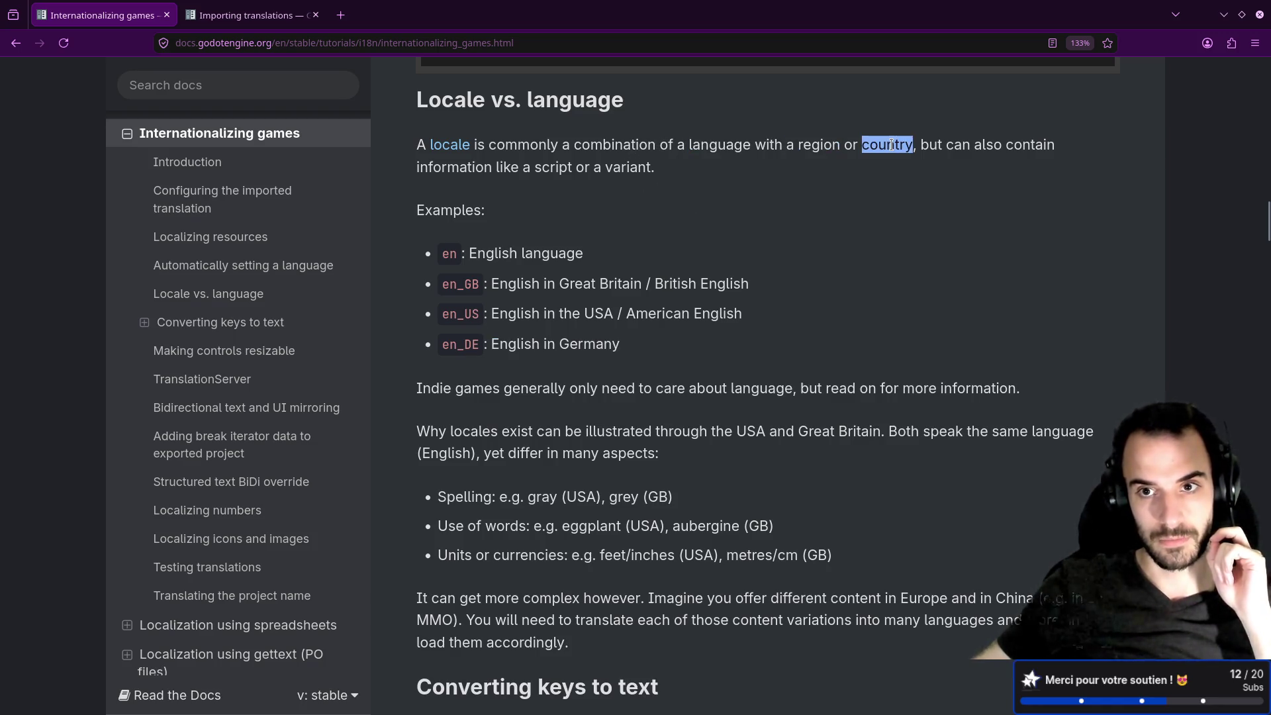
Highlight tr( in the Converting keys to text example and the tr call under Placeholders.
scroll(603, 331, "down", 5)
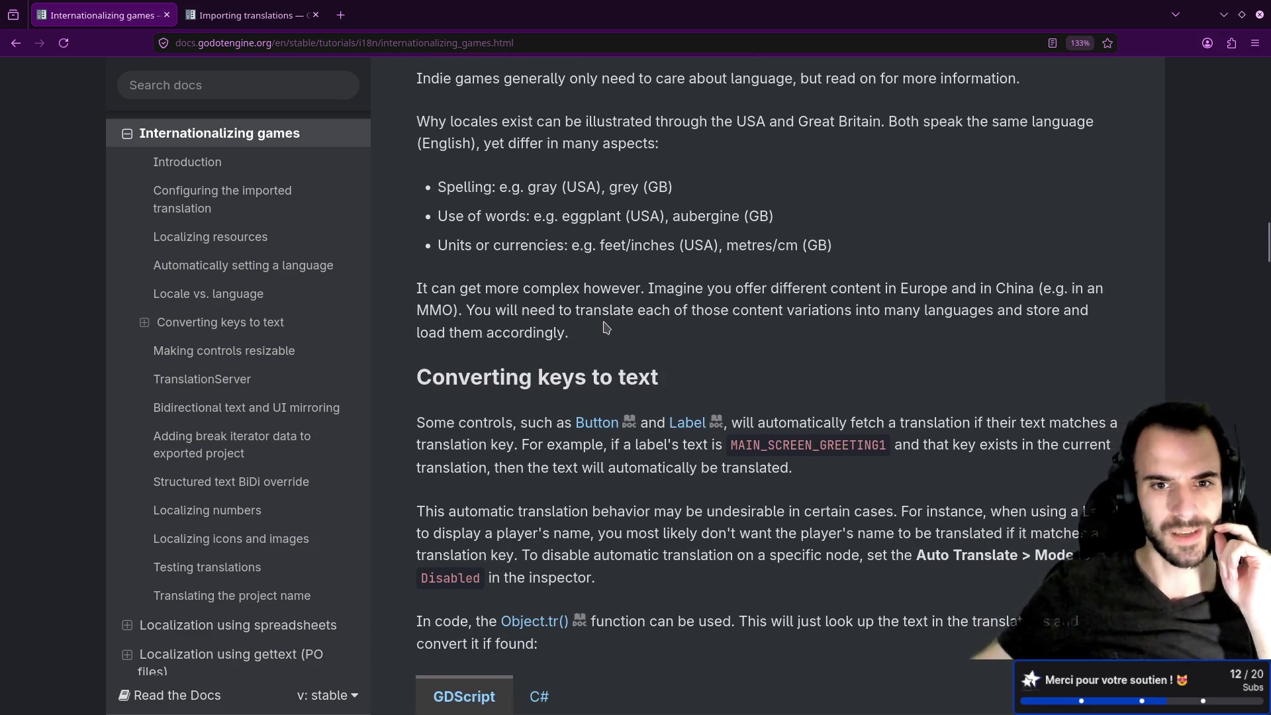
scroll(606, 325, "down", 1)
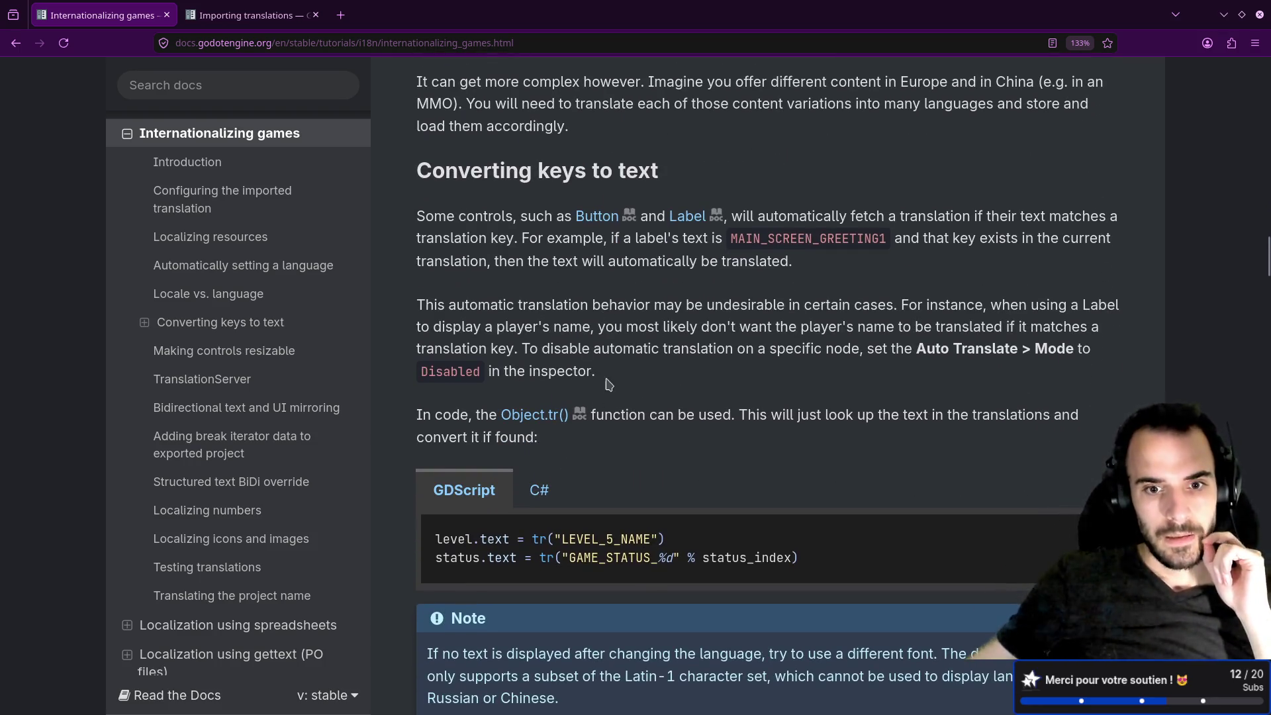
double_click(548, 539)
left_click_drag(549, 539, 553, 539)
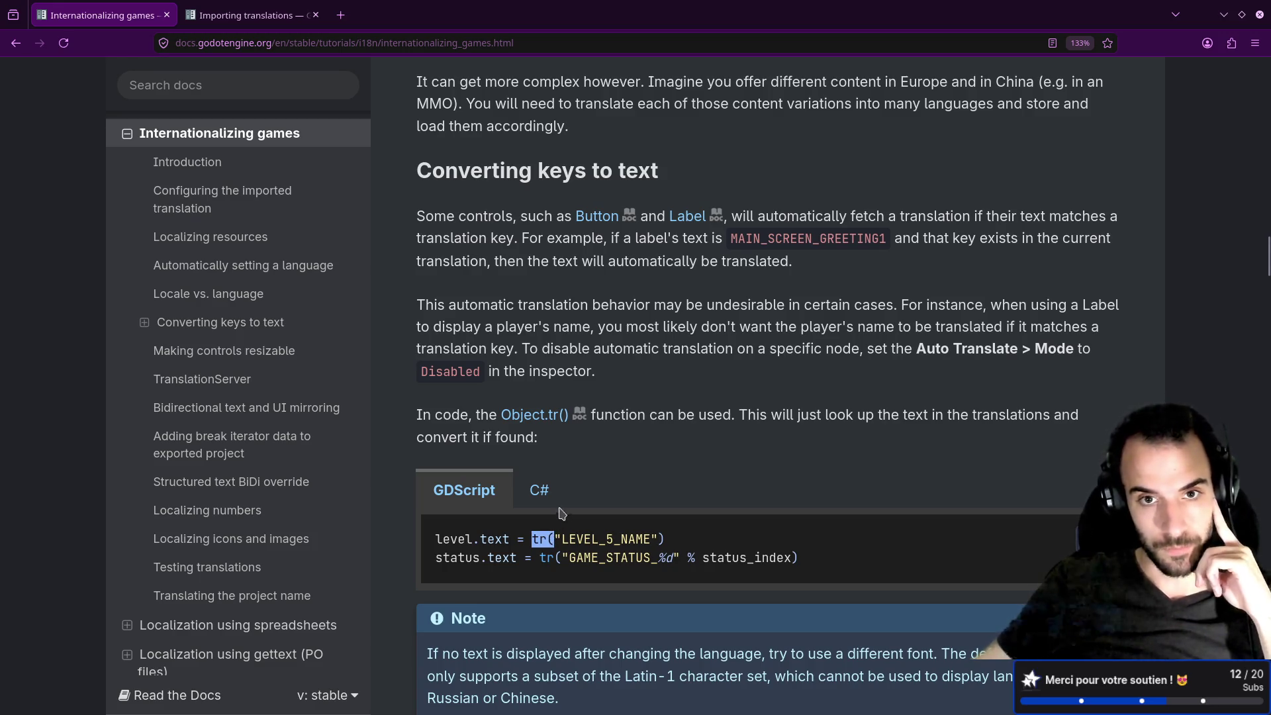
scroll(566, 498, "down", 5)
scroll(566, 498, "down", 4)
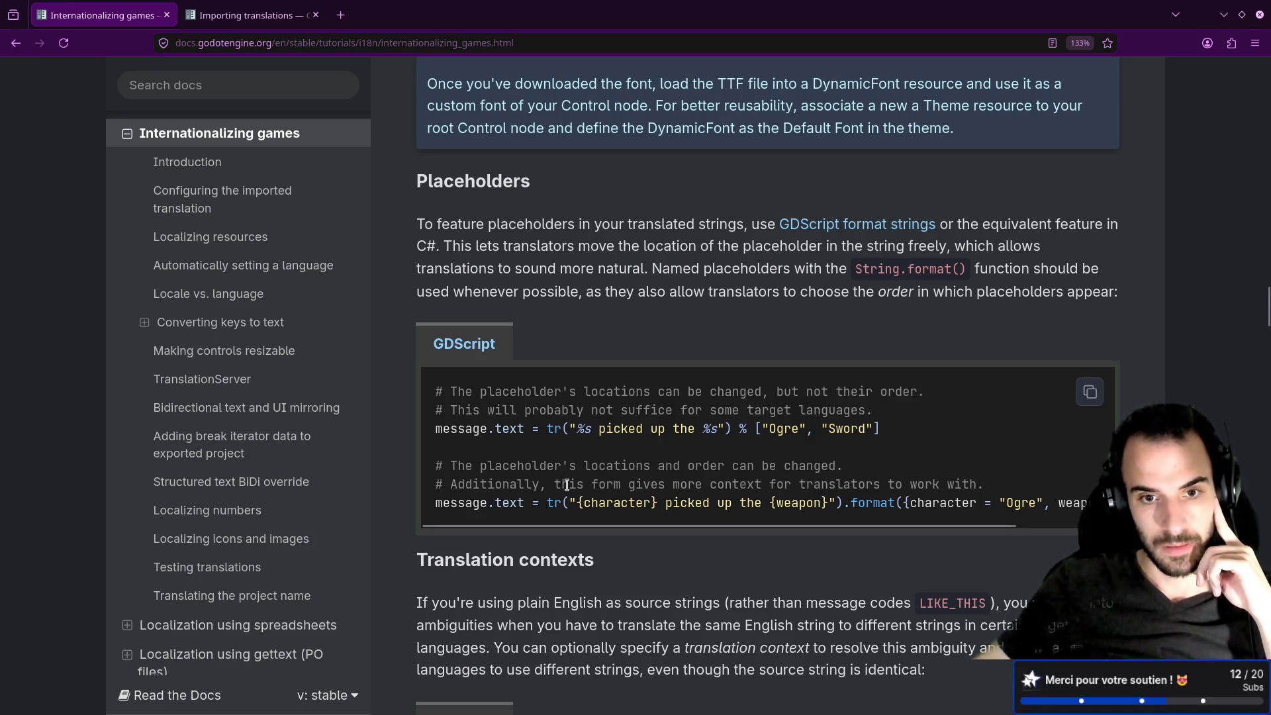
mouse_move(545, 429)
left_mouse_down()
mouse_move(745, 430)
mouse_move(734, 431)
left_mouse_up()
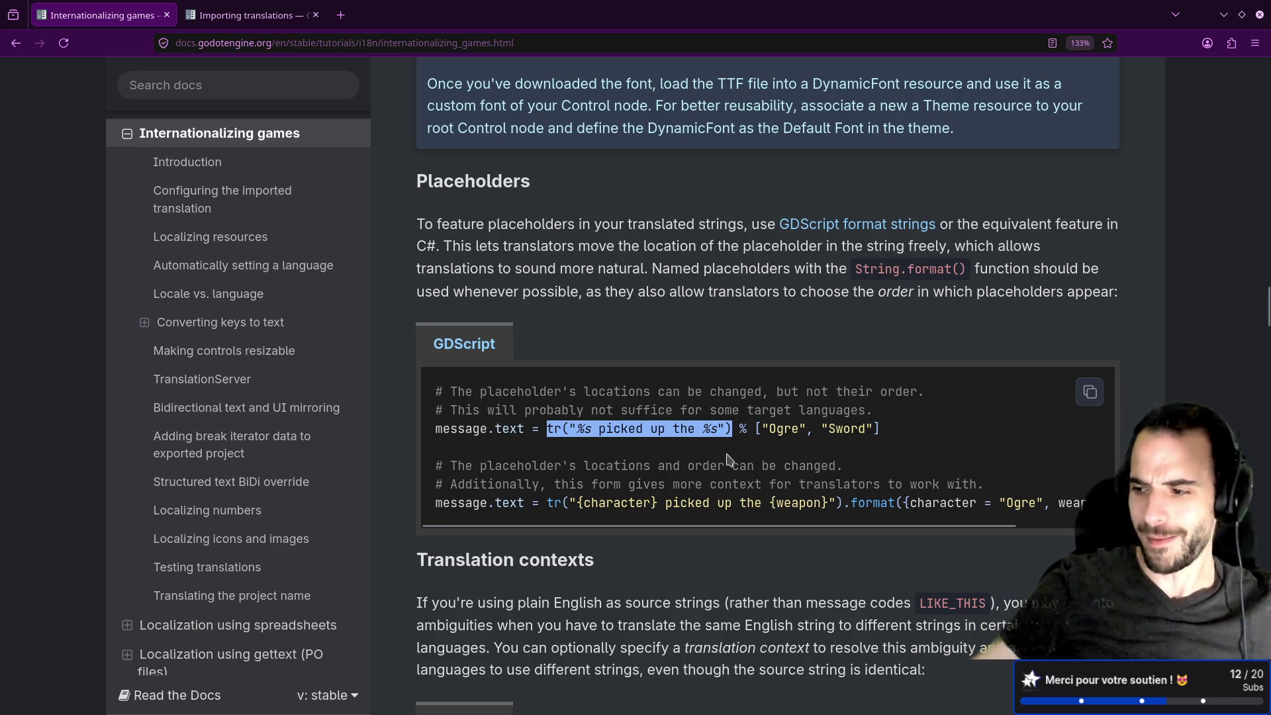
Scroll through the Translation contexts and Pluralization sections.
scroll(728, 437, "down", 3)
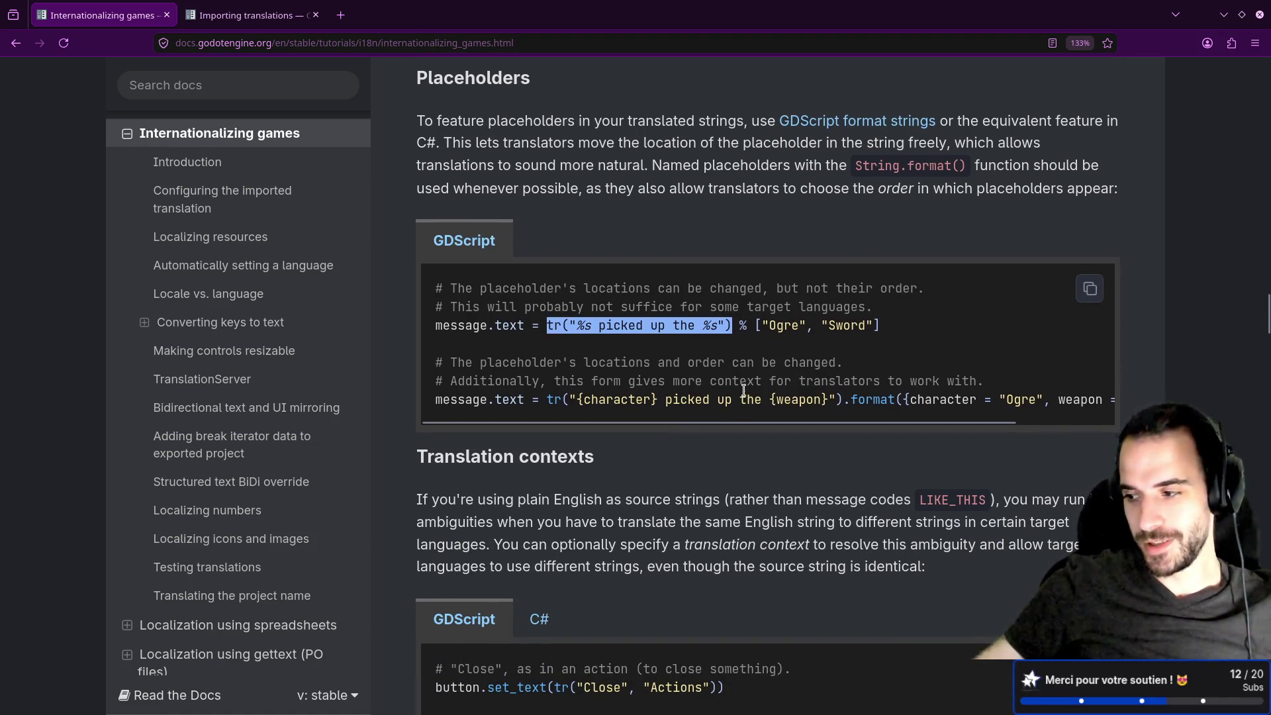
scroll(751, 378, "down", 3)
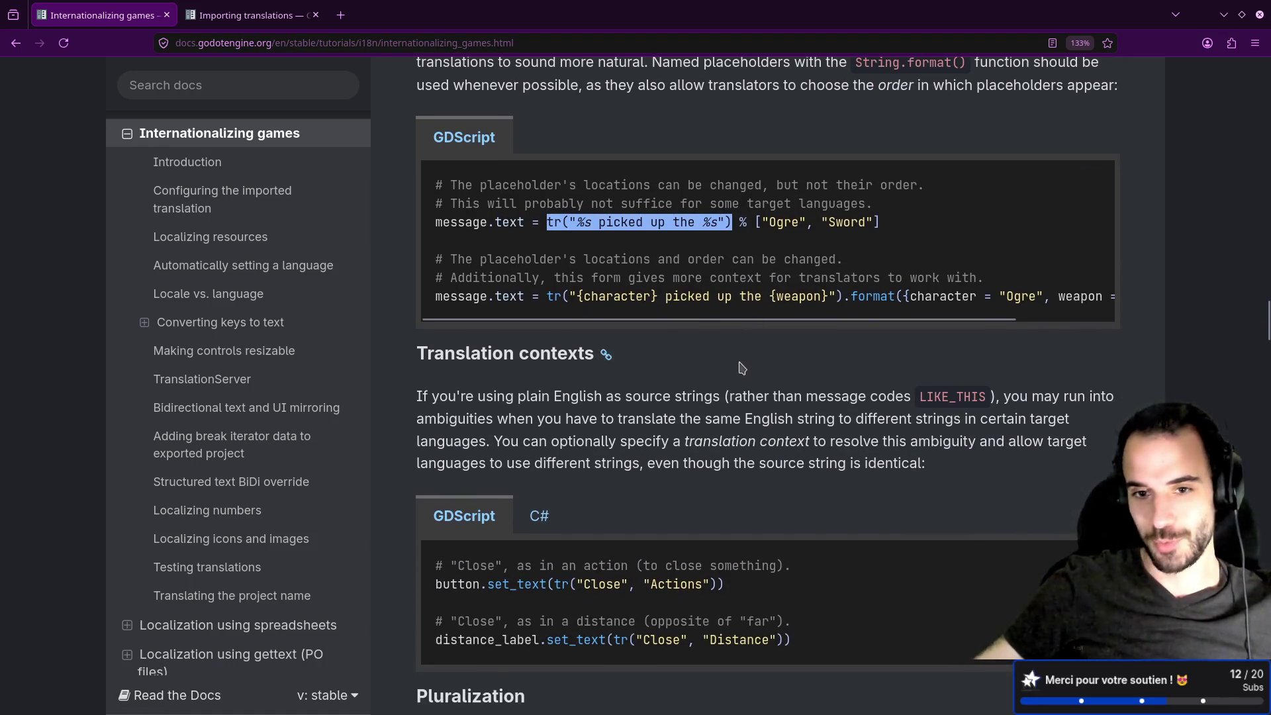
scroll(678, 324, "down", 3)
scroll(678, 323, "up", 3)
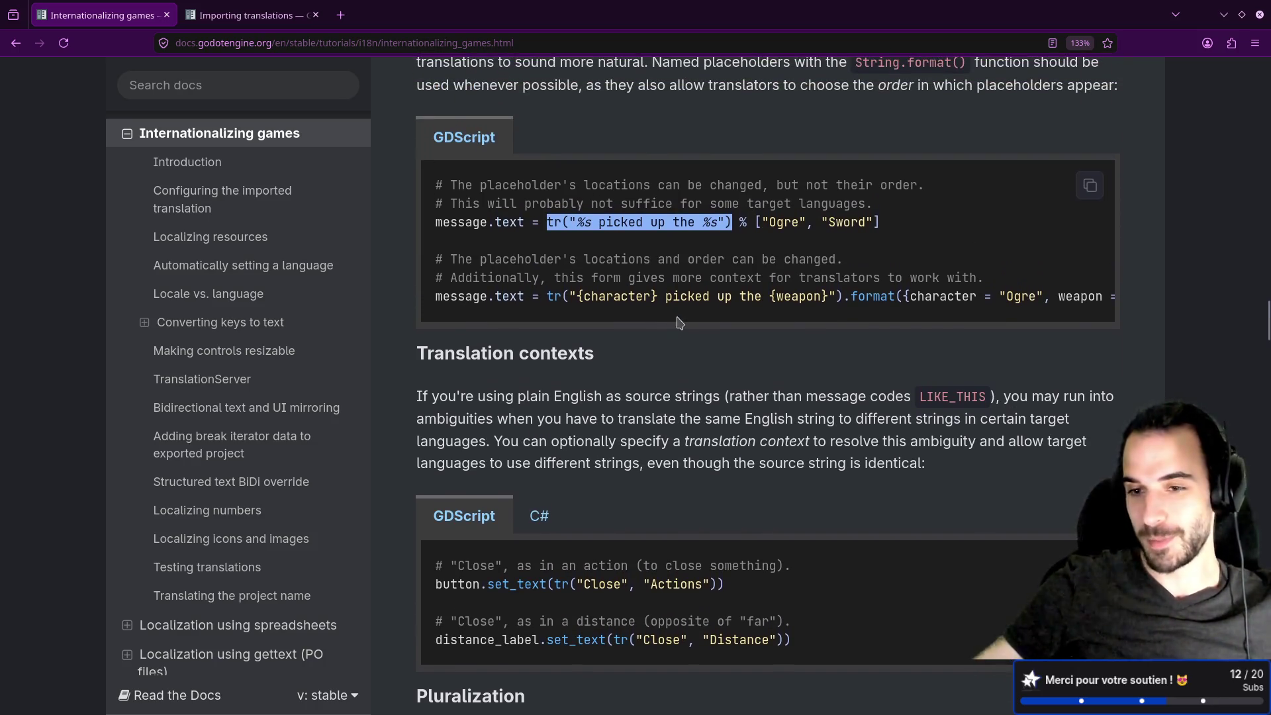
scroll(665, 323, "right", 2)
scroll(629, 311, "left", 2)
scroll(560, 271, "down", 10)
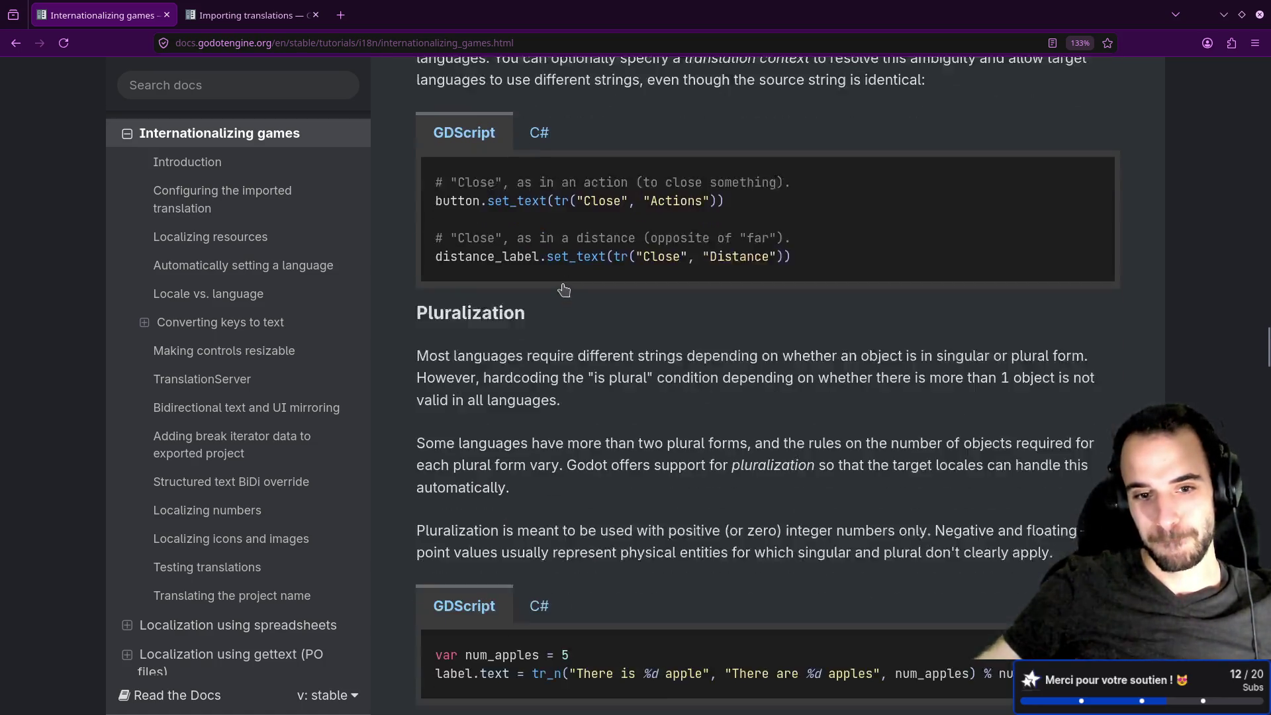
scroll(564, 290, "down", 8)
scroll(563, 285, "down", 20)
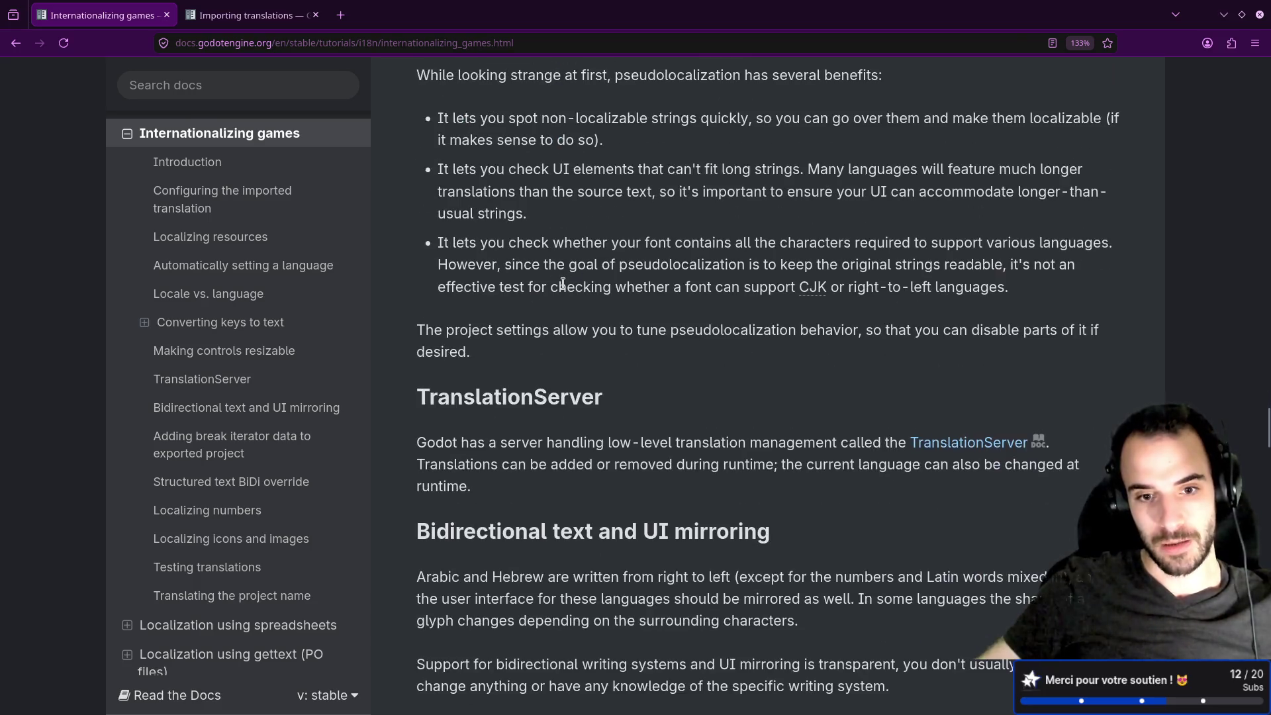
scroll(563, 284, "down", 5)
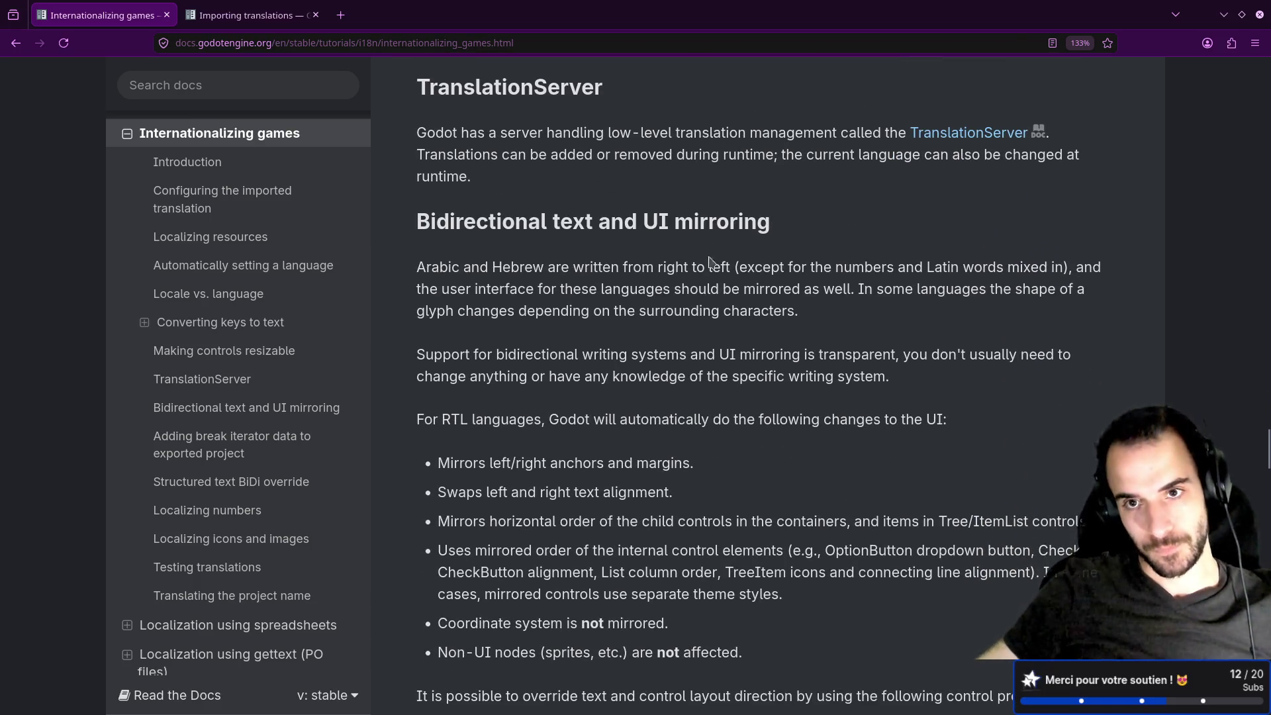
Highlight the TranslationServer passage about adding or removing translations during runtime.
left_click_drag(425, 133, 656, 139)
left_click(543, 159)
left_click(662, 139)
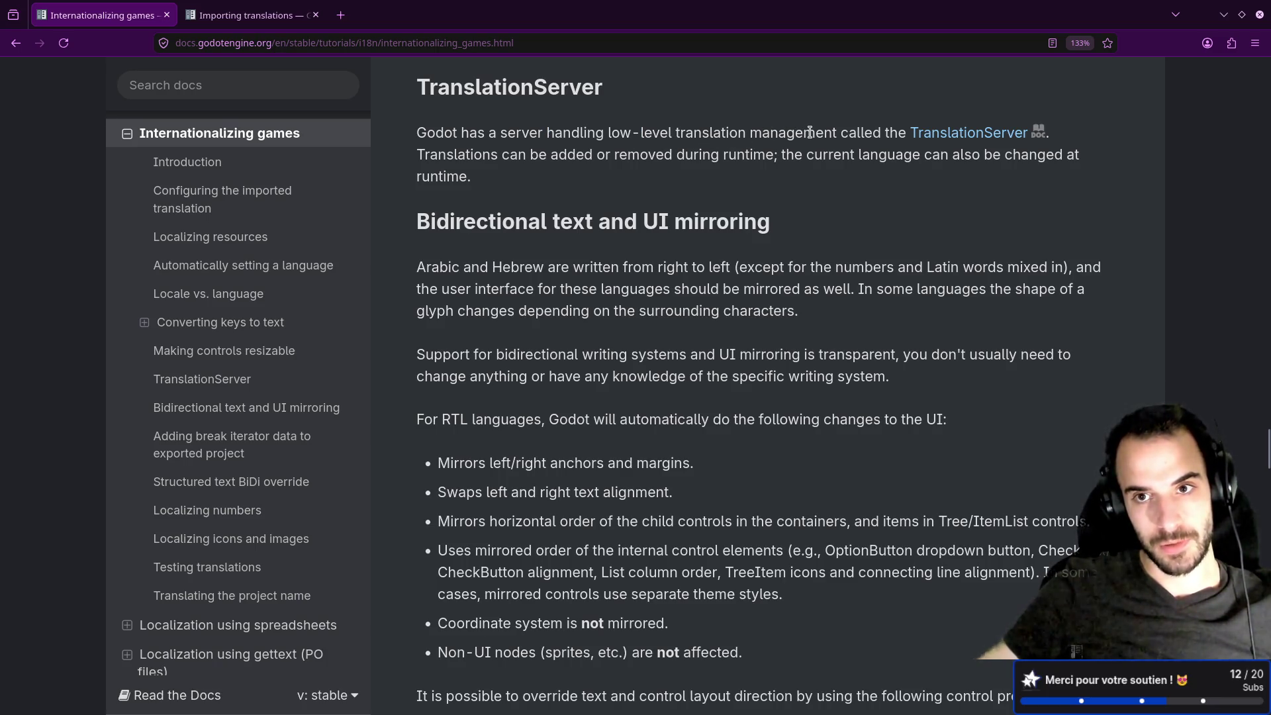
left_click_drag(498, 155, 753, 155)
left_click(752, 155)
left_click_drag(639, 156, 792, 156)
left_click(798, 157)
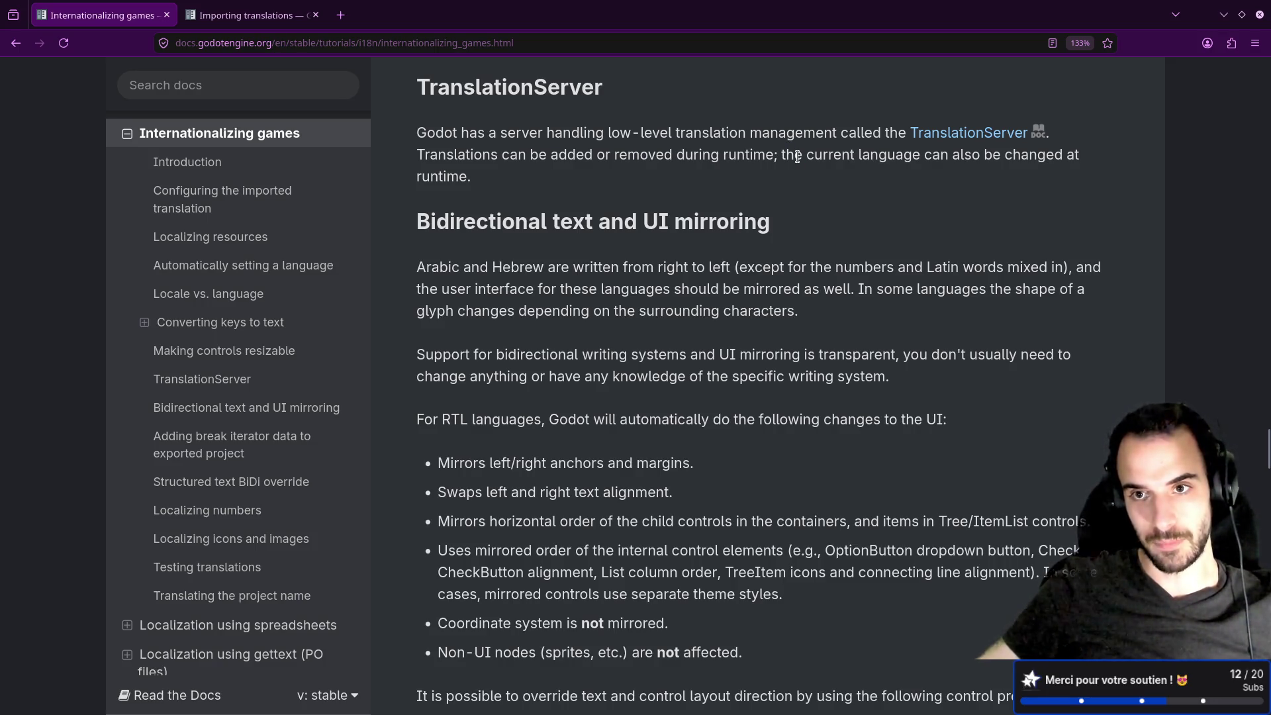
Scroll past BiDi mirroring down to Localizing numbers and Testing translations.
scroll(754, 221, "down", 3)
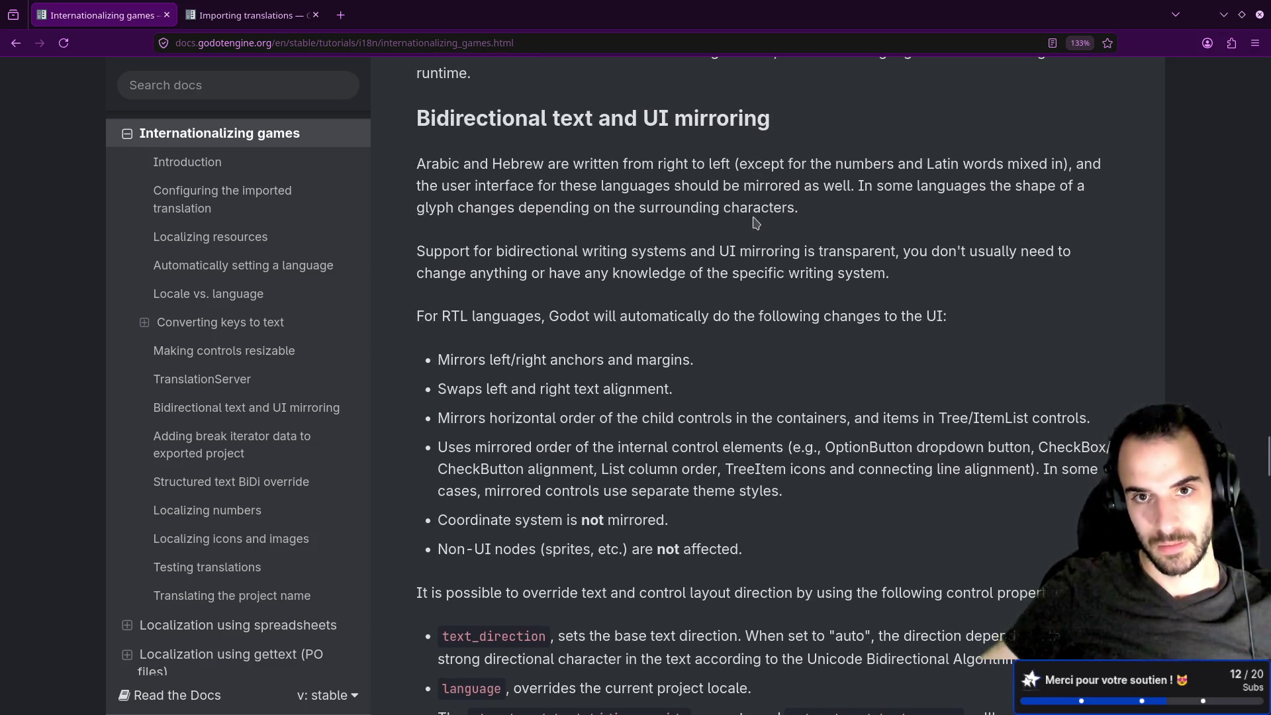
scroll(755, 221, "down", 5)
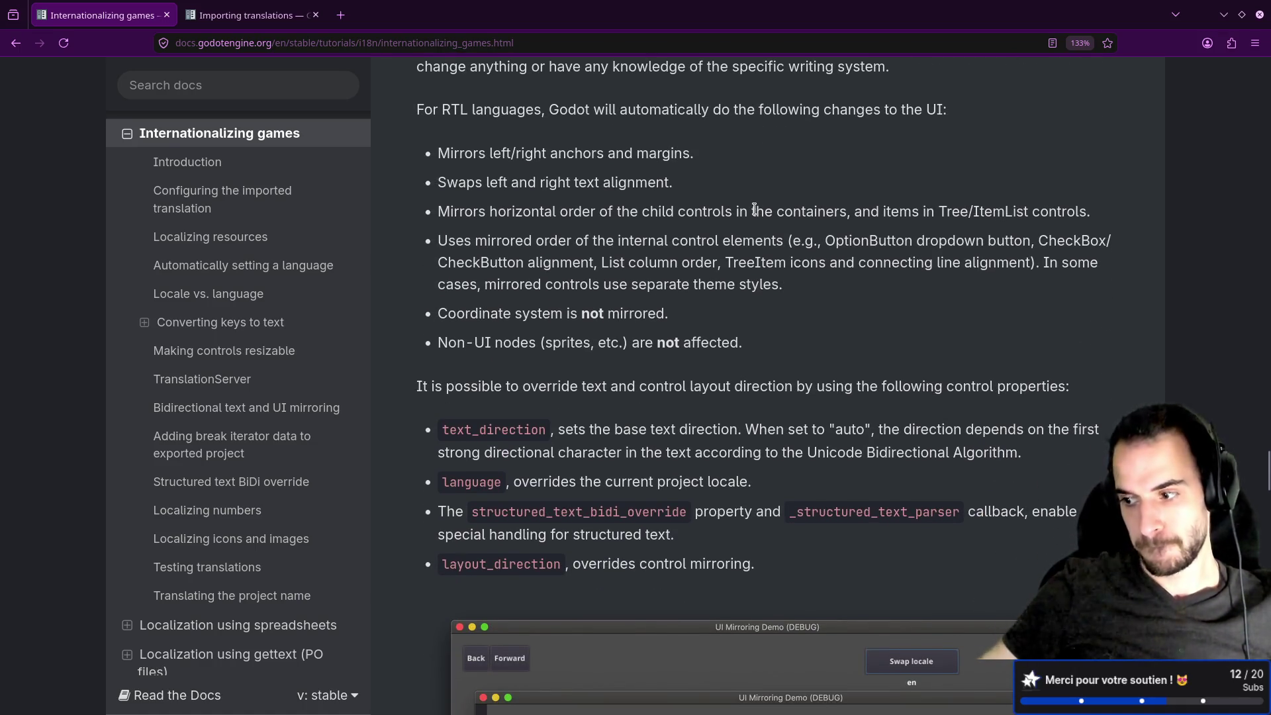
scroll(755, 214, "down", 5)
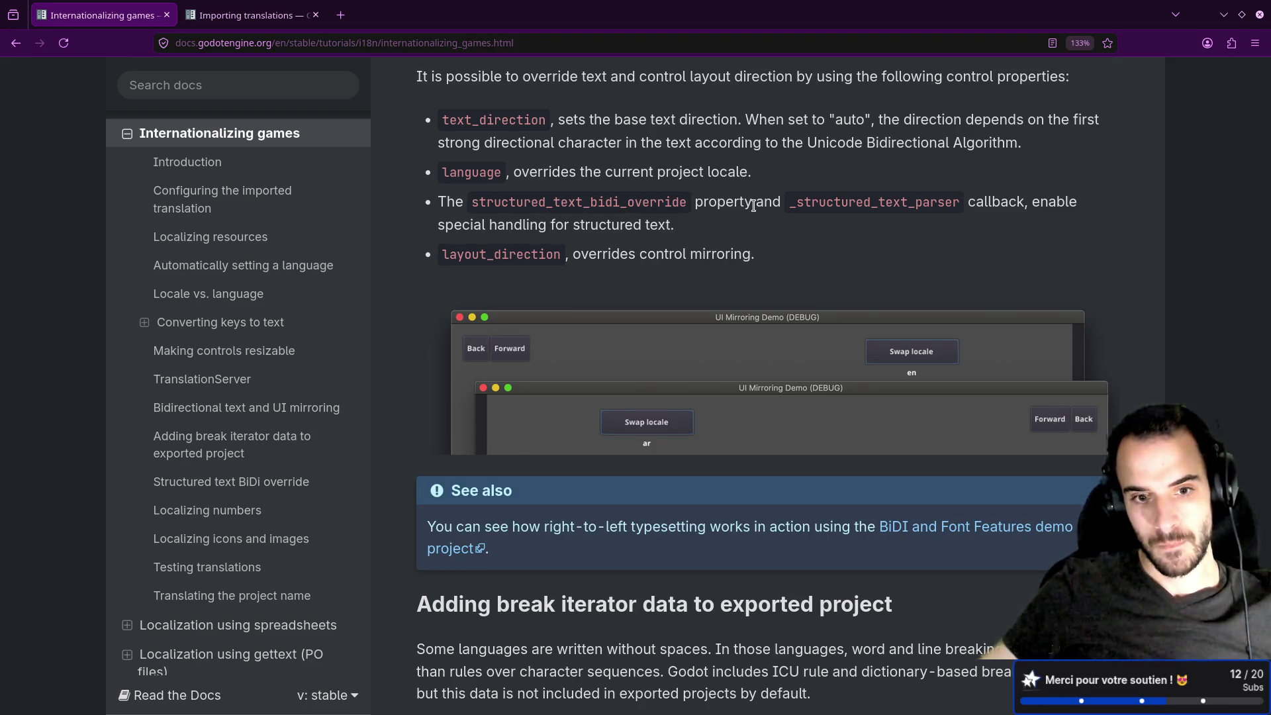
scroll(754, 206, "down", 8)
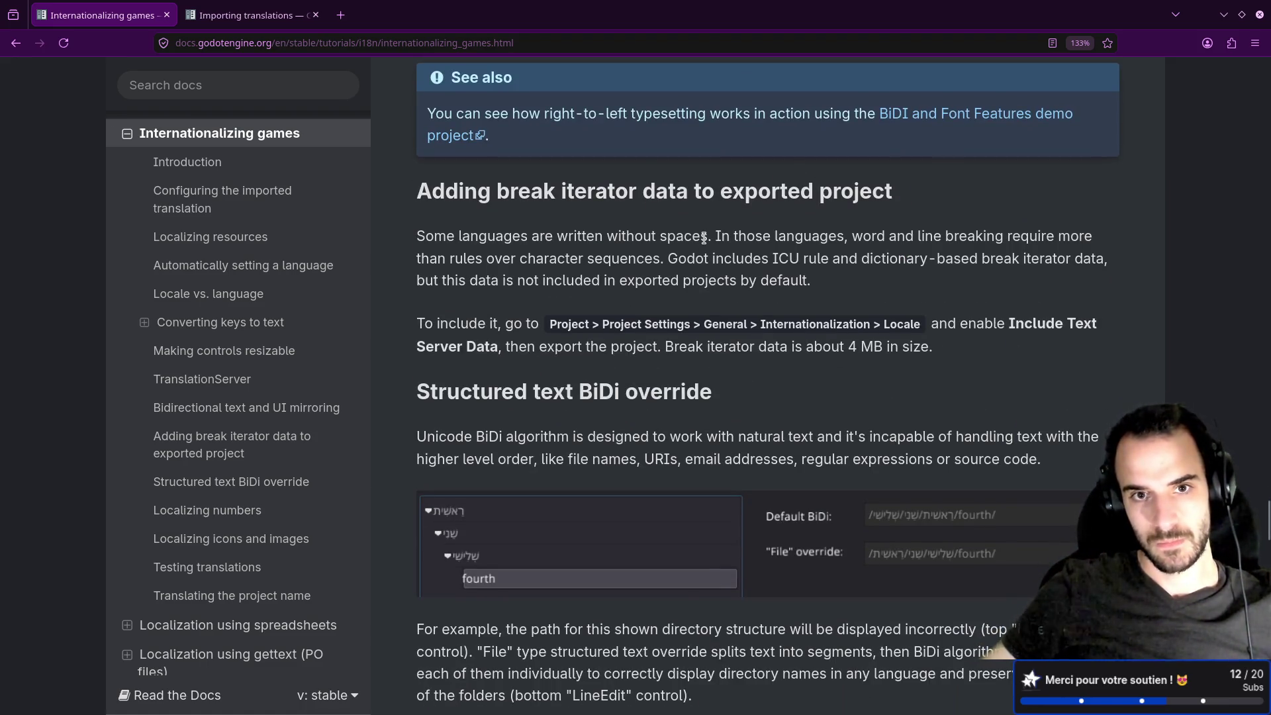
scroll(704, 238, "down", 2)
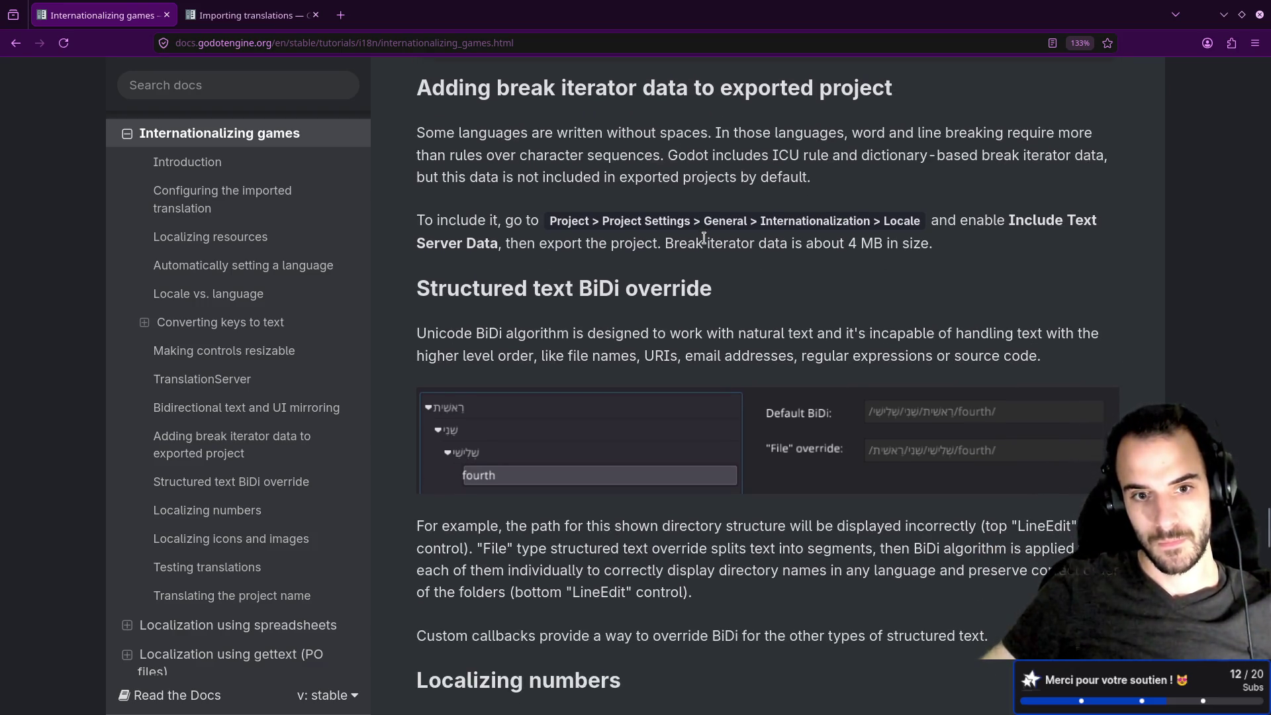
scroll(704, 238, "down", 6)
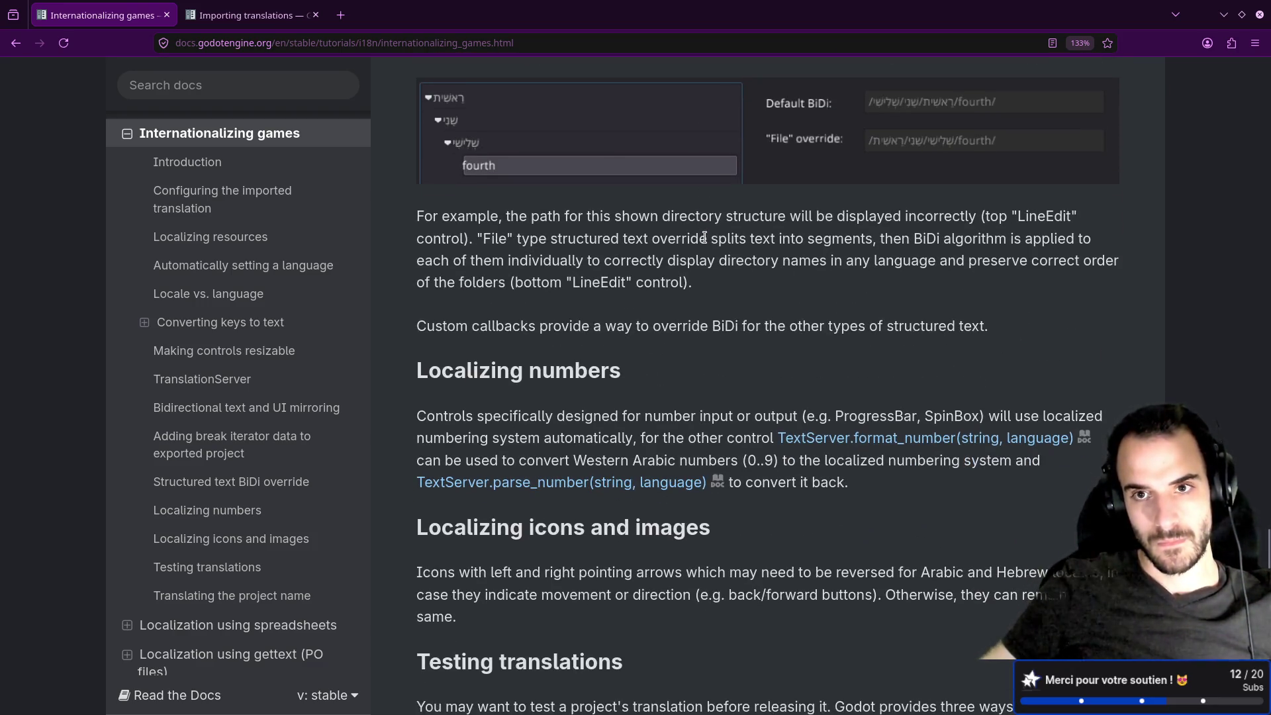
scroll(705, 237, "down", 4)
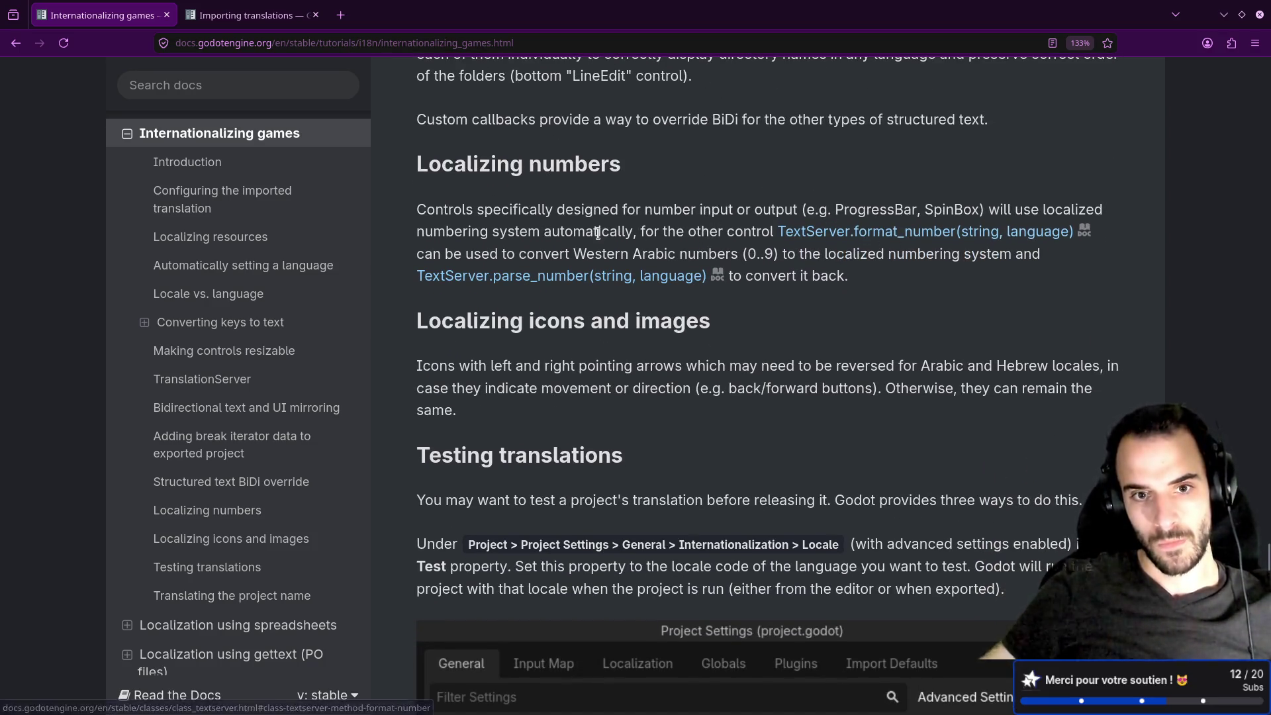
Read Testing translations, highlighting 'releasing it' and parts of the Project Settings Locale path.
scroll(604, 237, "down", 4)
scroll(604, 237, "down", 2)
scroll(603, 236, "up", 2)
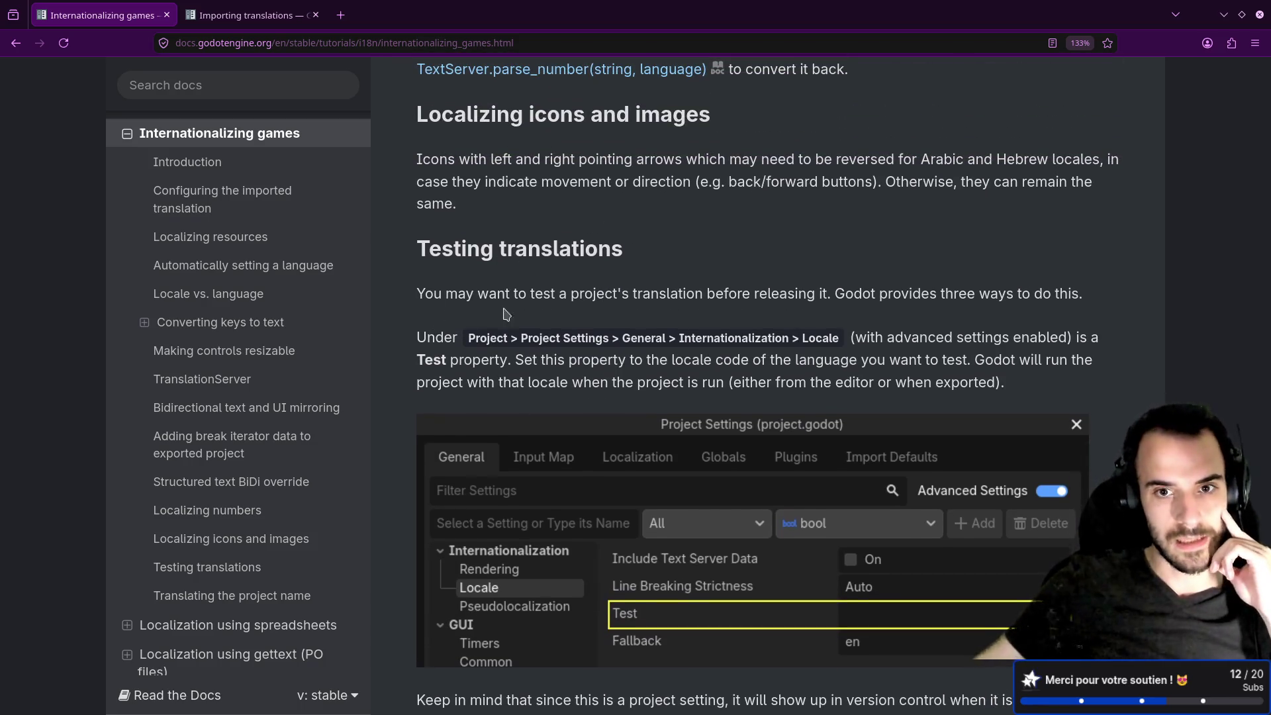
left_click_drag(759, 295, 829, 295)
left_click(851, 295)
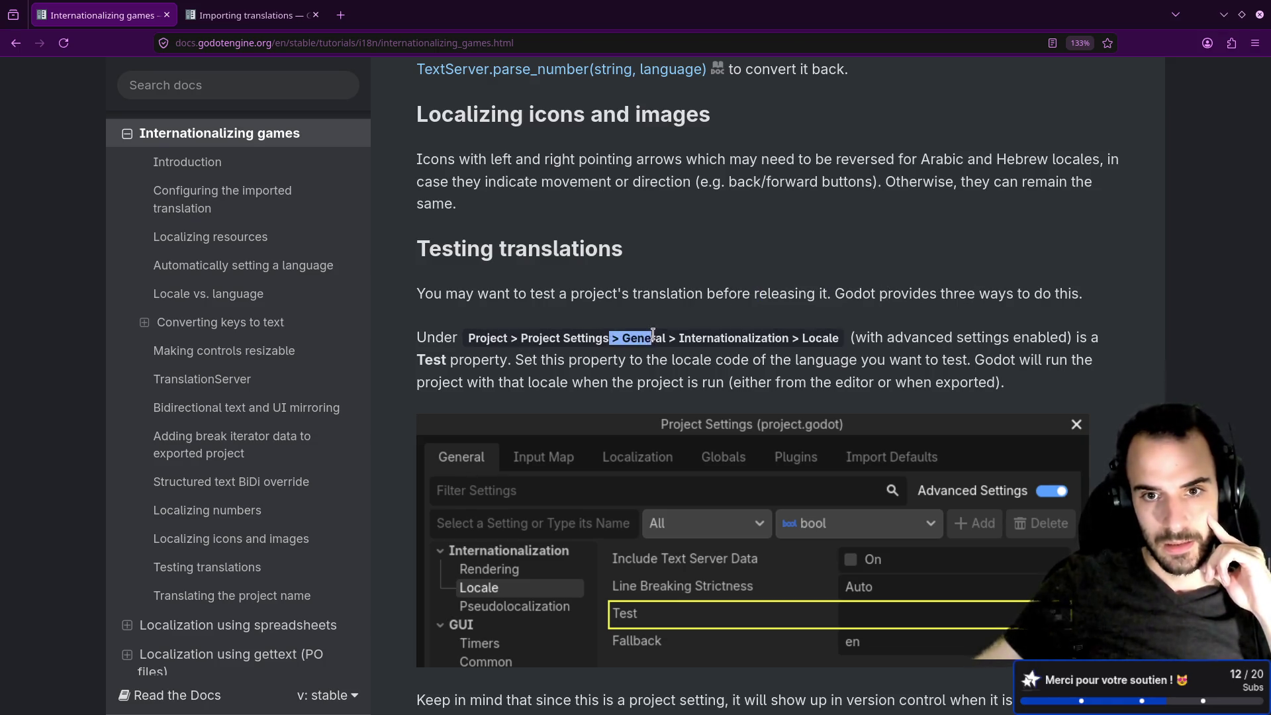
double_click(819, 338)
scroll(836, 335, "down", 3)
left_click(811, 263)
double_click(825, 234)
left_click(832, 278)
Read Translating the project name, highlight '--language fr', then scroll back up.
scroll(830, 268, "down", 10)
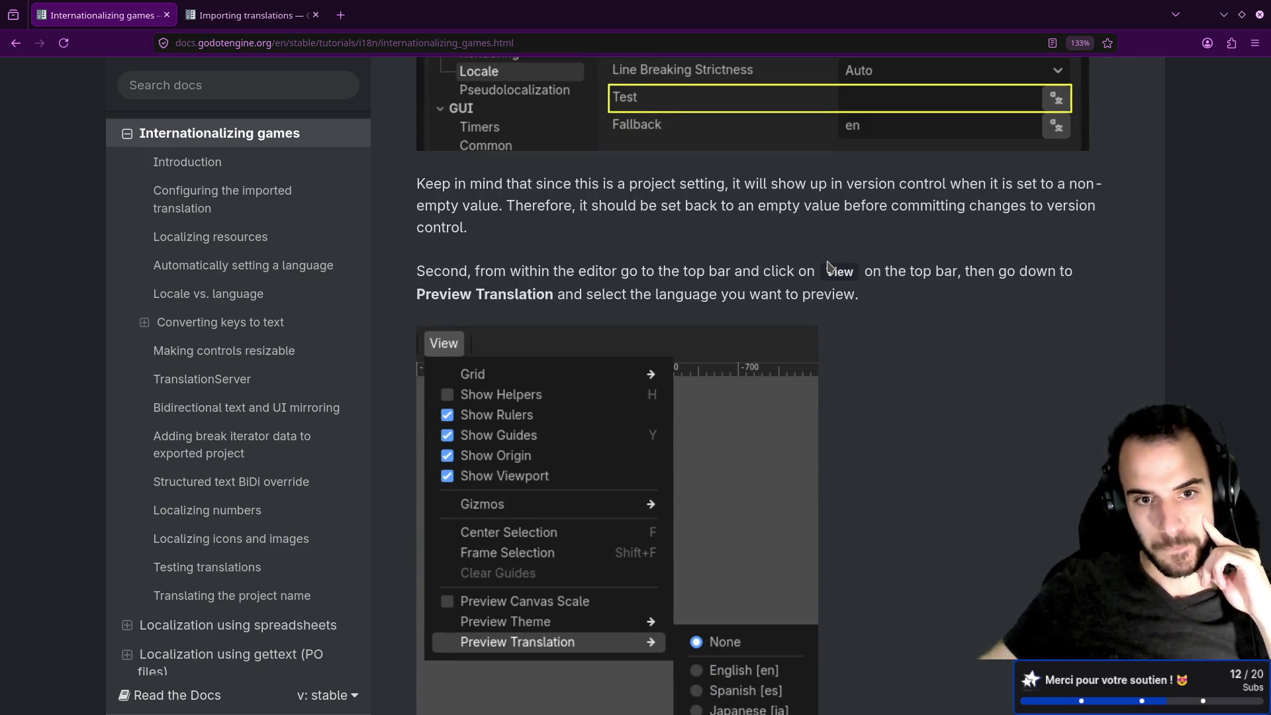
scroll(831, 267, "down", 5)
scroll(831, 268, "down", 4)
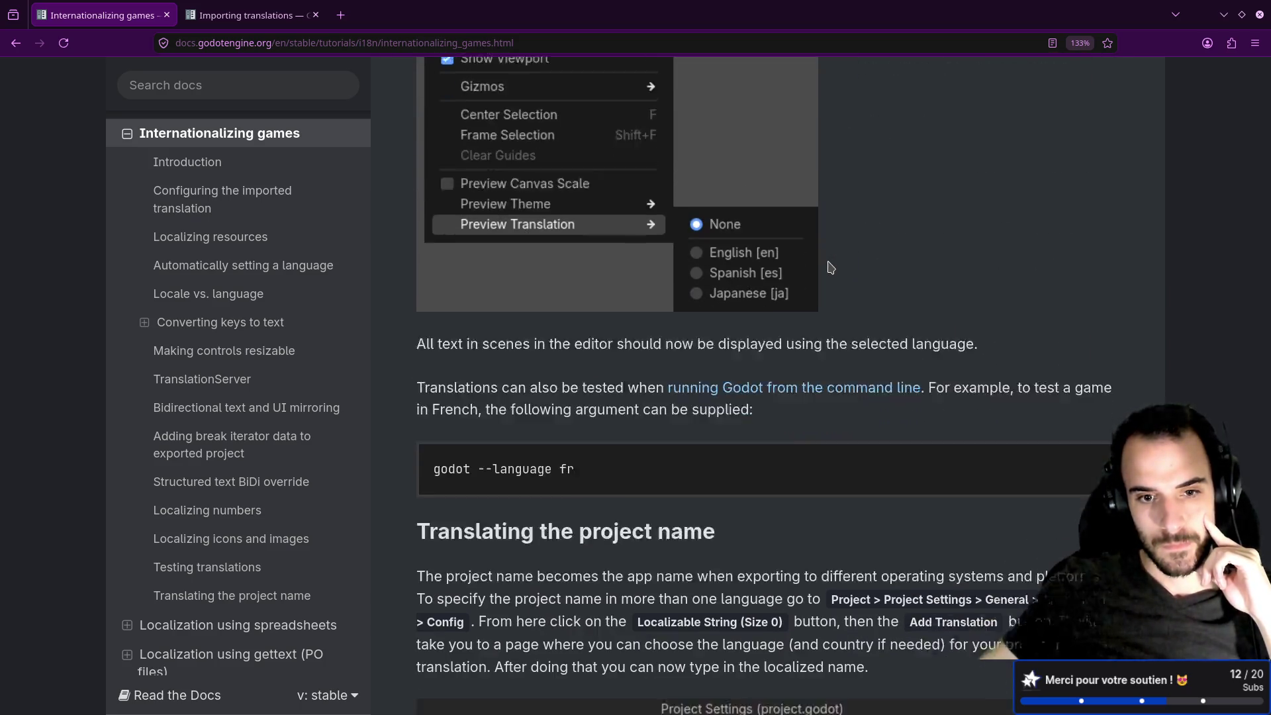
left_click_drag(595, 371, 477, 371)
left_click(531, 409)
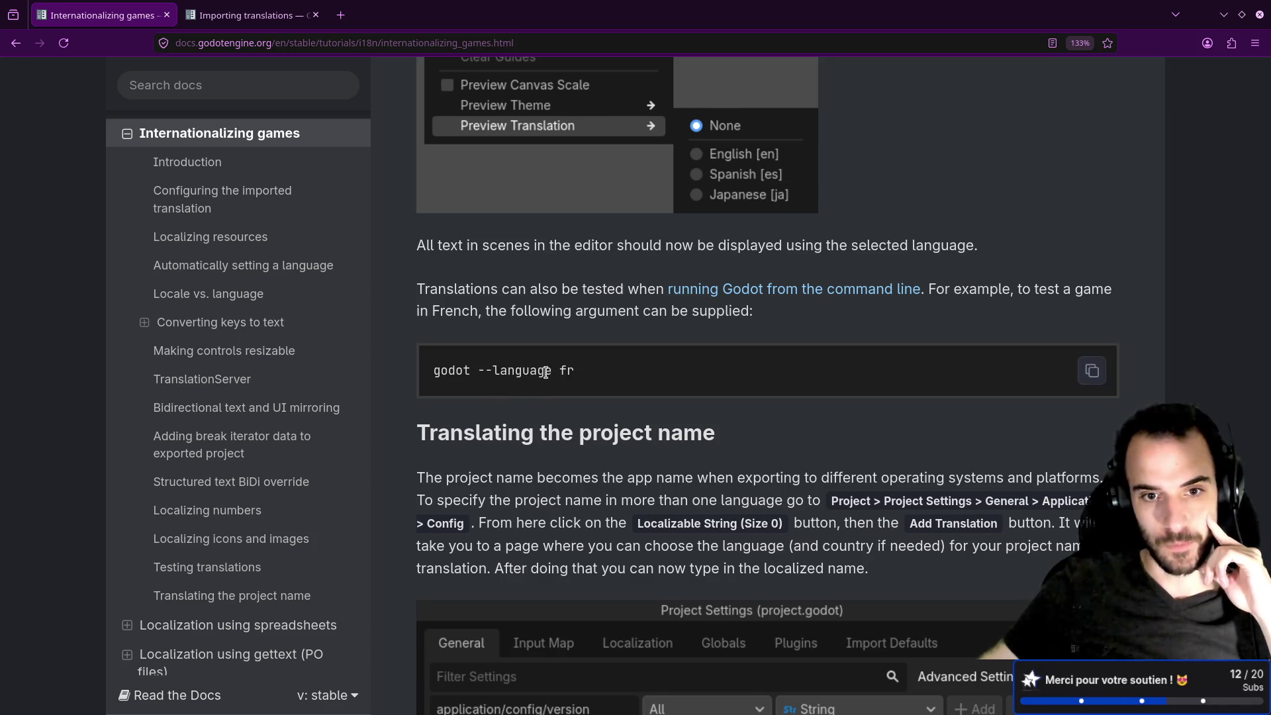
scroll(548, 371, "down", 6)
scroll(548, 371, "down", 2)
scroll(549, 371, "down", 2)
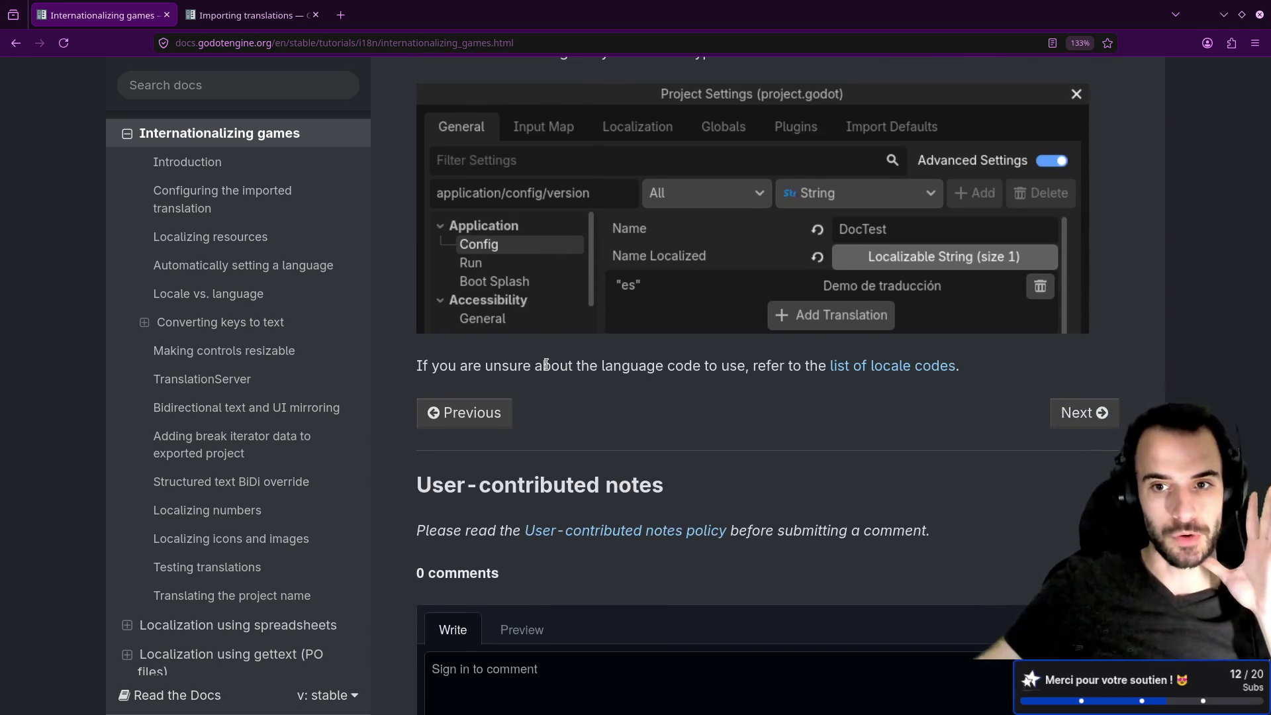
scroll(590, 360, "up", 15)
scroll(599, 360, "up", 10)
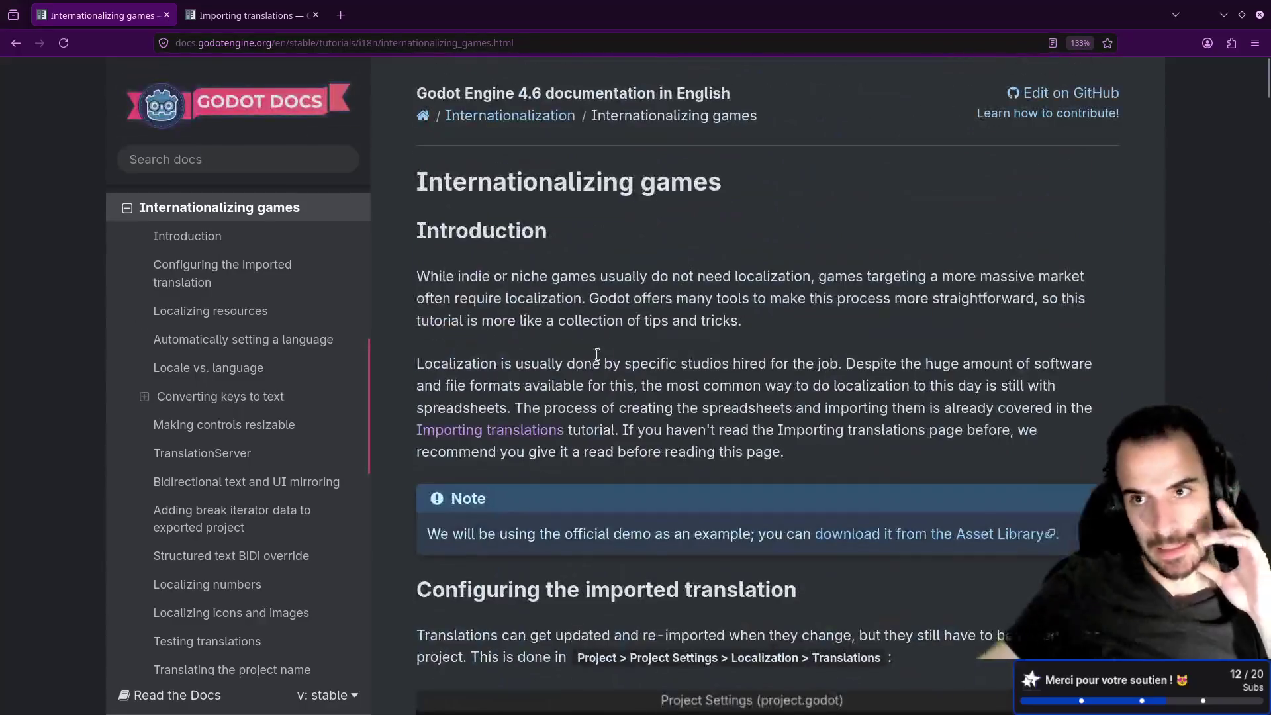
Switch to the Importing translations page and read its opening paragraph on games and internationalization.
left_click(243, 10)
scroll(529, 205, "up", 2)
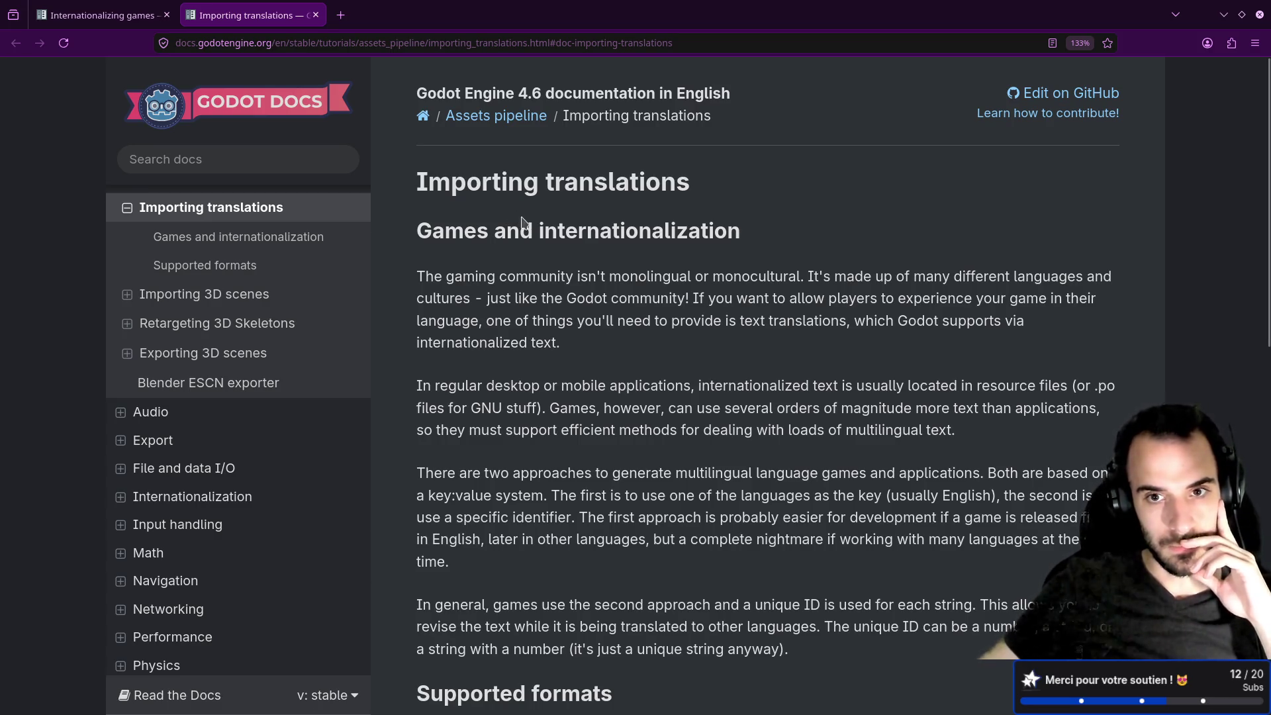
scroll(523, 220, "down", 2)
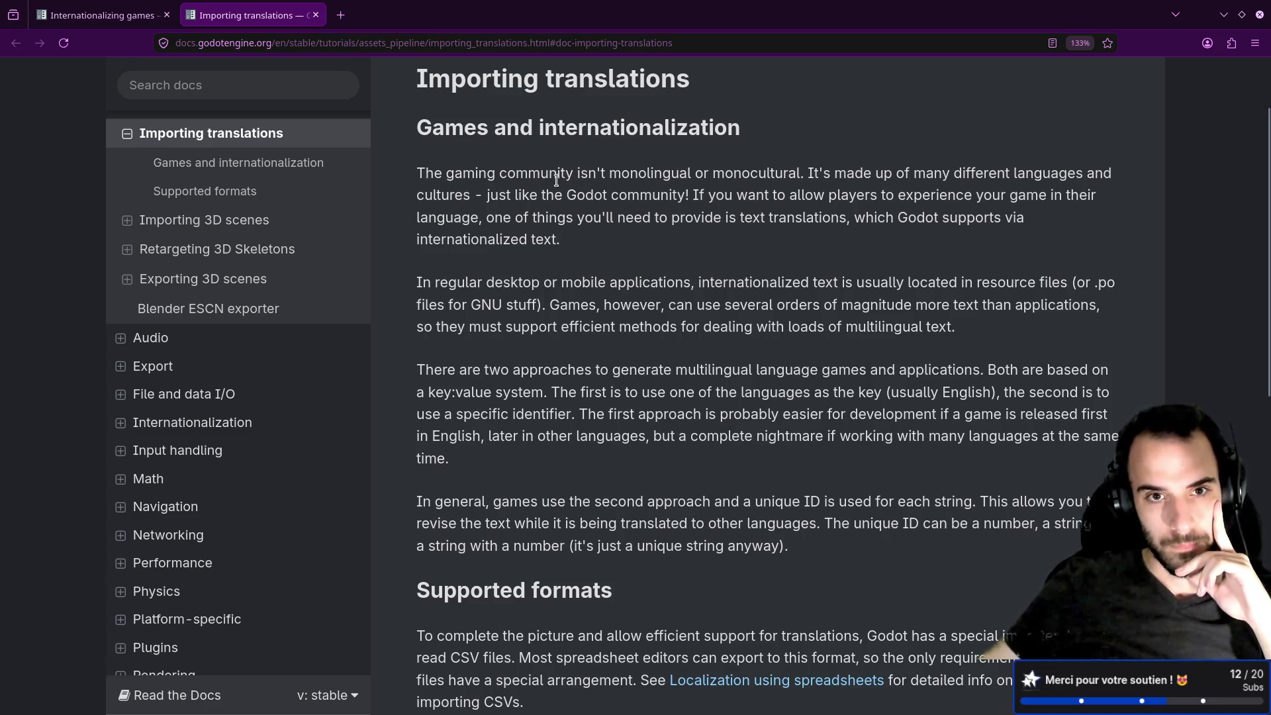
mouse_move(609, 176)
left_mouse_down()
mouse_move(802, 177)
mouse_move(410, 180)
left_mouse_up()
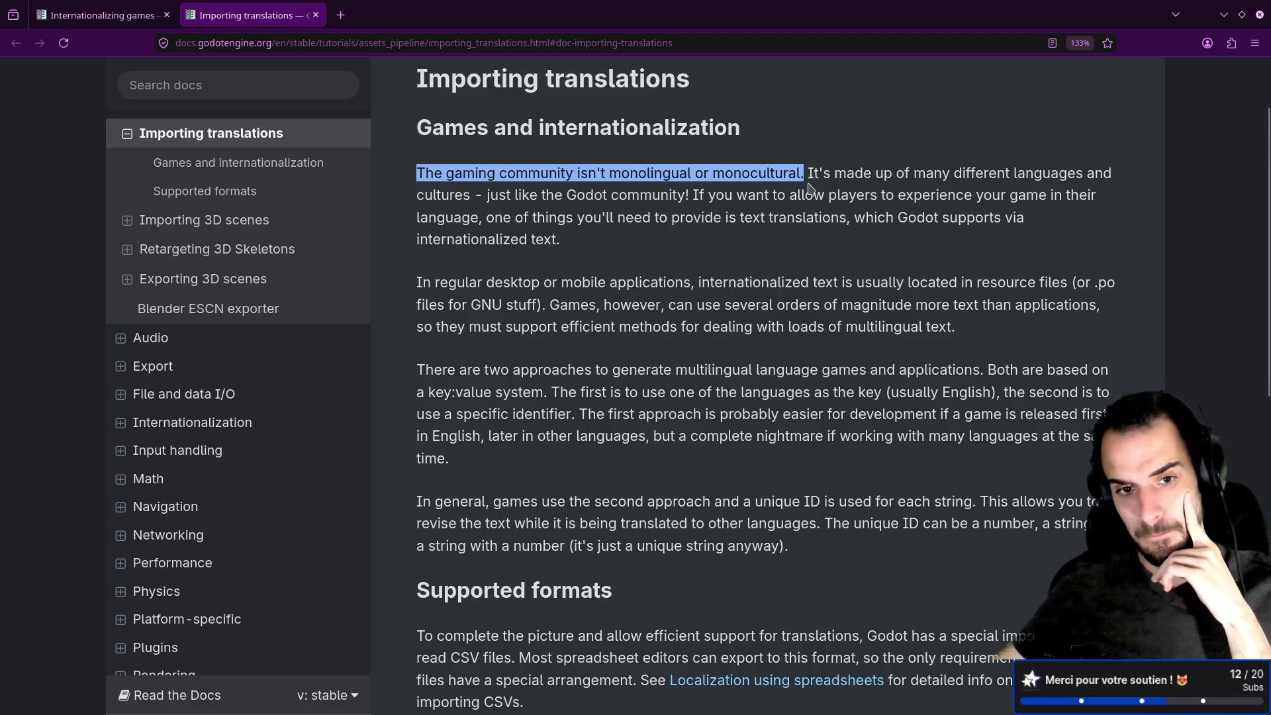
Read the Importing translations page down to the CSV importer note under Supported formats.
scroll(801, 215, "down", 3)
scroll(704, 220, "up", 2)
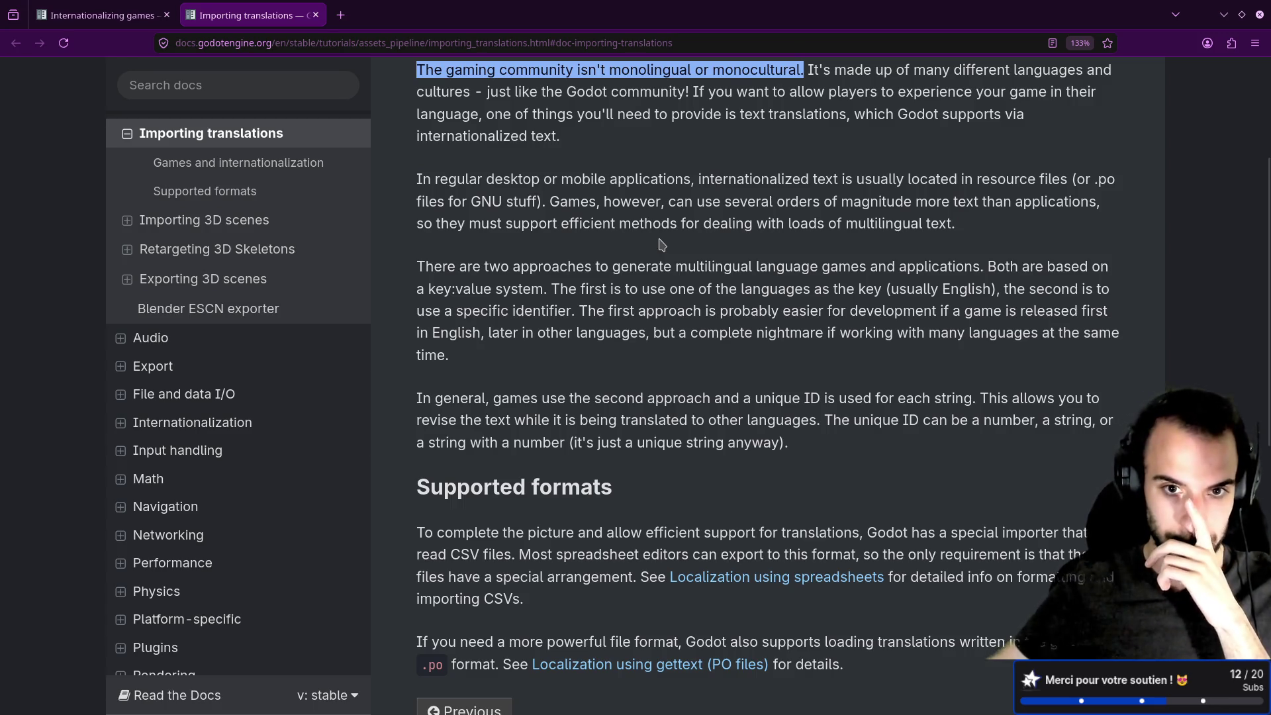
left_click_drag(461, 174, 763, 405)
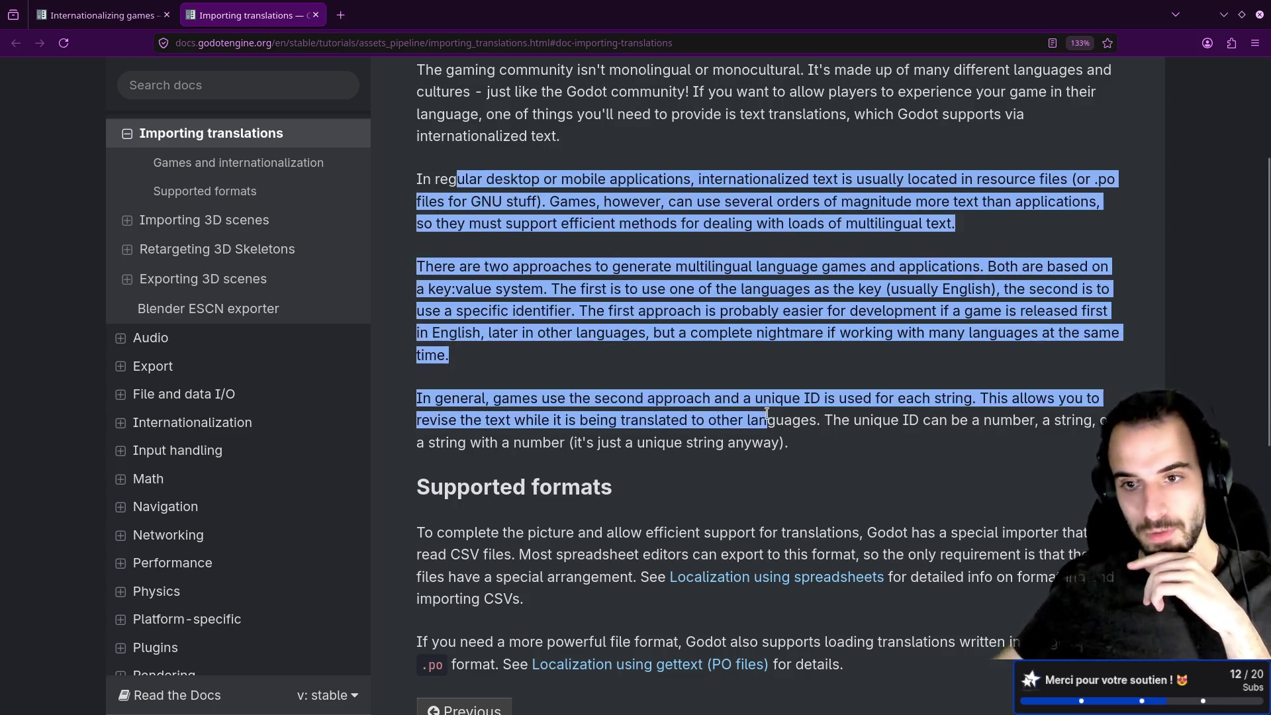
left_click(736, 361)
scroll(736, 361, "down", 5)
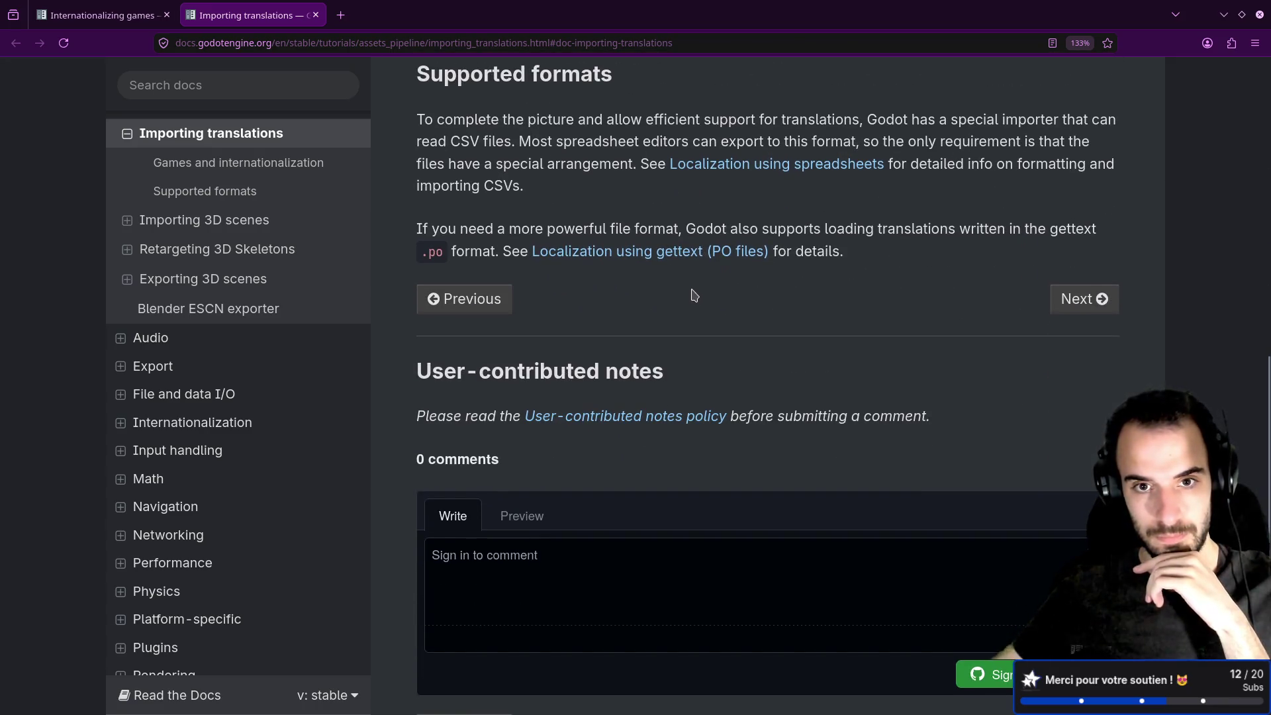
scroll(694, 295, "up", 2)
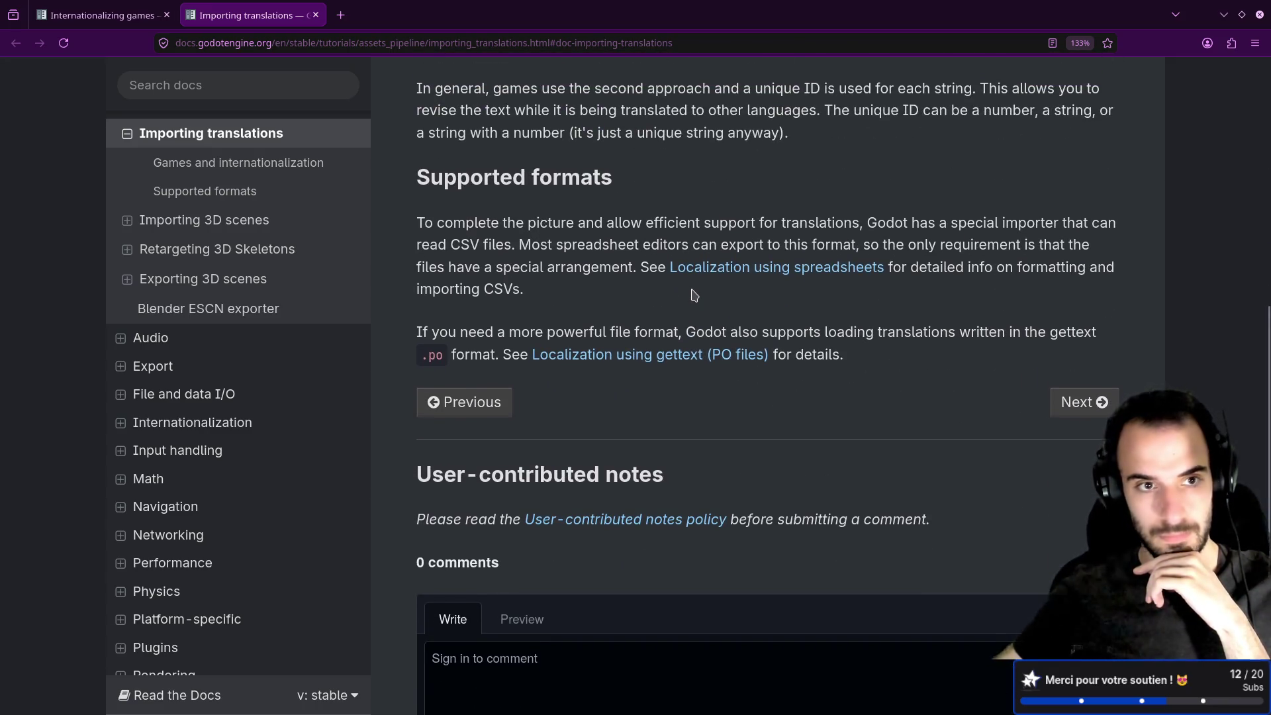
scroll(285, 281, "up", 4)
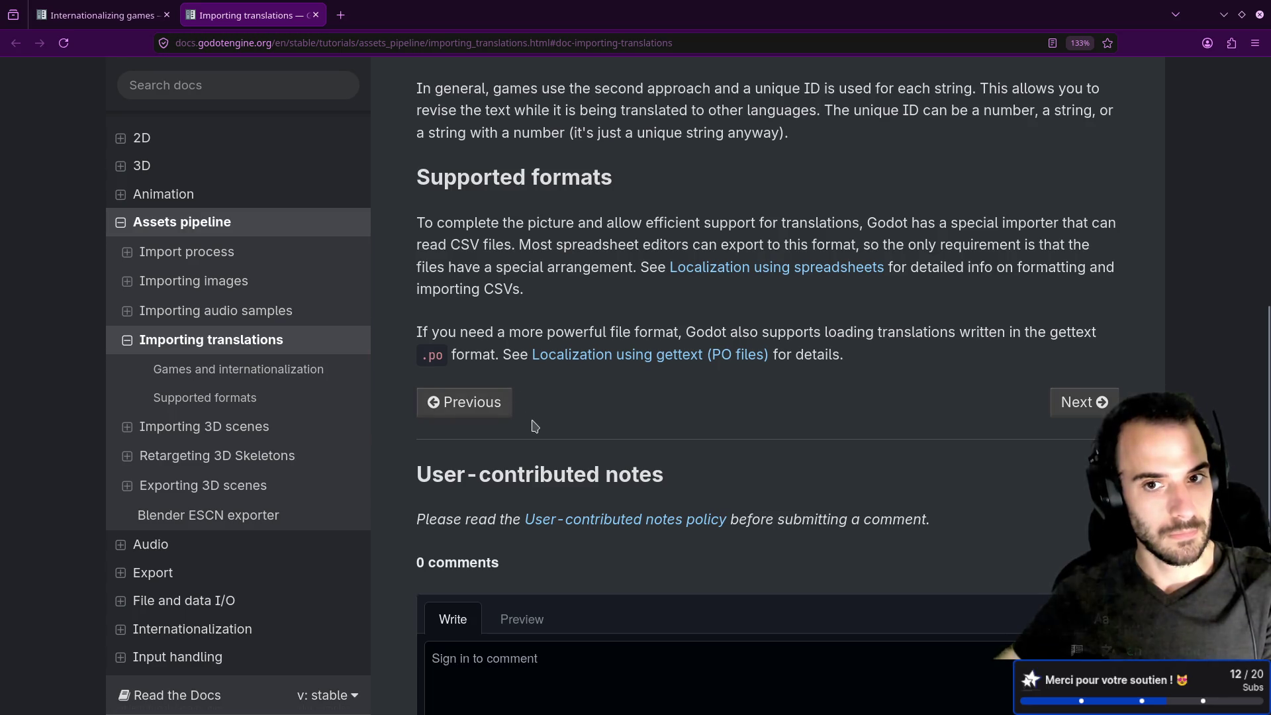
scroll(535, 425, "up", 2)
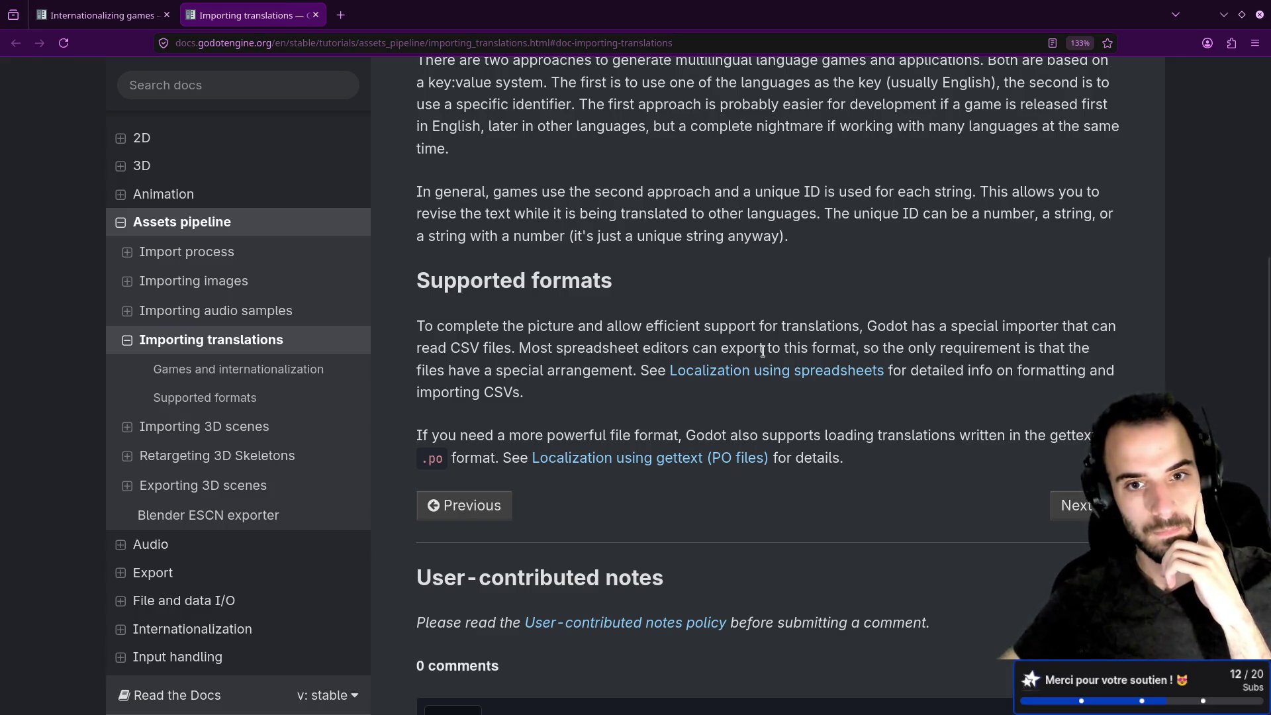
left_click_drag(423, 348, 556, 348)
left_click(556, 347)
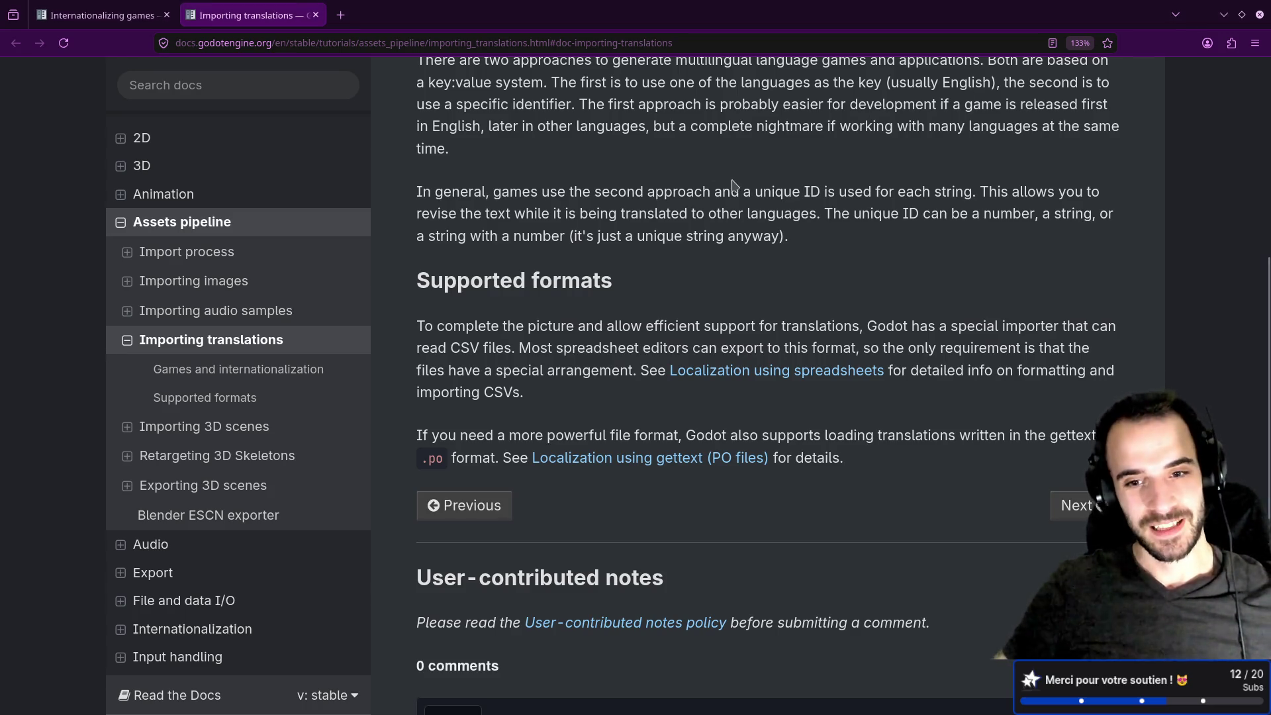
middle_click(686, 372)
Study the CSV Formatting table's keys column and <lang1> through <langN> language columns.
key("ctrl+Tab")
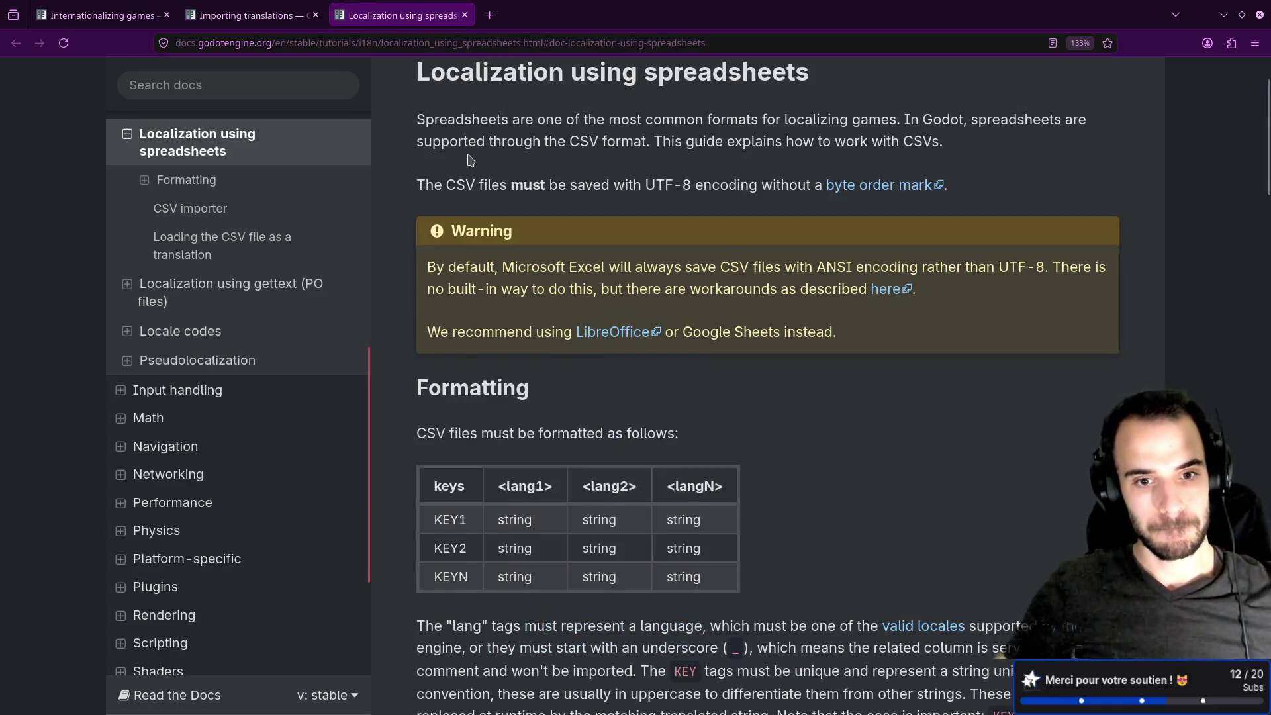
scroll(470, 165, "down", 3)
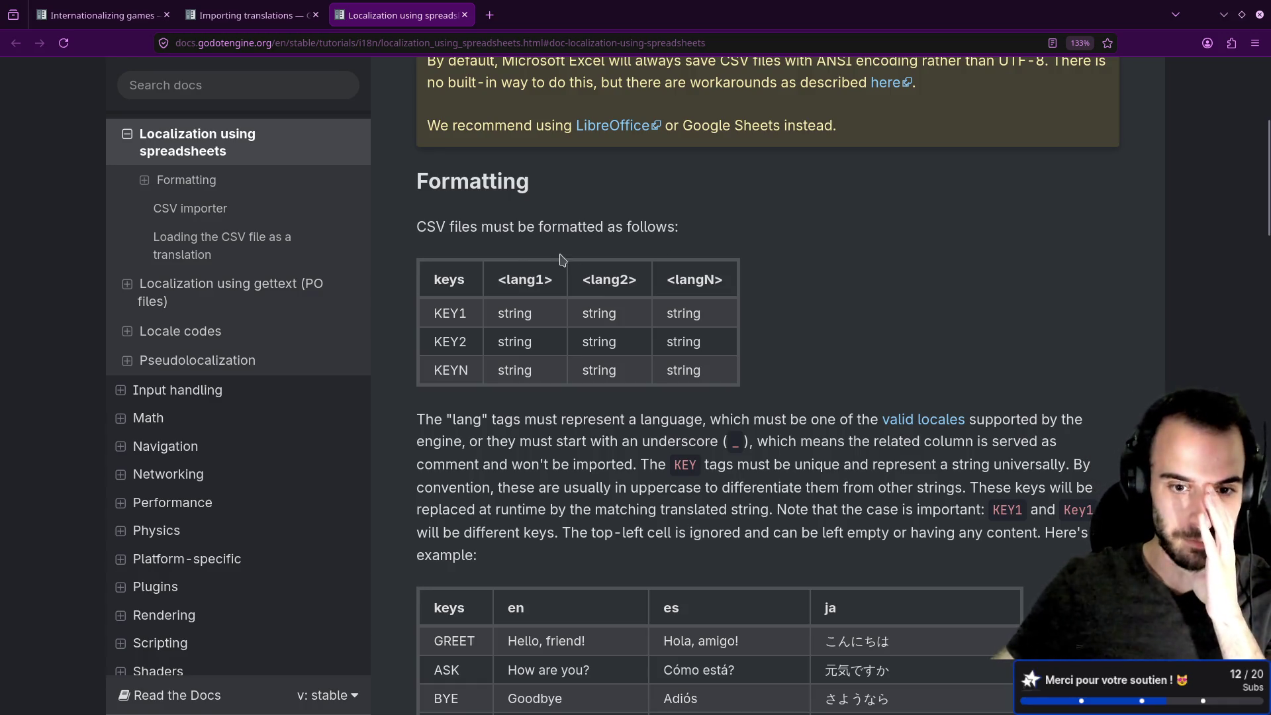
scroll(440, 318, "down", 3)
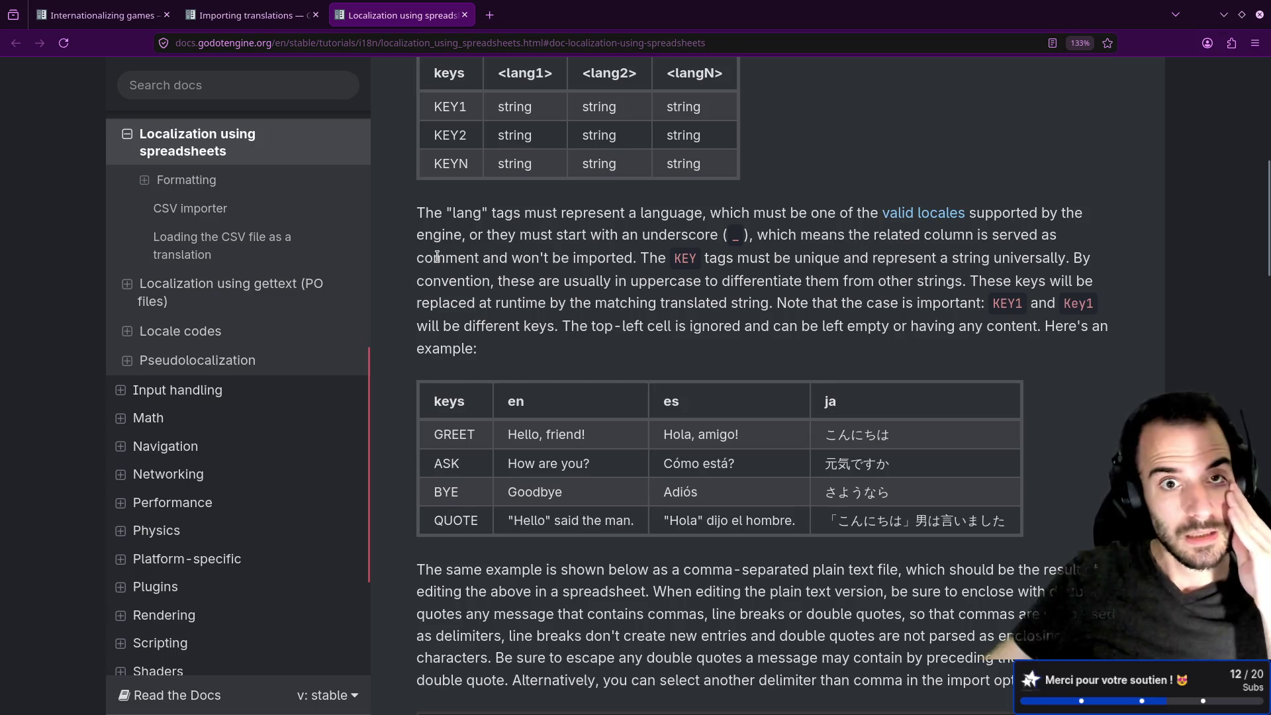
scroll(449, 268, "up", 2)
scroll(448, 268, "up", 3)
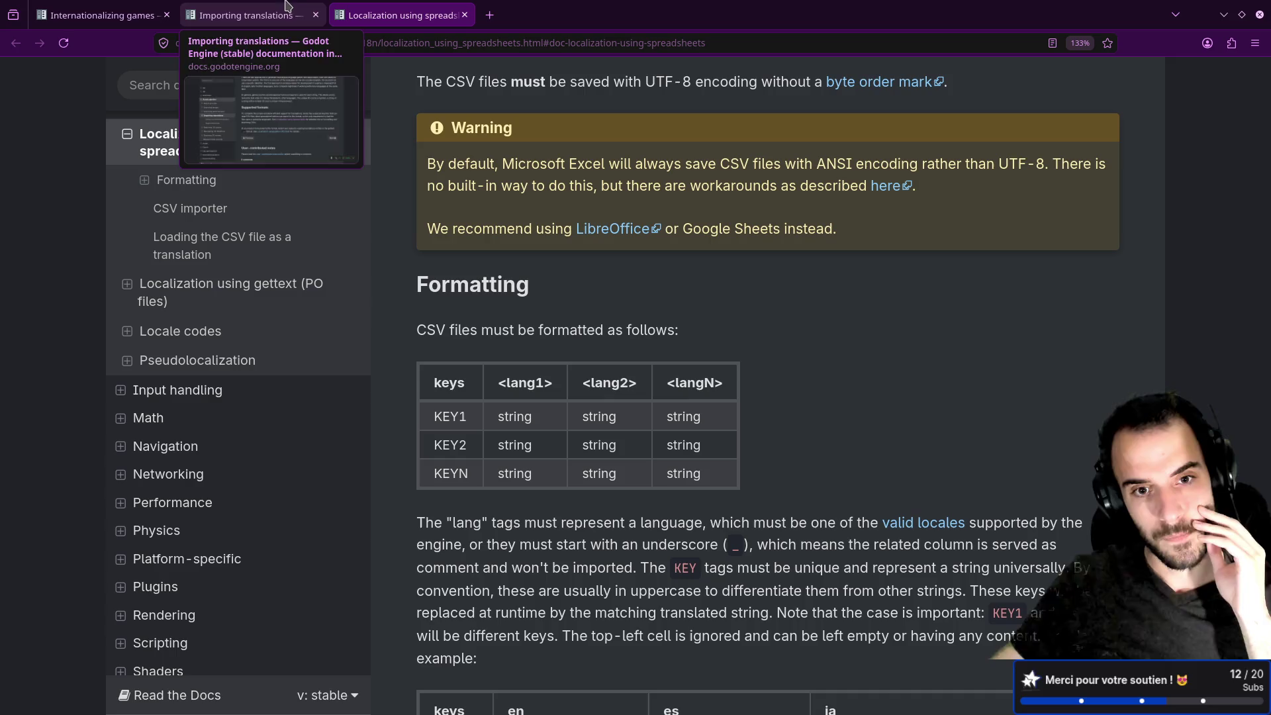
double_click(449, 382)
double_click(525, 383)
double_click(609, 383)
double_click(718, 382)
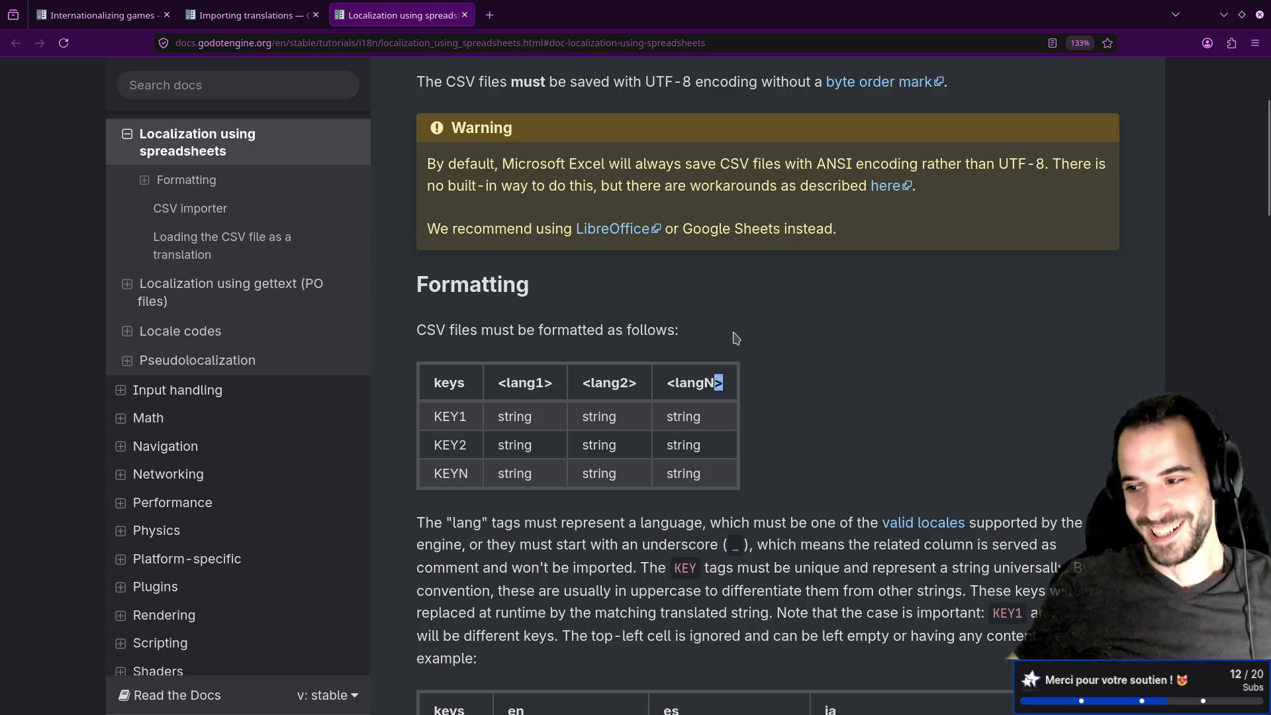
left_click(760, 298)
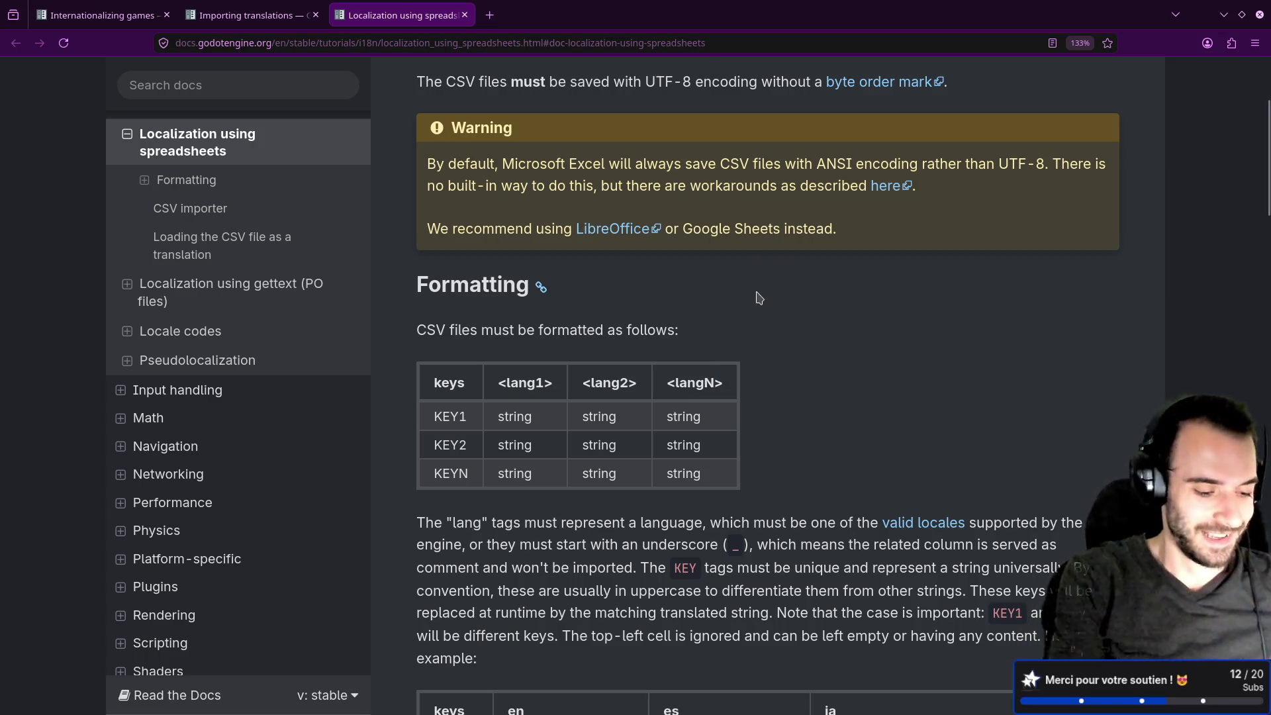
Switch to the terminal and browse the tmux window list without changing windows.
key("ctrl+super+Left")
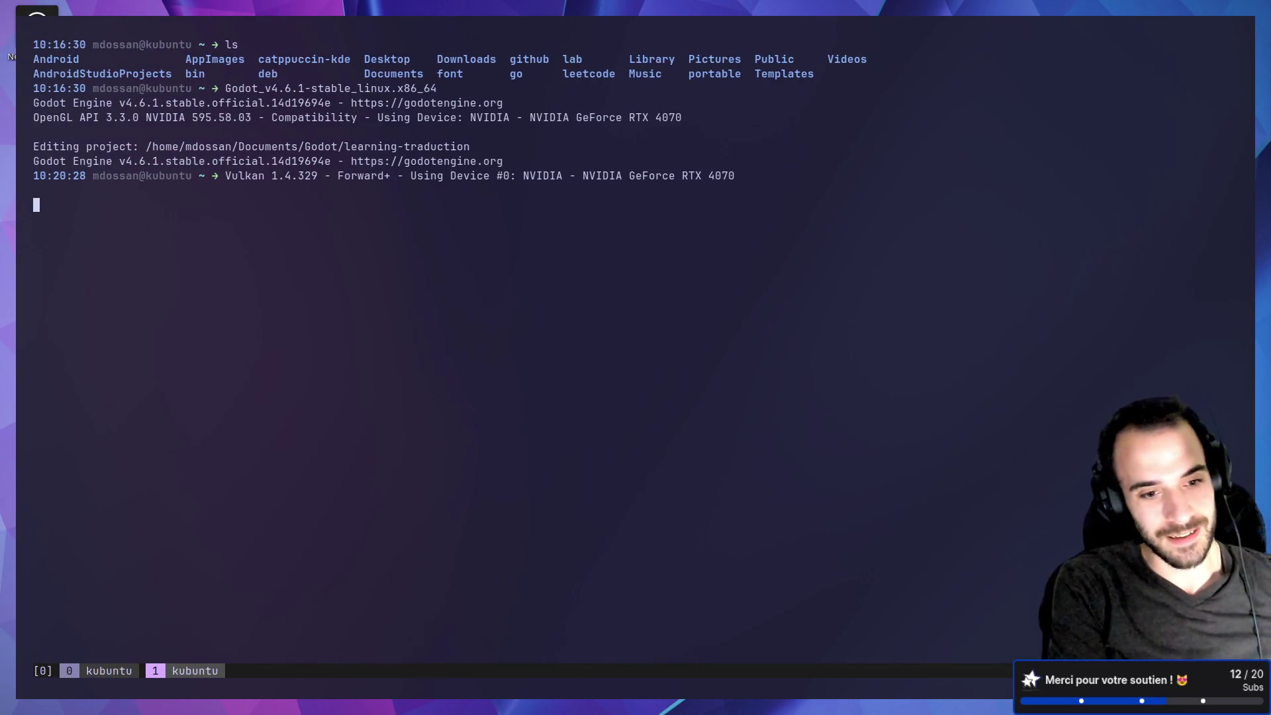
key("ctrl+b")
key("w")
key("Up")
key("Down")
key("Return")
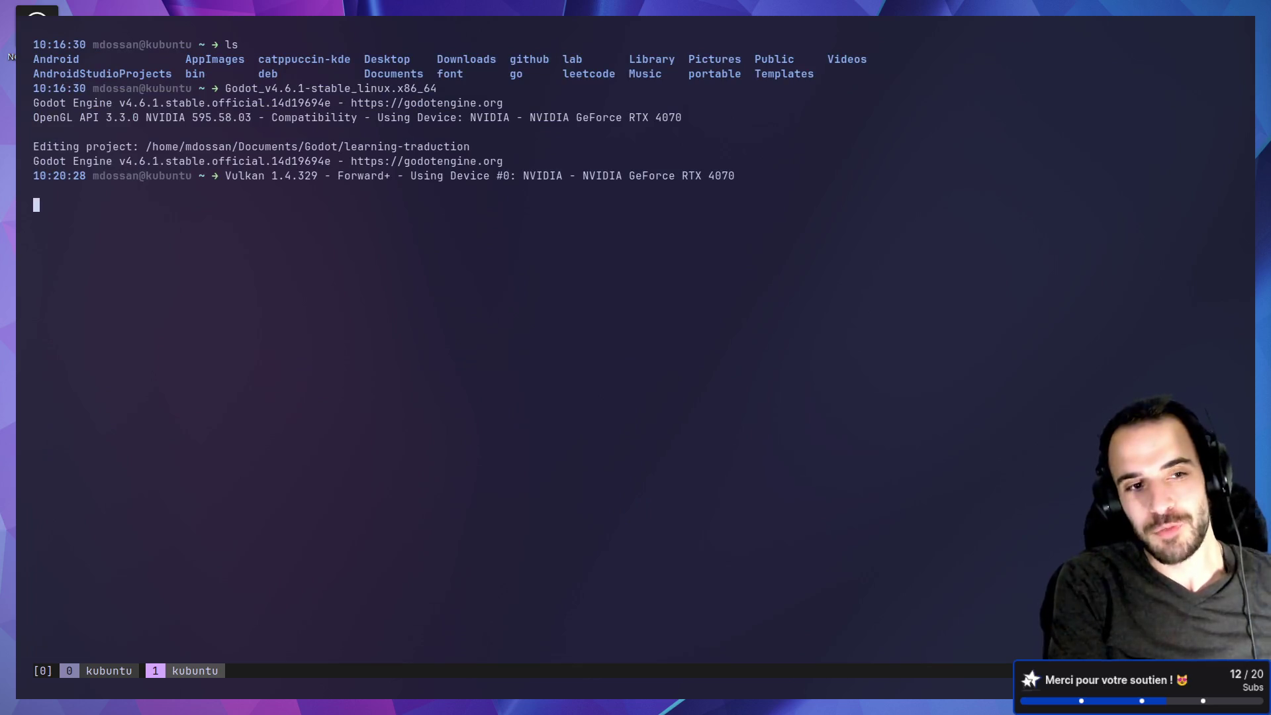
Open a new tmux window and inspect the home folder with ls, clear and git status.
key("ctrl+b")
type("cls")
key("Return")
type("clear")
key("Return")
type("ls")
key("Return")
type("git status")
key("Return")
type("l")
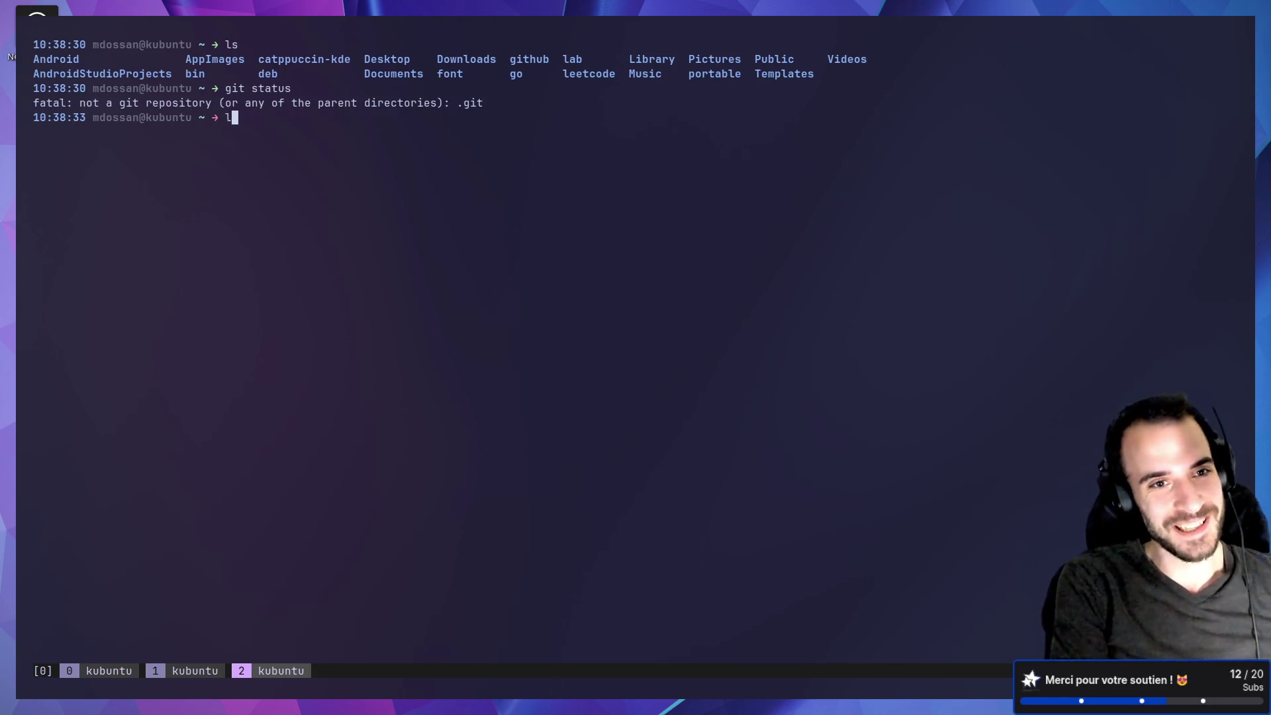
type("s")
key("Return")
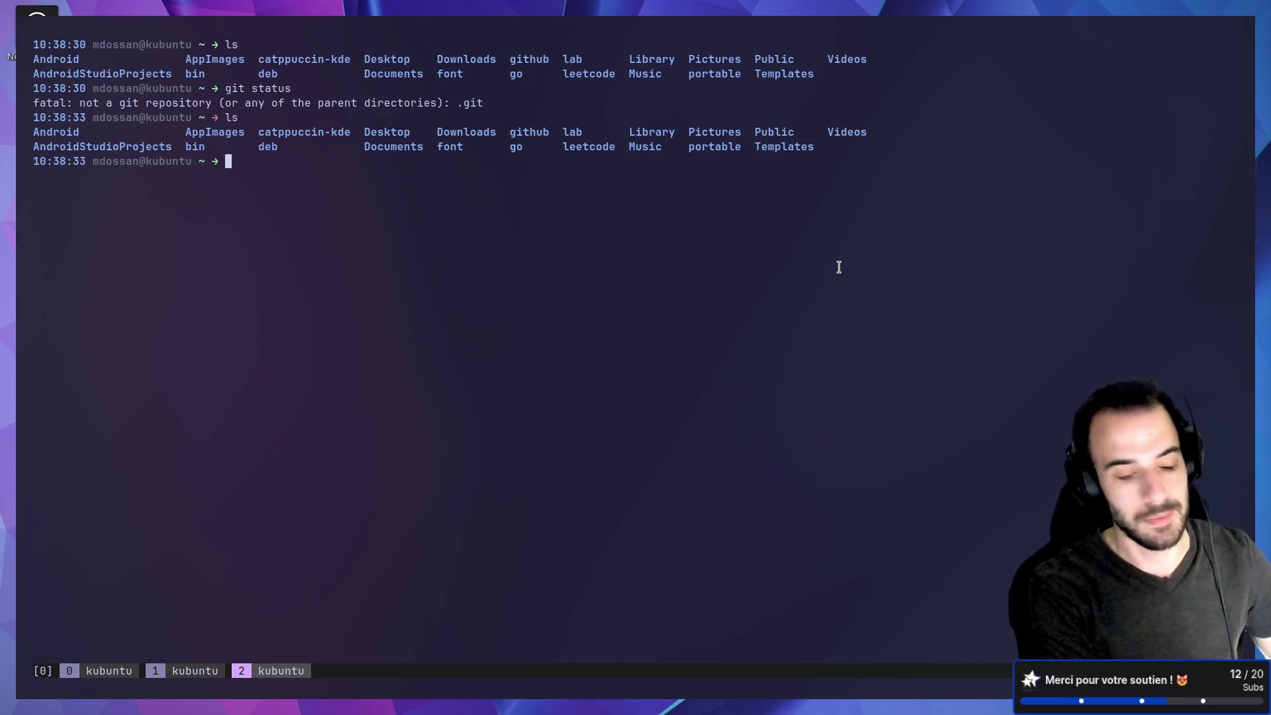
Look inside the github folder, then move into Documents/Godot and list its projects.
type("cd github/")
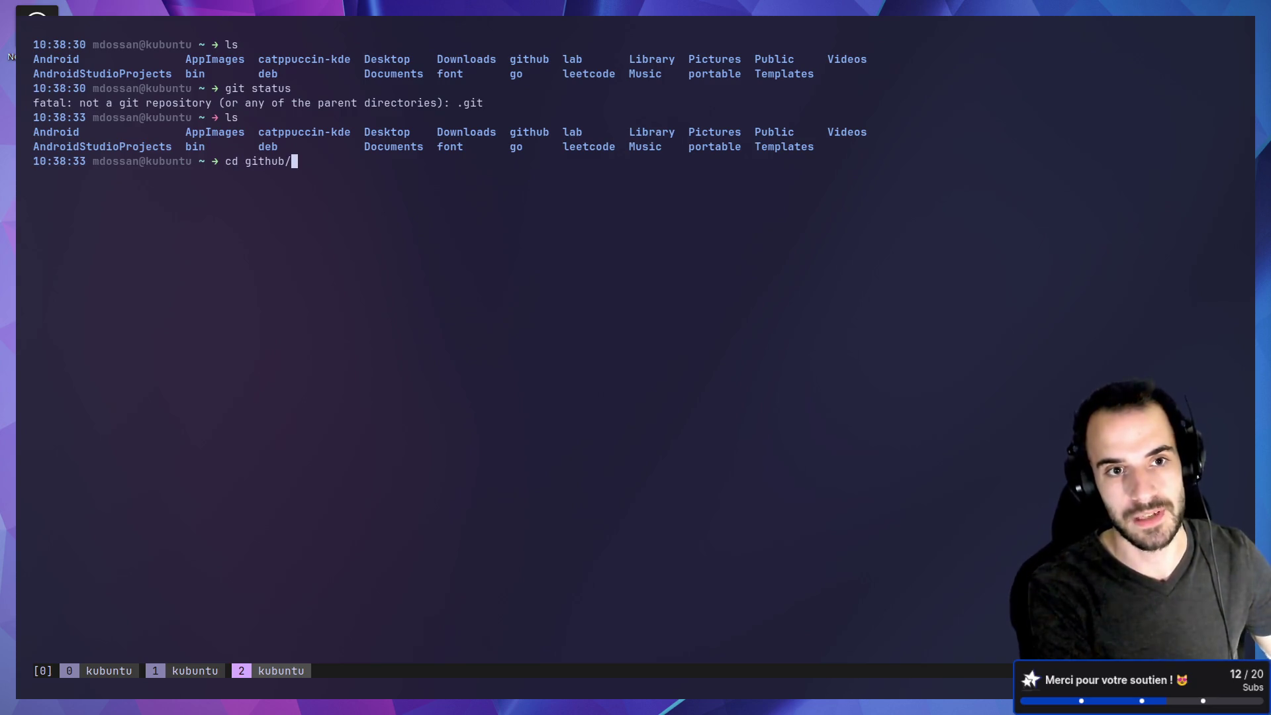
key("Return")
type("ls")
key("Return")
type("cd")
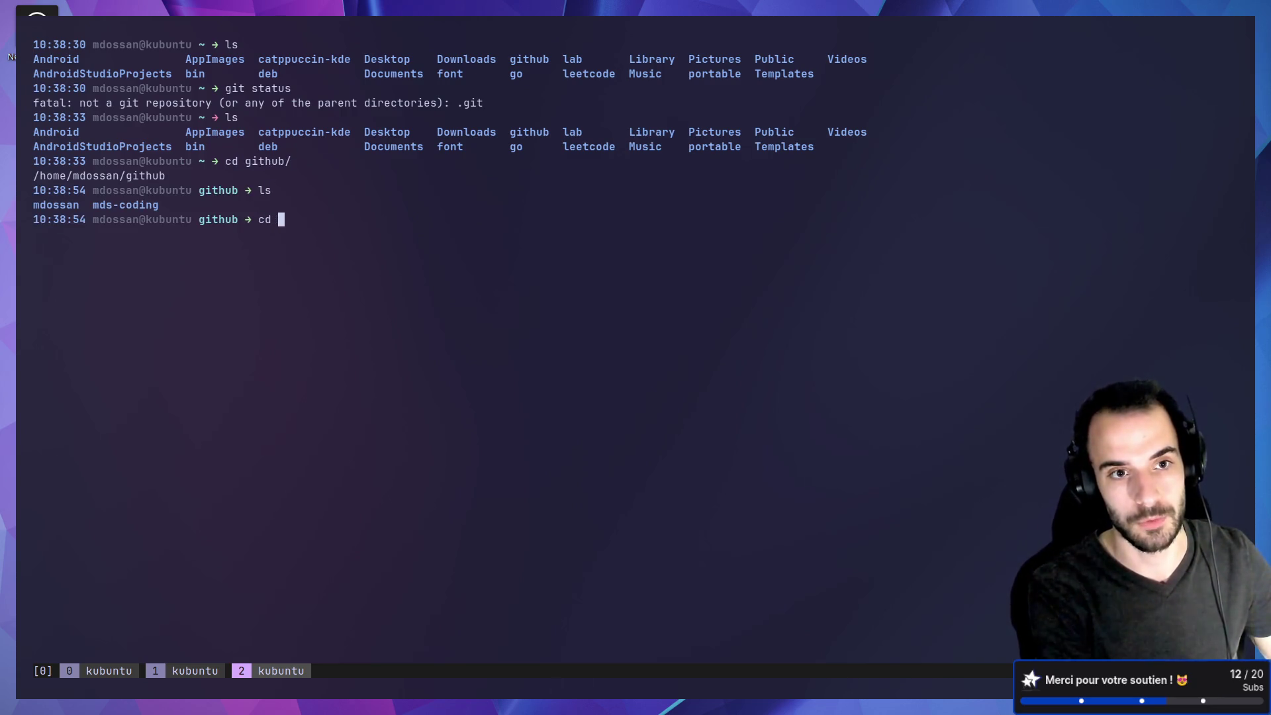
key("Return")
type("cd Doc")
key("Tab")
type("G")
key("Tab")
key("Return")
type("ls")
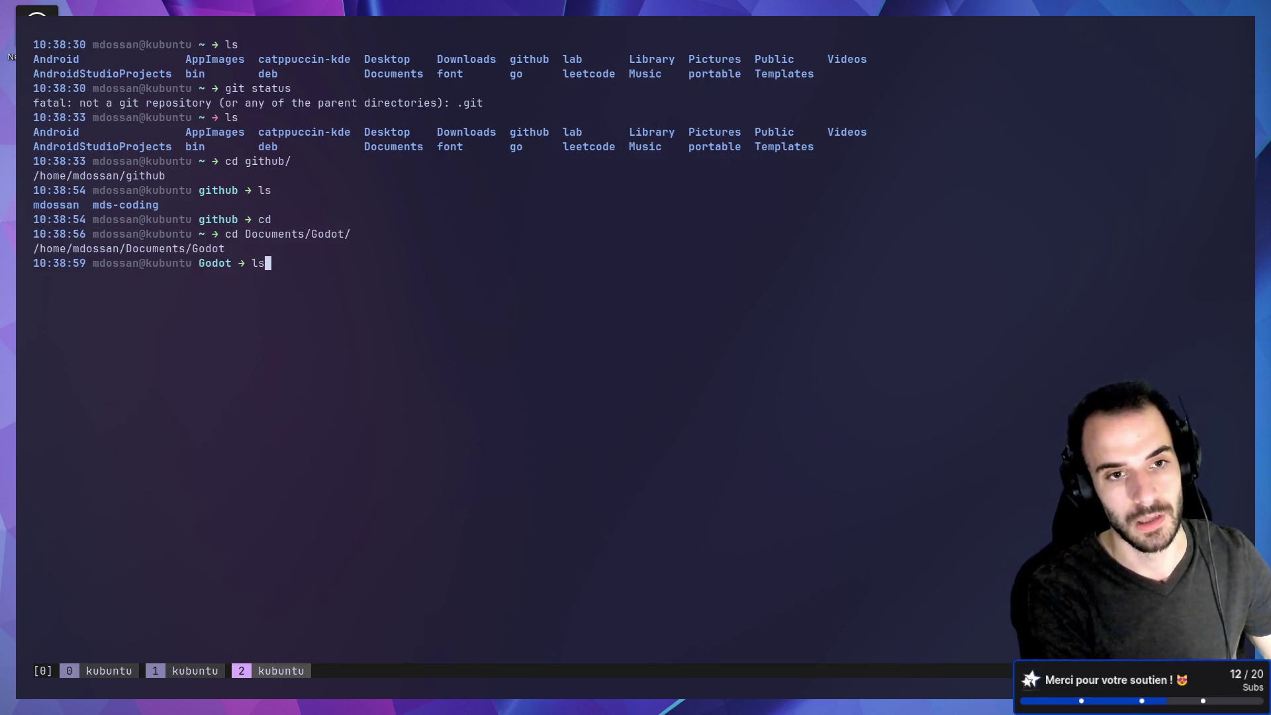
key("Return")
Go into learning-traduction/trads and launch Neovim there.
type("cd lear")
key("Tab")
type("tra")
key("Tab")
key("Return")
type("ls")
key("Return")
type("cd tra")
key("Tab")
key("Return")
type("nvim")
key("Return")
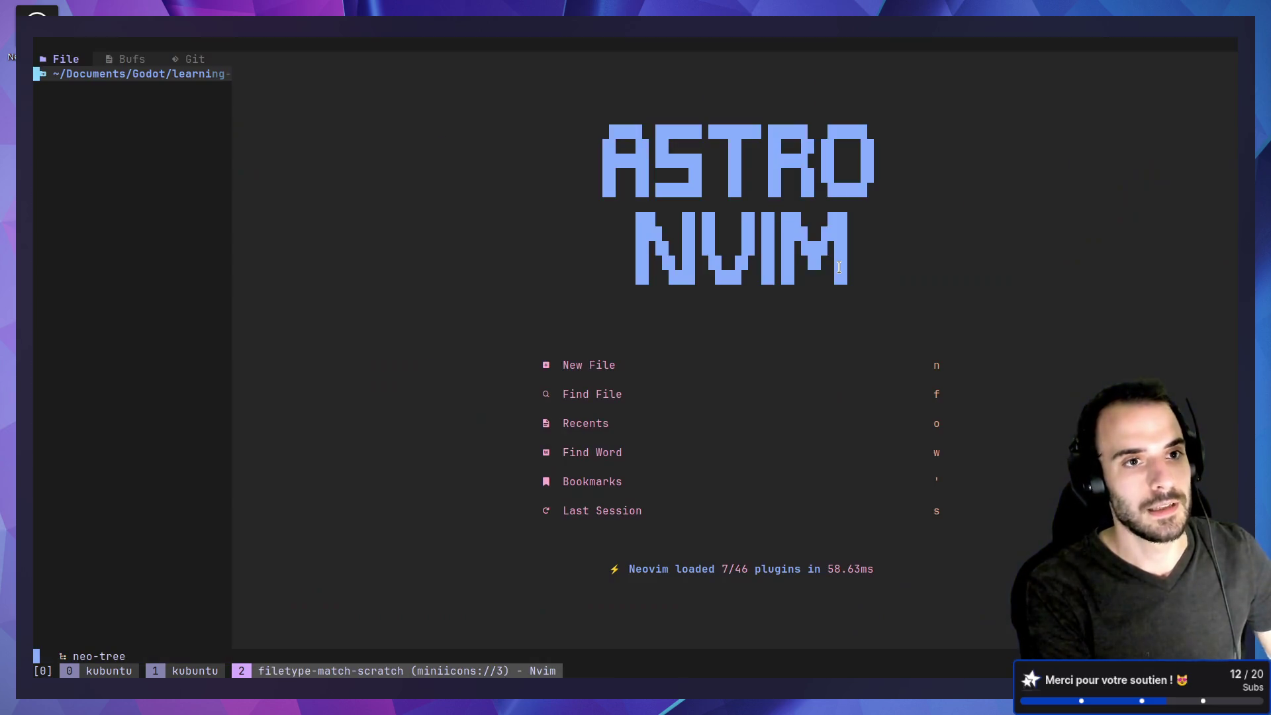
Create a new file named trad.csv in Neovim.
type("a")
type("fr")
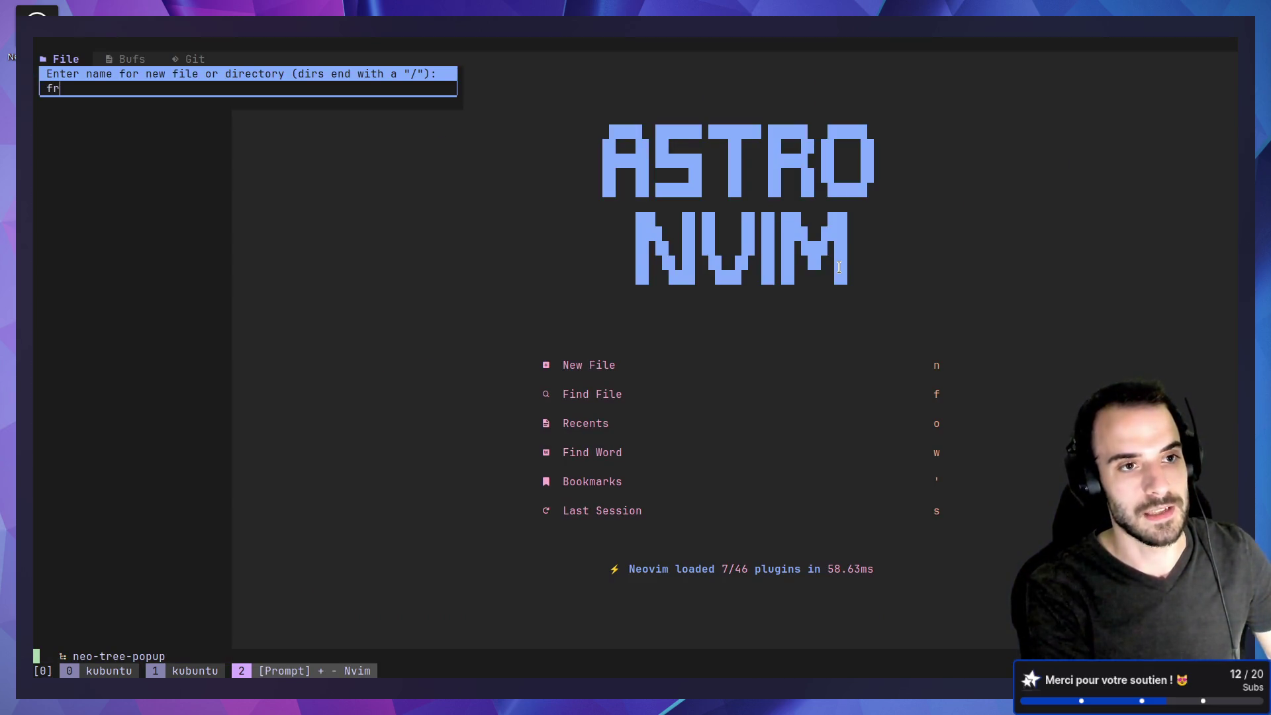
type(".csv")
key("BackSpace")
key("BackSpace")
key("BackSpace")
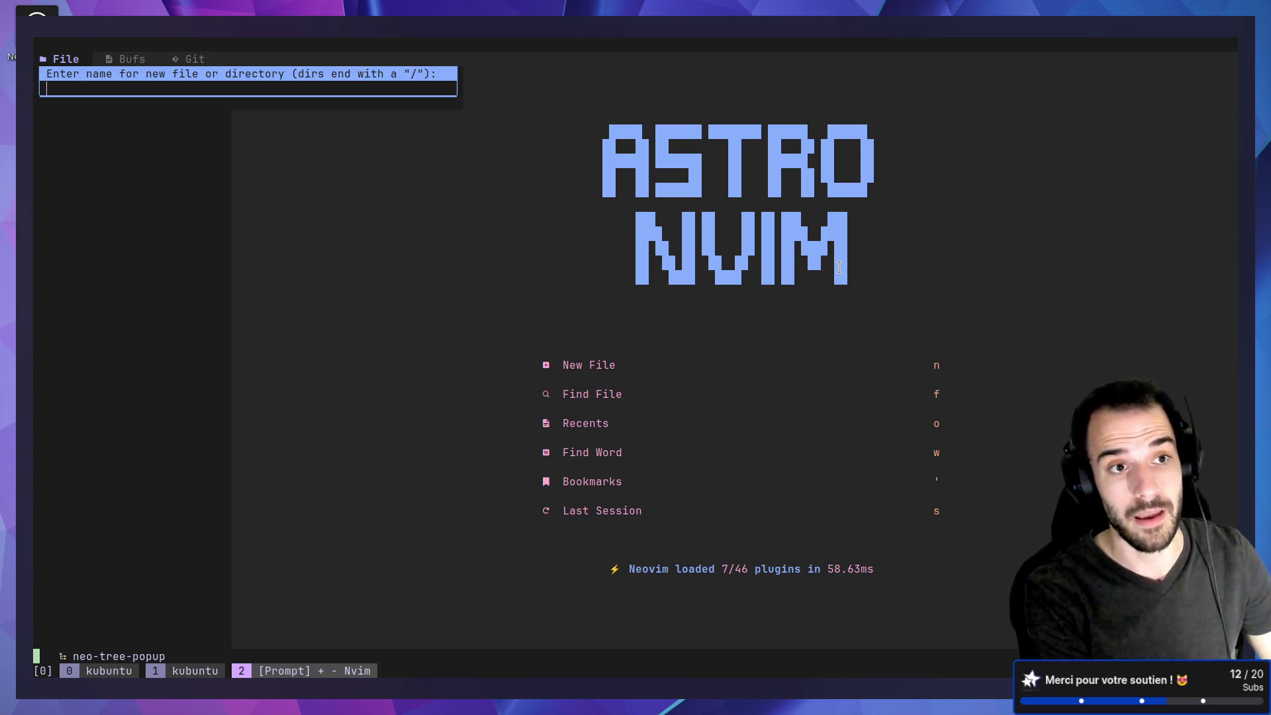
key("Escape")
type("atrad.csv")
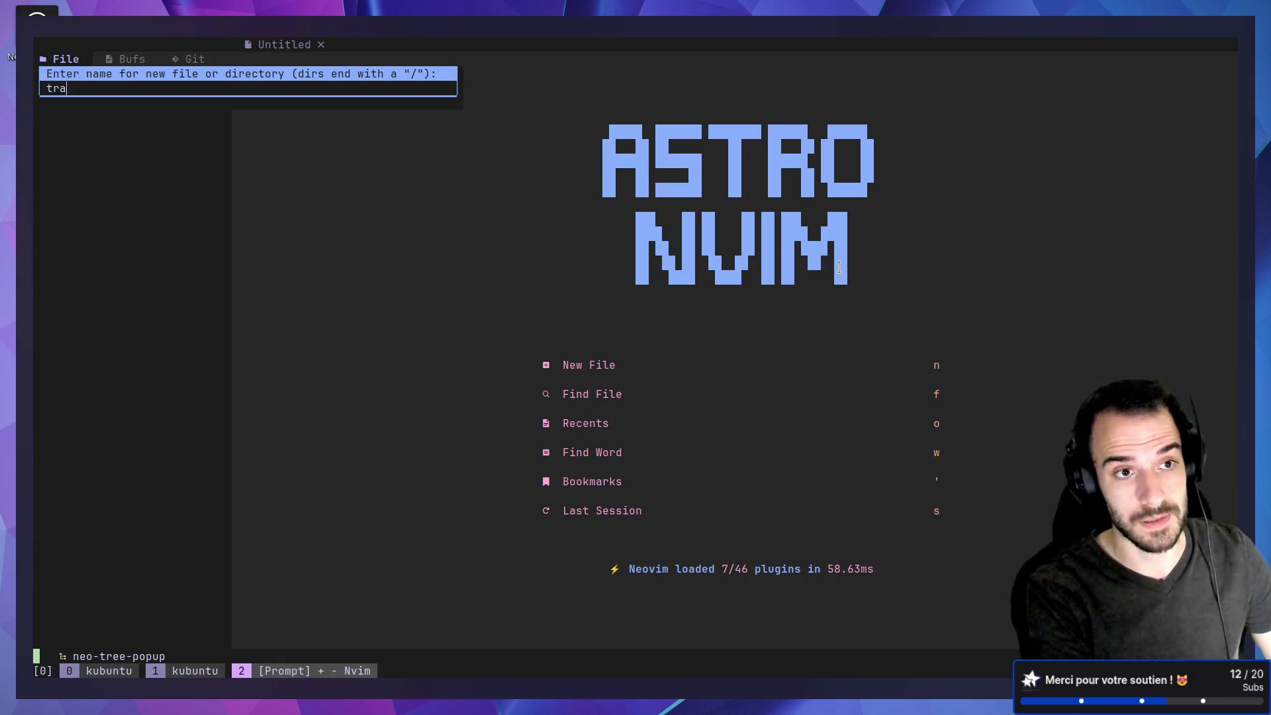
key("Return")
Write a keys,fr,en header and a hello row with 'Bonjouraan' and 'Helloo', then save.
type("ikeys")
key("BackSpace")
type("fr")
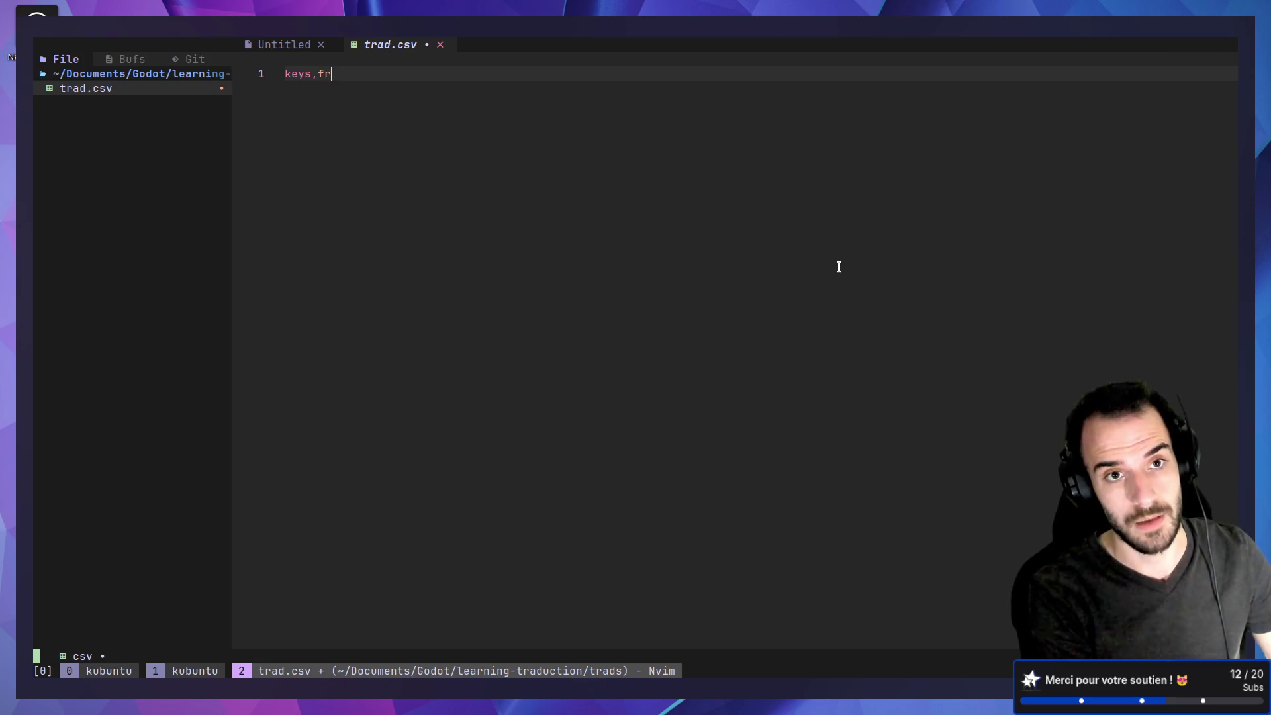
type(",en")
key("Return")
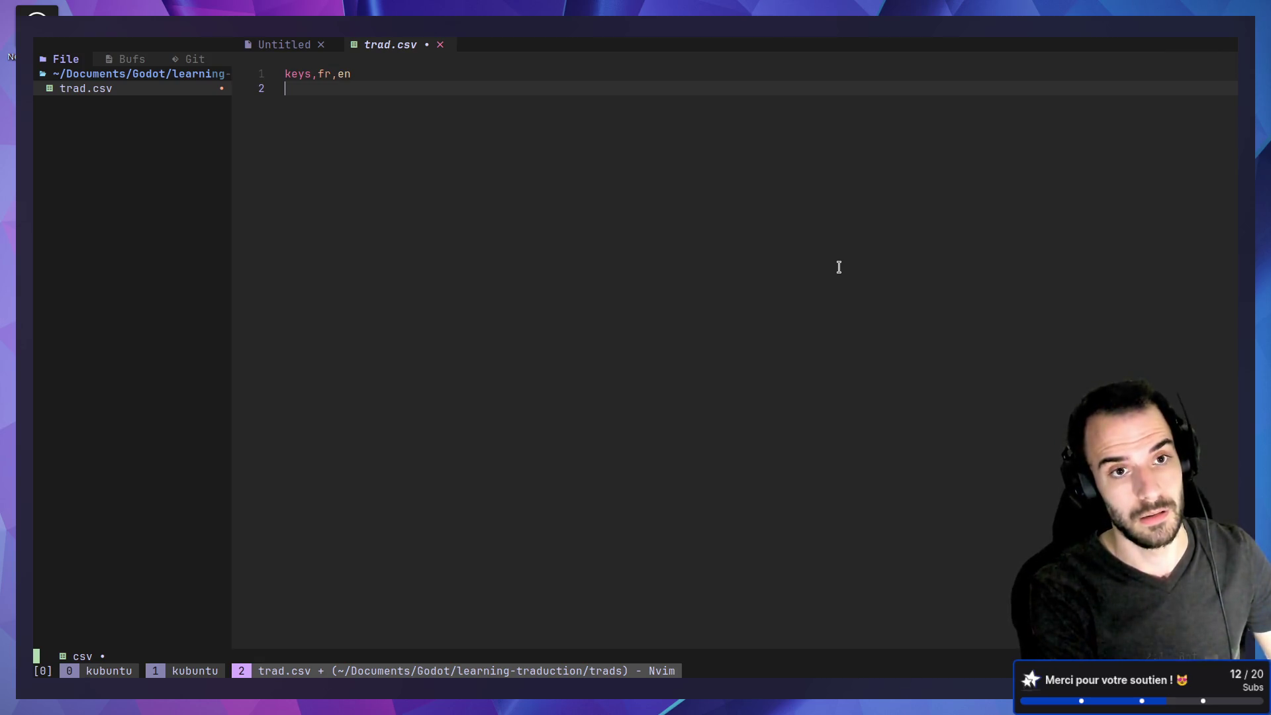
type("hello,")
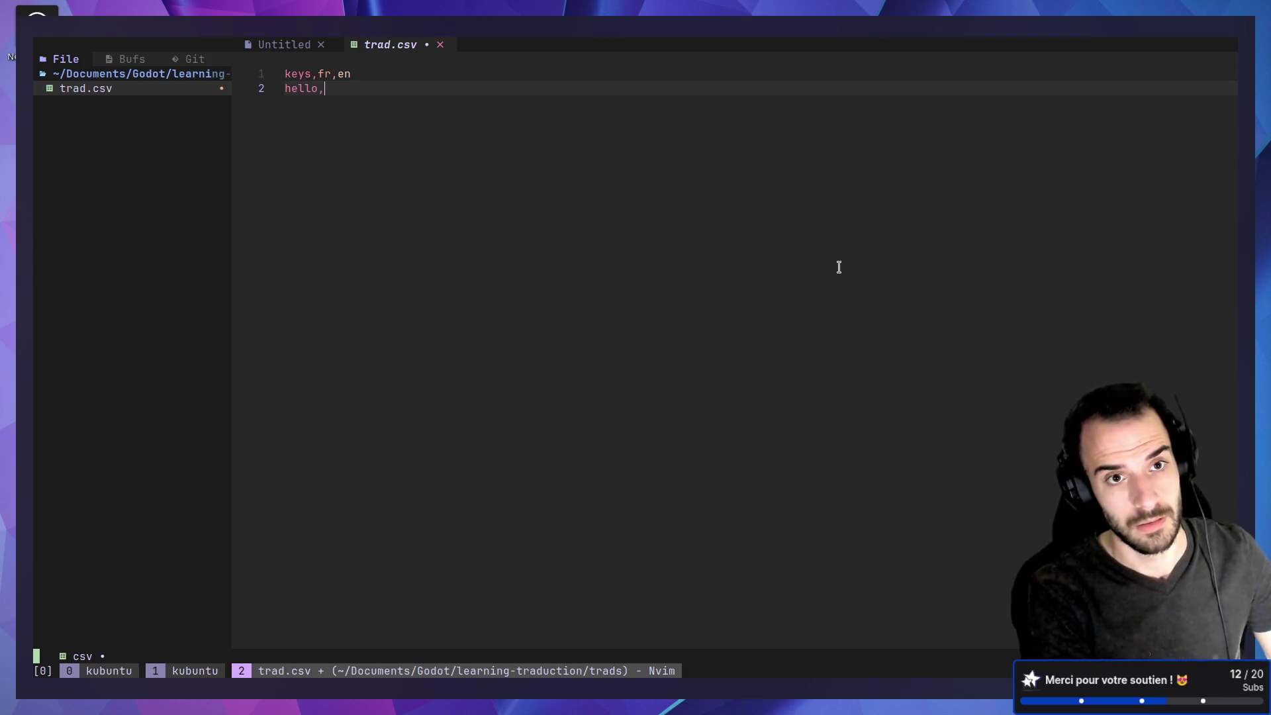
type("Bonjou")
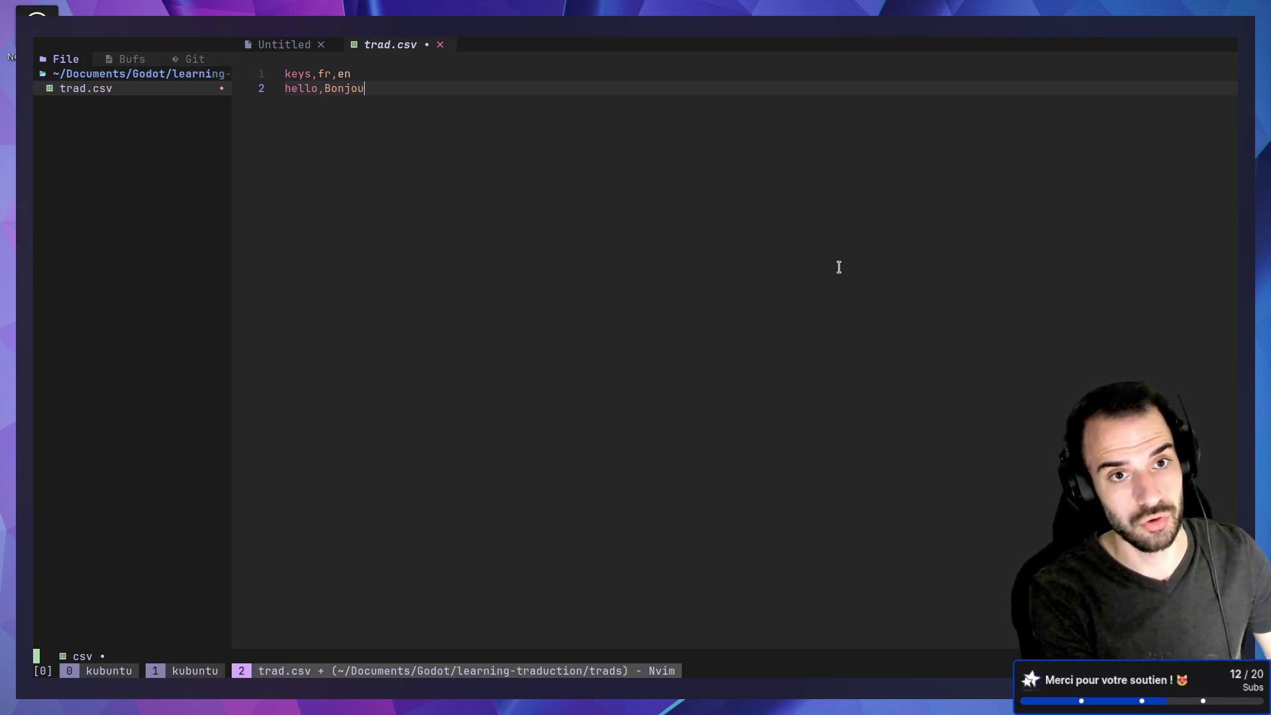
type("raant")
key("BackSpace")
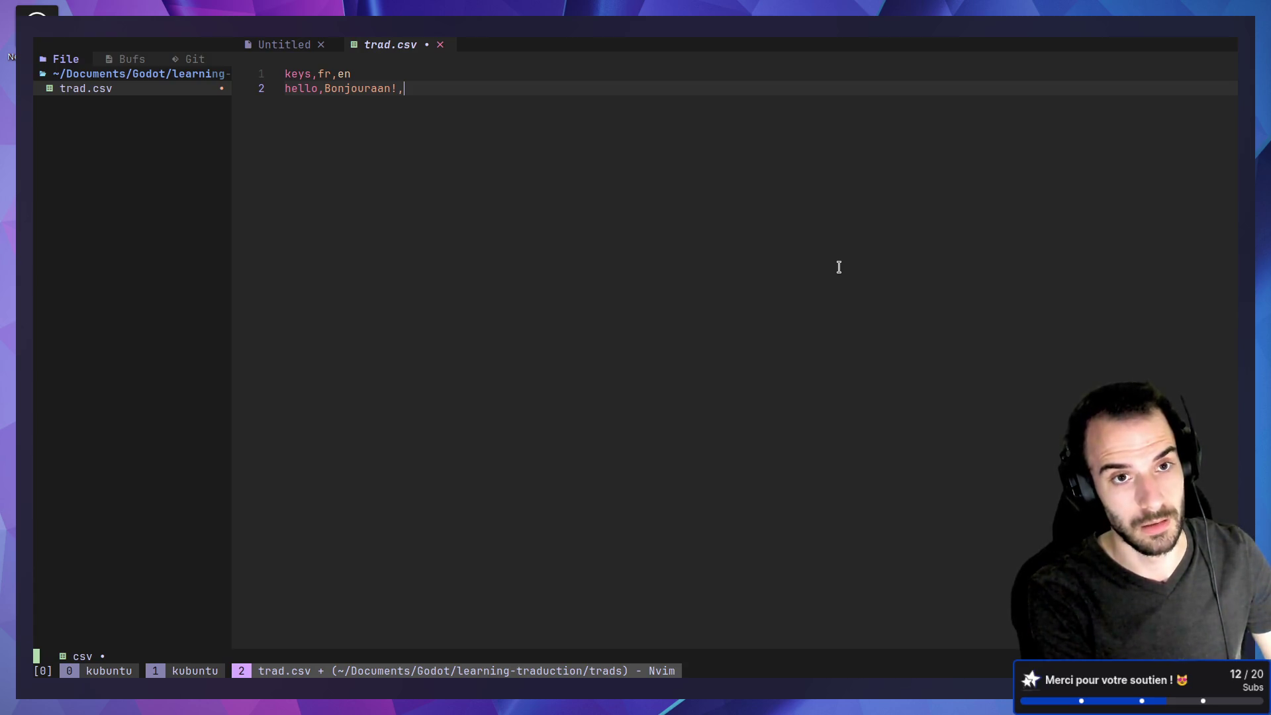
type("Helloo")
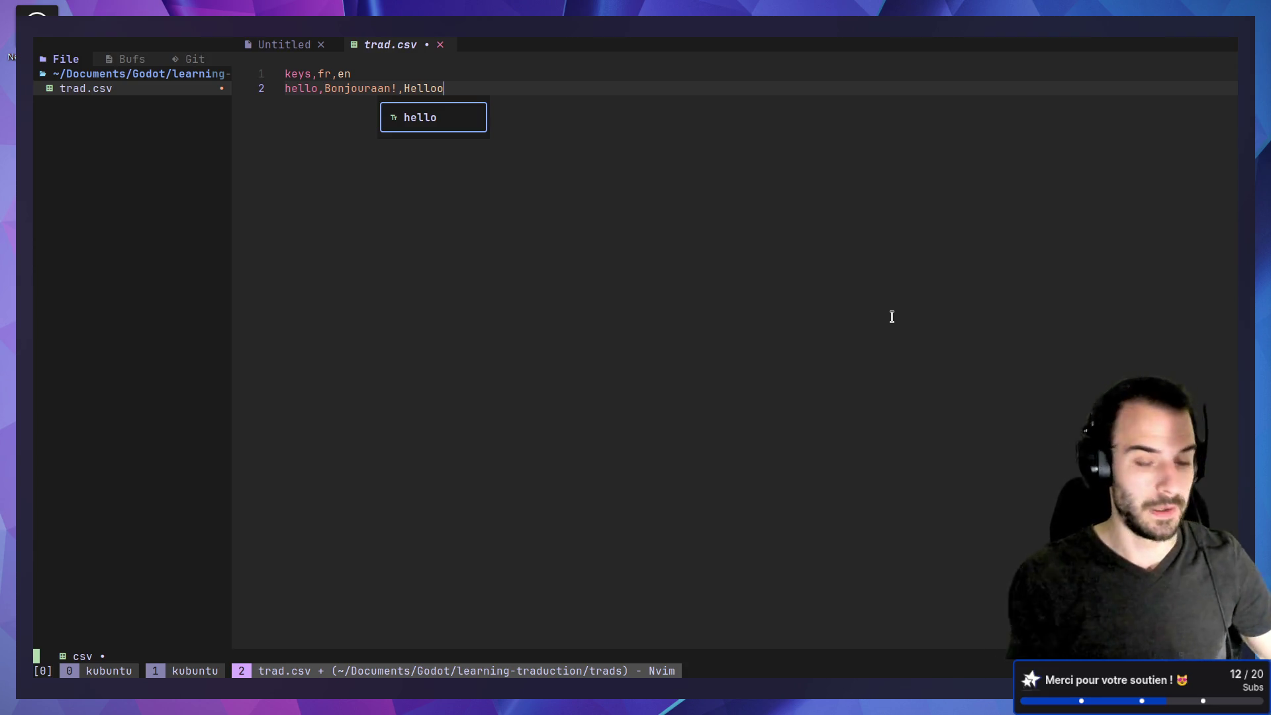
key("Escape")
type(":w")
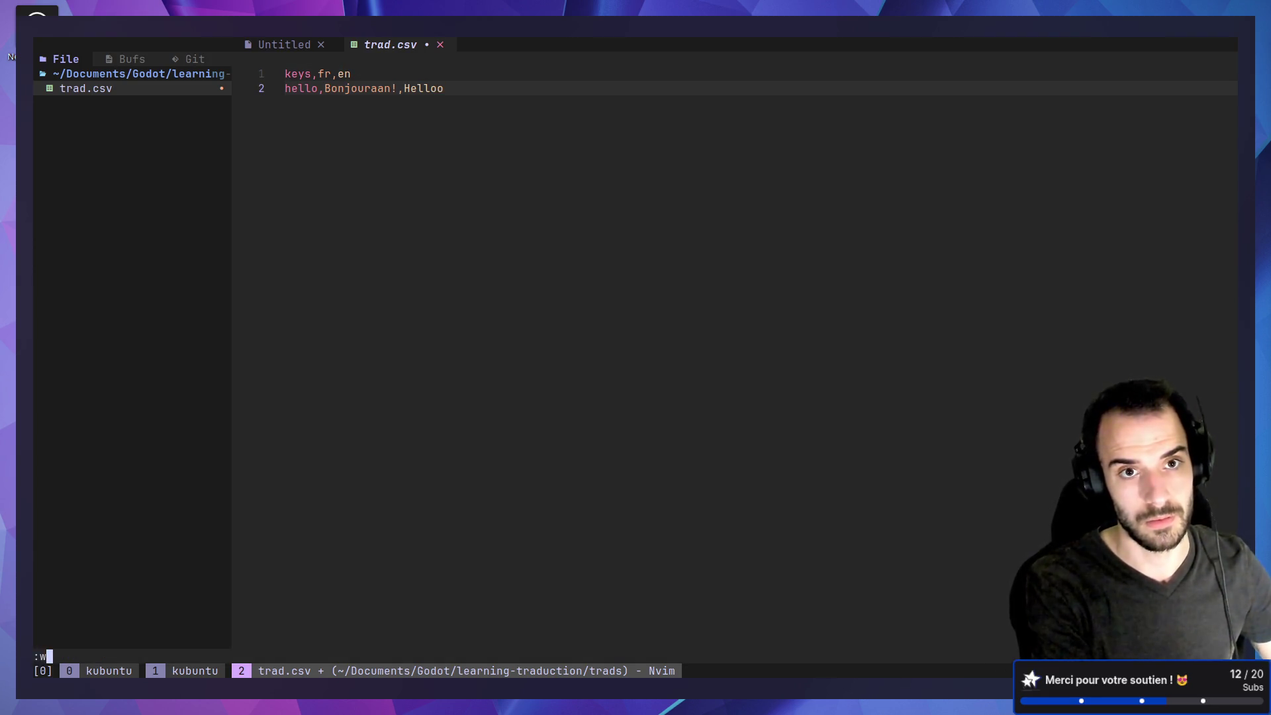
key("Return")
key("super+ctrl+Right")
key("super+ctrl+Right")
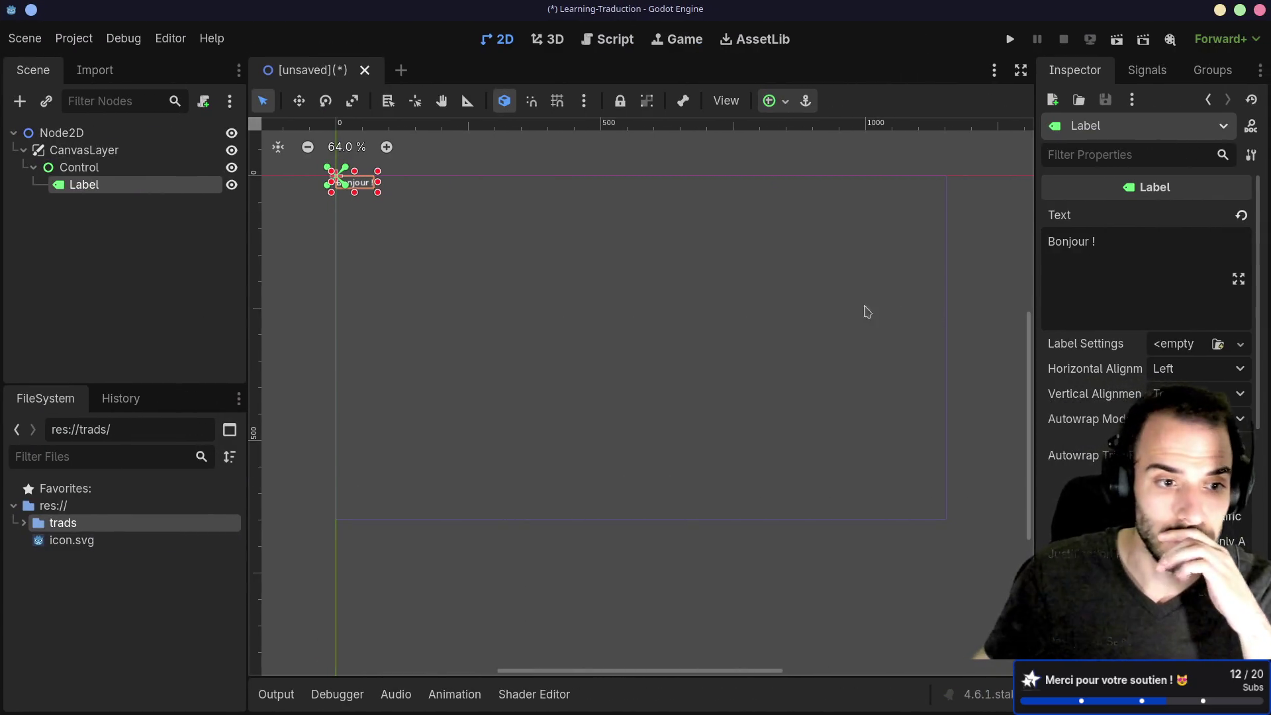
left_click(119, 133)
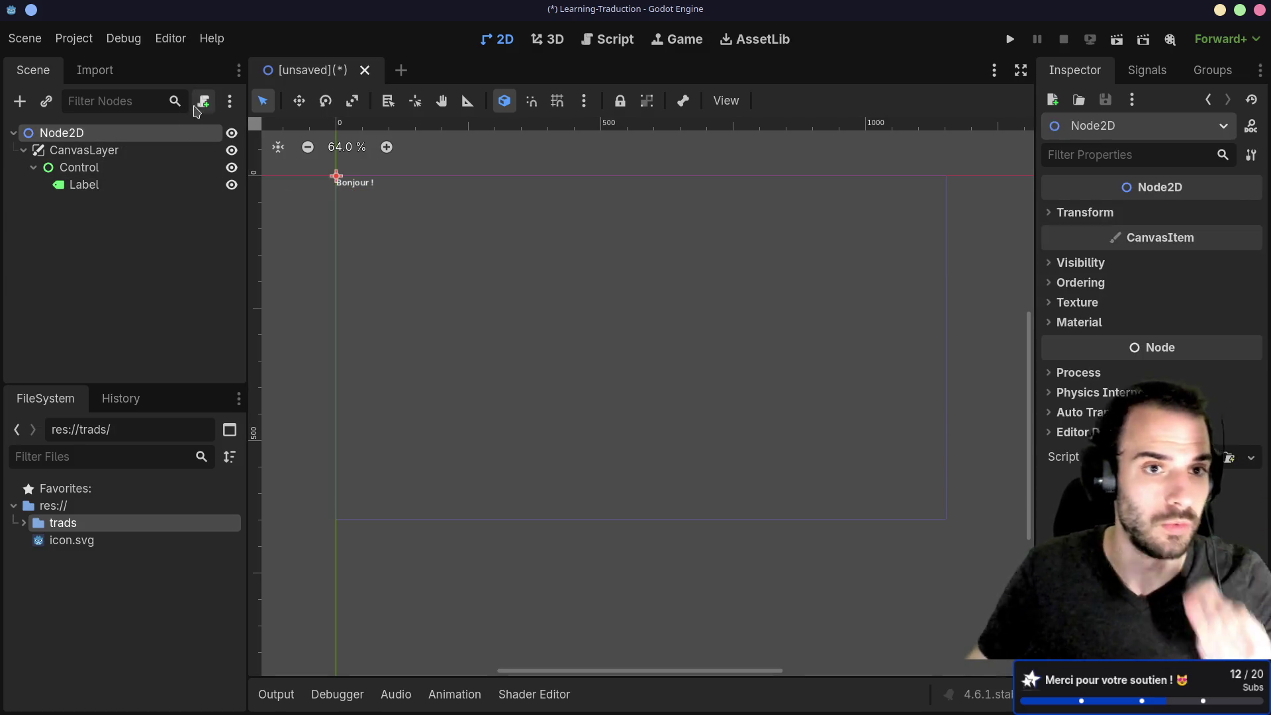
left_click(203, 101)
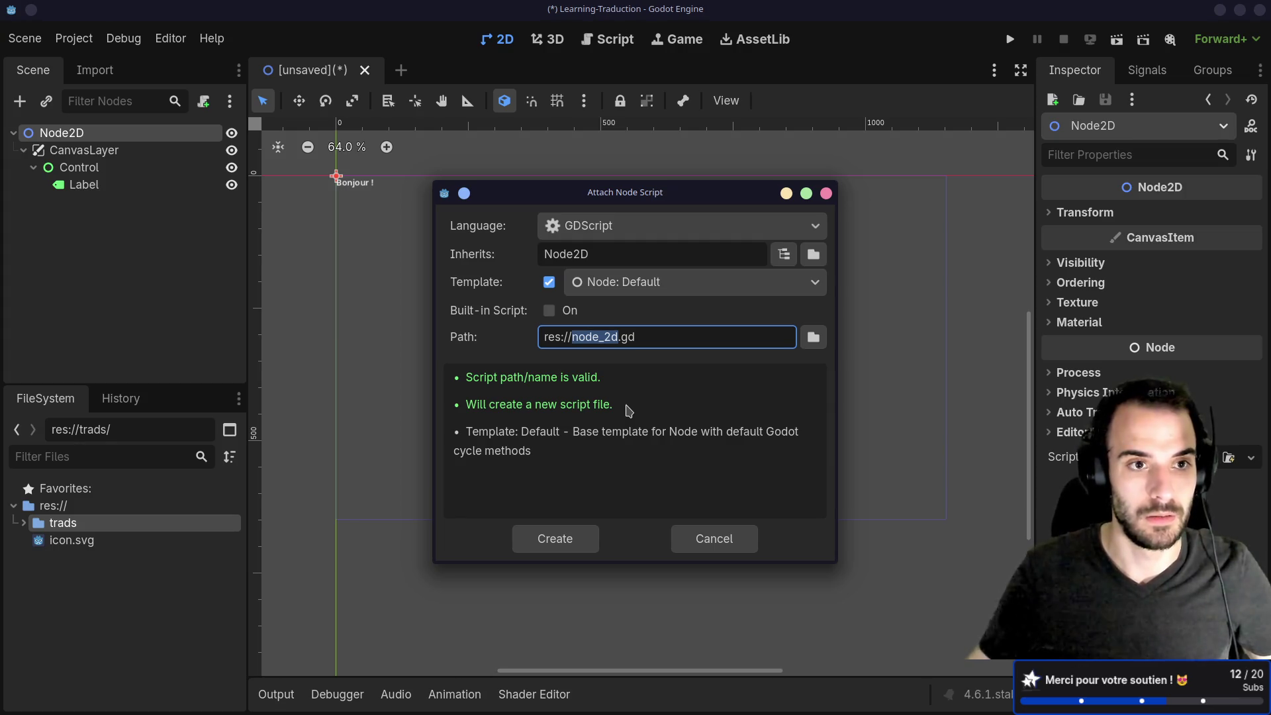
key("Escape")
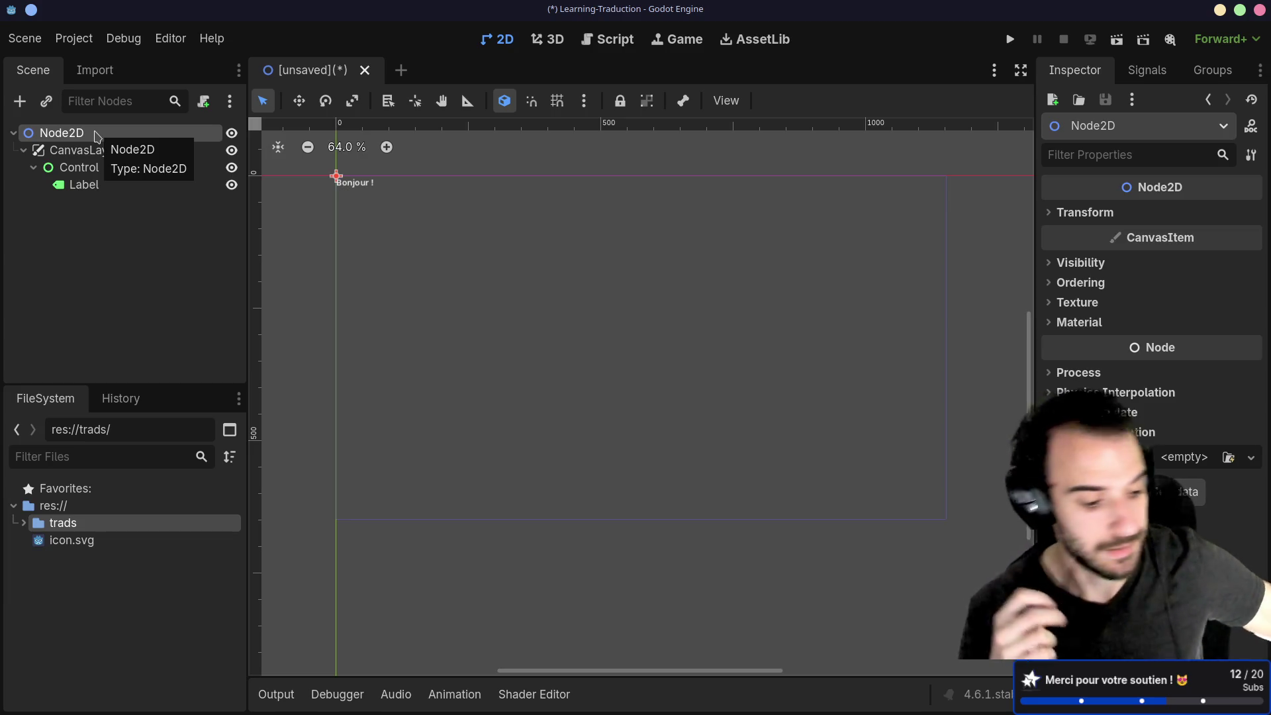
key("ctrl+alt+Left")
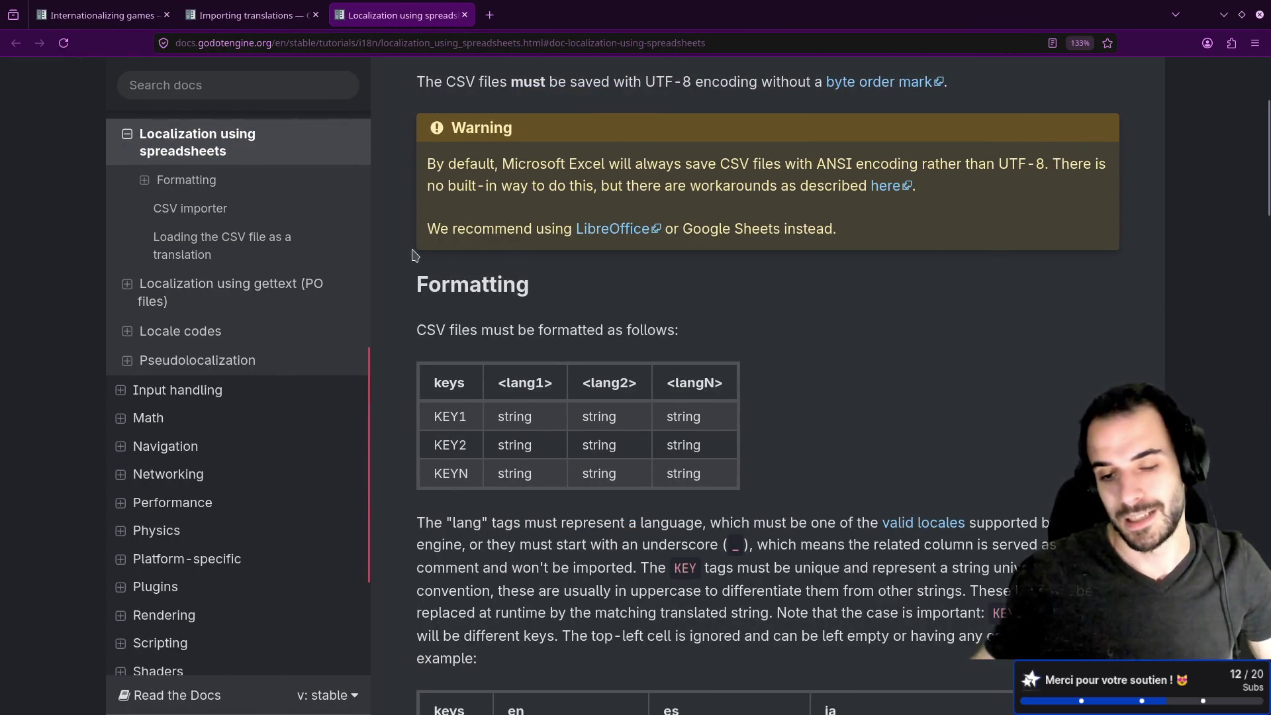
scroll(414, 255, "down", 7)
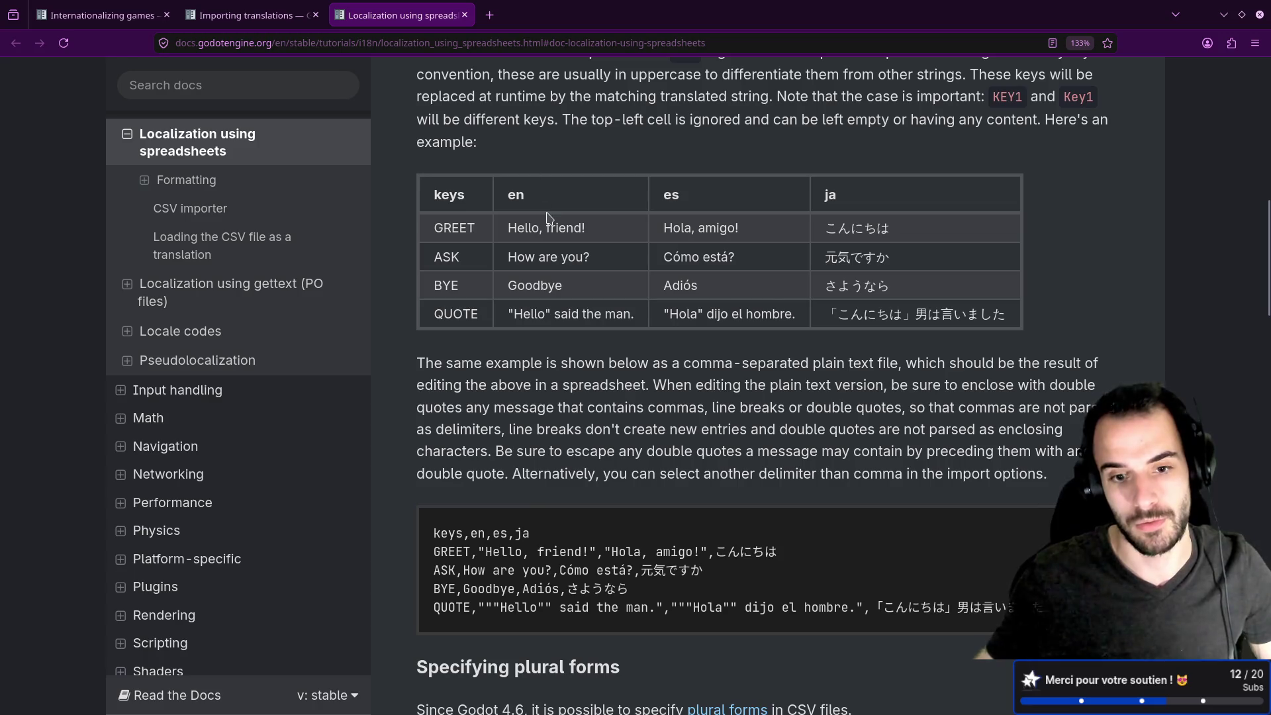
scroll(547, 217, "down", 2)
scroll(550, 405, "down", 2)
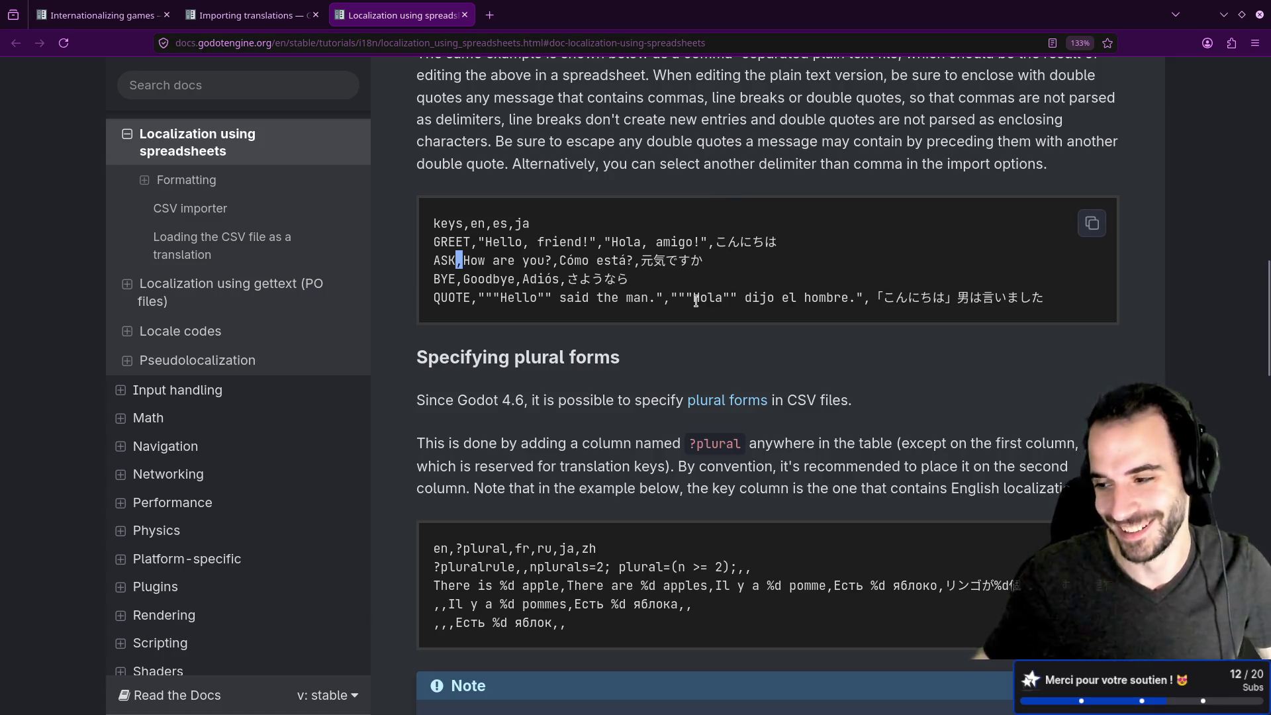
left_click_drag(455, 223, 478, 223)
scroll(523, 332, "up", 15)
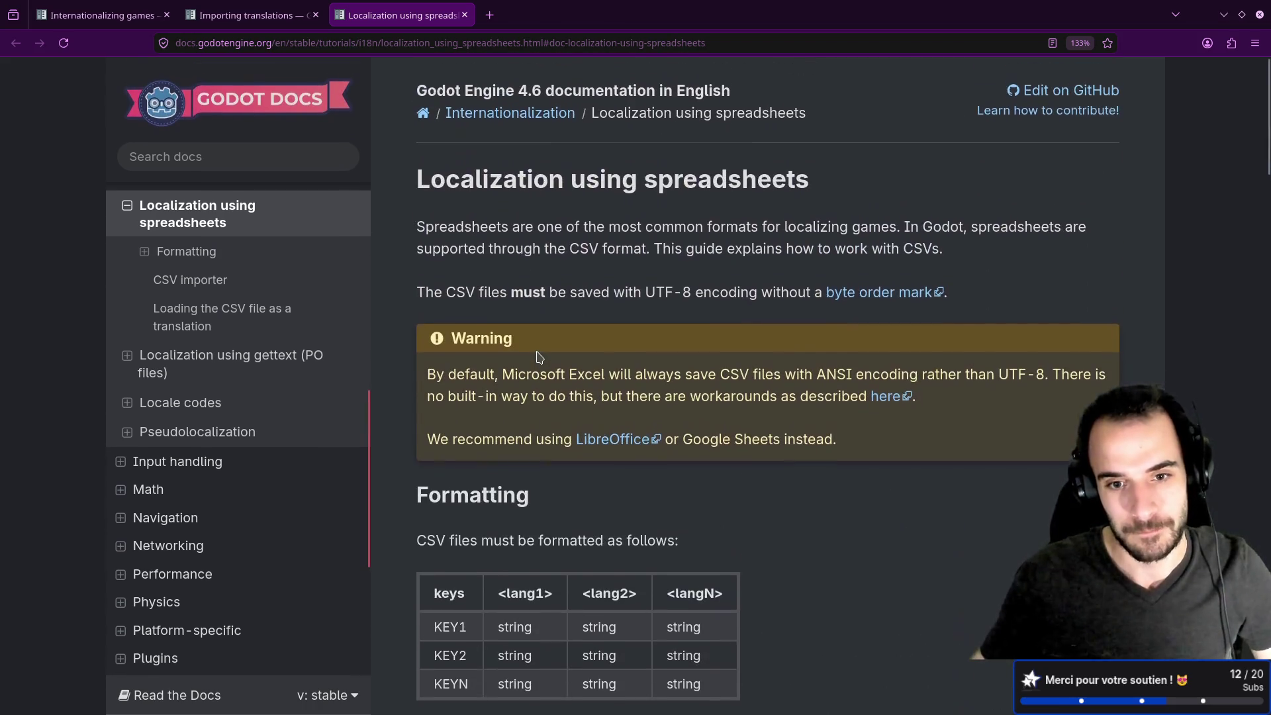
scroll(541, 359, "down", 2)
scroll(541, 359, "down", 3)
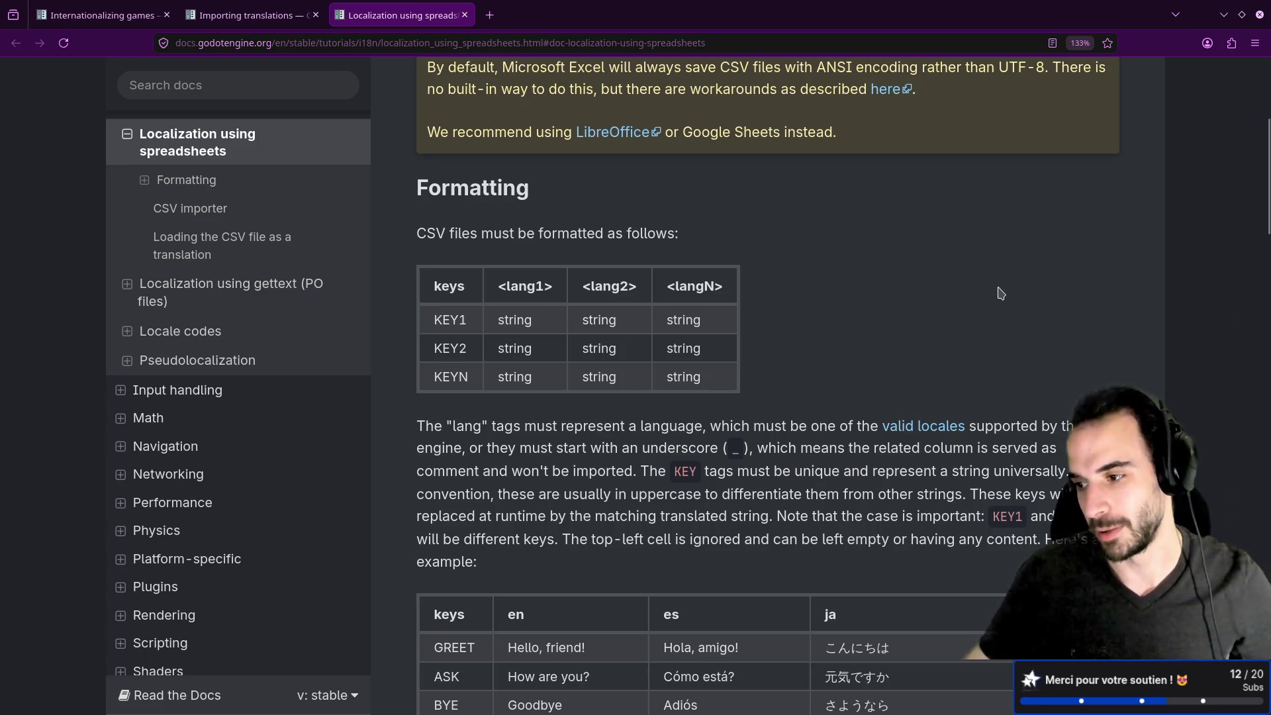
scroll(1001, 293, "down", 4)
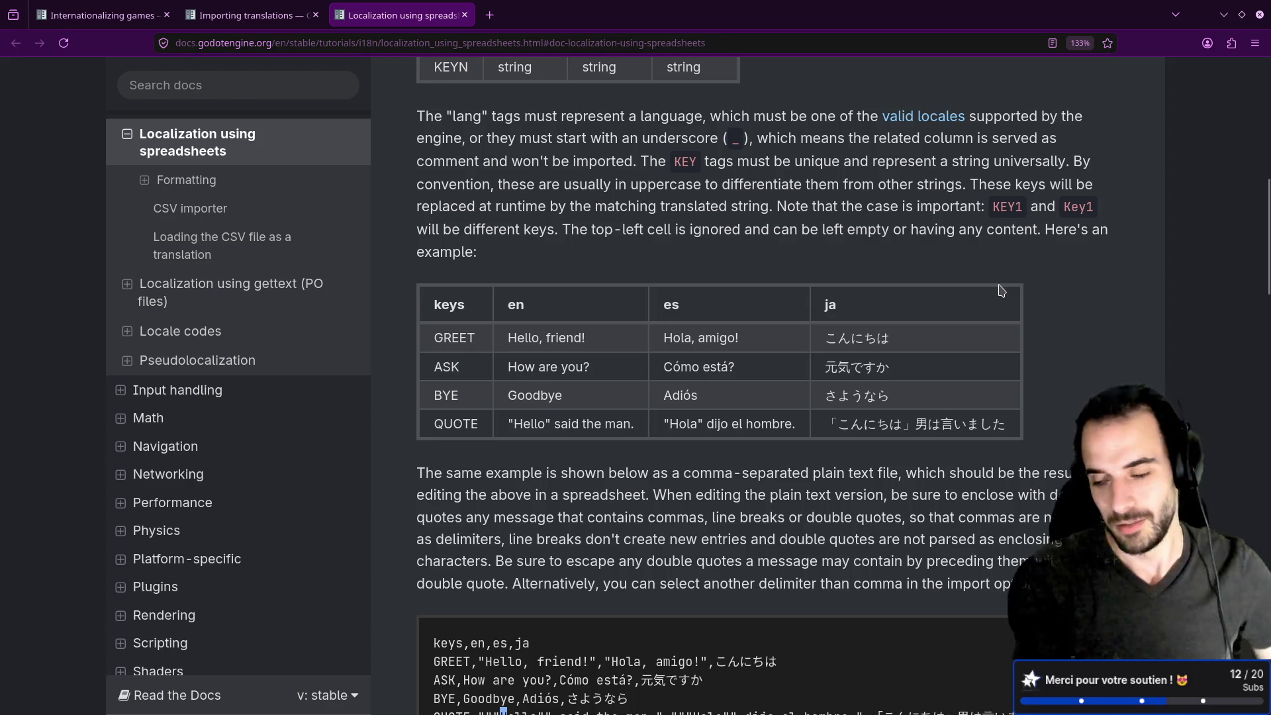
key("alt+Tab")
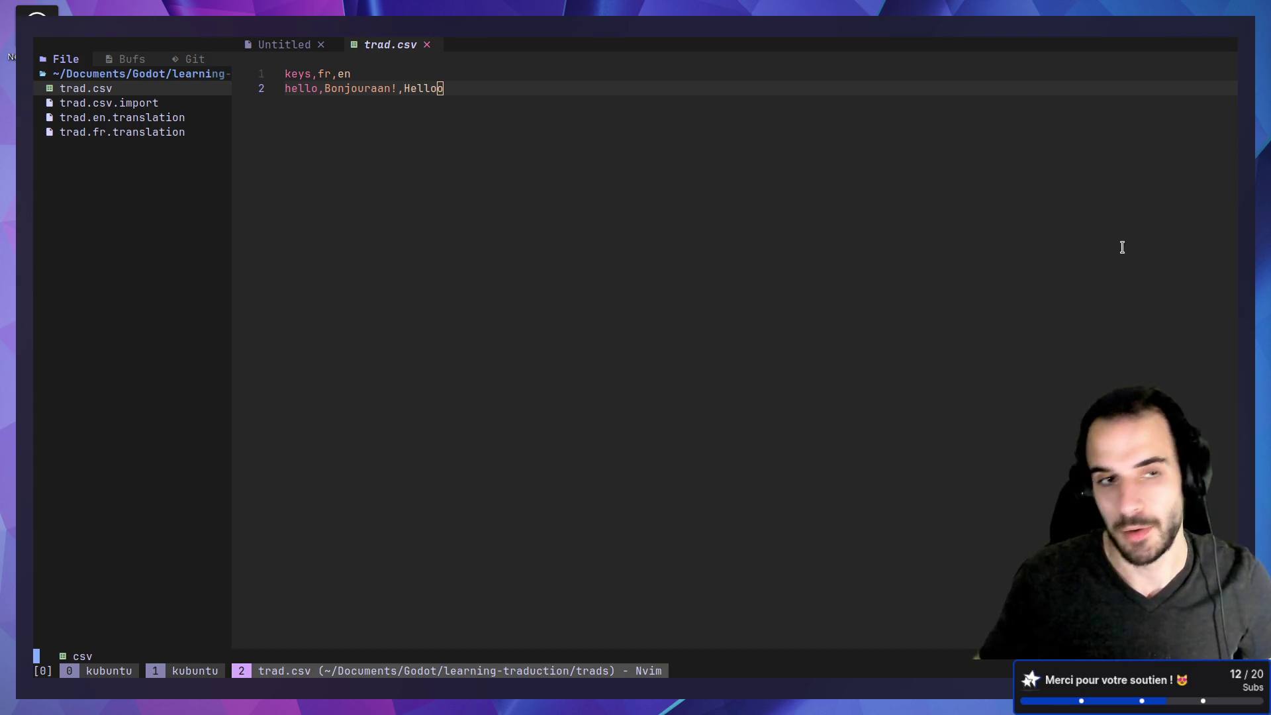
Return to Godot and expand trads to show trad.csv, trad.en.translation and trad.fr.translation.
key("k")
key("j")
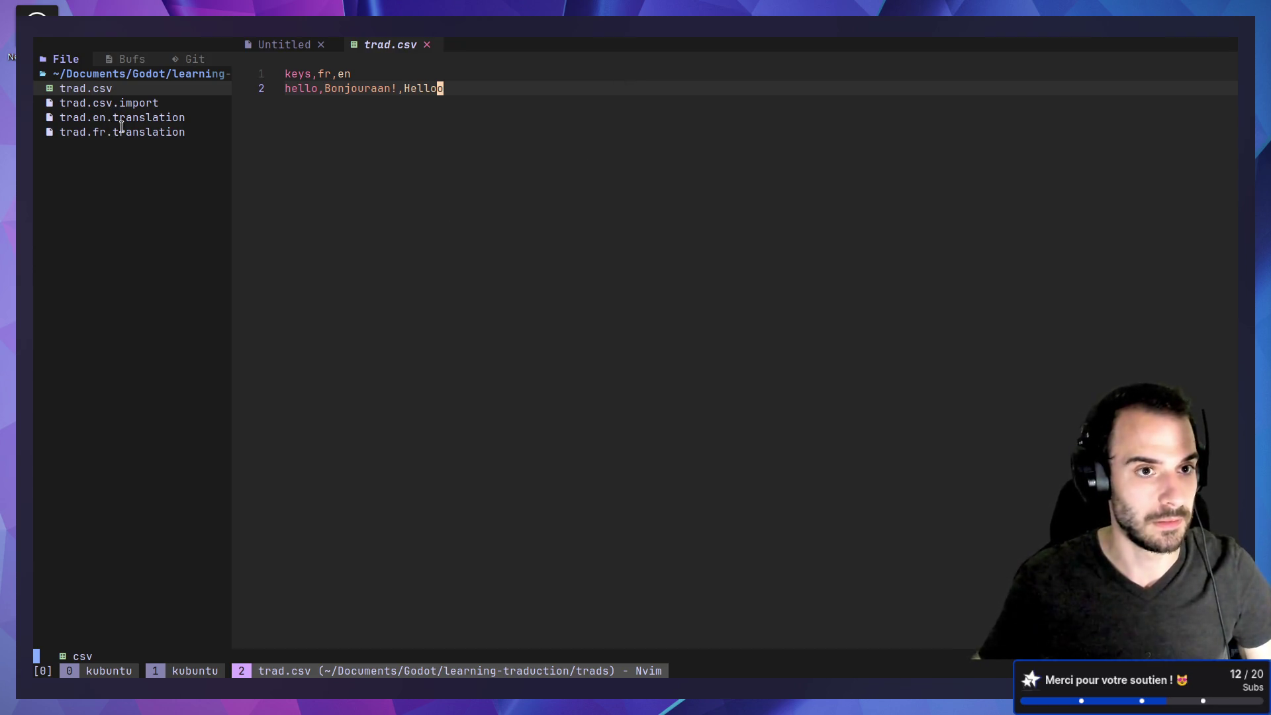
key("alt+Tab")
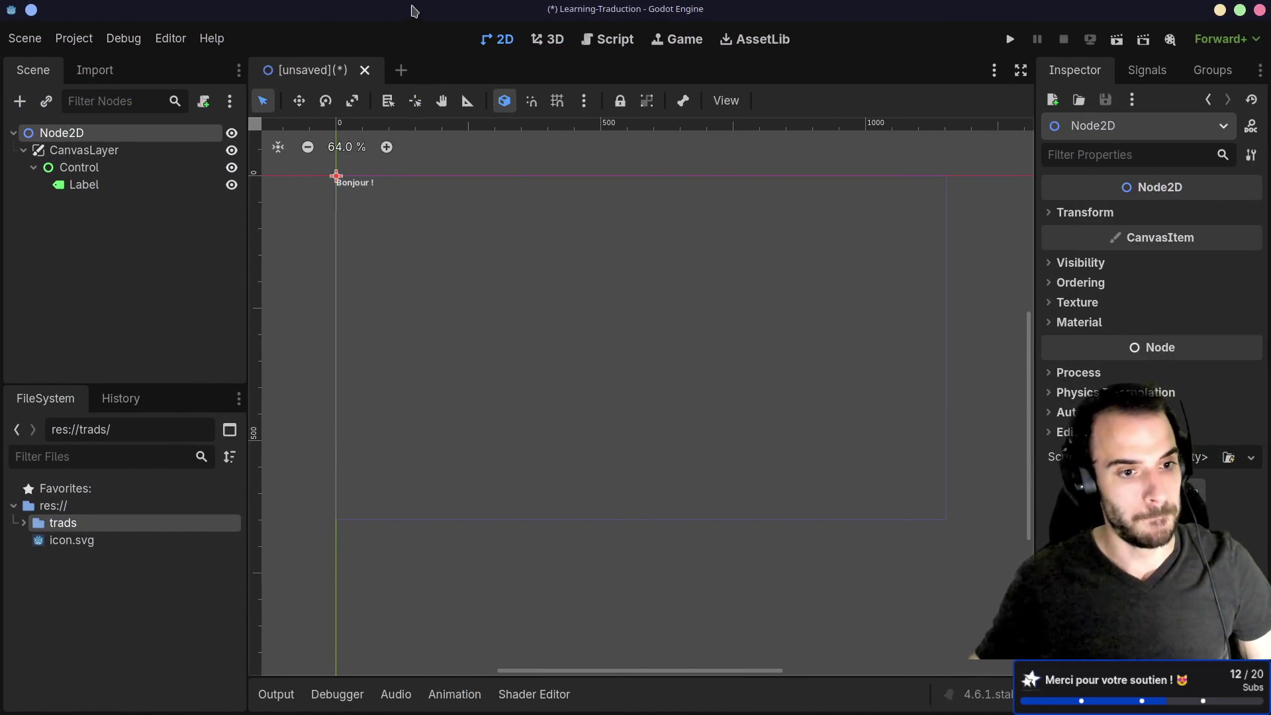
left_click(25, 523)
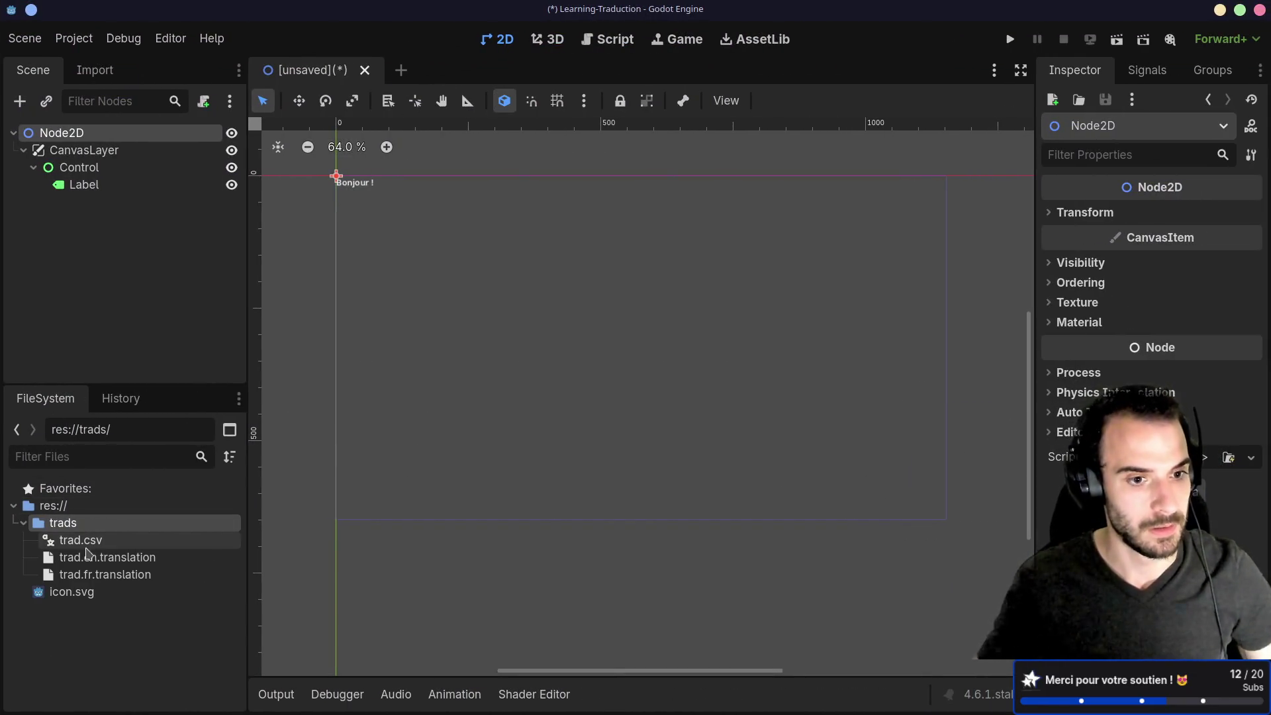
Inspect the generated trad.en.translation and trad.fr.translation files in the FileSystem dock.
left_click(106, 562)
left_click(109, 571)
left_click(109, 561)
left_click(113, 574)
left_click(116, 563)
left_click(120, 579)
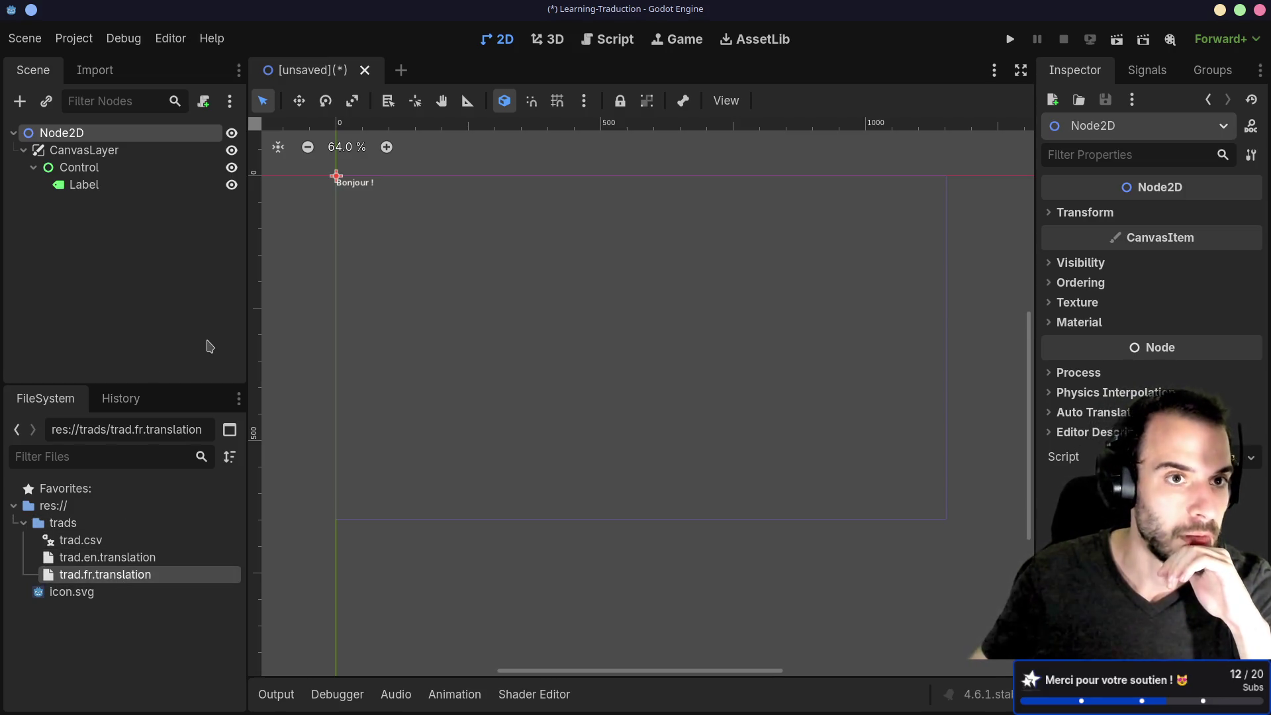
Add trads/trad.fr.translation and trads/trad.en.translation under Project Settings > Localization > Translations.
left_click(122, 39)
mouse_move(93, 44)
left_click(116, 65)
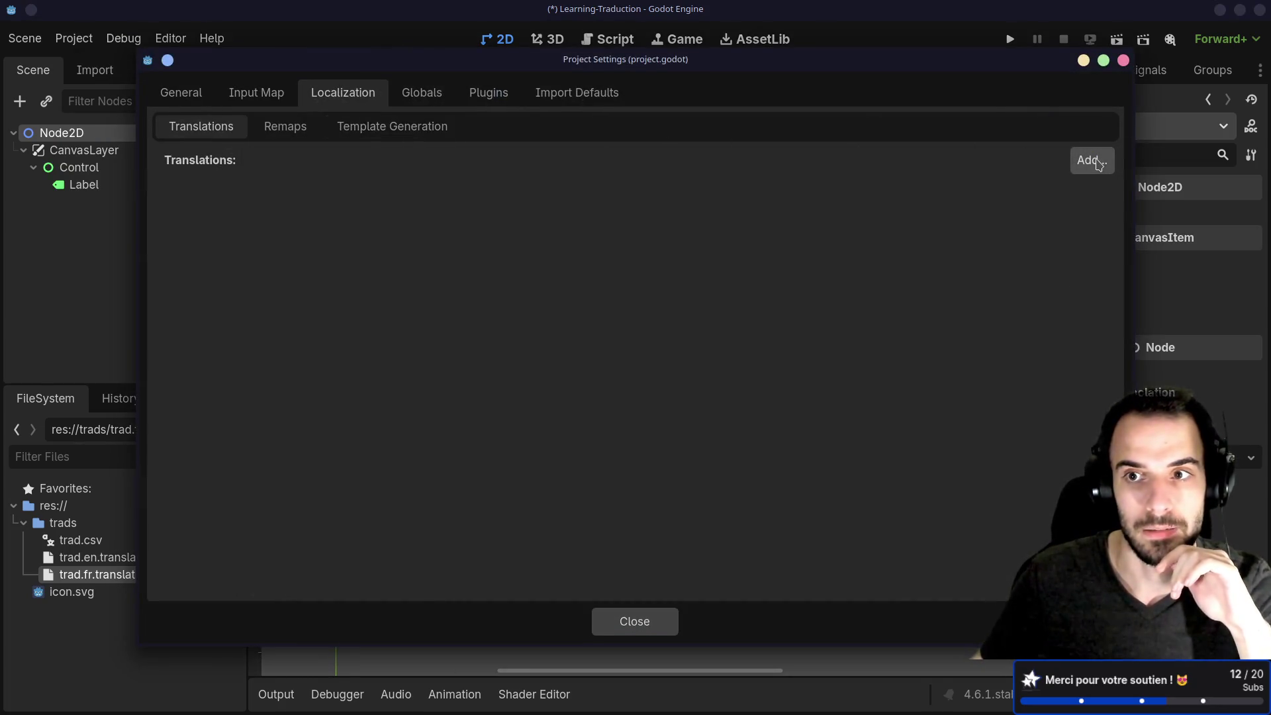
left_click(1089, 160)
double_click(397, 186)
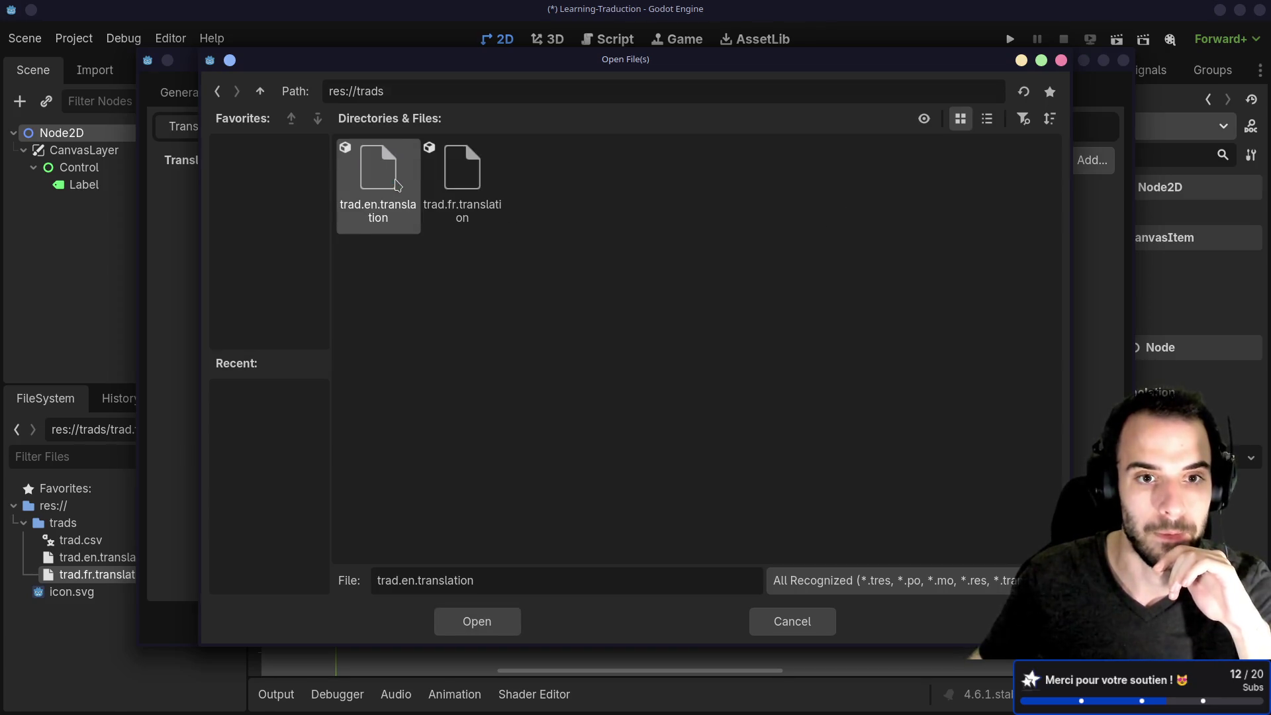
left_click(462, 199)
left_click(397, 200, "shift")
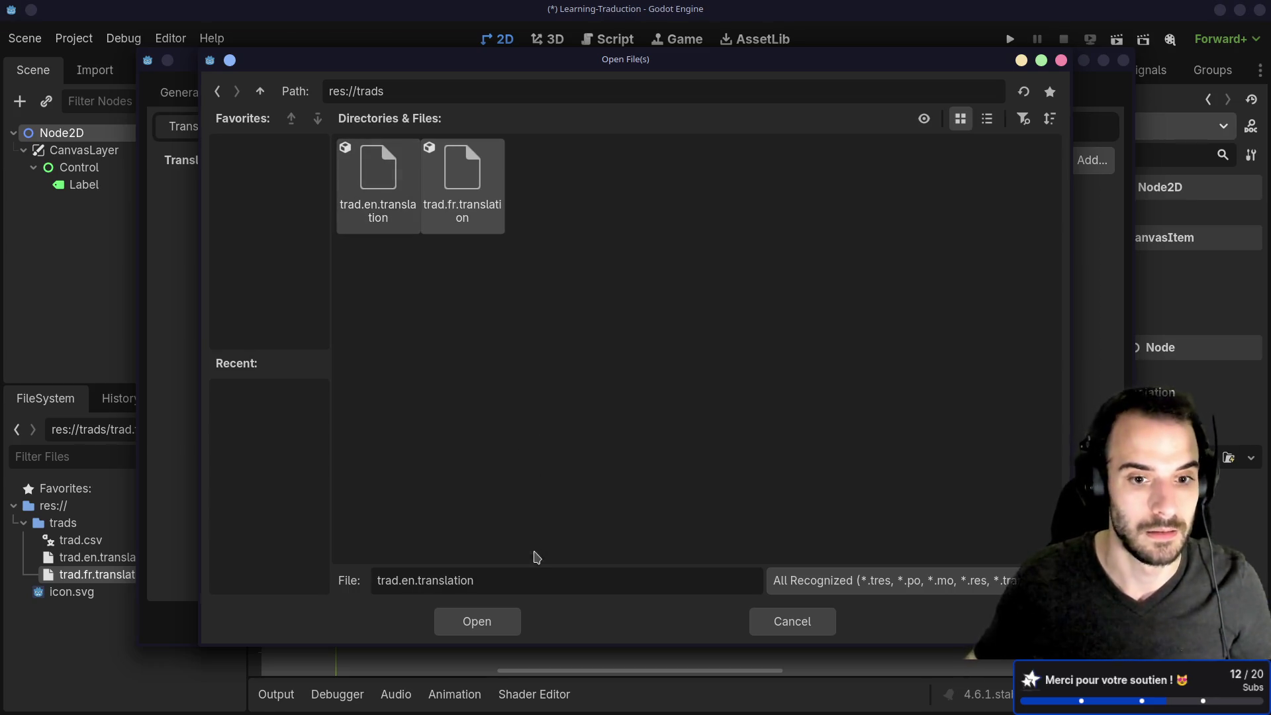
left_click(487, 623)
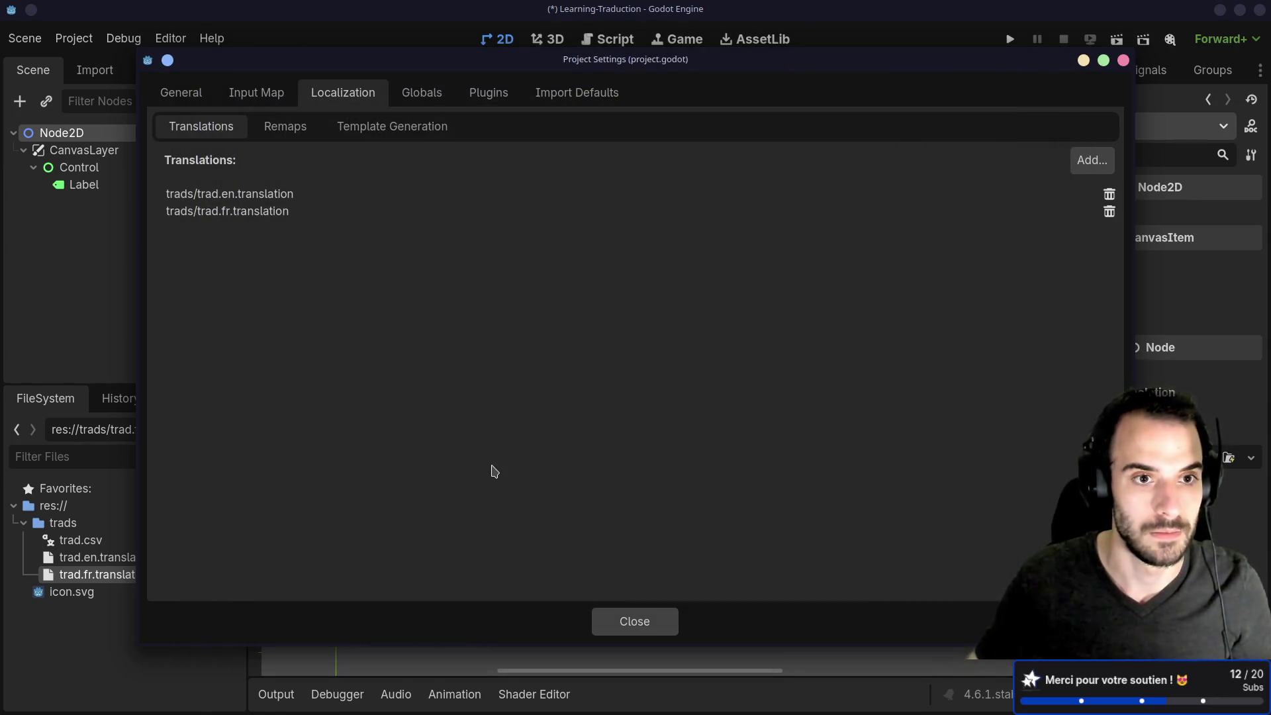
left_click(629, 621)
left_click(101, 189)
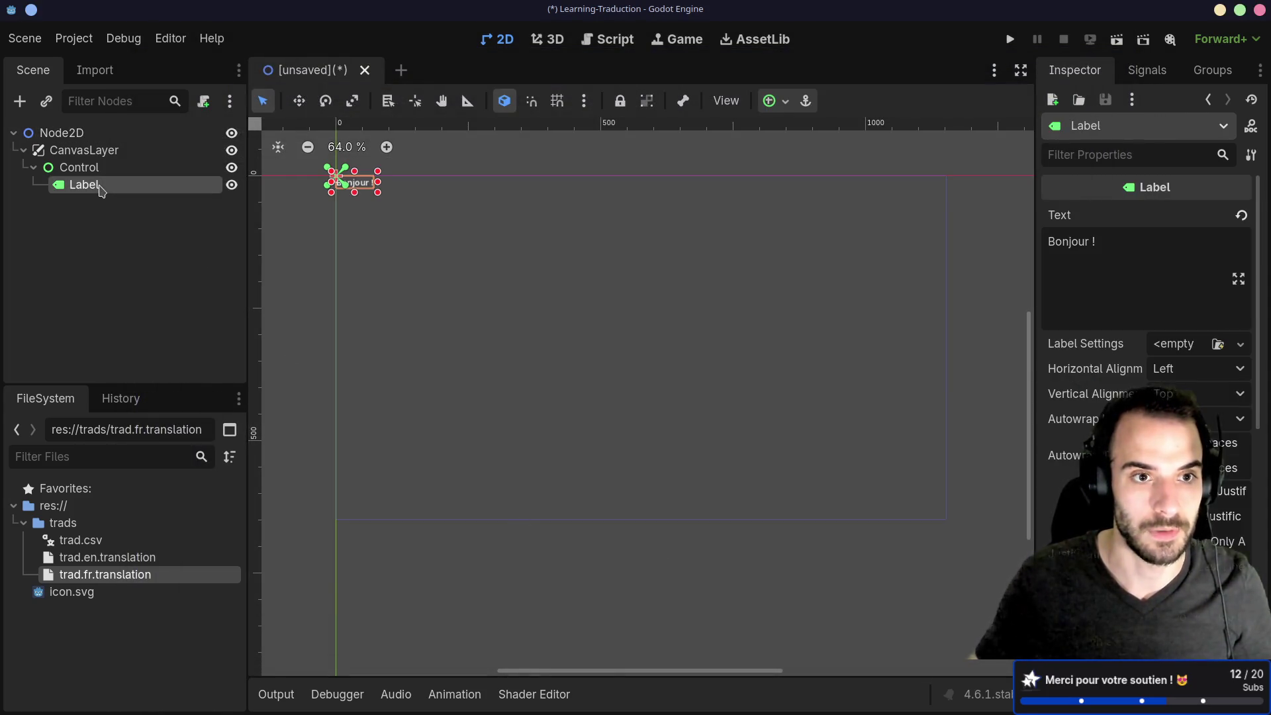
Rename the Label node to HelloLabel.
right_click(100, 190)
left_click(81, 222)
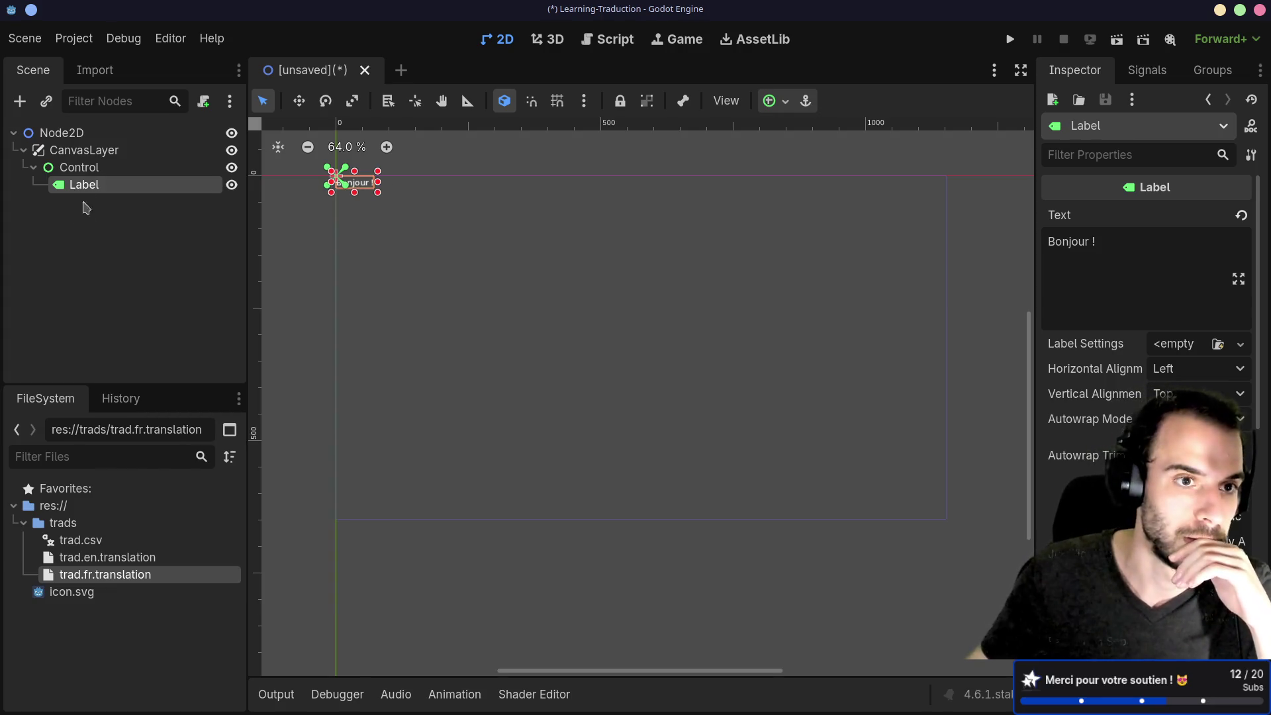
double_click(94, 191)
key("ctrl+a")
type("HelloText")
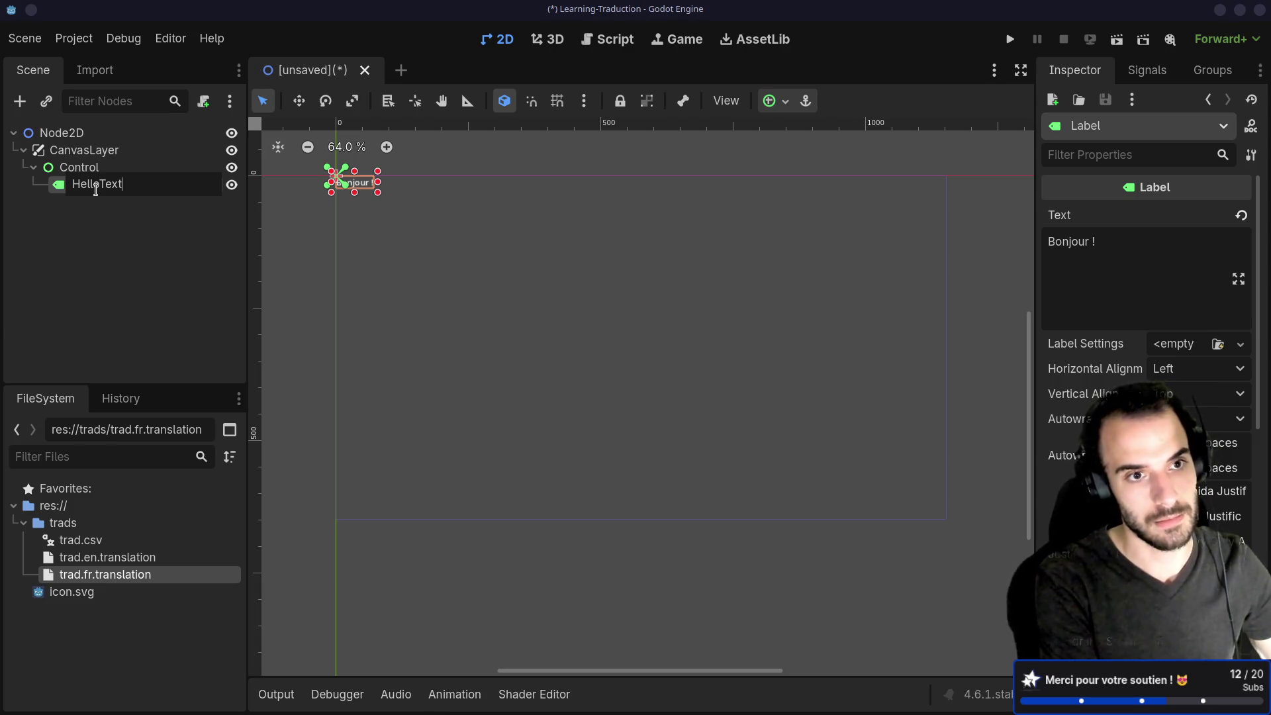
key("Return")
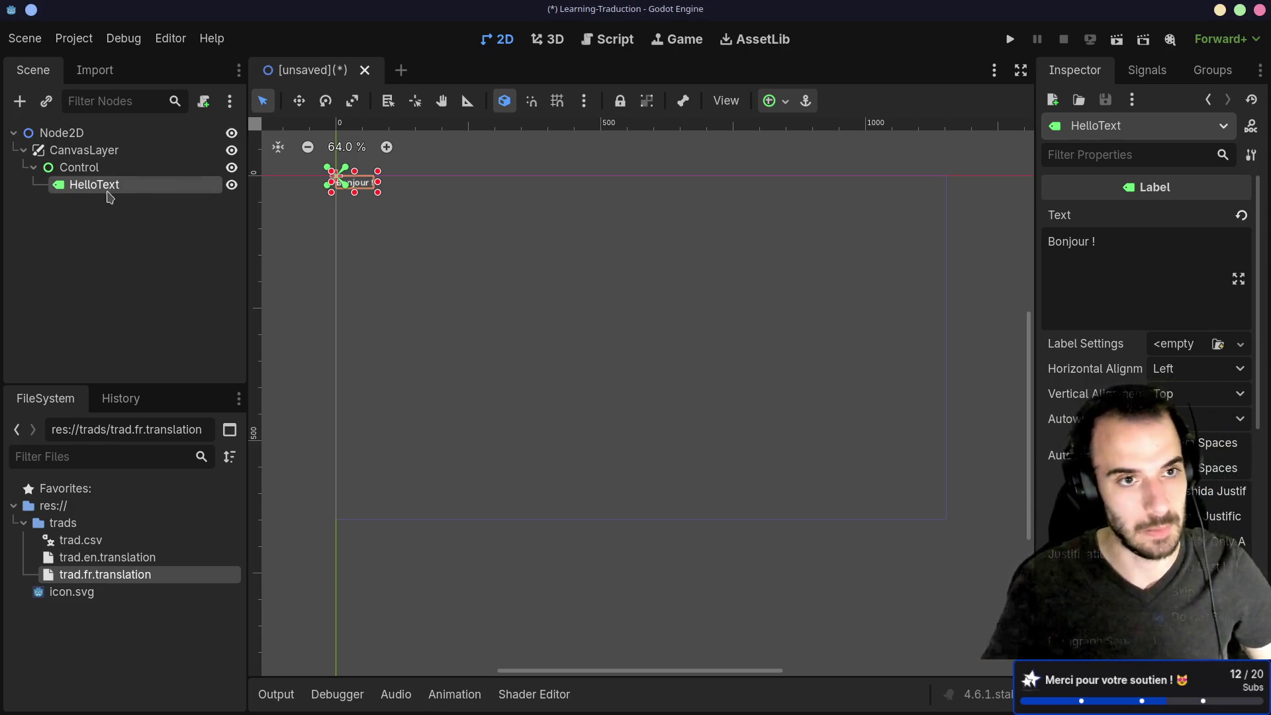
double_click(107, 192)
key("BackSpace")
key("BackSpace")
key("BackSpace")
type("Le")
type("bel")
key("Return")
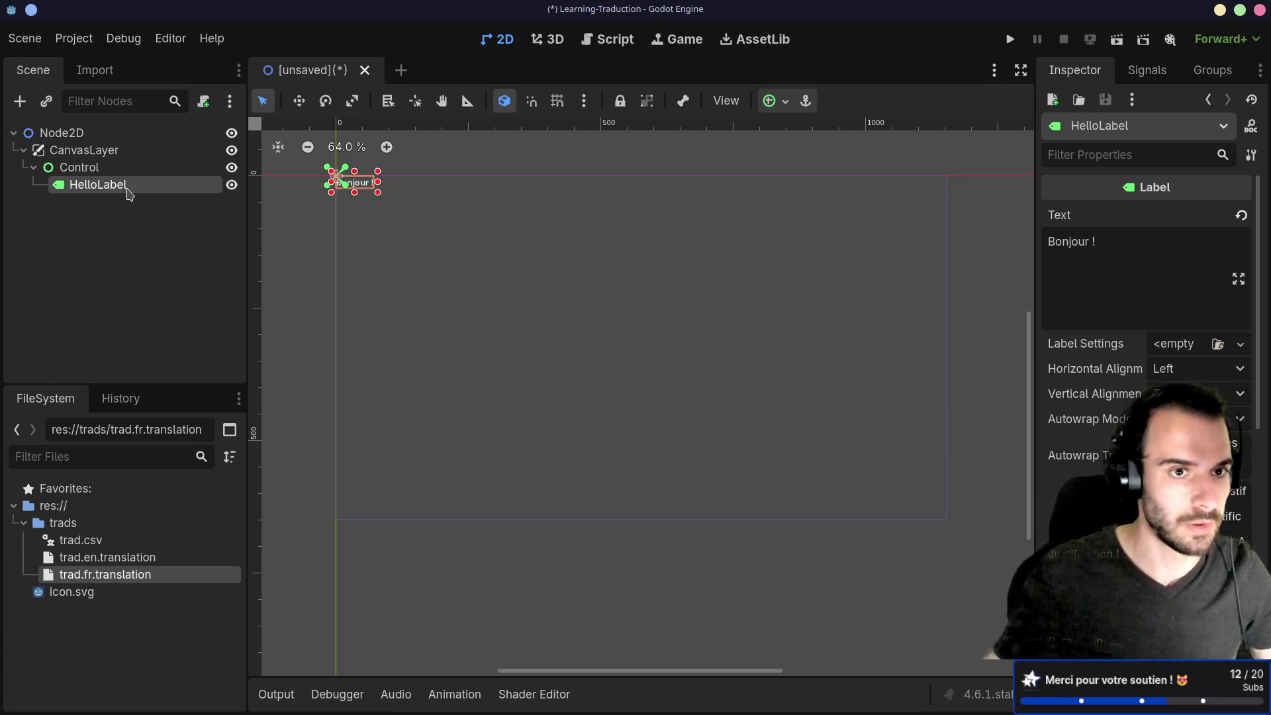
Attach a new hello_label.gd script, delete _process, and write text = tr("hello") in _ready.
left_click(204, 101)
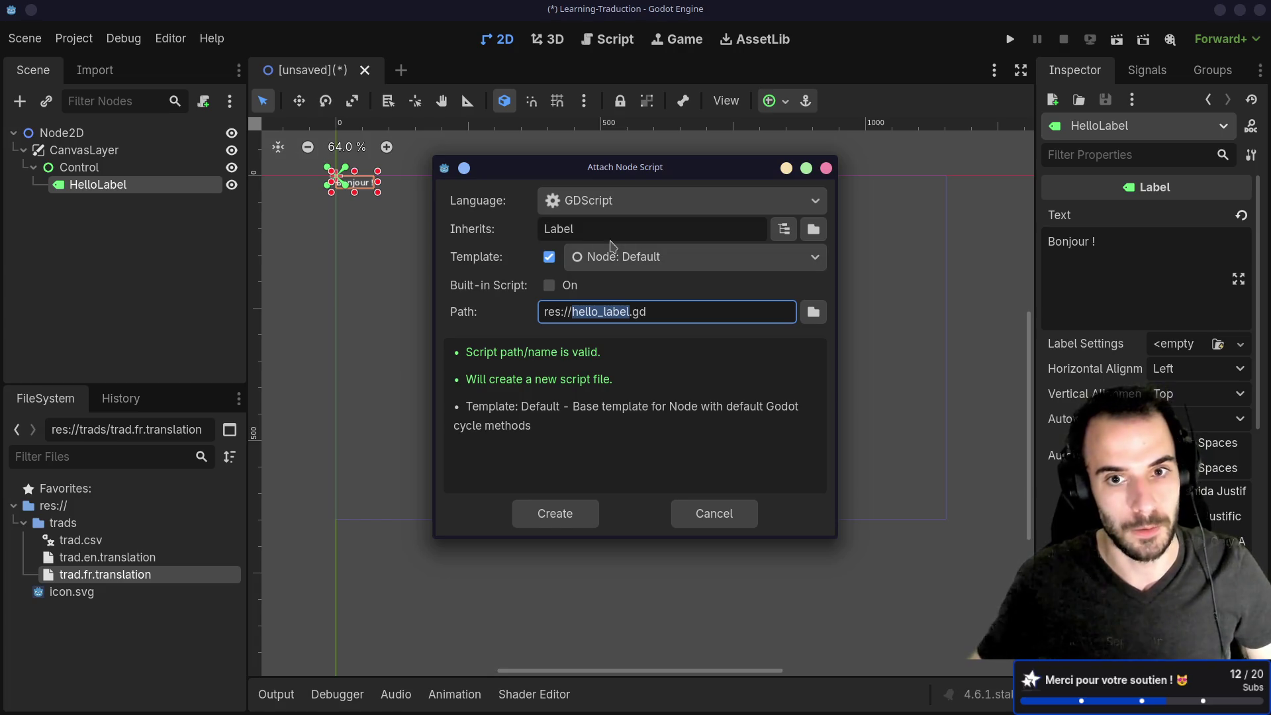
left_click(556, 513)
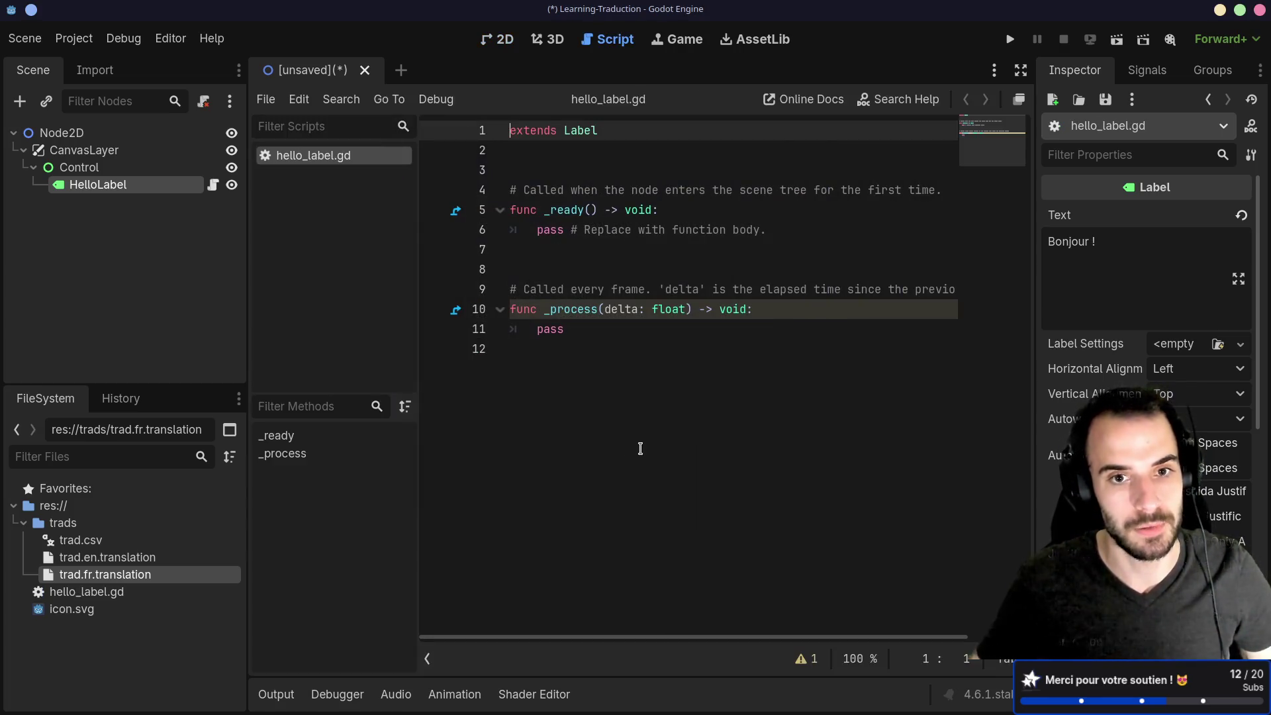
left_click_drag(609, 352, 485, 252)
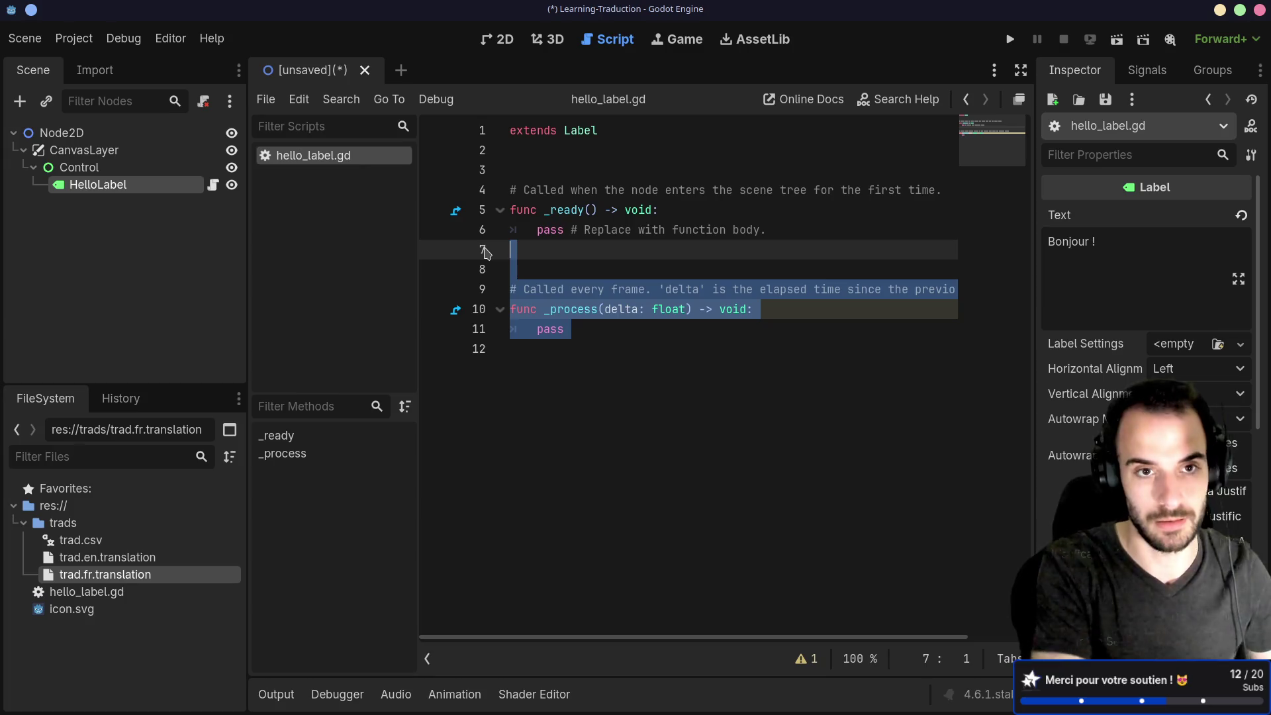
key("BackSpace")
key("BackSpace")
key("BackSpace")
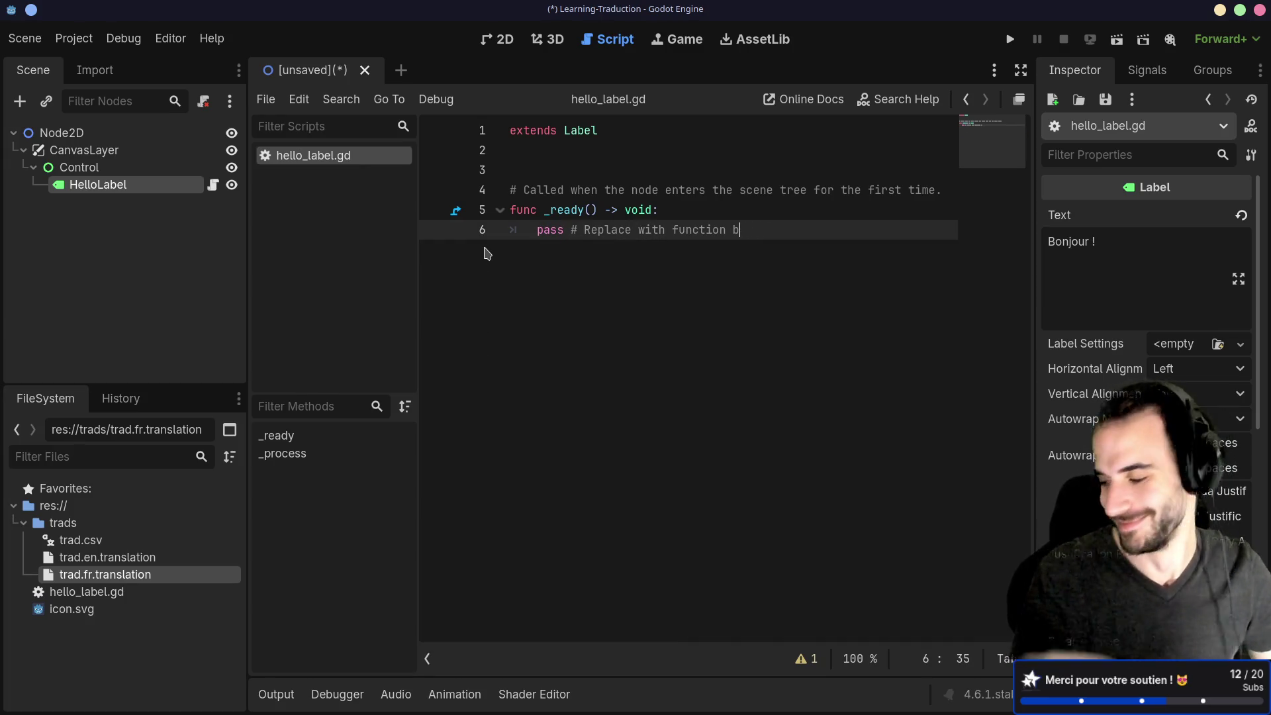
left_click_drag(739, 230, 464, 229)
key("BackSpace")
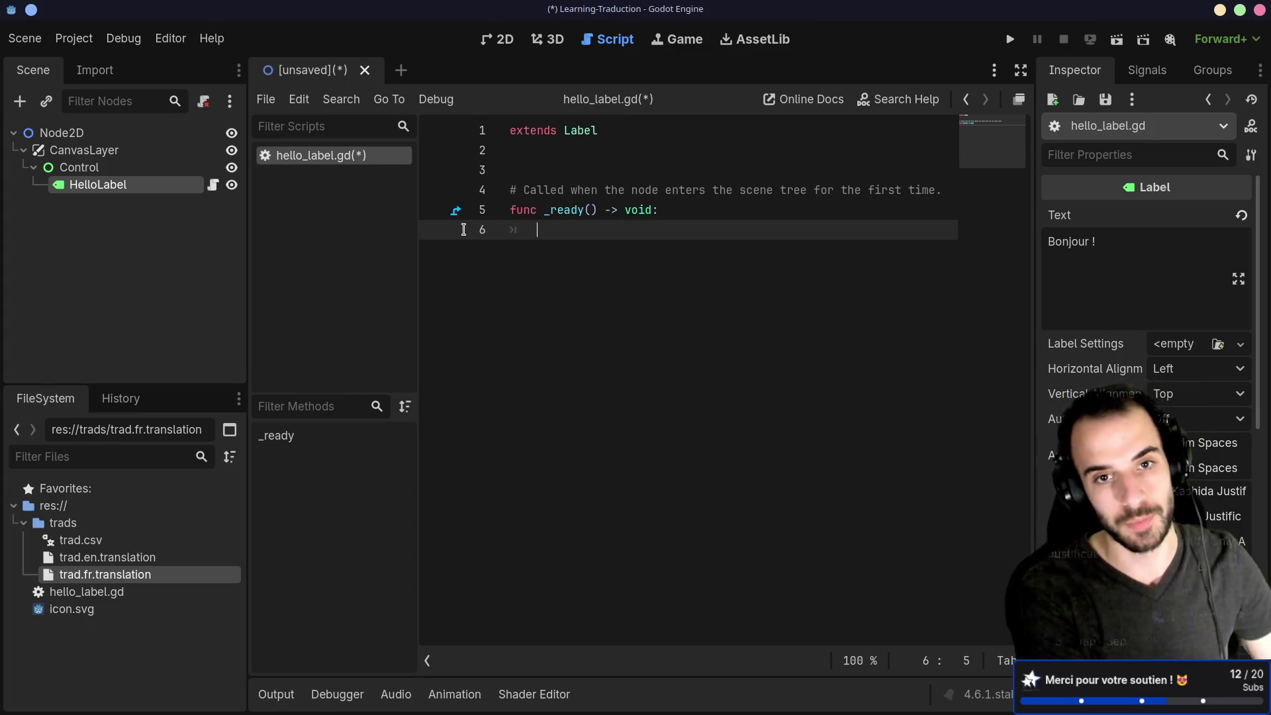
type("text")
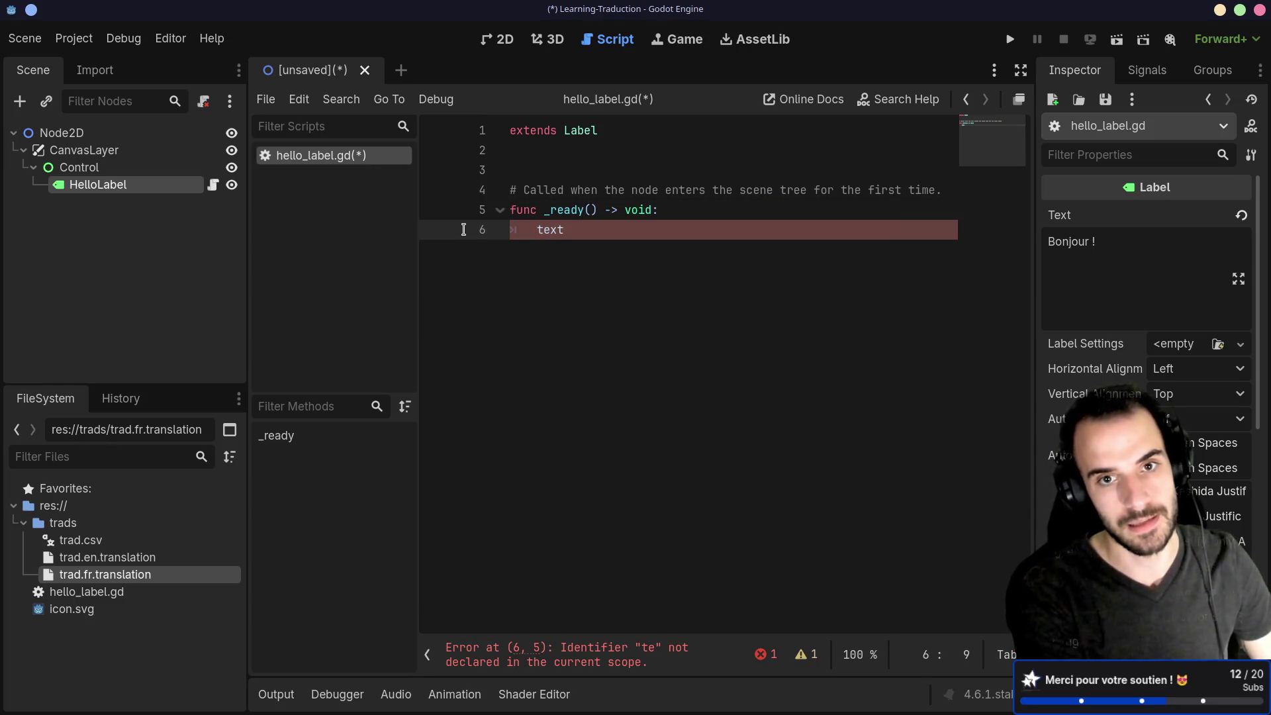
type(" = t")
type("f")
key("BackSpace")
type("r(\"hello")
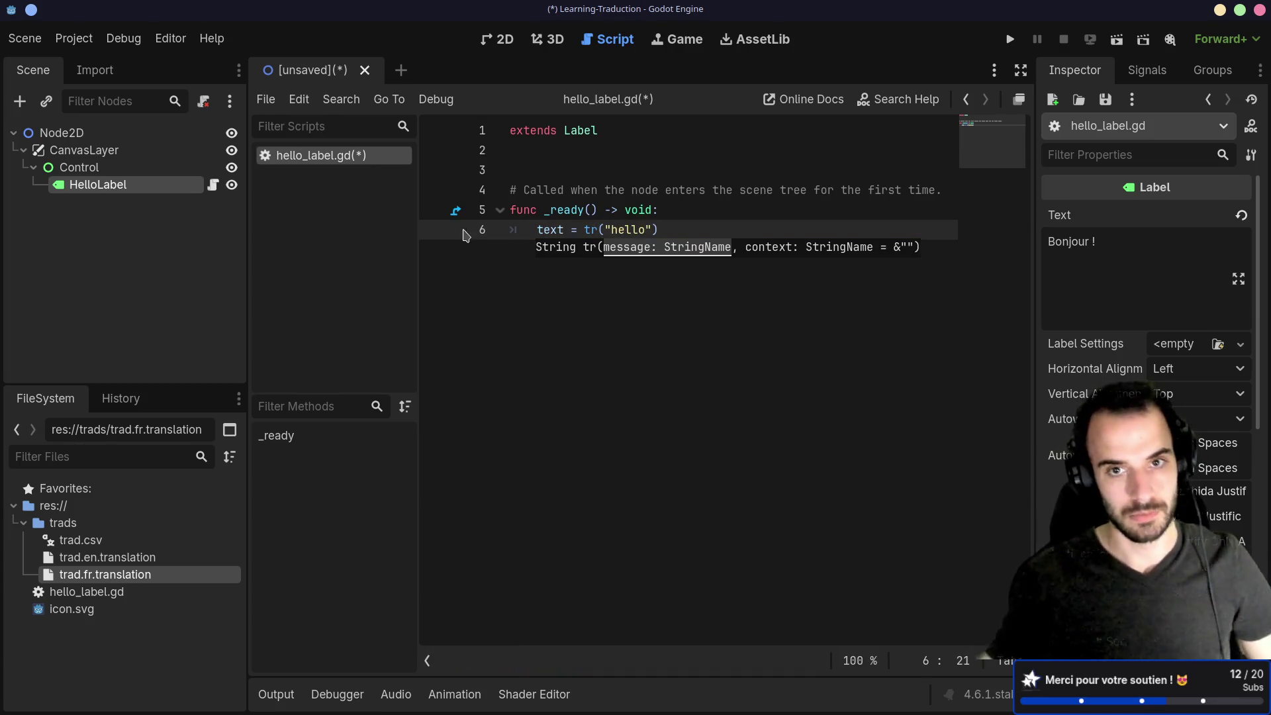
Complete the tr("hello") line and save, bringing up the Save Scene As dialog.
key("ctrl+s")
key("Escape")
key("End")
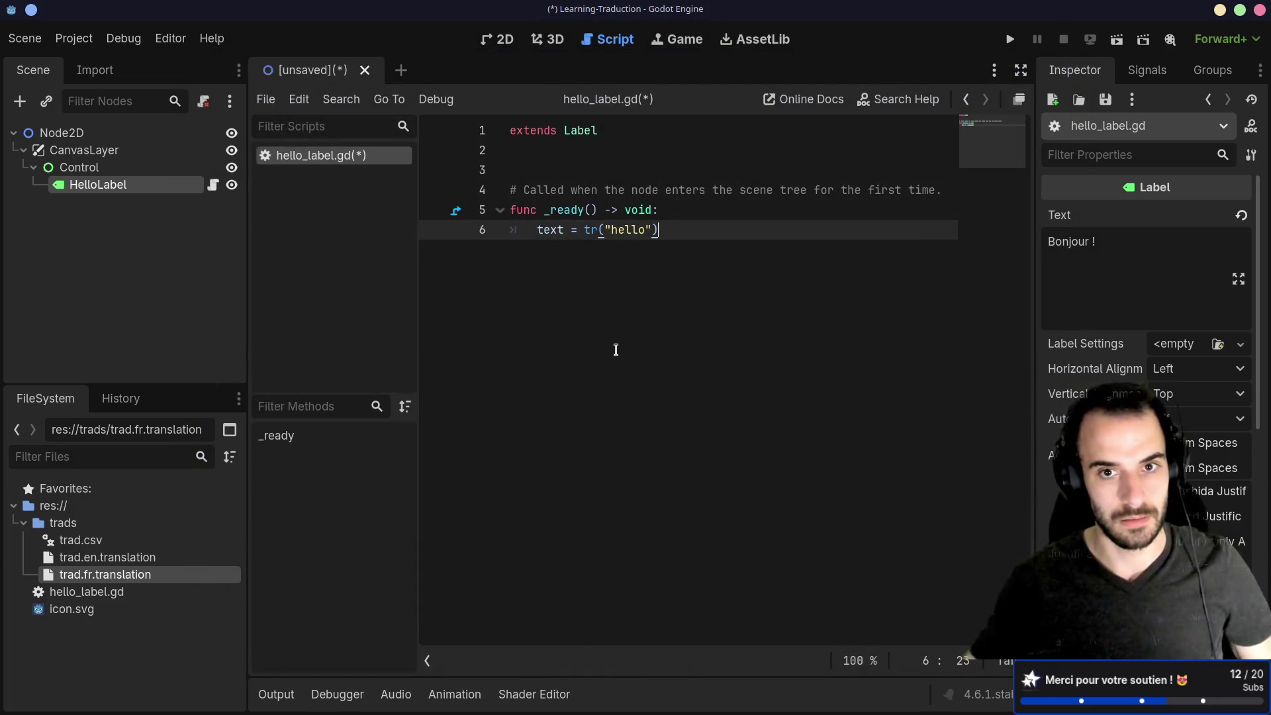
key("ctrl+s")
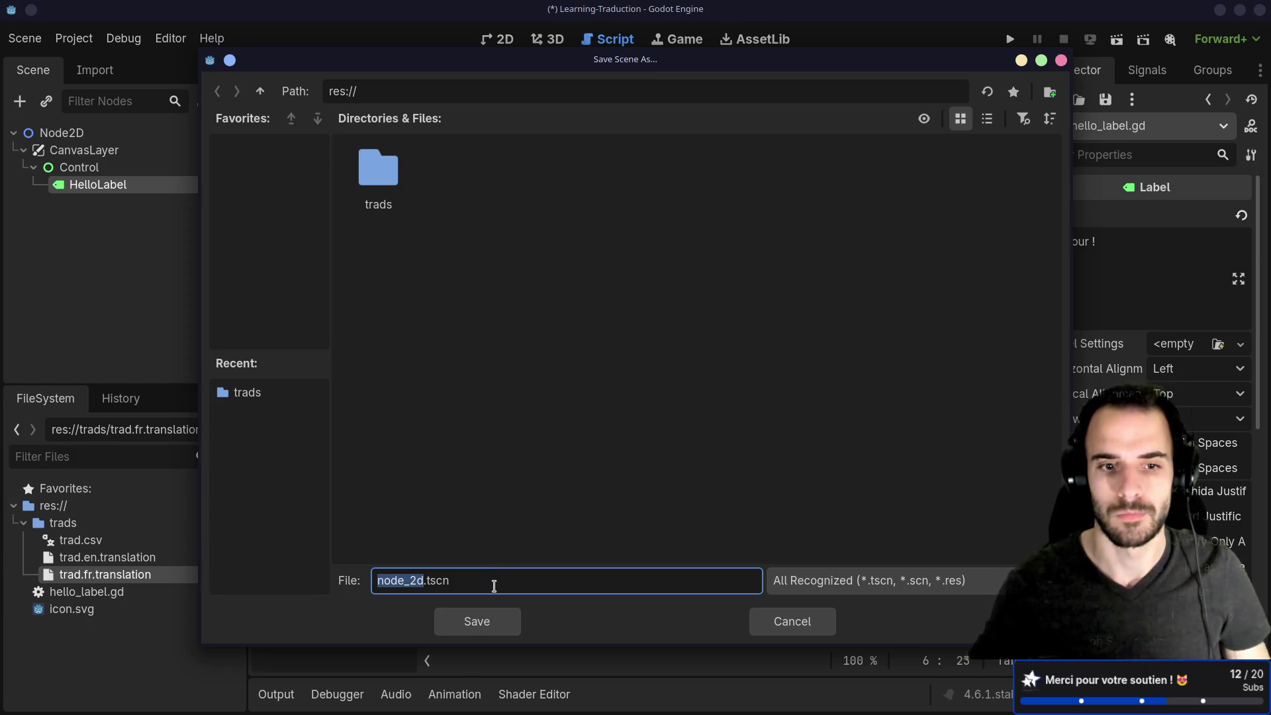
Save the scene as node_2d.tscn, run it to confirm the label reads Helloo, then close it.
left_click(479, 620)
key("F6")
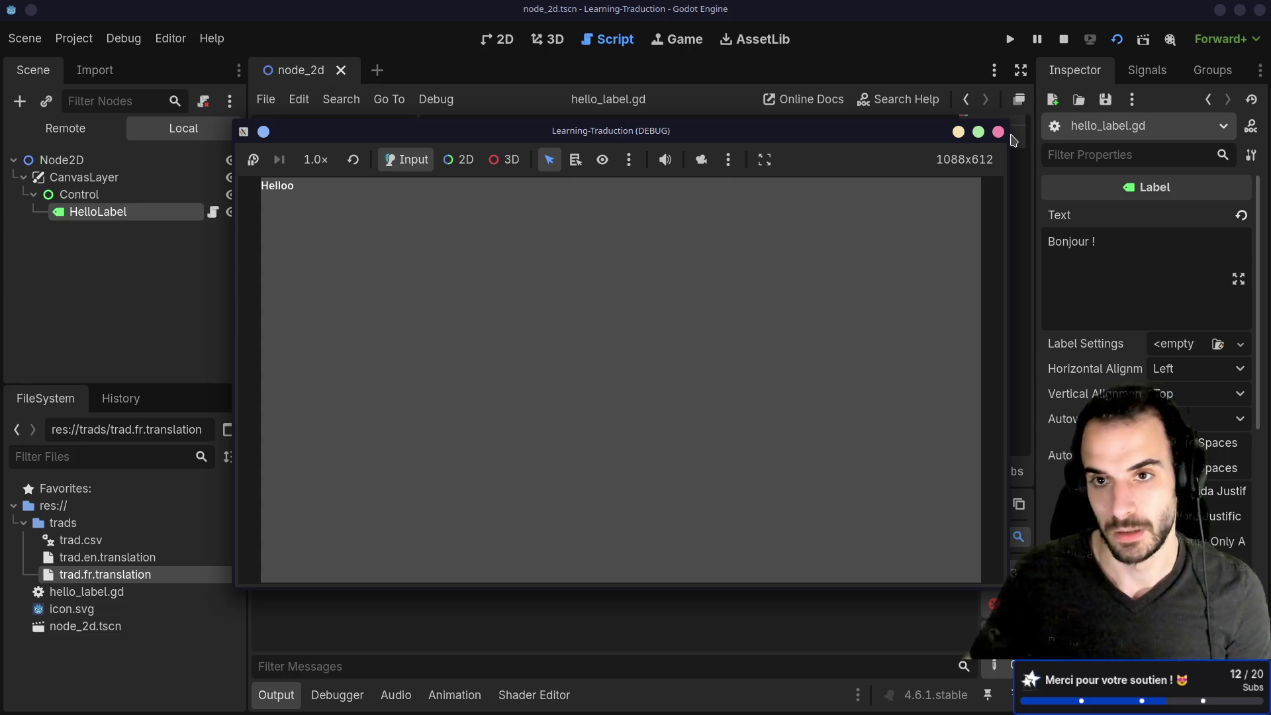
left_click(998, 131)
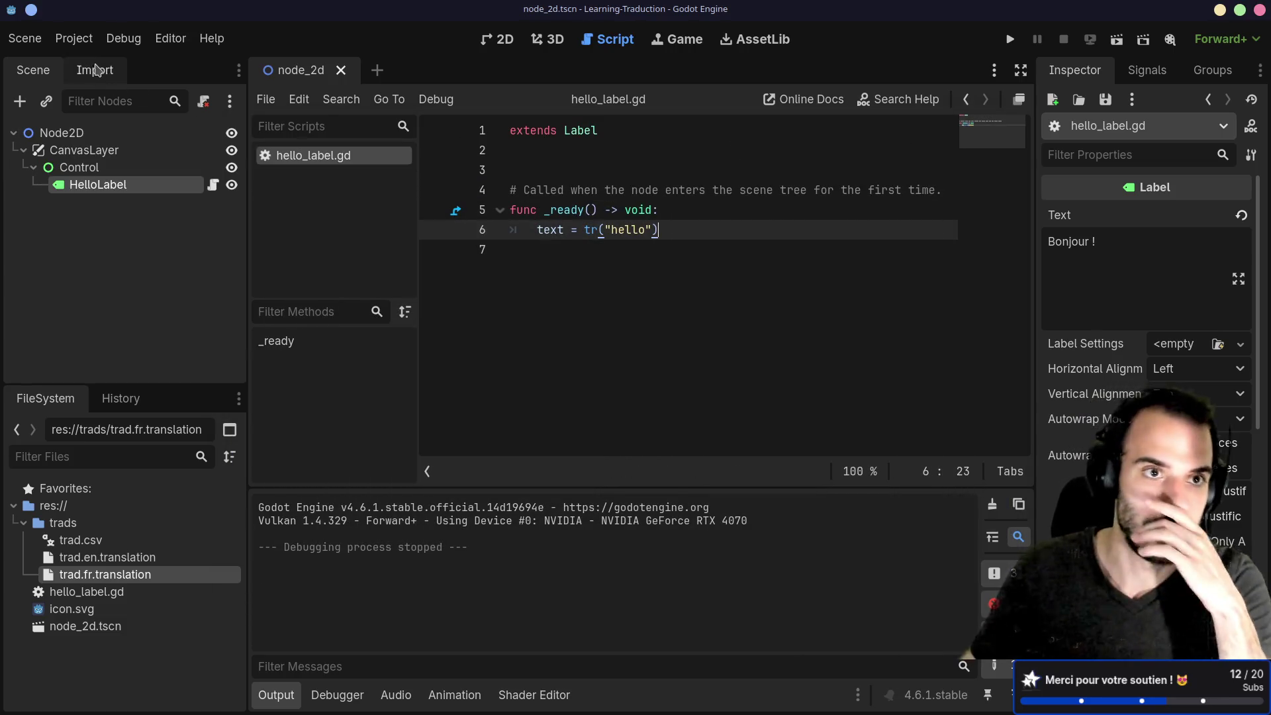
left_click(72, 39)
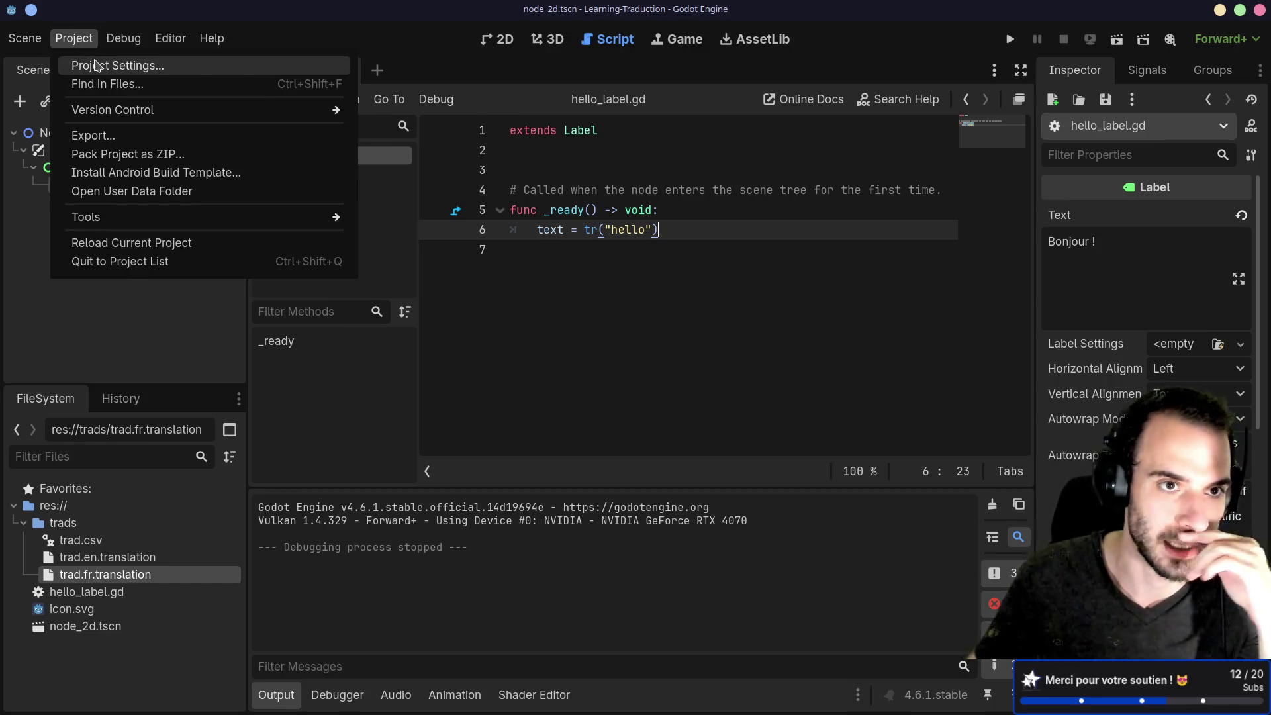
Set the project's Internationalization > Locale > Test setting to fr.
left_click(100, 65)
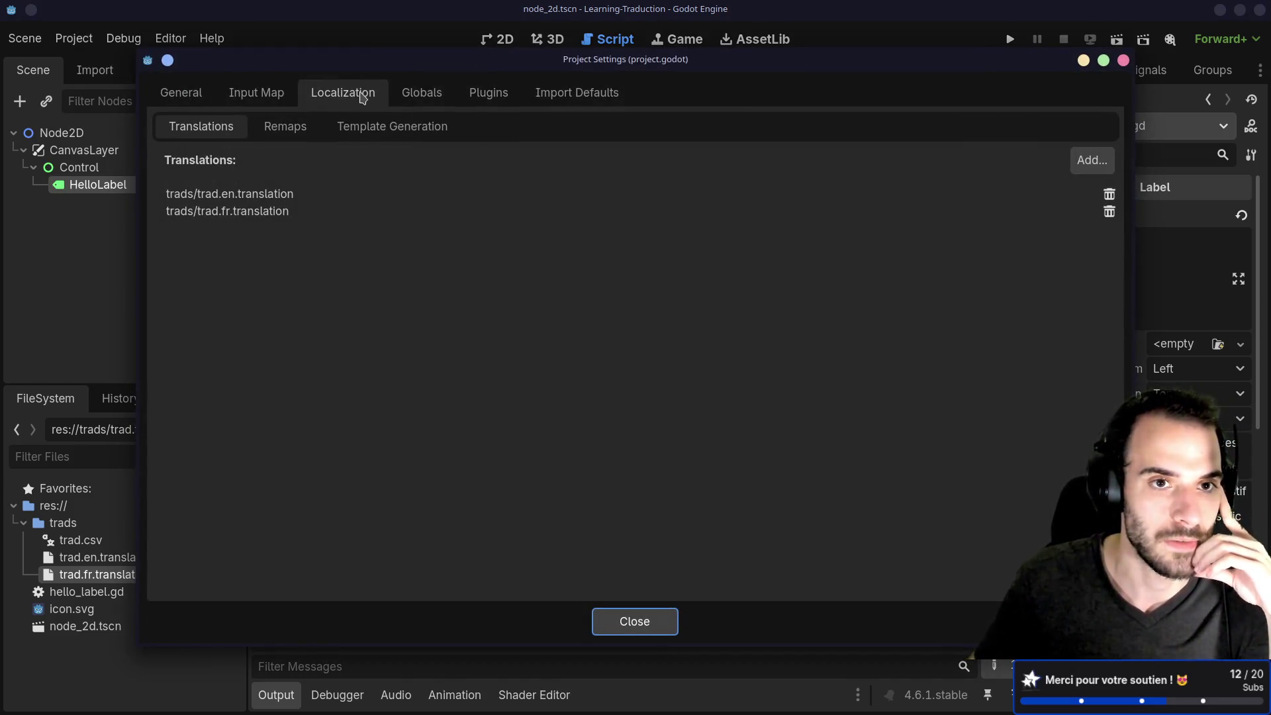
left_click(197, 102)
scroll(220, 308, "down", 7)
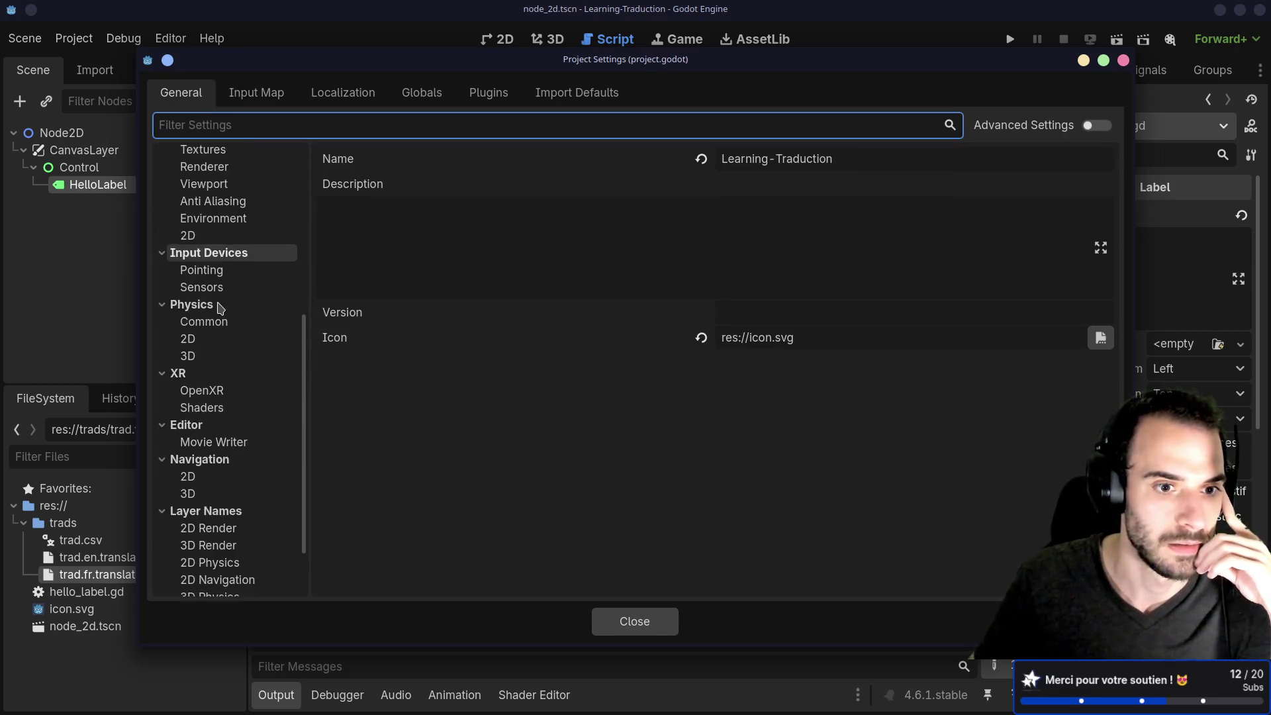
left_click(264, 123)
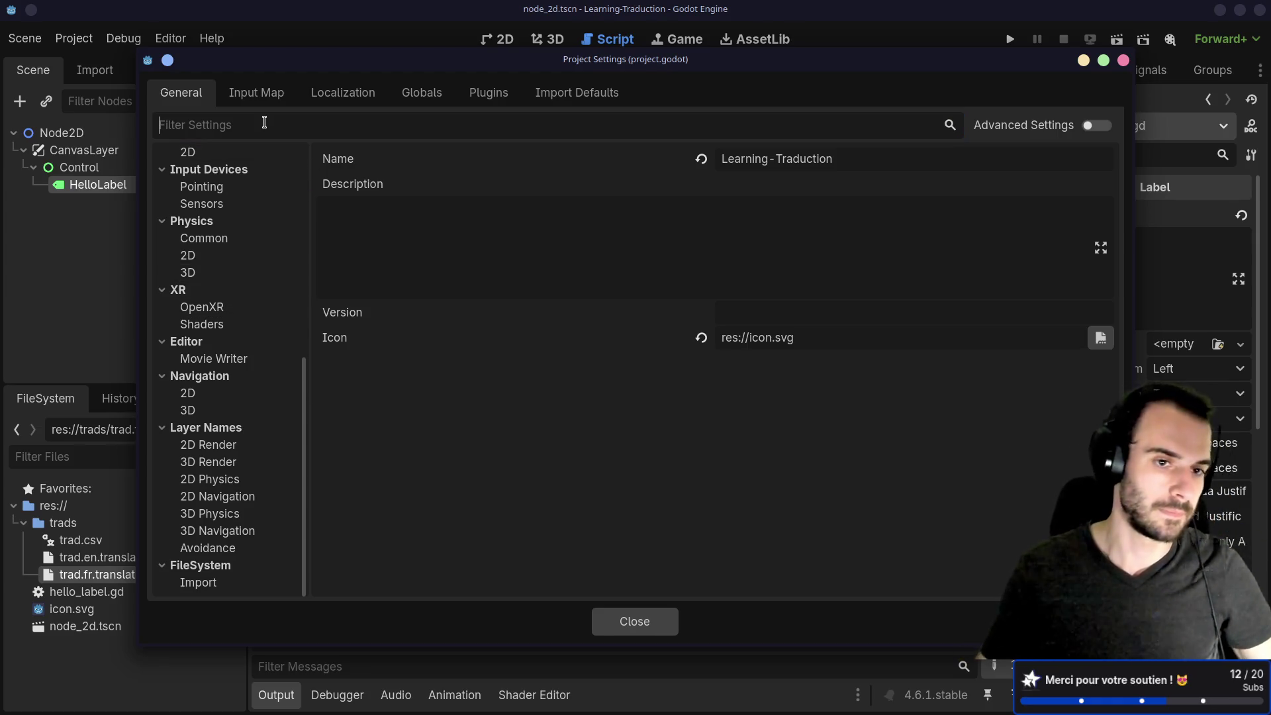
type("loca")
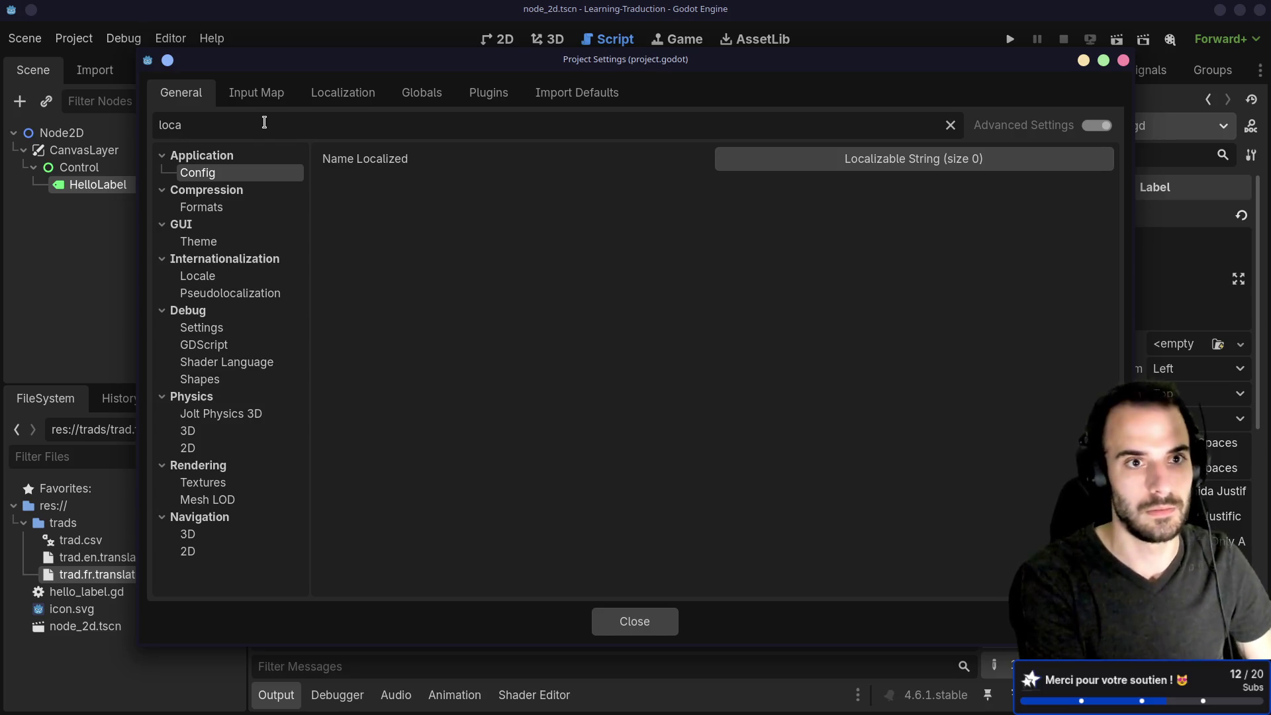
type("le")
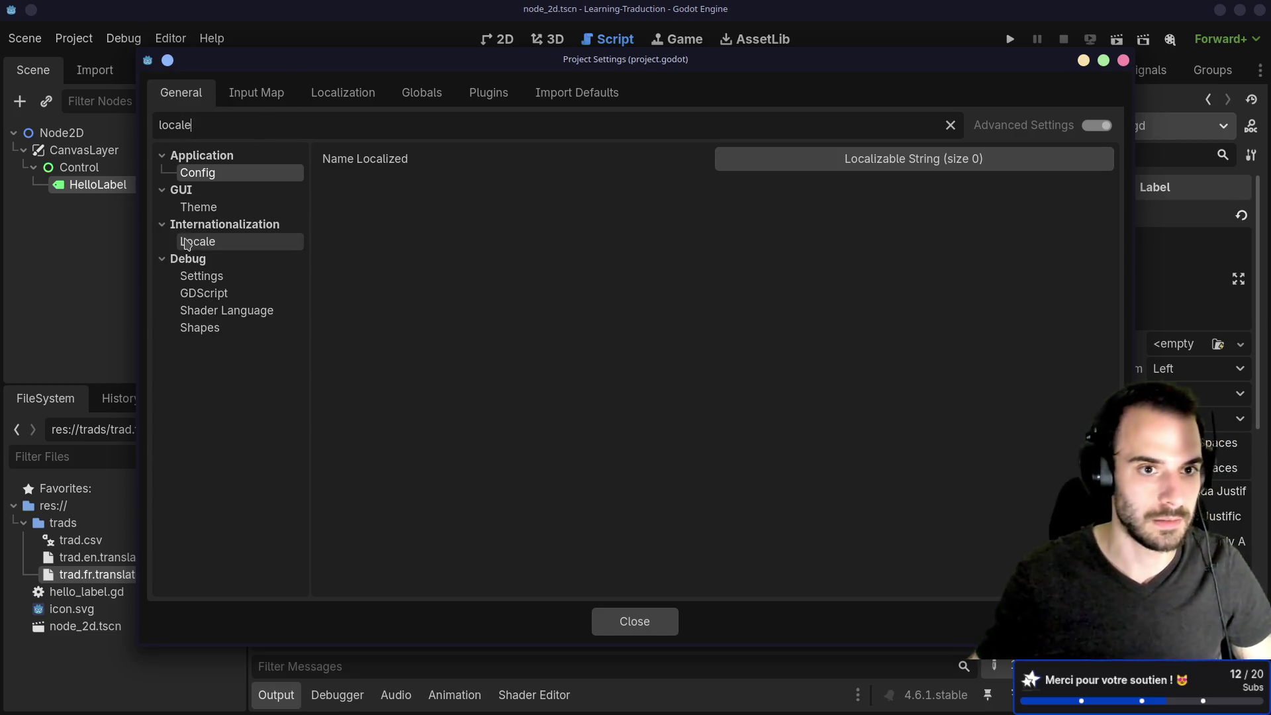
left_click(289, 235)
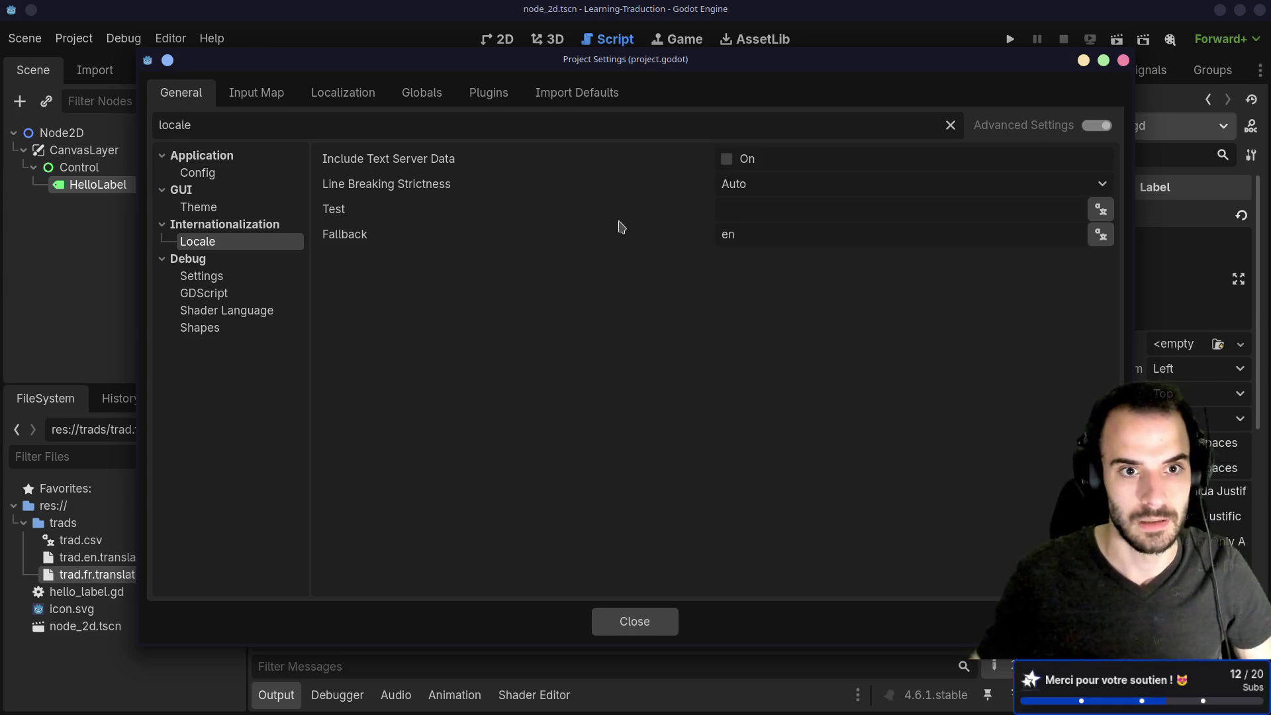
left_click(759, 209)
type("fr")
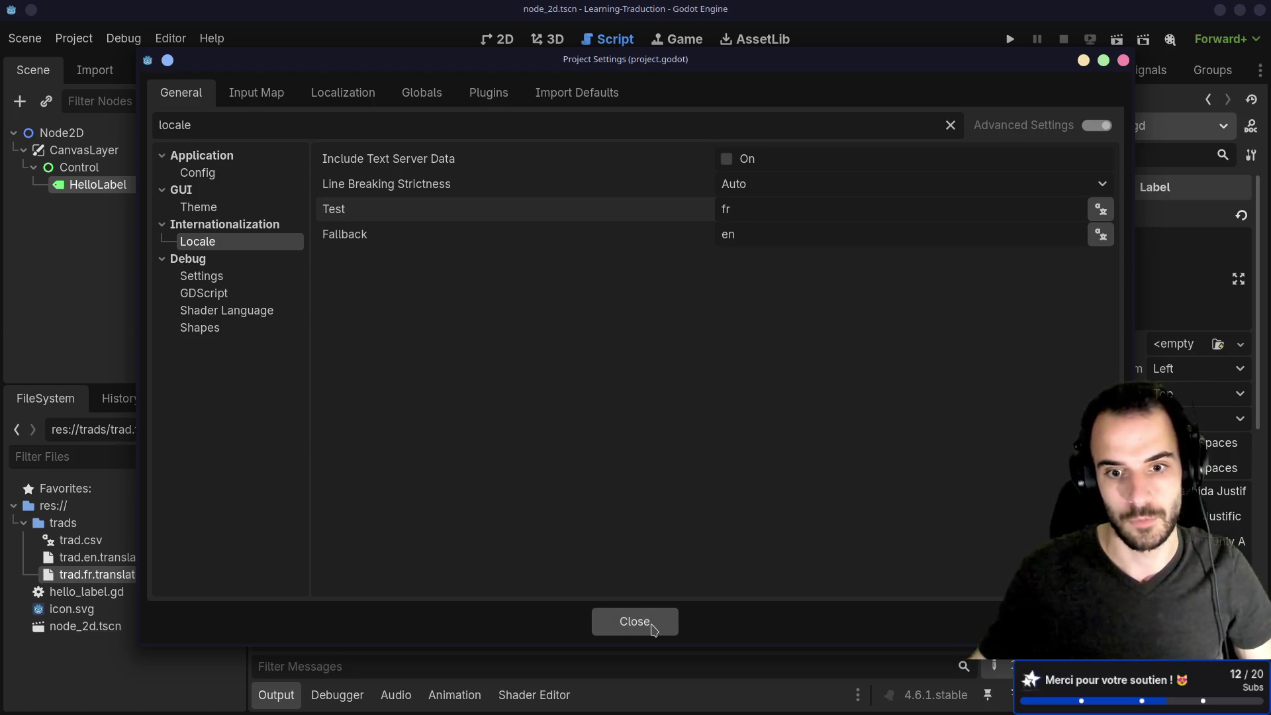
left_click(654, 625)
Run the scene to confirm the label shows 'Bonjouraan!', then stop it.
left_click(1116, 40)
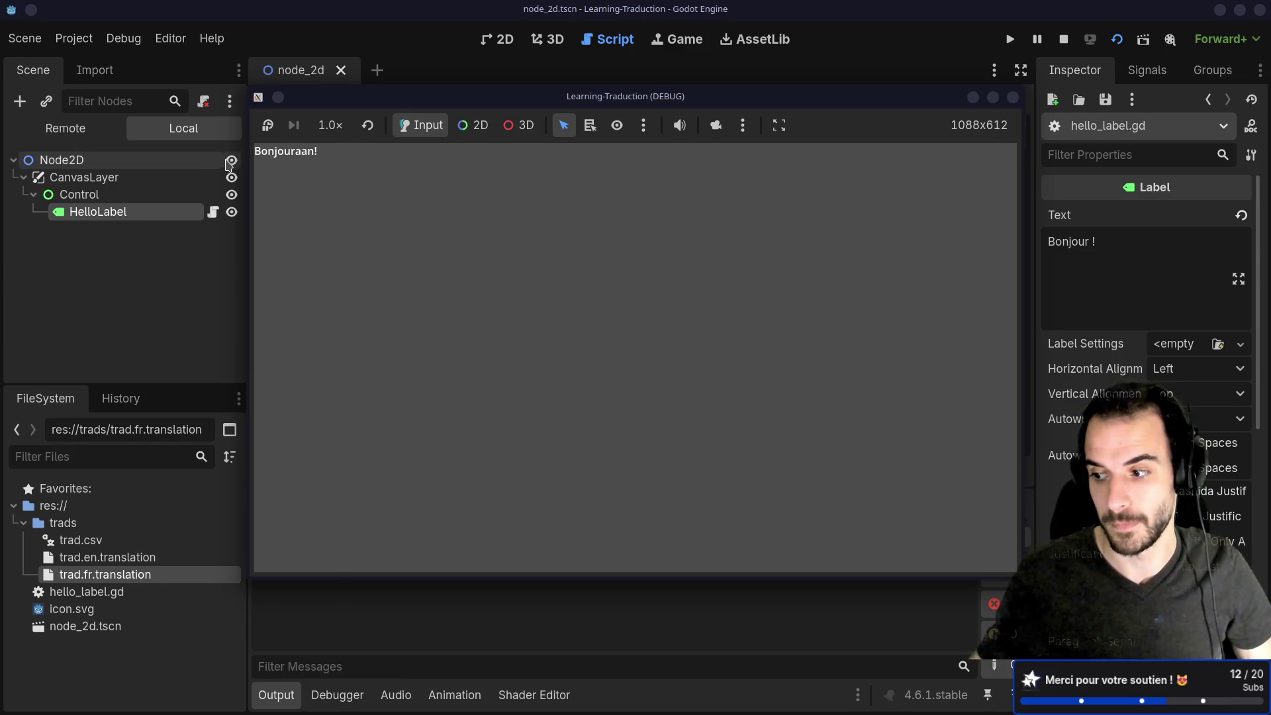
left_click(1013, 98)
key("alt+Tab")
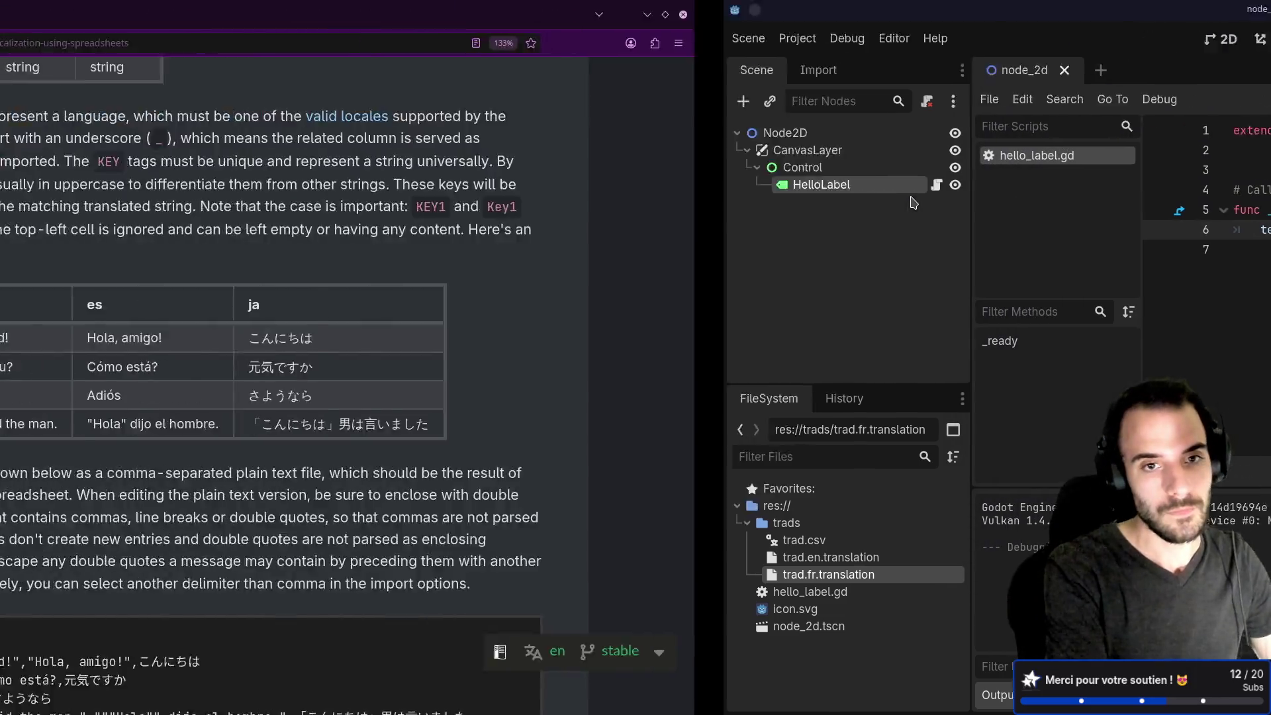
Highlight the plural rule and the English and French singular strings in the CSV example.
scroll(902, 206, "down", 6)
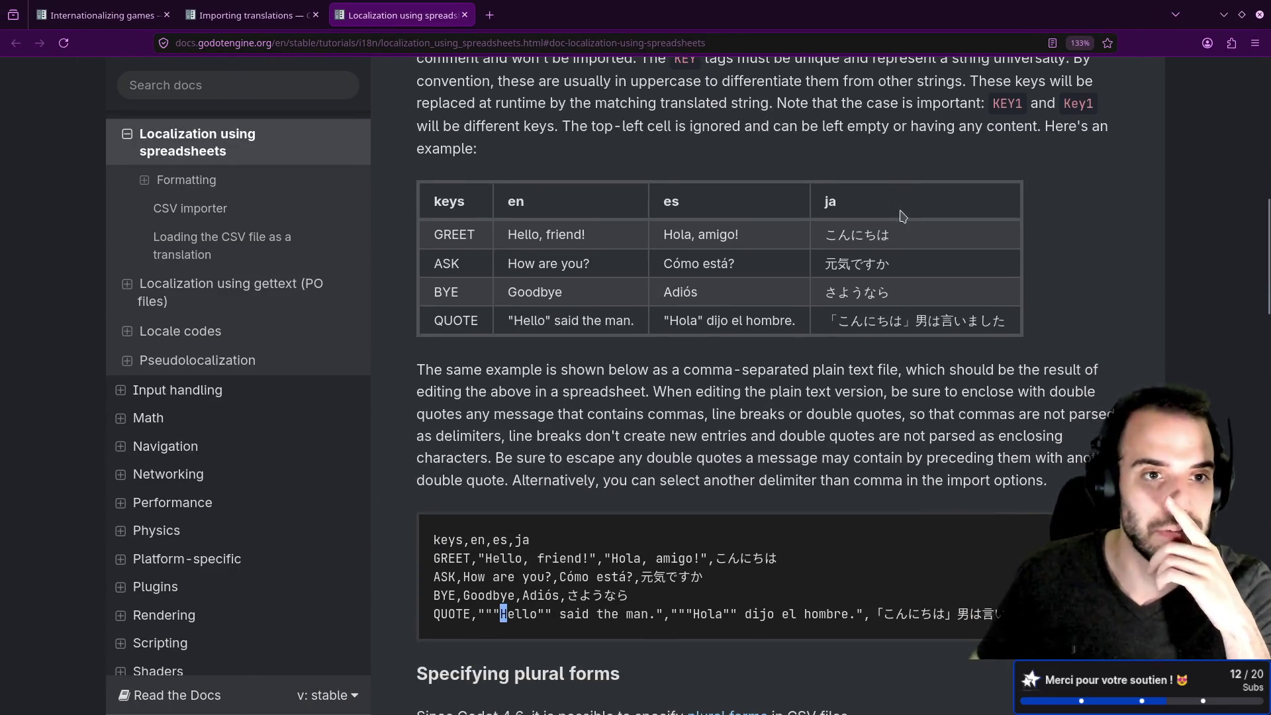
scroll(905, 217, "down", 1)
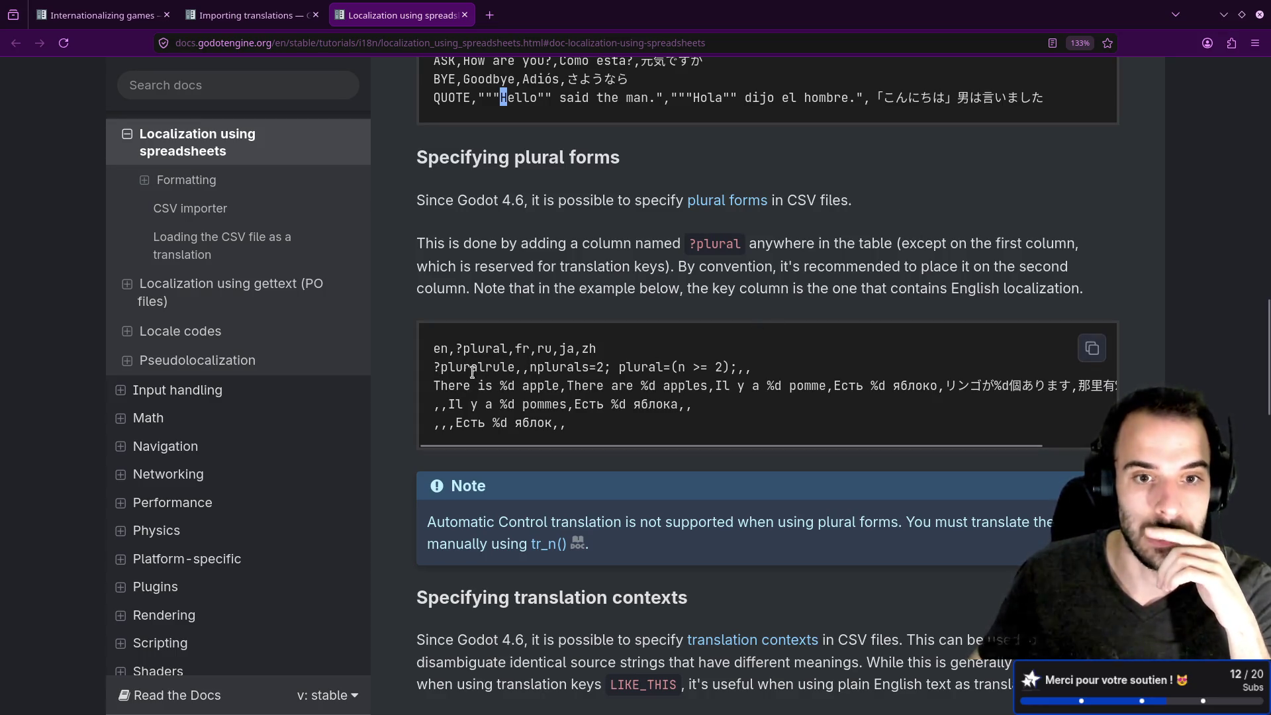
left_click_drag(434, 369, 699, 369)
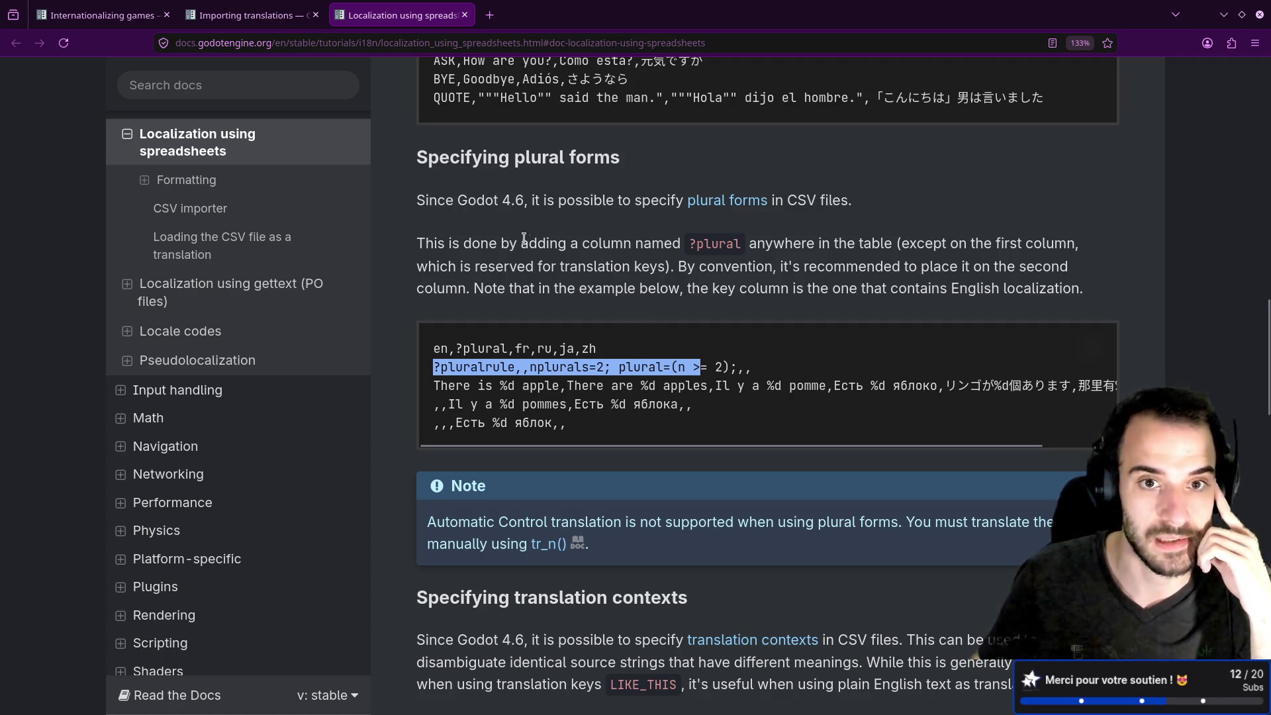
mouse_move(416, 200)
left_mouse_down()
mouse_move(655, 202)
mouse_move(672, 238)
left_mouse_up()
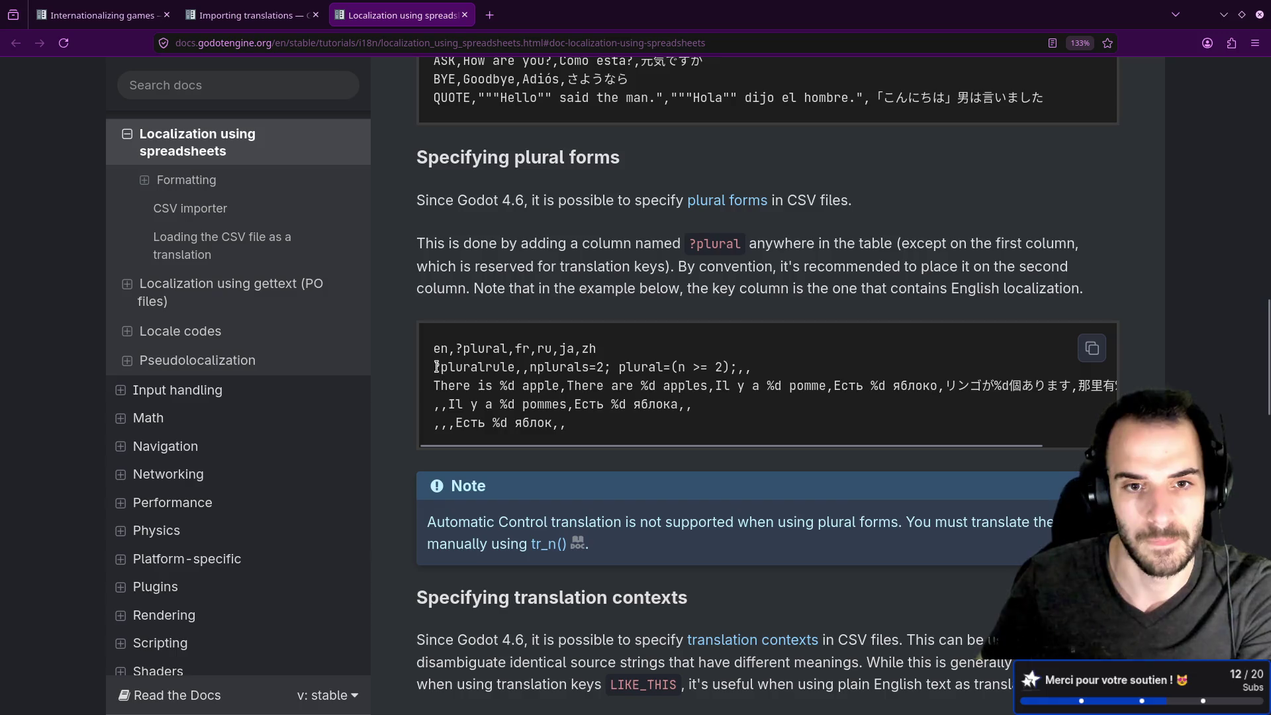
left_click_drag(435, 367, 716, 367)
left_click(531, 385)
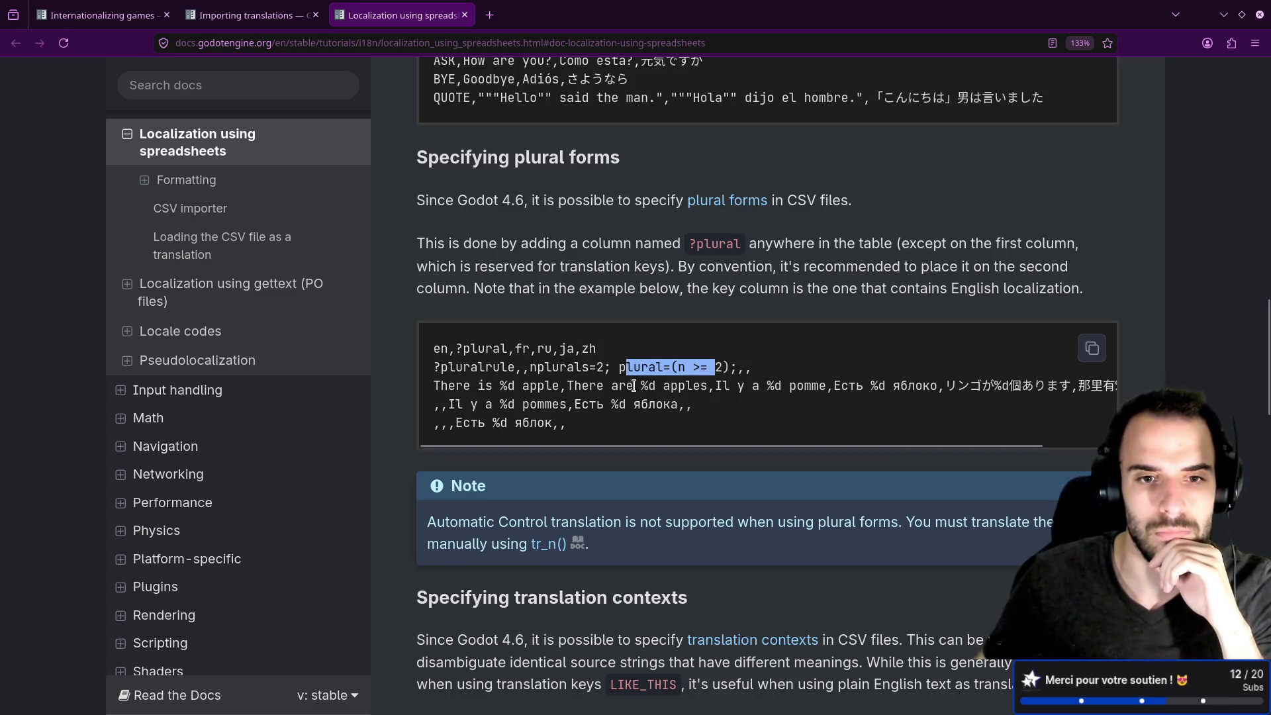
left_click_drag(560, 386, 432, 386)
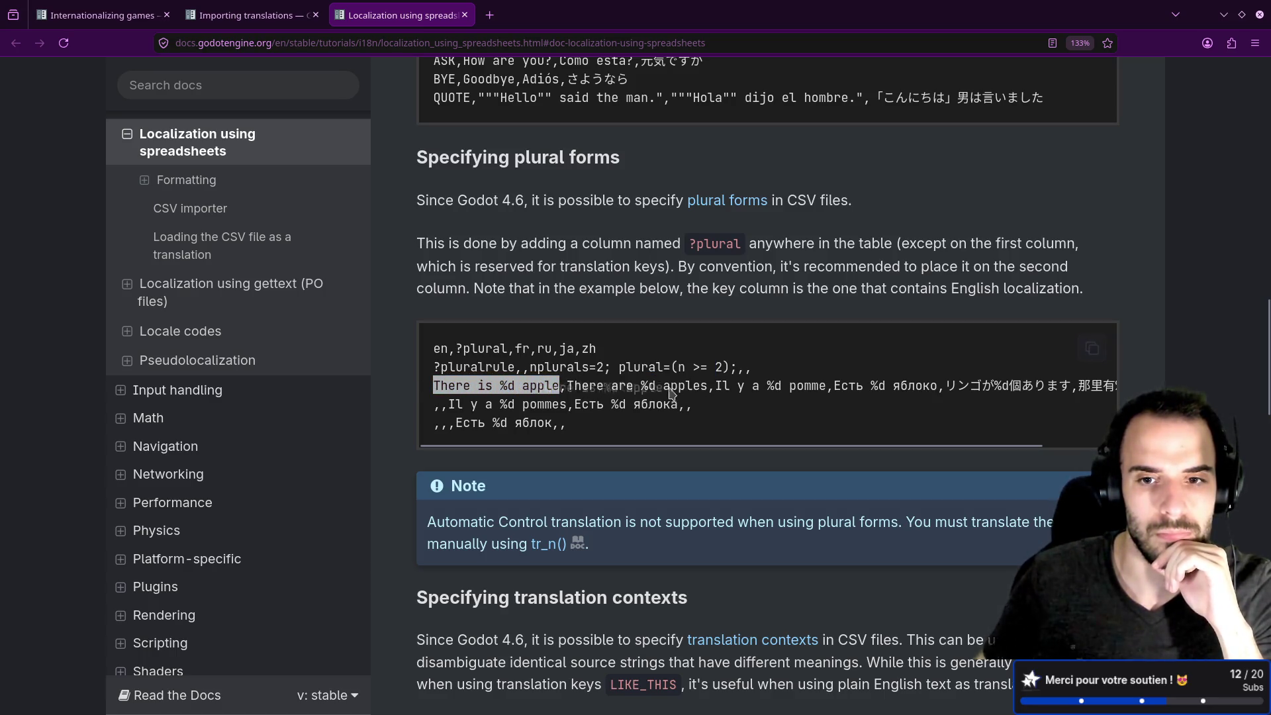
left_click(691, 400)
left_click_drag(716, 386, 826, 384)
Select the ?plural column name in the CSV example.
scroll(812, 391, "down", 3)
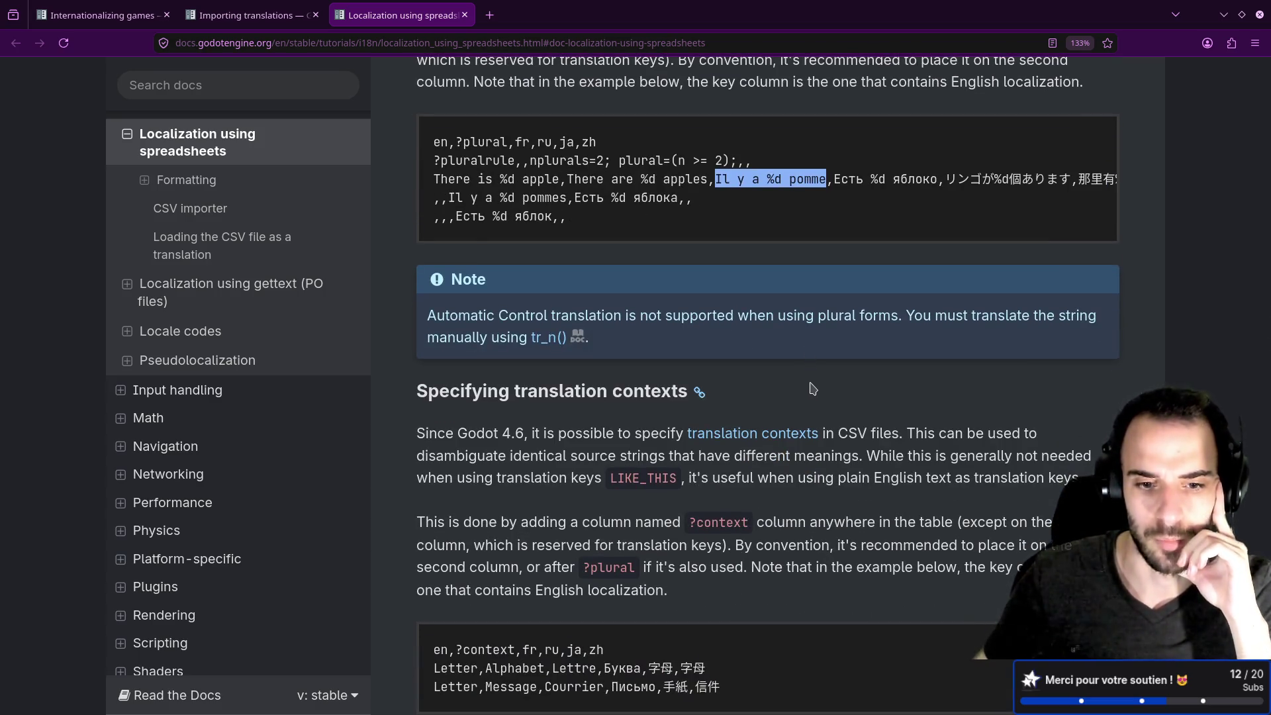
scroll(813, 389, "up", 3)
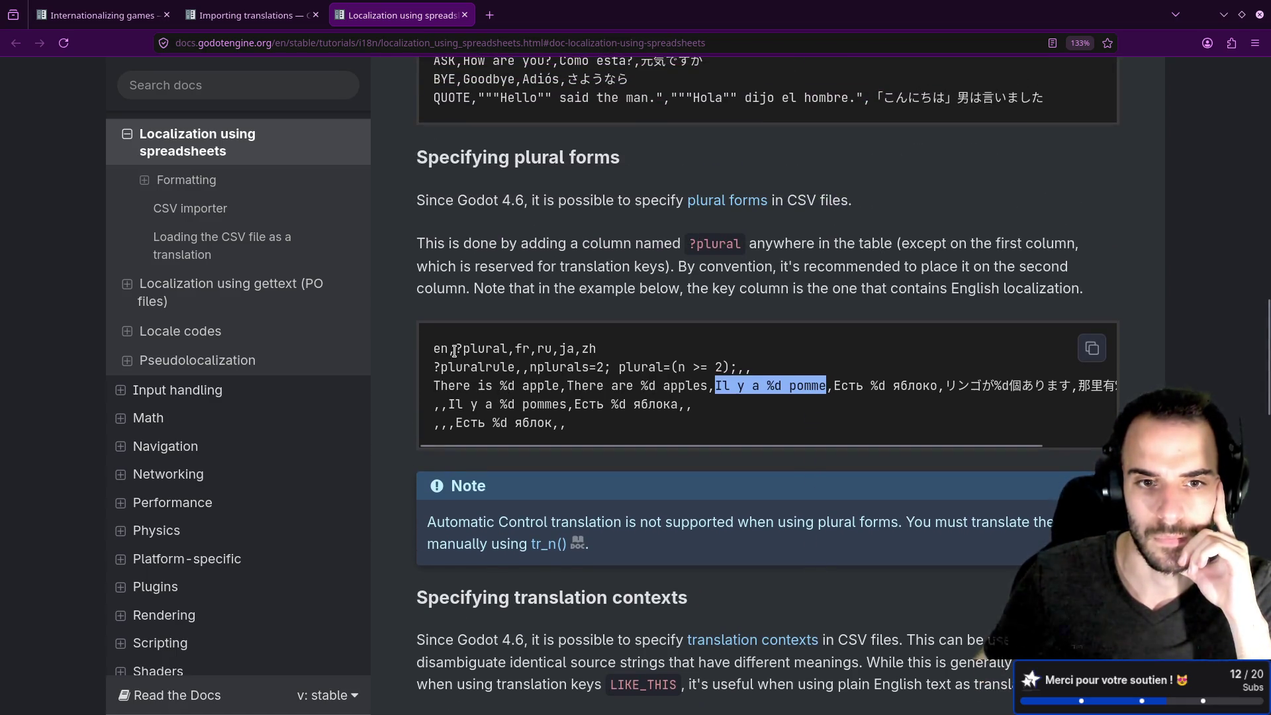
left_click_drag(456, 349, 522, 361)
left_click(522, 360)
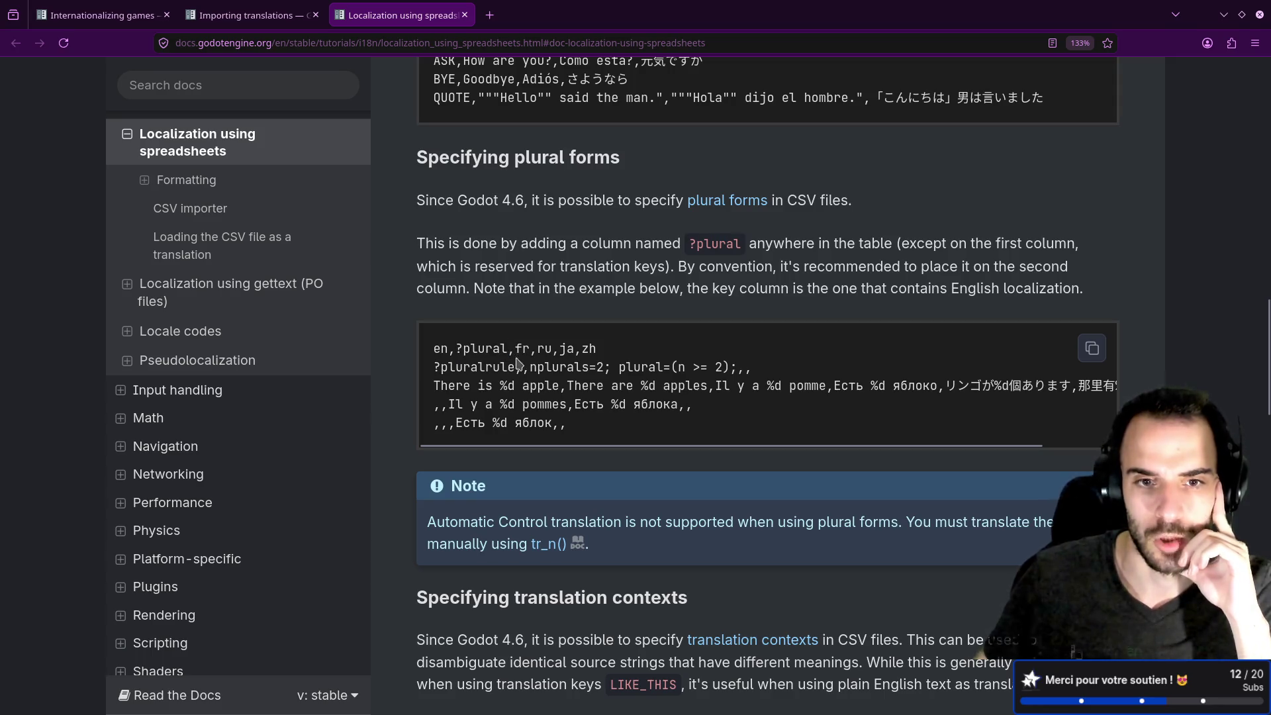
double_click(507, 347)
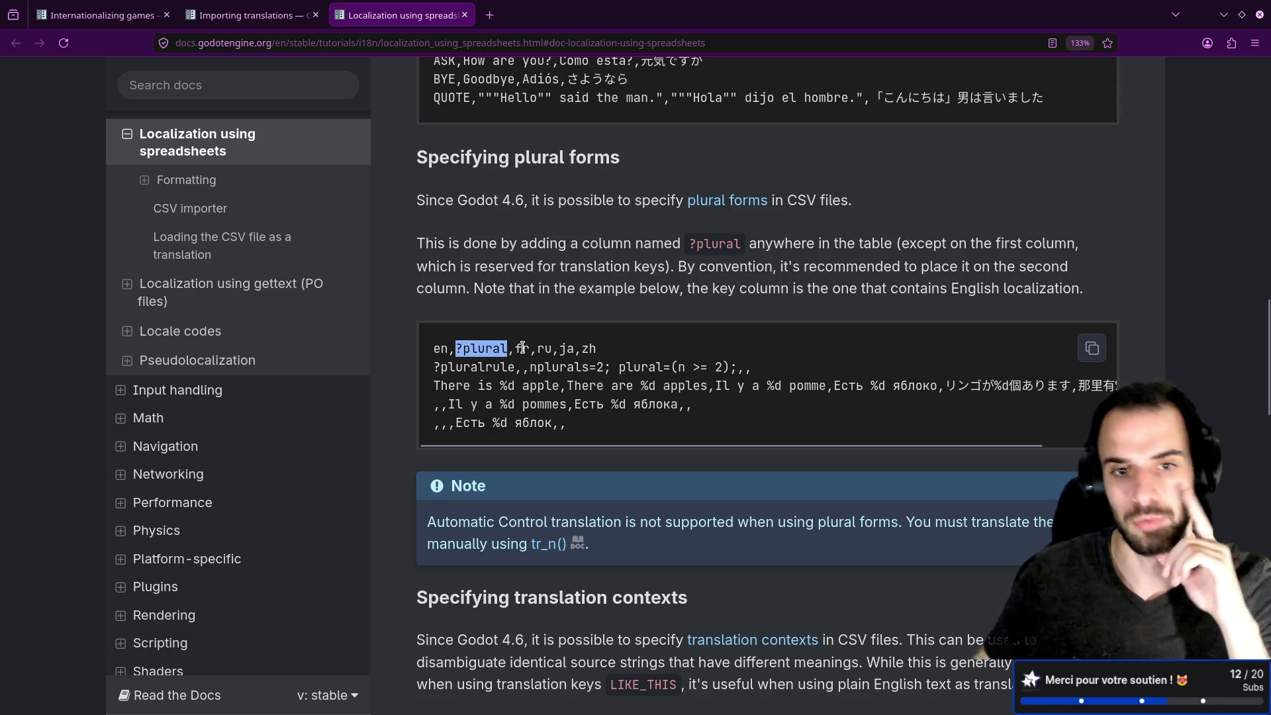
left_click_drag(529, 347, 544, 349)
left_click(537, 379)
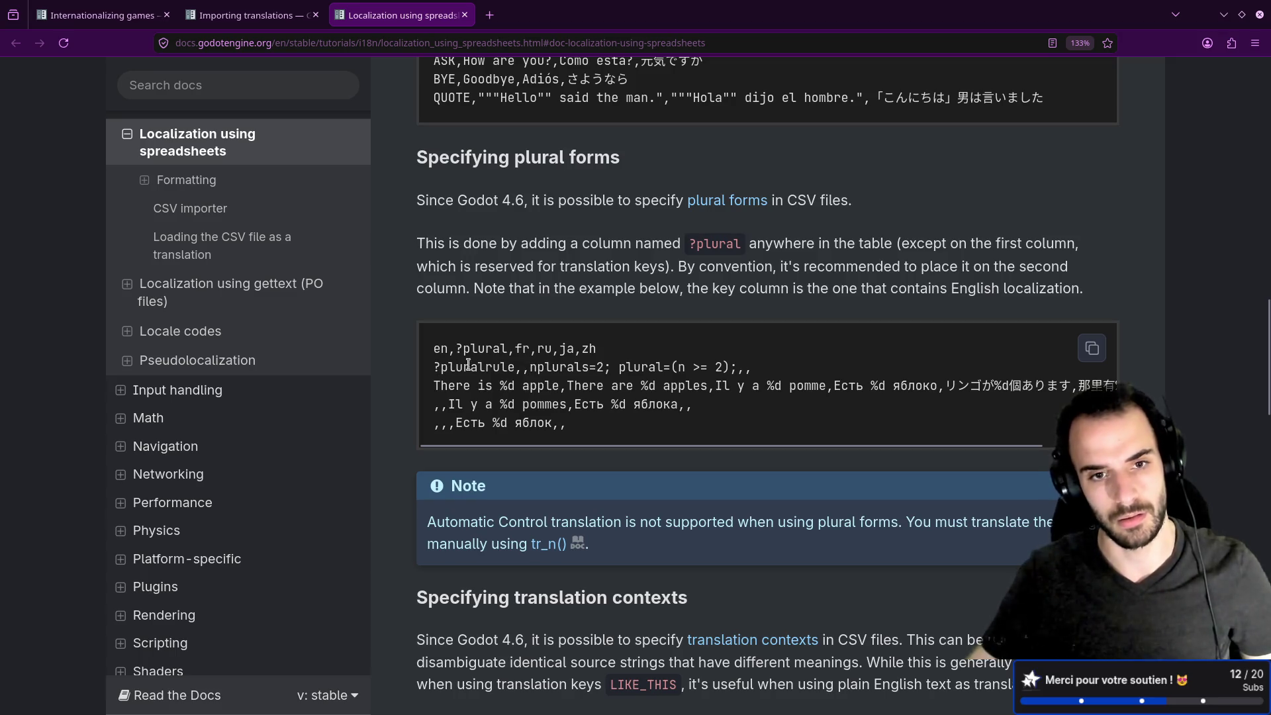
left_click_drag(457, 348, 507, 349)
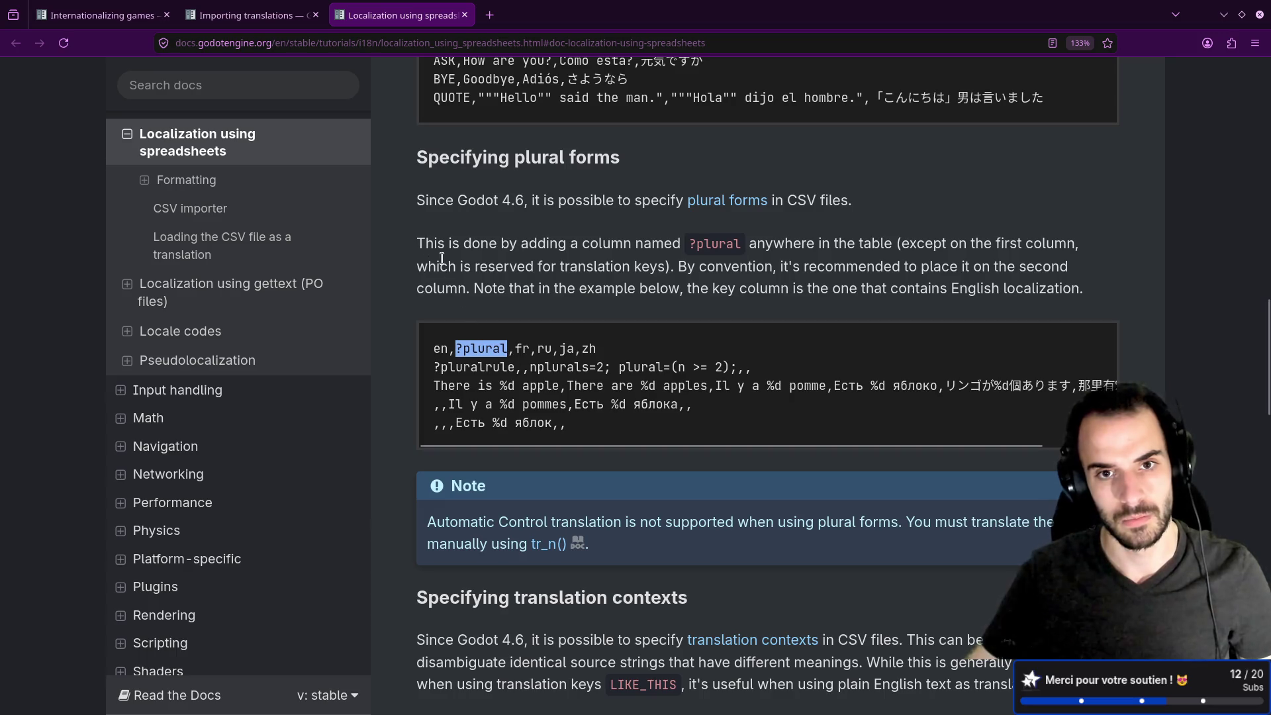
Open the 'plural forms' link in a new tab and find the %d jobs tr_n example.
middle_click(727, 200)
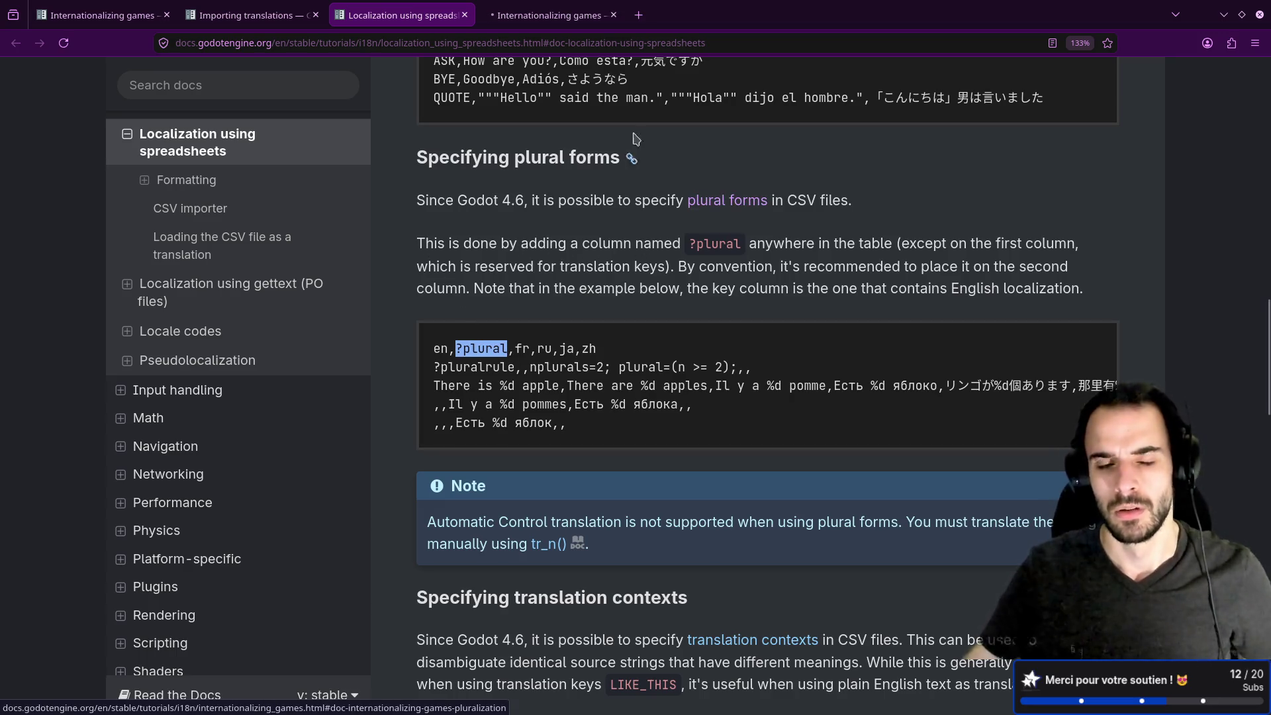
left_click(561, 16)
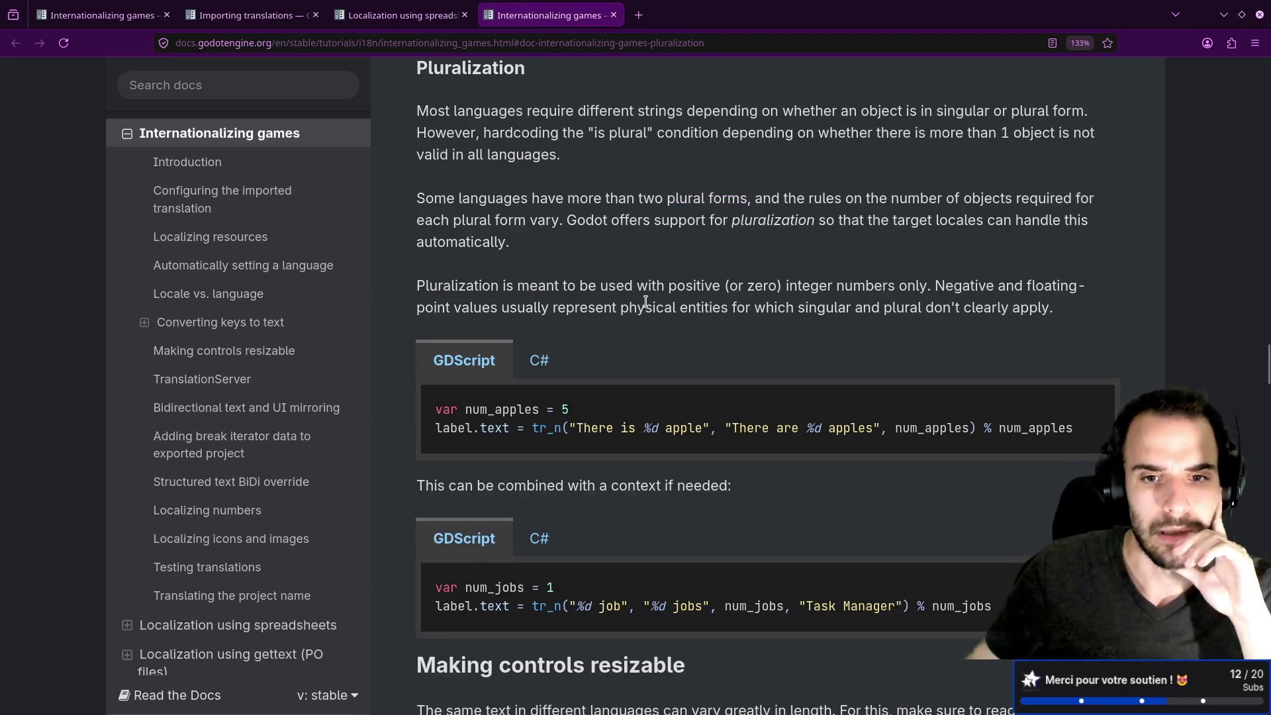
scroll(663, 324, "down", 8)
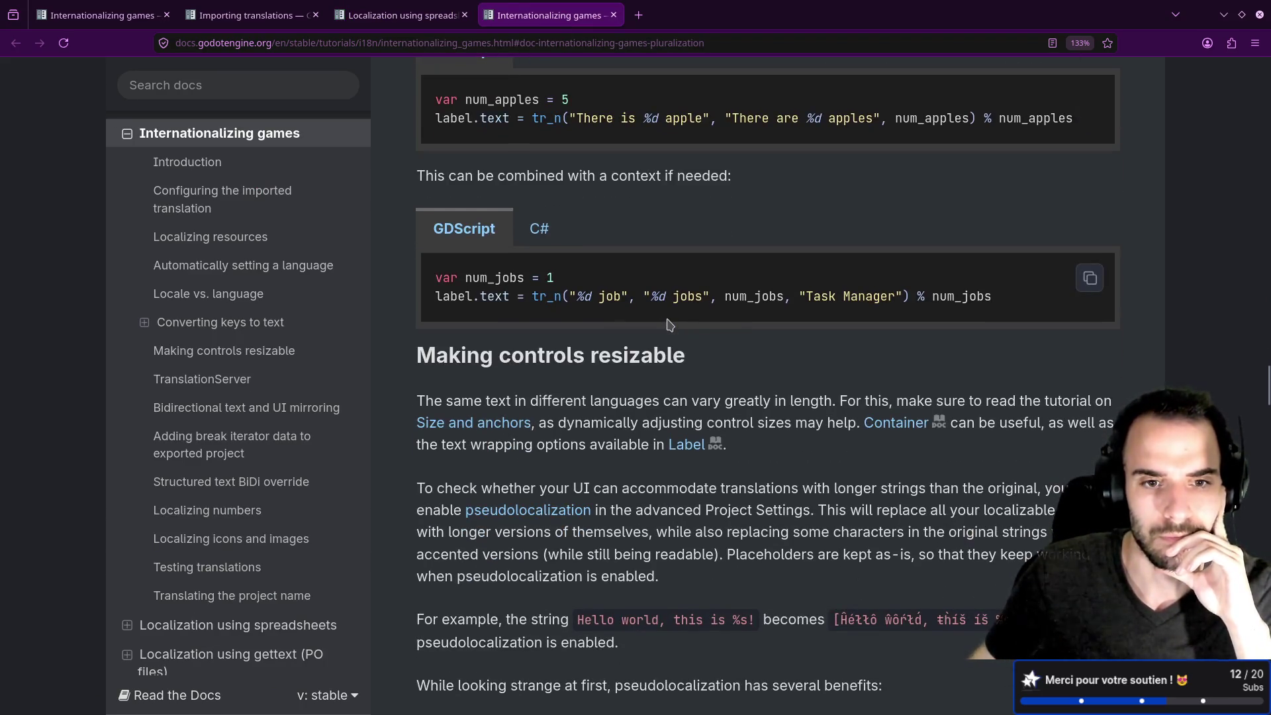
scroll(667, 318, "up", 8)
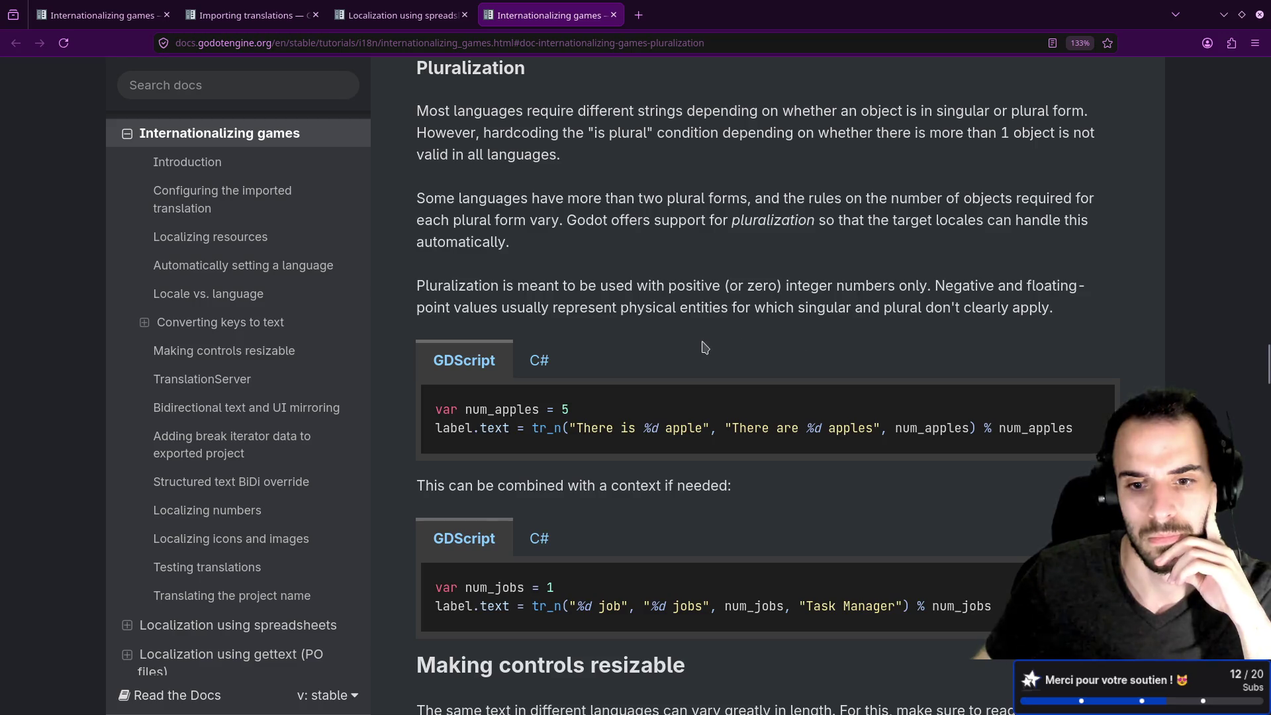
scroll(702, 347, "down", 3)
mouse_move(578, 401)
left_mouse_down()
mouse_move(726, 399)
mouse_move(703, 397)
left_mouse_up()
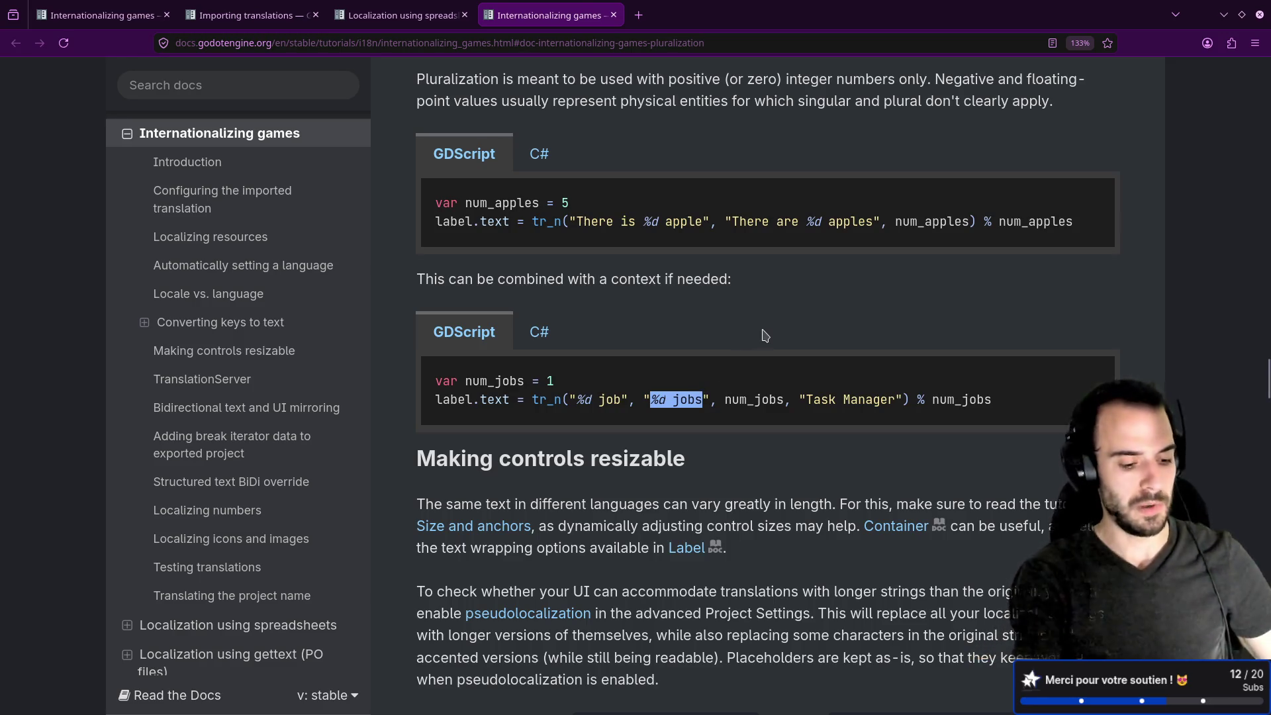
key("alt+Tab")
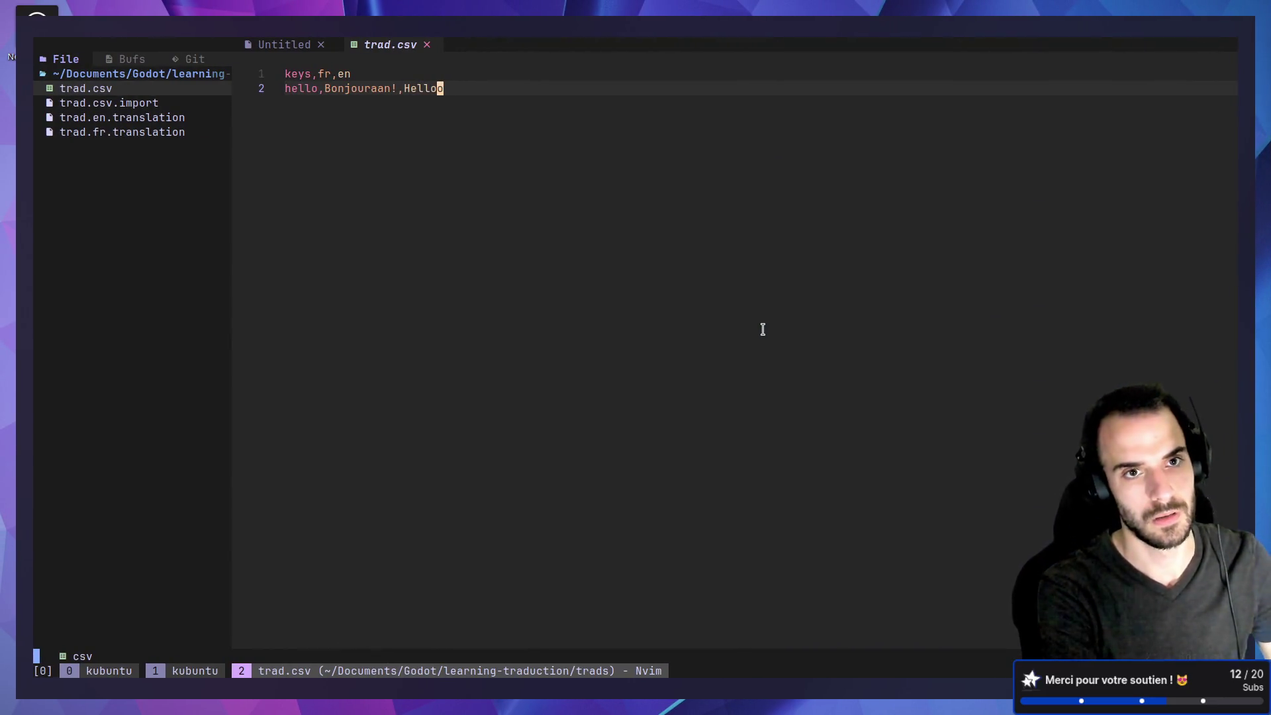
Start a new trad.csv row beginning 'apple number,' below the hello row.
key("k")
key("h")
key("h")
key("h")
type("j")
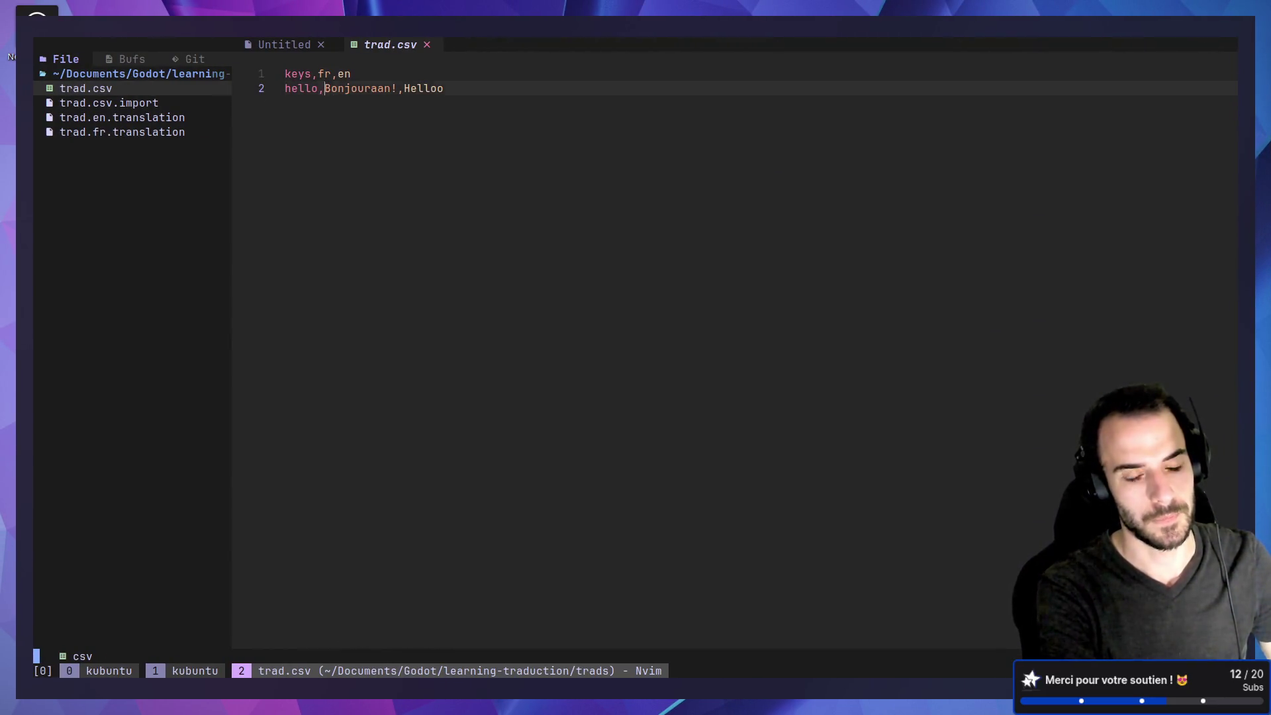
type("o")
type("apple")
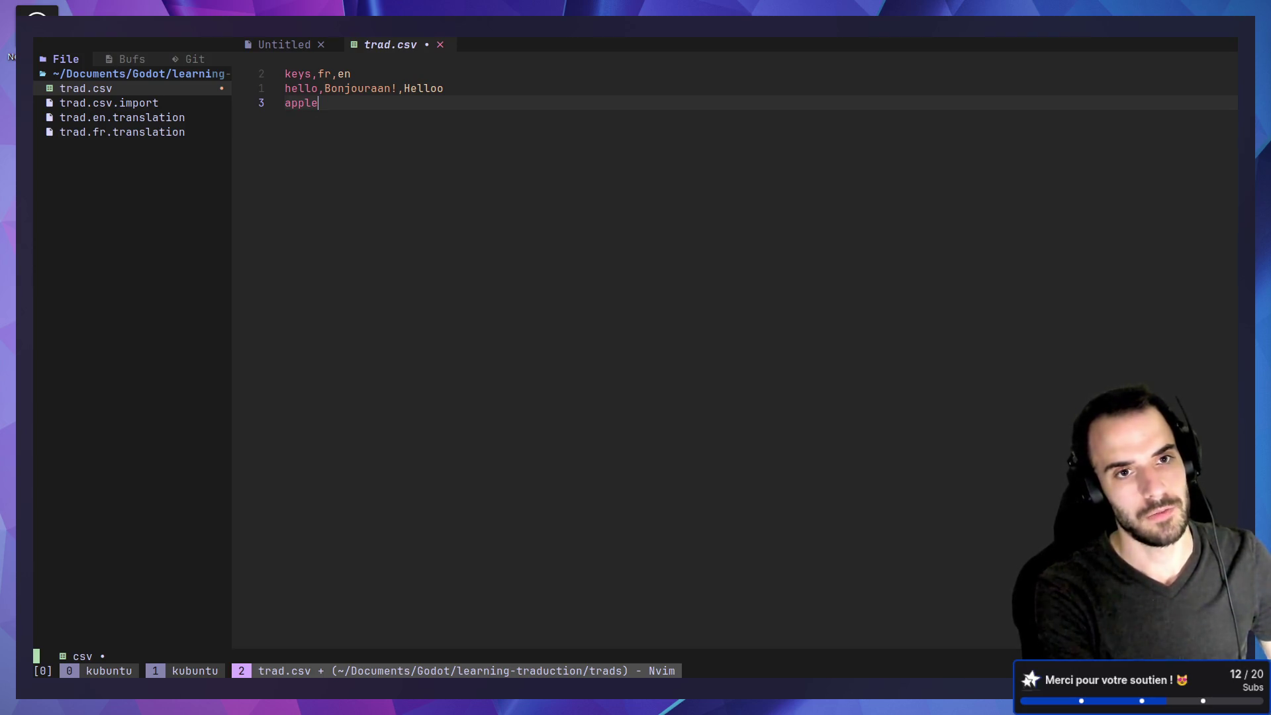
type("ple")
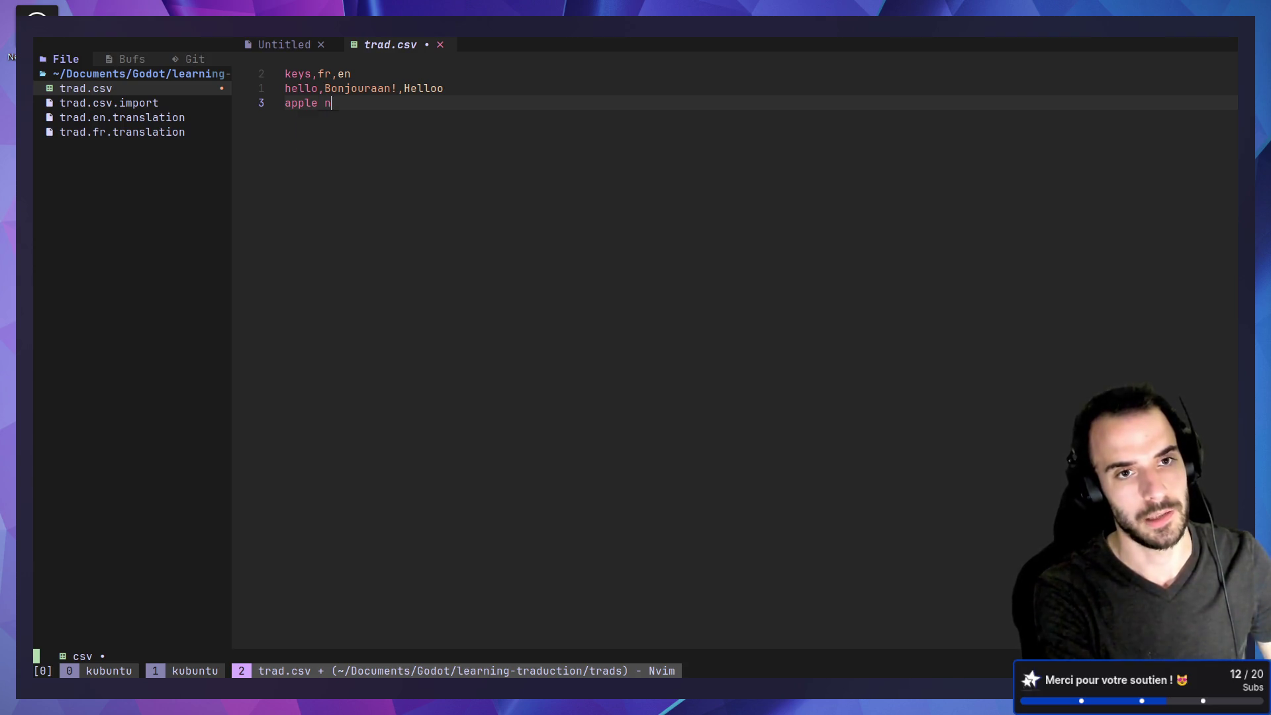
type("number,")
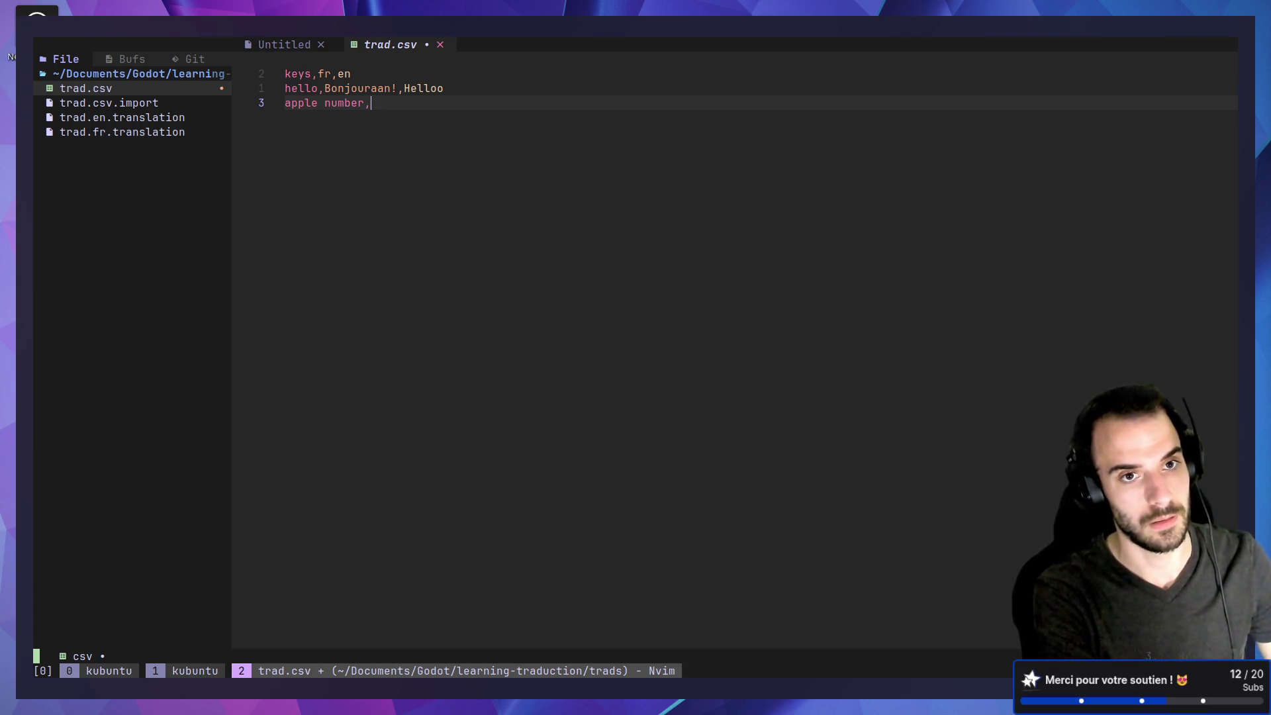
key("alt+Tab")
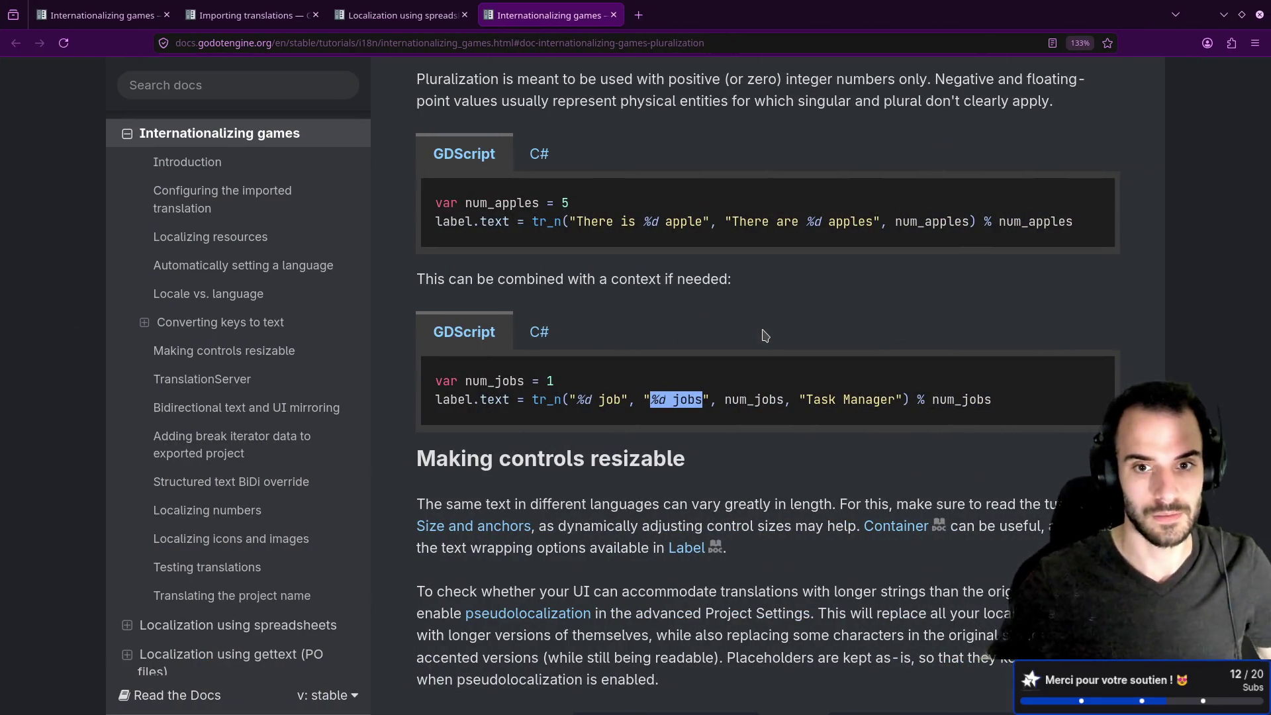
scroll(858, 311, "up", 3)
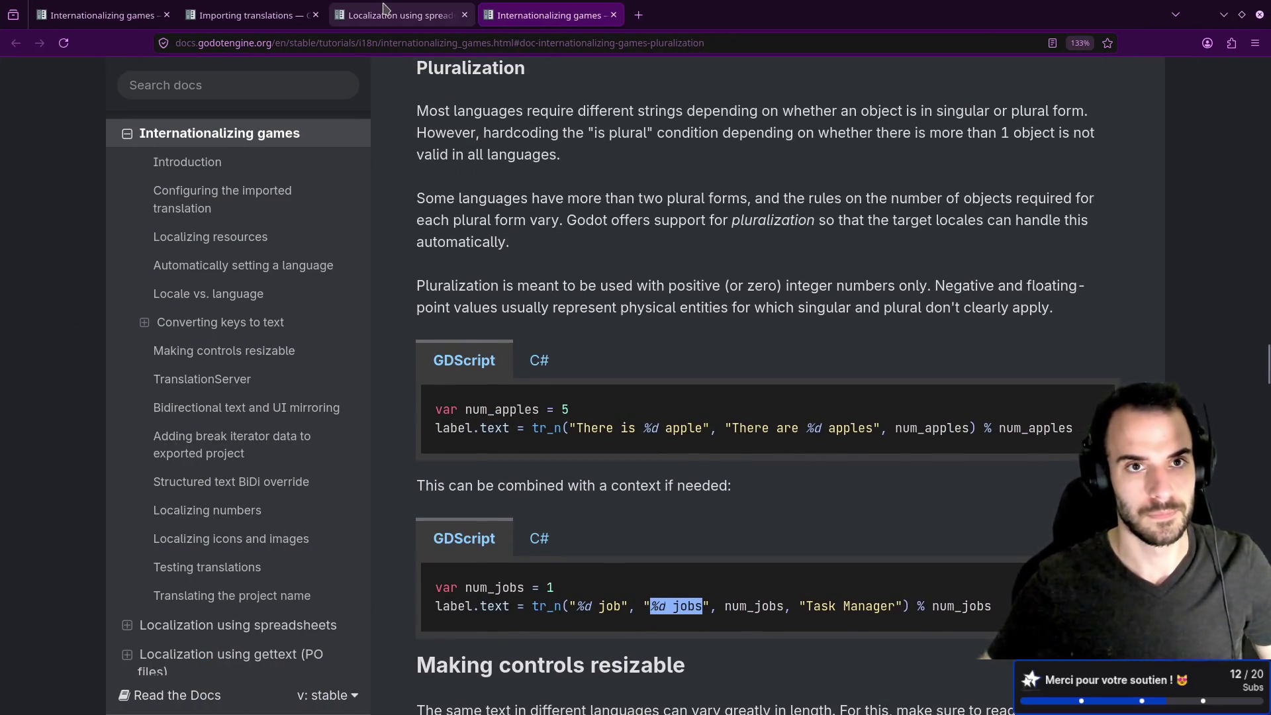
Go back to the spreadsheets page and review its CSV format and plural sections.
left_click(384, 9)
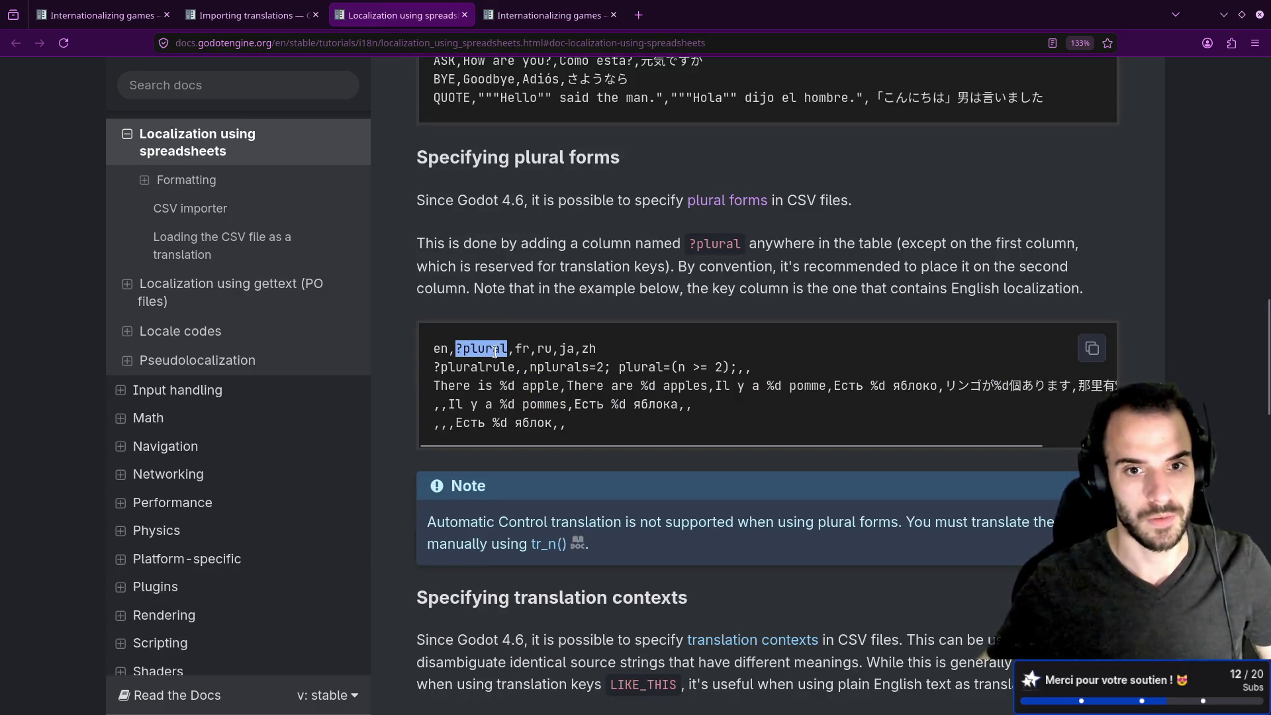
left_click(490, 381)
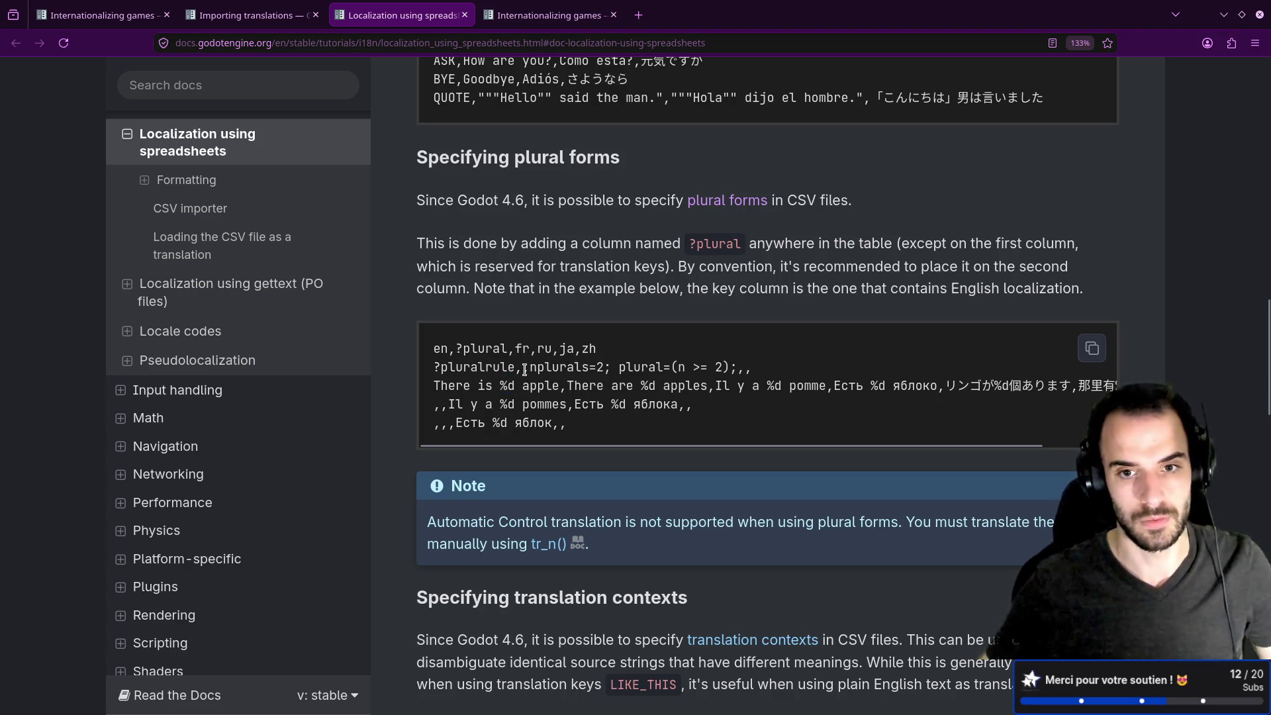
scroll(524, 371, "up", 10)
scroll(537, 384, "up", 2)
scroll(537, 384, "up", 2)
scroll(537, 384, "down", 2)
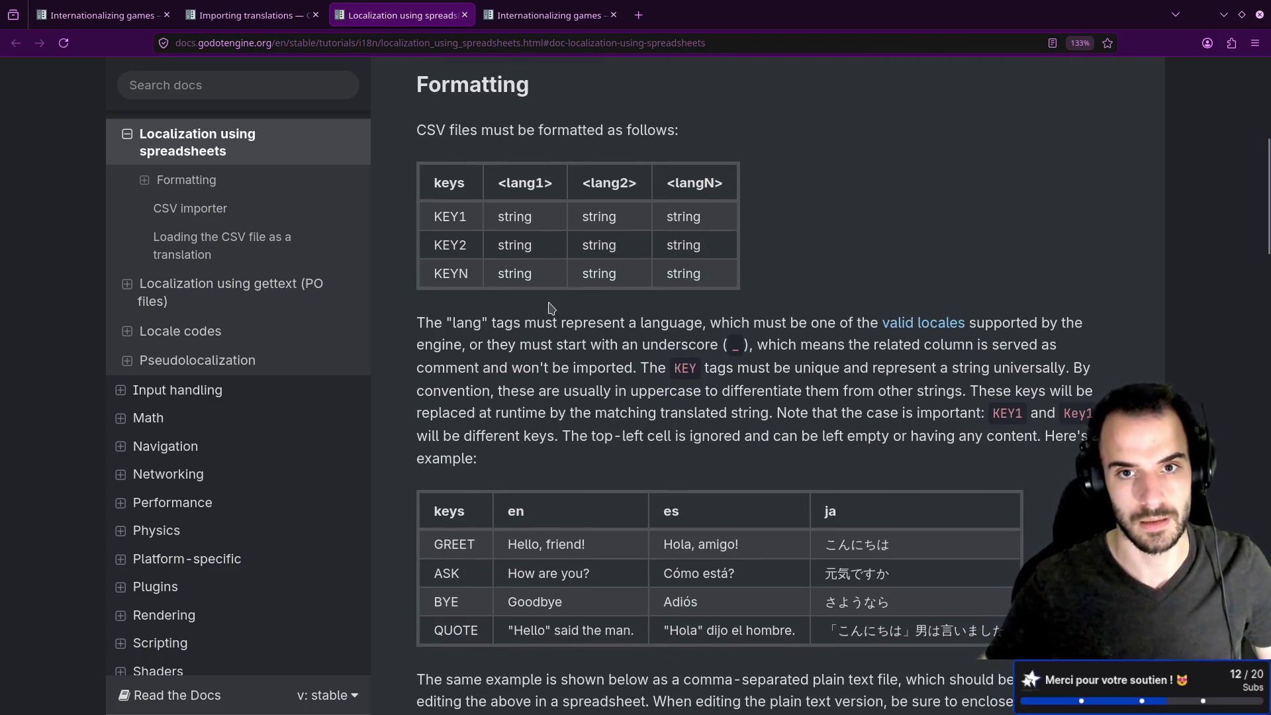
scroll(550, 310, "down", 8)
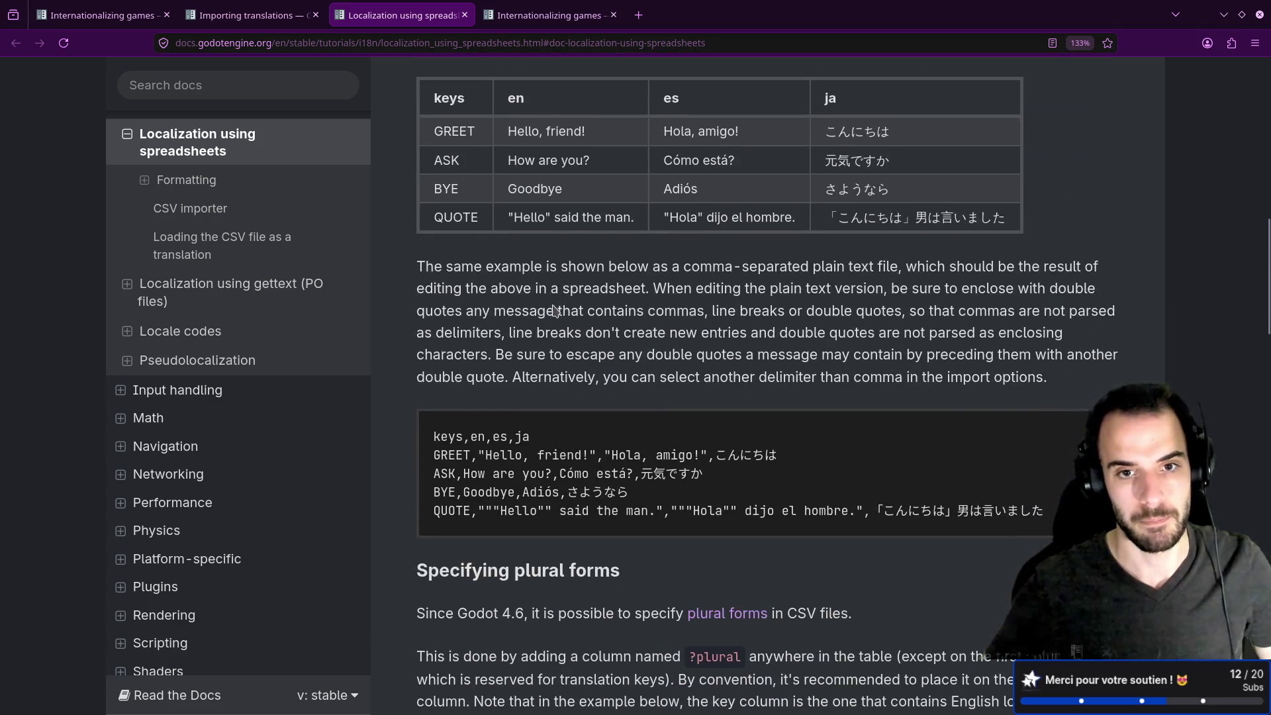
scroll(555, 310, "down", 5)
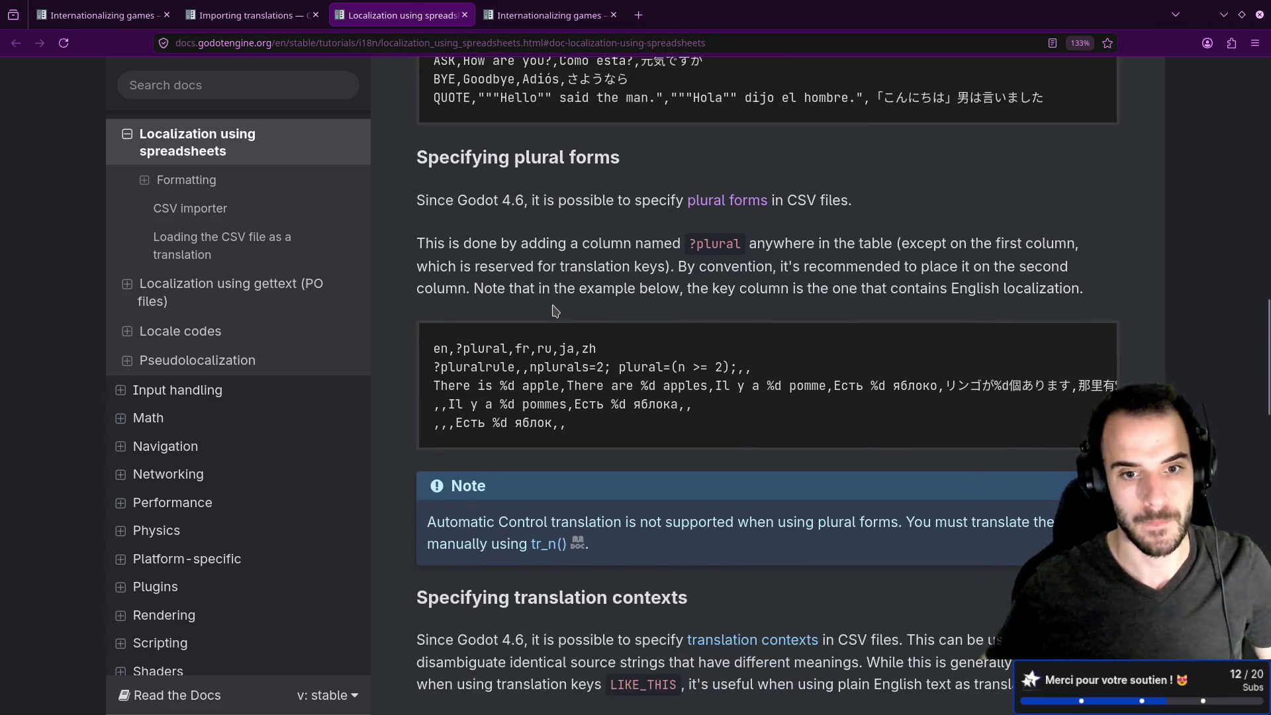
scroll(555, 310, "down", 6)
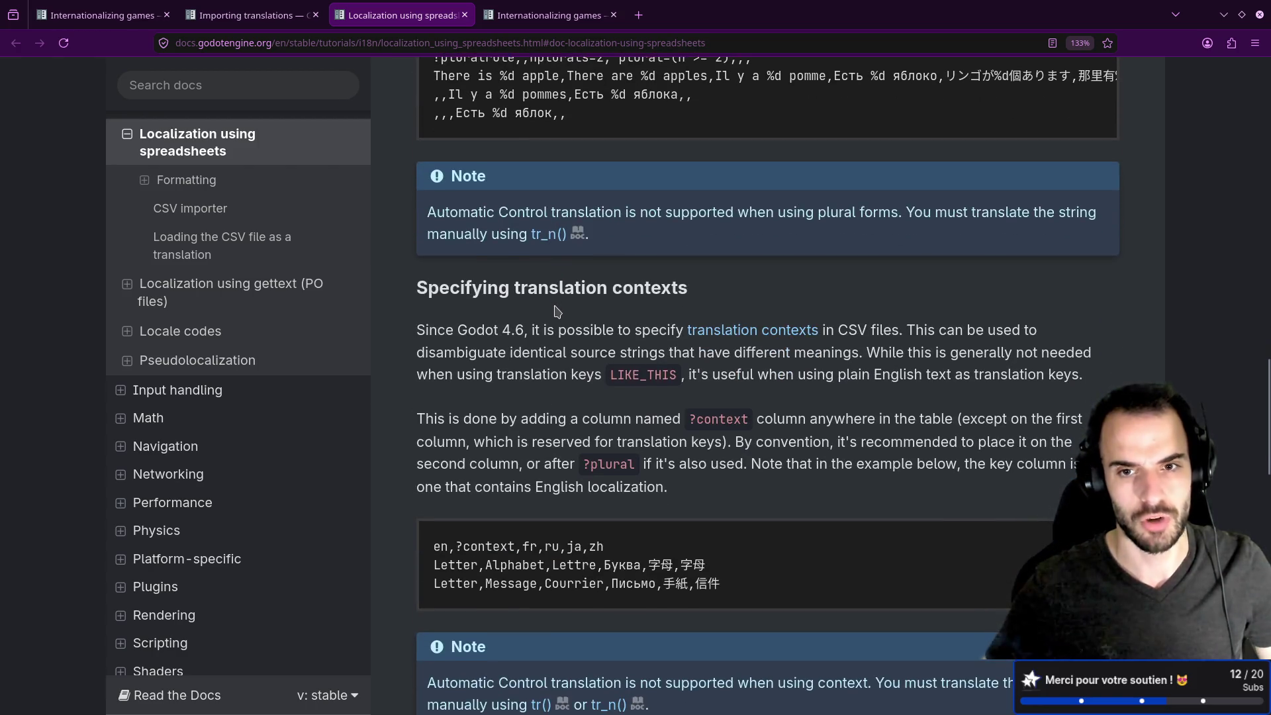
scroll(556, 311, "down", 5)
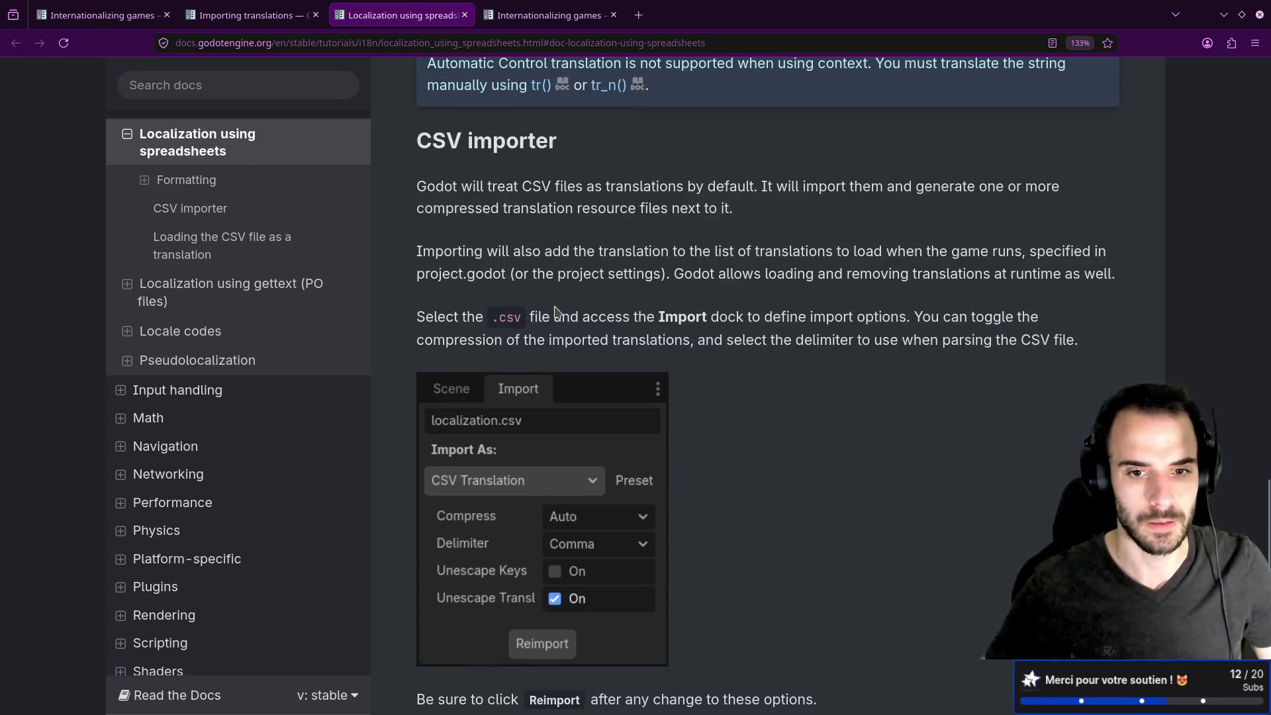
scroll(557, 311, "up", 1)
scroll(557, 311, "up", 10)
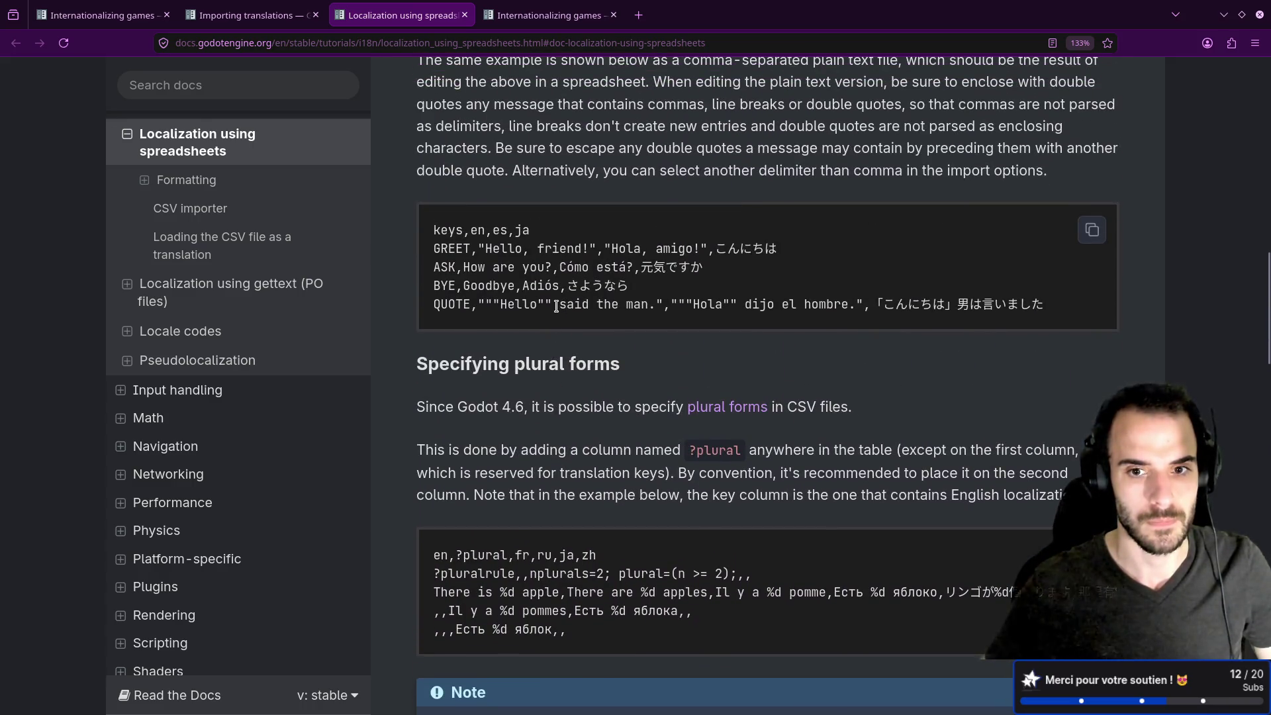
Open 'plural forms' in another new tab and scroll to the Pluralization section.
middle_click(728, 406)
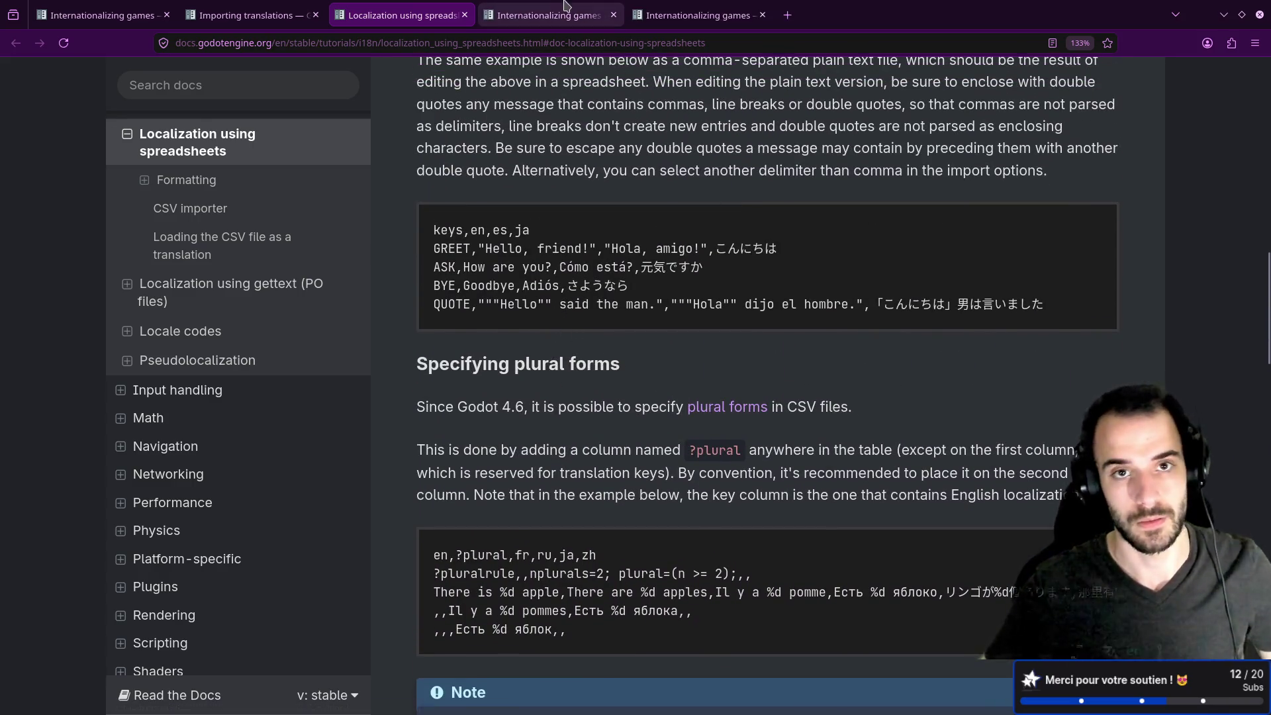
scroll(616, 304, "down", 4)
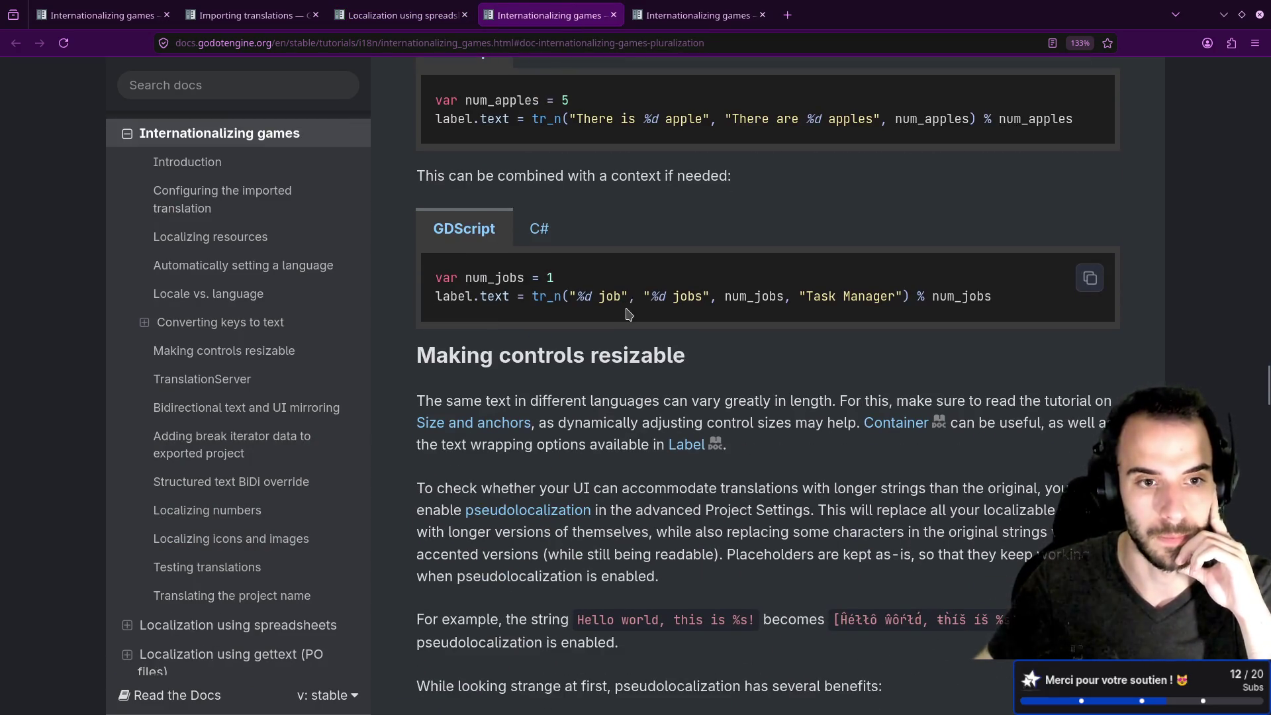
scroll(631, 315, "up", 6)
scroll(631, 316, "up", 7)
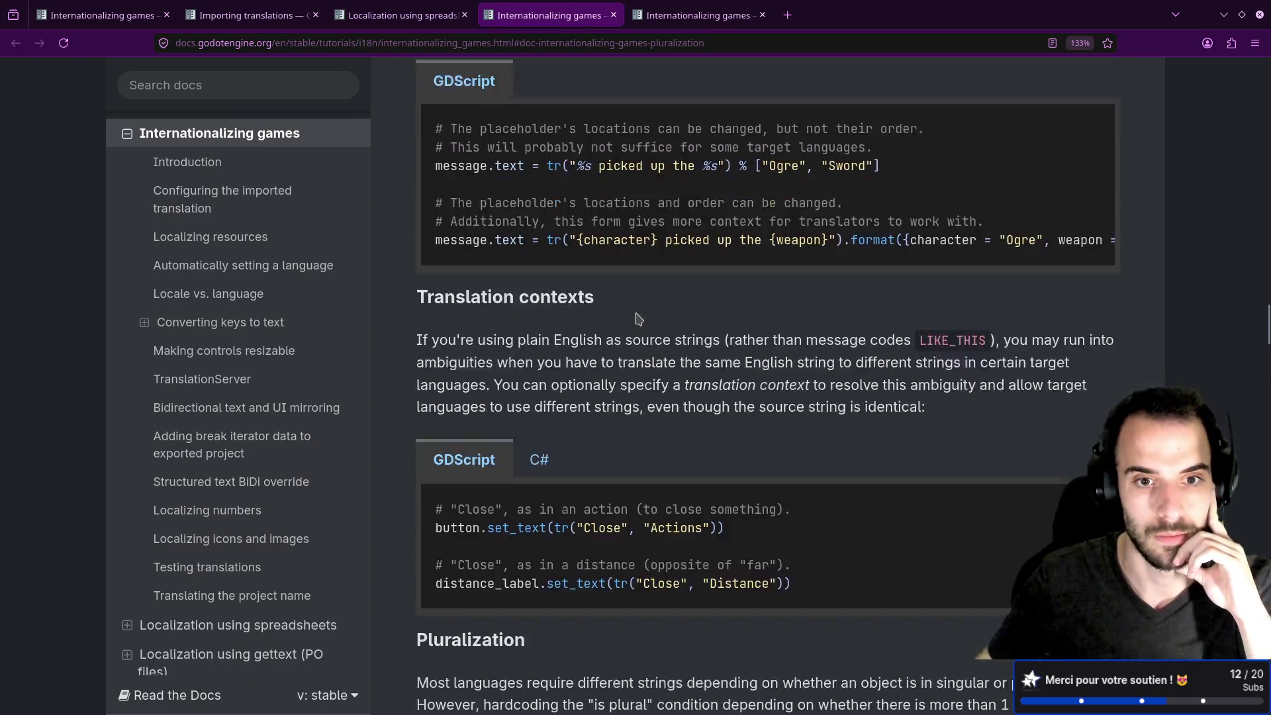
scroll(637, 319, "down", 2)
scroll(639, 319, "down", 4)
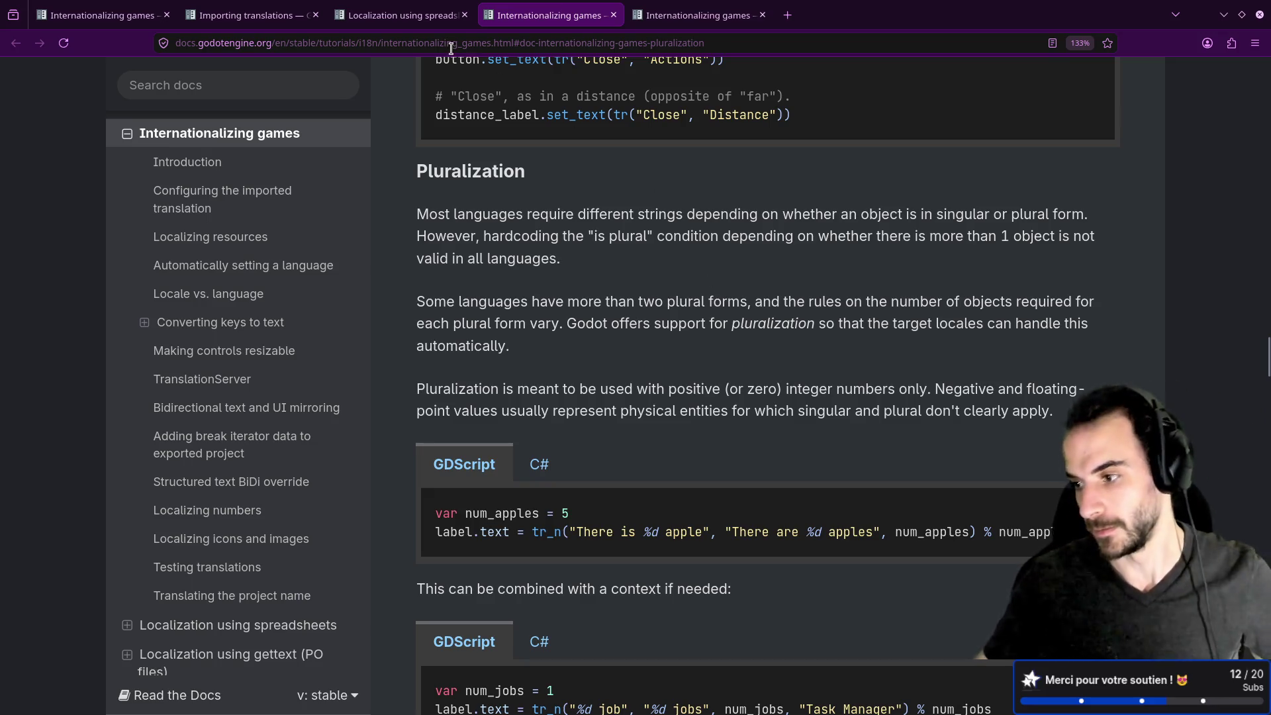
key("alt+Tab")
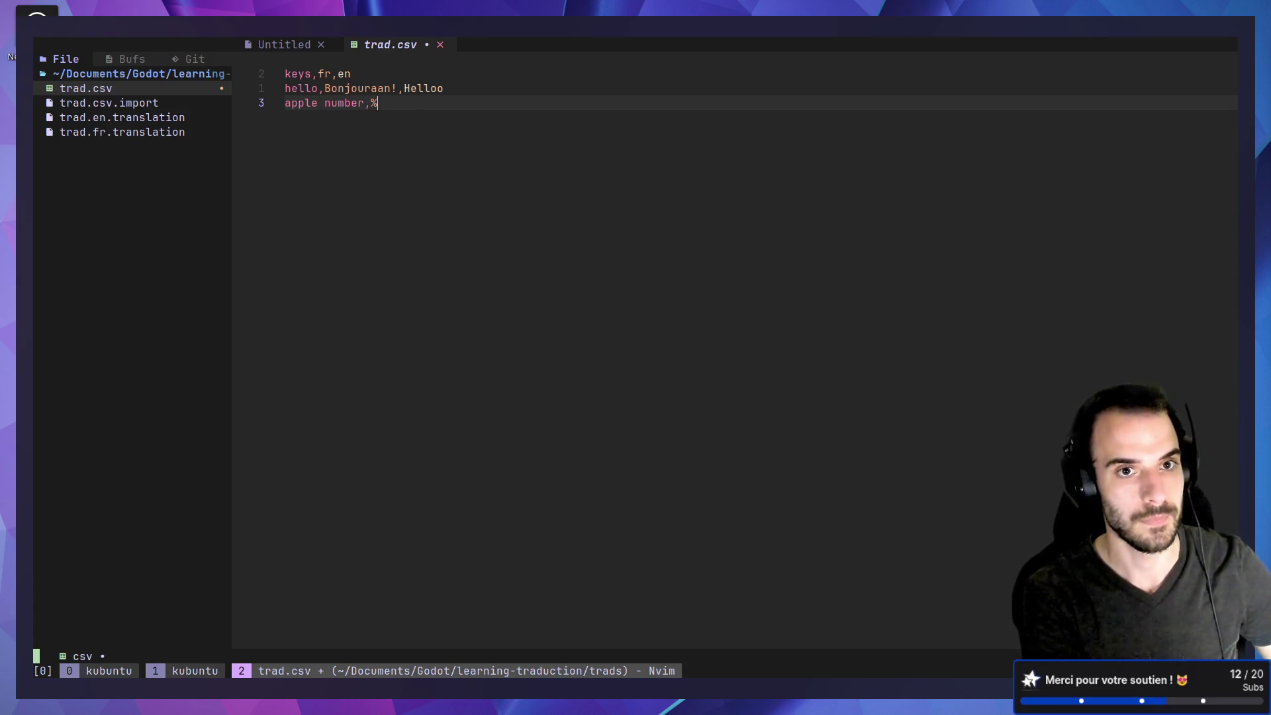
Enter '%d pomme' for apple number and add a ?plural column after fr in the header.
type("d pomme")
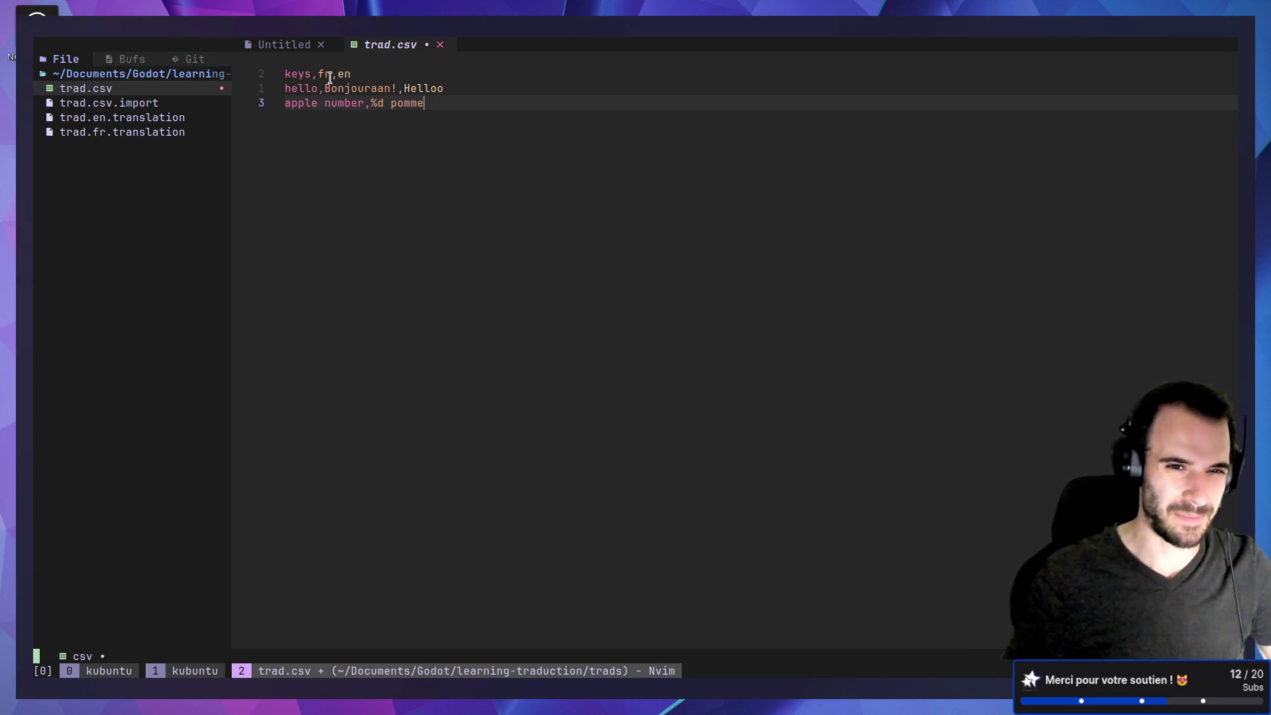
key("Up")
key("Up")
key("Left")
key("Left")
key("Left")
type("?plural")
key("Escape")
Add an empty plural cell to the hello row and the French plural '%d pommes' to apple number.
key("Down")
key("Right")
key("Right")
type("a,")
key("Escape")
key("Down")
key("Right")
key("Right")
key("Right")
key("a")
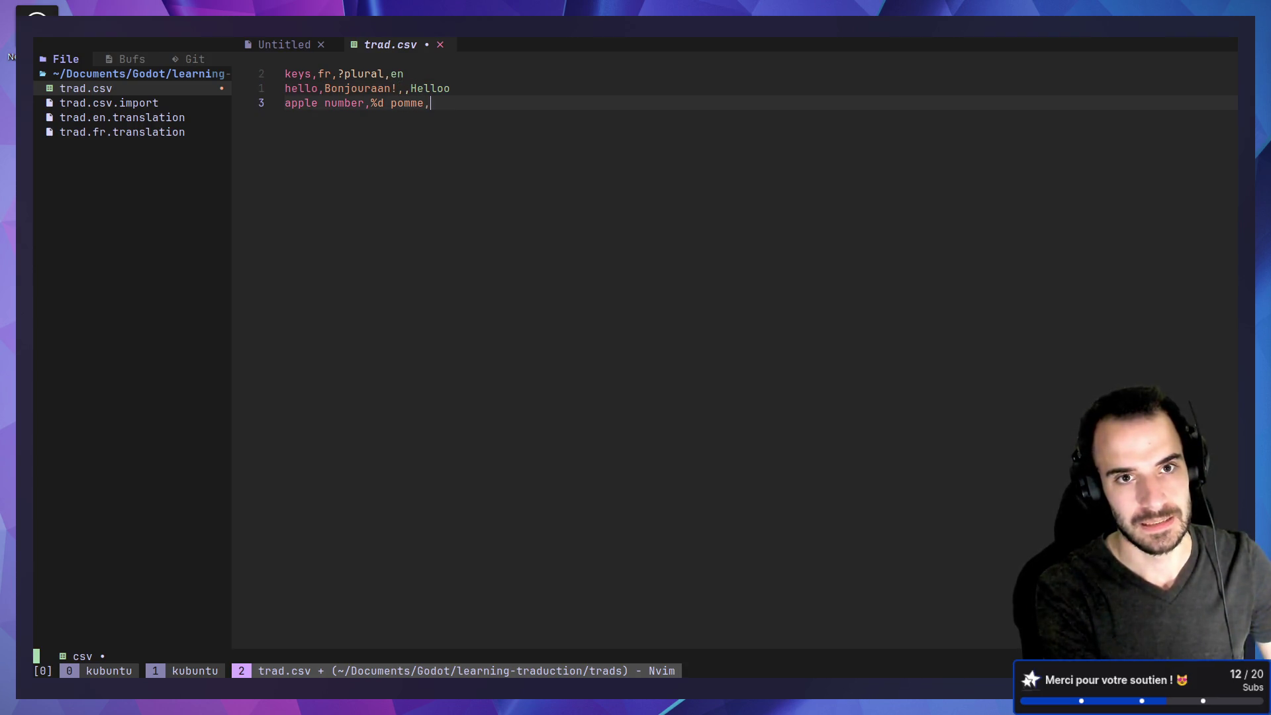
type("%d pommes")
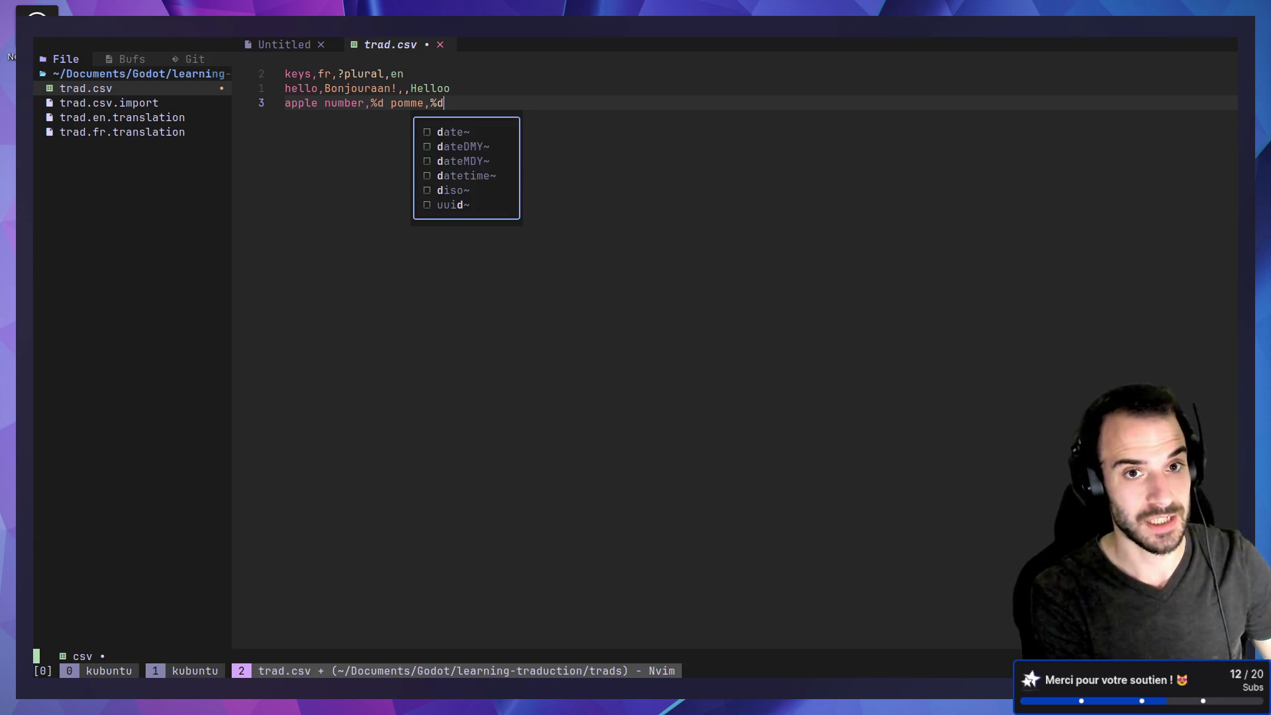
key("Escape")
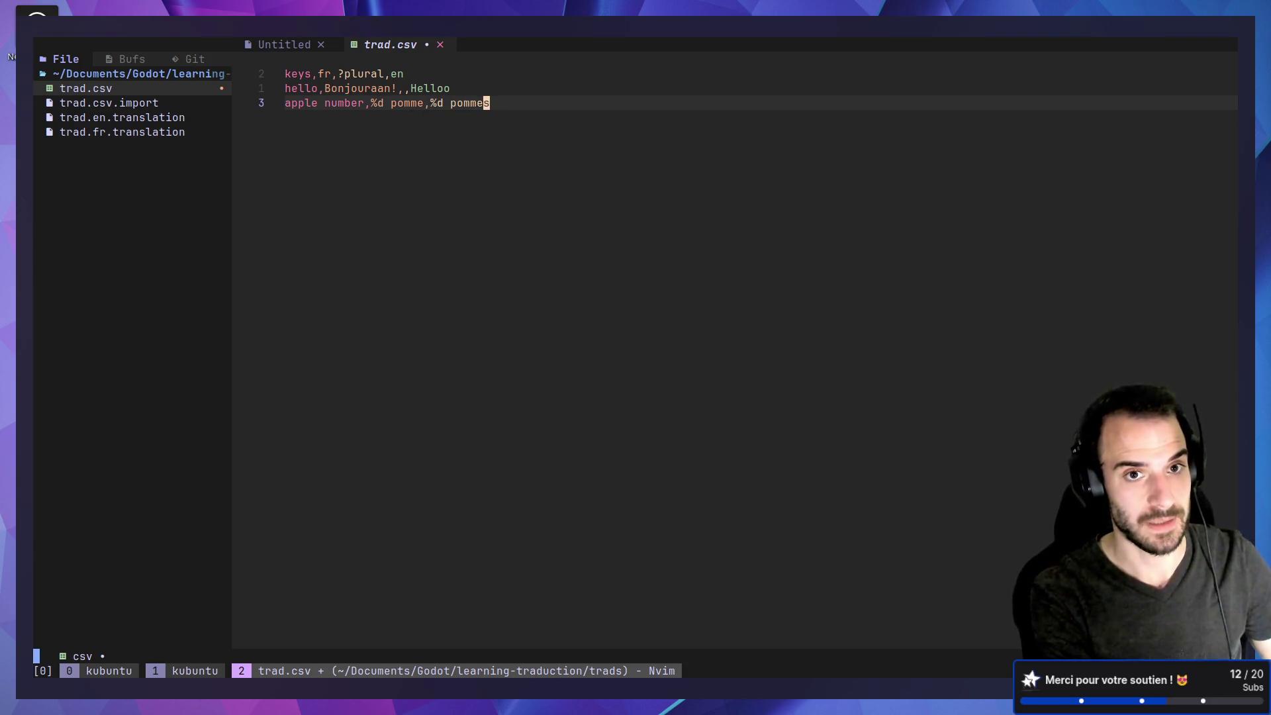
Append a second ?plural column to the header and pad the hello row with a comma.
key("k")
key("k")
type("al,")
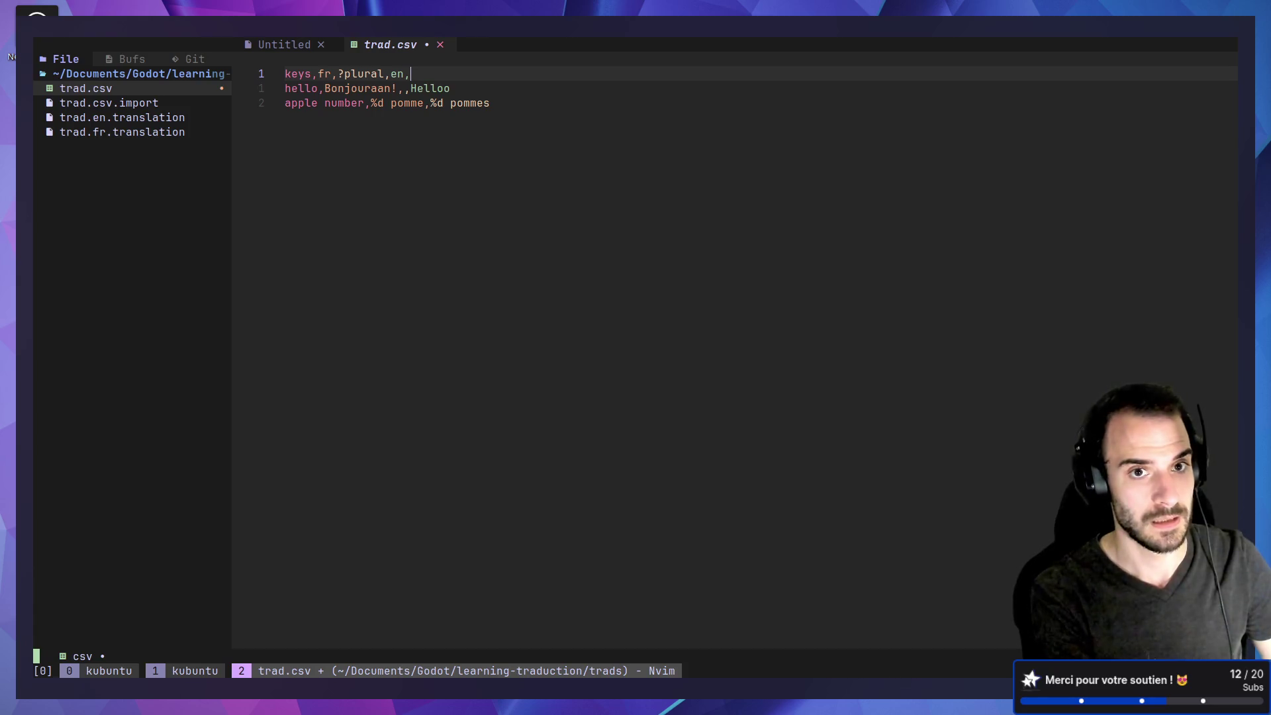
type("?plural")
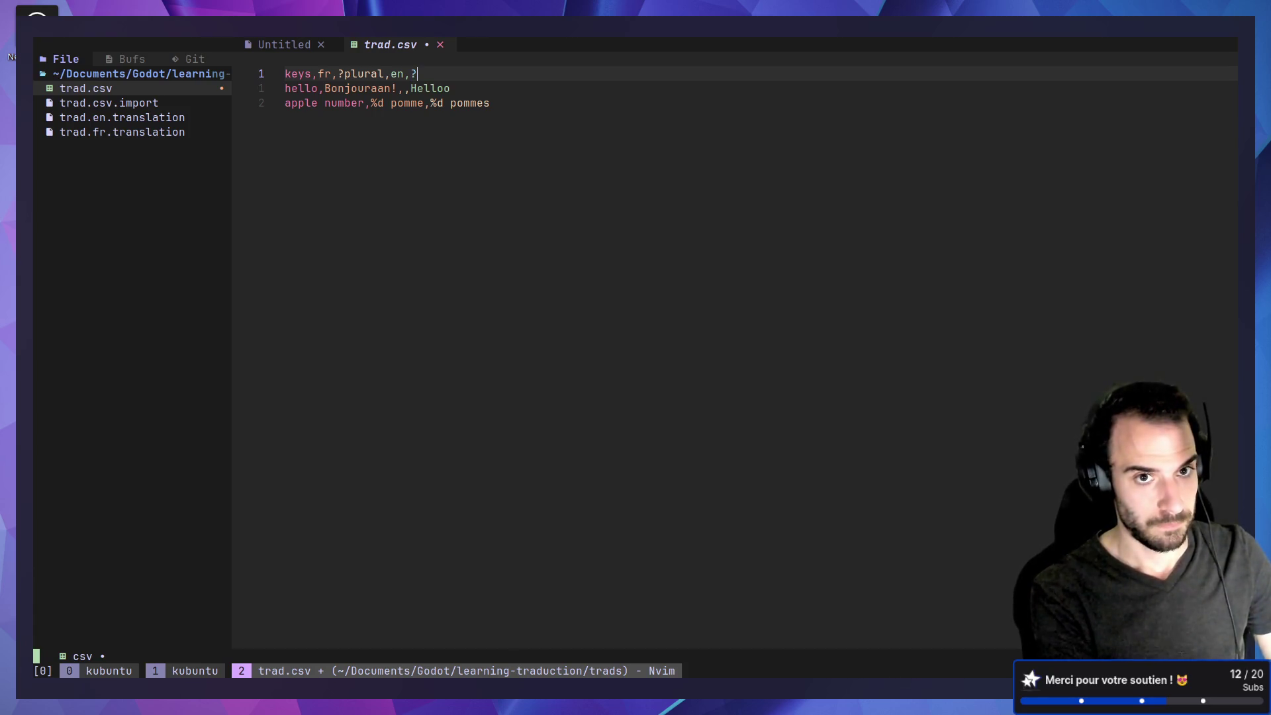
key("Escape")
key("j")
key("shift+a")
type(",")
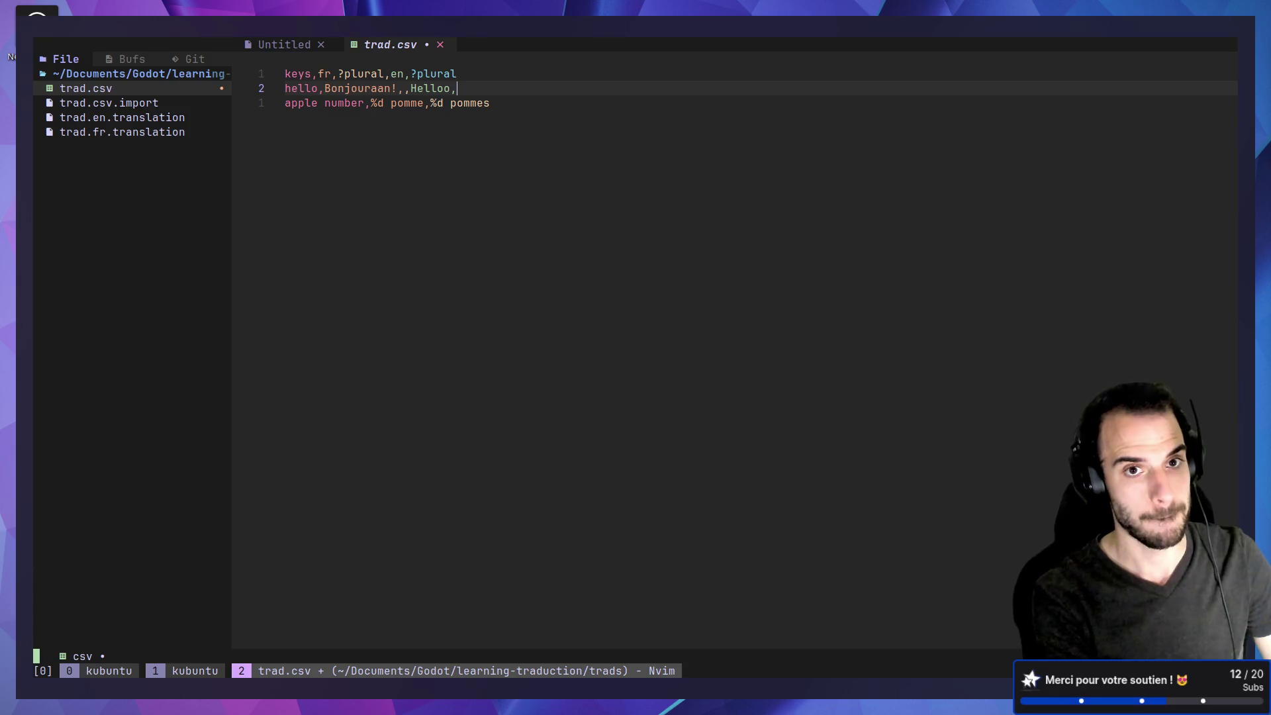
key("Escape")
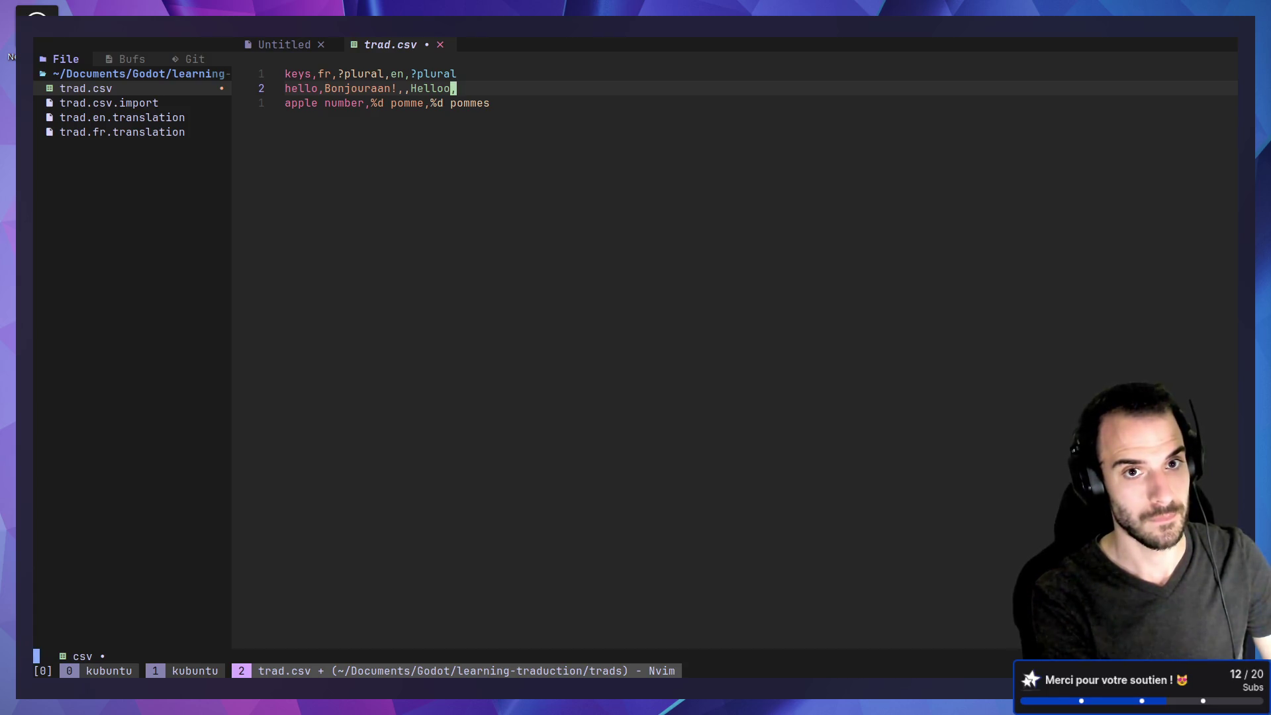
Append the English forms '%d apple,%d apples' to the apple number row and save.
key("j")
key("e")
key("a")
type(",")
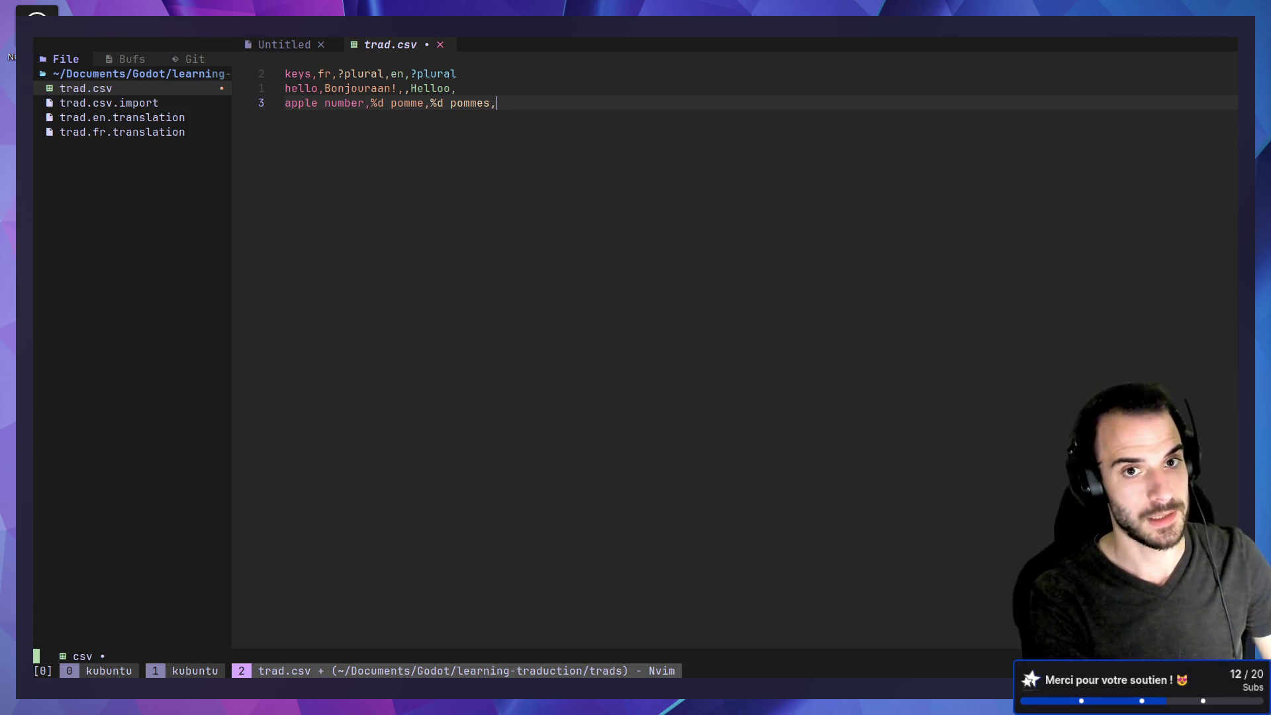
type("%d app")
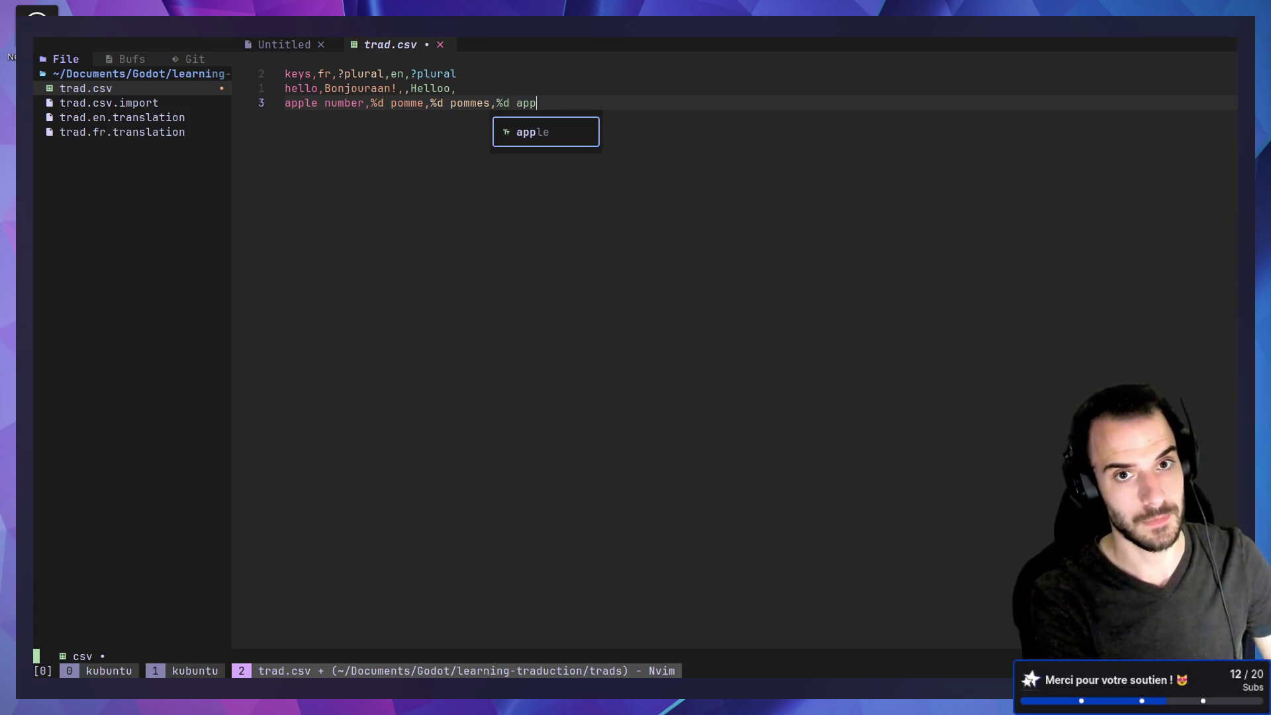
type("le, %d")
key("BackSpace")
key("BackSpace")
type("%d apples")
key("Escape")
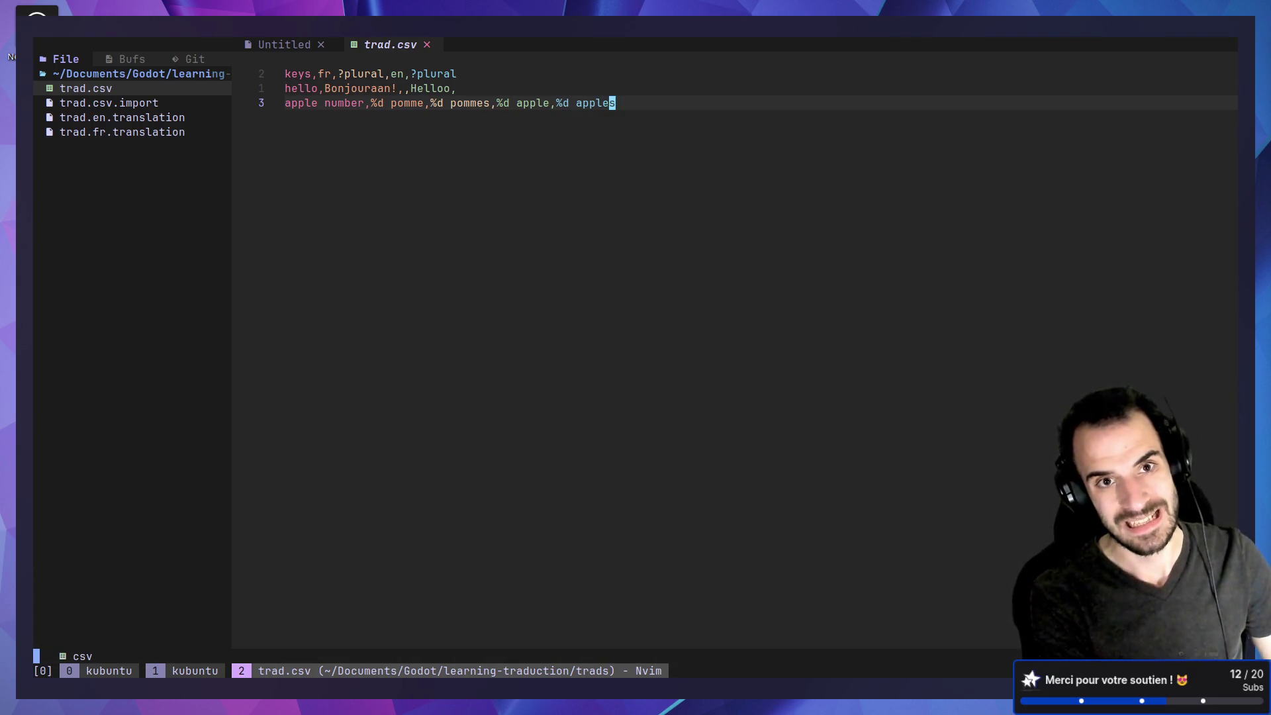
key("k")
key("k")
key("j")
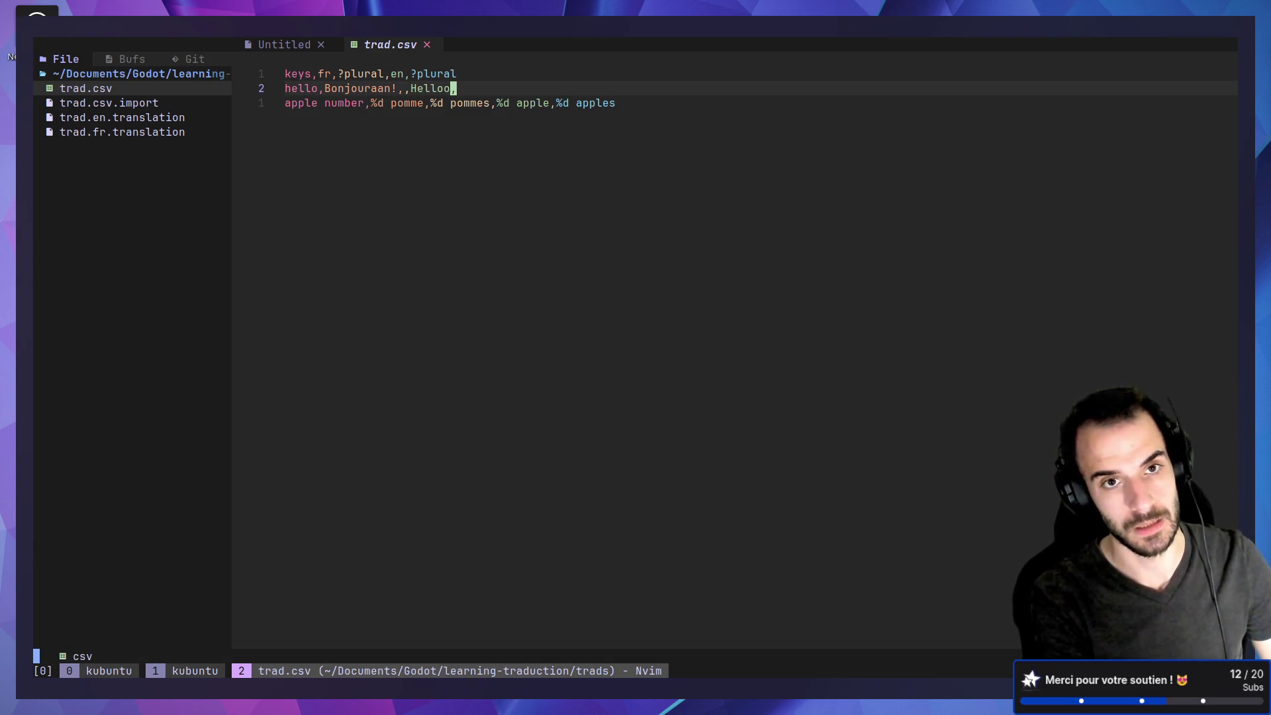
key("alt+Tab")
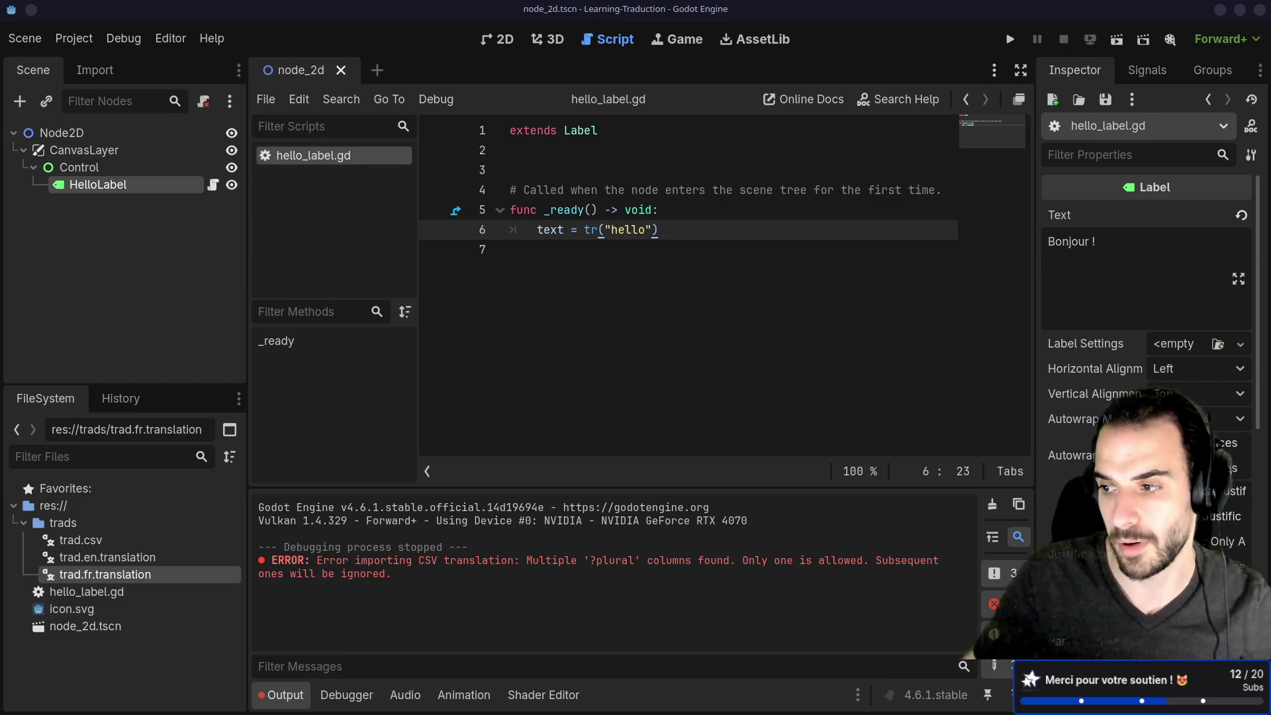
Return to the pluralization docs after Godot reports only one ?plural column is allowed.
key("super+Right")
key("super+Right")
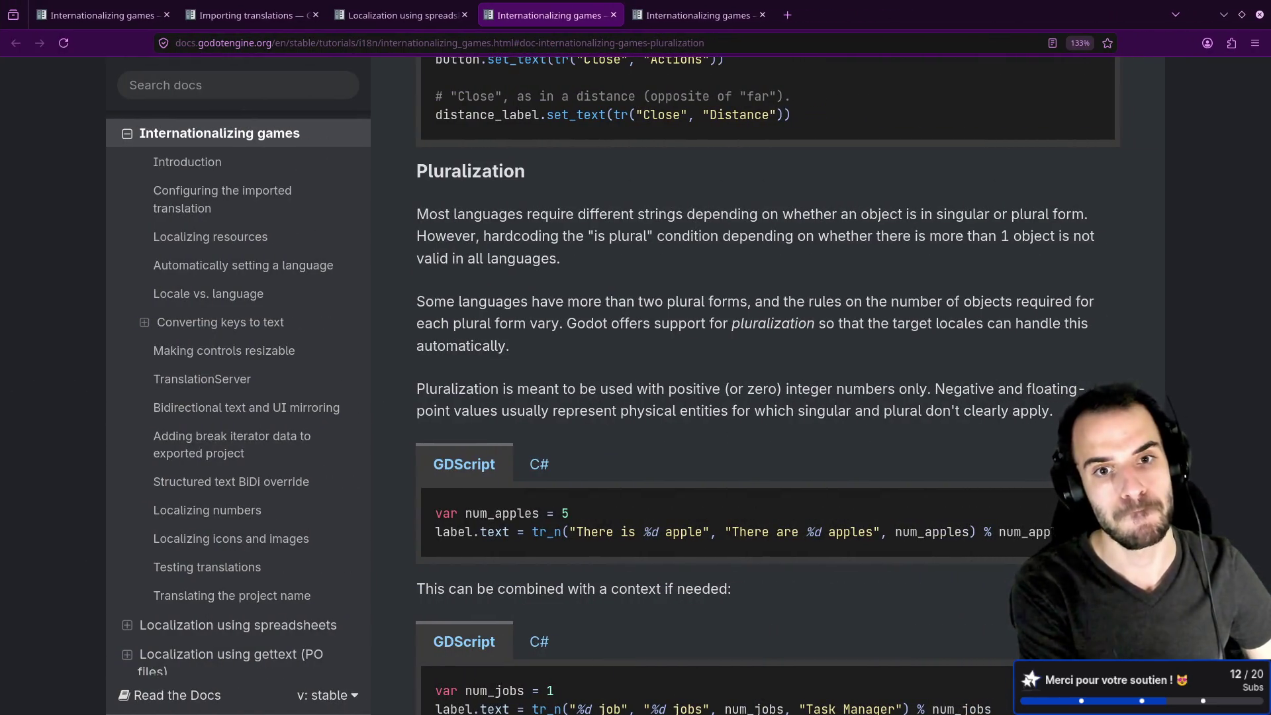
Search the current docs page for 'icu' and look over its ICU mentions.
key("super+Left")
key("super+Right")
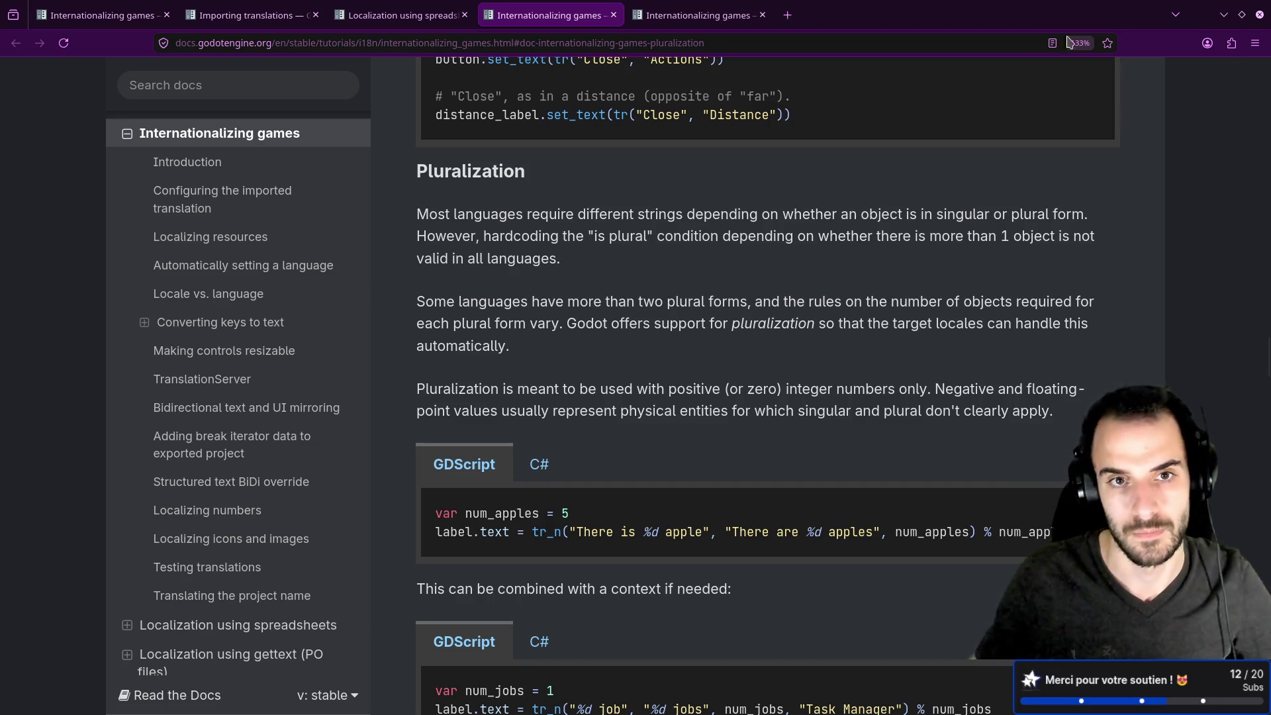
key("ctrl+f")
type("icu")
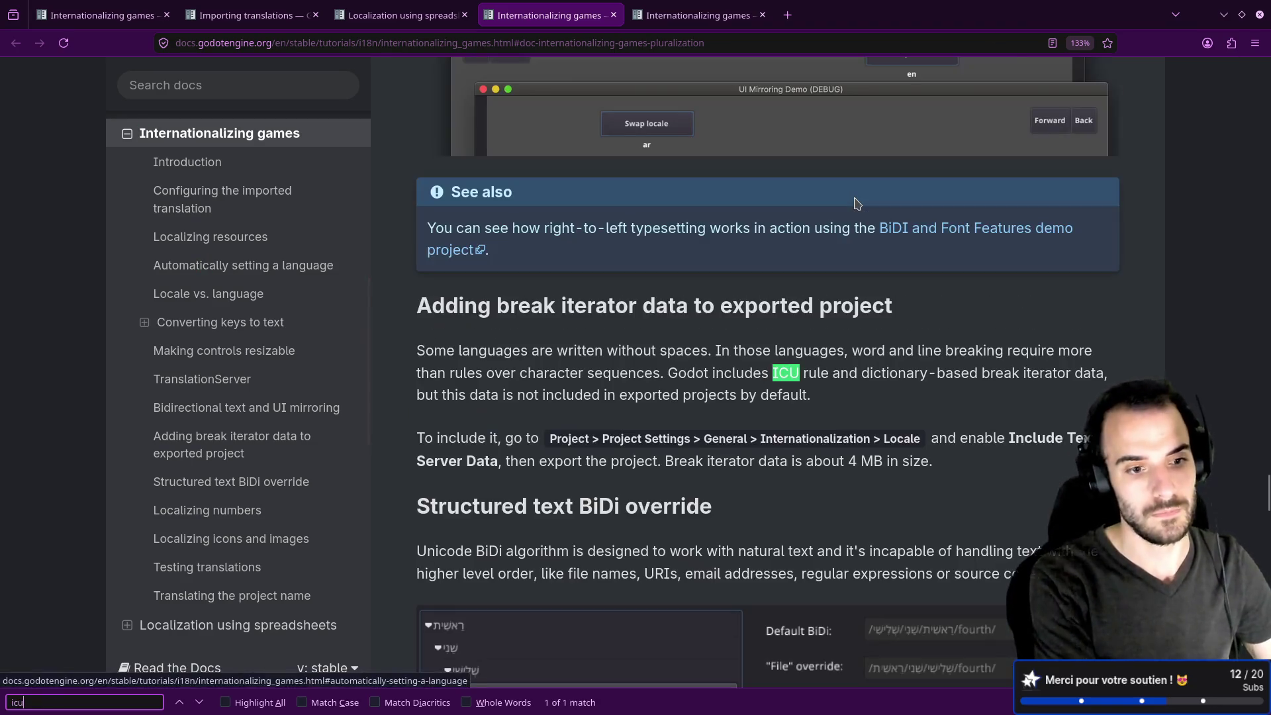
left_click(818, 263)
left_click_drag(675, 373, 858, 374)
left_click(795, 379)
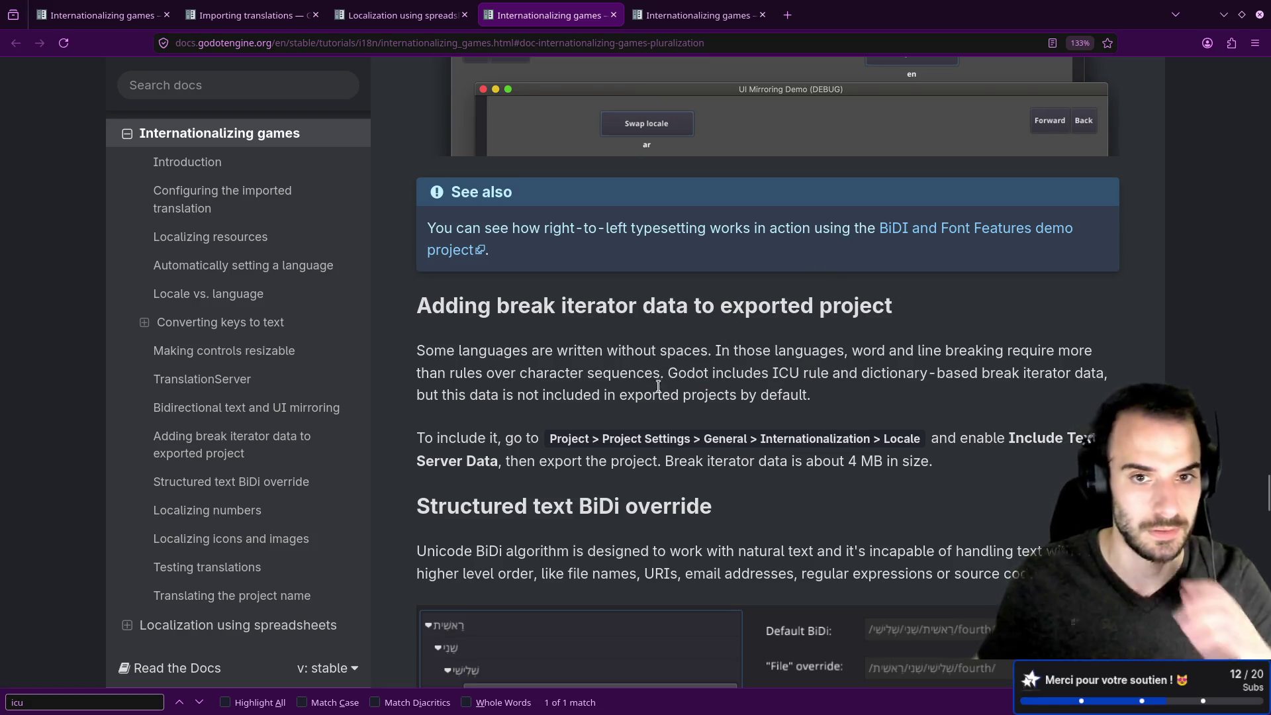
left_click_drag(677, 376, 686, 374)
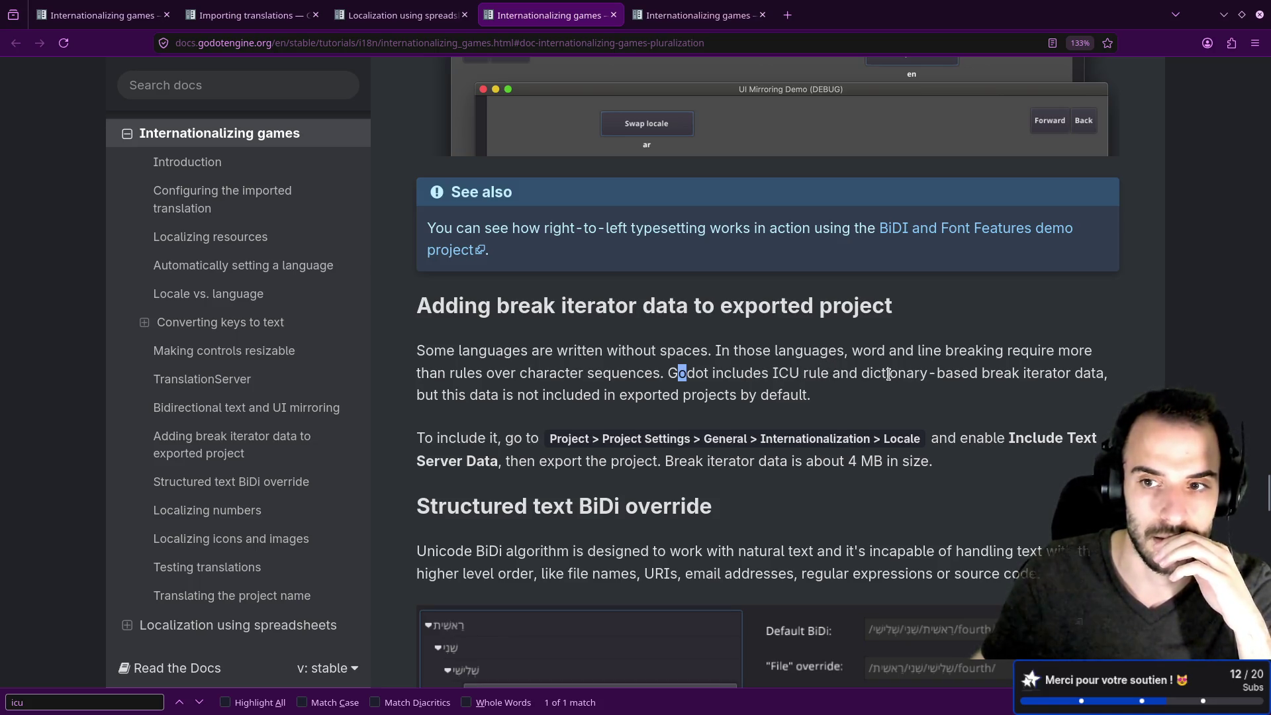
left_click(201, 705)
left_click(676, 478)
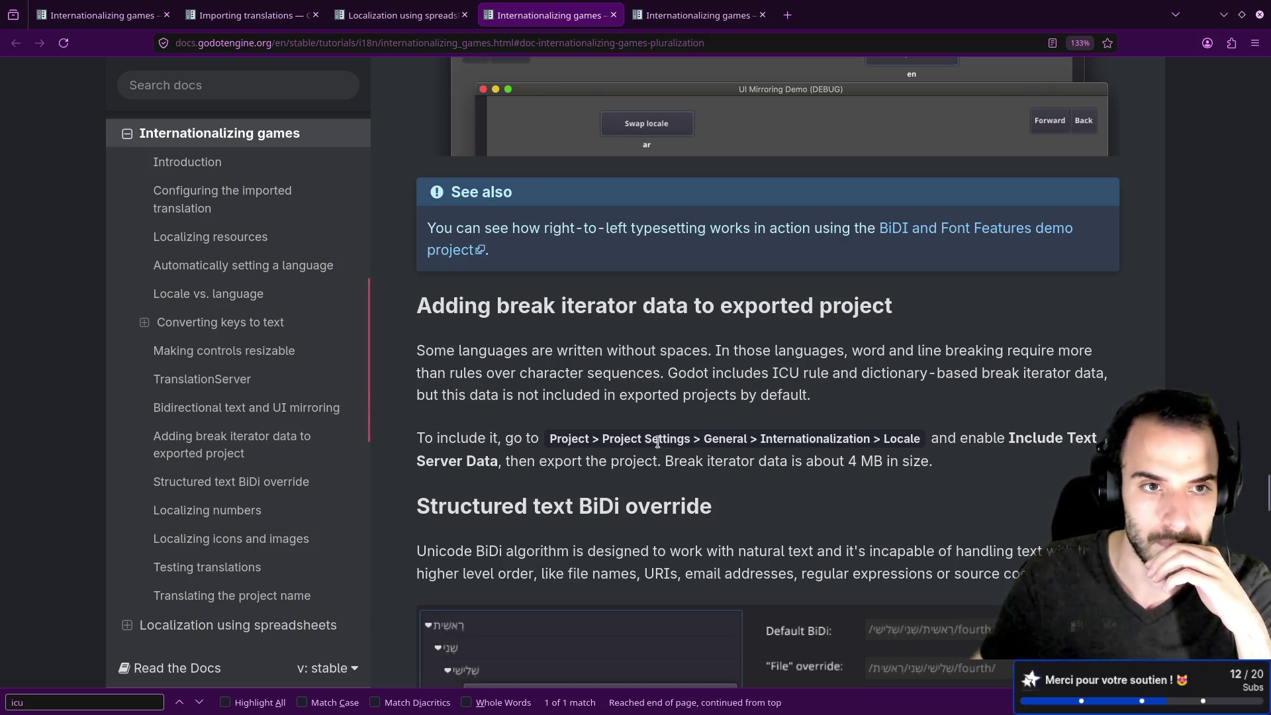
Search the docs for 'icu' and open the Internationalizing games result at its ICU mention.
left_click(290, 85)
type("icu")
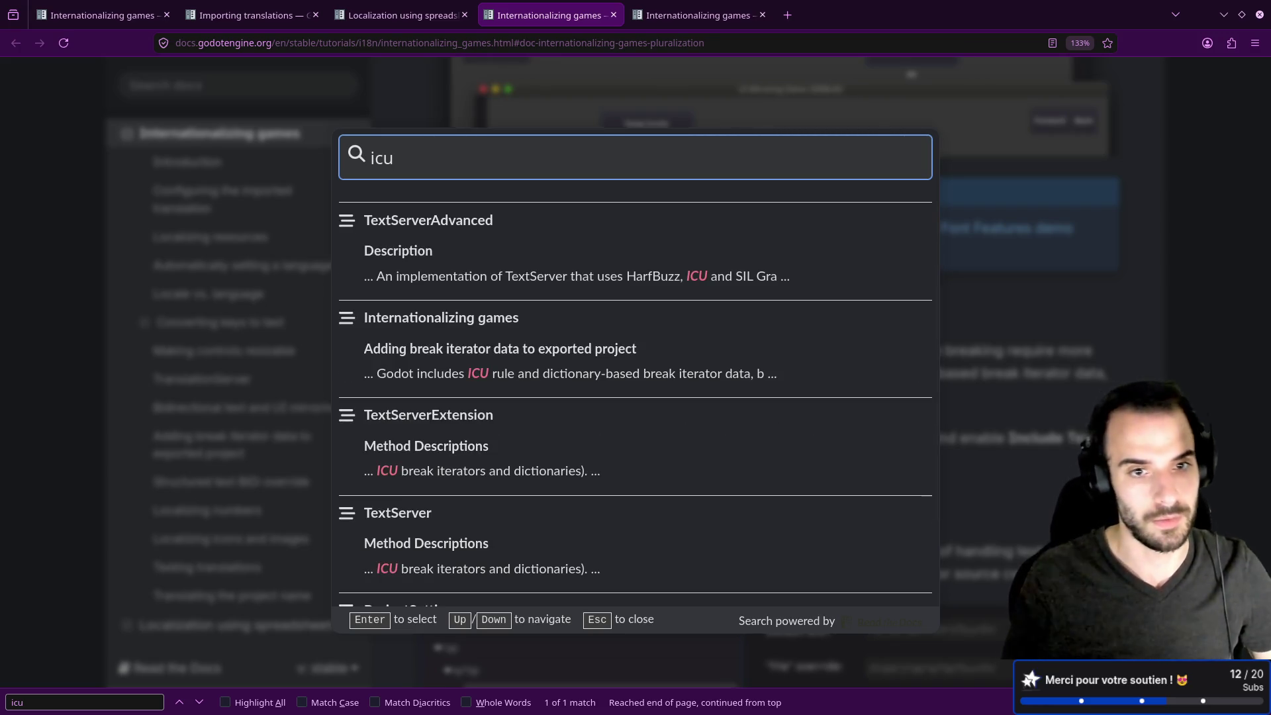
left_click(423, 324)
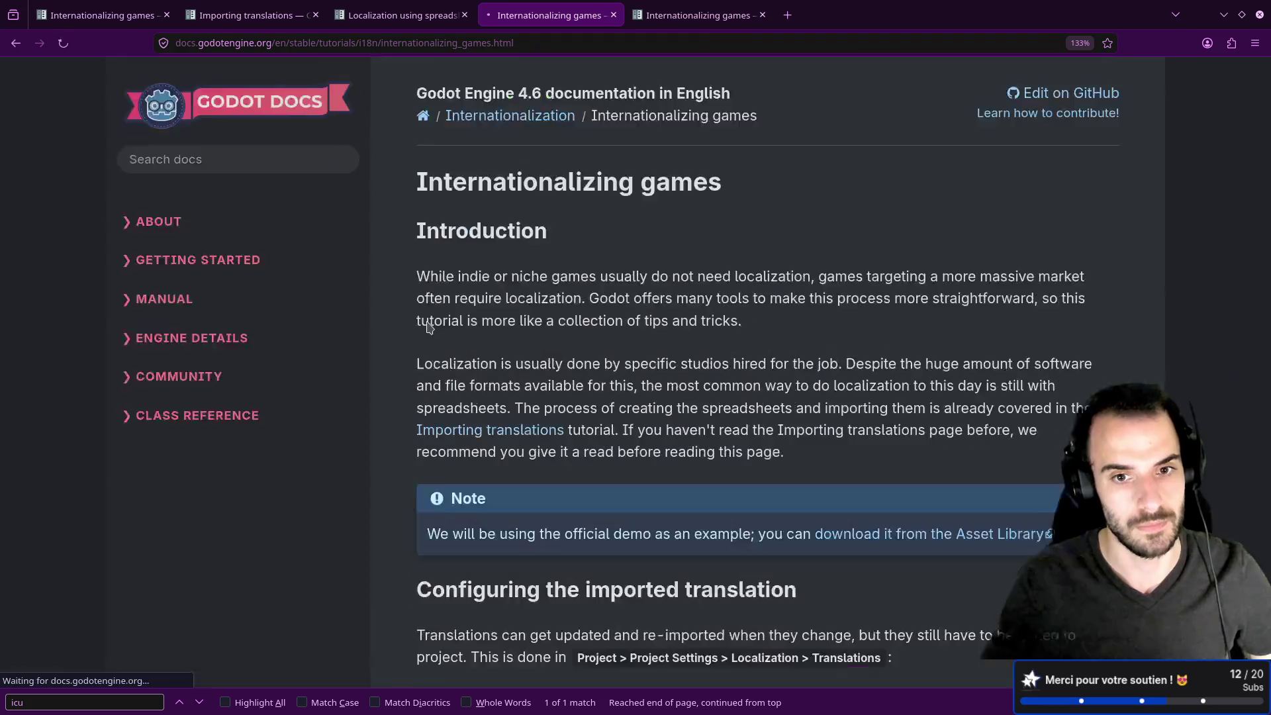
key("ctrl+f")
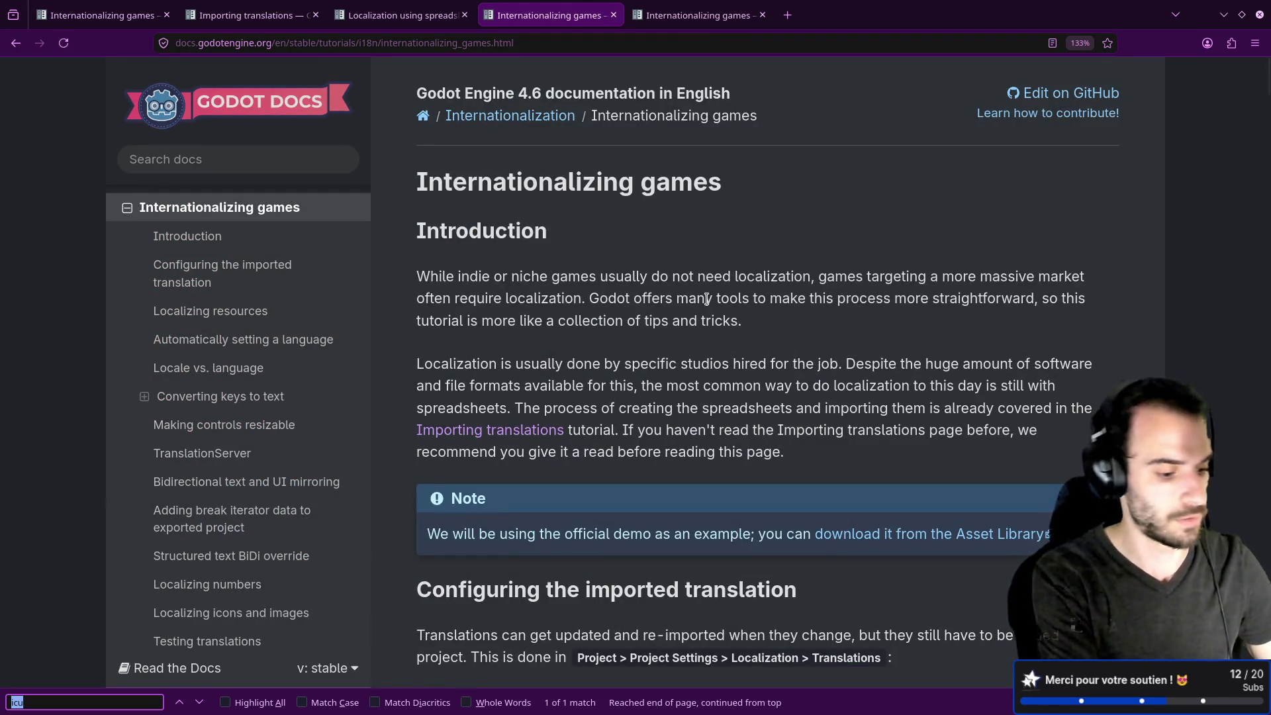
key("Return")
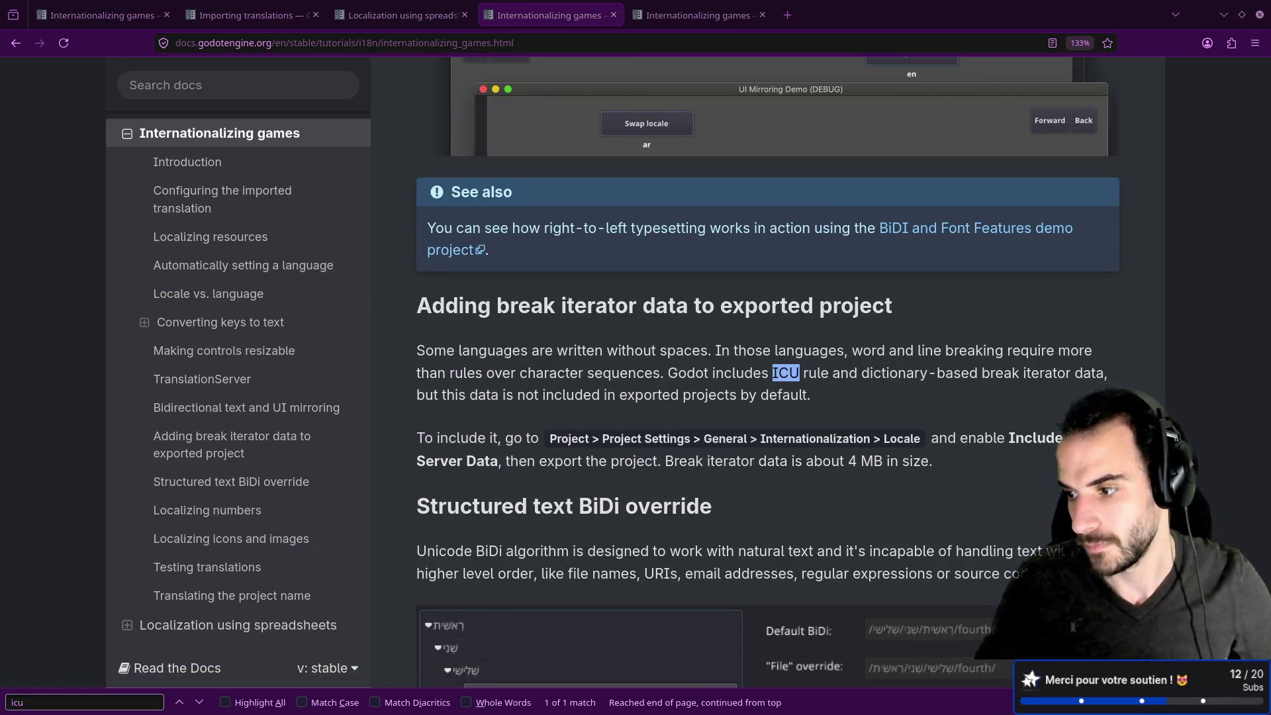
left_click(522, 7)
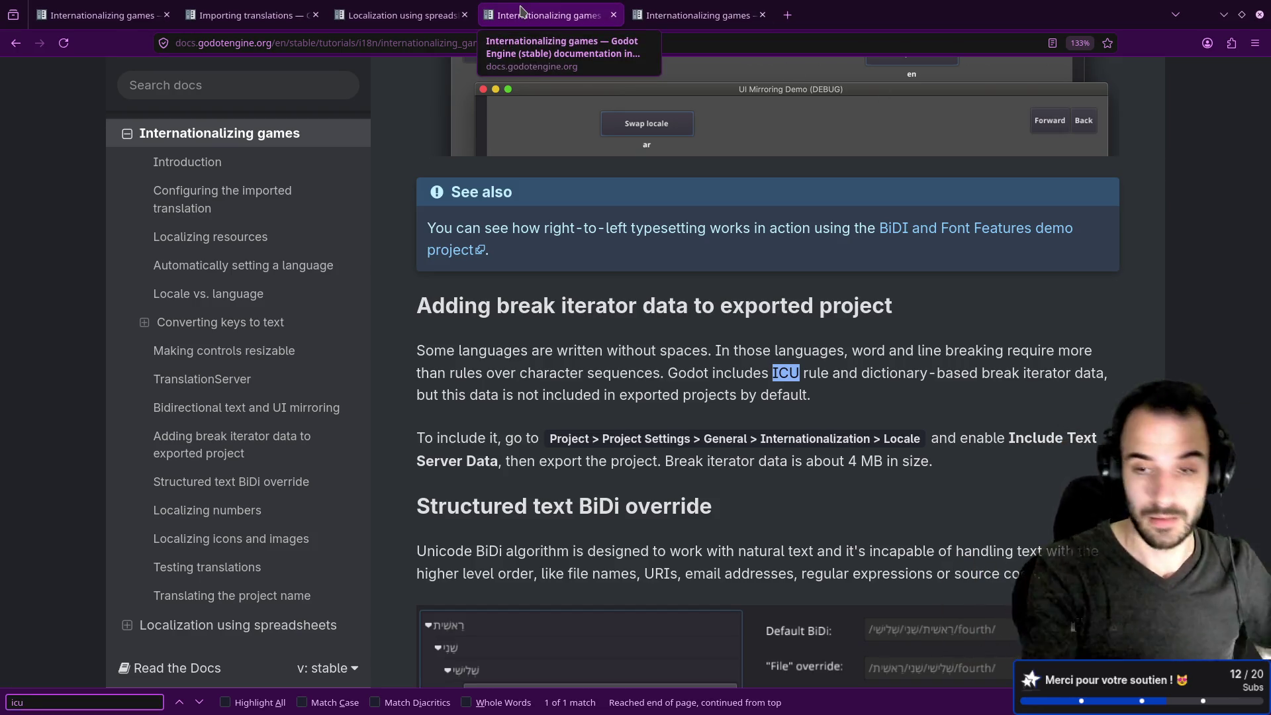
key("alt+Tab")
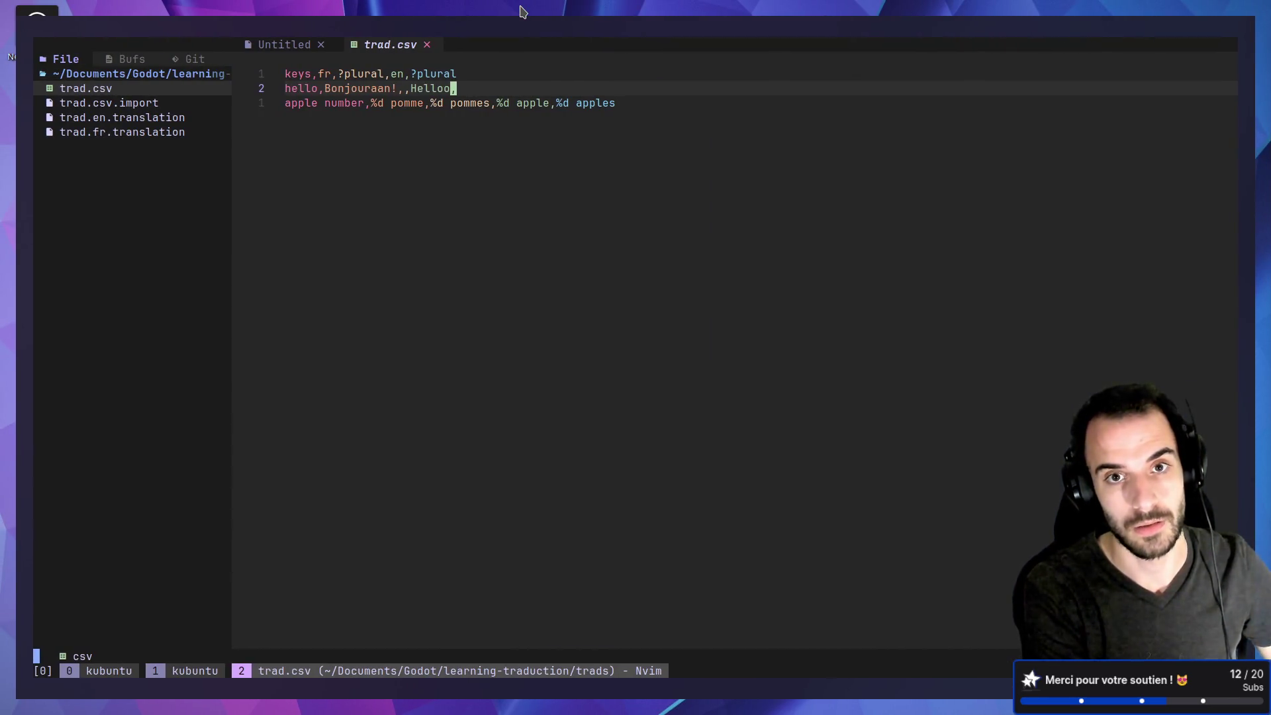
Replace the hello key in the label script's tr() call with 'apple number'.
key("j")
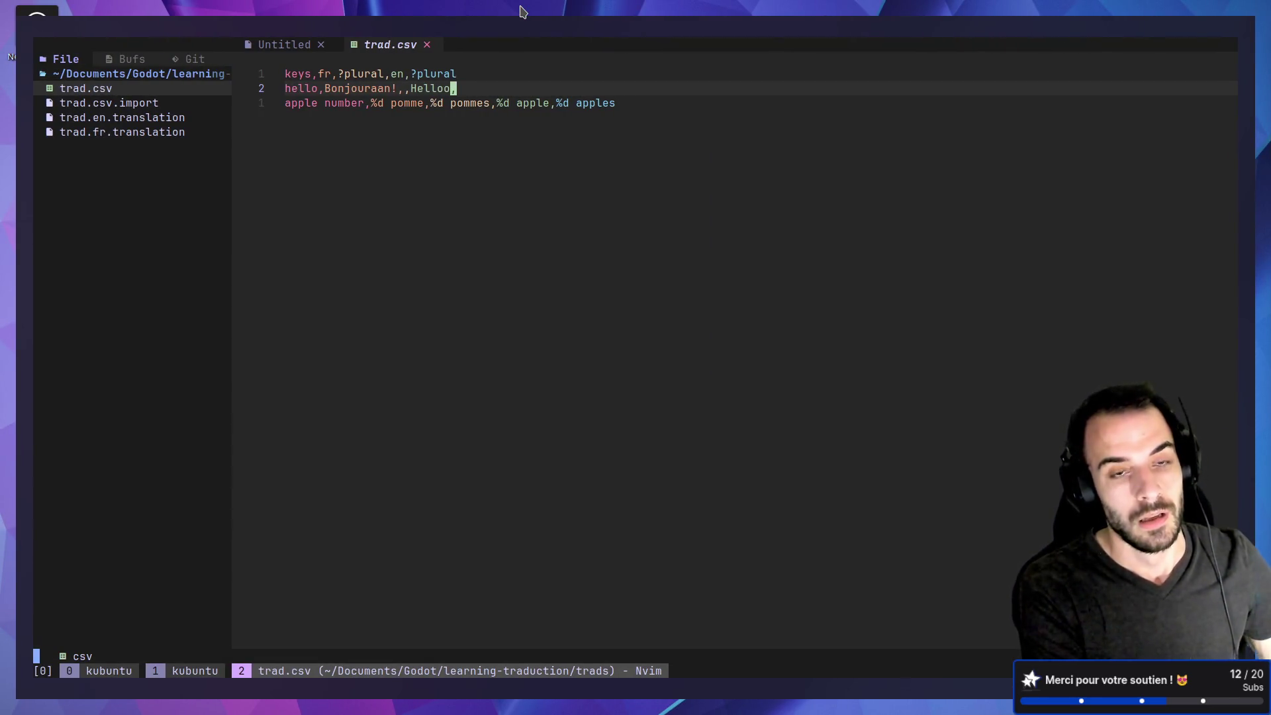
key("alt+Tab")
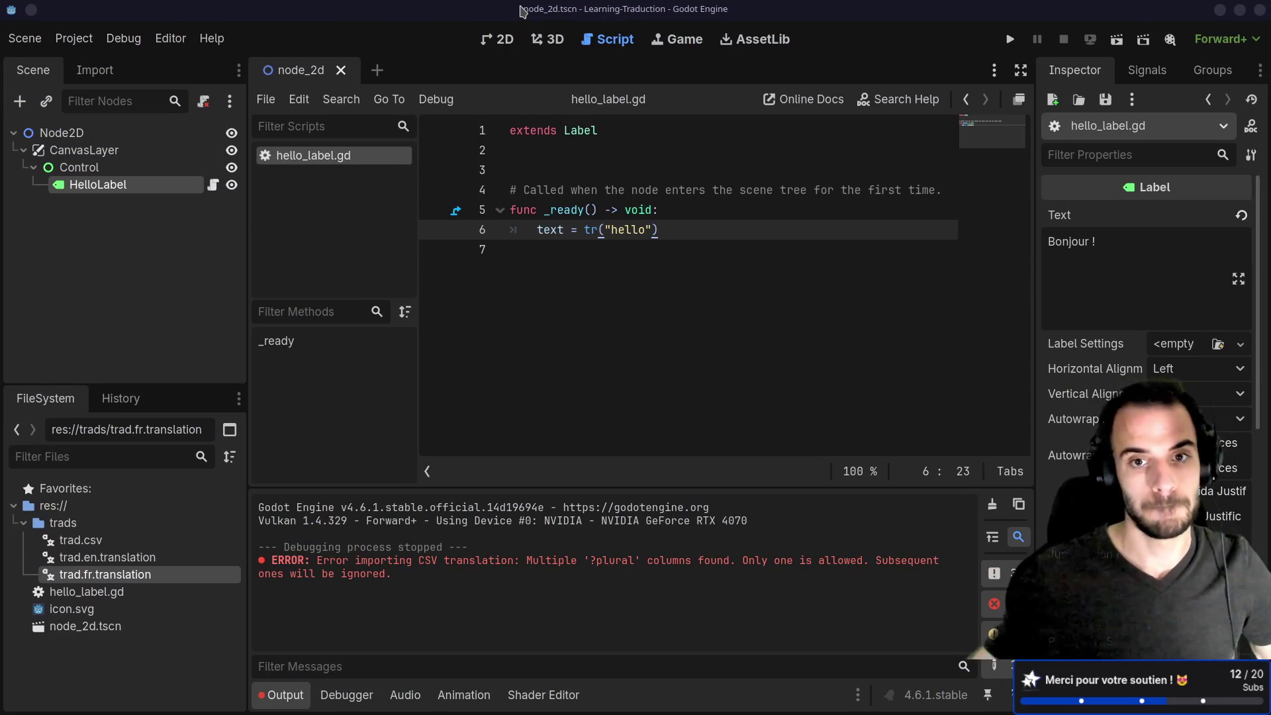
left_click(700, 243)
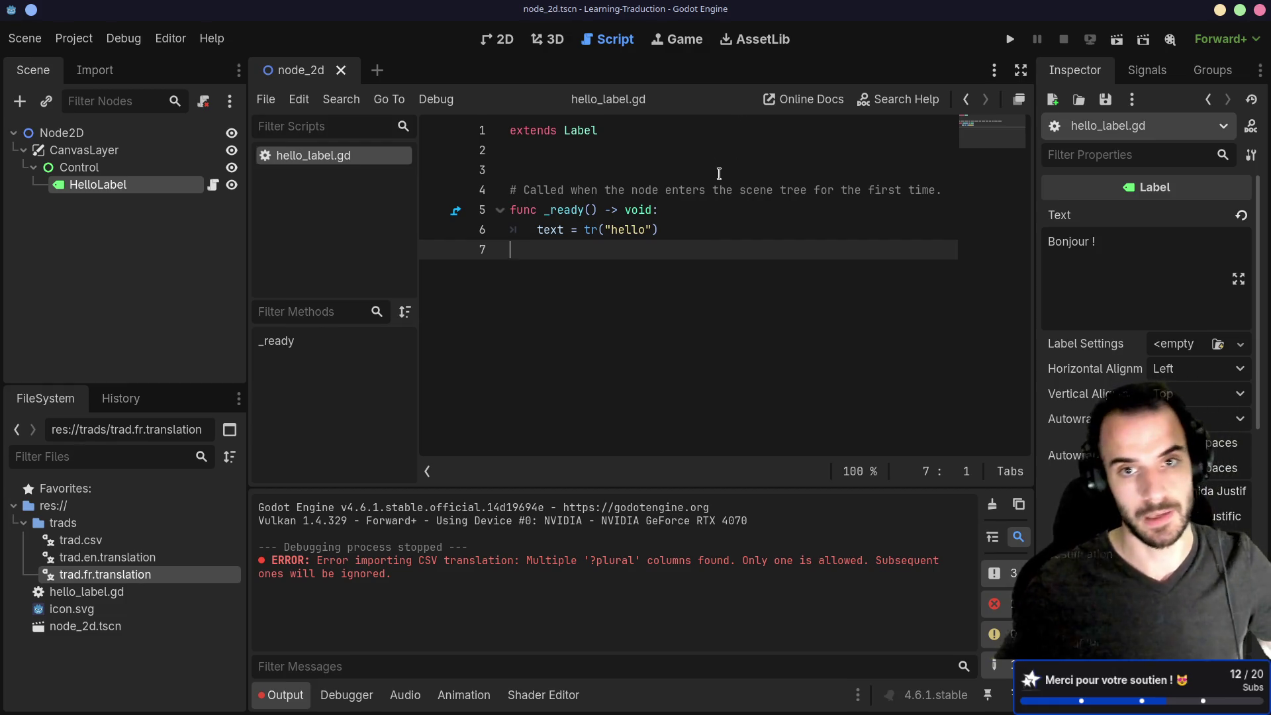
double_click(624, 232)
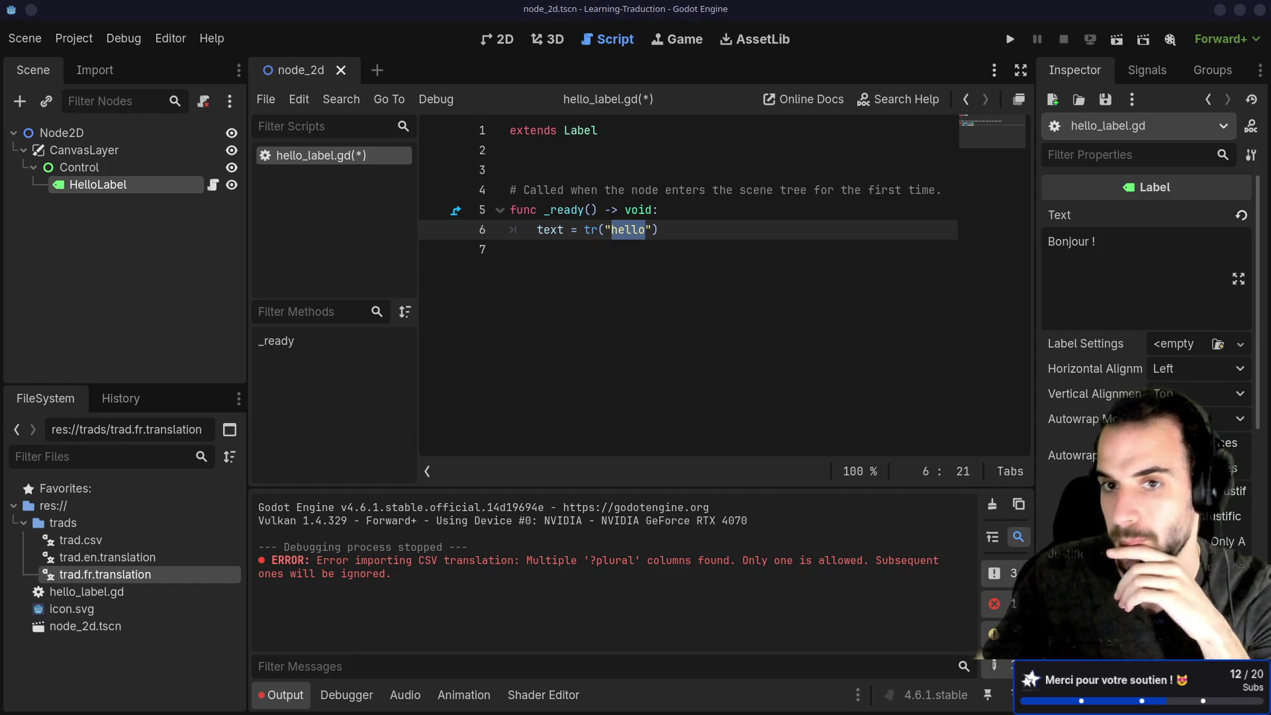
left_click_drag(649, 229, 605, 230)
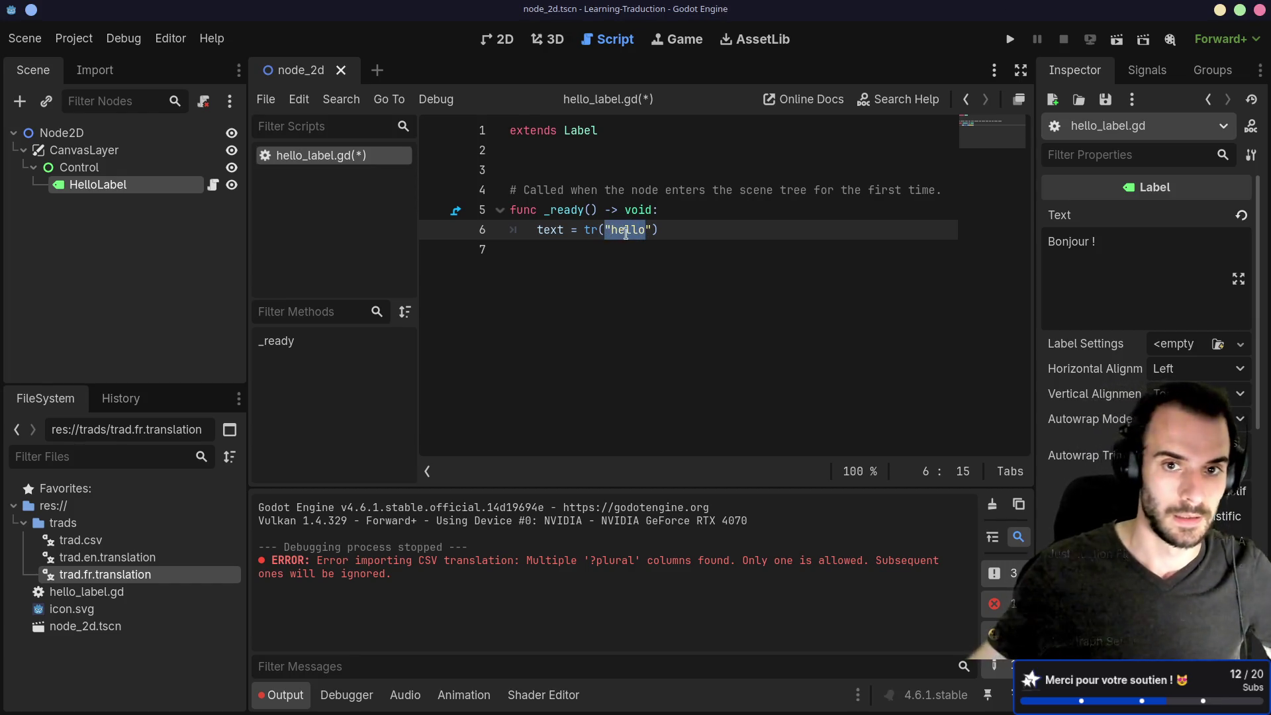
type("\"")
left_click(636, 230)
key("Delete")
key("Delete")
key("BackSpace")
key("BackSpace")
key("BackSpace")
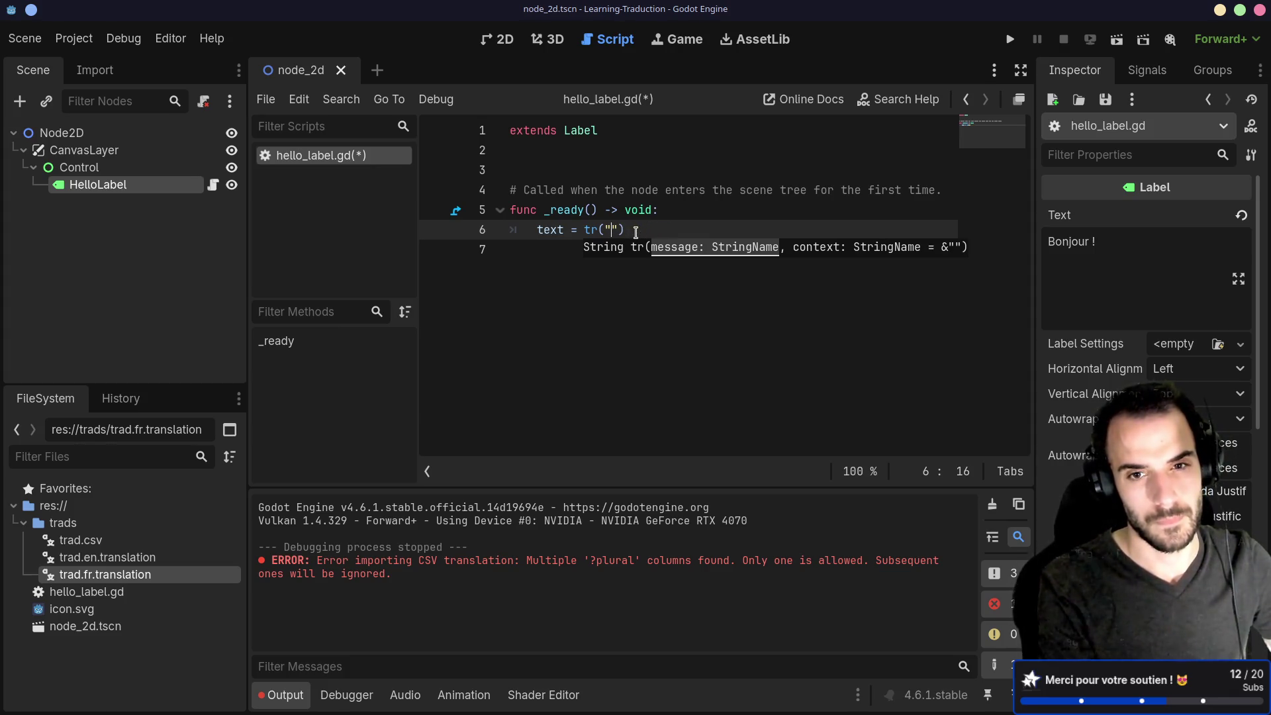
type("apple")
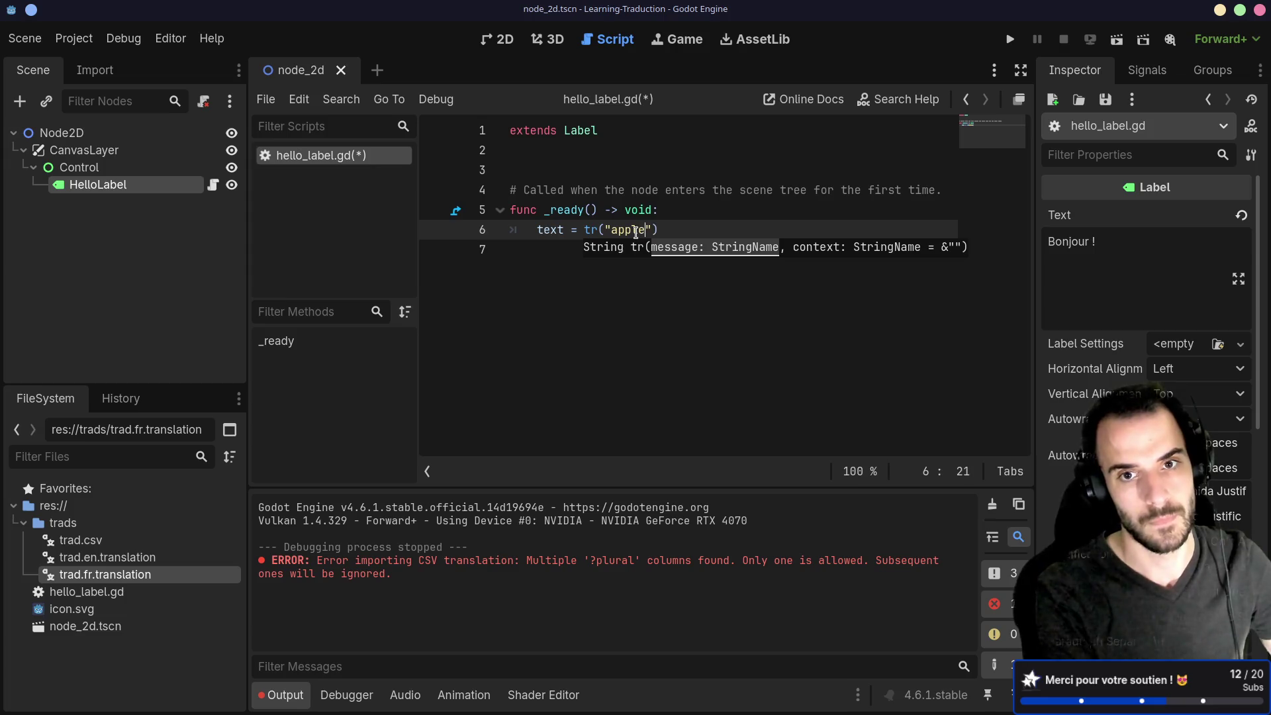
type(" number")
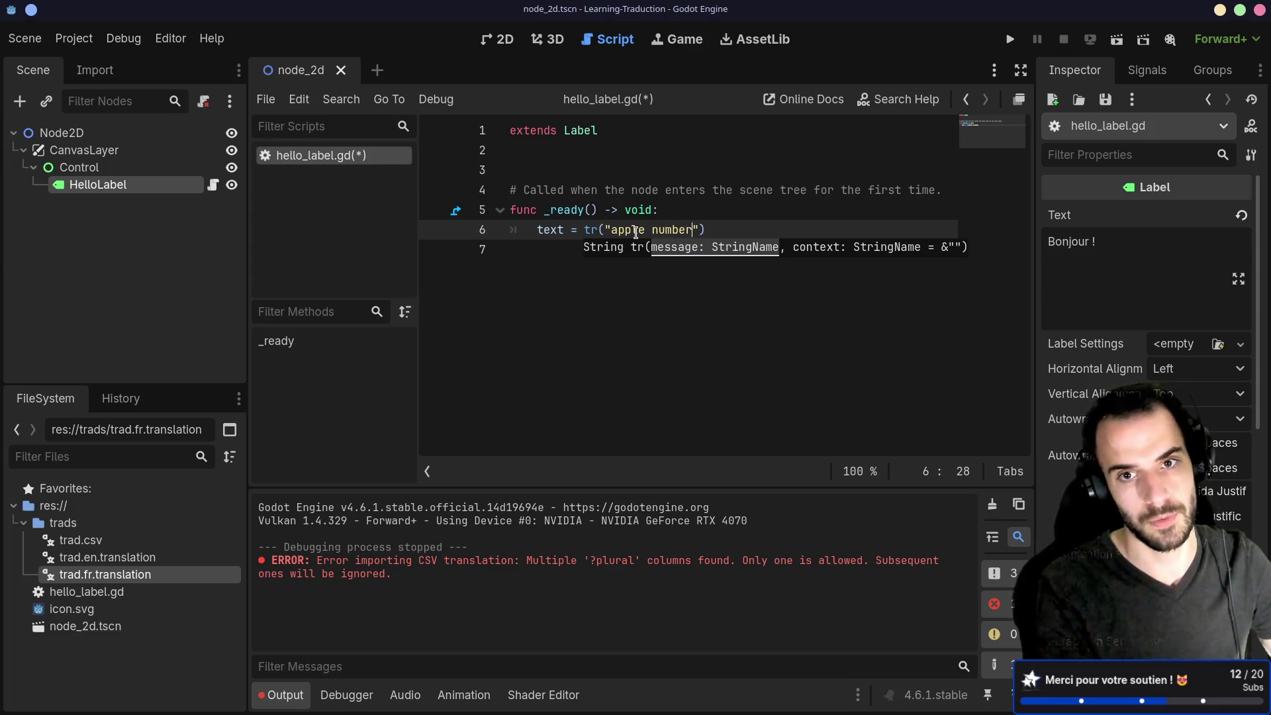
type(",")
key("alt+Tab")
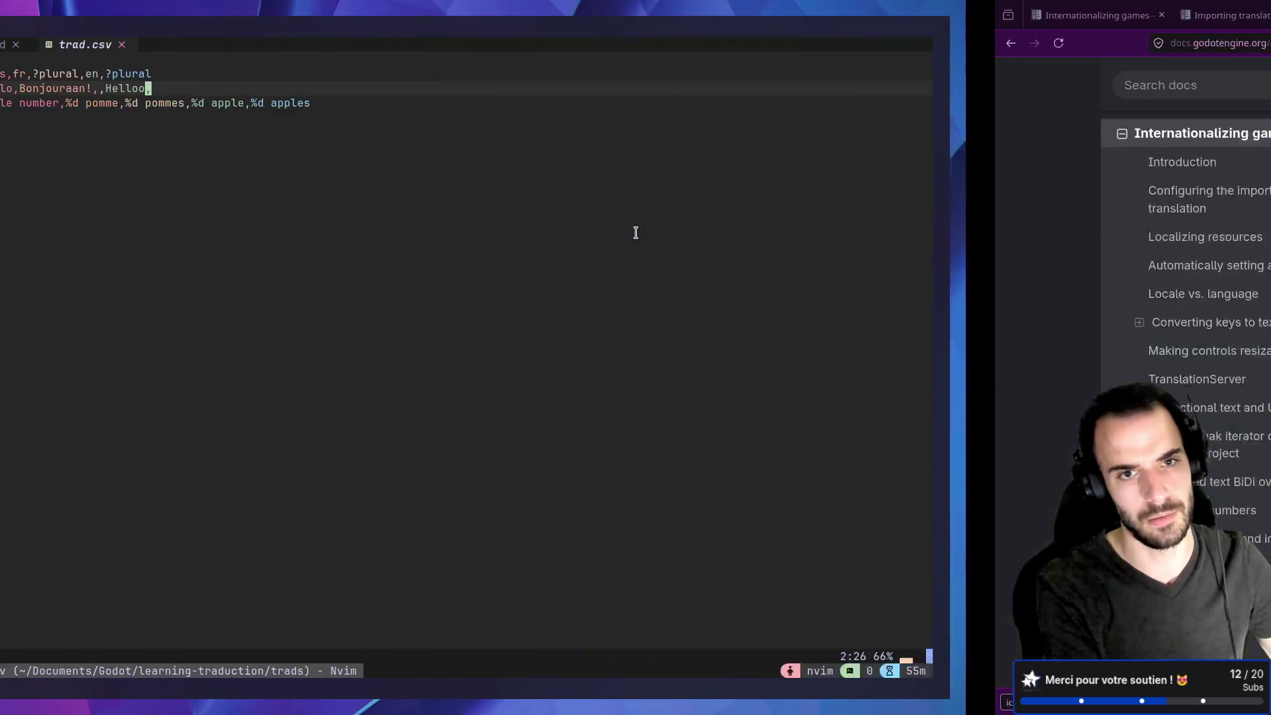
In the Godot docs, open Localization using spreadsheets and follow the plural forms link.
key("alt+Tab")
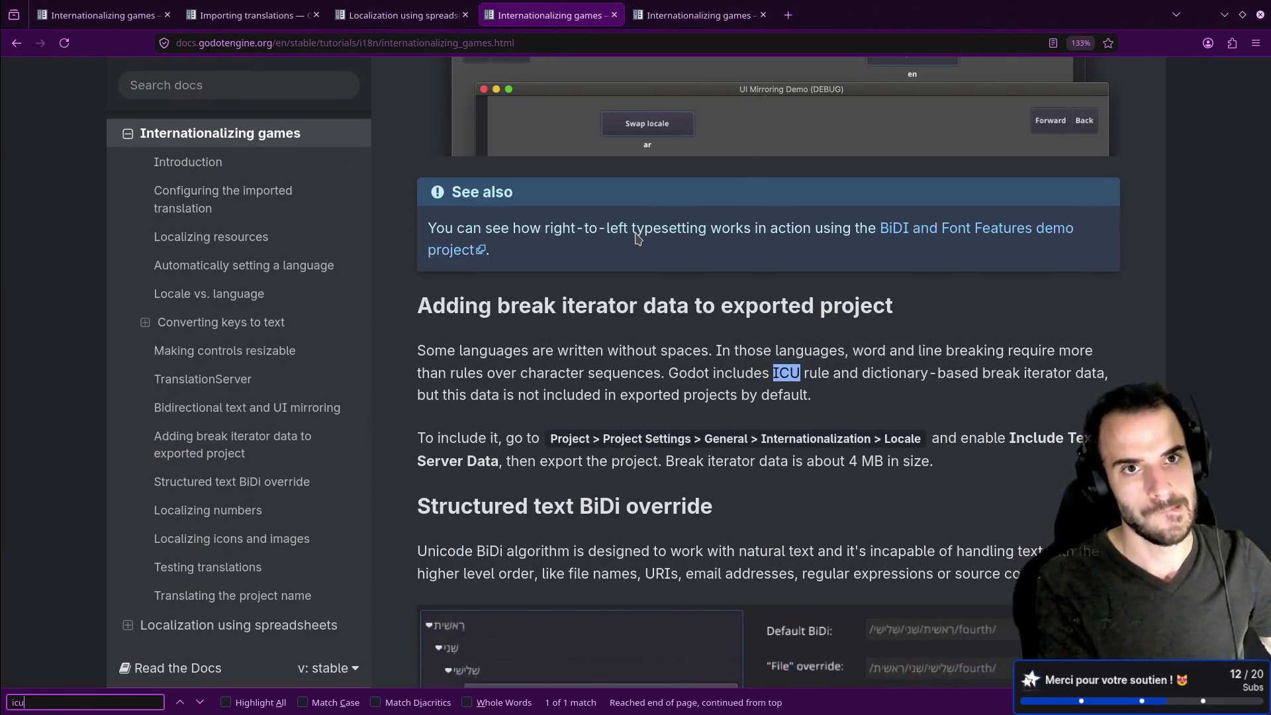
scroll(652, 274, "down", 5)
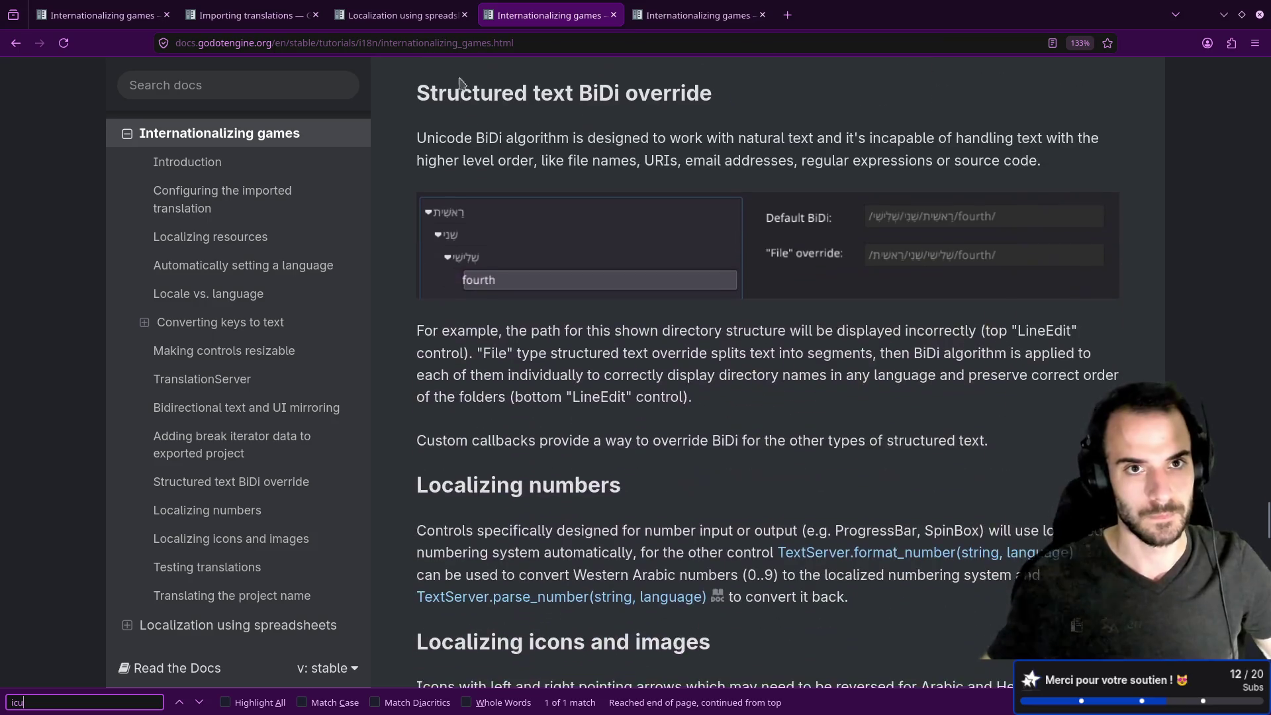
left_click(399, 18)
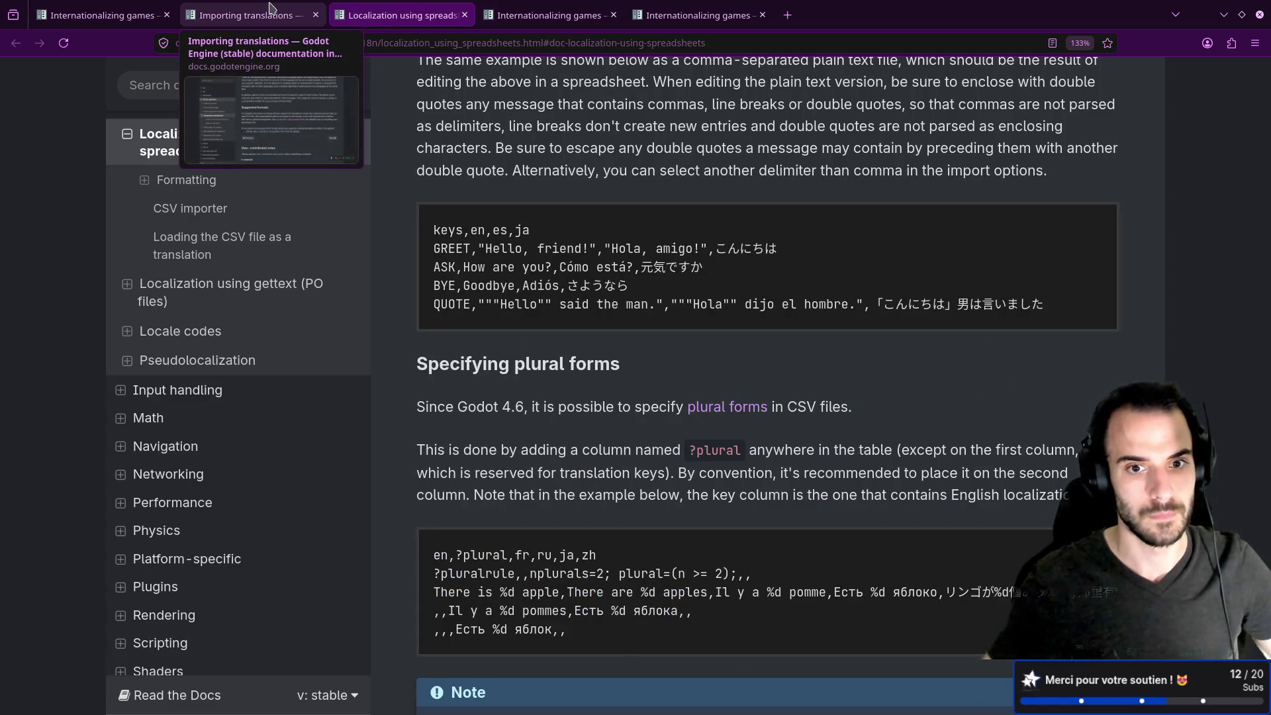
scroll(743, 409, "down", 3)
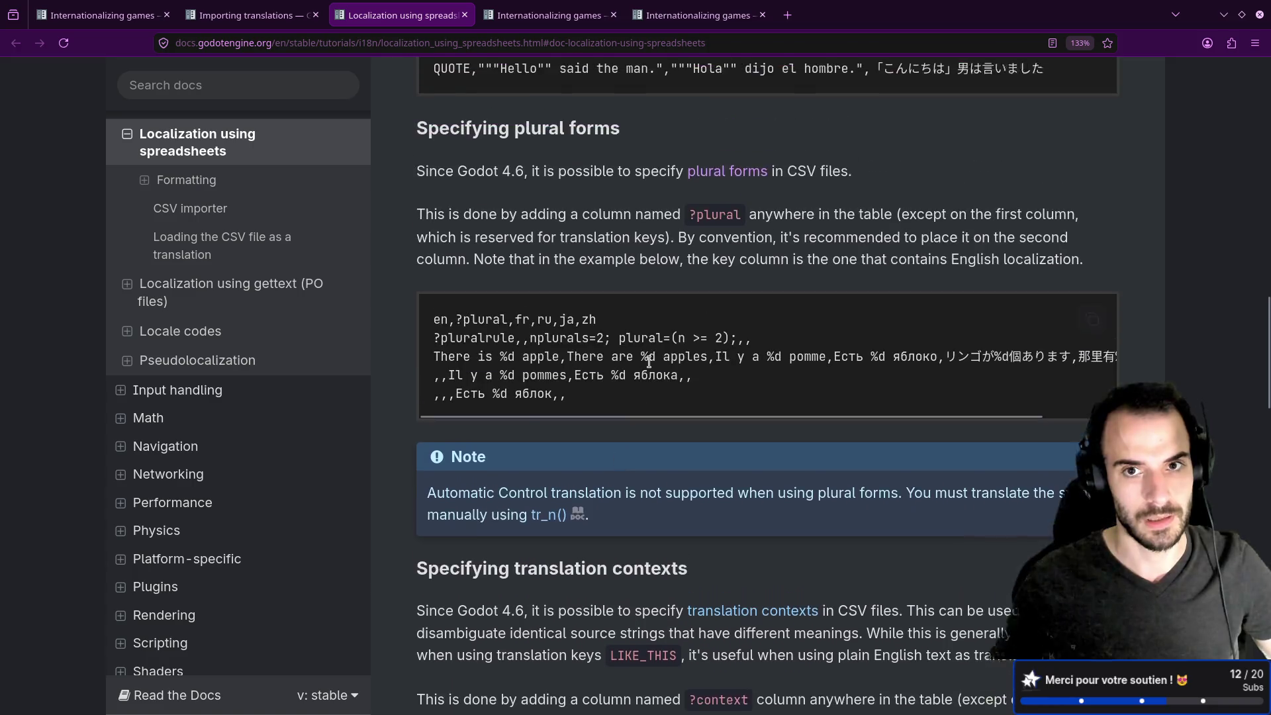
scroll(675, 278, "up", 1)
left_click(703, 200)
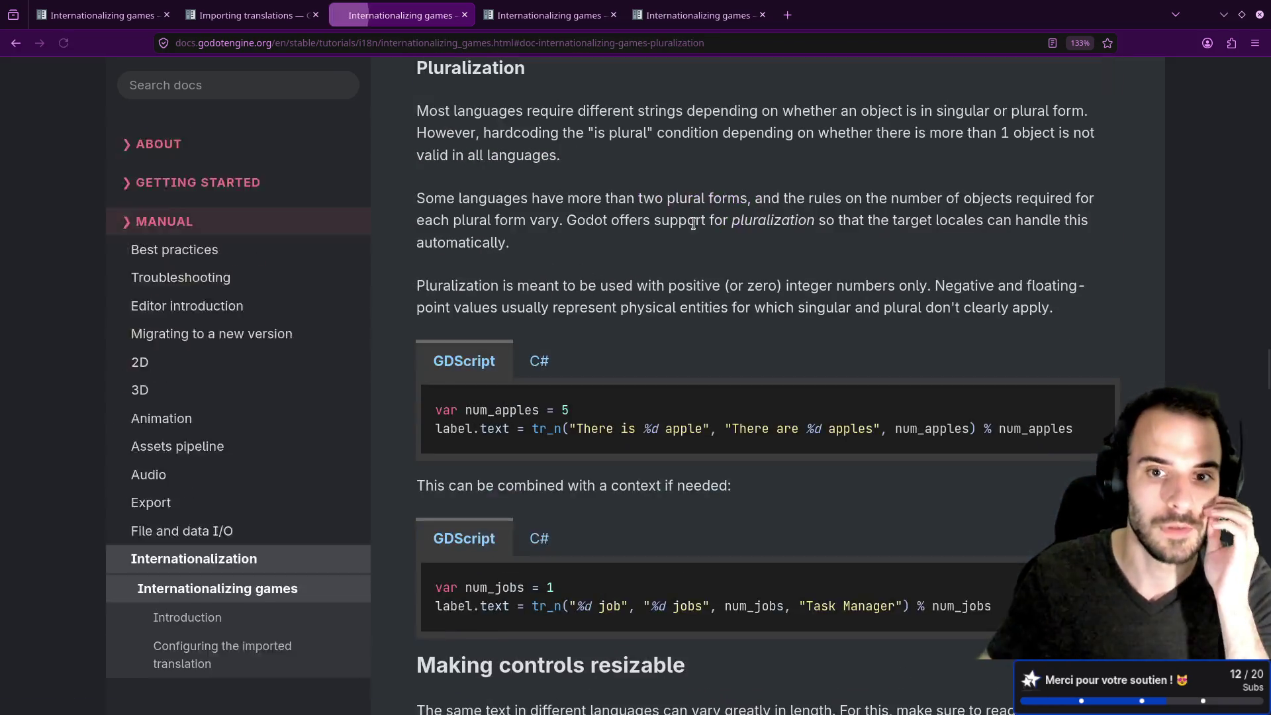
Read the Pluralization section's tr_n example code.
scroll(694, 340, "down", 1)
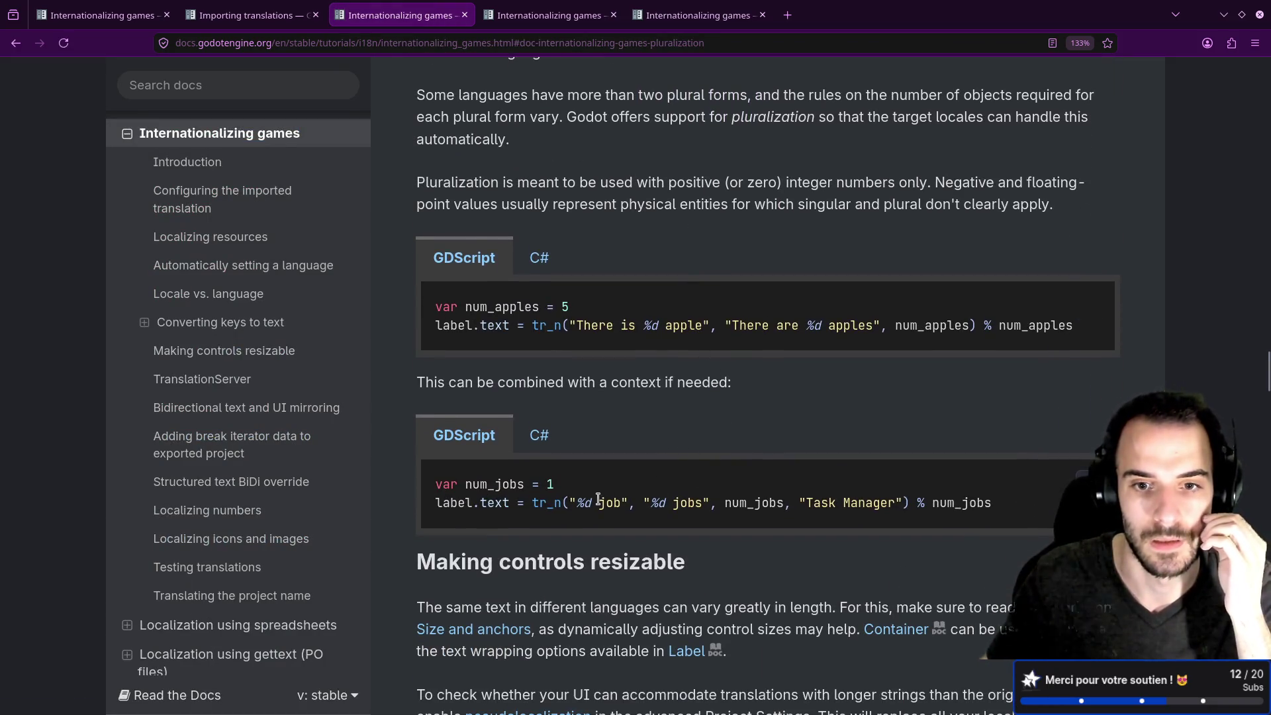
left_click_drag(563, 503, 690, 504)
left_click(669, 523)
left_click(679, 535)
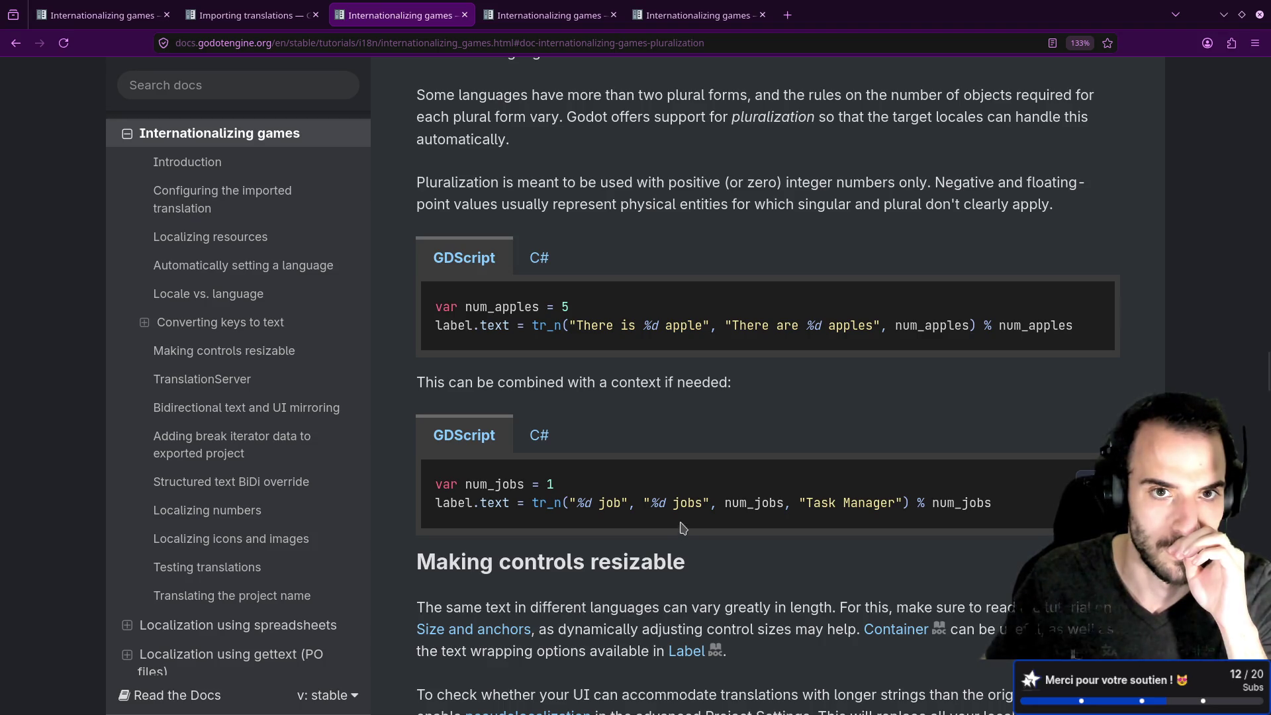
scroll(684, 527, "up", 3)
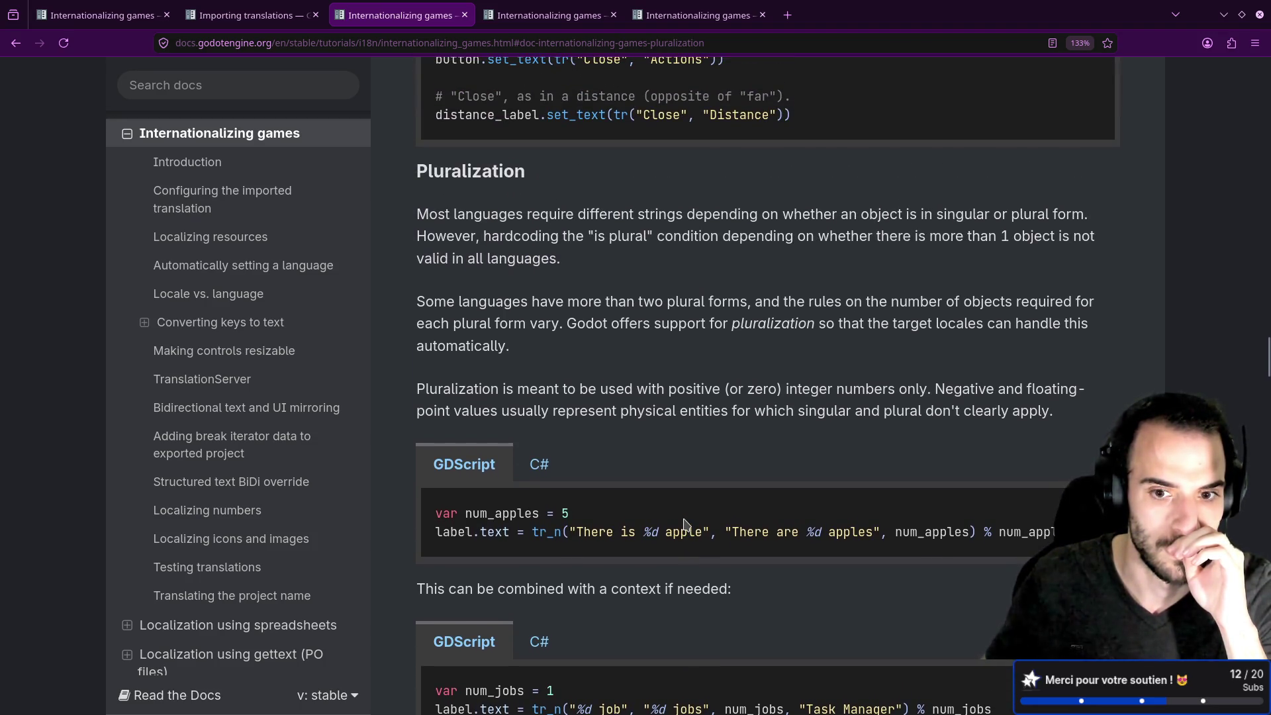
scroll(710, 492, "down", 3)
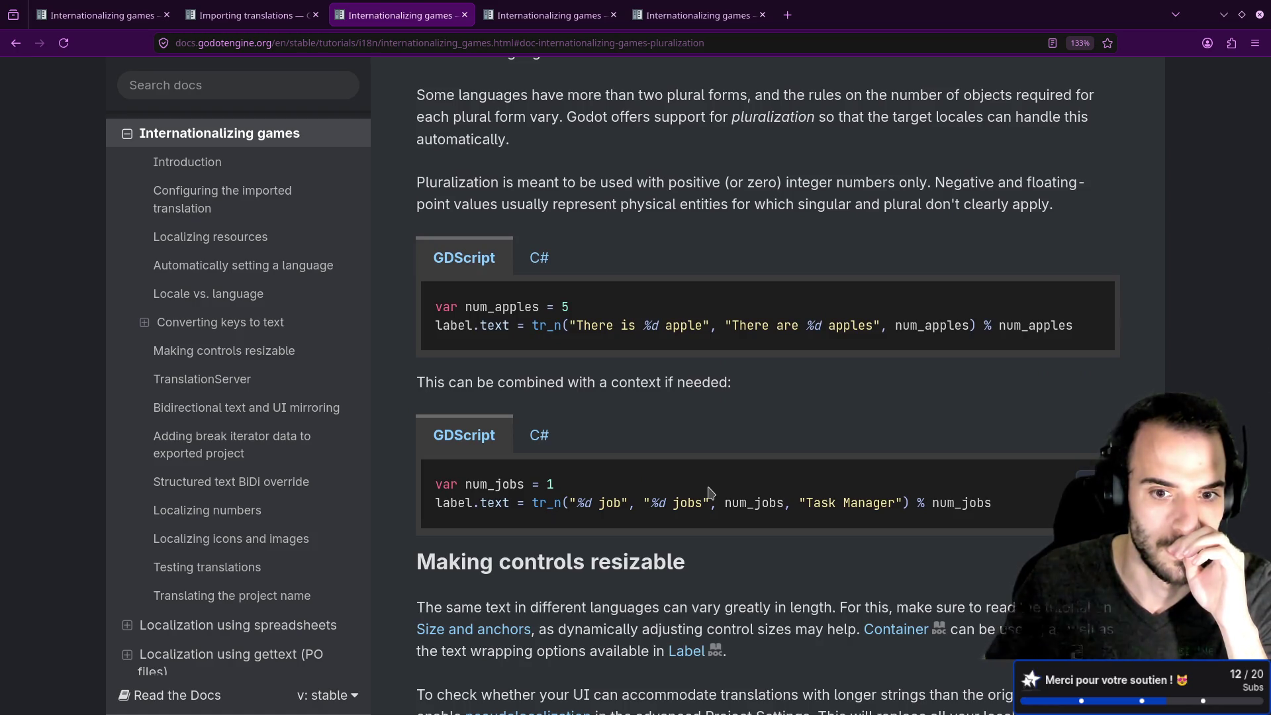
scroll(709, 492, "down", 5)
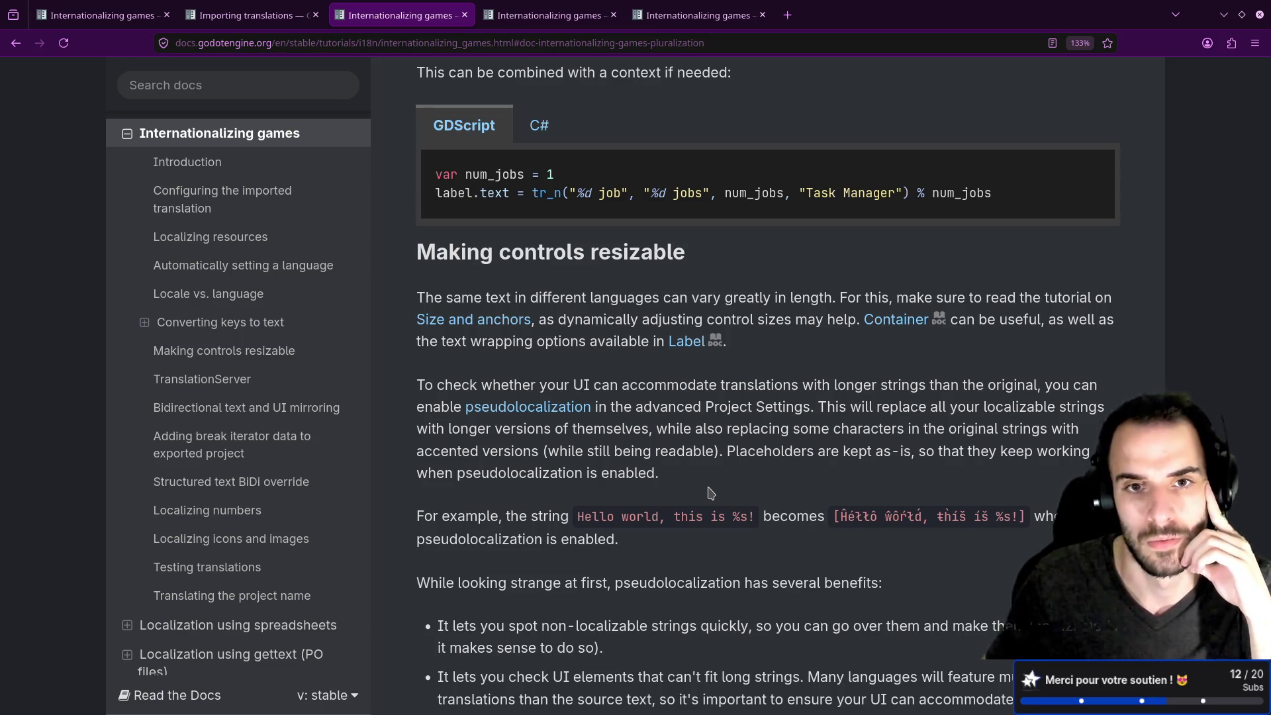
scroll(710, 492, "up", 5)
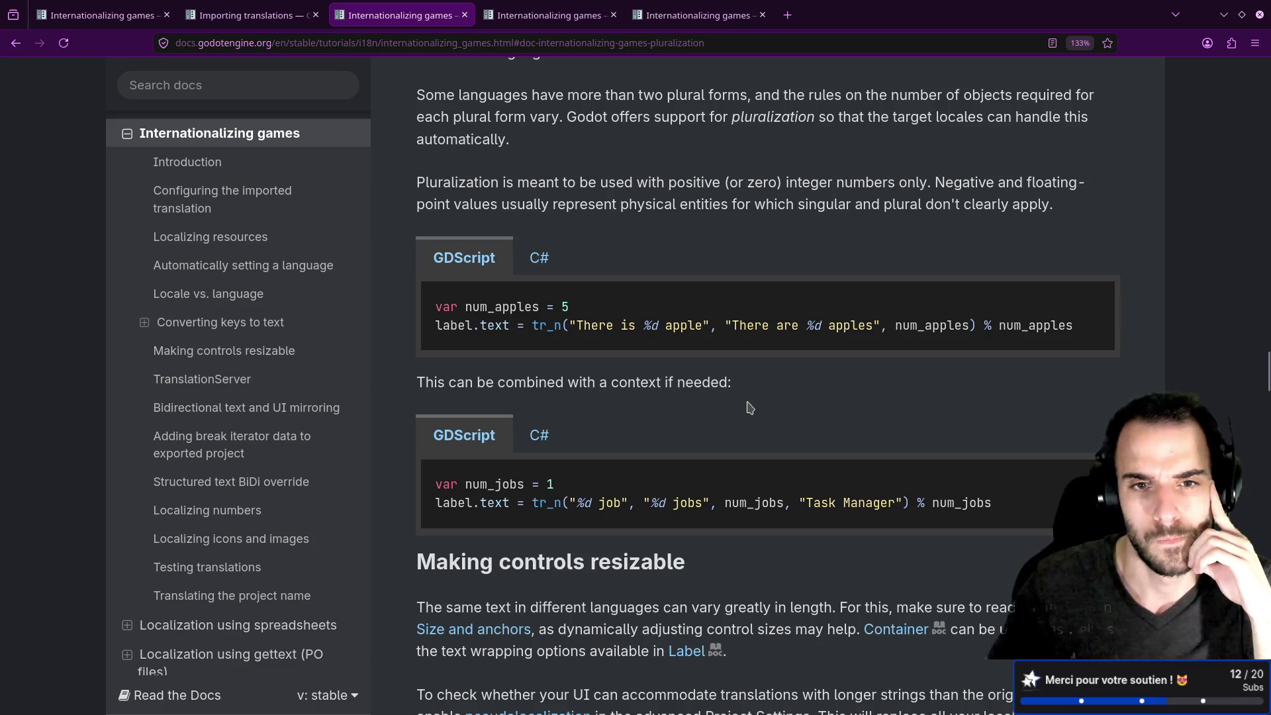
scroll(750, 407, "up", 4)
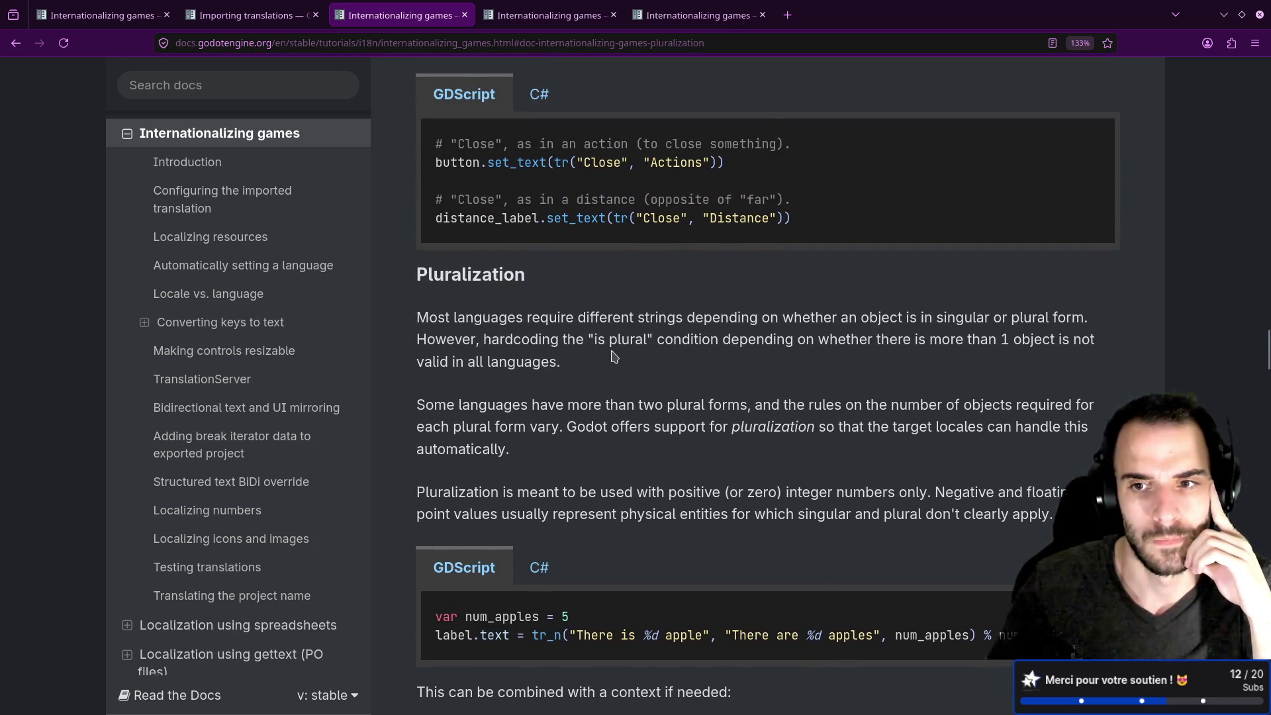
scroll(614, 357, "down", 1)
Move to the Internationalizing games page and open the documentation search.
left_click(292, 20)
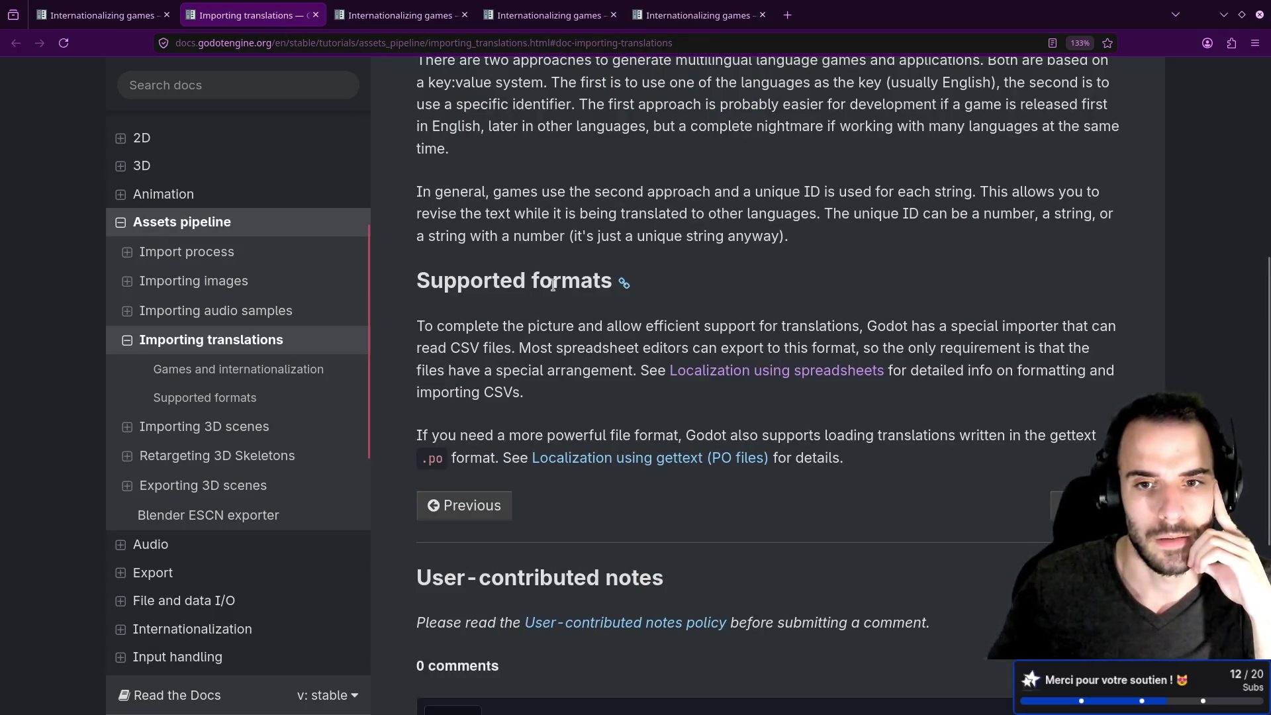
left_click(437, 15)
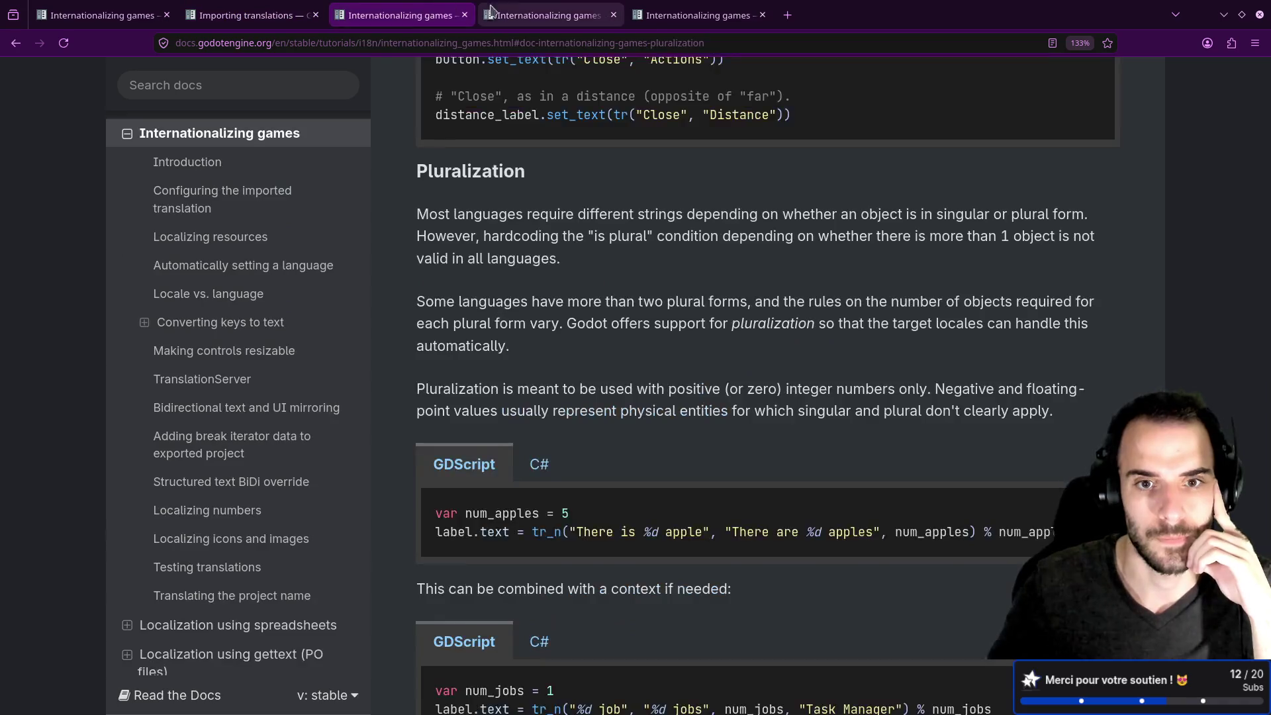
left_click(483, 13)
scroll(501, 177, "down", 6)
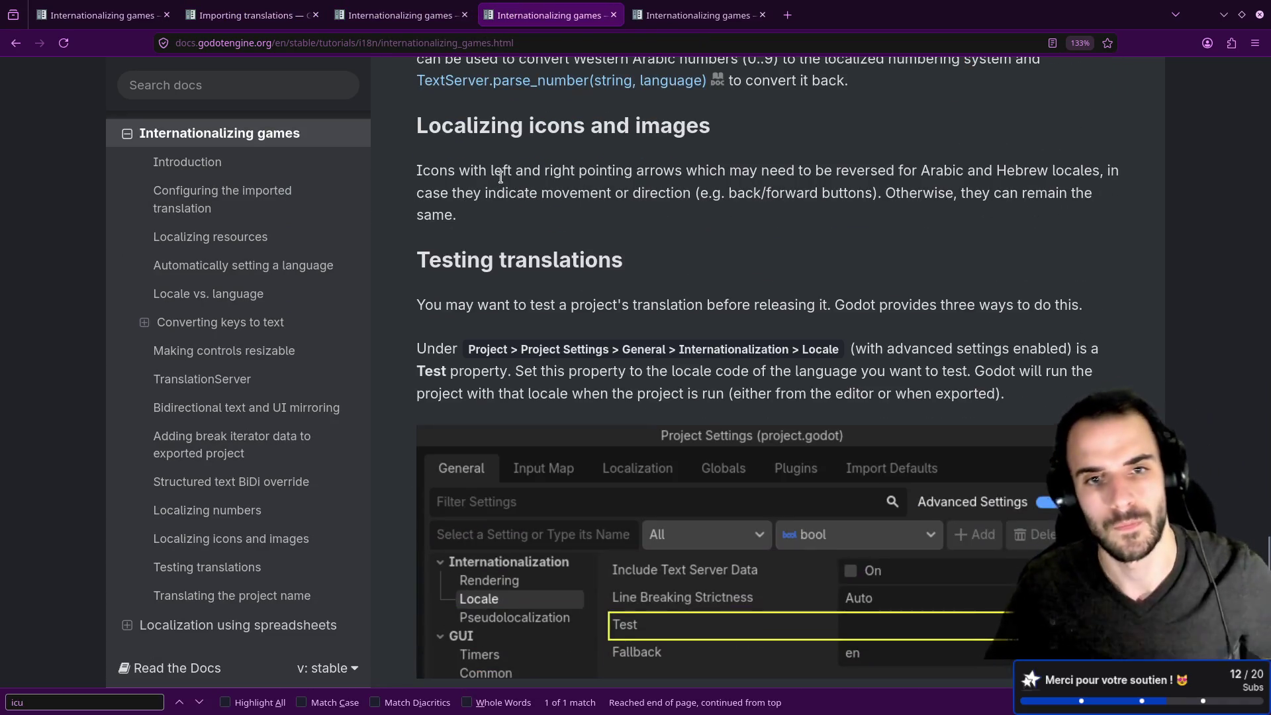
scroll(501, 177, "down", 12)
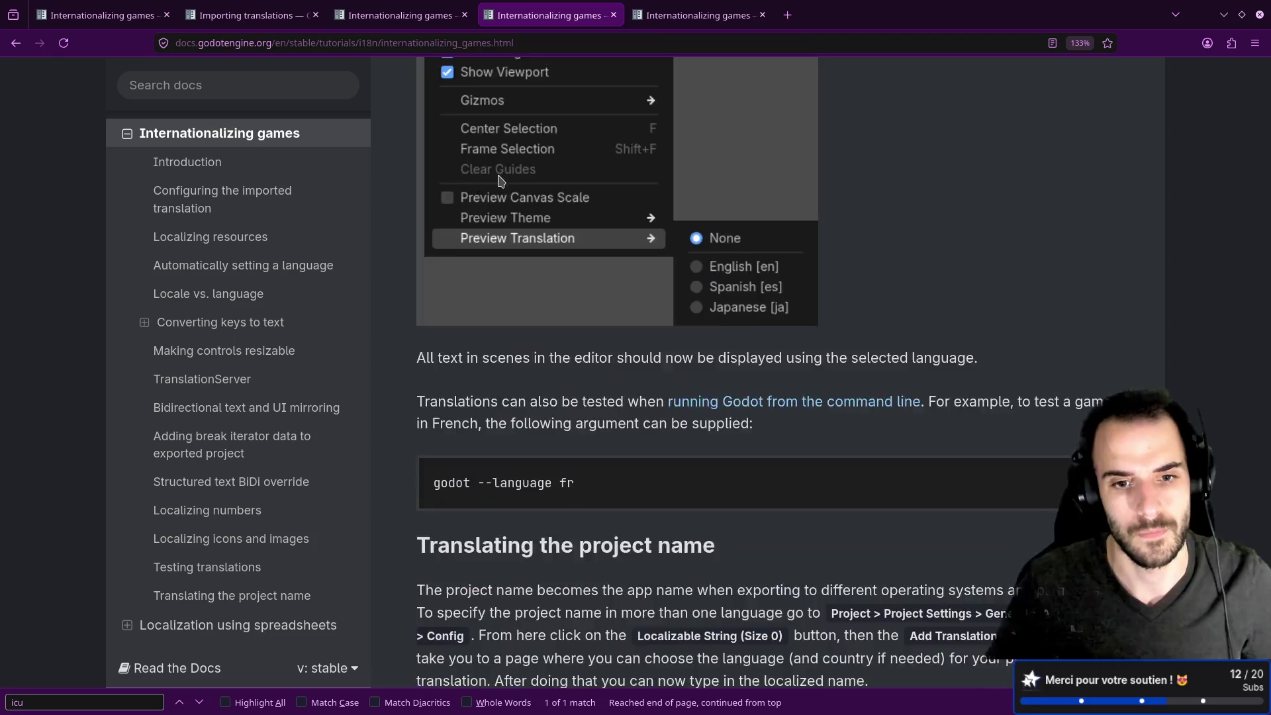
scroll(500, 180, "down", 3)
left_click(232, 90)
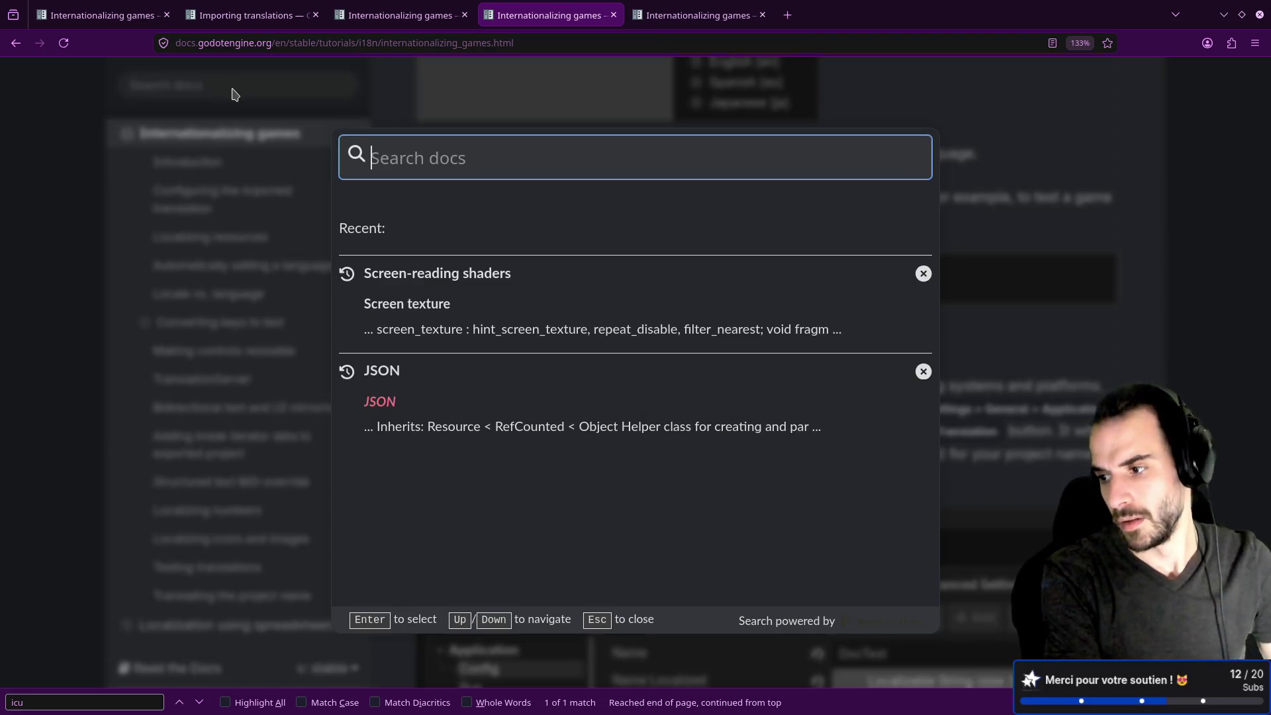
key("alt+Tab")
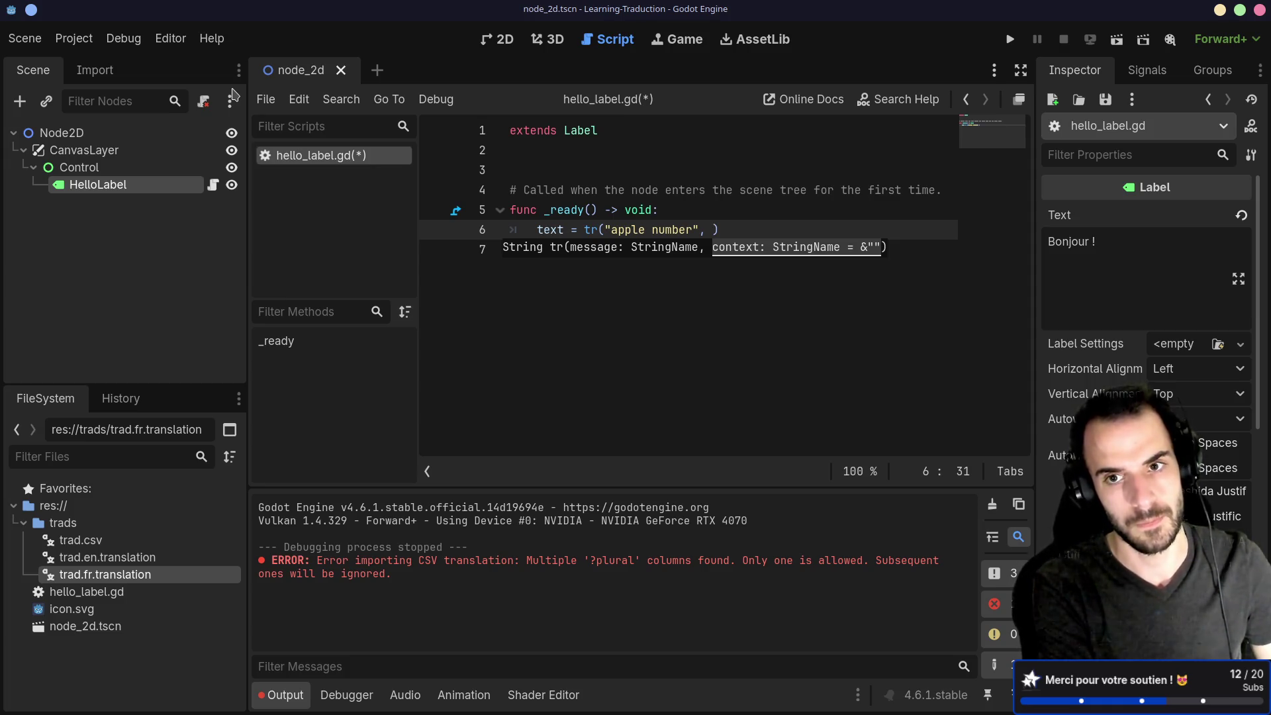
Pass 2 as tr()'s second argument and save the label script.
type("2")
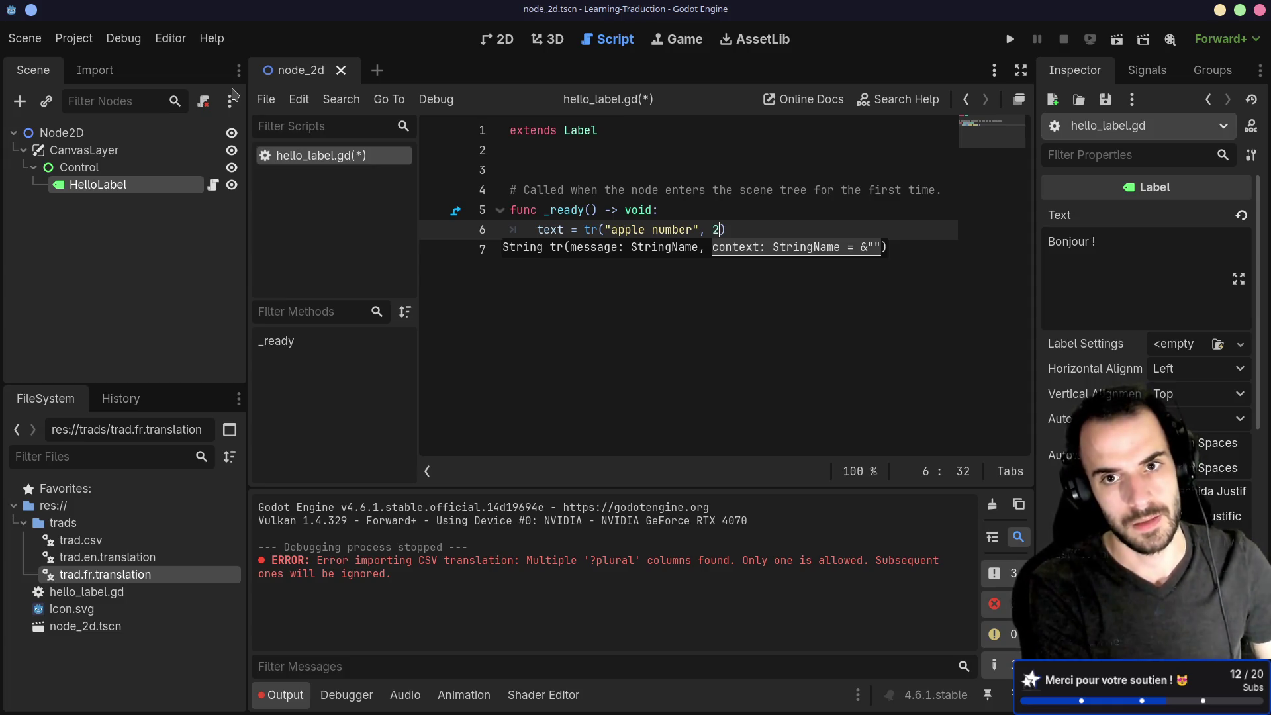
key("ctrl+s")
left_click(696, 130)
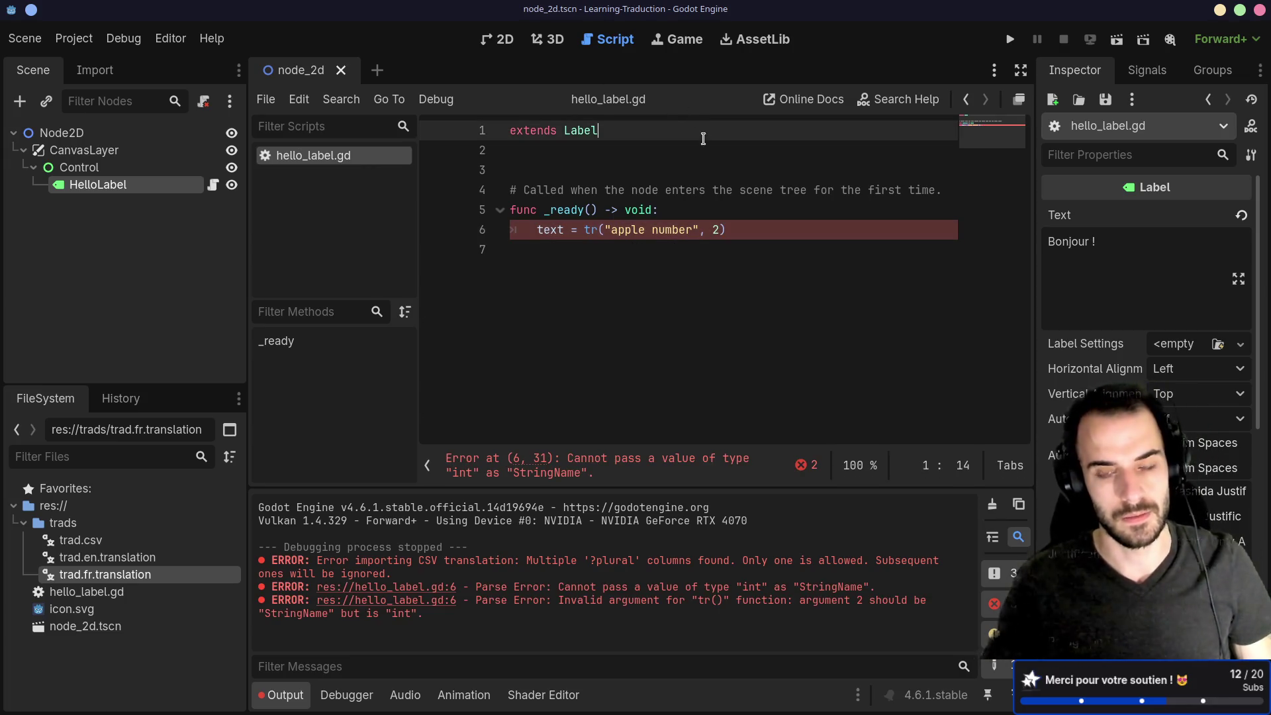
Open the Object reference for tr() and find tr_n in the Methods list.
left_click(591, 232, "ctrl")
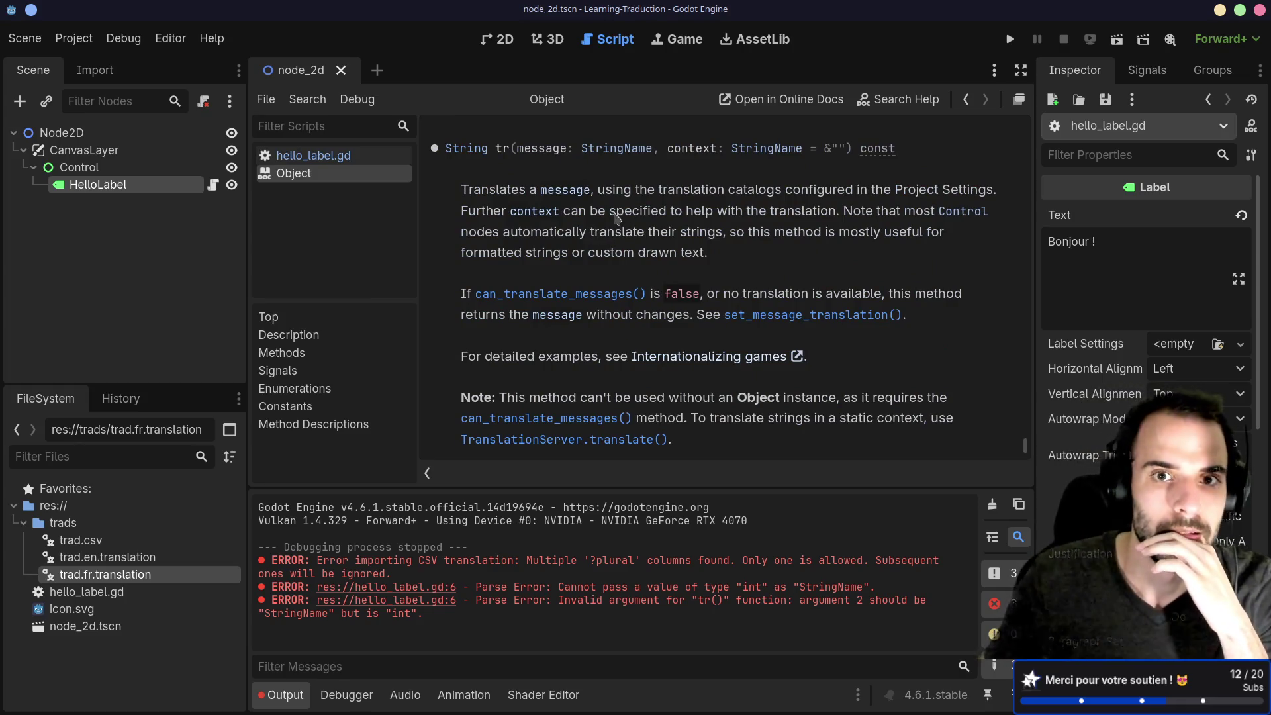
left_click(302, 359)
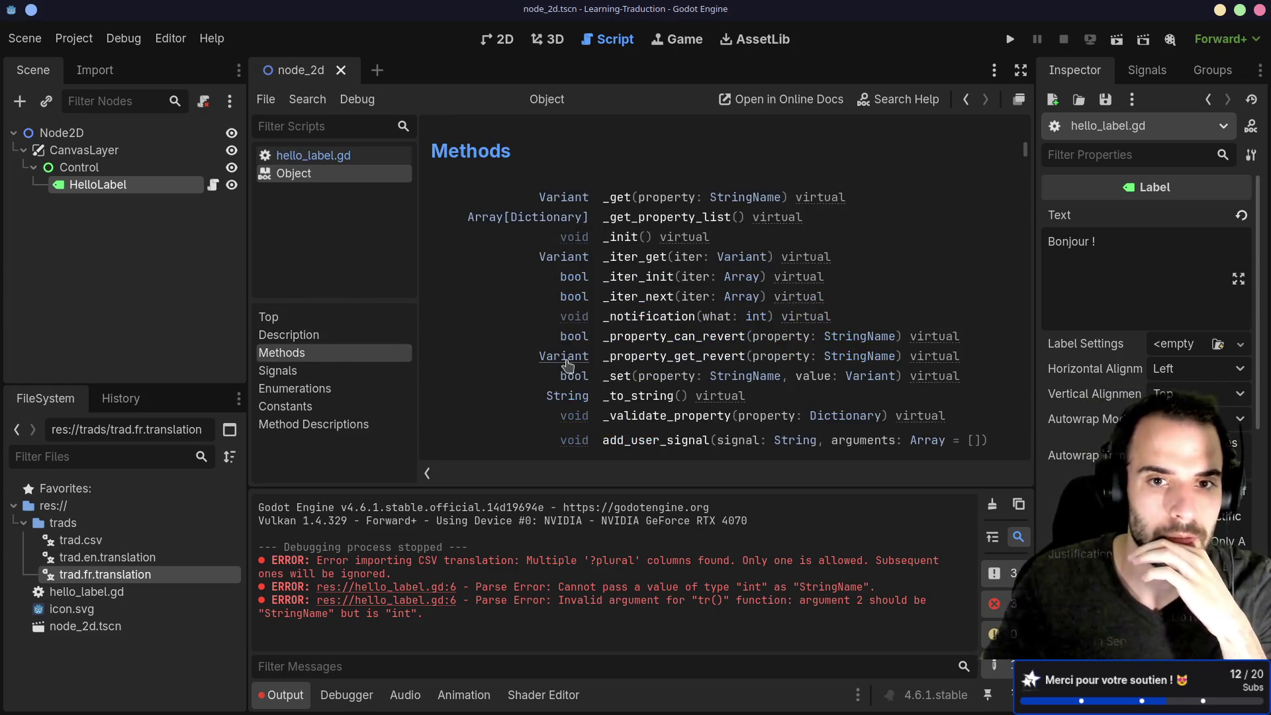
scroll(647, 371, "down", 5)
scroll(647, 371, "down", 15)
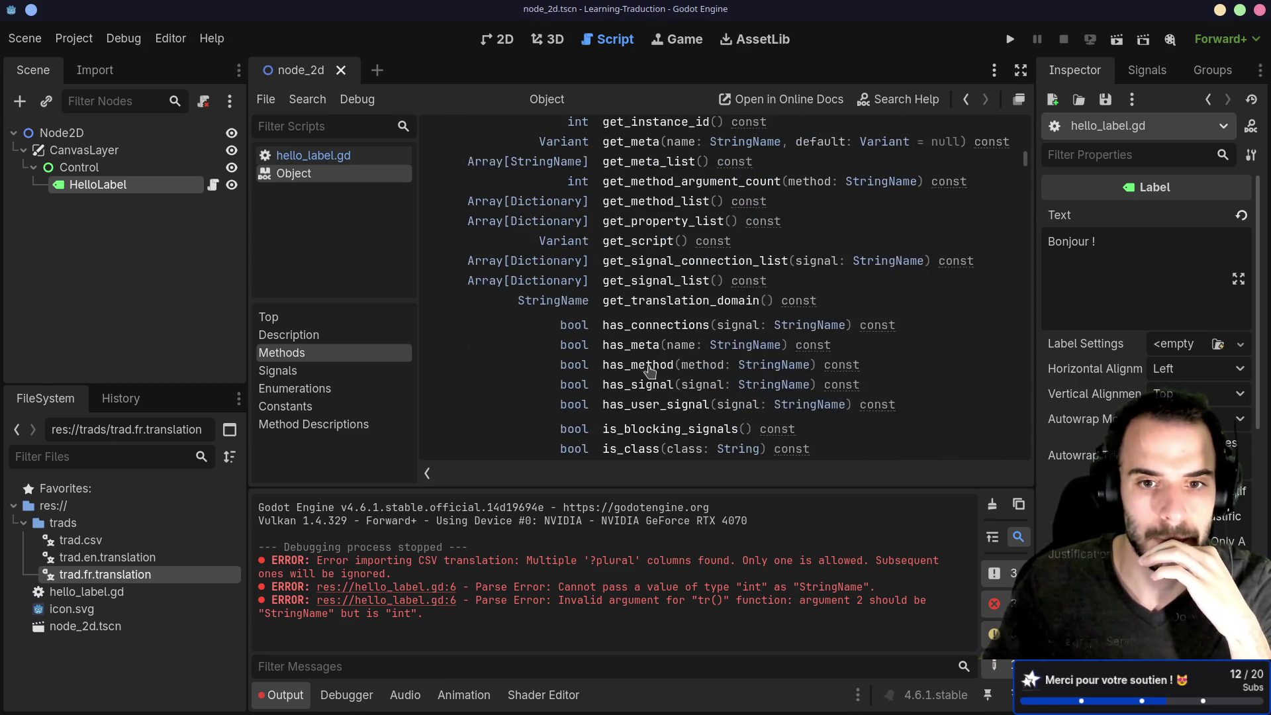
scroll(653, 372, "up", 3)
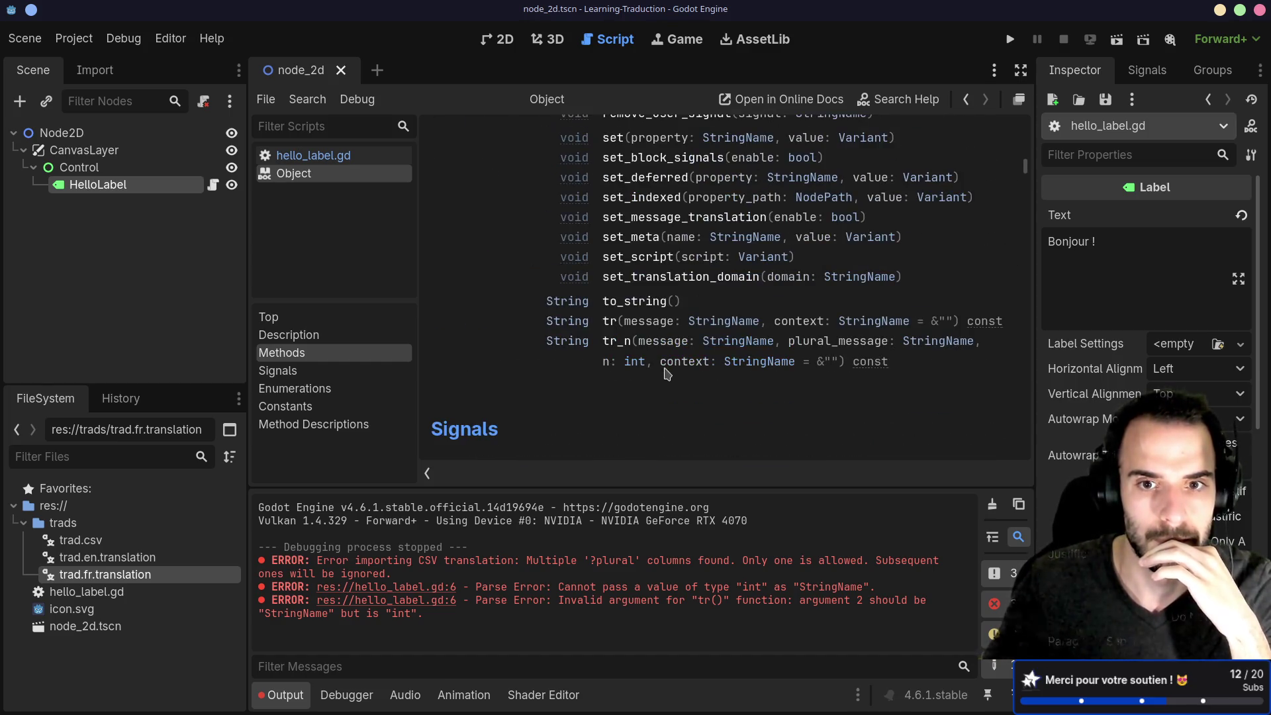
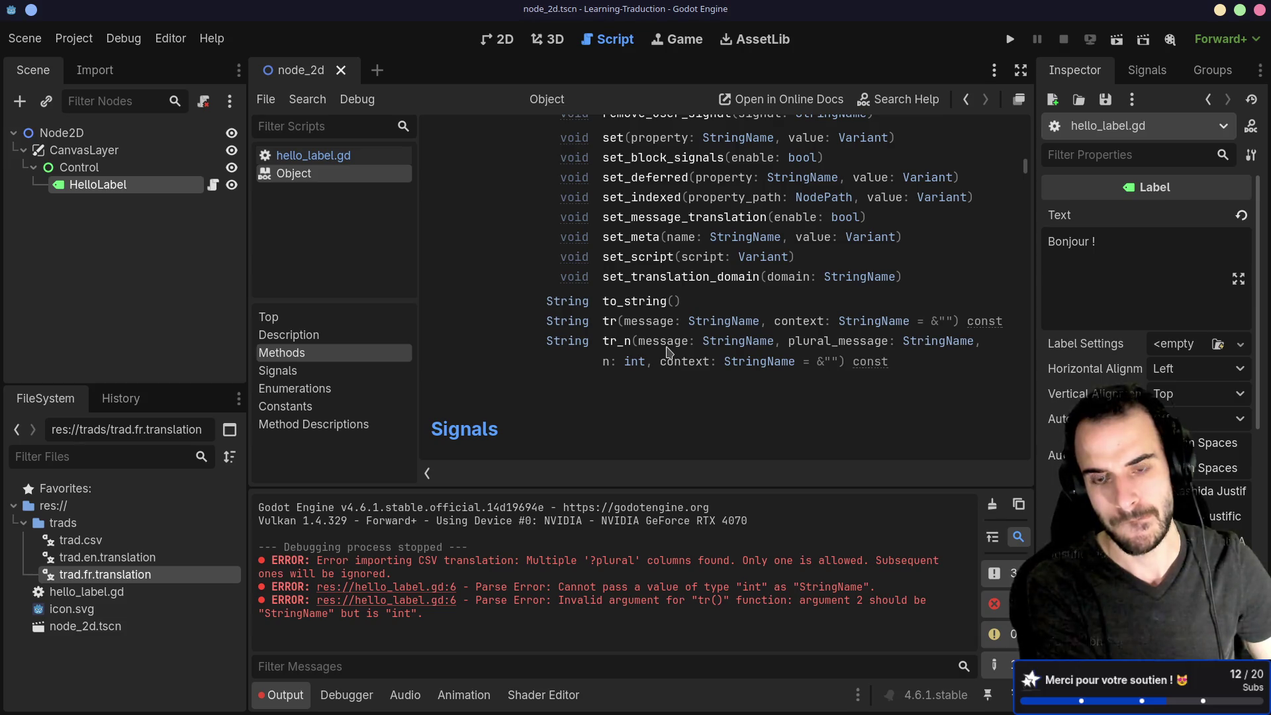
Bring Firefox forward, dismiss the docs search popup, and switch to the Internationalizing games tab.
key("alt+Tab")
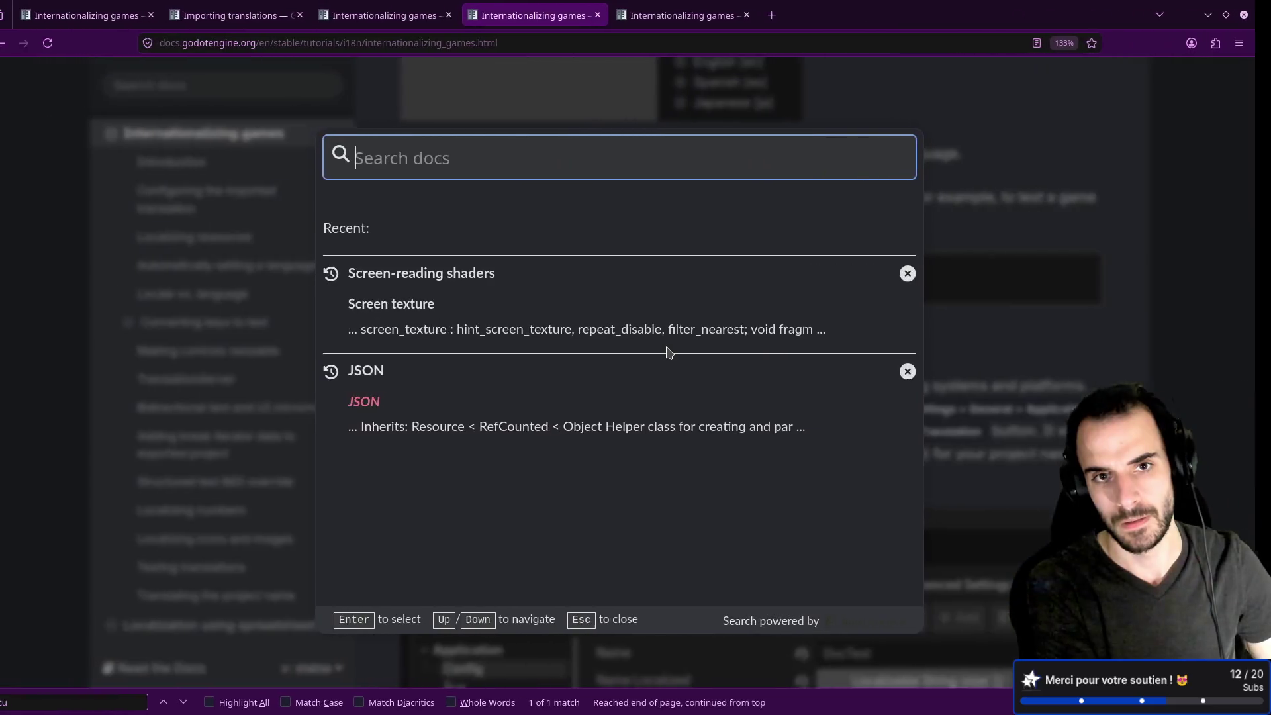
key("Escape")
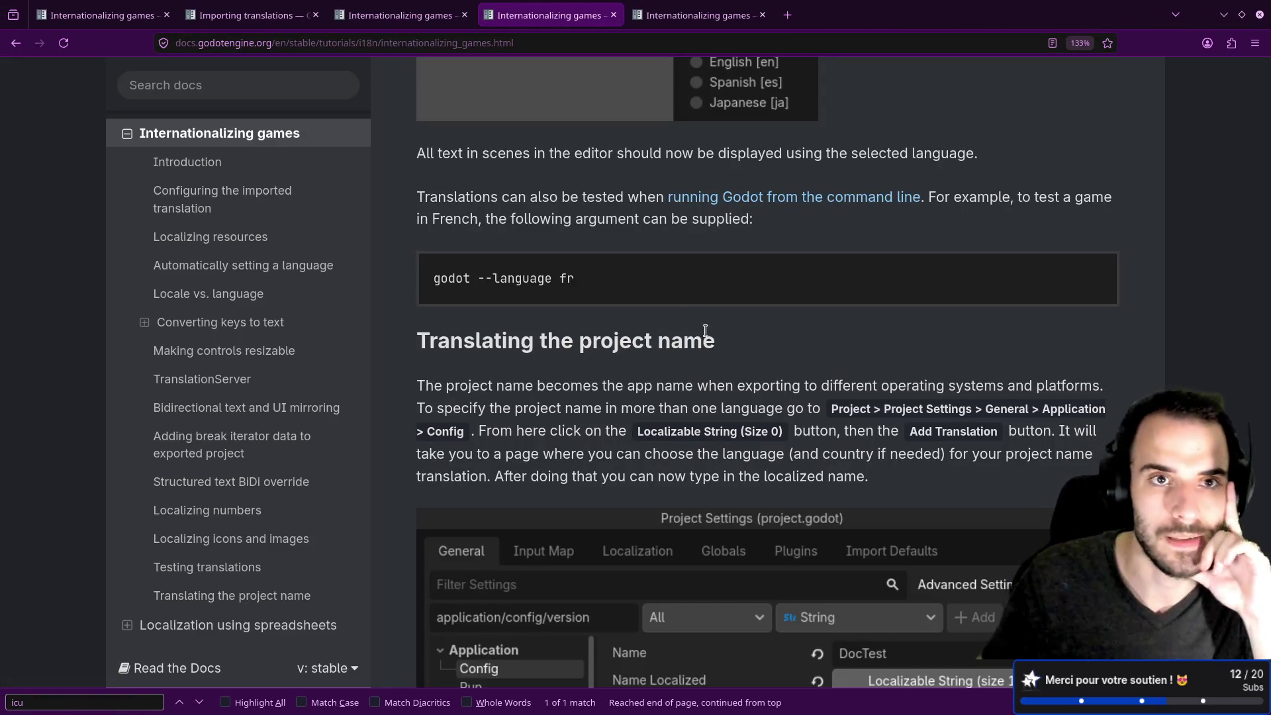
left_click(403, 15)
scroll(522, 263, "up", 3)
scroll(493, 278, "down", 3)
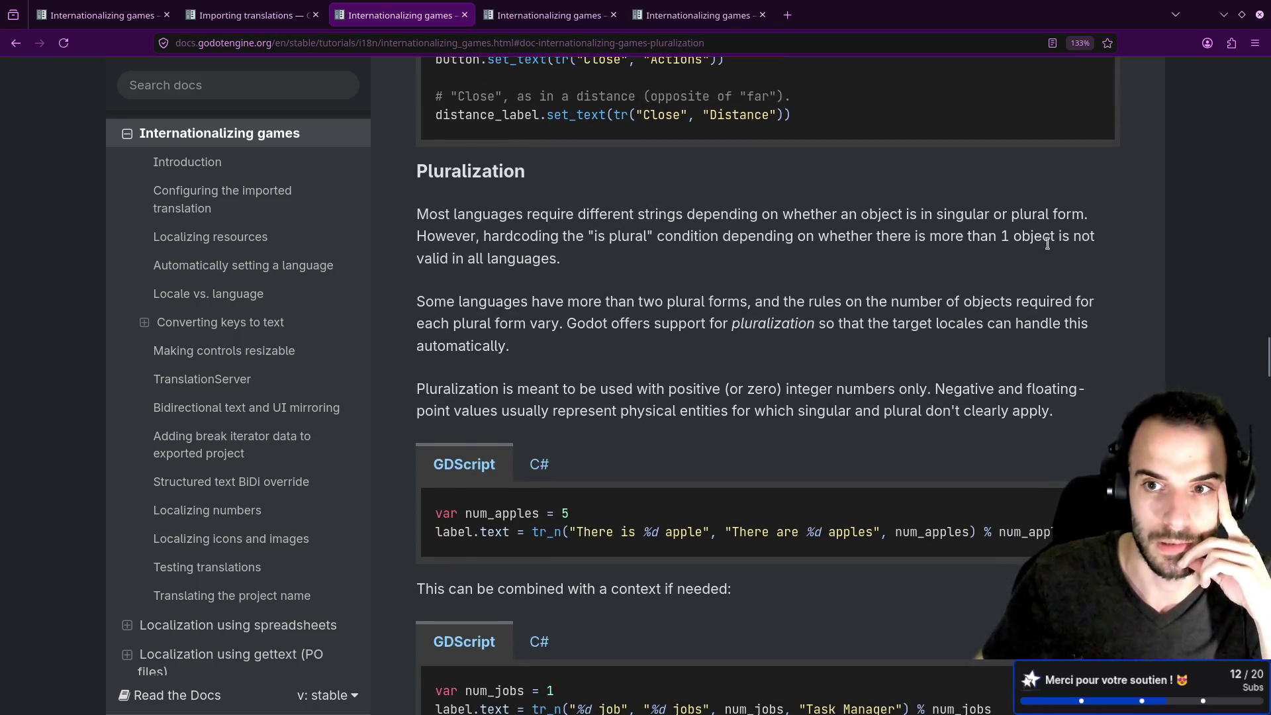
Read the Pluralization section, highlighting key sentences and the 'There are %d apples' plural string.
left_click_drag(487, 237, 646, 239)
left_click(589, 251)
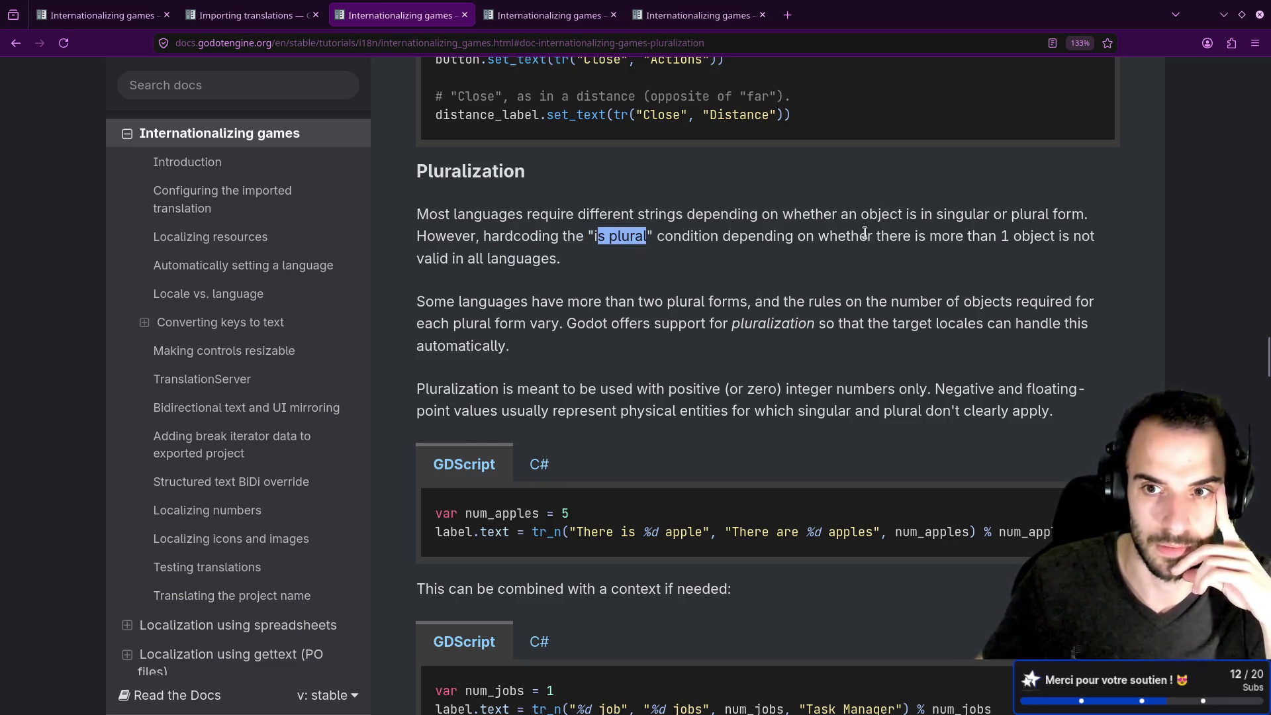
mouse_move(576, 270)
left_mouse_down()
mouse_move(445, 284)
mouse_move(444, 305)
left_mouse_up()
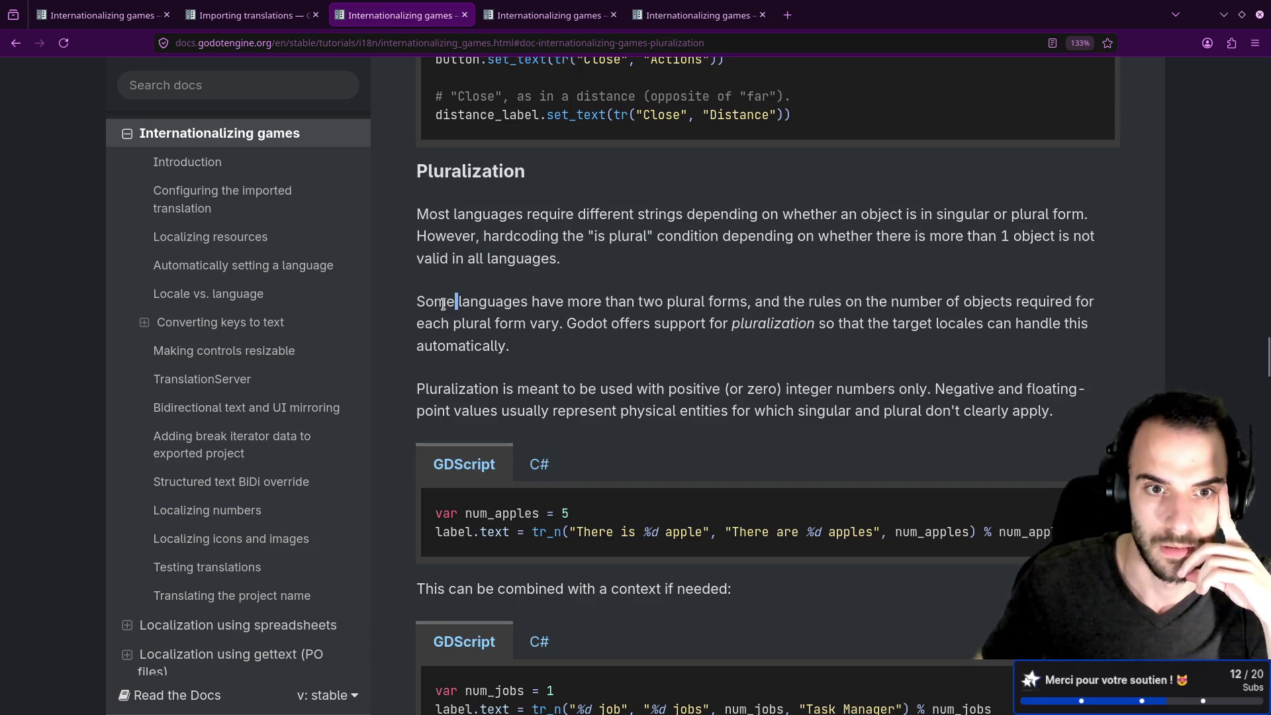
scroll(445, 305, "down", 2)
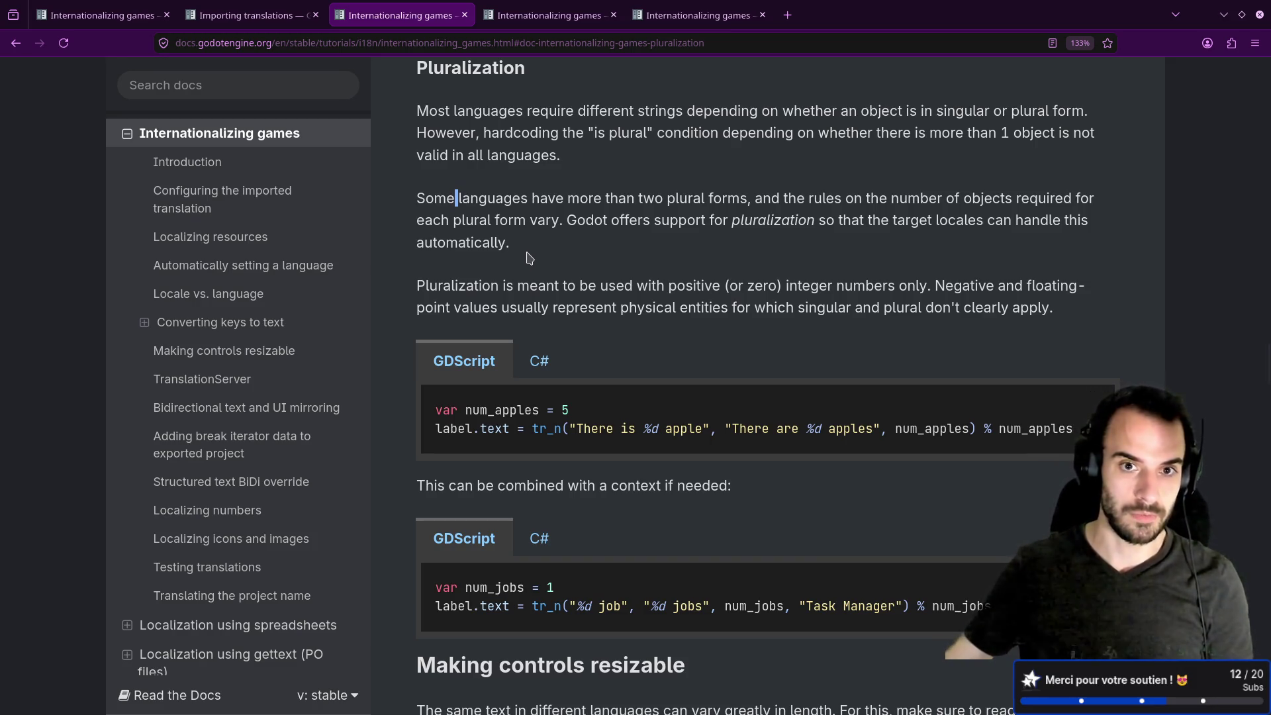
mouse_move(568, 220)
left_mouse_down()
mouse_move(731, 222)
mouse_move(767, 250)
left_mouse_up()
left_click(793, 255)
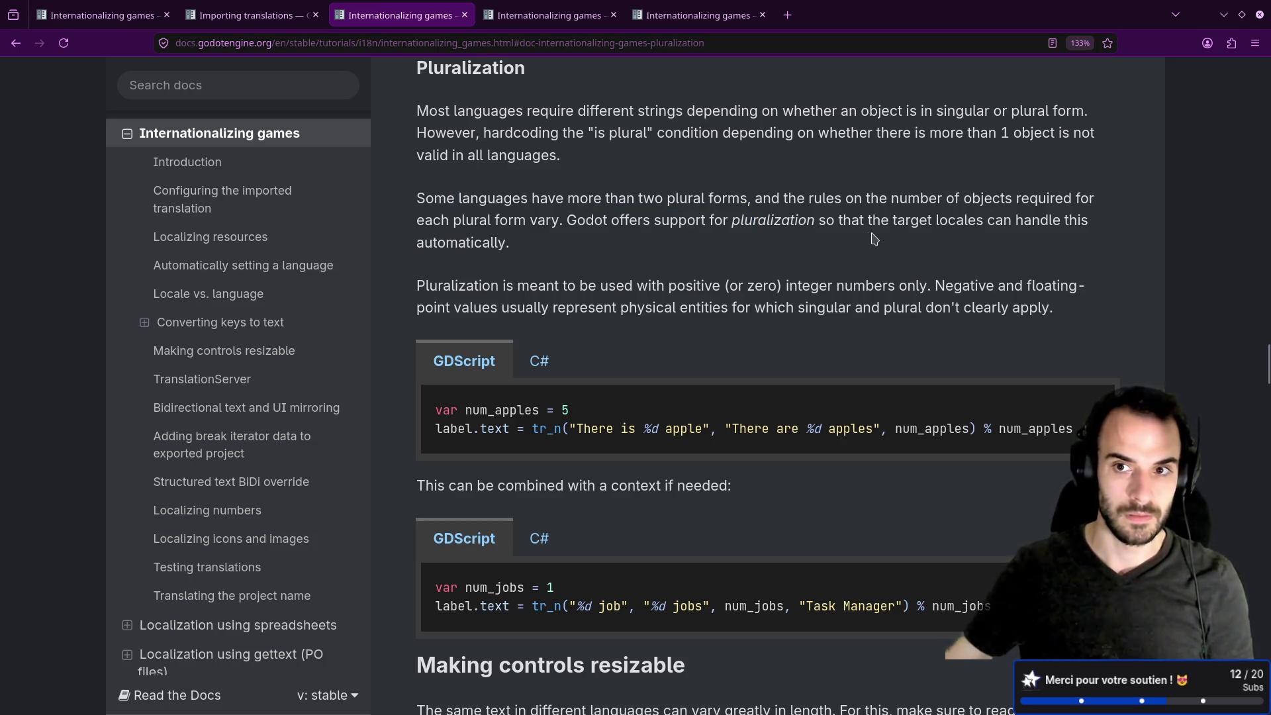
left_click_drag(827, 222, 1083, 227)
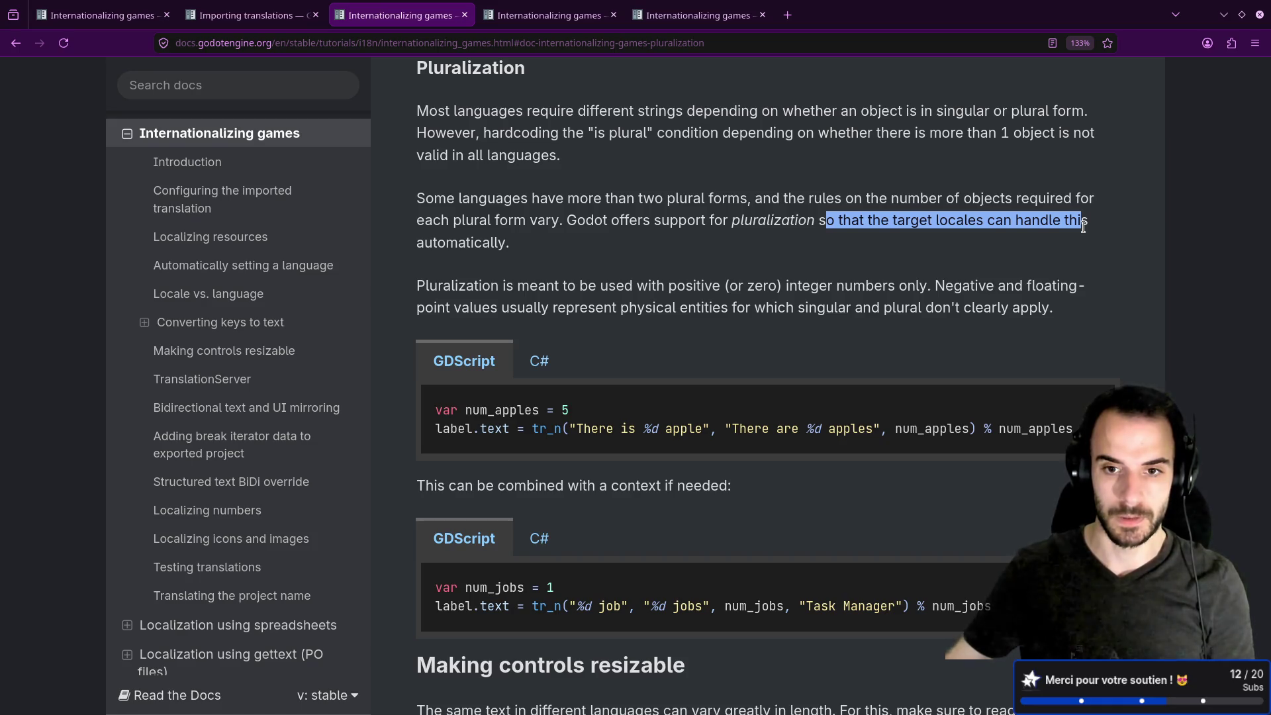
left_click_drag(569, 429, 878, 434)
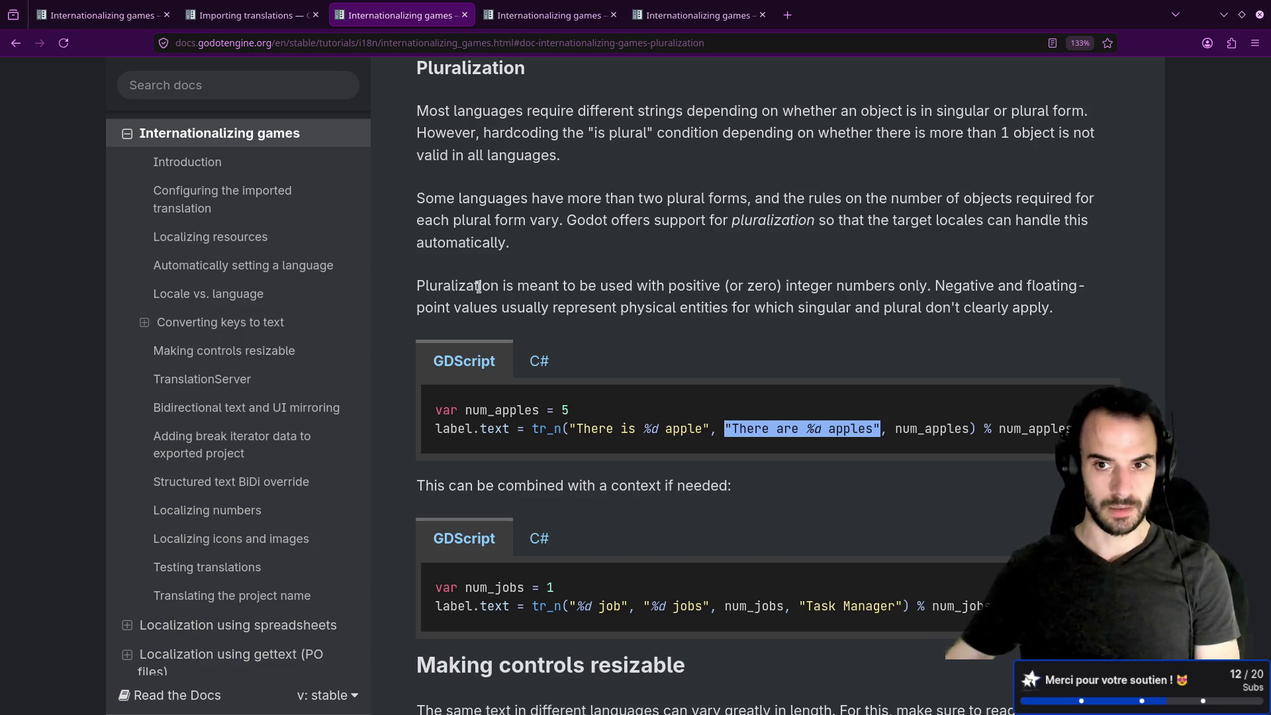
scroll(478, 286, "down", 3)
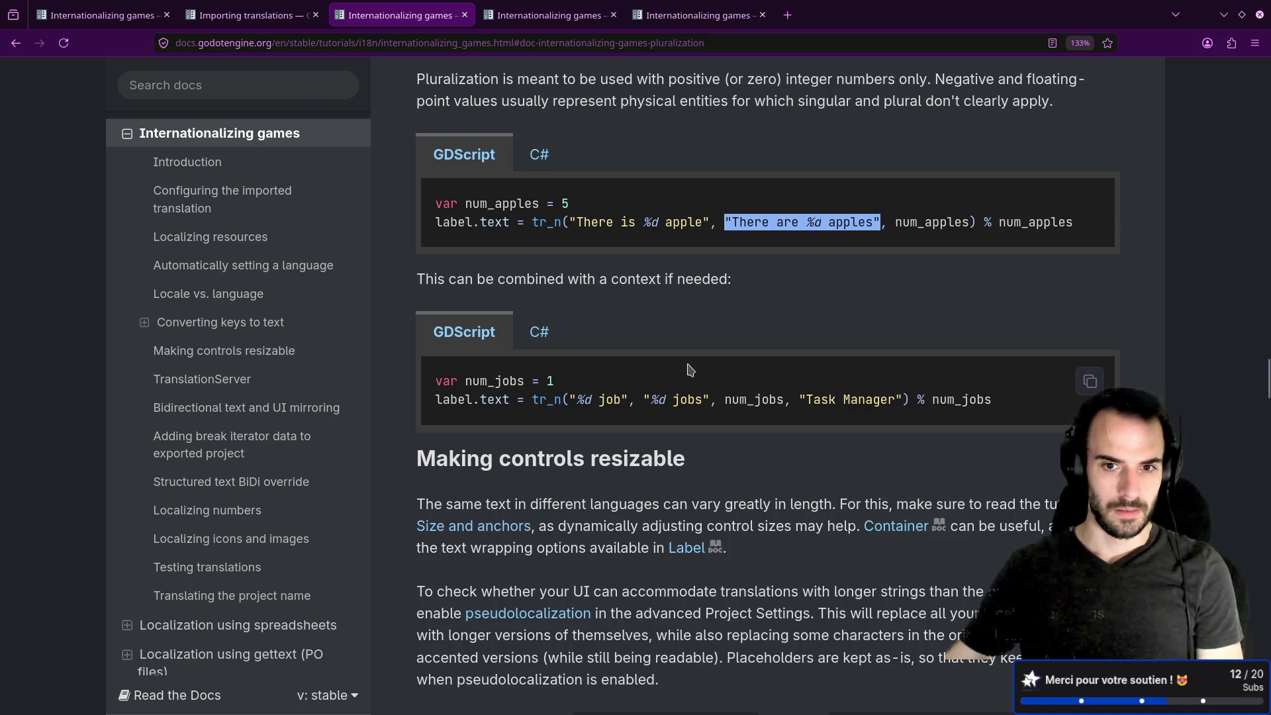
Highlight num_jobs in the context example and the tr_n call with 'There is %d apple'.
left_click_drag(725, 404, 786, 400)
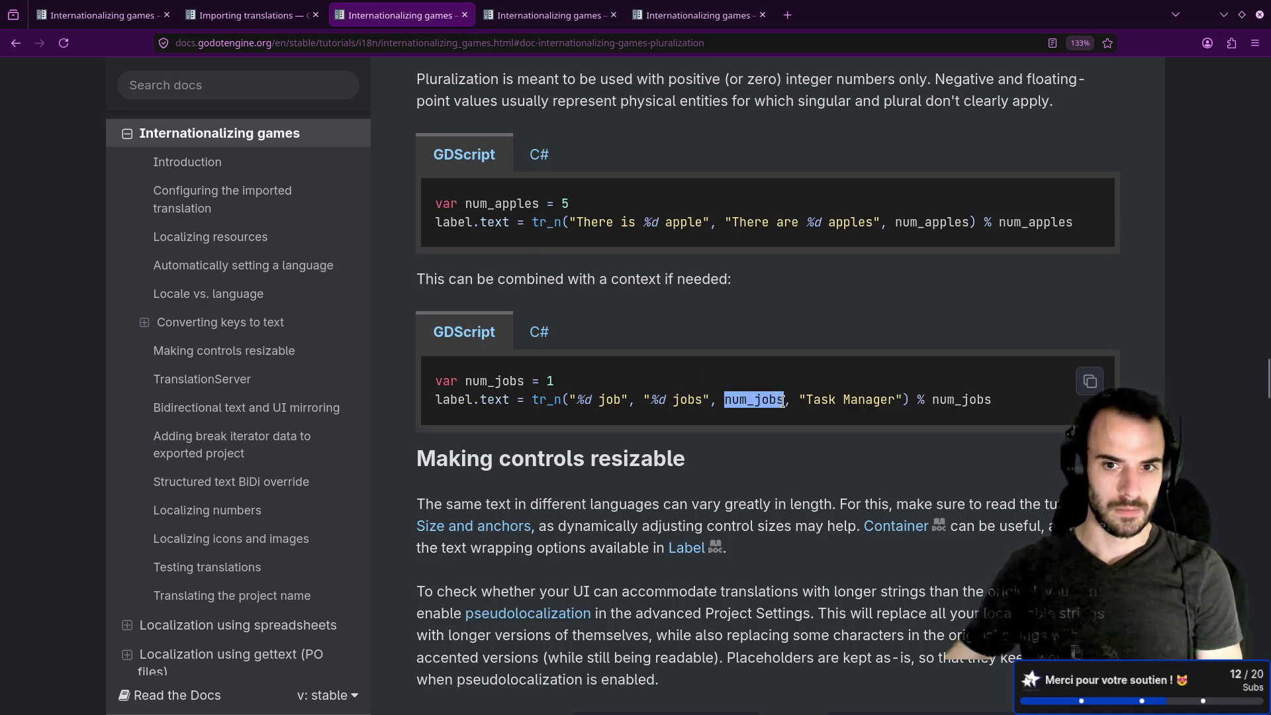
left_click(787, 424)
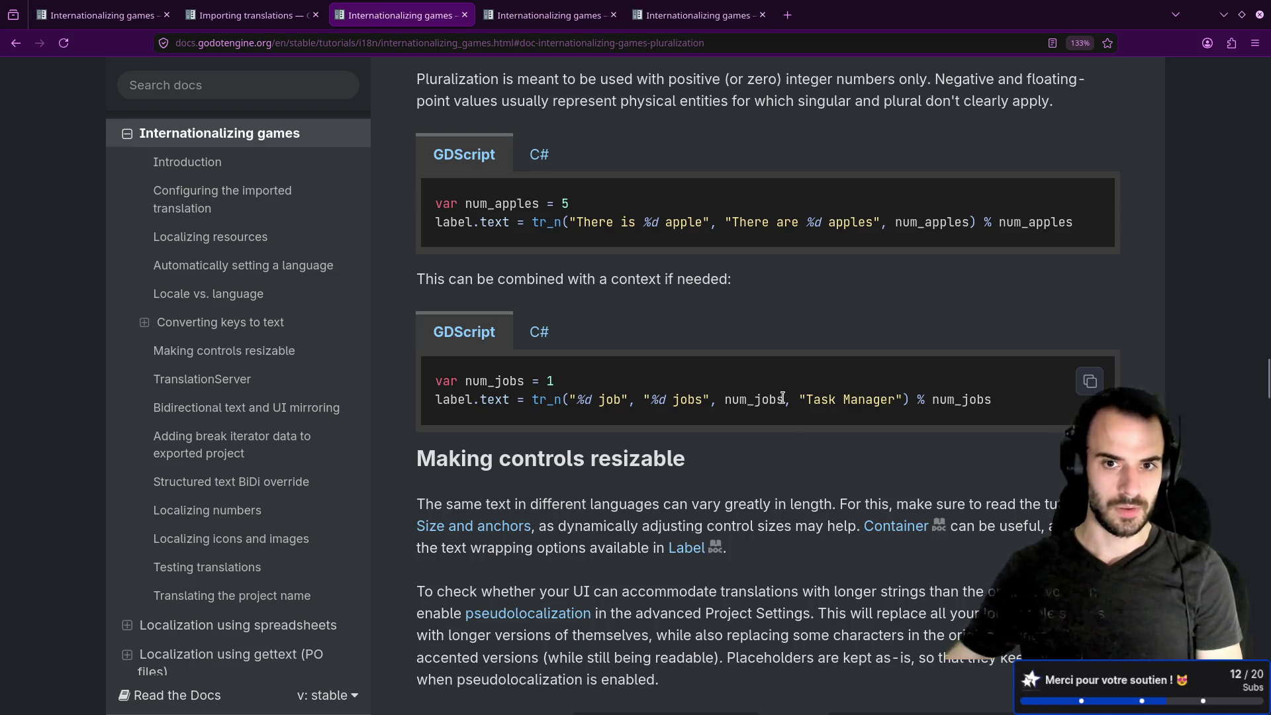
scroll(768, 382, "up", 2)
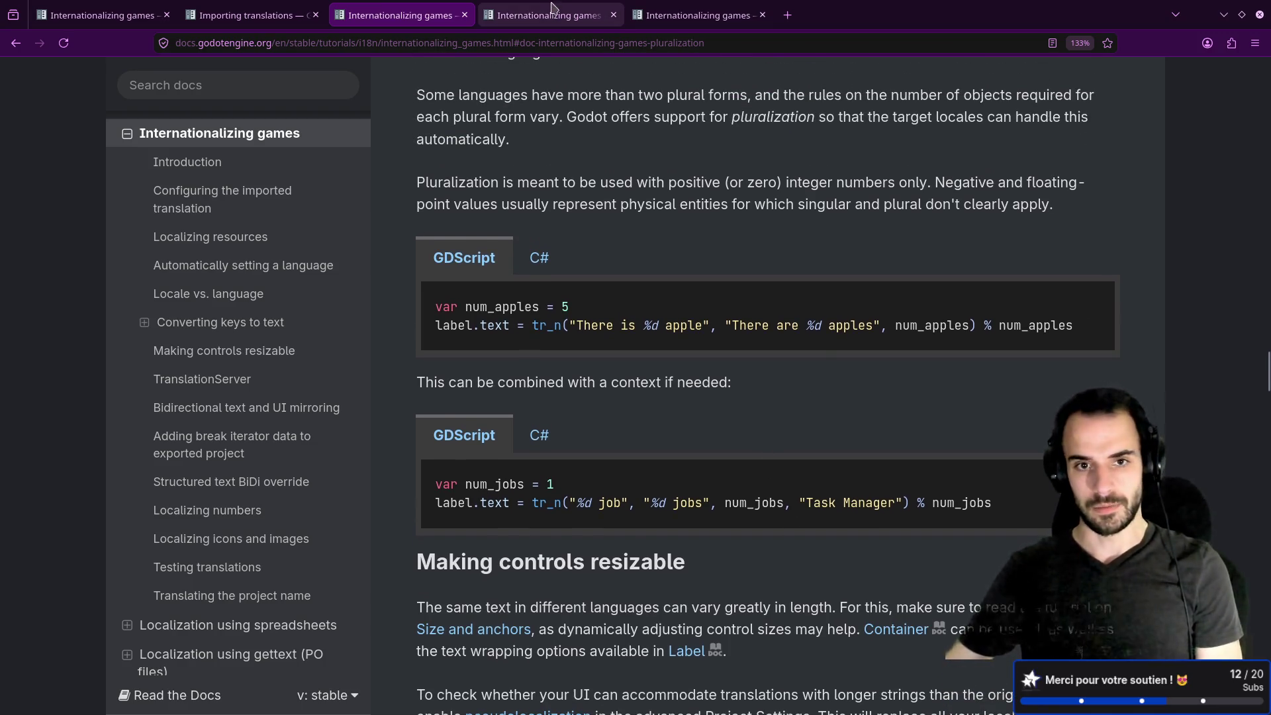
left_click_drag(526, 325, 725, 324)
left_click(722, 311)
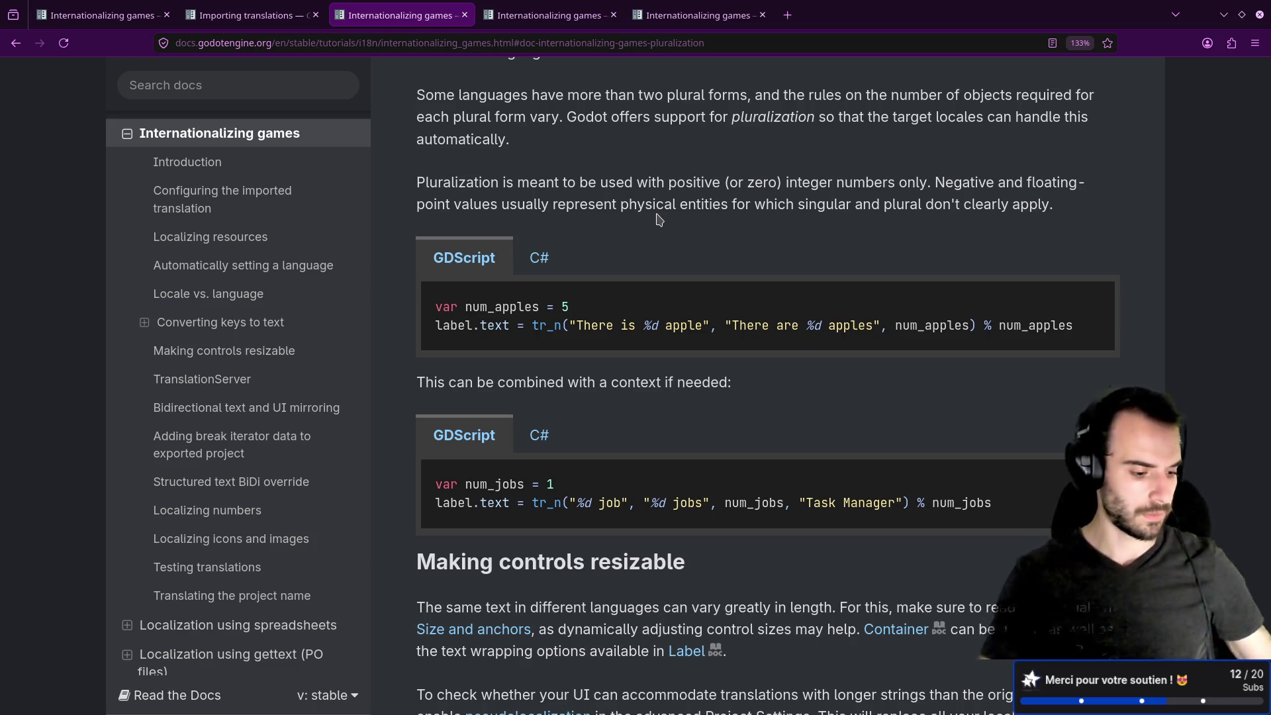
Glance at the Godot editor, then return to Firefox's next docs tab.
key("alt+Tab")
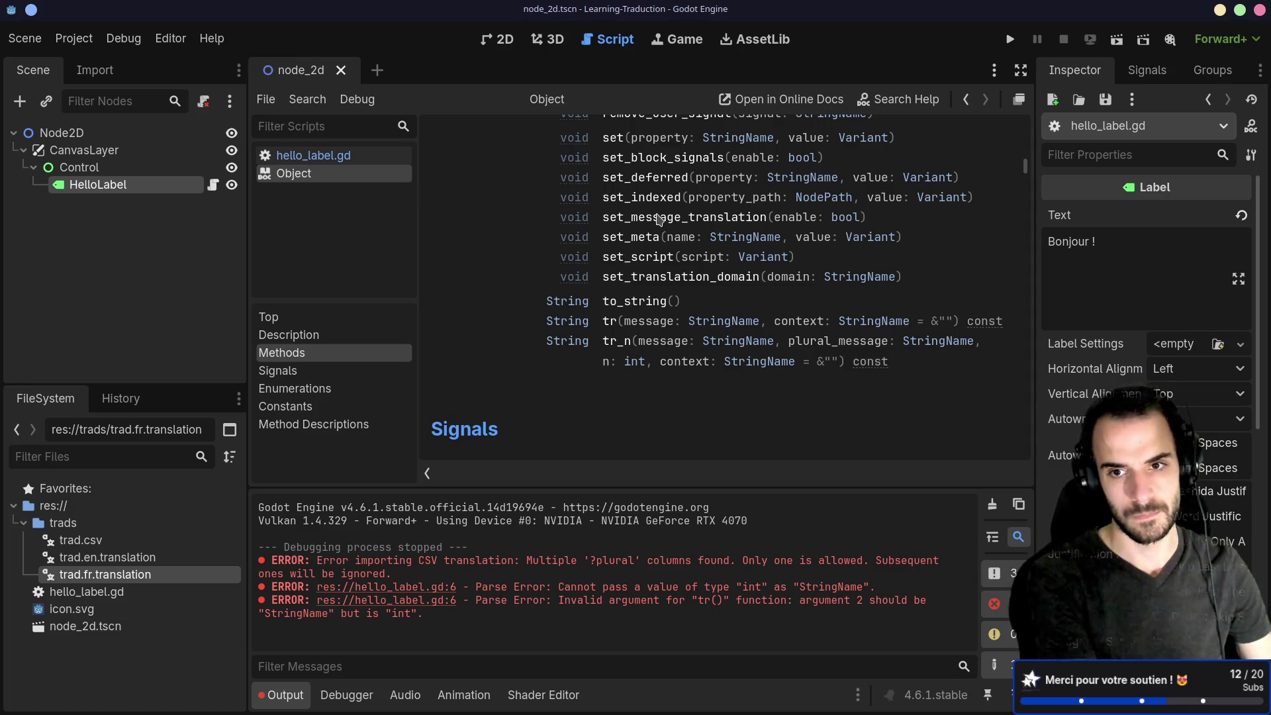
key("alt+Tab")
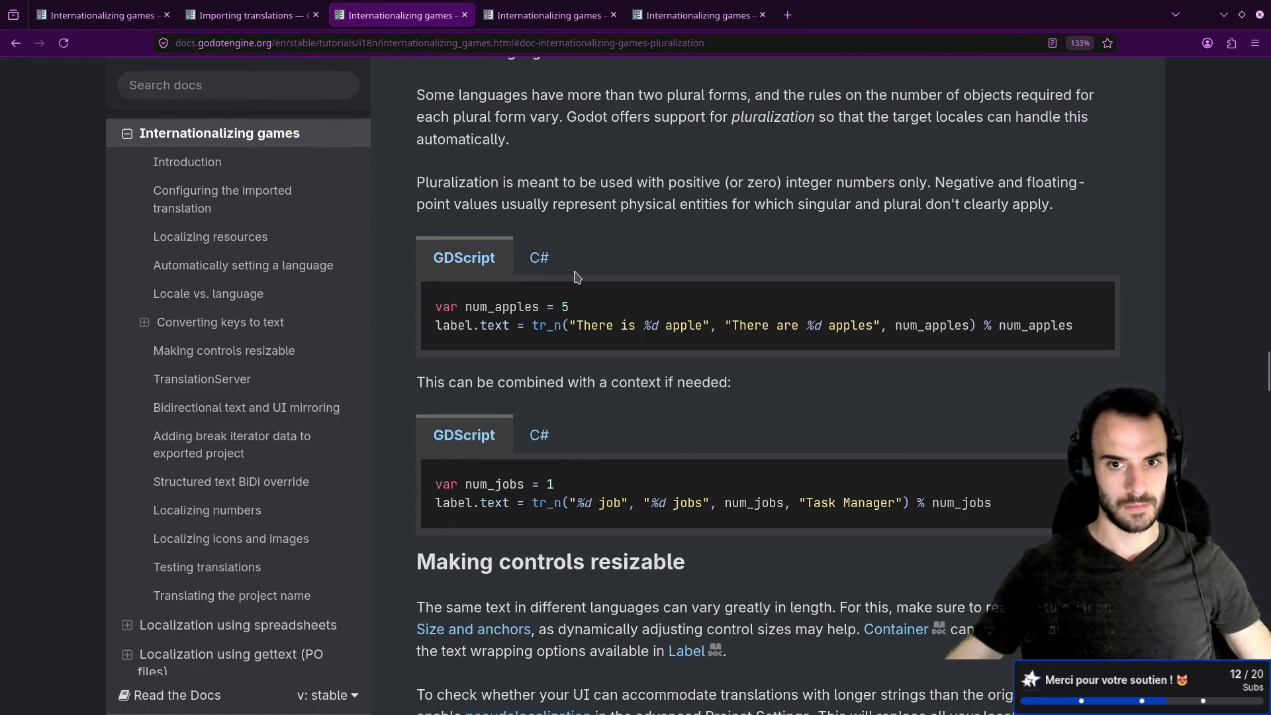
key("ctrl+Tab")
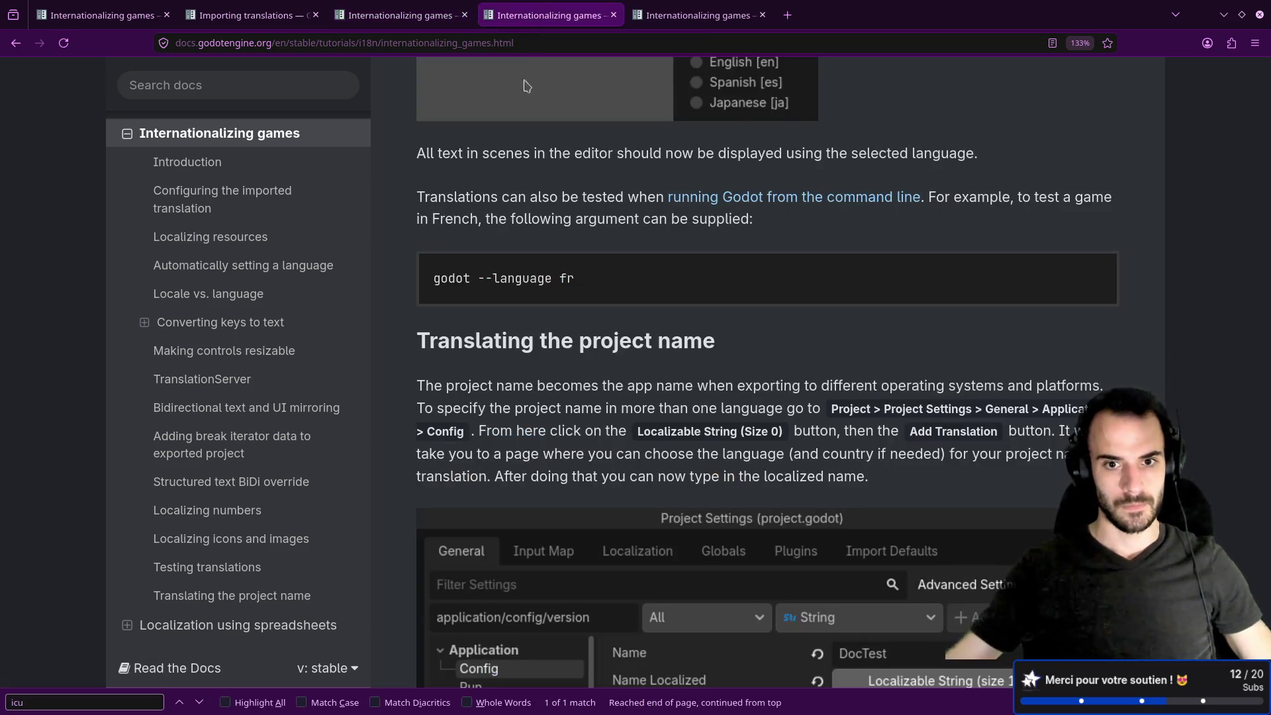
Browse between the Importing translations tab and the first Internationalizing games tab.
scroll(566, 216, "down", 4)
scroll(567, 206, "down", 5)
scroll(568, 205, "up", 15)
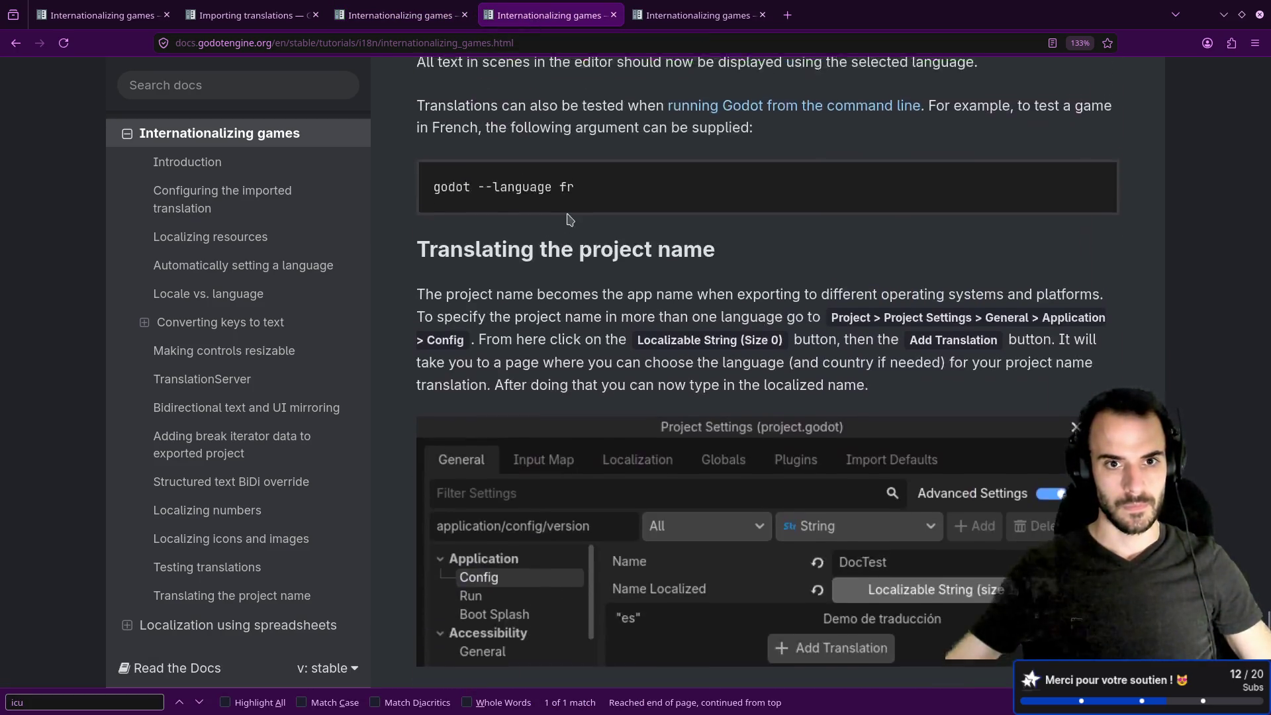
scroll(252, 304, "up", 2)
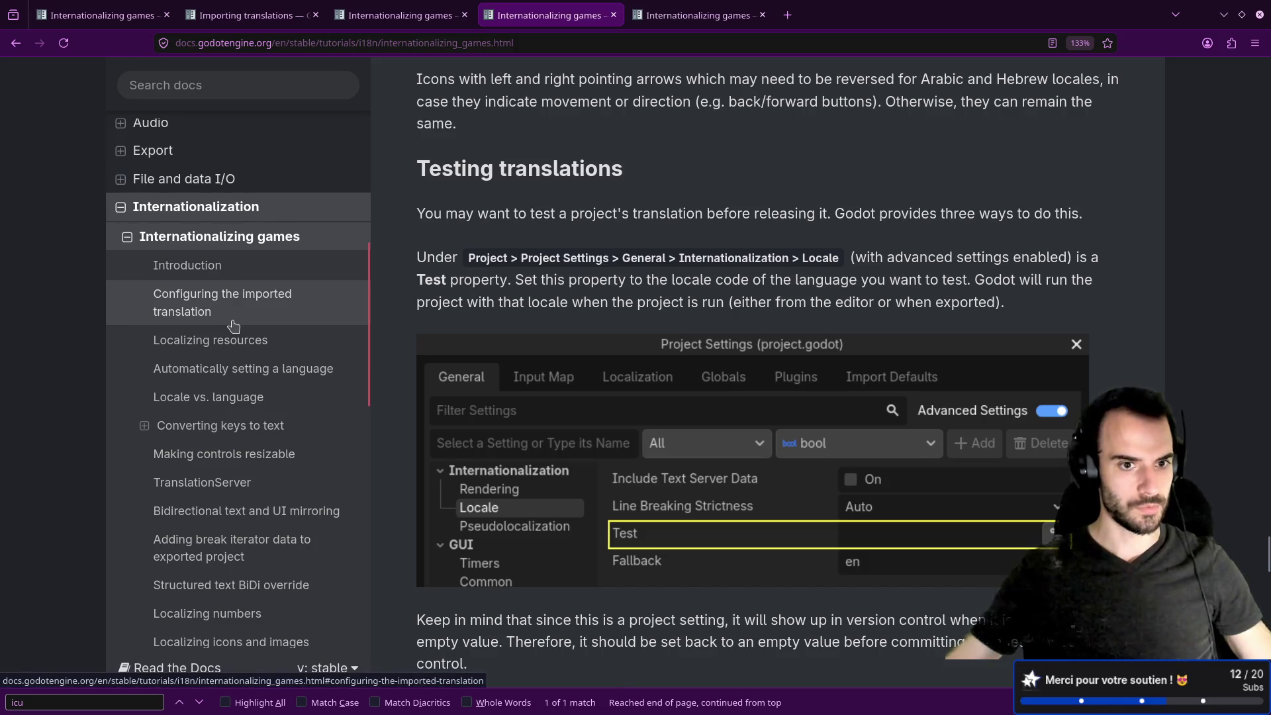
scroll(233, 326, "down", 2)
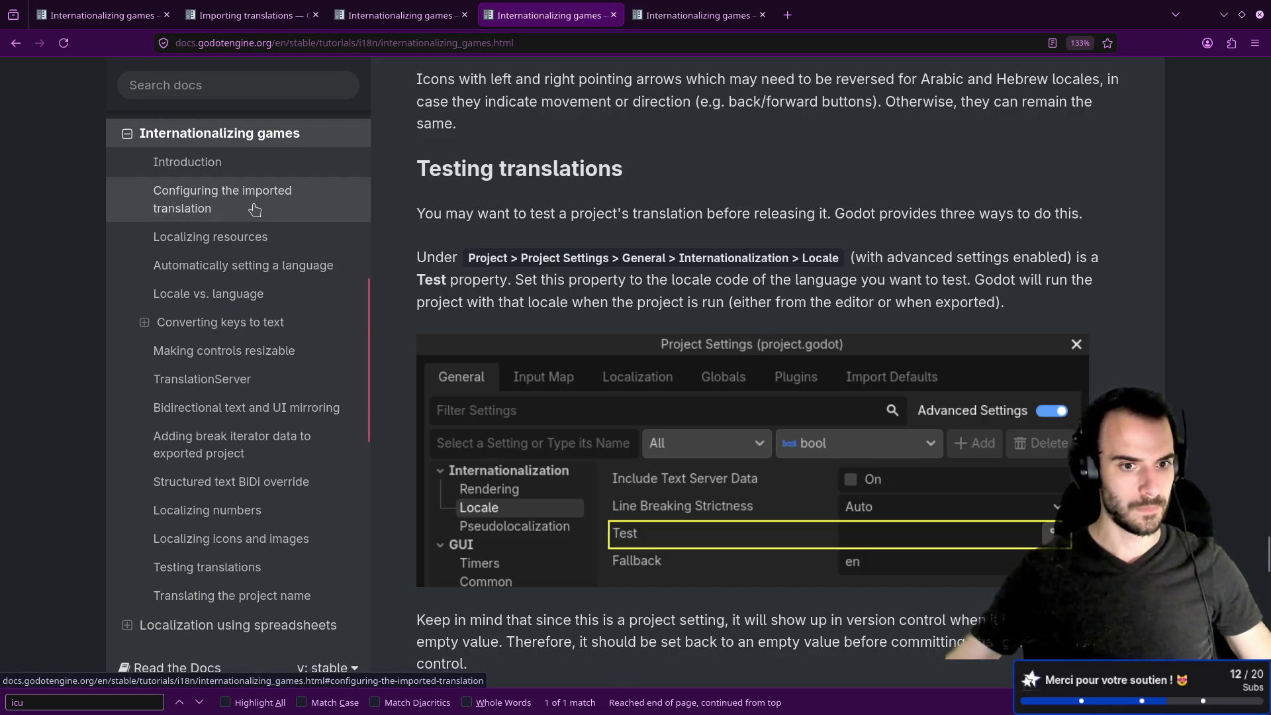
key("ctrl+2")
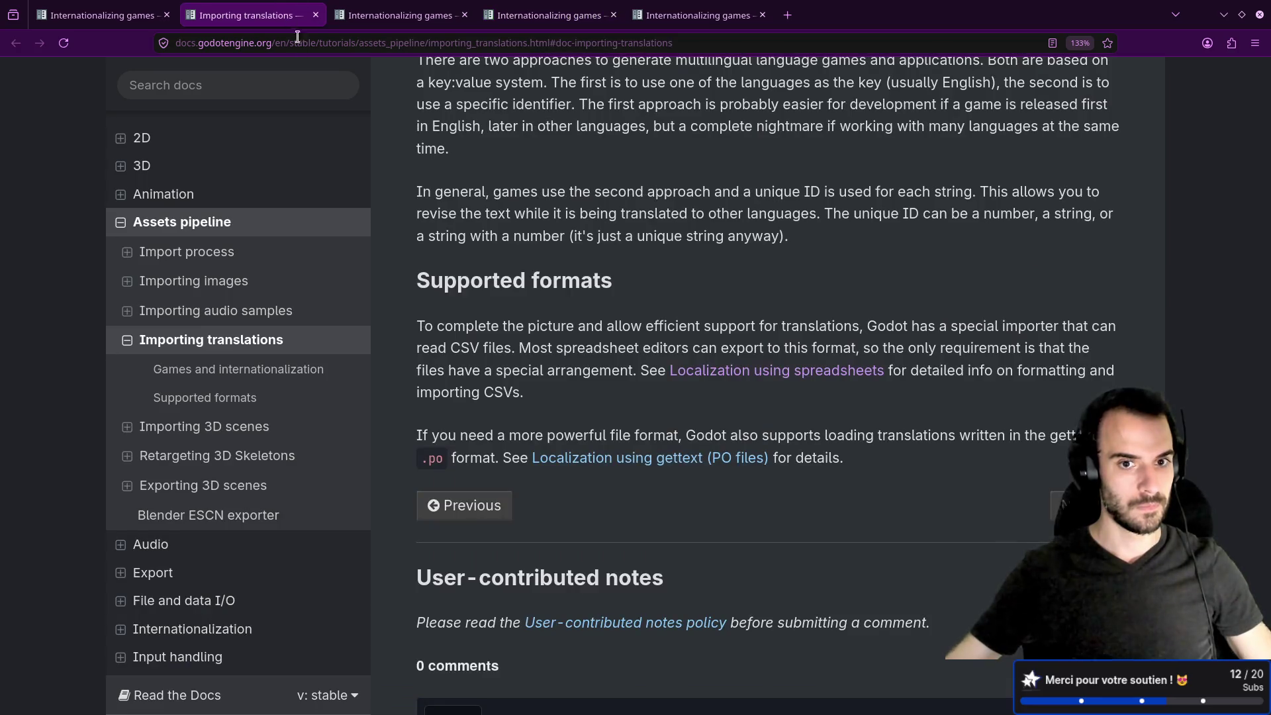
key("ctrl+1")
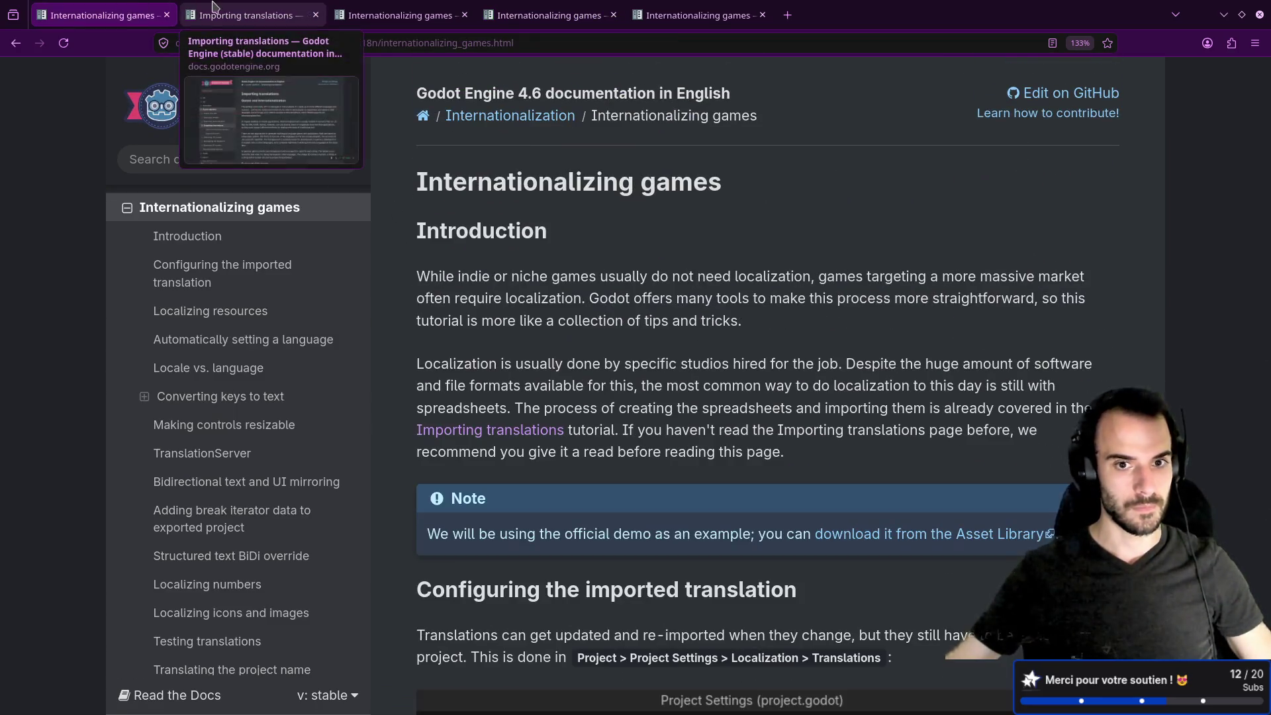
Search the page for 'plural' with find-in-page.
scroll(533, 295, "down", 5)
scroll(533, 295, "down", 15)
left_click_drag(719, 351, 721, 365)
key("ctrl+f")
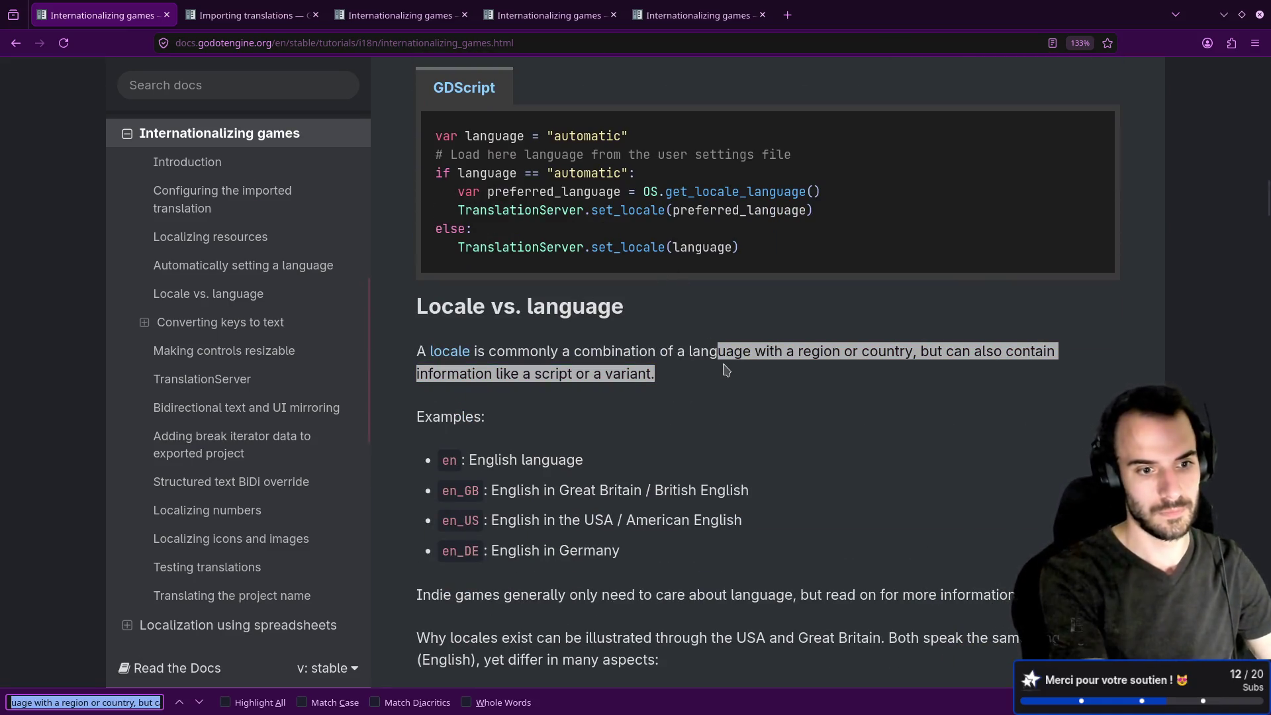
type("plural")
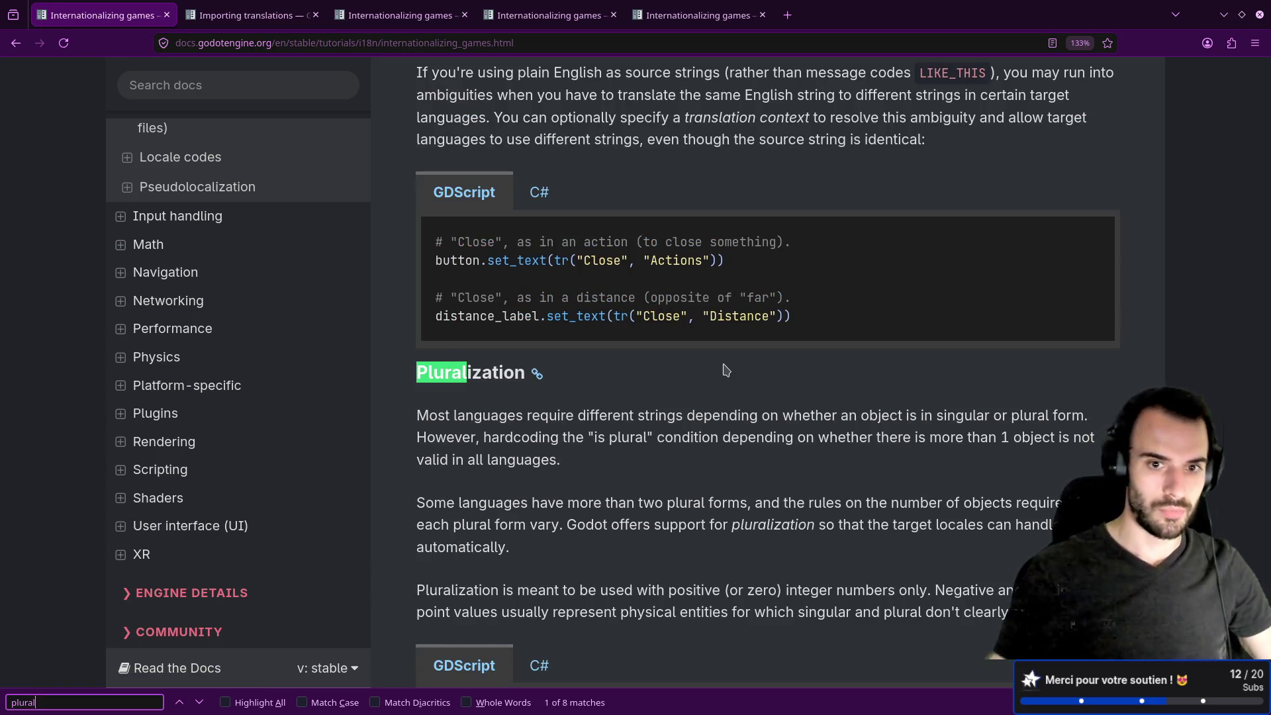
scroll(626, 305, "down", 5)
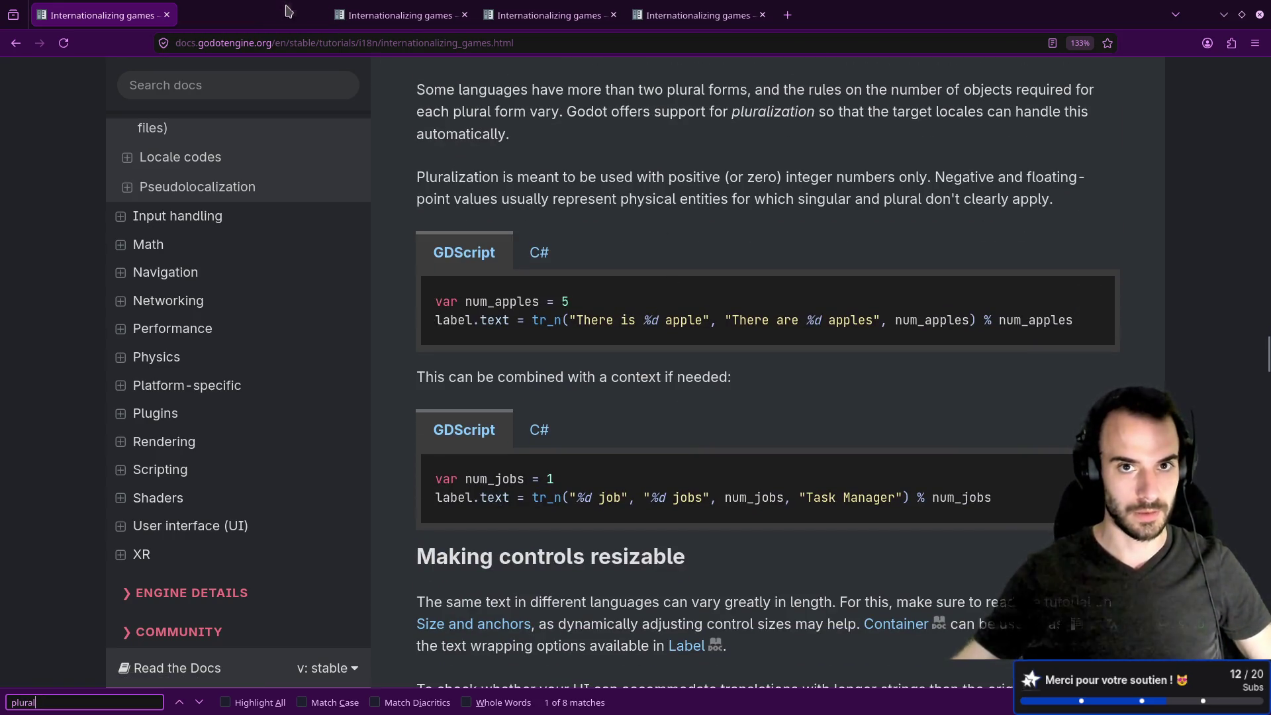
Close the extra docs tabs, leaving two Internationalizing games tabs, and open the docs search.
middle_click(292, 15)
middle_click(292, 14)
middle_click(292, 14)
left_click(292, 14)
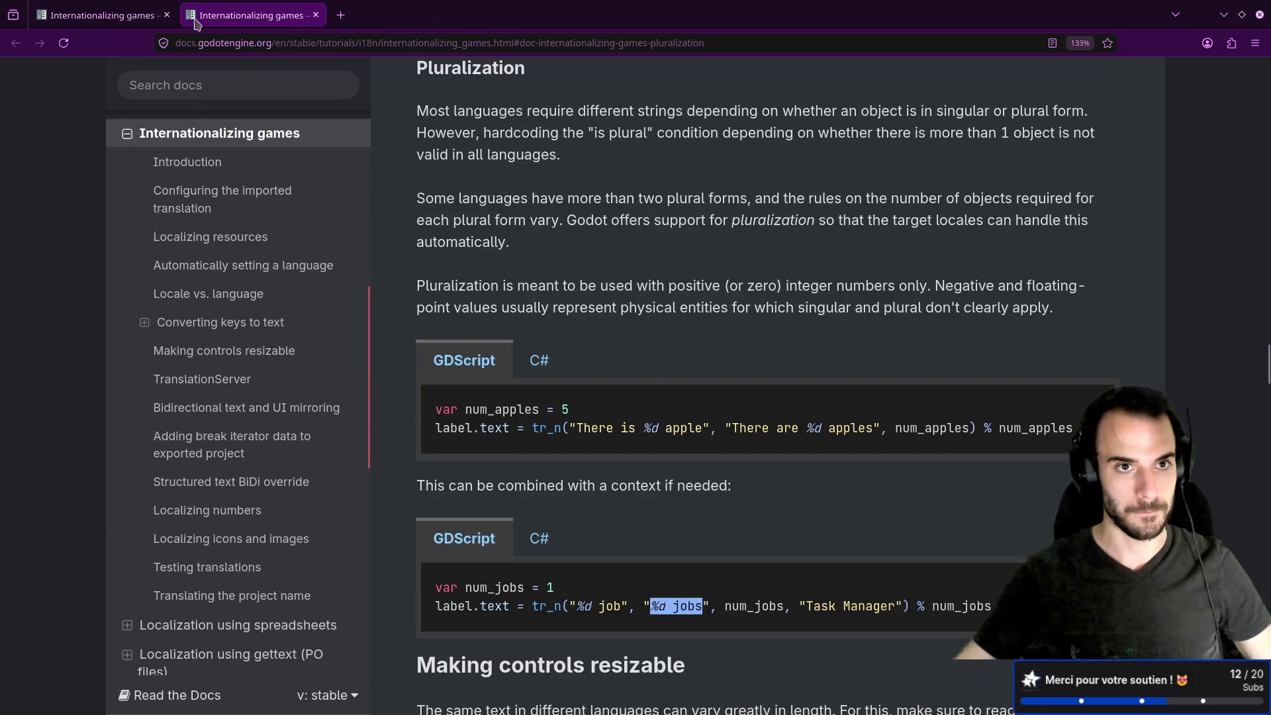
left_click(103, 14)
scroll(498, 257, "down", 1)
scroll(500, 256, "up", 7)
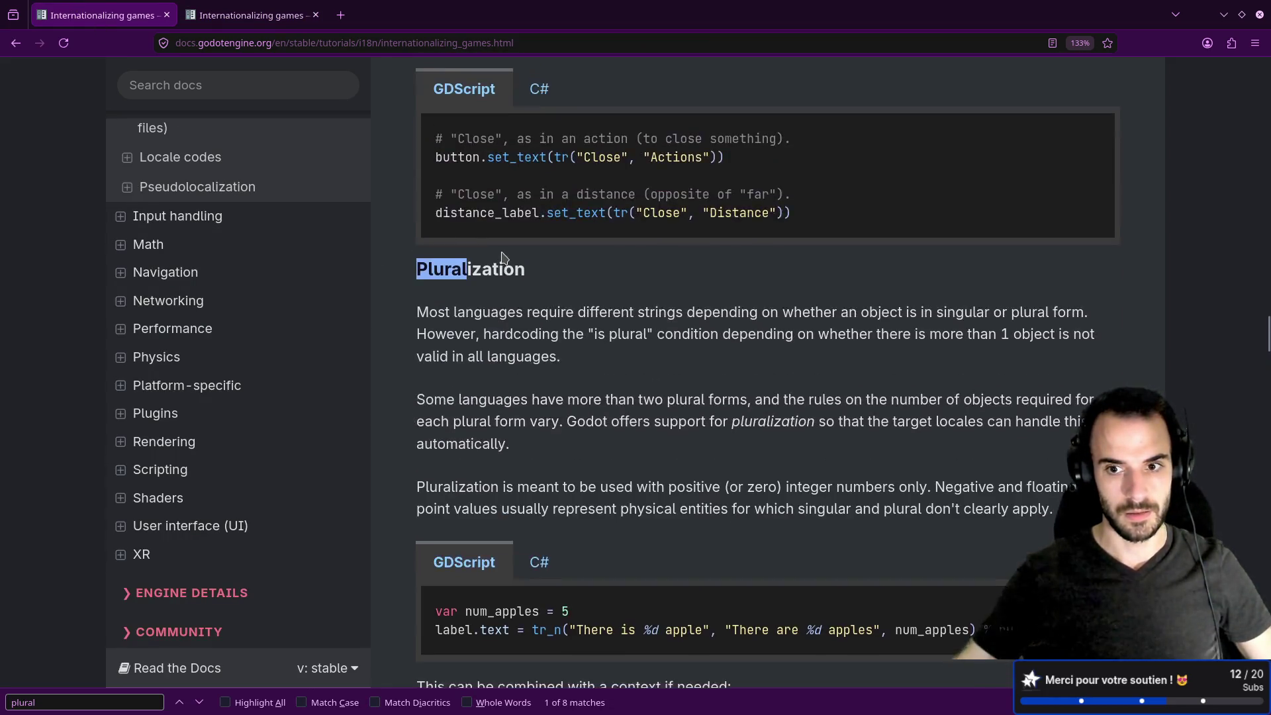
scroll(506, 256, "down", 7)
scroll(506, 255, "down", 2)
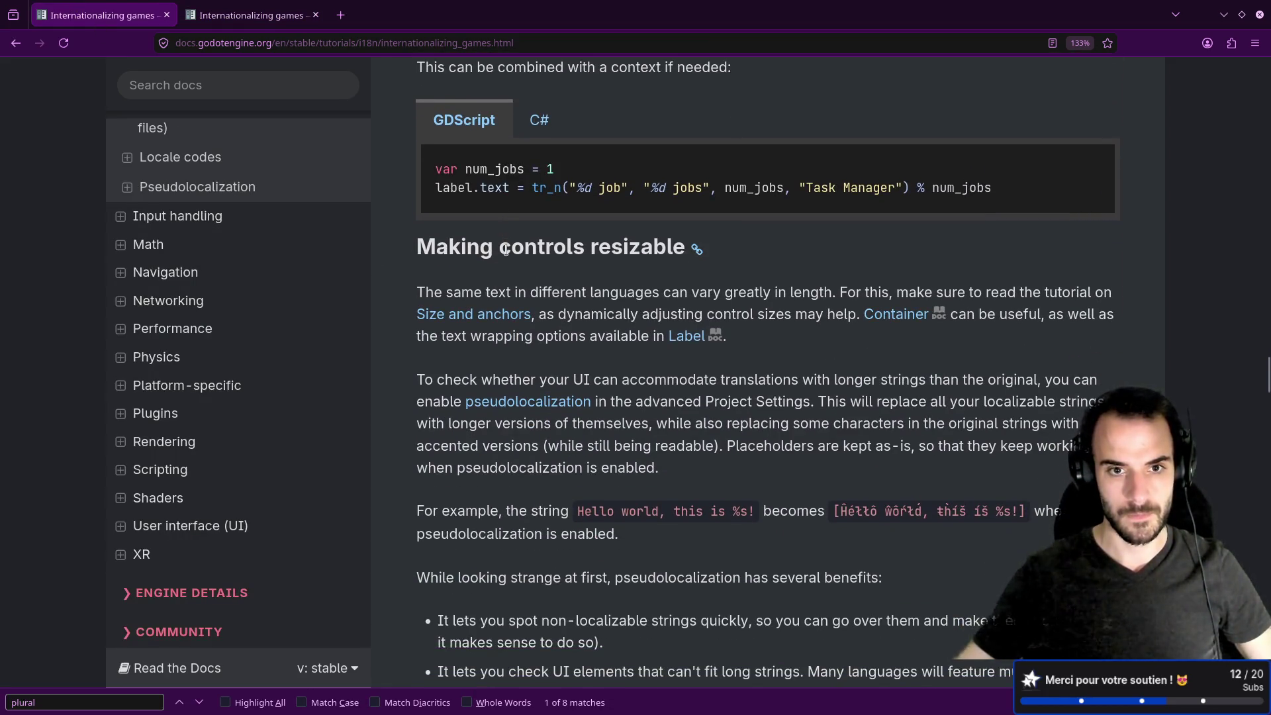
left_click(265, 20)
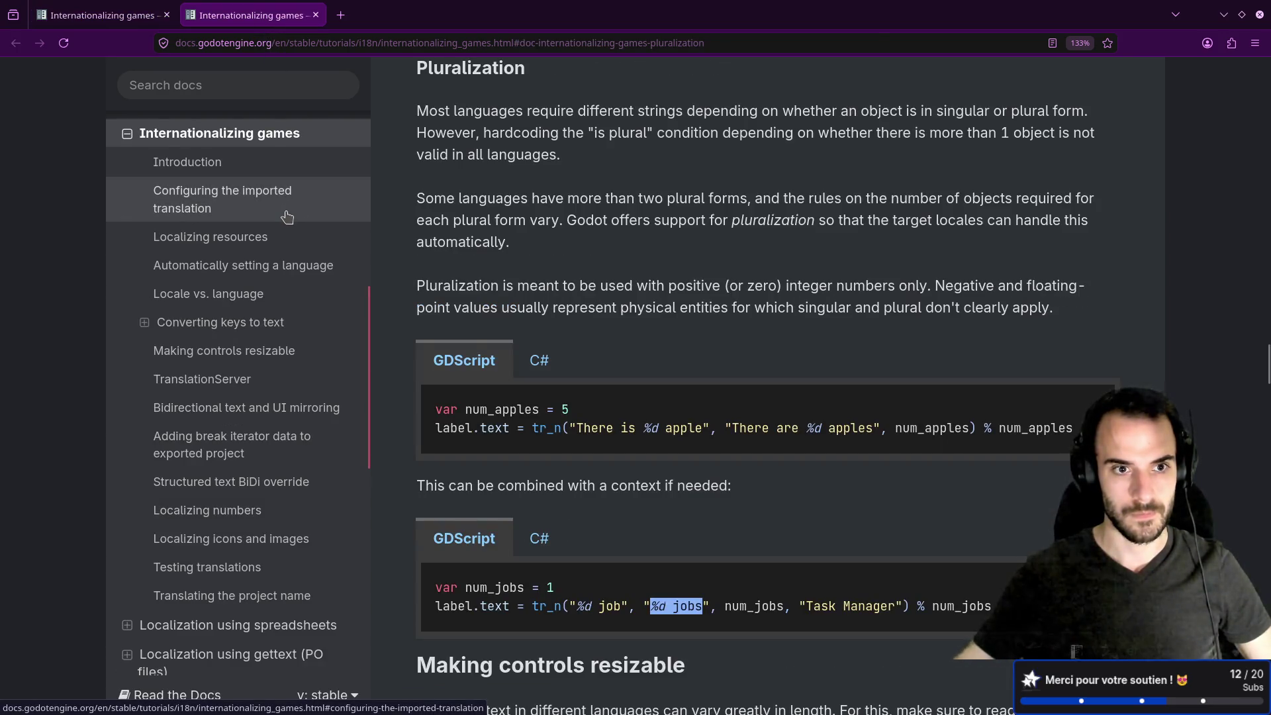
left_click(220, 86)
Search the docs for 'plural' and open the Specifying plural forms spreadsheet section.
type("plural")
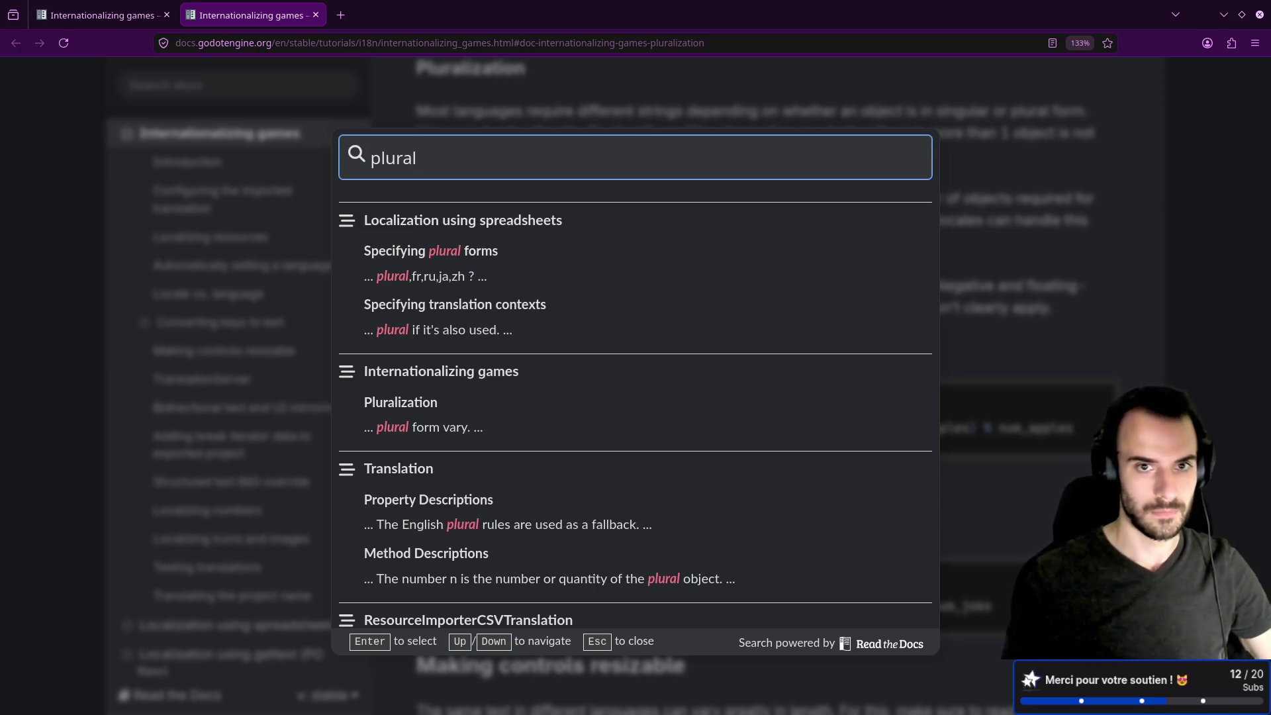
left_click(411, 250)
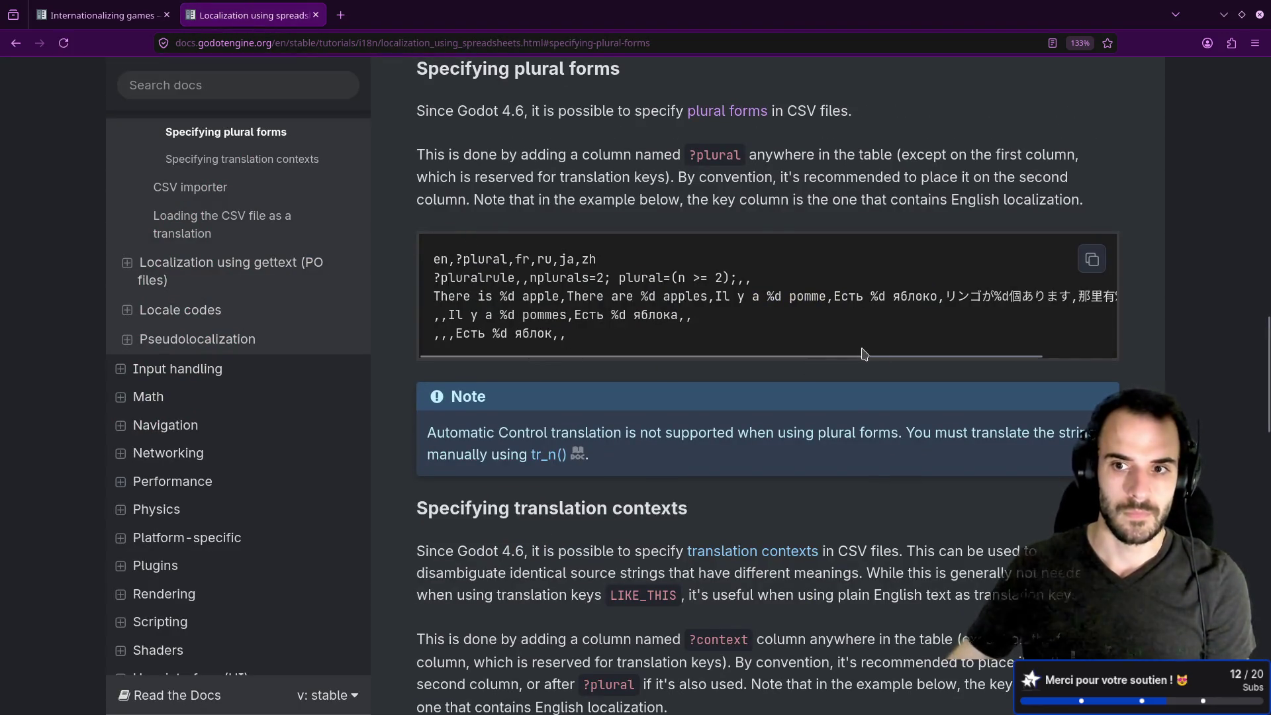
key("ctrl+minus")
key("ctrl+minus")
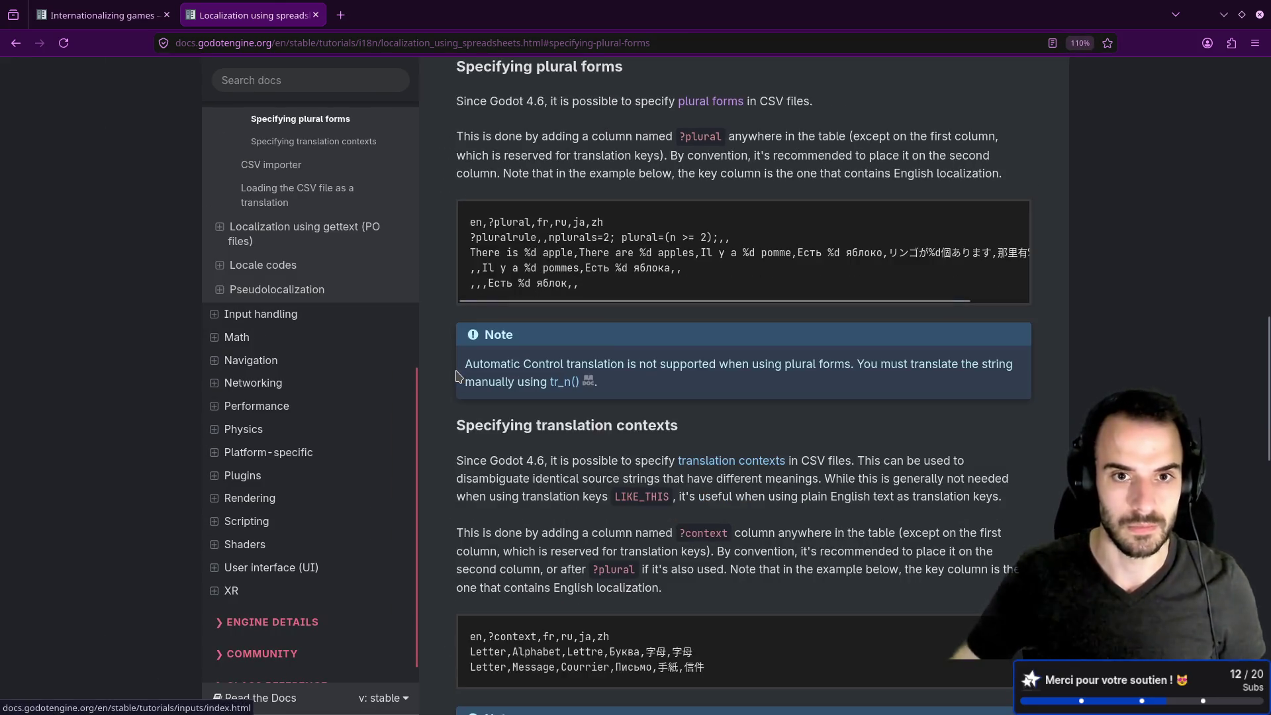
key("ctrl+plus")
key("ctrl+plus")
key("ctrl+plus")
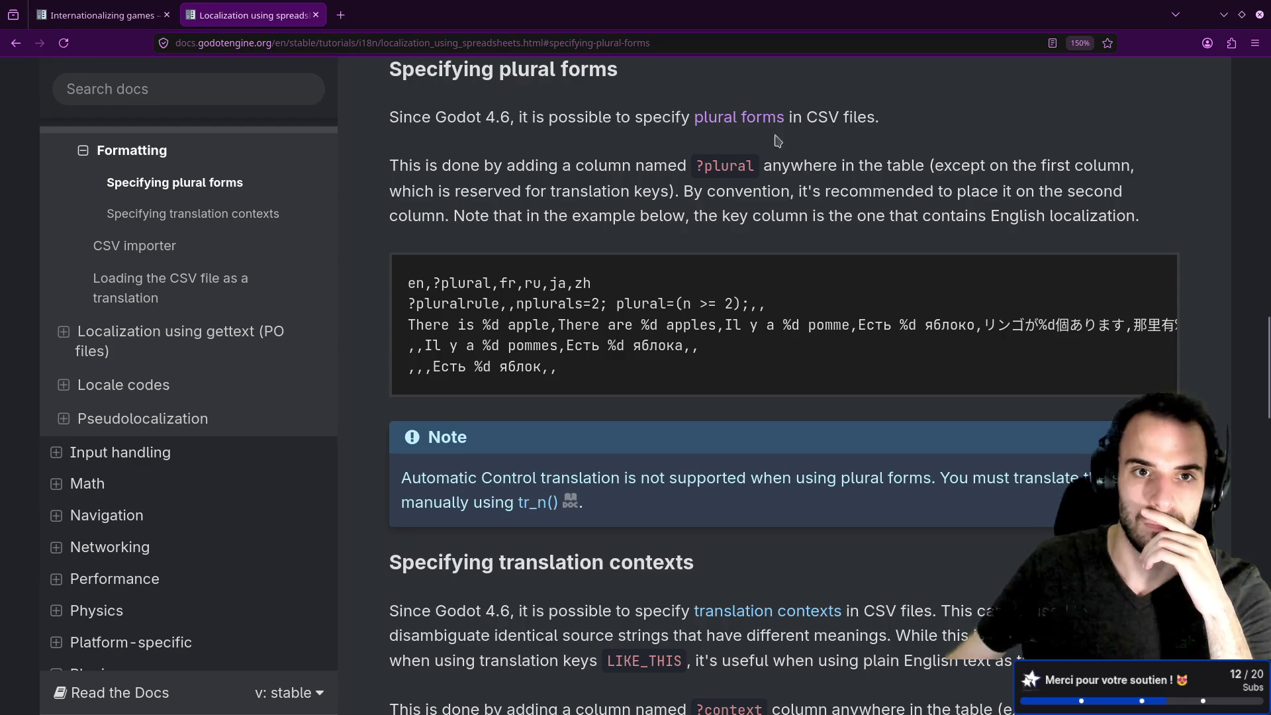
Read the plural-forms paragraph, the key column note and the CSV example rows.
left_click_drag(412, 167, 549, 167)
left_click(636, 167)
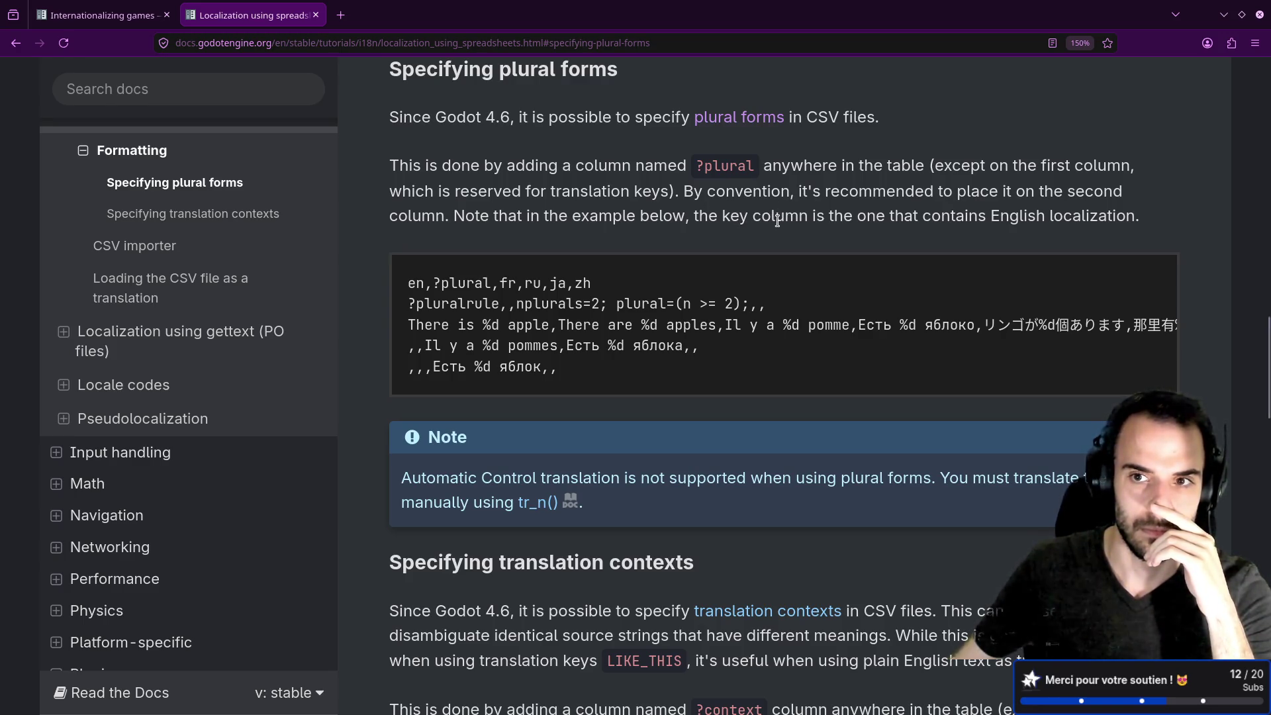
left_click_drag(690, 216, 902, 218)
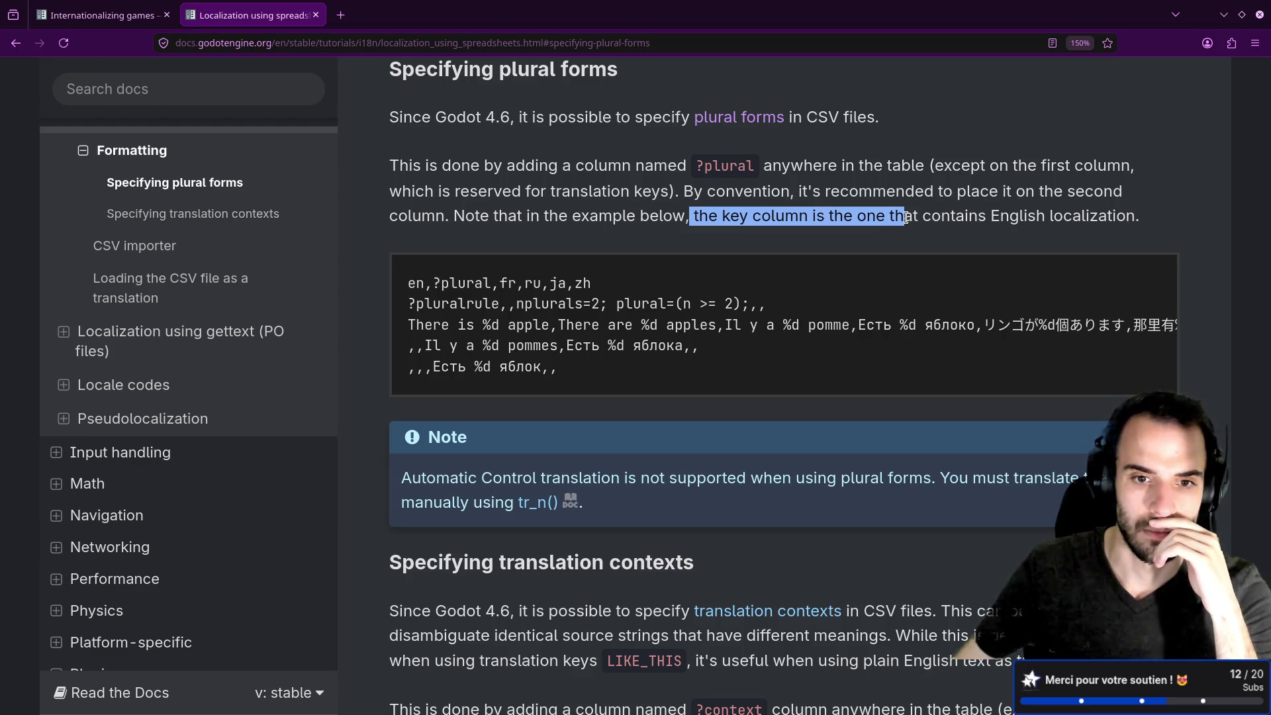
mouse_move(583, 372)
left_mouse_down()
mouse_move(420, 327)
mouse_move(408, 307)
left_mouse_up()
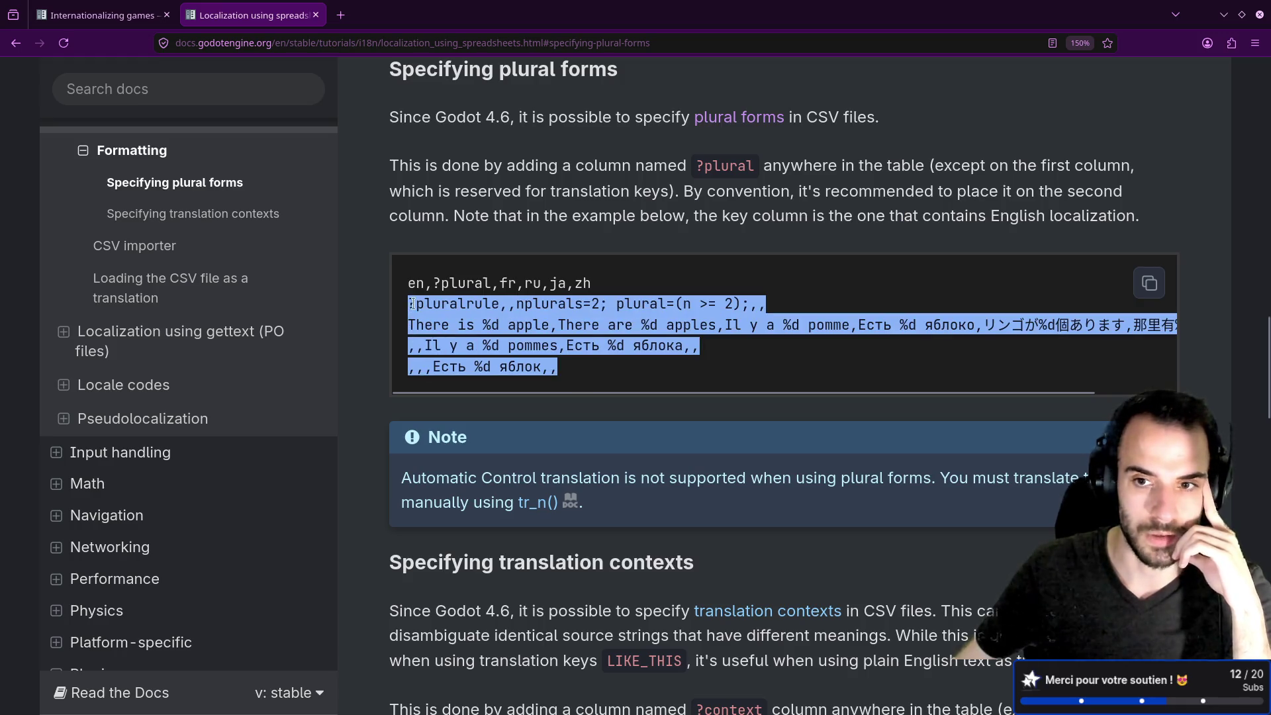
left_click(537, 309)
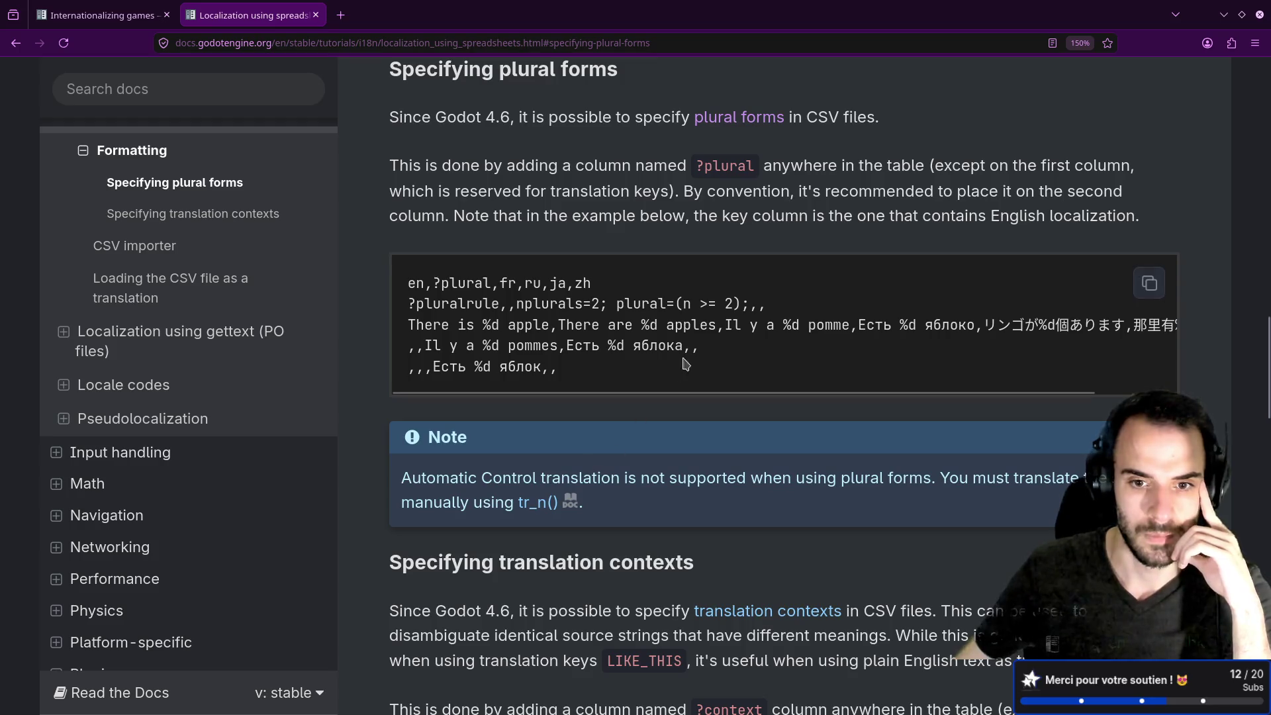
key("alt+Tab")
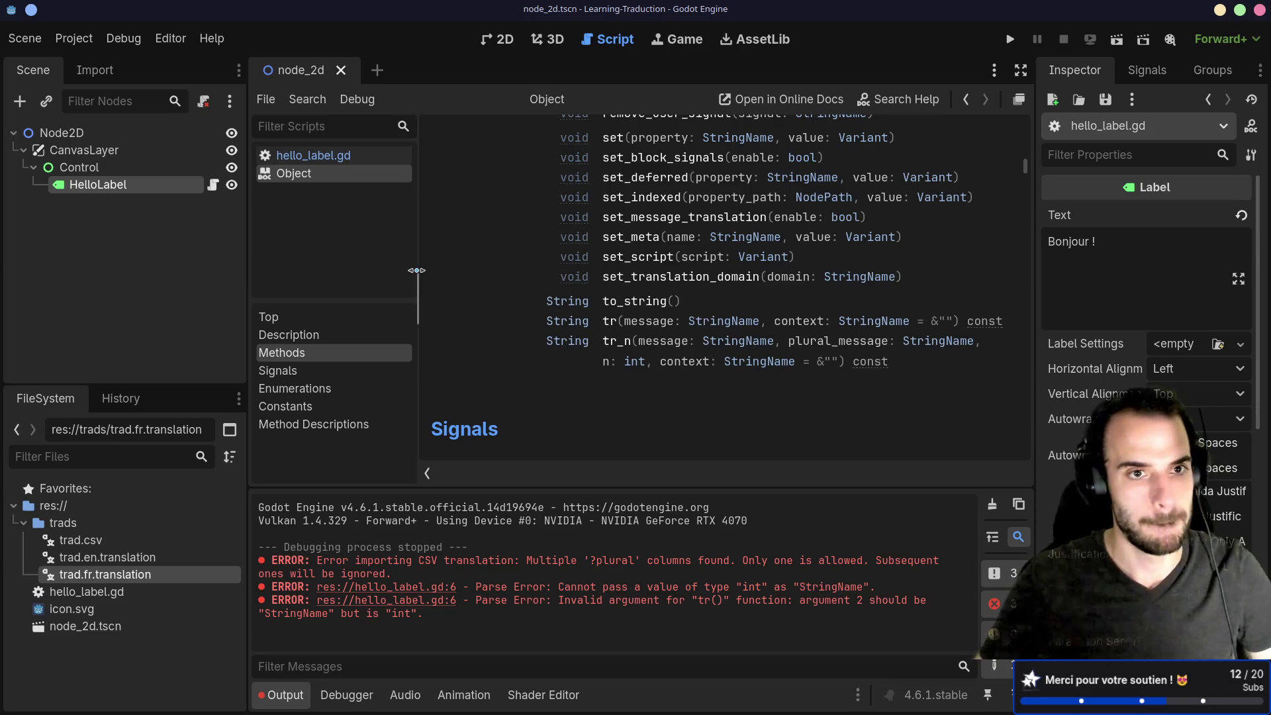
In the HelloLabel script, change tr to tr_n on line 6.
left_click(213, 185)
left_click(600, 230)
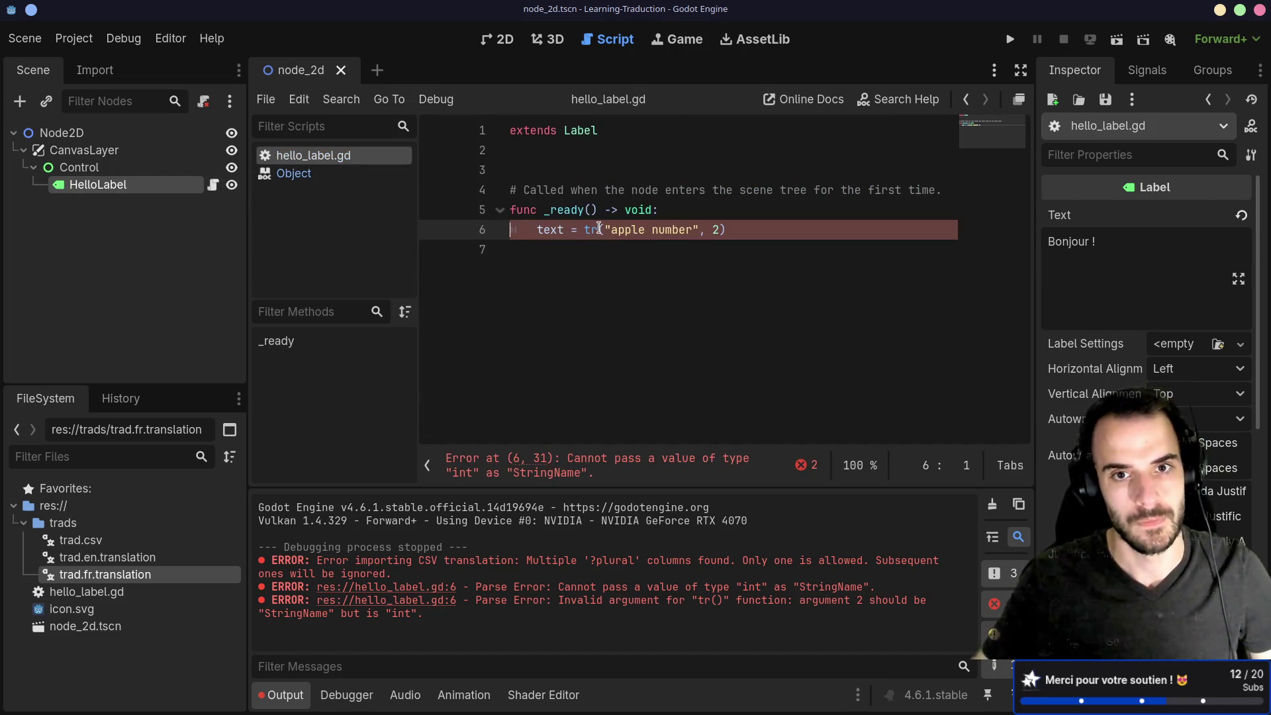
type("_n")
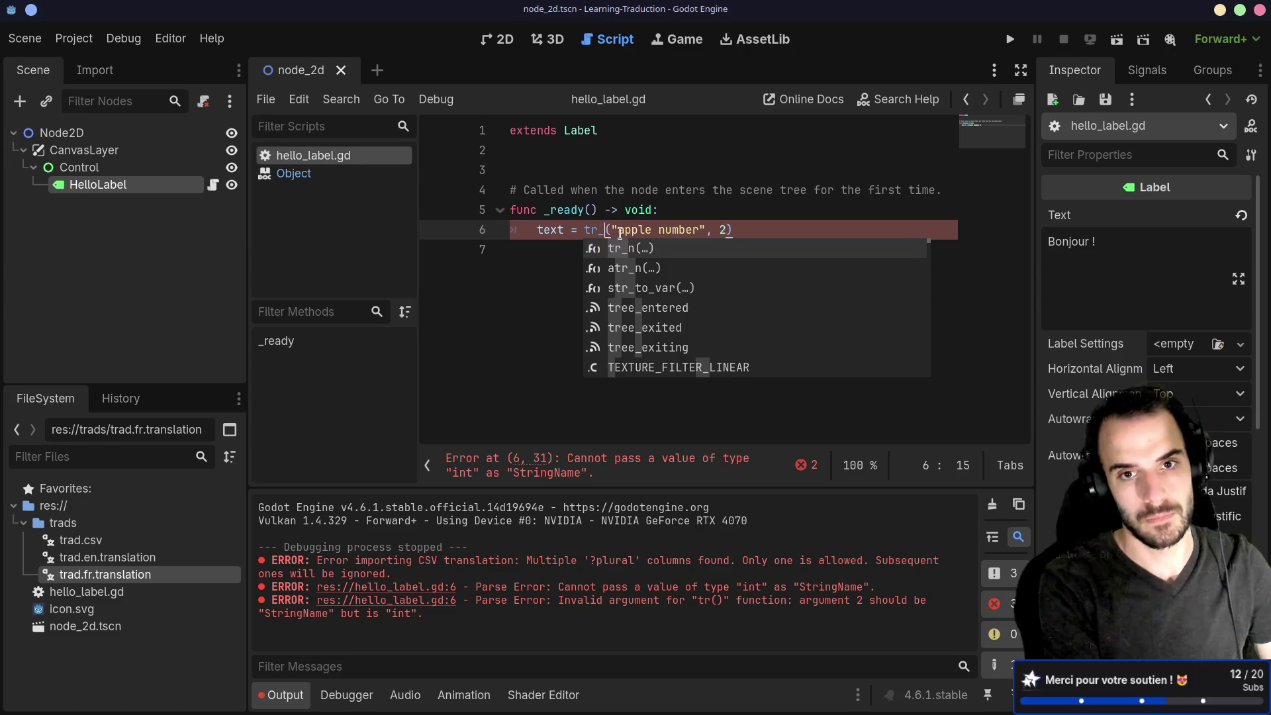
left_click(610, 175)
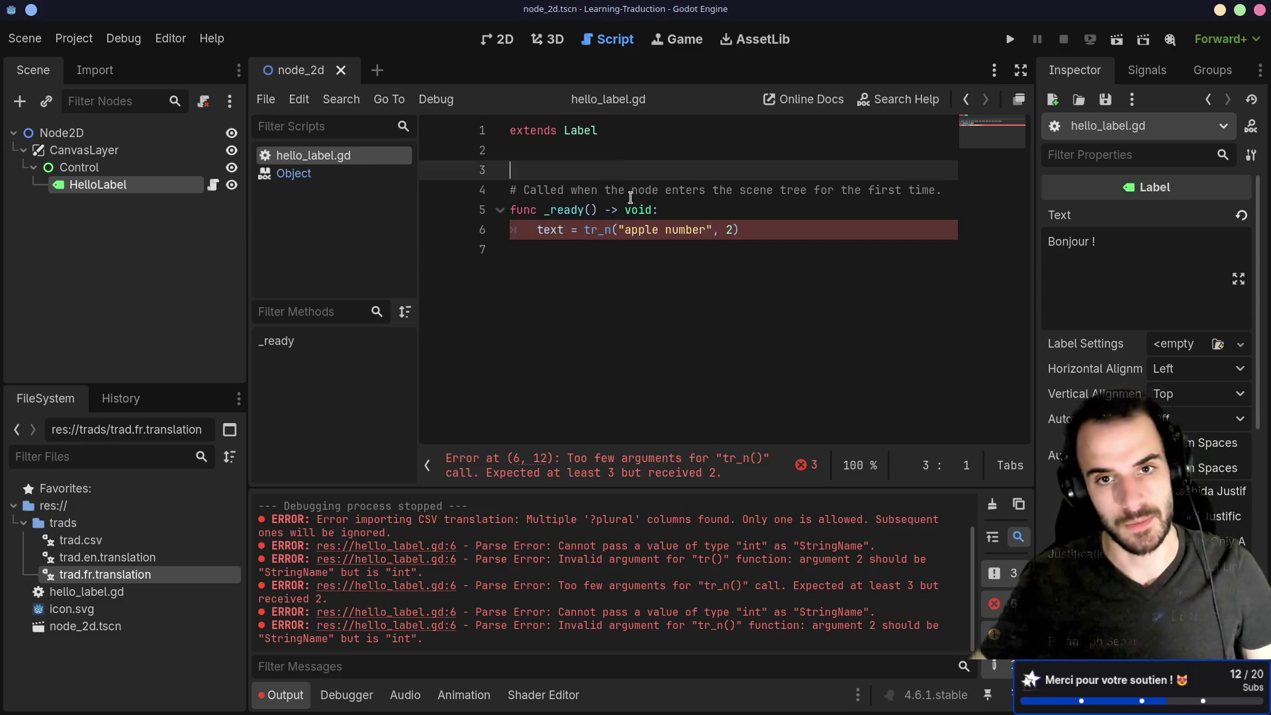
left_click(610, 249)
left_click(606, 231)
mouse_move(609, 234)
left_click(620, 169)
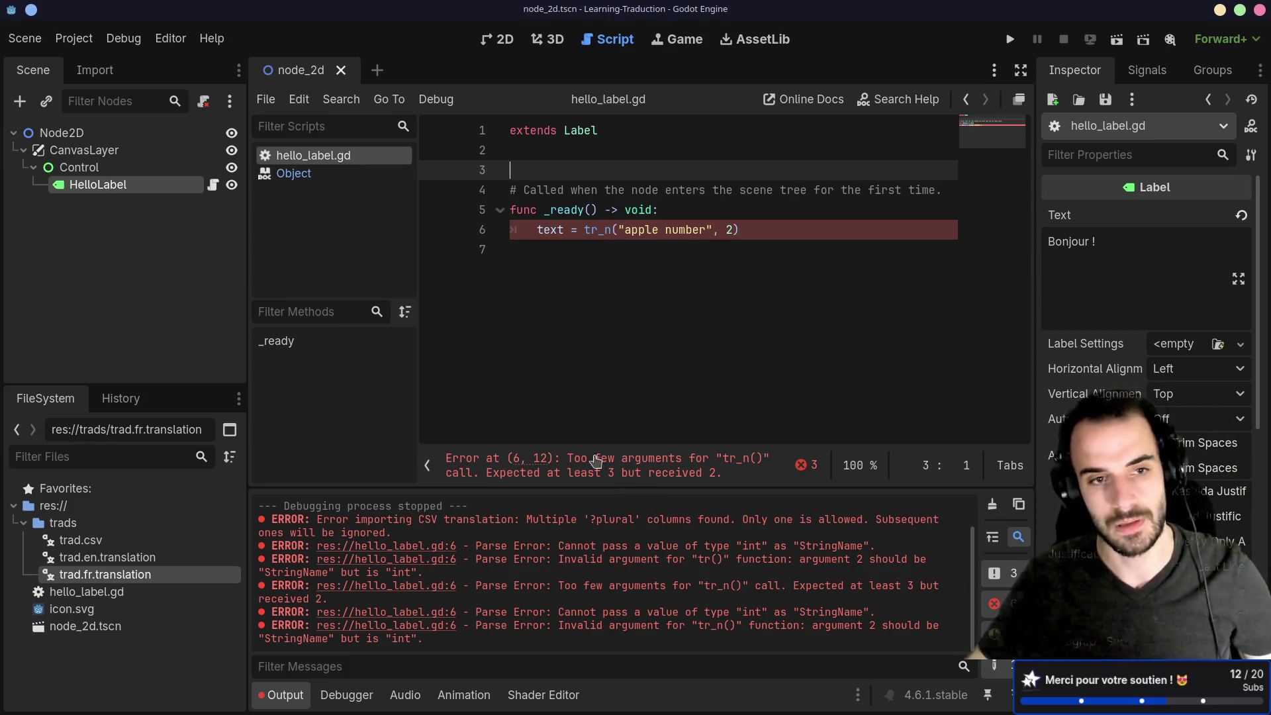
Open trad.csv from the FileSystem dock, close its tab, and go to the terminal editor.
left_click(125, 540)
left_click(116, 553)
double_click(114, 542)
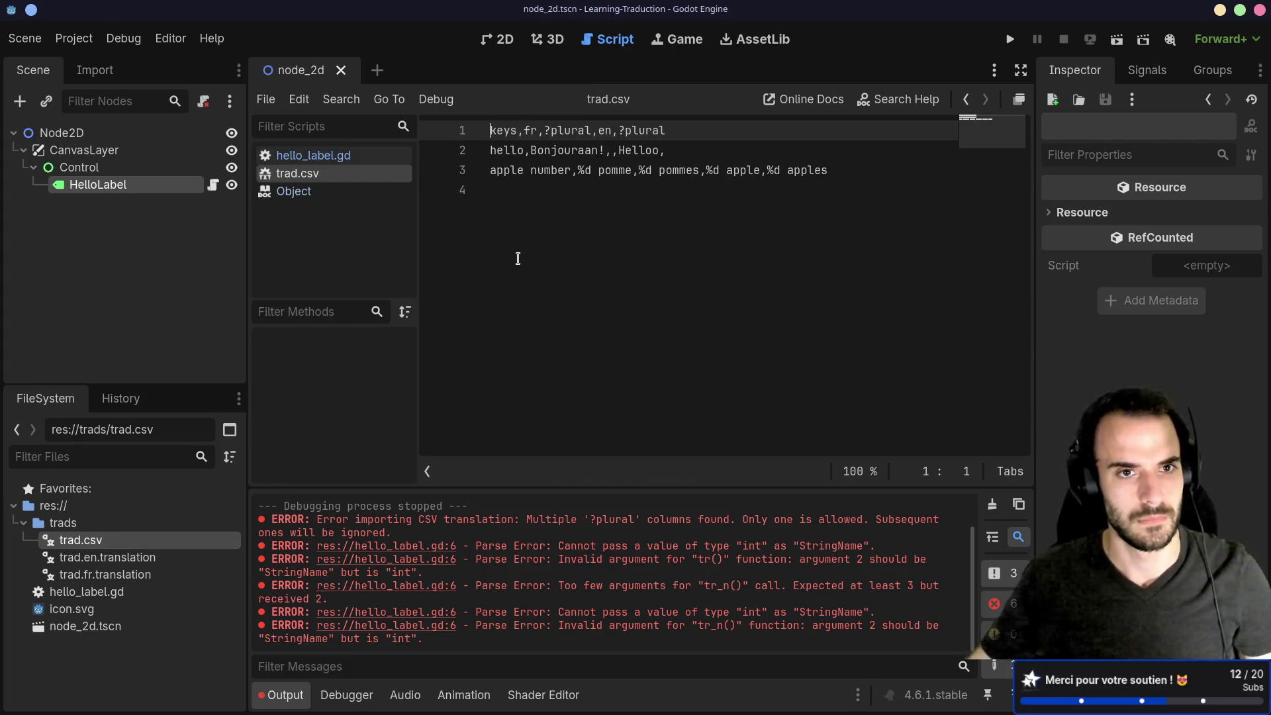
key("ctrl+w")
left_click(544, 247)
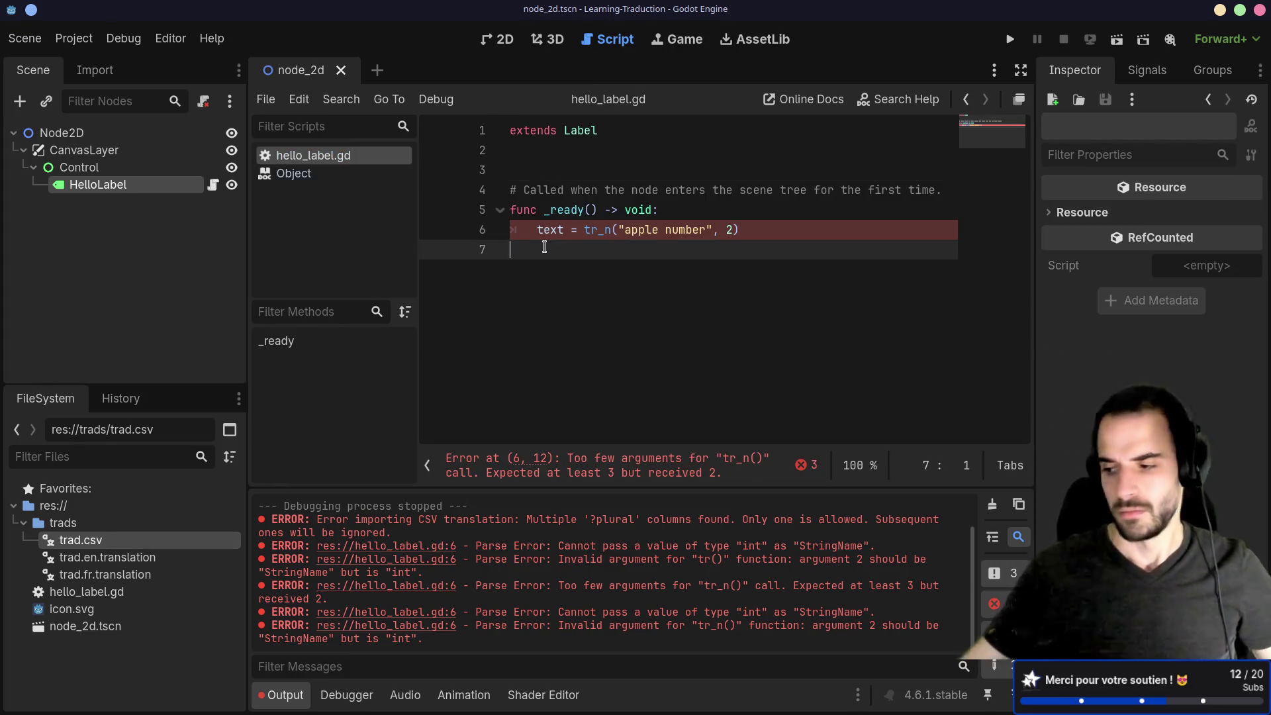
key("alt+Tab")
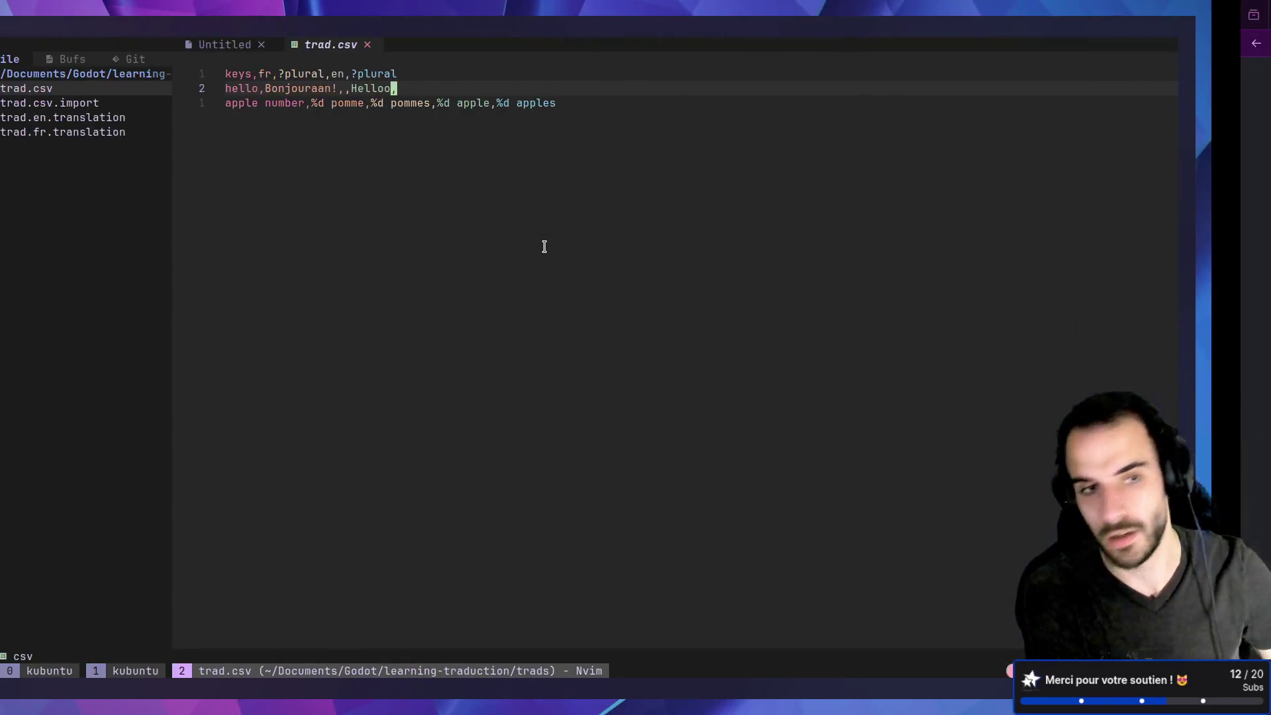
Delete the final ?plural header column and the trailing comma after Helloo.
key("k")
key("h")
key("h")
key("h")
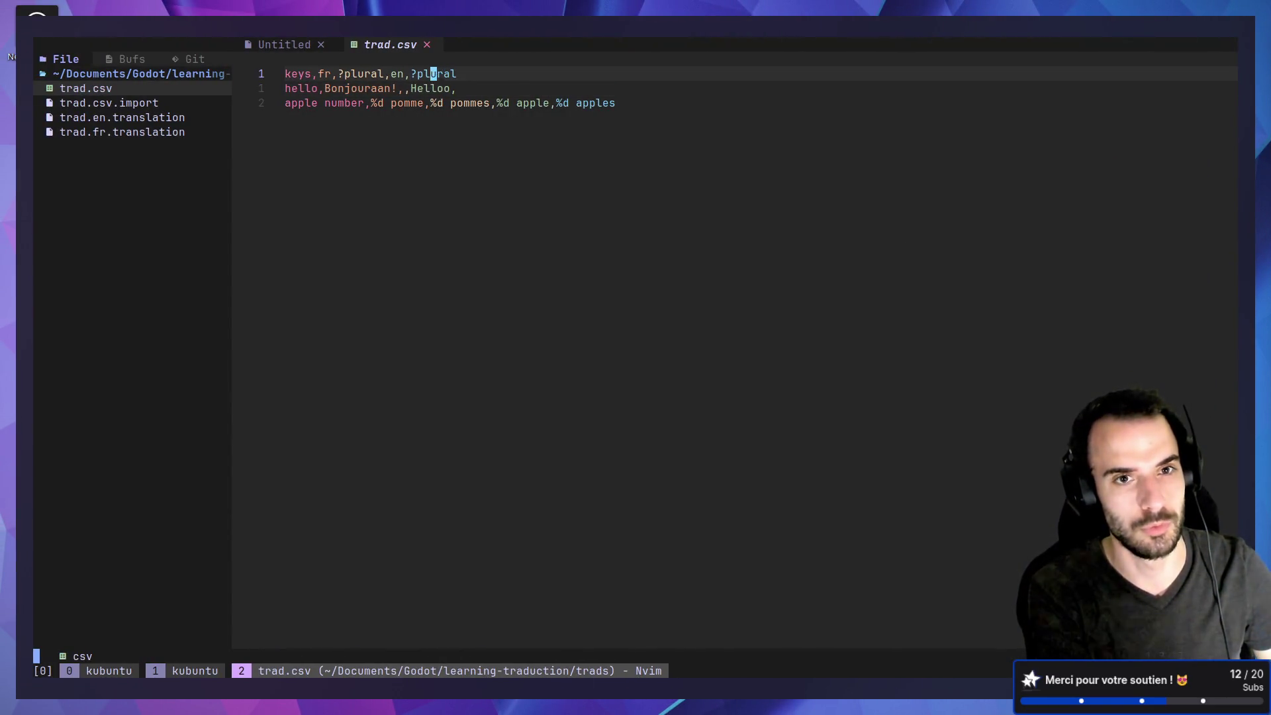
key("shift+c")
type("j")
key("BackSpace")
key("Escape")
key("j")
key("l")
key("l")
Remove the '%d apples' entry from the apple number row and save with :w.
key("l")
key("l")
key("l")
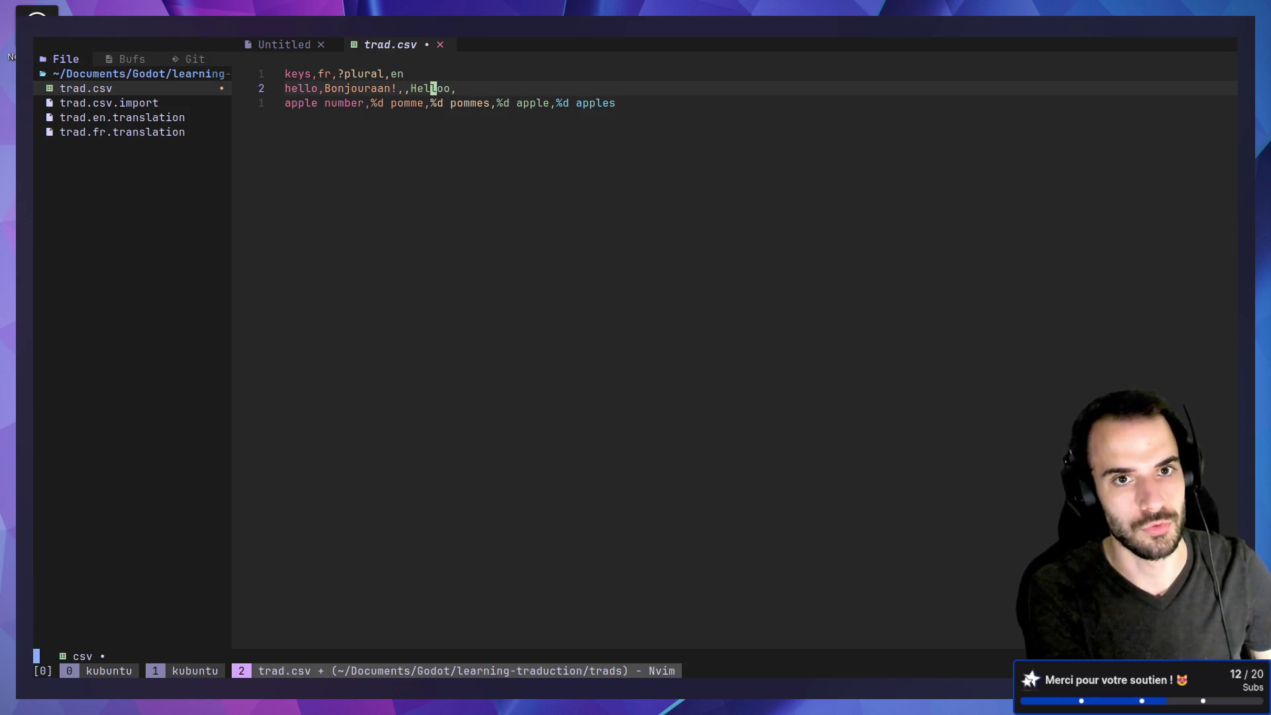
key("x")
key("j")
key("l")
key("l")
key("l")
key("l")
key("l")
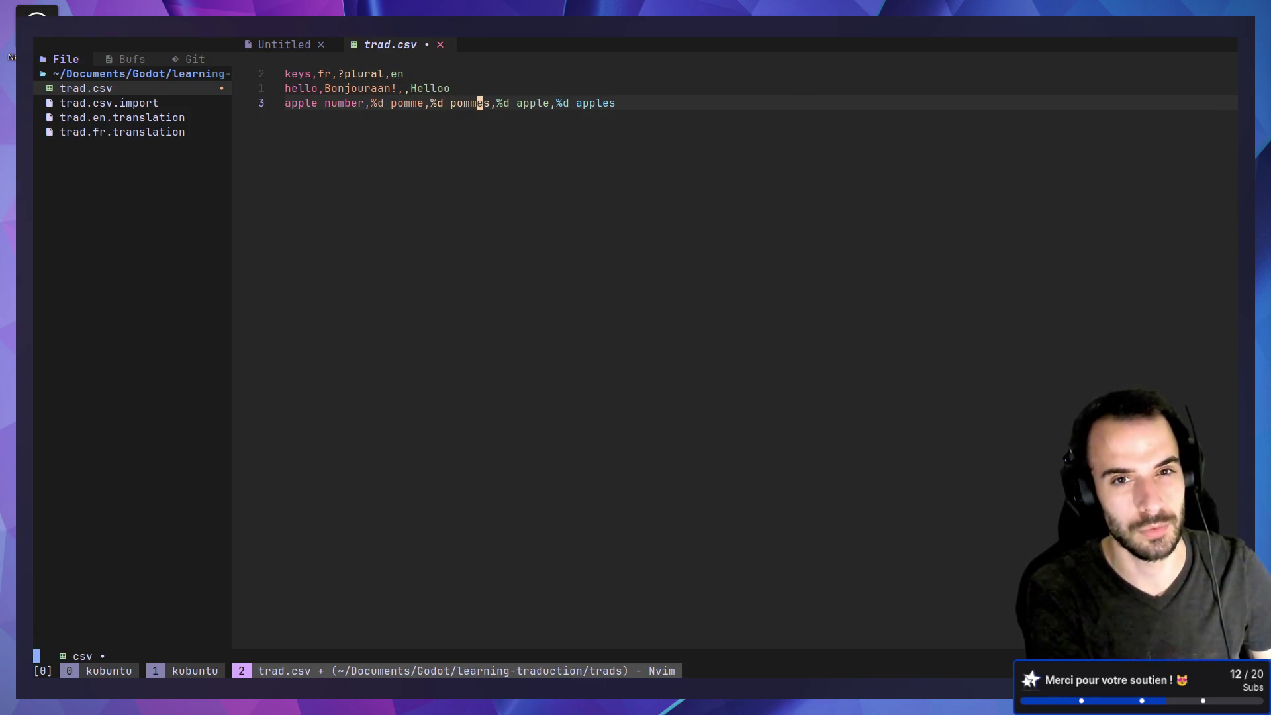
key("l")
key("l")
key("shift+c")
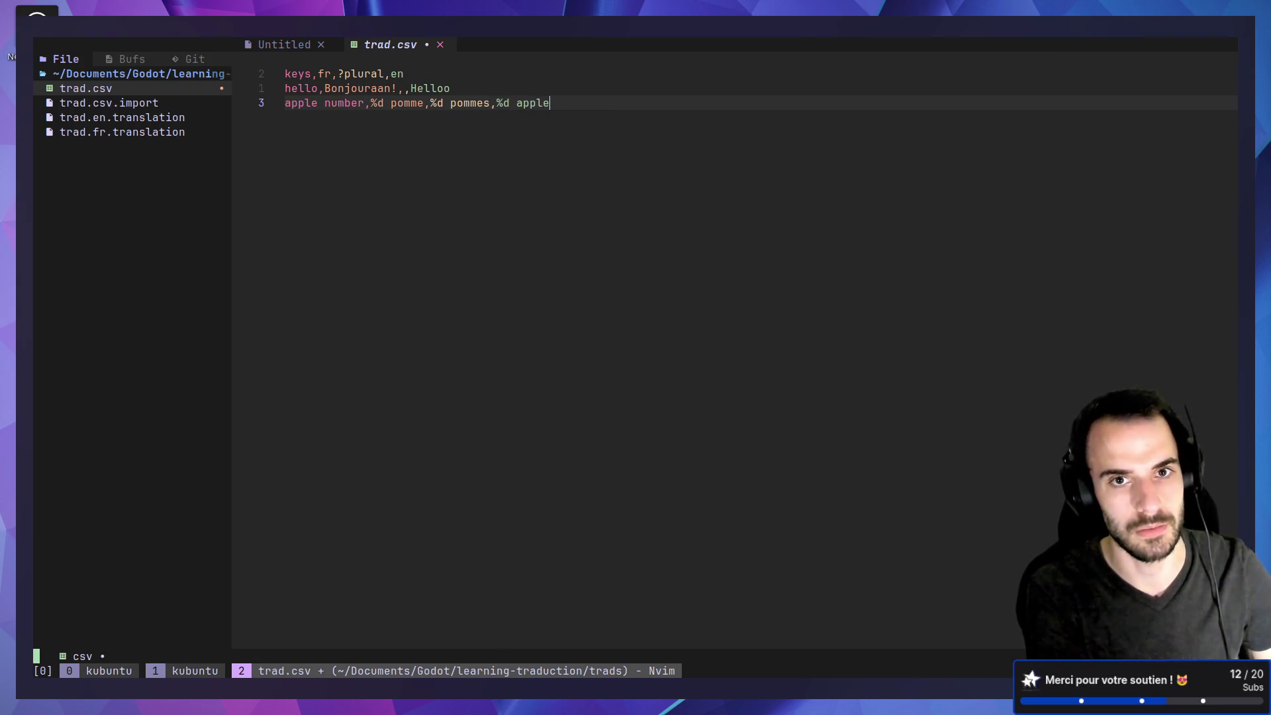
key("Escape")
type(":w")
key("Return")
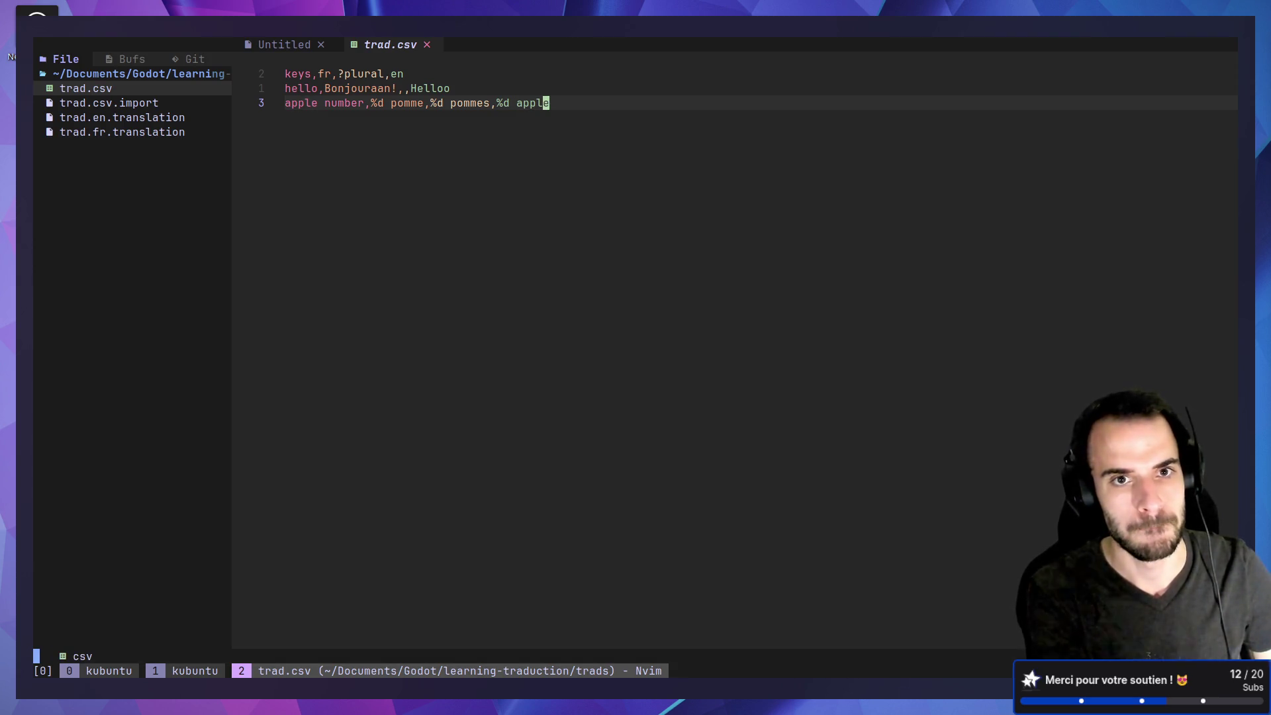
key("alt+Tab")
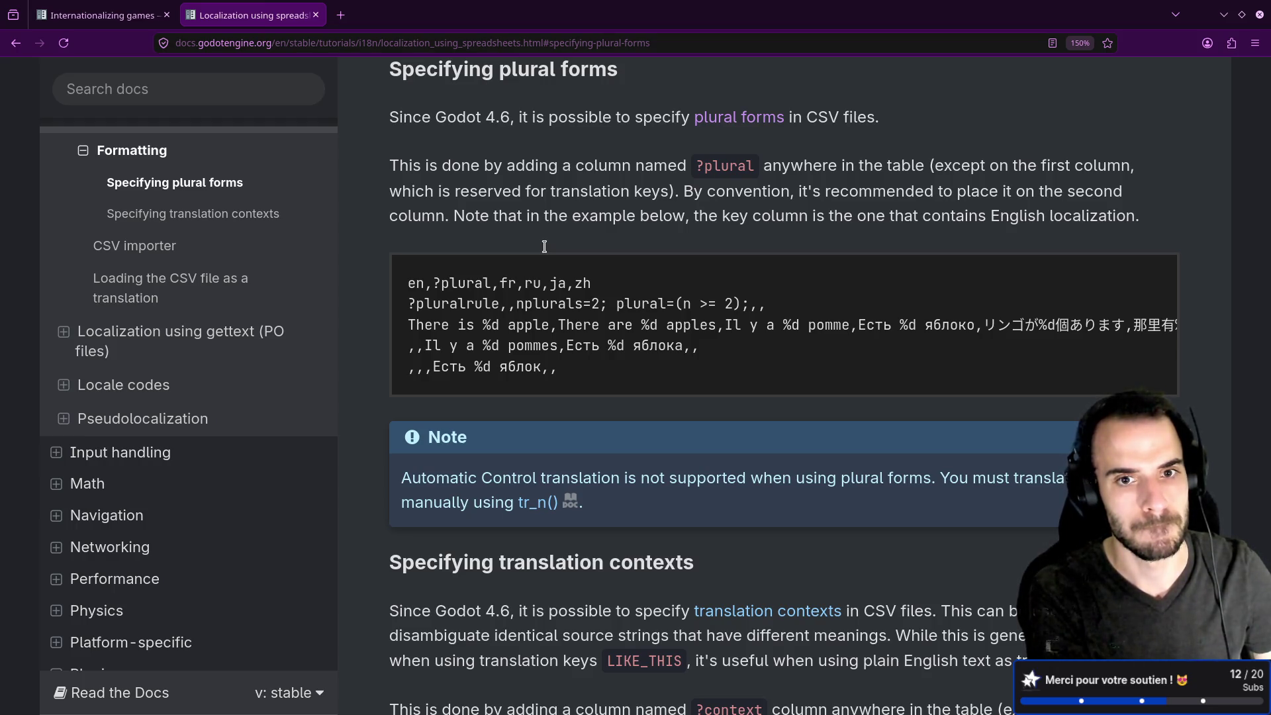
Open the Object reference for tr_n: message, plural_message, n and optional context.
key("alt+Tab")
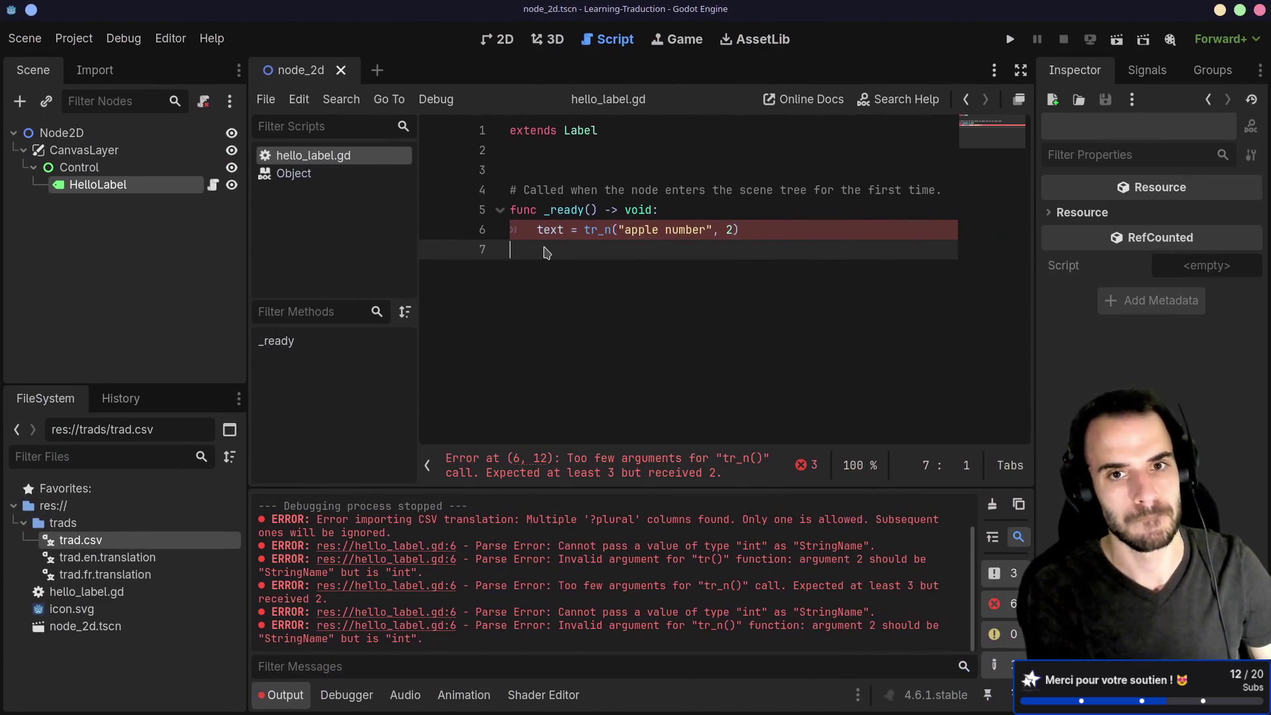
key("ctrl+r")
left_click(621, 228)
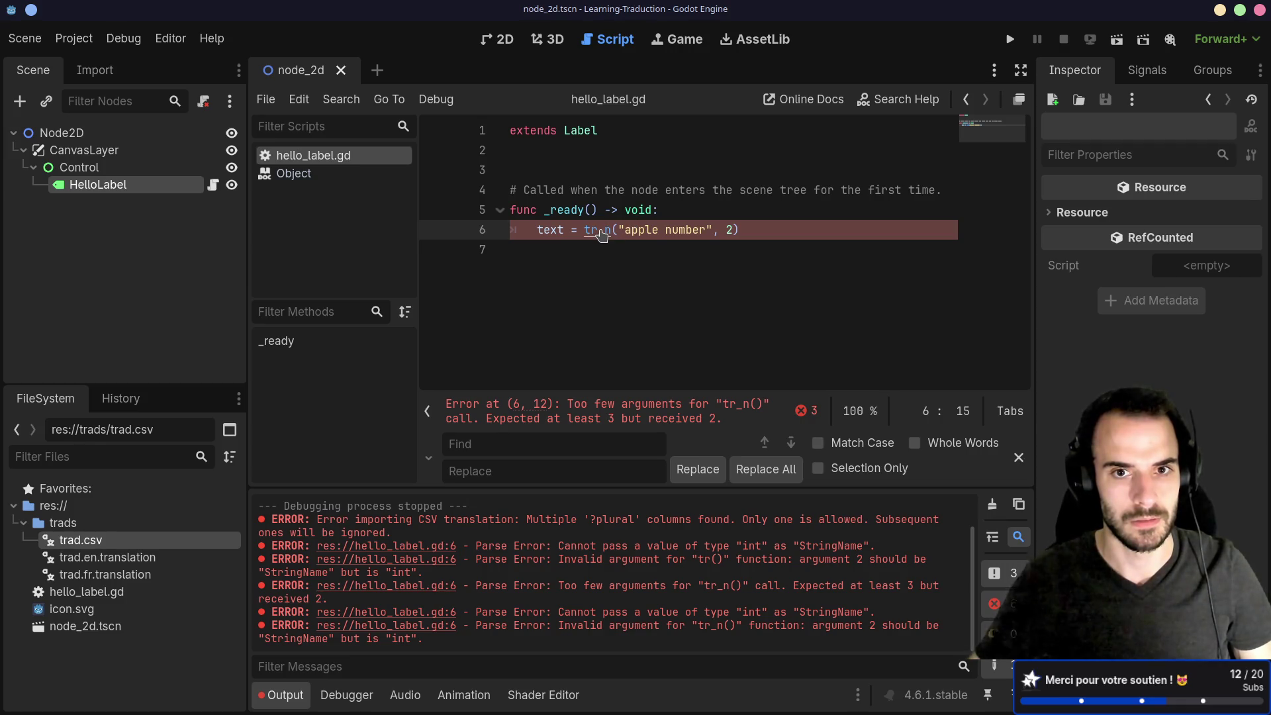
left_click(600, 231, "ctrl")
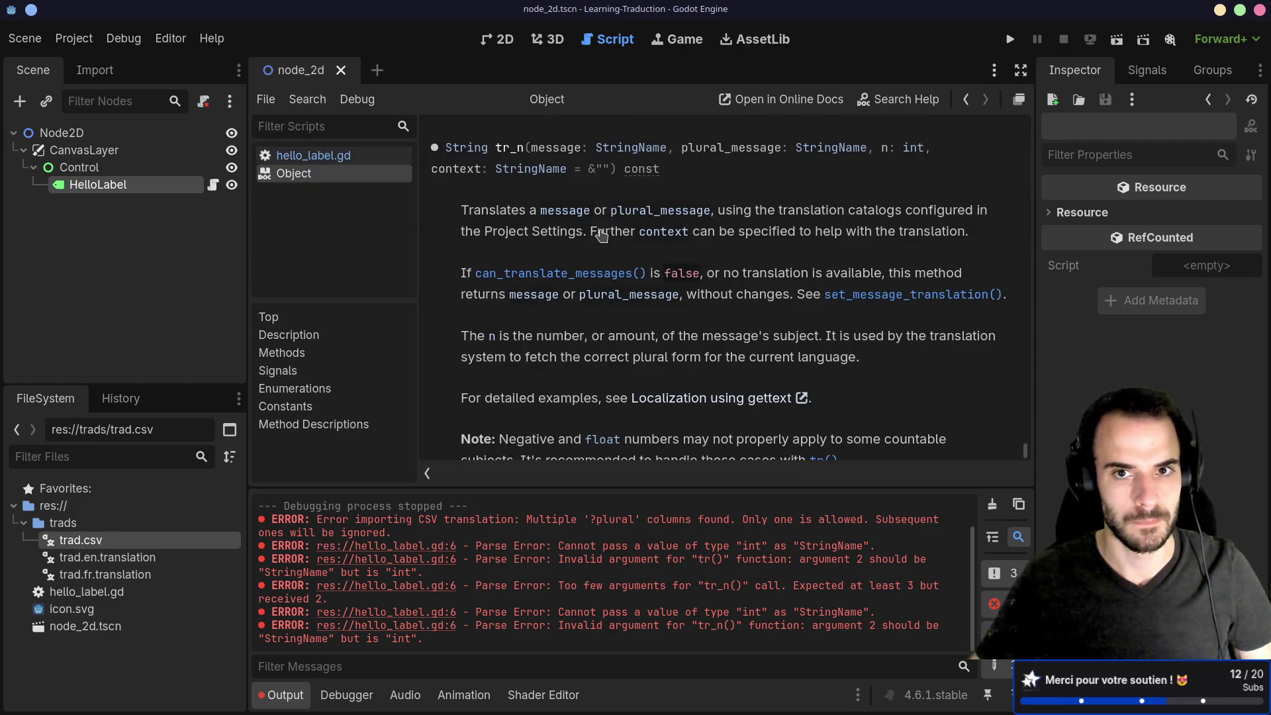
scroll(608, 233, "up", 5)
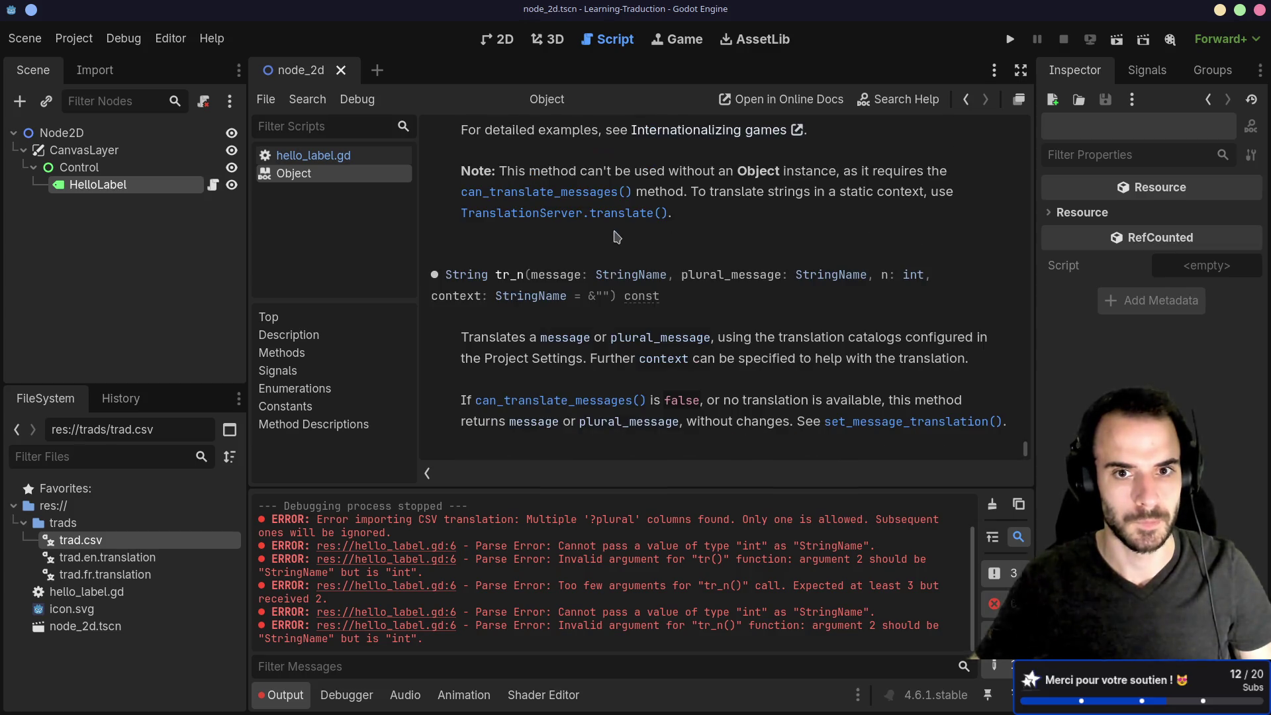
scroll(617, 237, "down", 1)
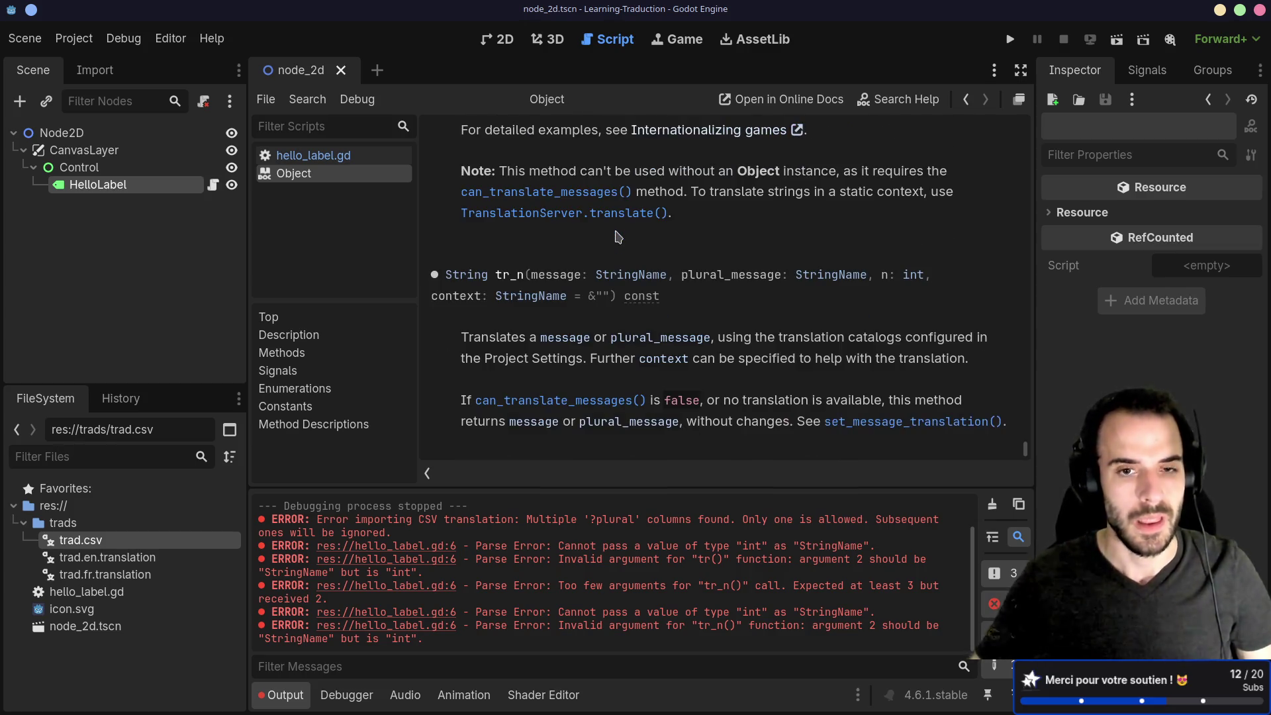
Remove the ?plural column from the trad.csv header, leaving keys,fr,en.
key("alt+Tab")
key("k")
key("k")
key("h")
key("h")
key("l")
key("c")
key("shift+f")
key("comma")
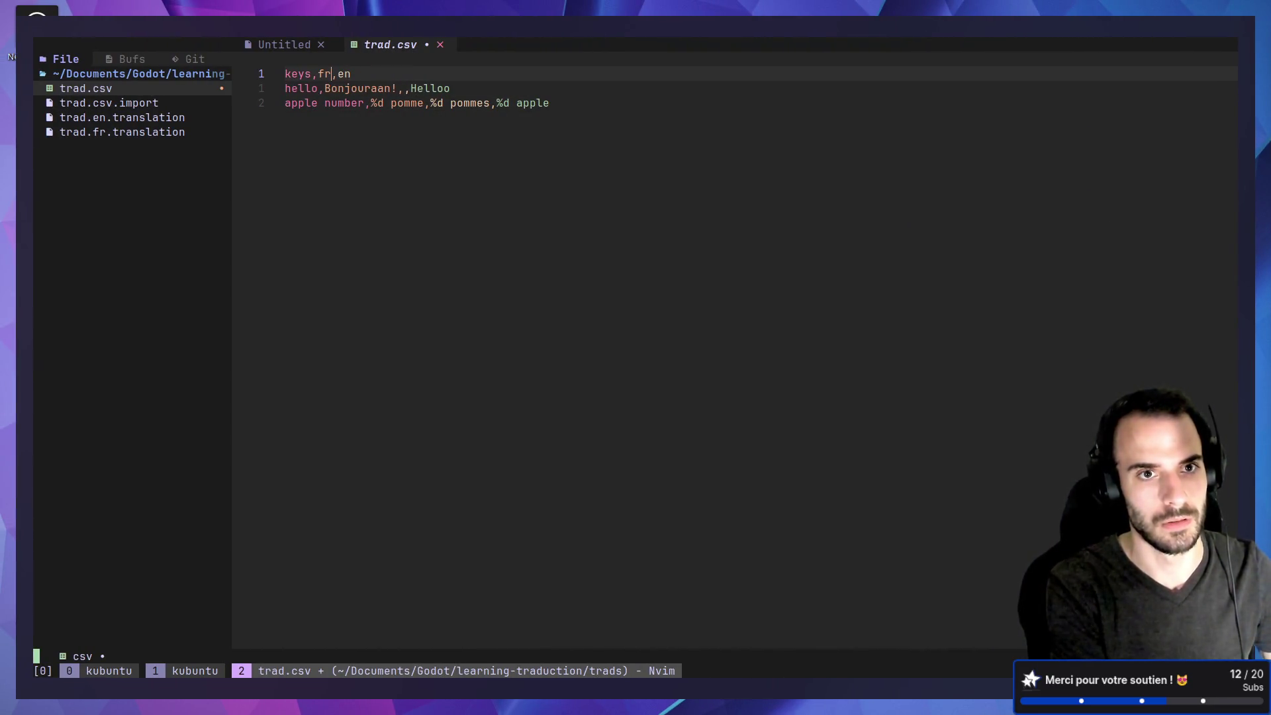
key("Escape")
Clean up the rows, removing the extra comma after Bonjouraan!
key("j")
key("j")
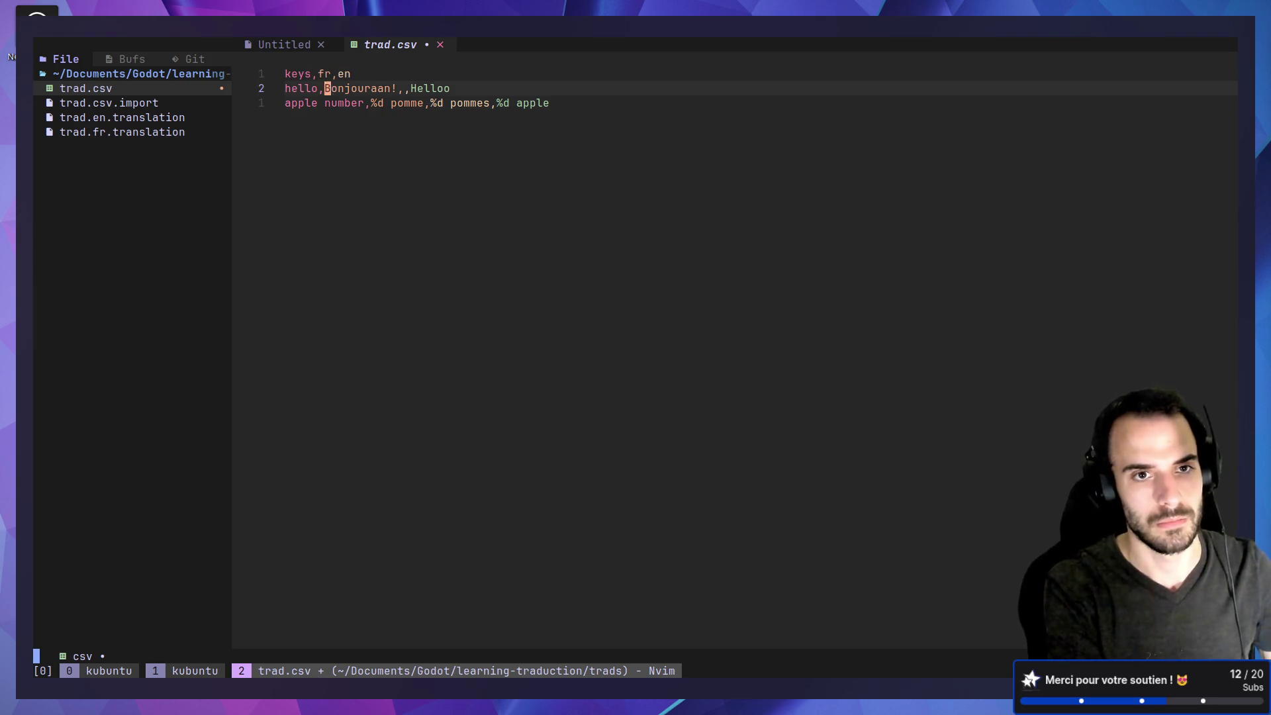
key("y")
key("y")
type("p")
type("e")
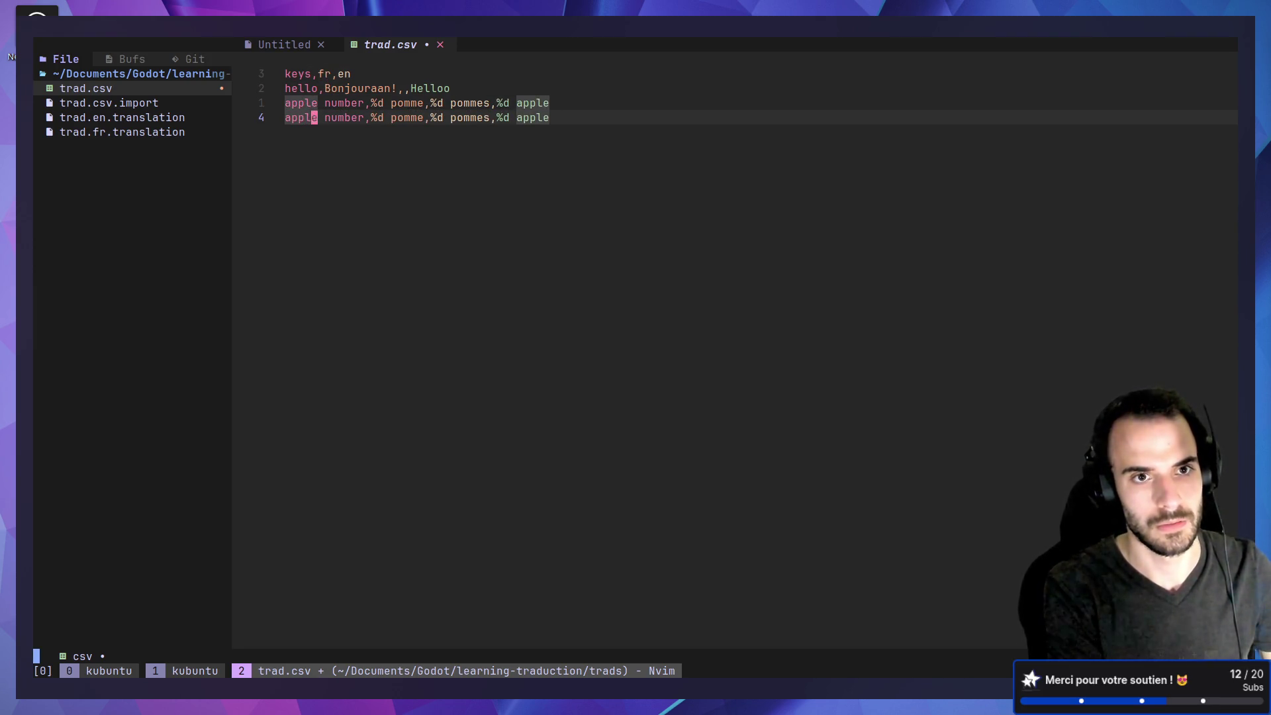
type("as")
key("Escape")
key("k")
key("l")
key("l")
key("l")
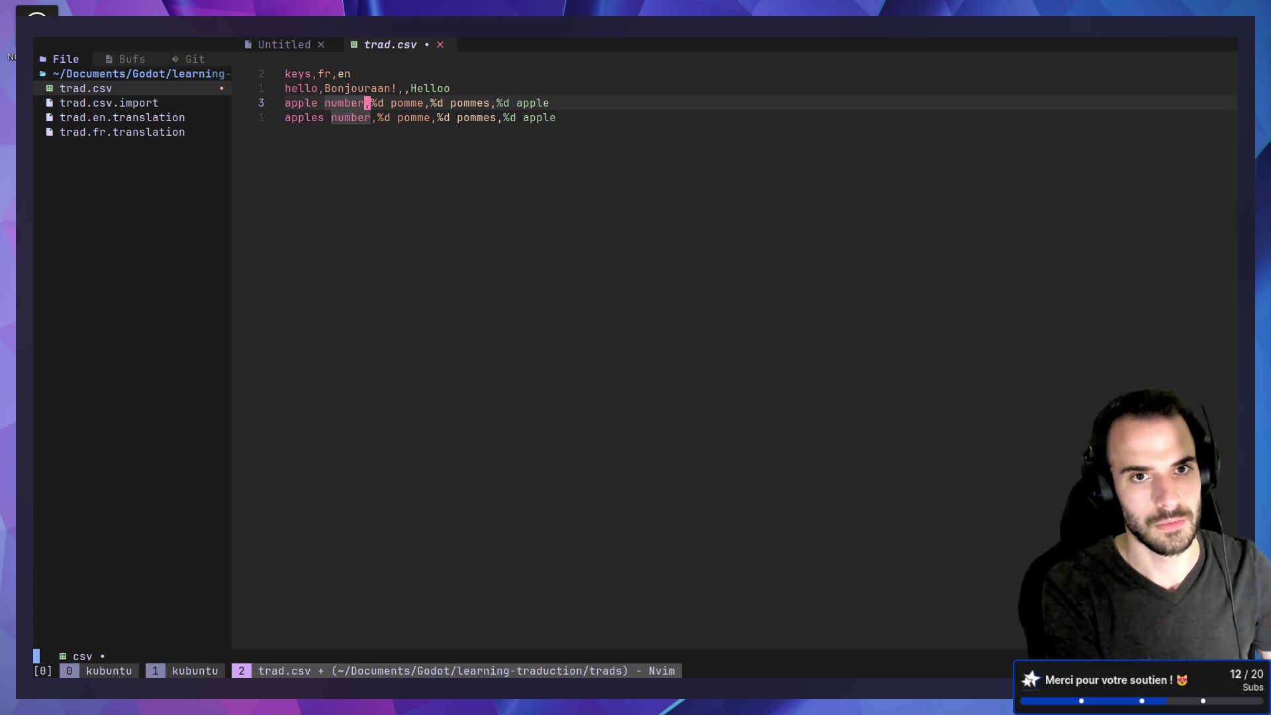
key("l")
key("j")
key("k")
key("k")
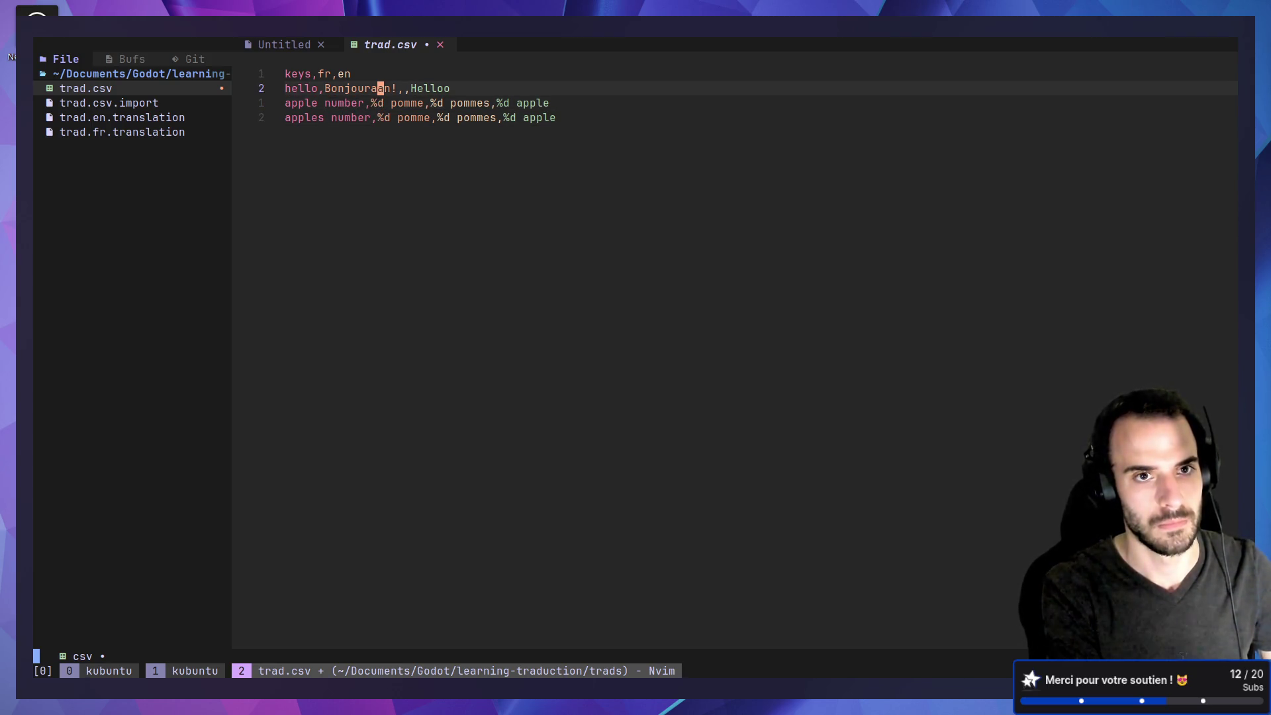
key("l")
key("l")
key("l")
key("l")
key("x")
key("j")
key("l")
key("l")
key("l")
Append '%d apple' after pomme on the apple number row.
type("C")
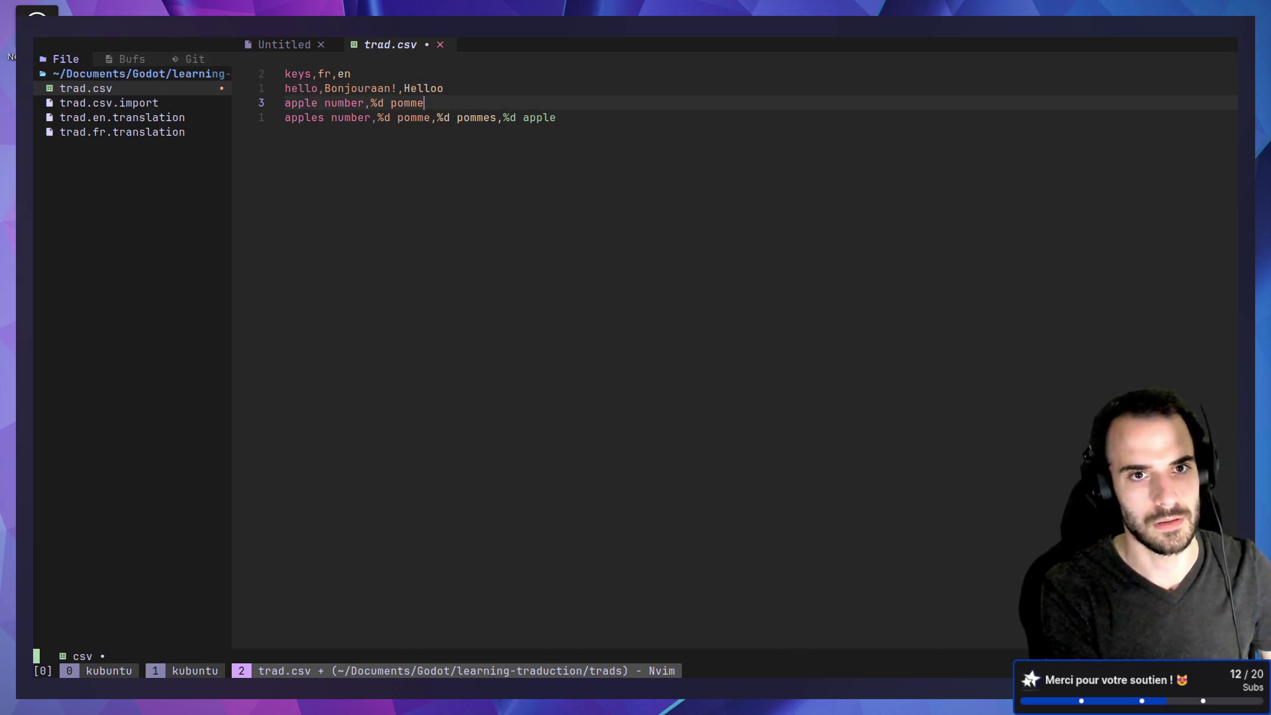
type(",^")
key("BackSpace")
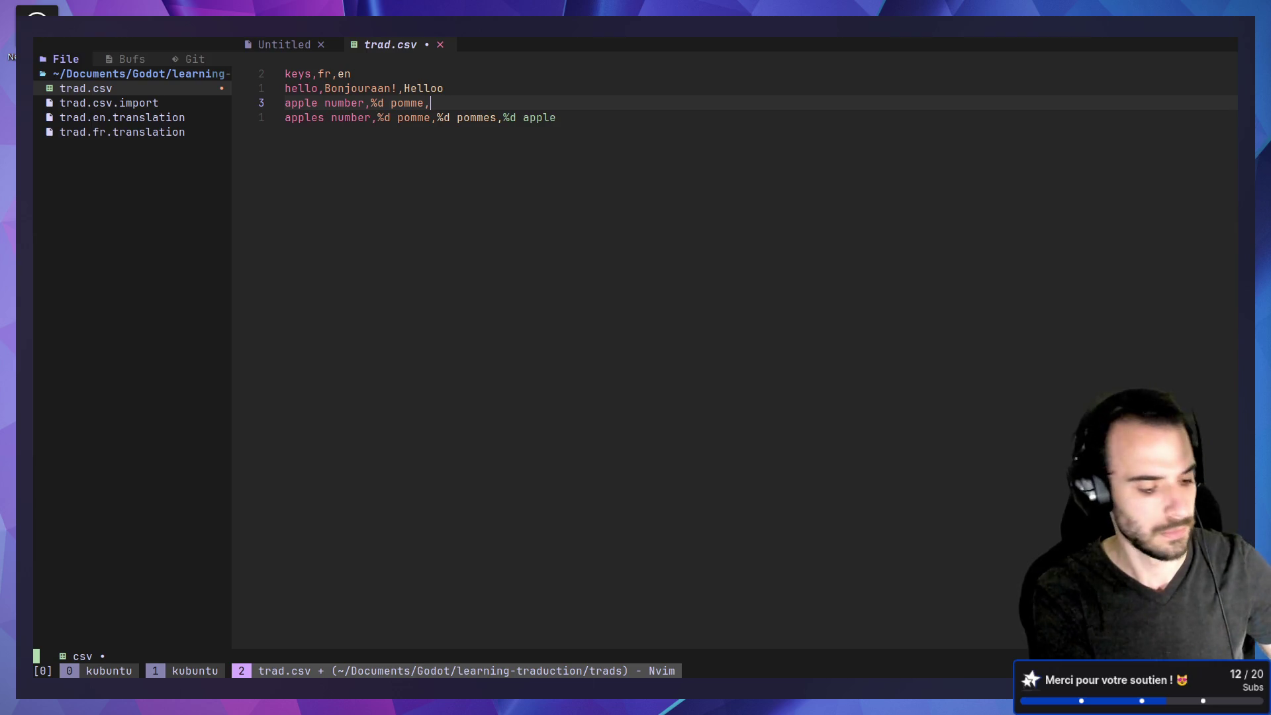
type("%d ")
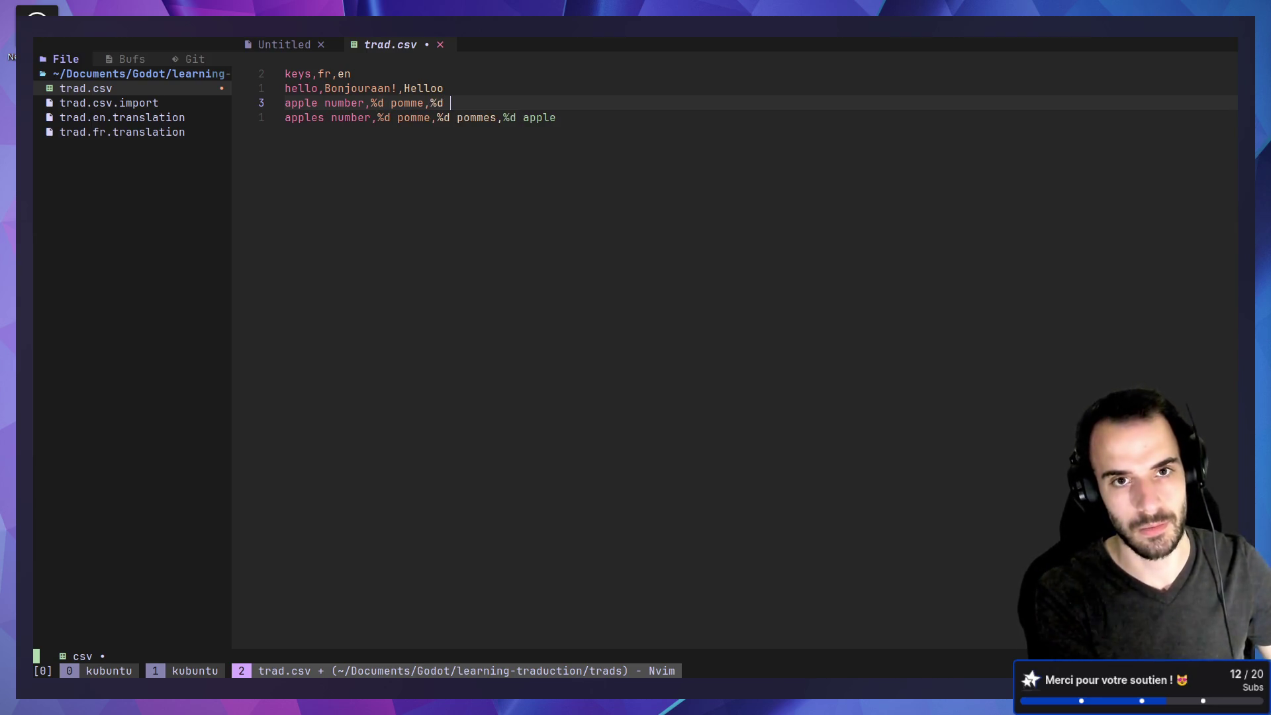
type("apple")
key("Escape")
Add an 'apples number' row reading %d pommes and %d apples.
key("y")
key("y")
key("p")
key("j")
key("d")
key("d")
type("eas")
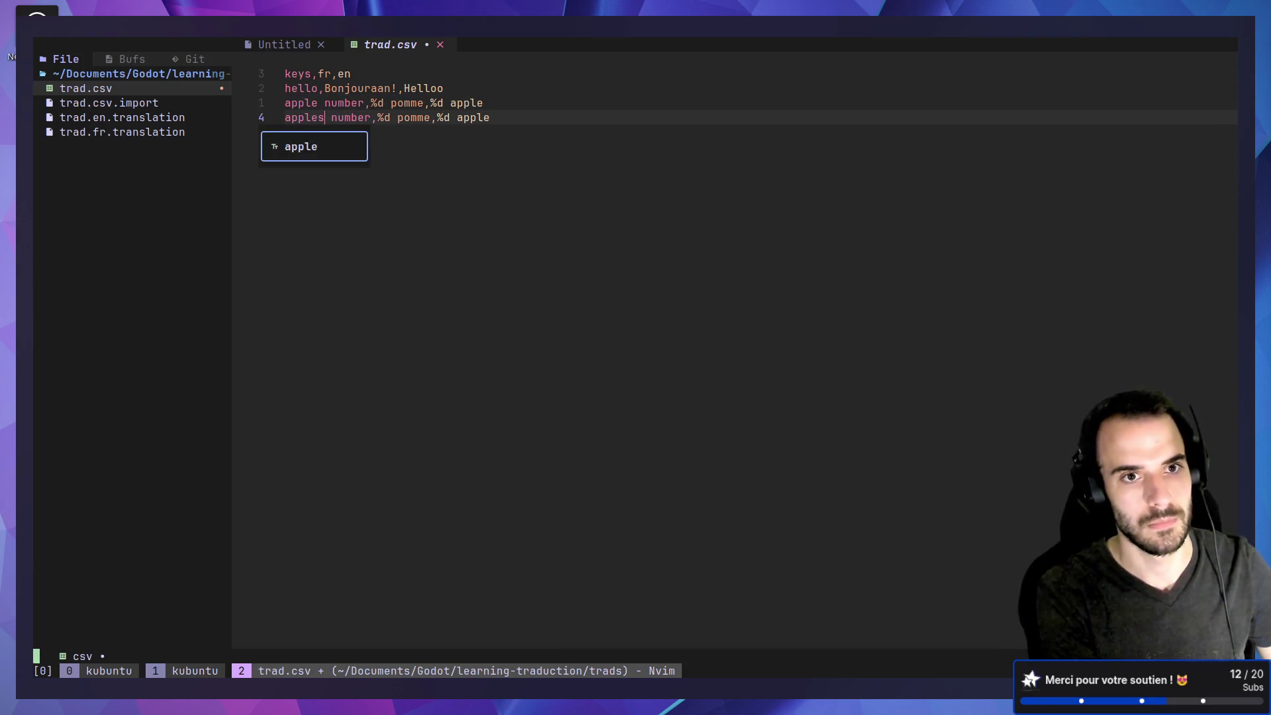
key("Escape")
key("dollar")
type("apples")
key("Escape")
key("b")
key("b")
type("bis")
key("Escape")
Save trad.csv with :w and :wa, then return to the plural-forms docs.
type(":w")
key("Return")
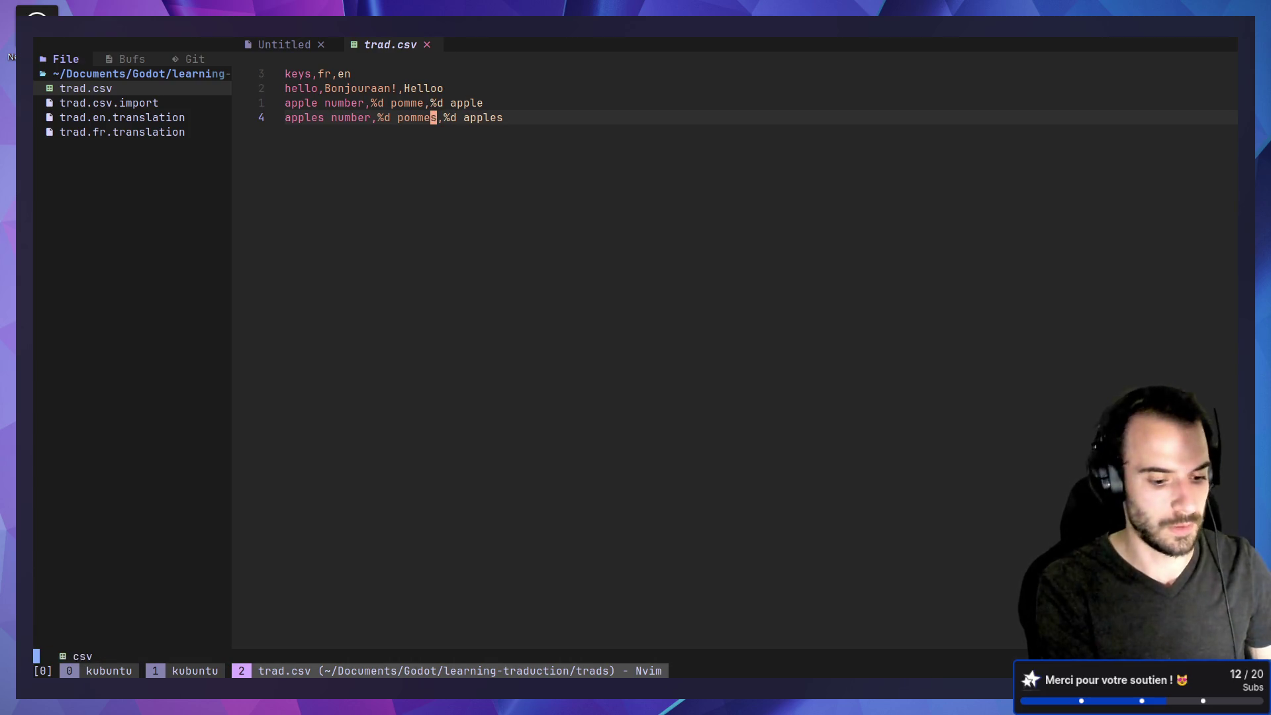
key("ctrl+plus")
key("ctrl+plus")
key("ctrl+plus")
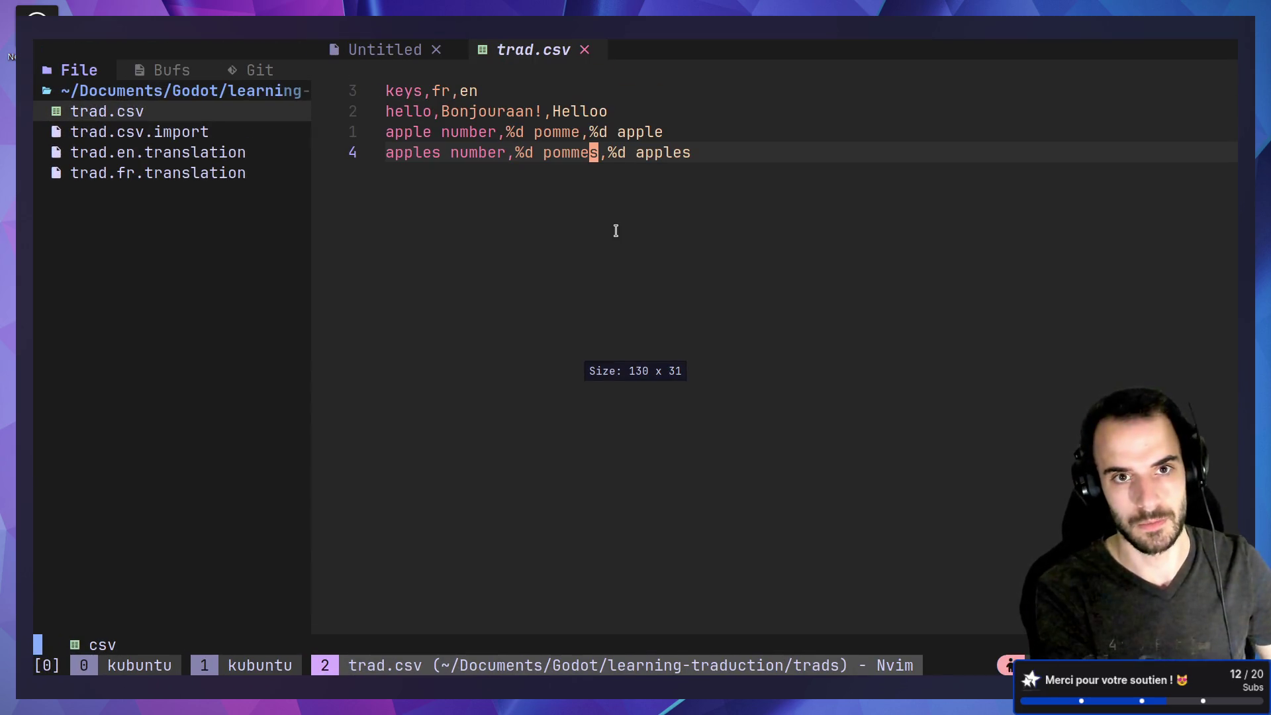
type(":wa")
key("Return")
key("alt+Tab")
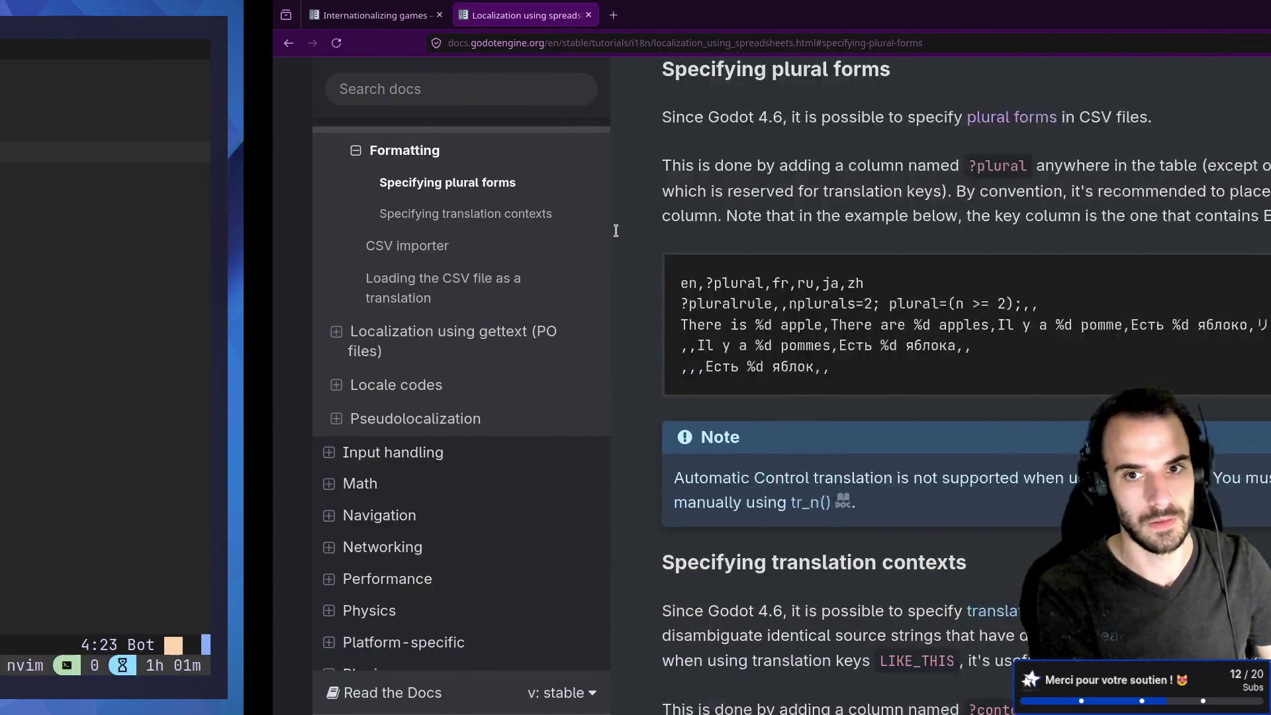
Add "apple numbers" as tr_n's plural argument in hello_label.gd and save the script.
key("alt+Tab")
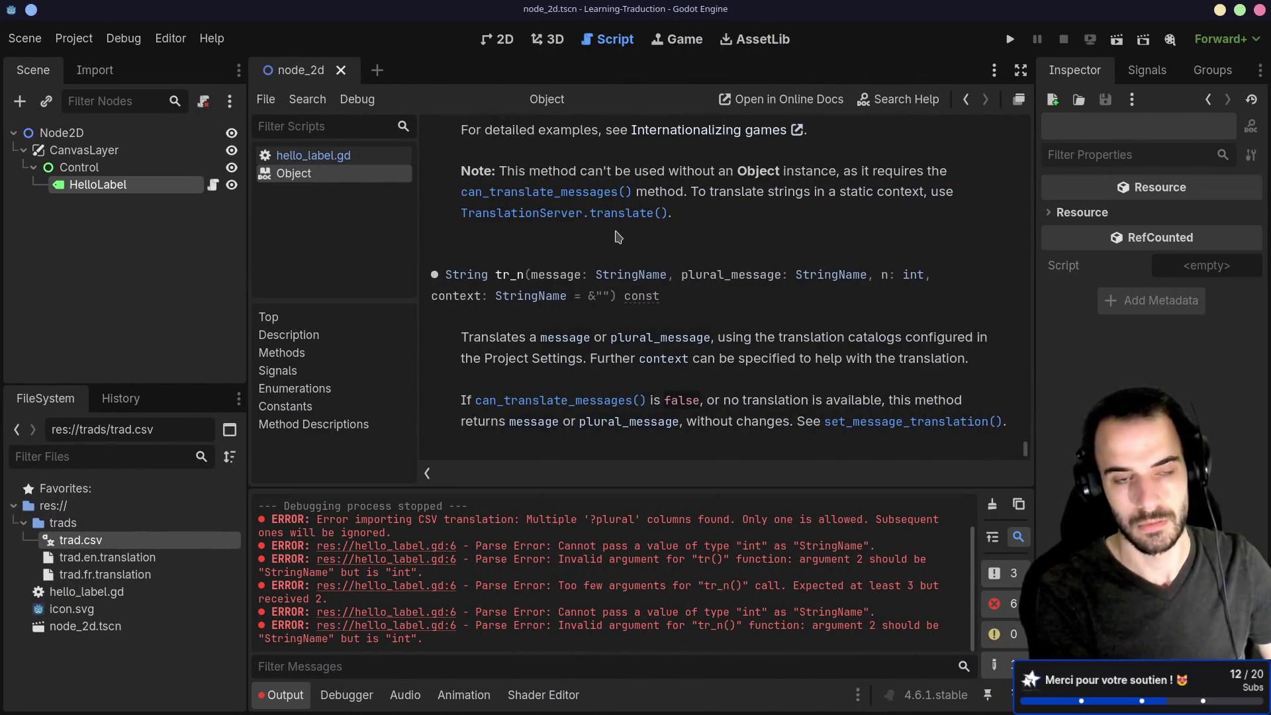
left_click(333, 162)
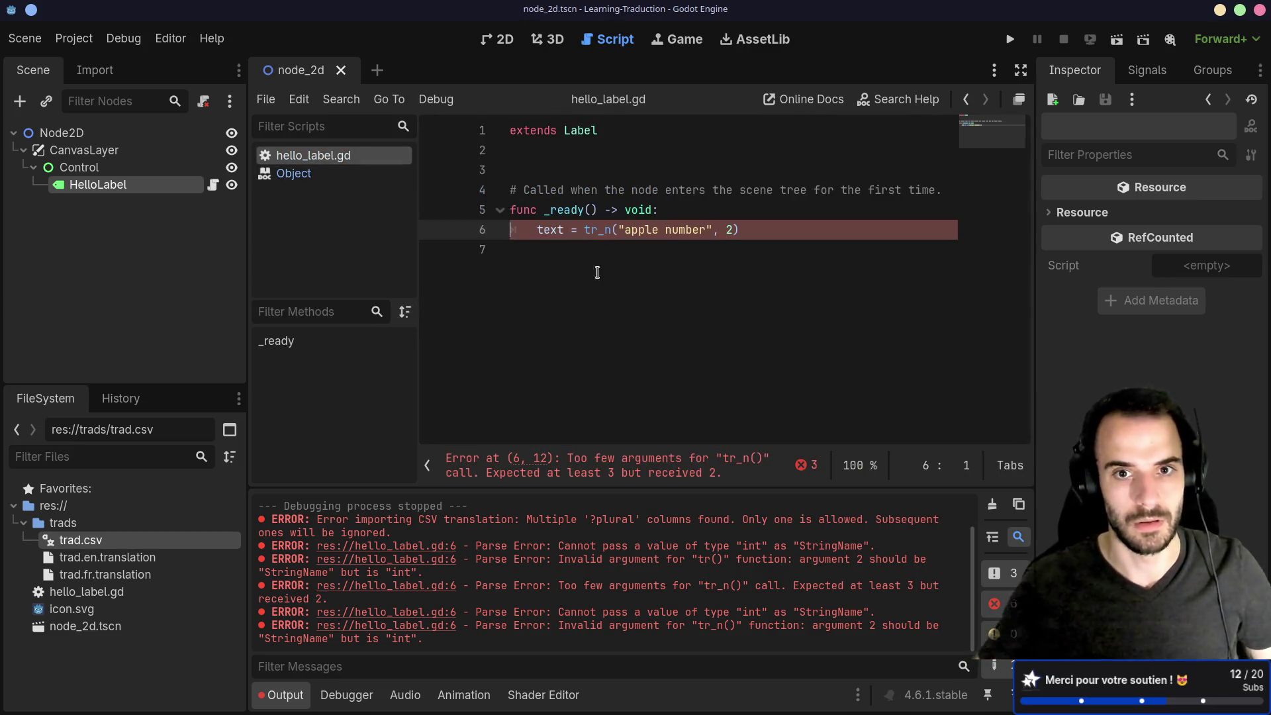
left_click(712, 229)
type(", \"app")
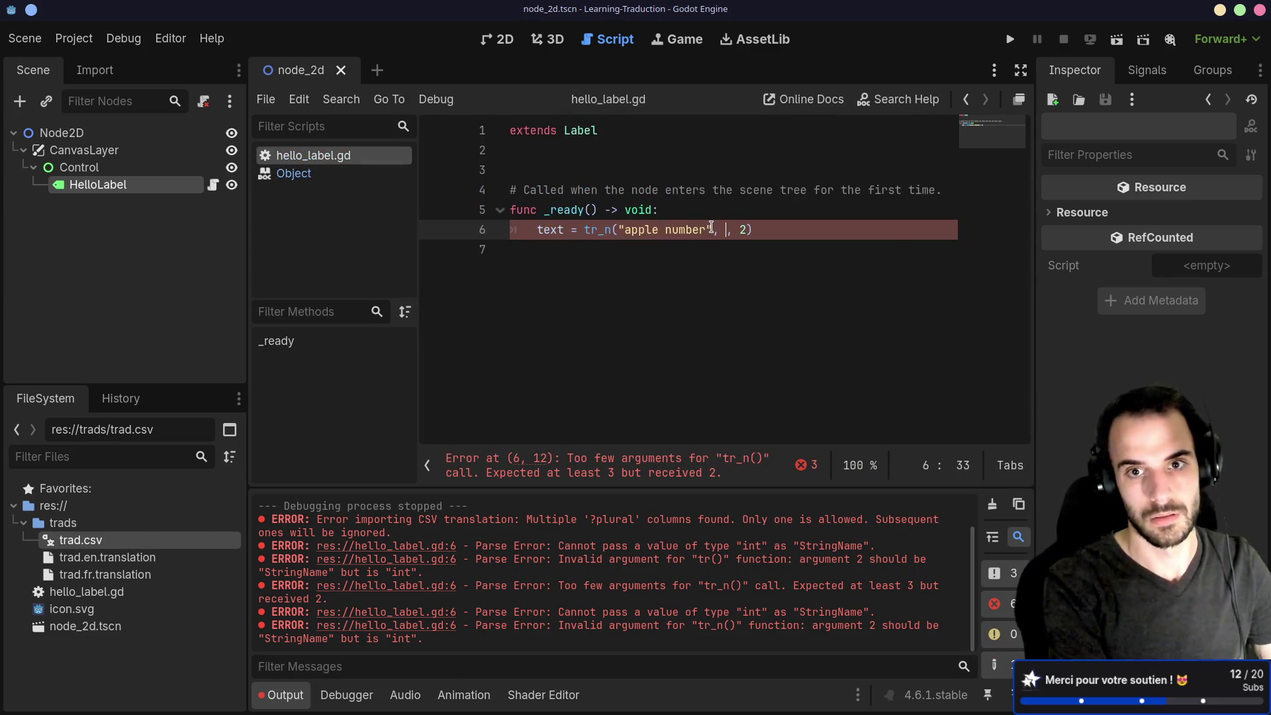
type("le_")
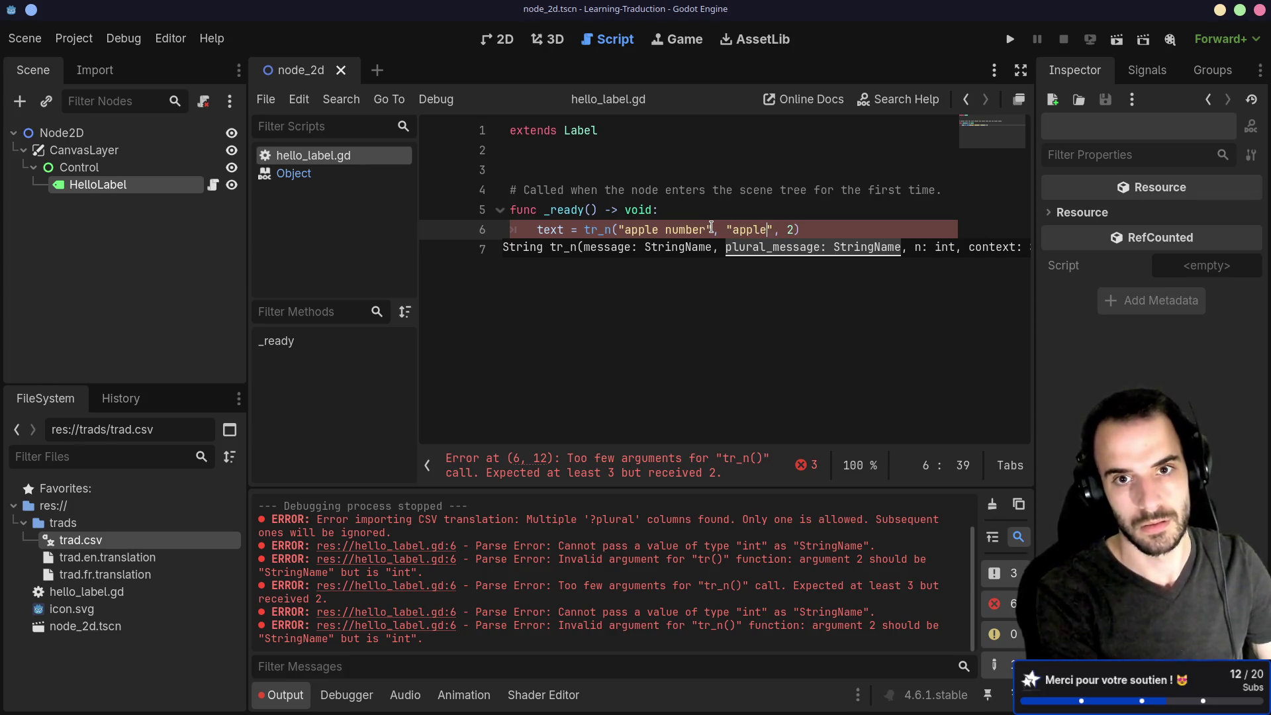
type("numbers")
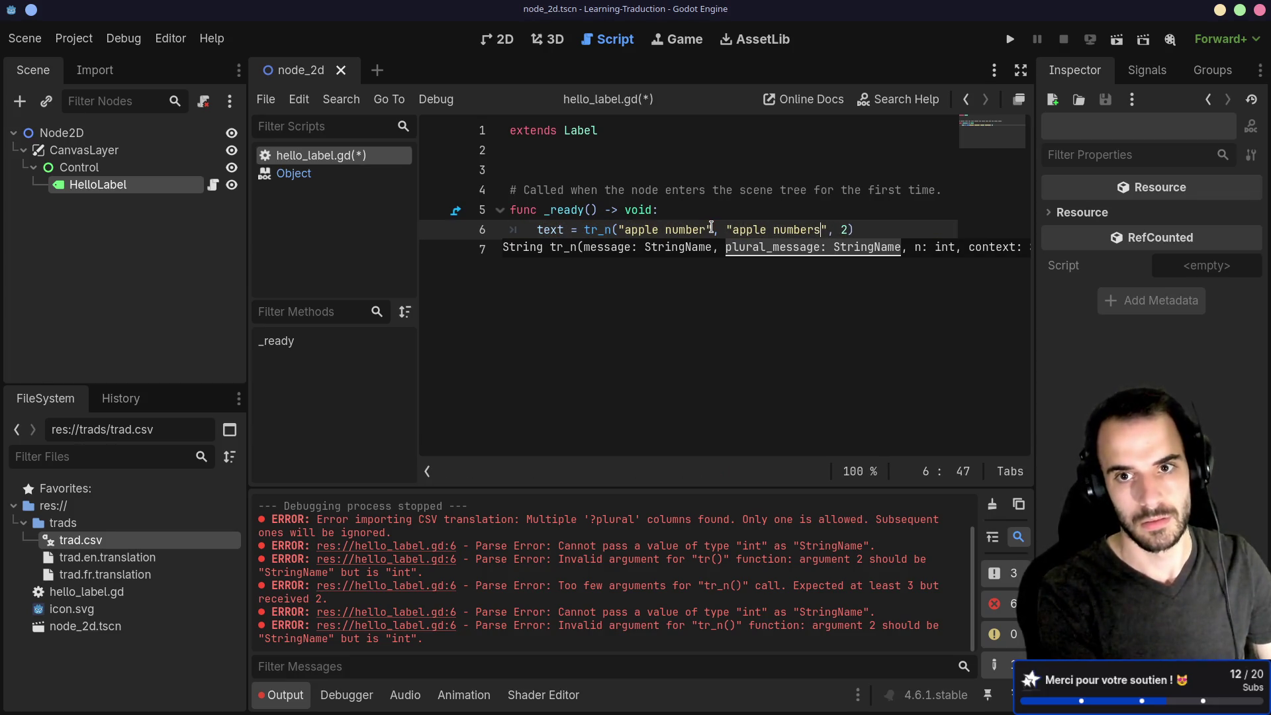
key("ctrl+s")
Run the current scene, which shows '%d pomme', then close the game window.
left_click(1117, 39)
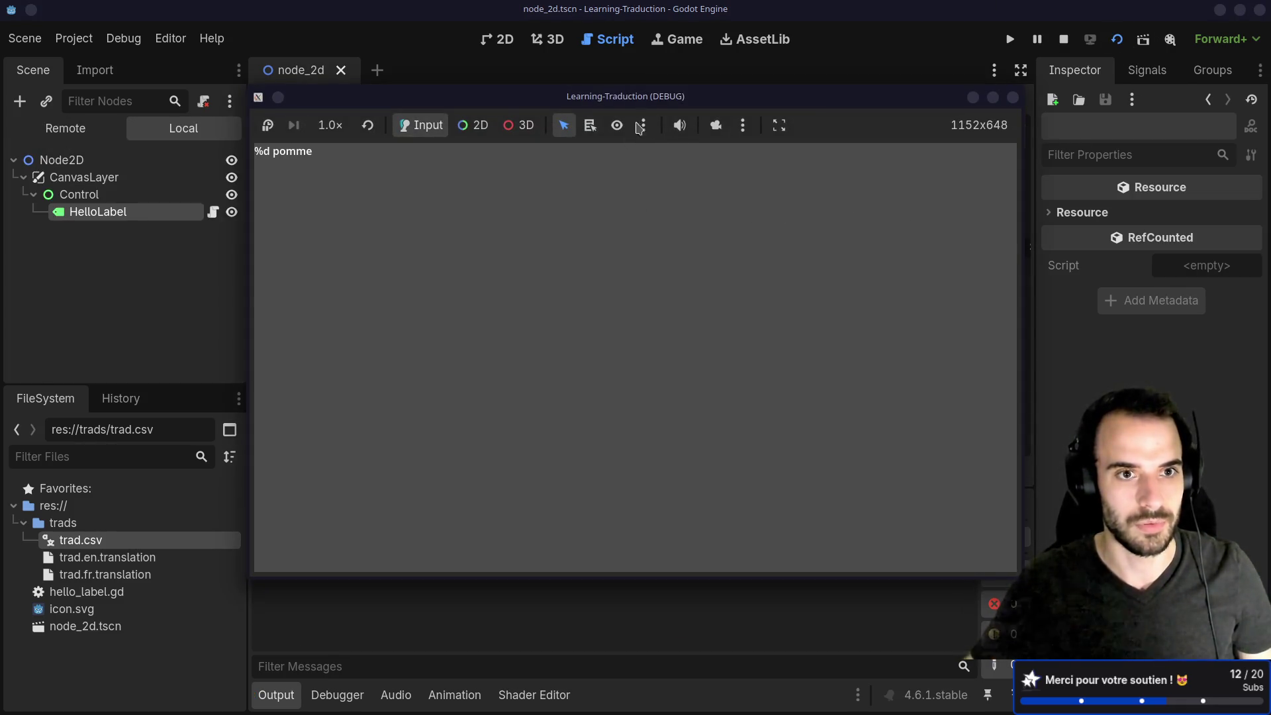
left_click_drag(656, 99, 640, 178)
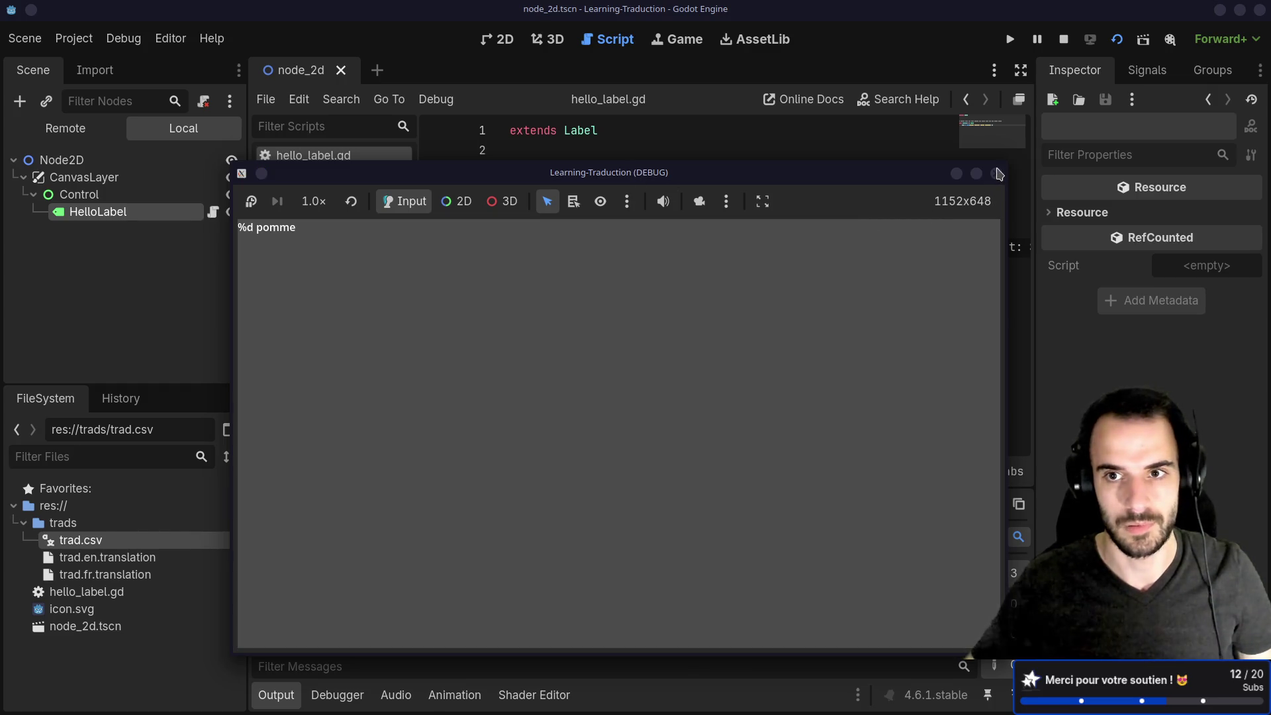
left_click(996, 174)
left_click(741, 205)
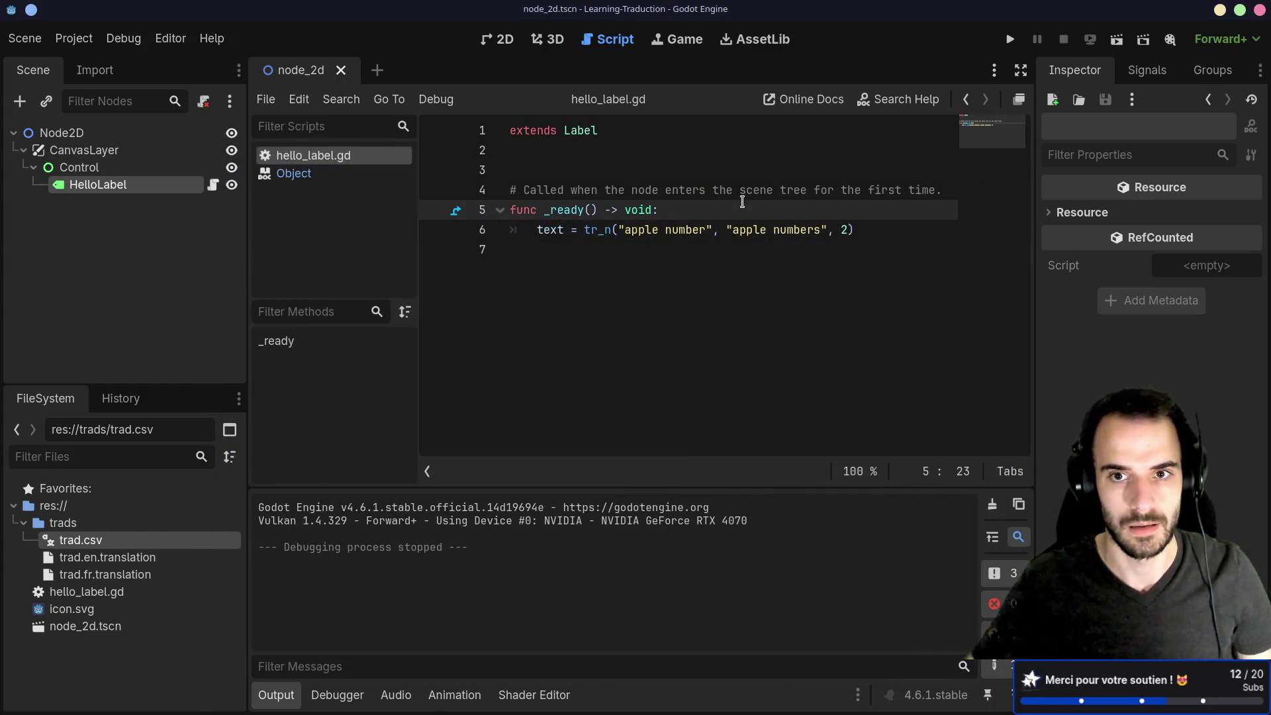
left_click(736, 229)
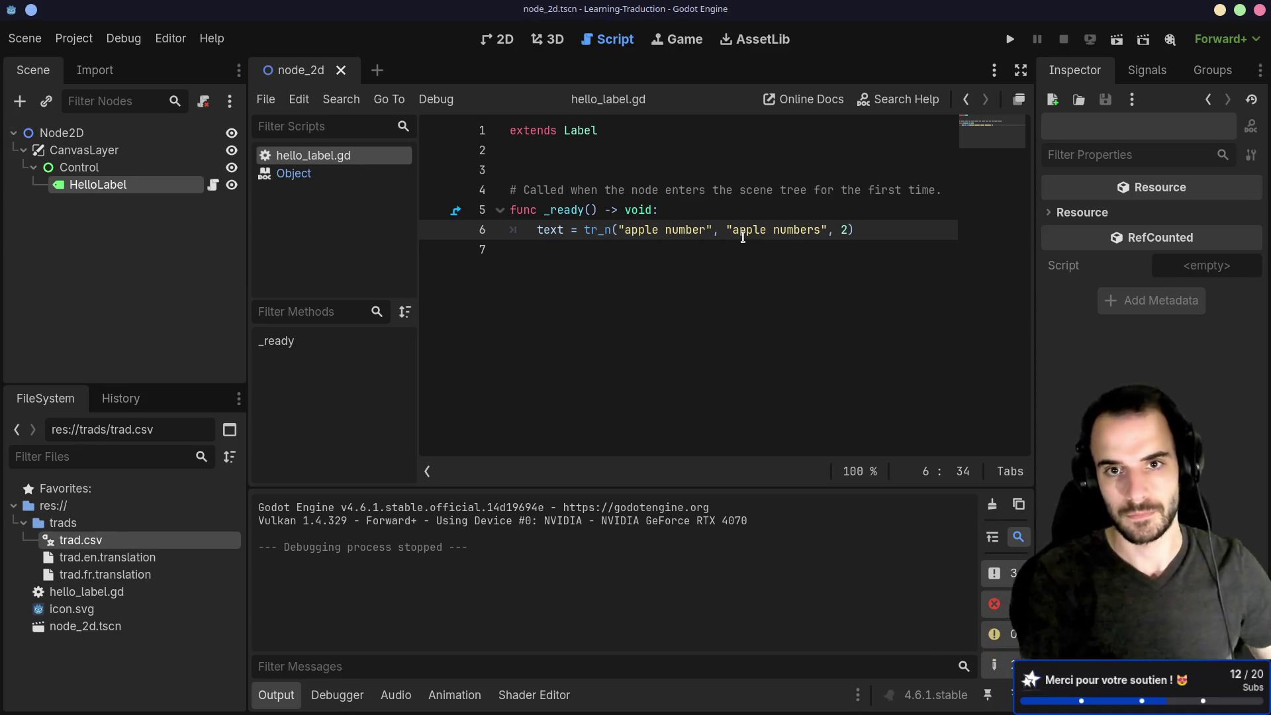
Reimport trad.csv from the FileSystem dock so its new plural row is loaded.
key("ctrl+super+Left")
key("ctrl+super+Left")
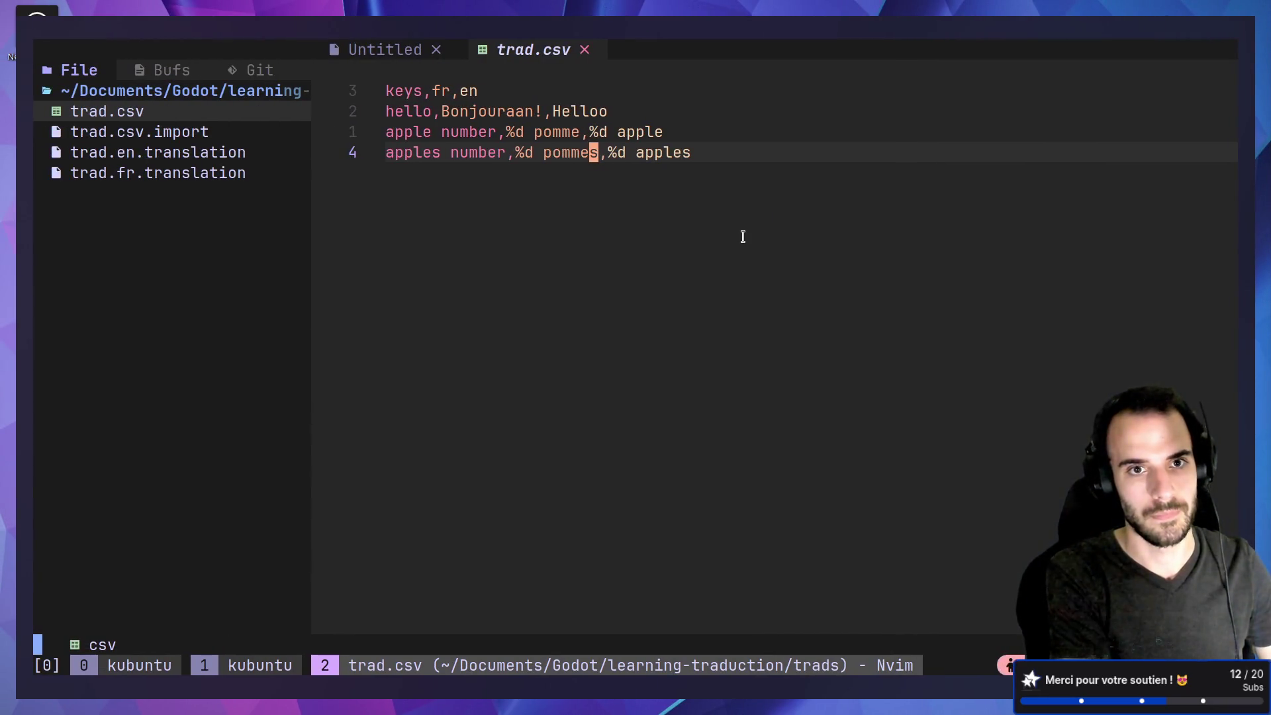
key("ctrl+super+Right")
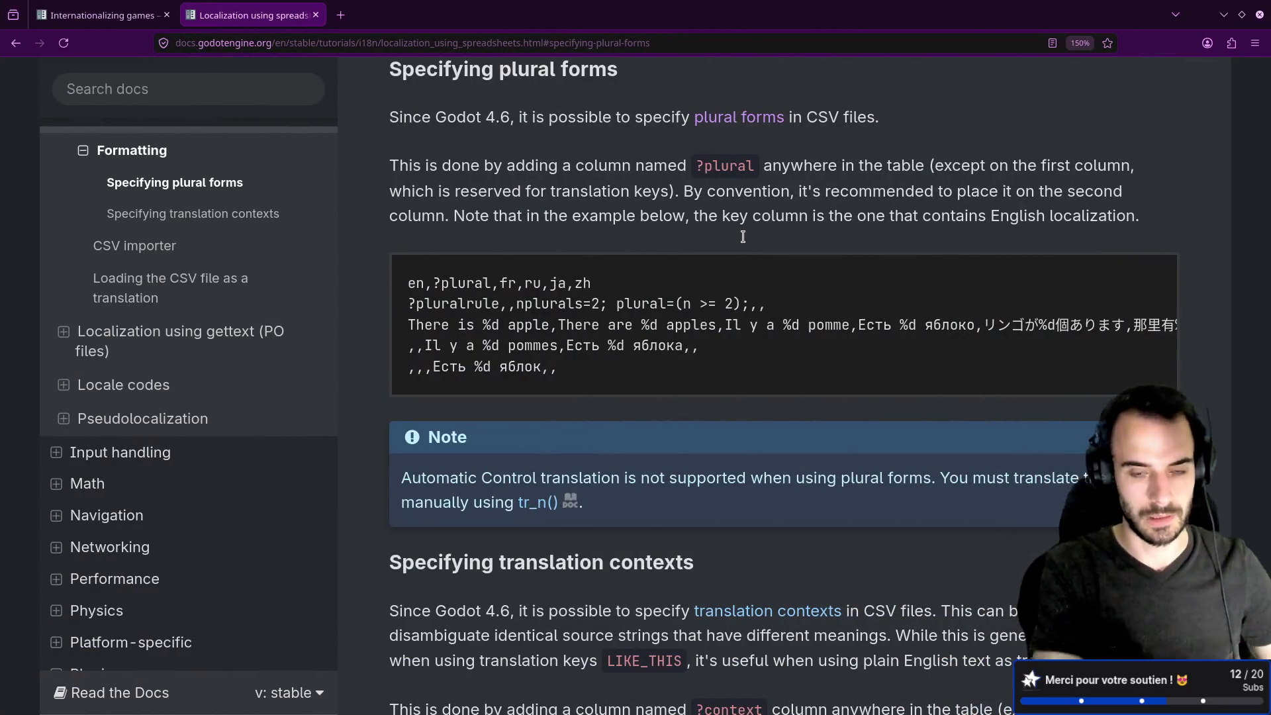
key("ctrl+super+Right")
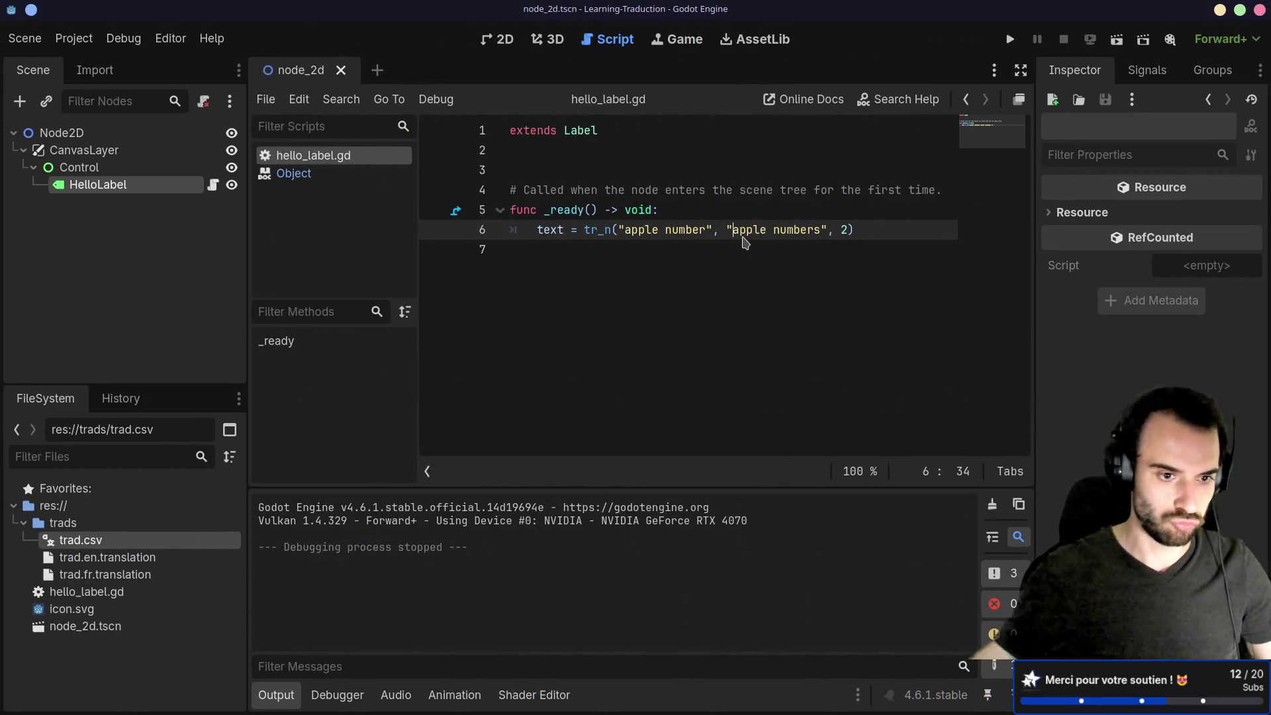
double_click(111, 543)
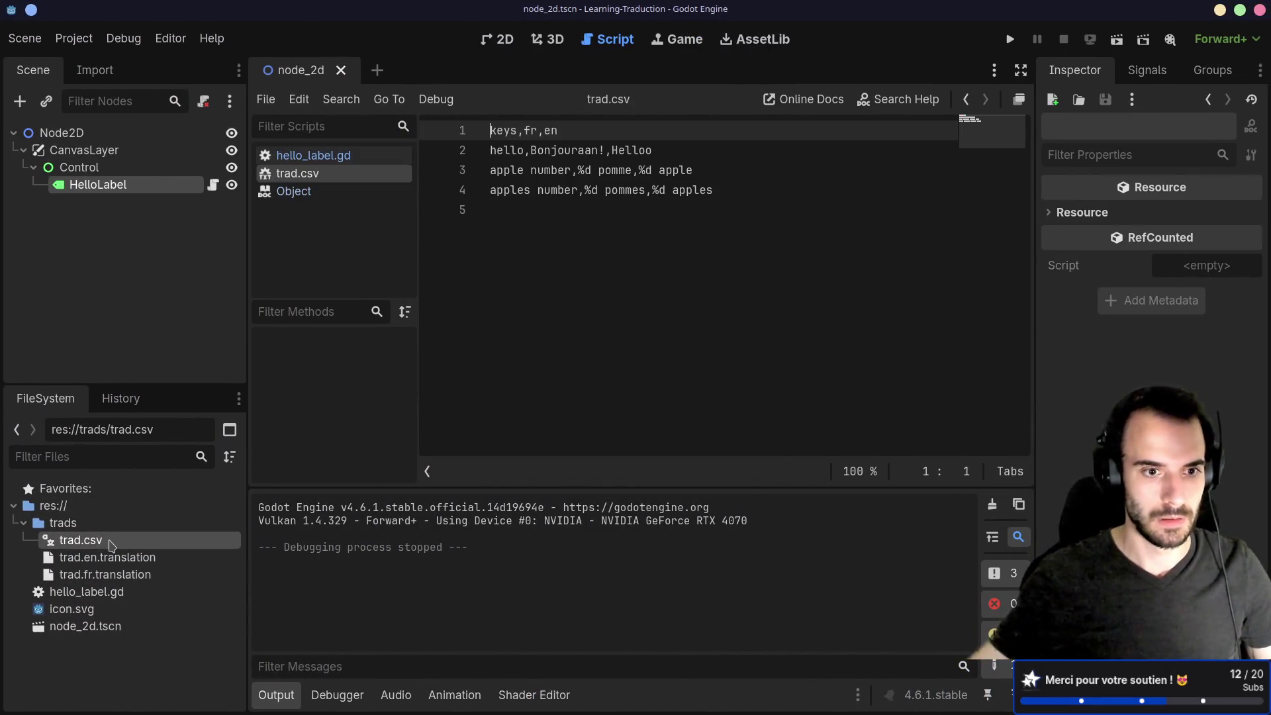
right_click(110, 545)
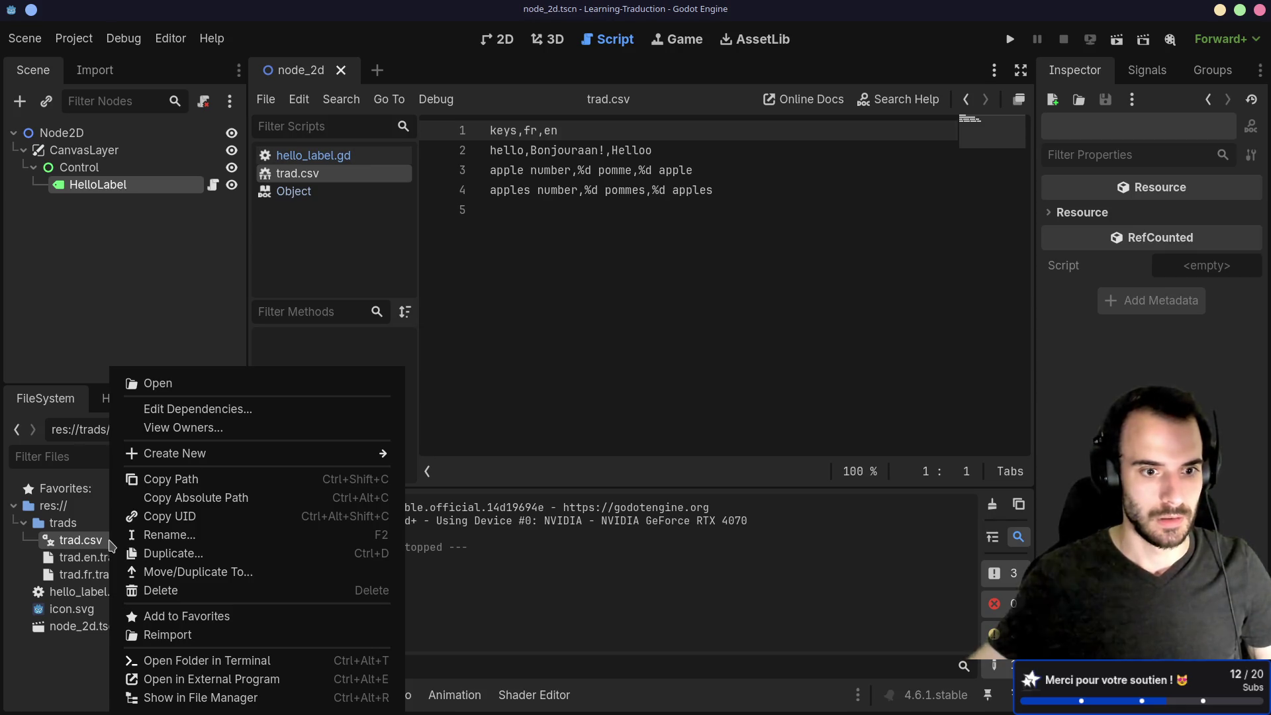
left_click(169, 635)
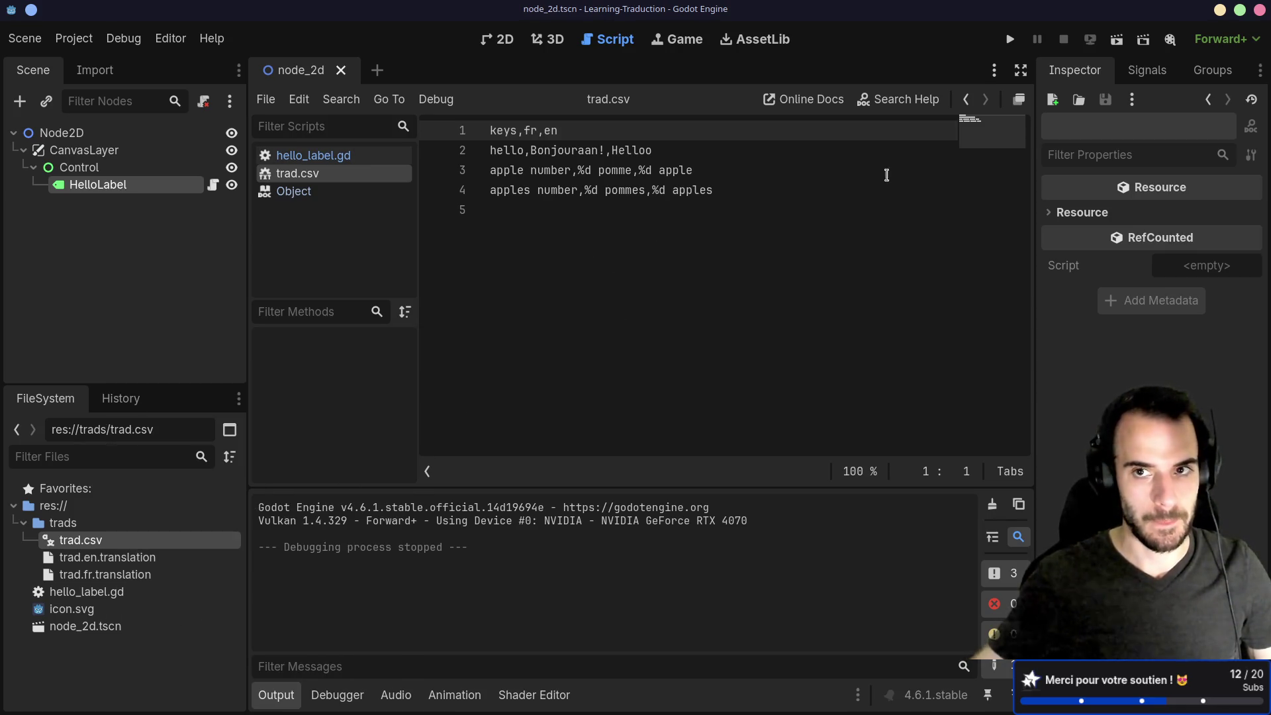
Close the trad.csv tab and put the caret back on the tr_n call in hello_label.gd.
left_click(738, 245)
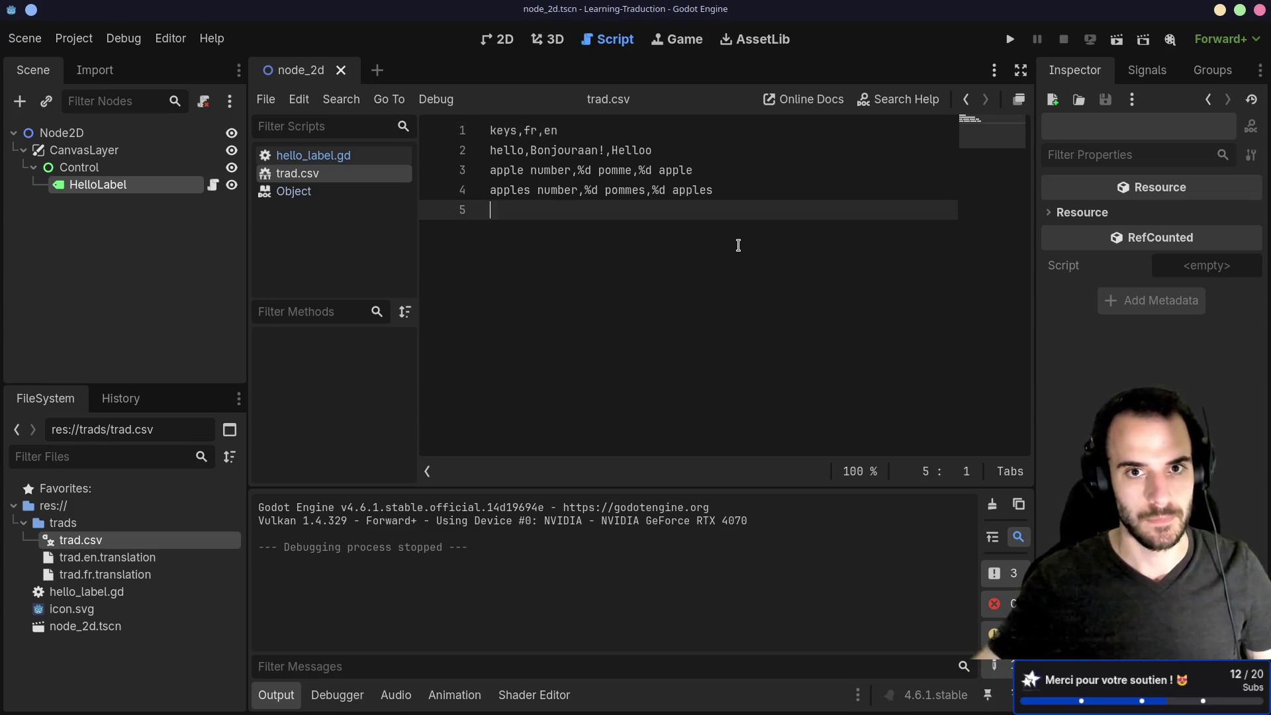
key("ctrl+w")
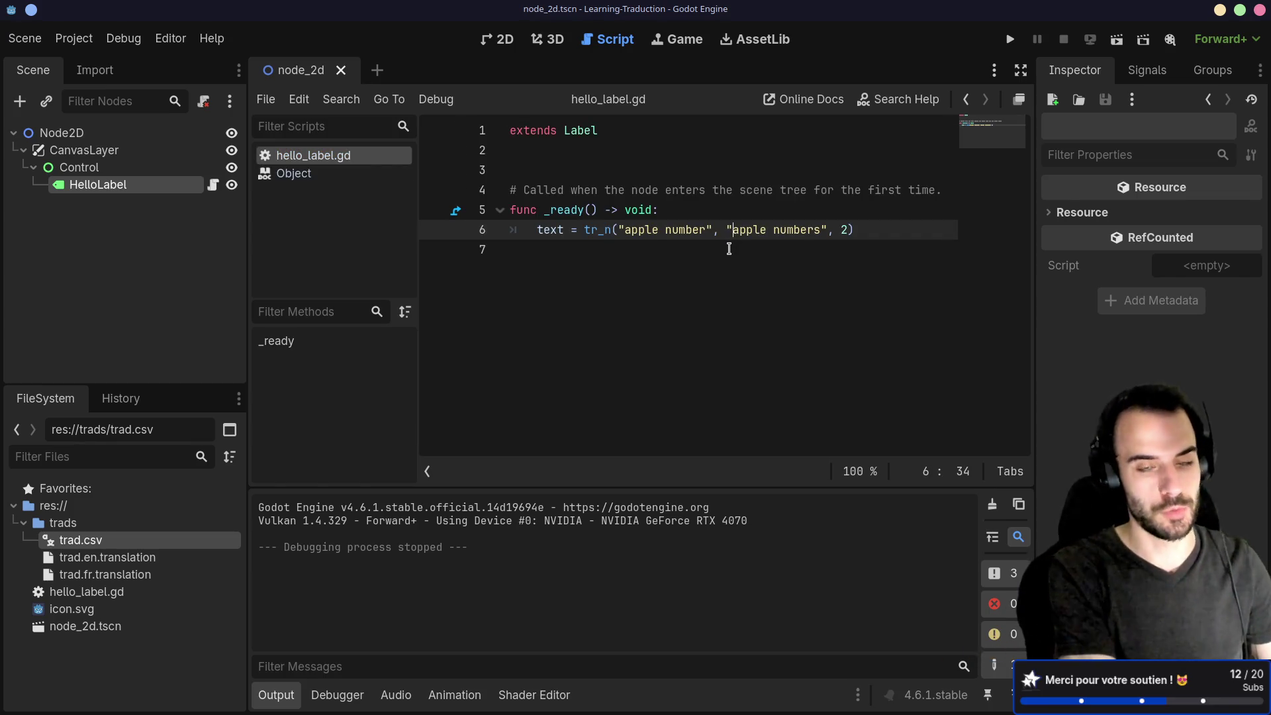
key("alt+Tab")
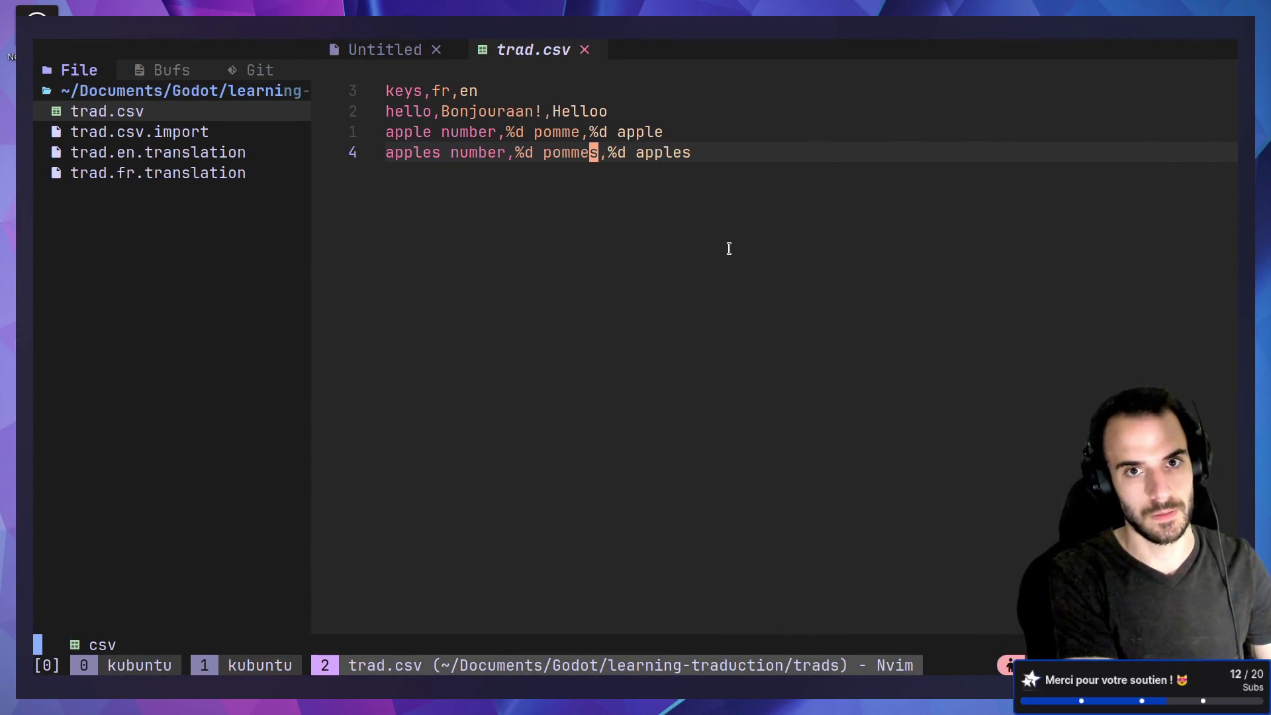
key("alt+Tab")
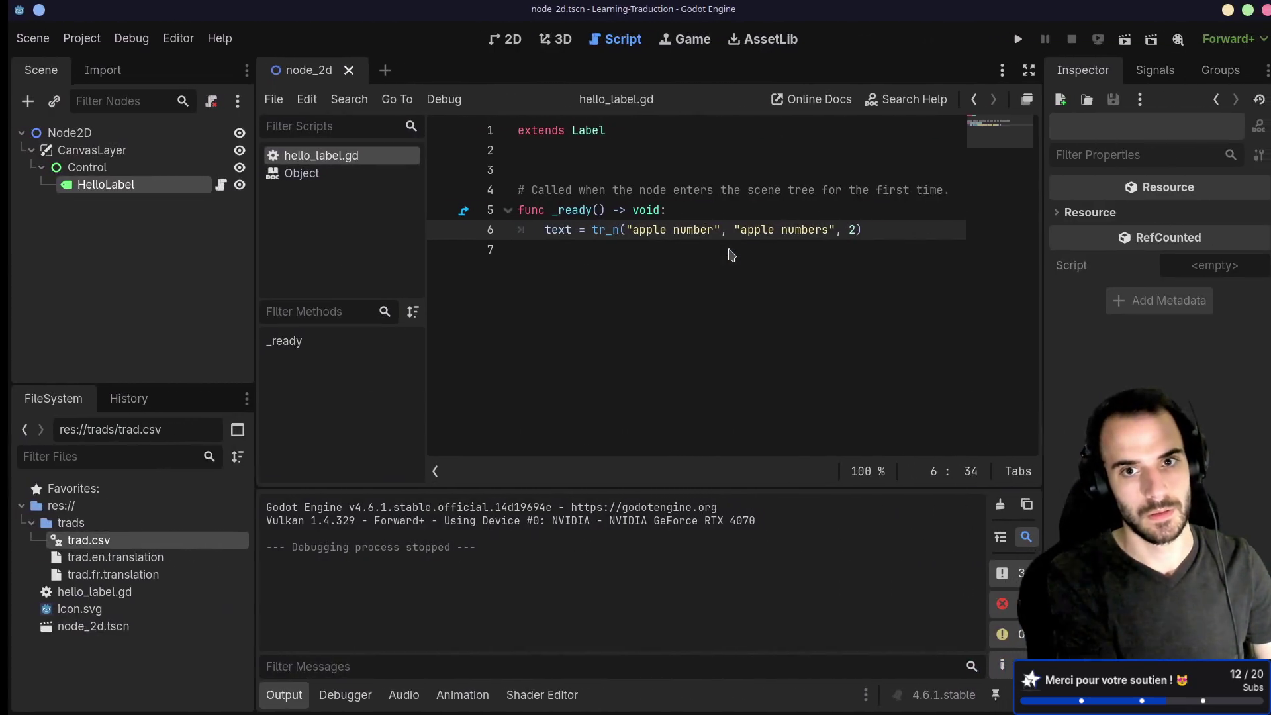
left_click(593, 231)
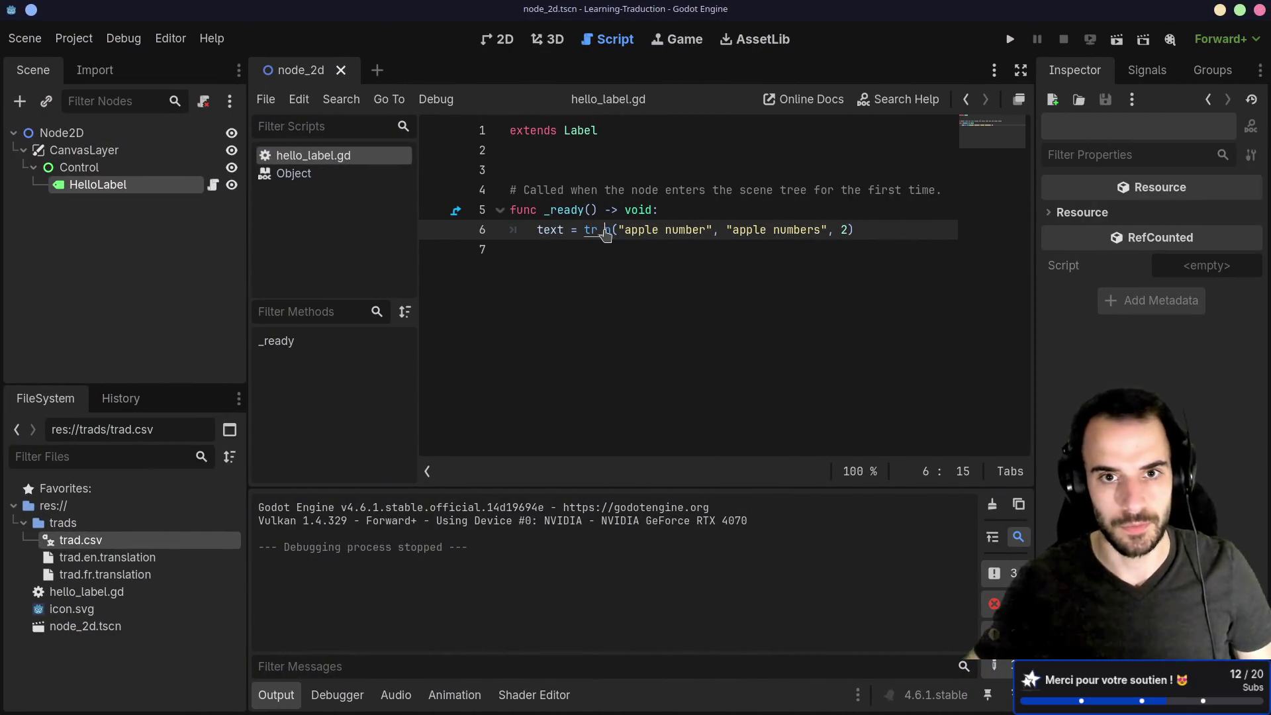
Ctrl-click tr_n to read its Object reference description and notes.
left_click(594, 231, "ctrl")
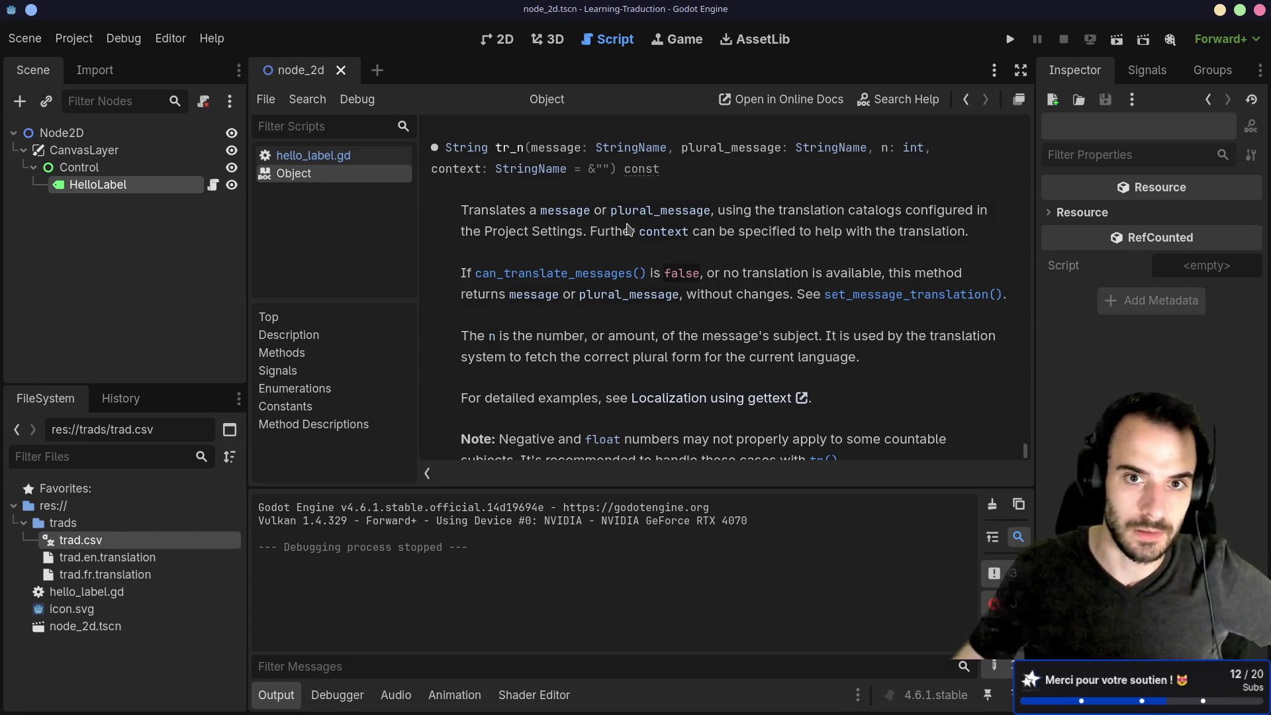
scroll(629, 229, "down", 3)
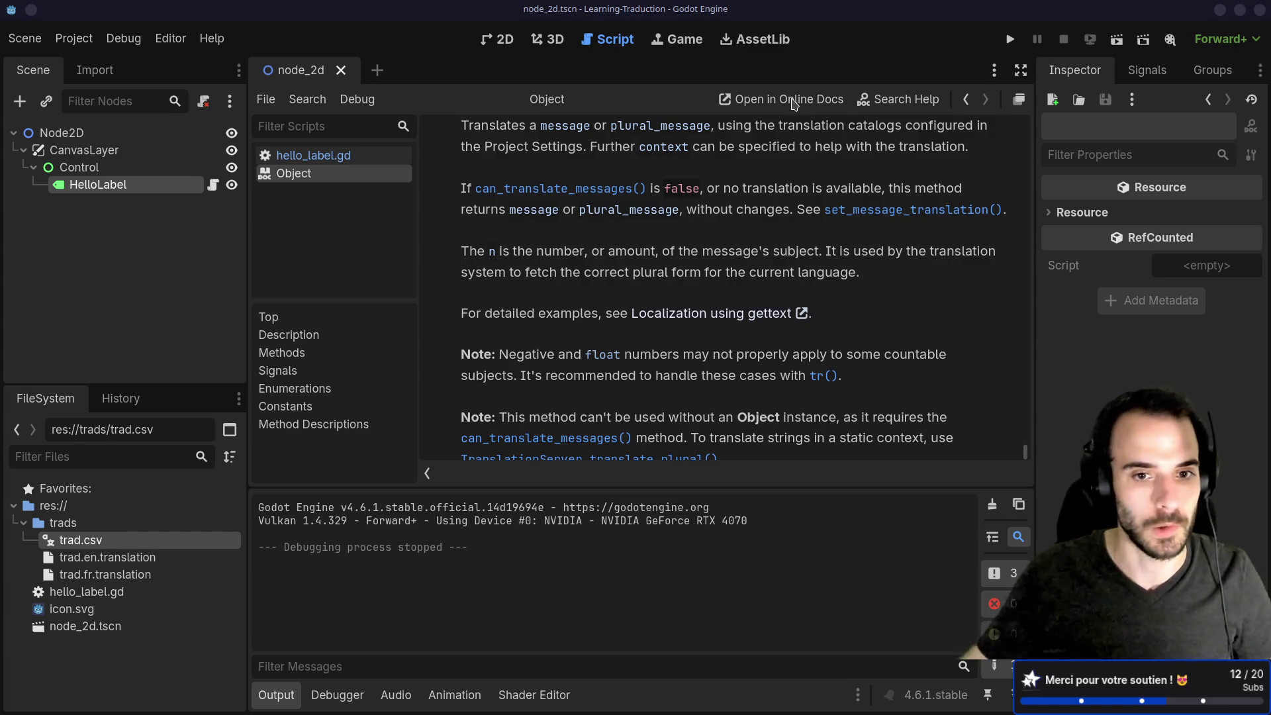
scroll(580, 220, "down", 1)
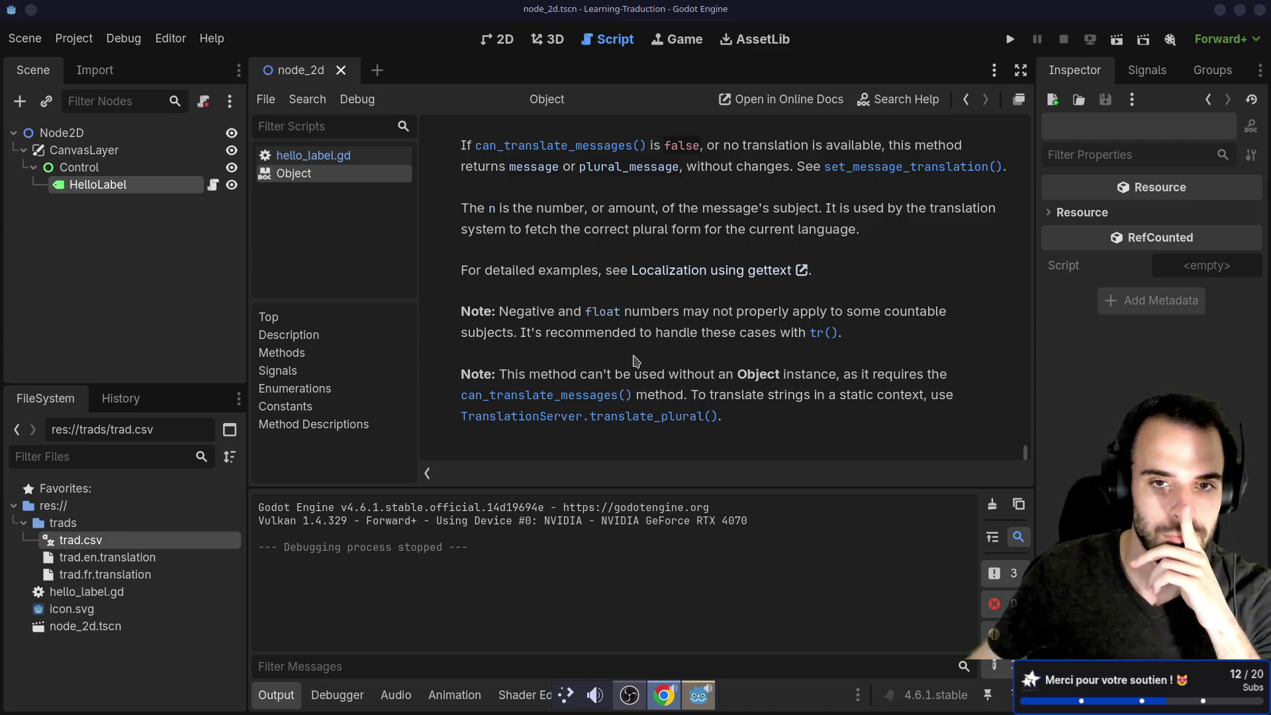
scroll(636, 357, "up", 5)
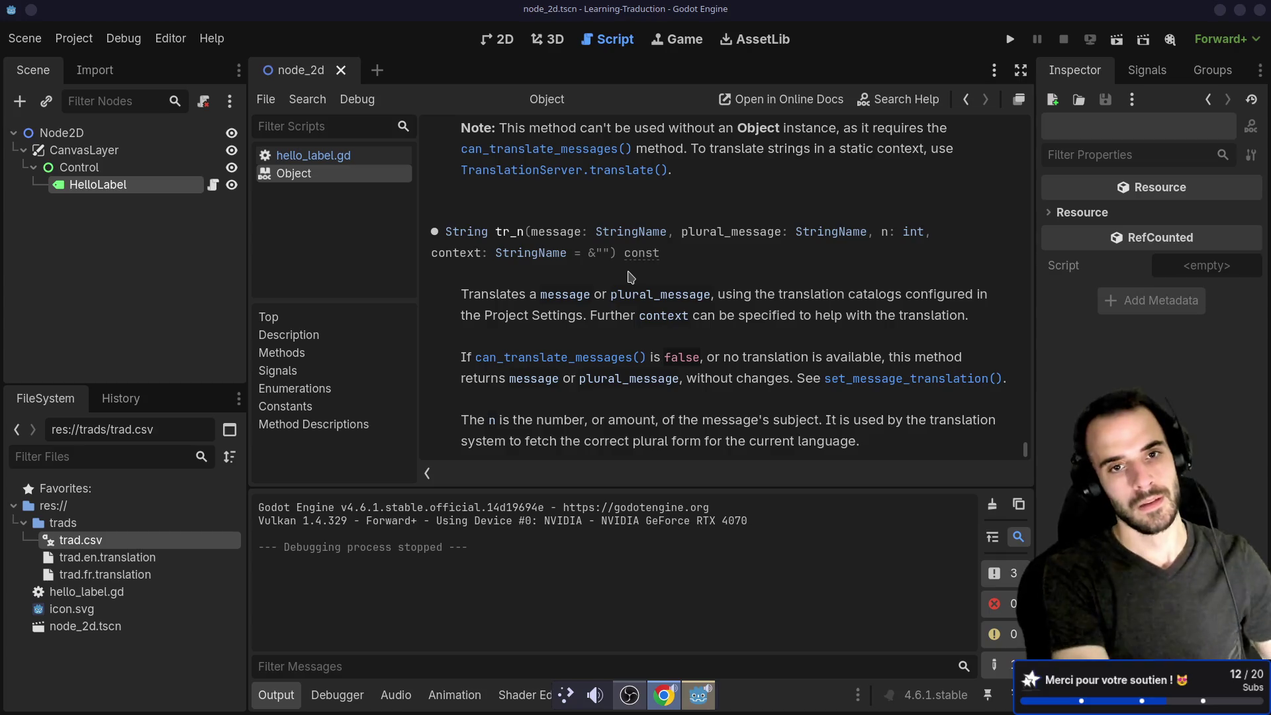
key("super+2")
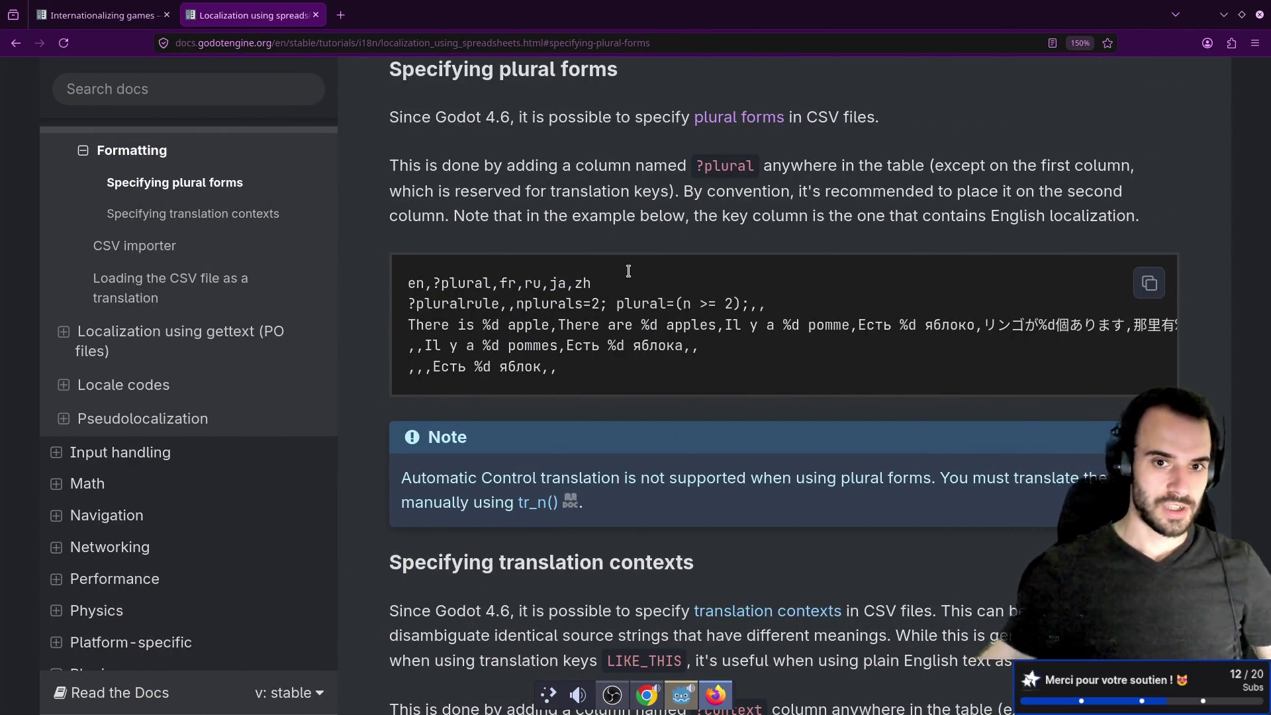
Examine the %d in the num_jobs pluralization example on the Internationalizing games page.
left_click(15, 7)
left_click(123, 8)
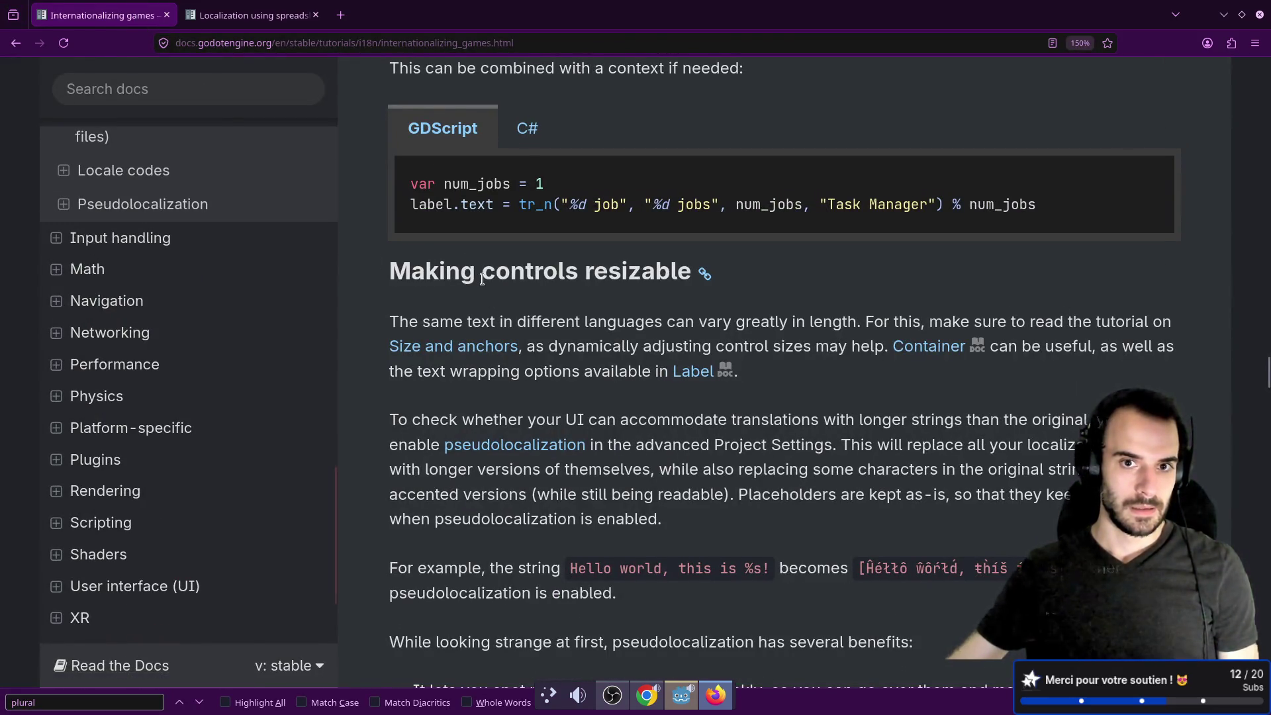
scroll(482, 278, "up", 4)
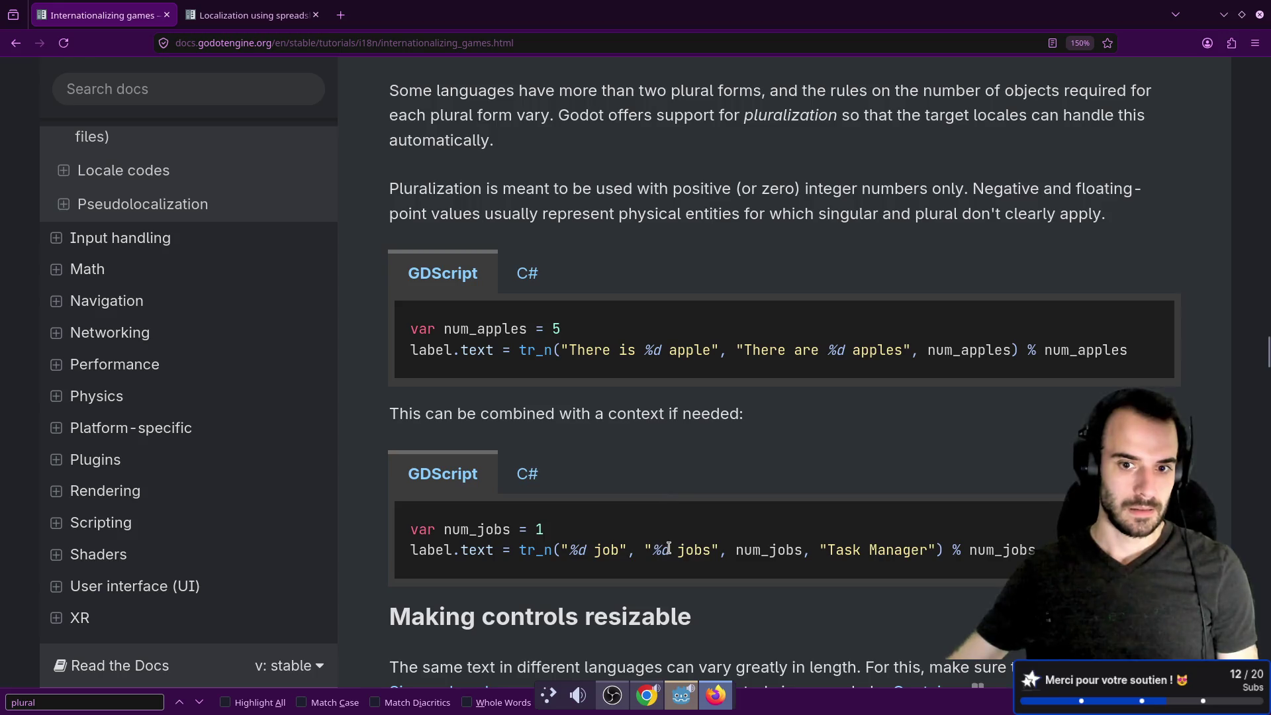
left_click_drag(674, 549, 570, 552)
left_click(659, 576)
left_click(655, 569)
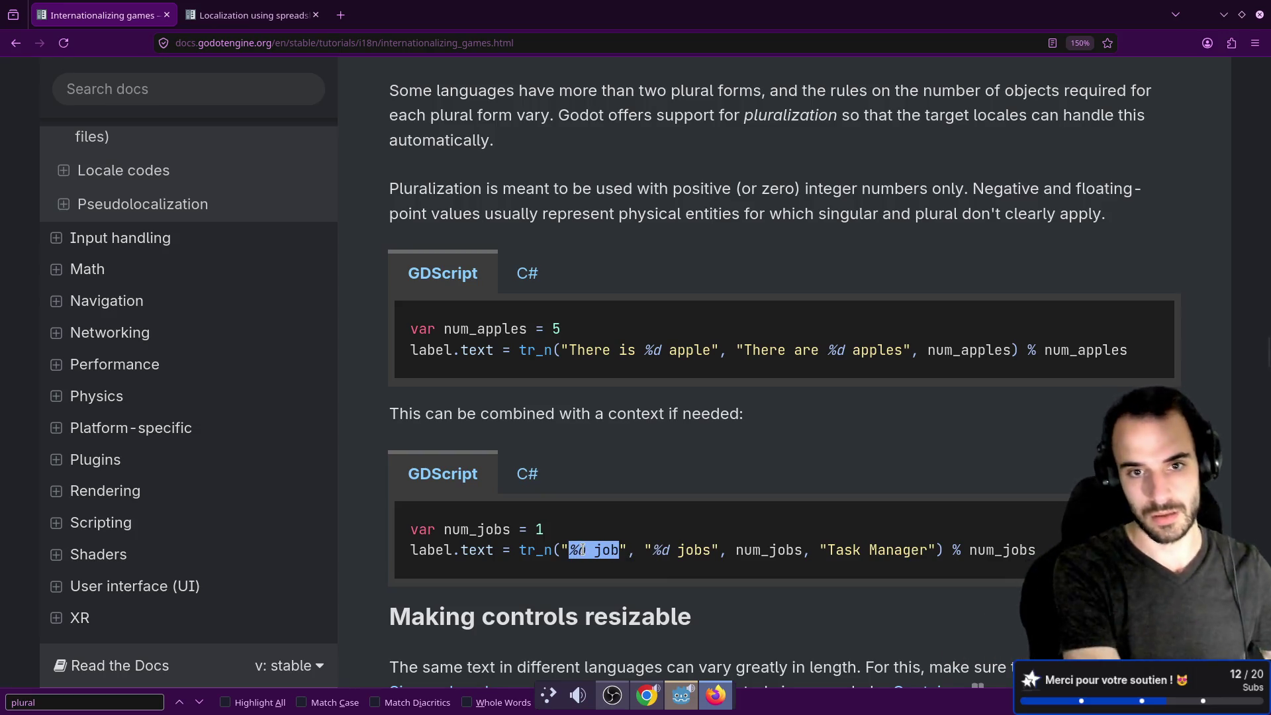
key("alt+Tab")
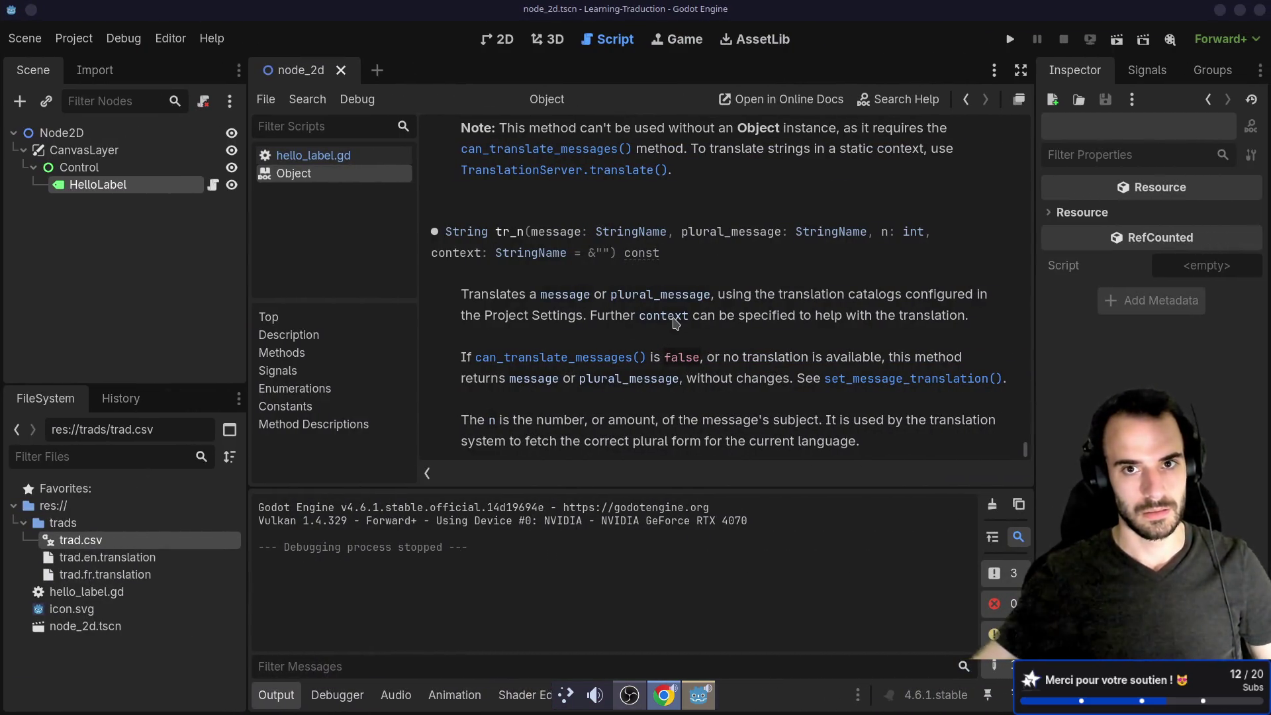
Scroll the Object reference up to the tr() method description.
scroll(678, 322, "up", 4)
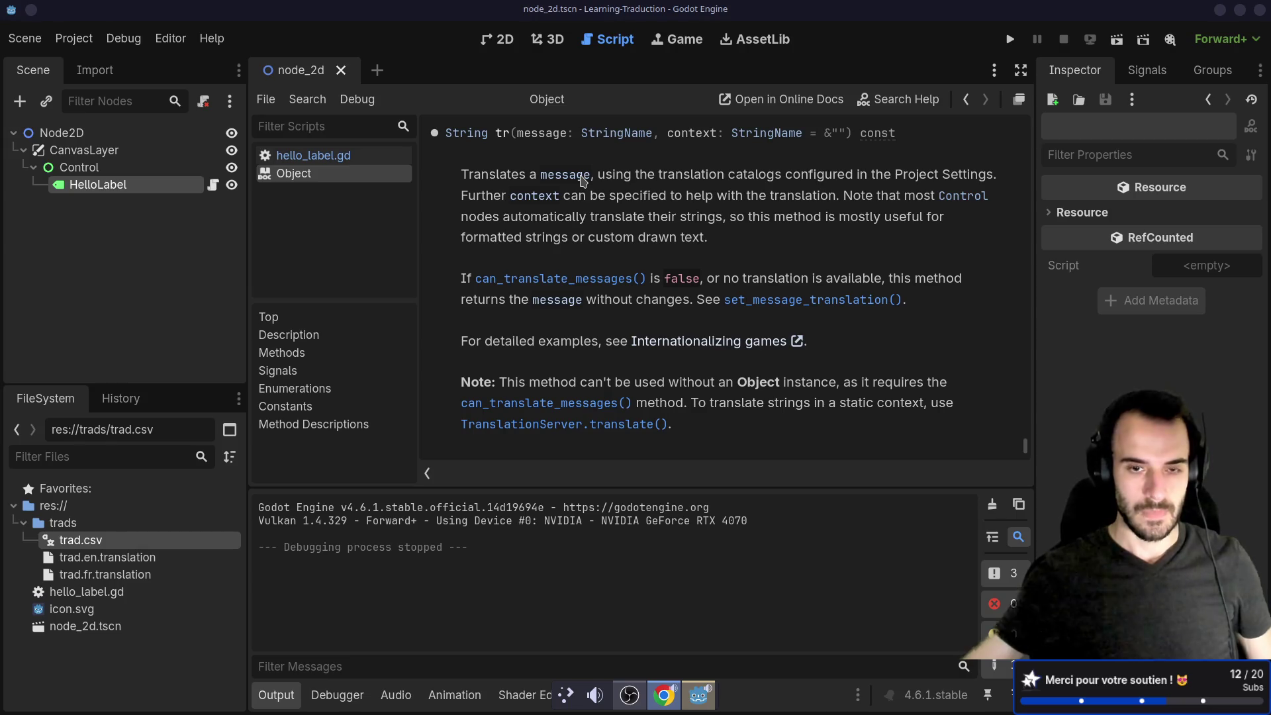
key("alt+Tab")
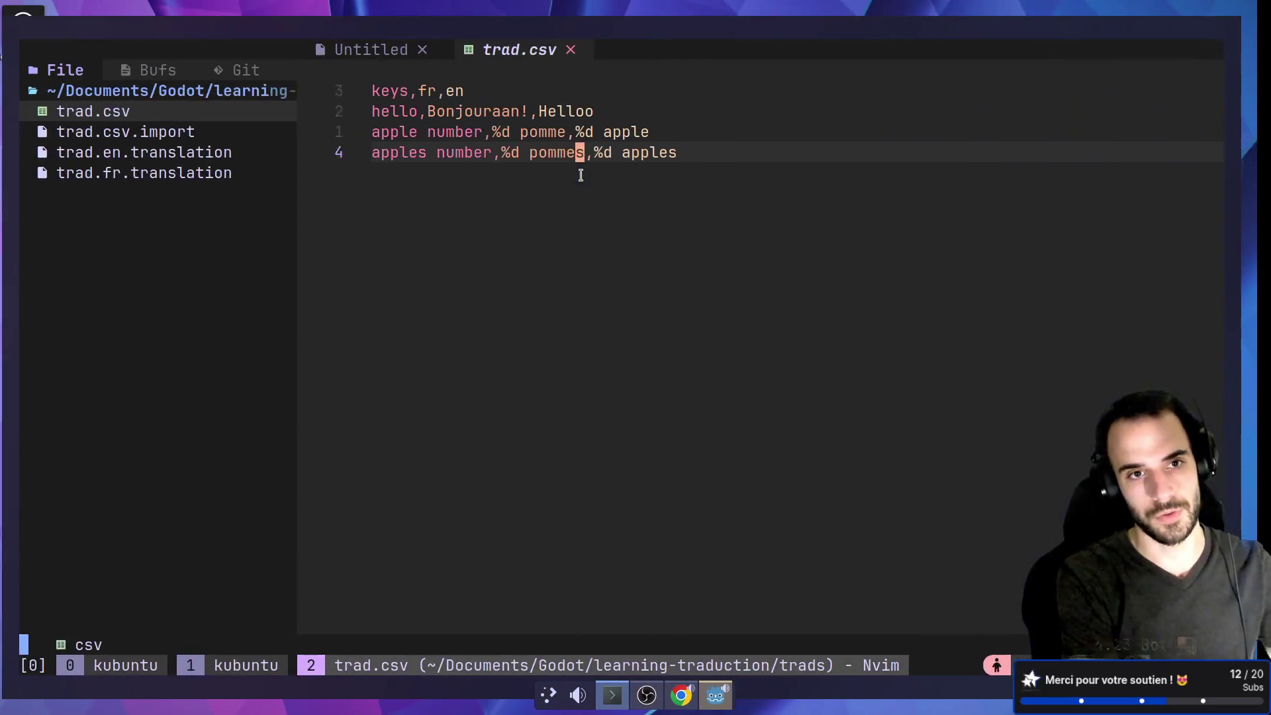
Delete the %d placeholders from the apple number and apples number rows of trad.csv.
key("k")
key("h")
key("h")
key("h")
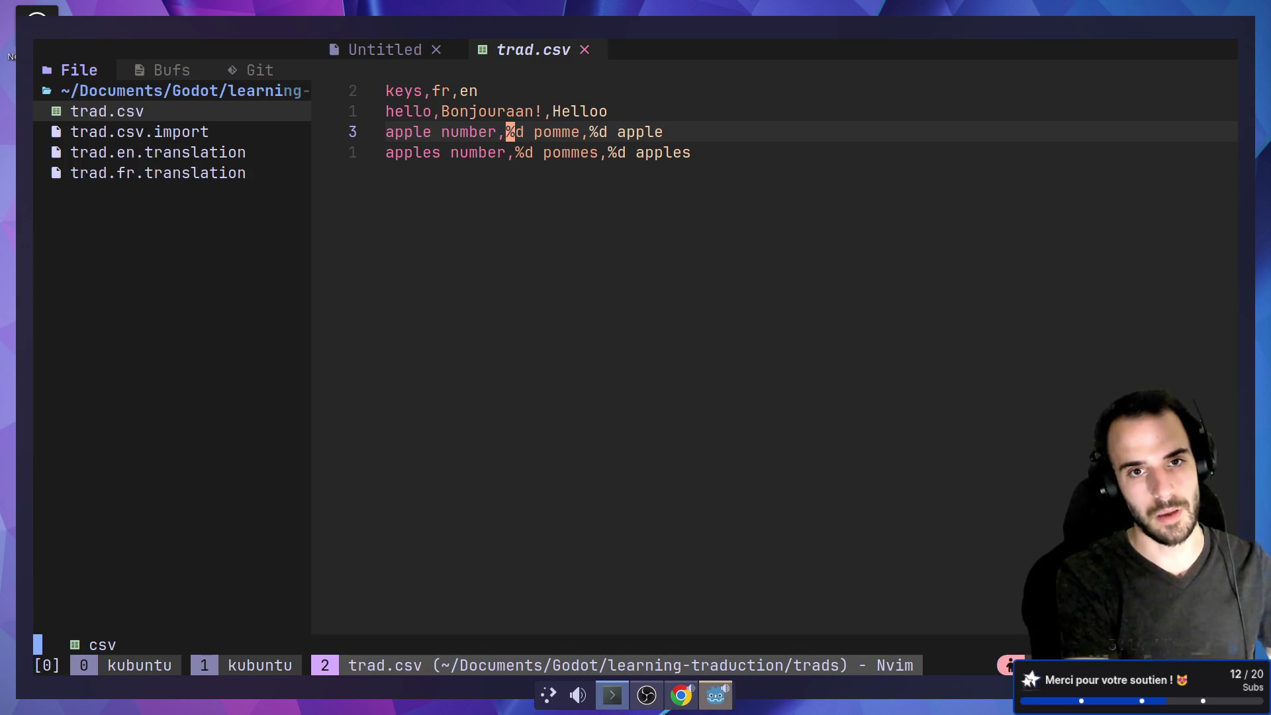
key("d")
key("W")
key("j")
key("l")
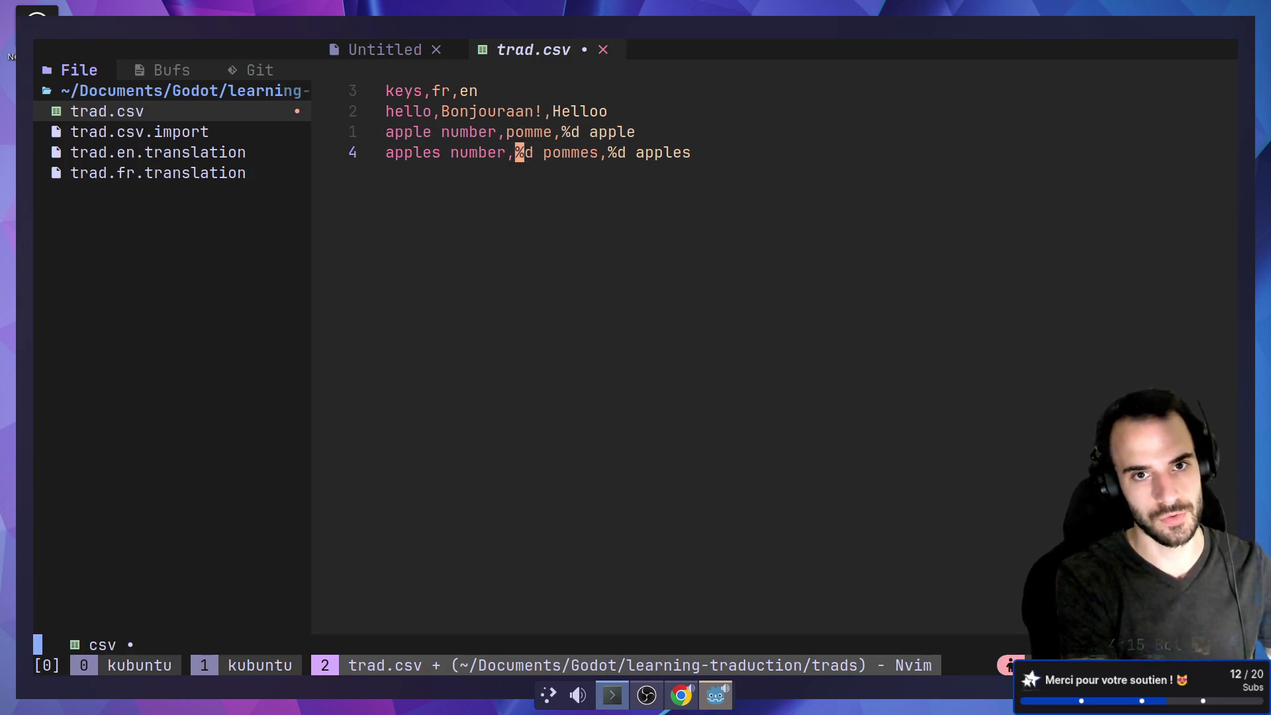
key("period")
key("k")
key("l")
key("l")
key("l")
key("v")
key("l")
key("l")
key("d")
key("j")
key("l")
Remove ' number' from both keys, leaving apple,pomme,apple and apples,pommes,apples, and save with :w.
key("l")
key("period")
key("k")
key("0")
key("e")
key("w")
key("d")
key("w")
key("X")
key("j")
key("l")
key("c")
key("w")
key("BackSpace")
key("Escape")
type(":w")
key("Return")
key("ctrl+super+Right")
key("ctrl+super+Right")
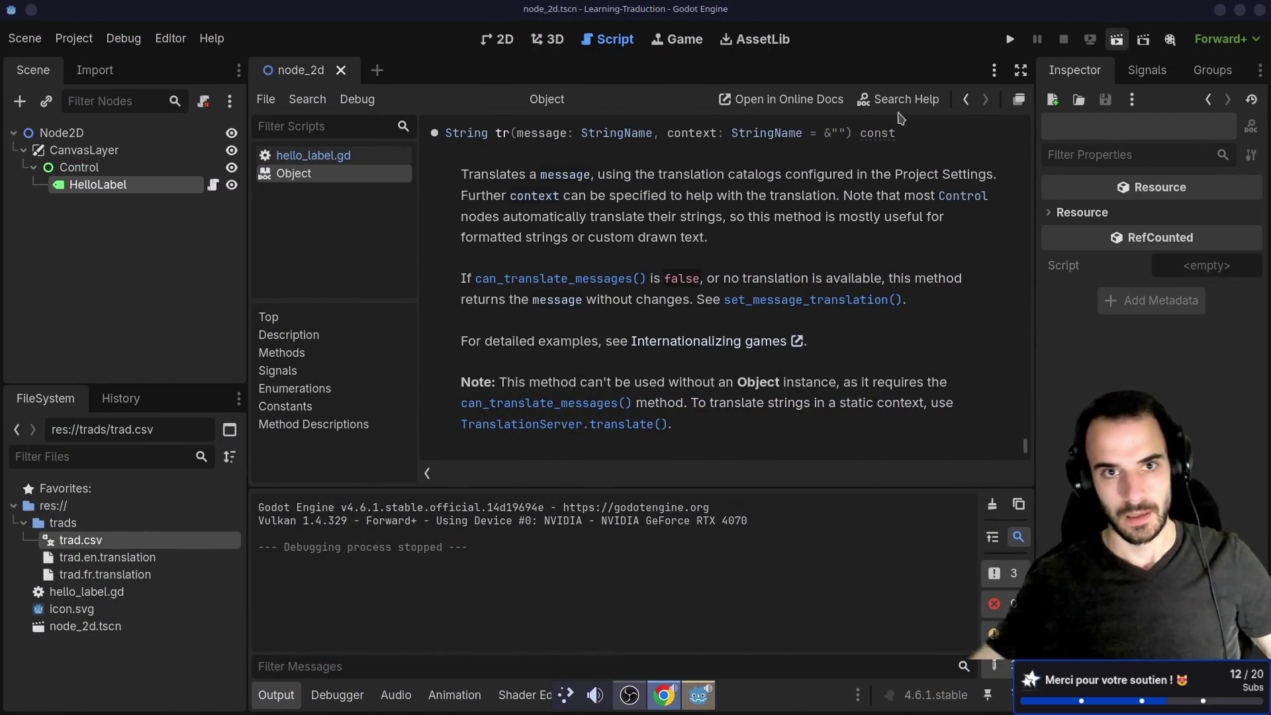
Change line 6 to tr_n("%d apple", "%d apples", 2) and save hello_label.gd.
left_click(332, 155)
left_click(640, 229)
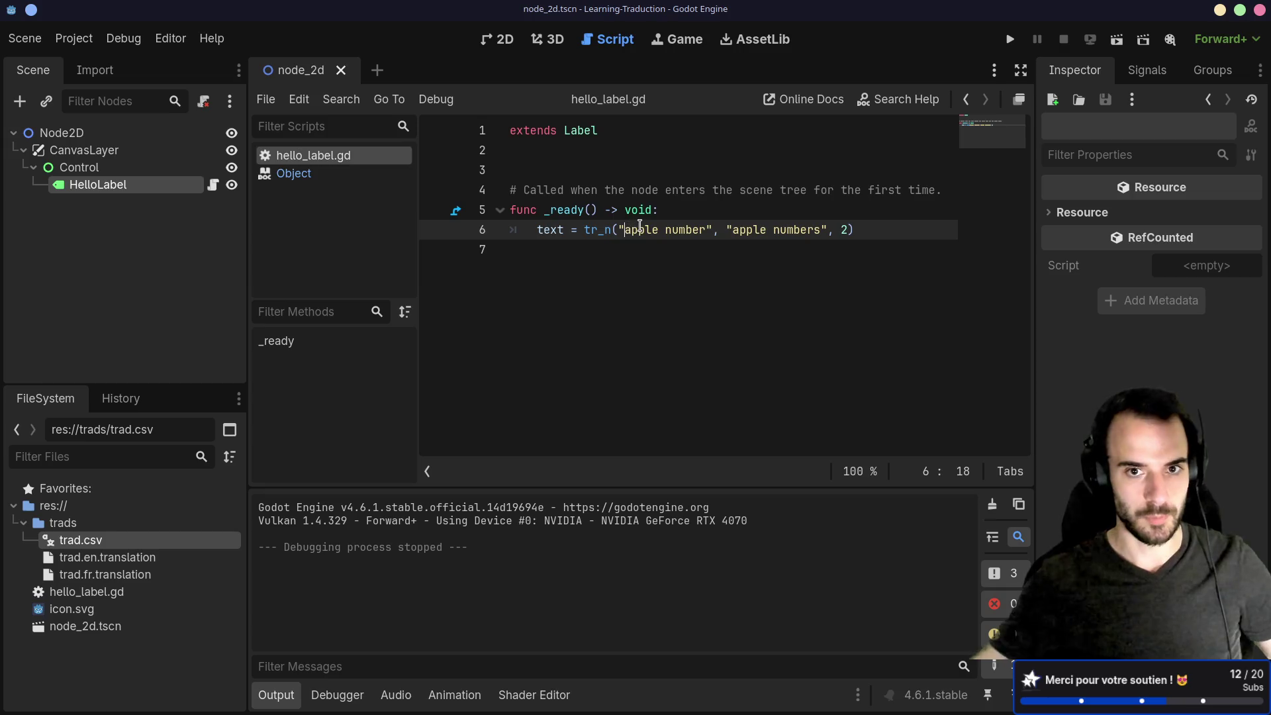
type("%d")
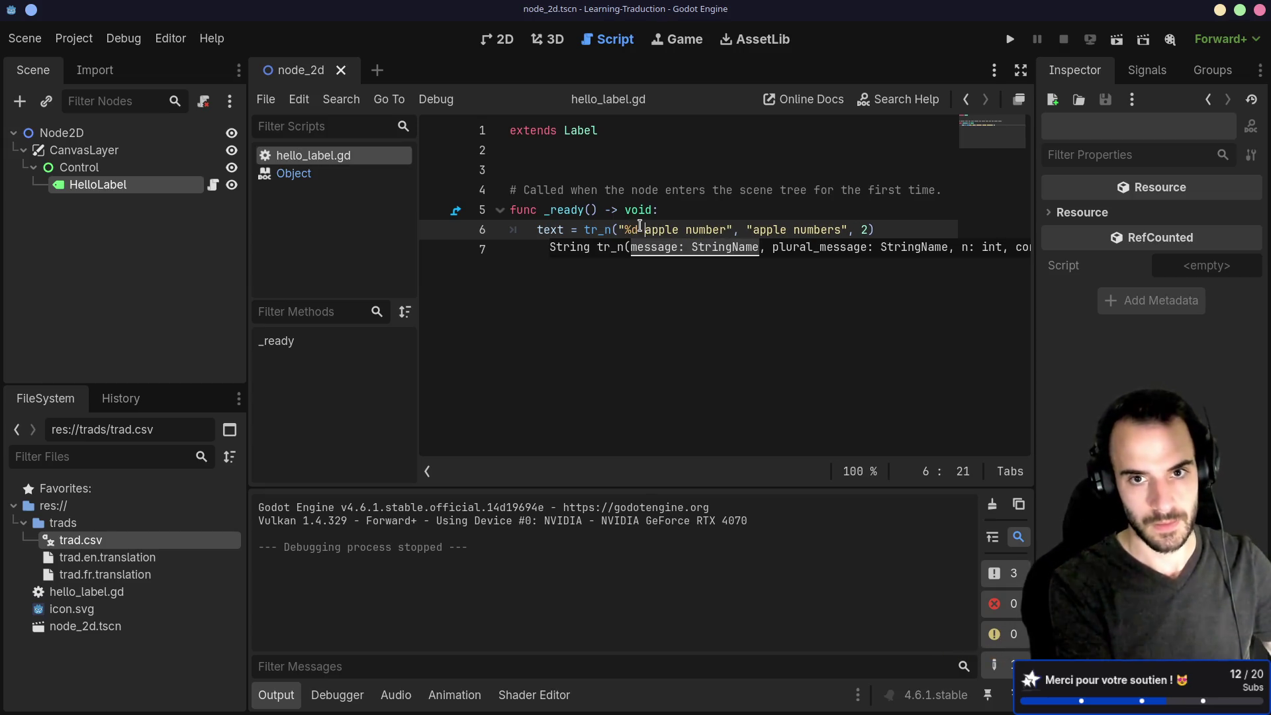
key("Right")
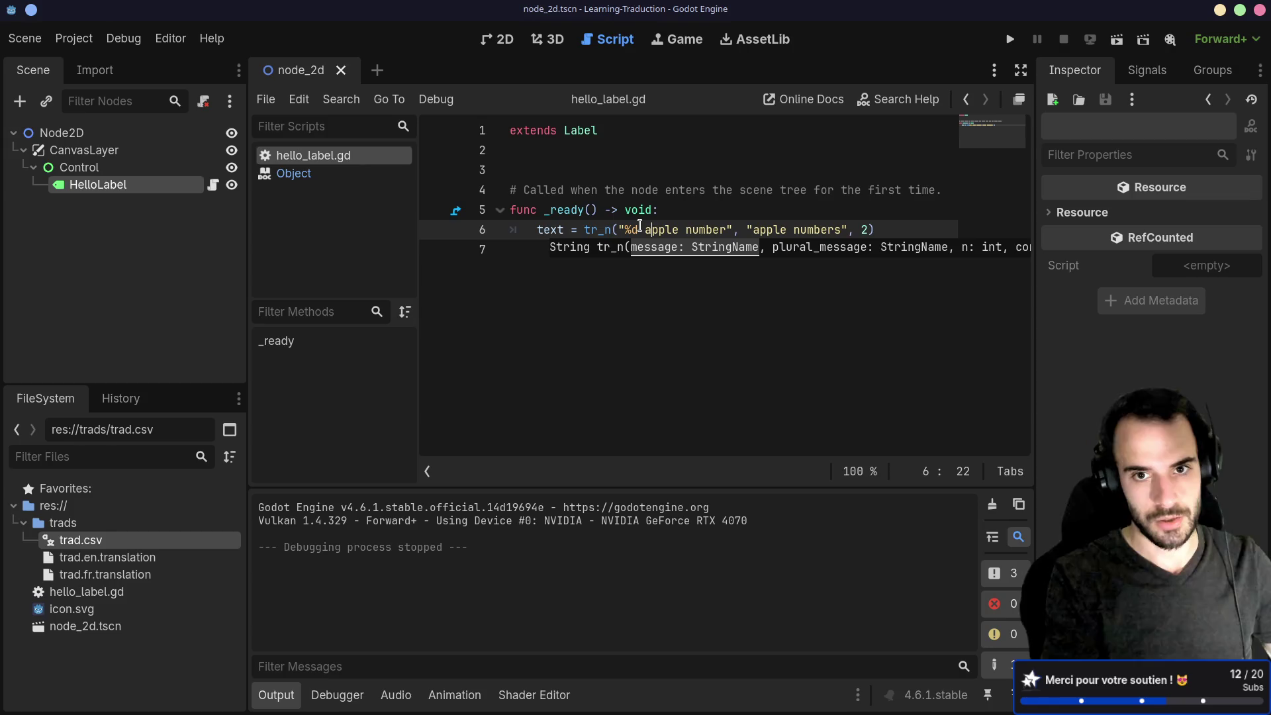
key("Right")
key("Delete")
key("Delete")
key("Delete")
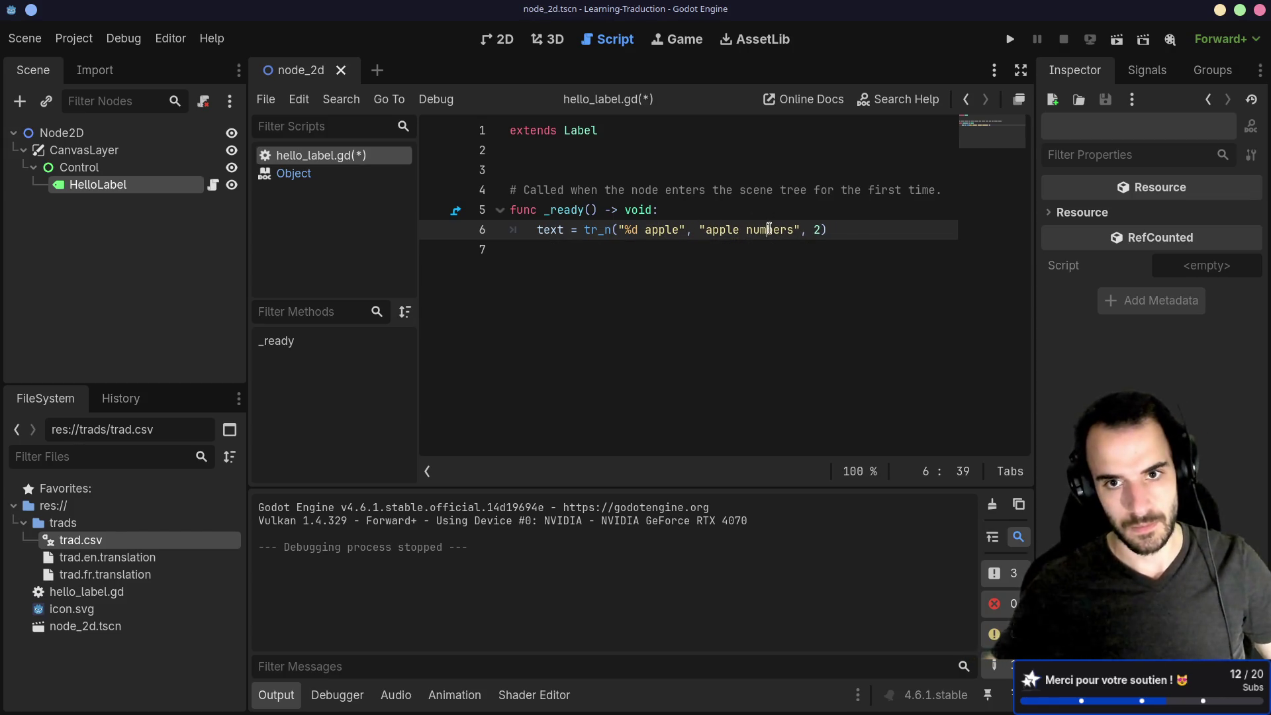
double_click(771, 229)
key("BackSpace")
key("BackSpace")
key("BackSpace")
key("BackSpace")
key("BackSpace")
key("BackSpace")
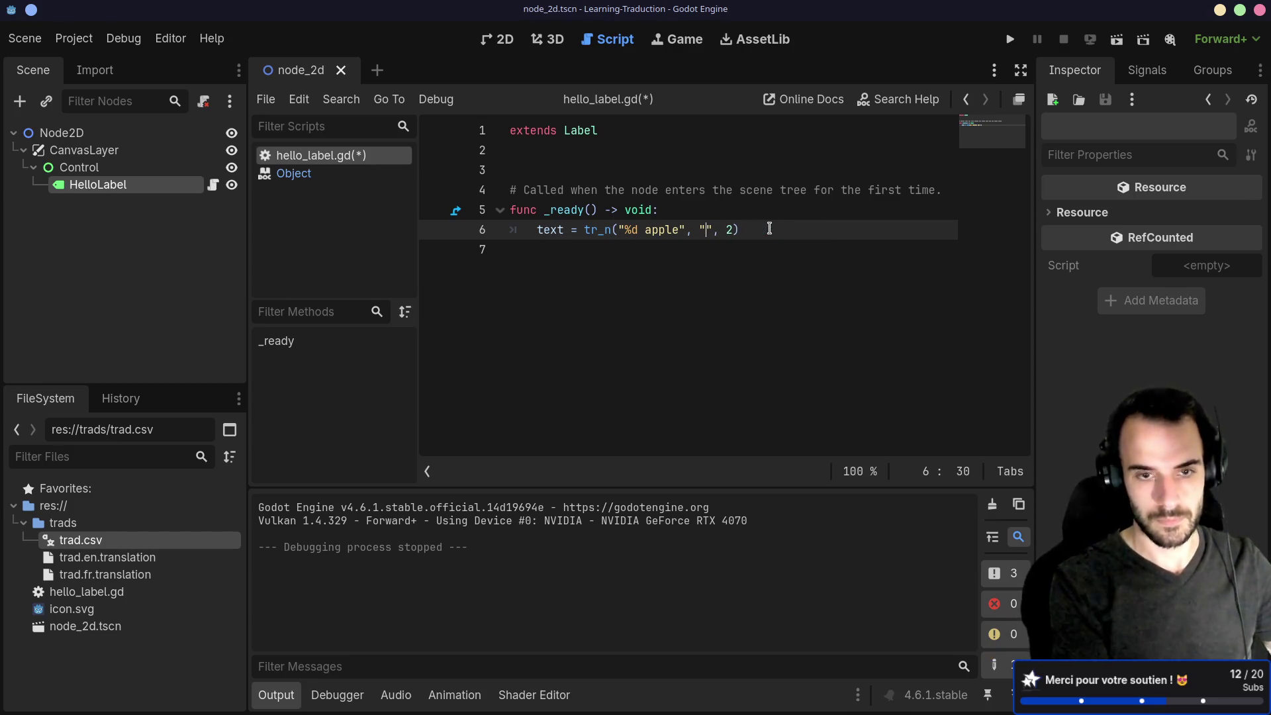
type("%d apples")
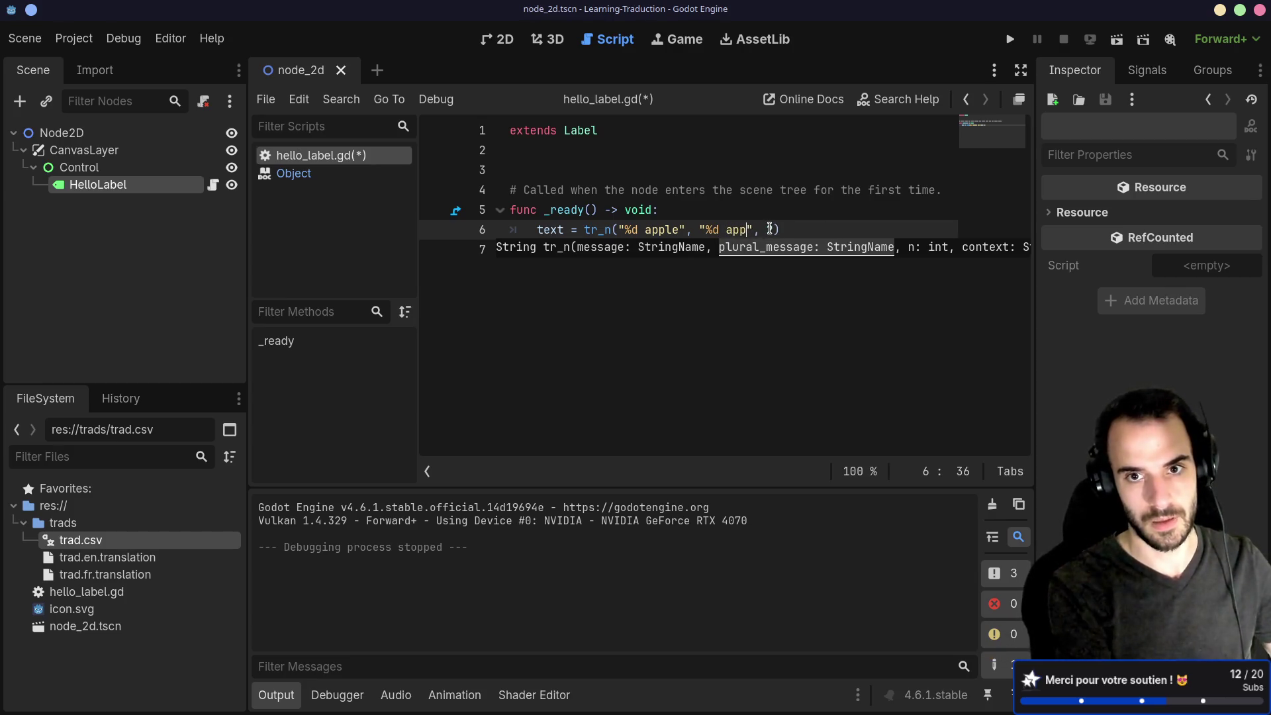
left_click(769, 229)
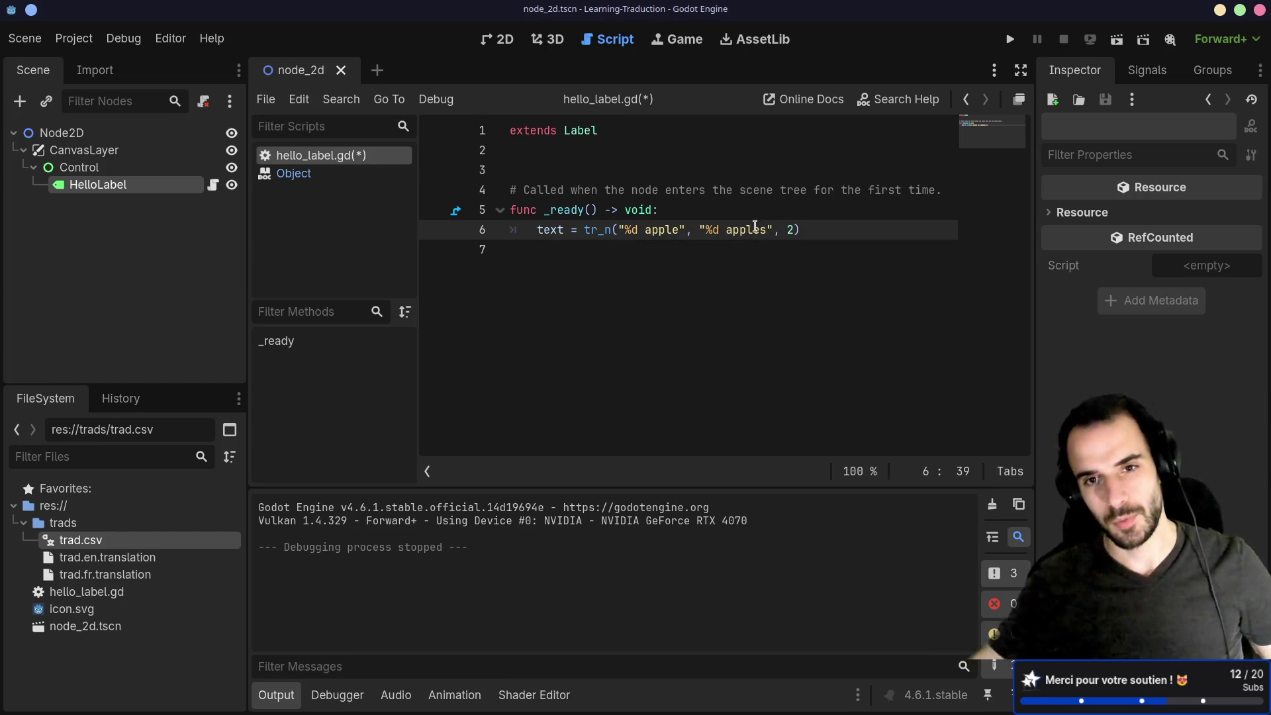
double_click(758, 228)
key("ctrl+s")
Run the current scene, which shows the raw '%d apples', then close the game window.
left_click(1117, 39)
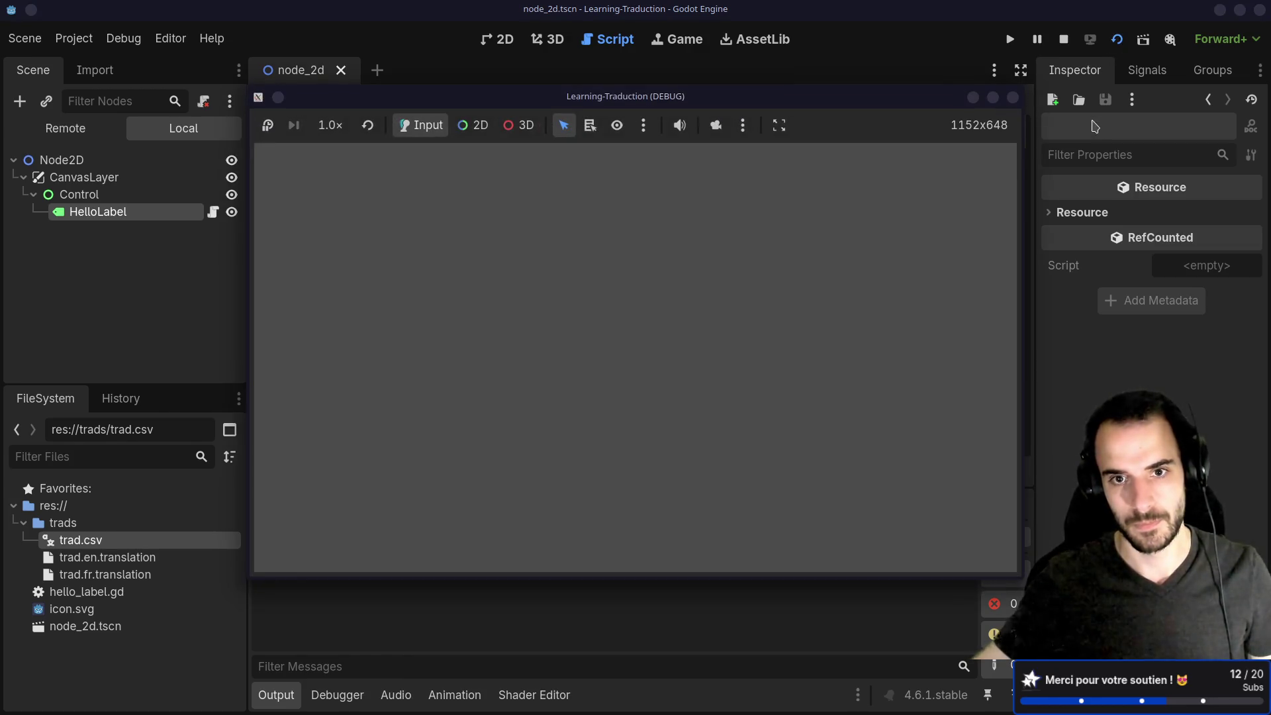
left_click(1013, 96)
left_click(739, 191)
left_click(740, 211)
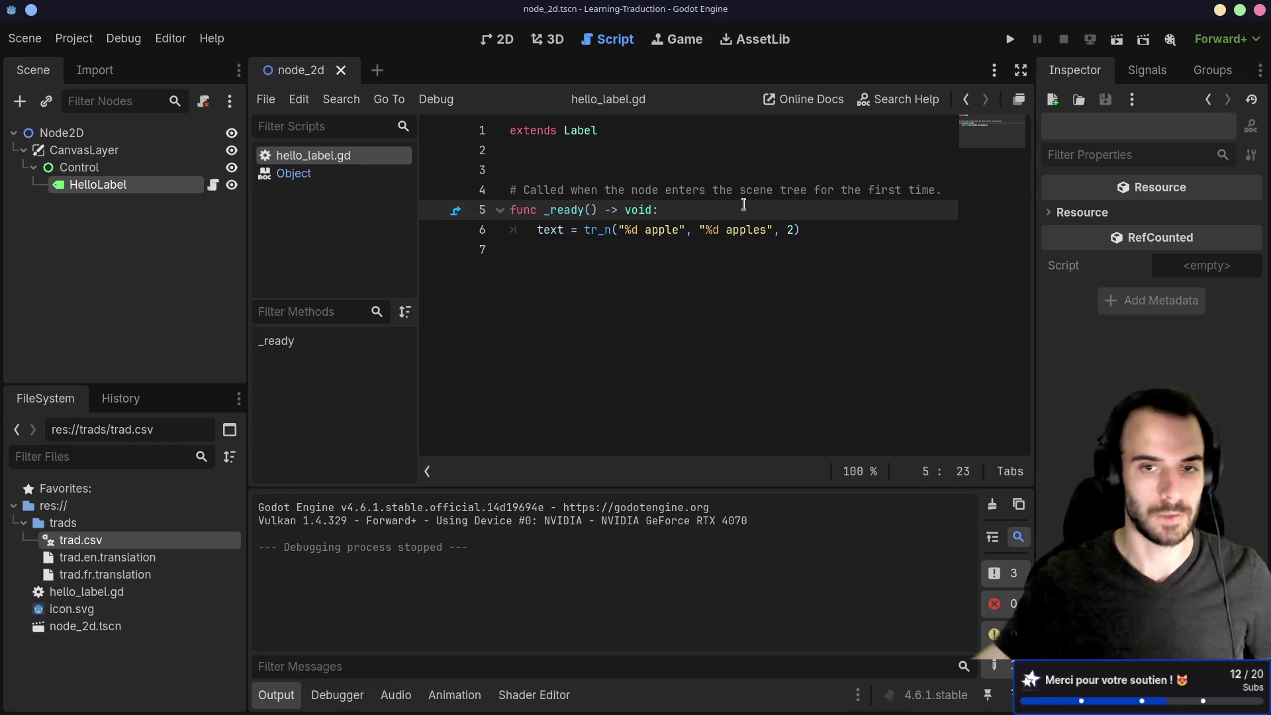
Highlight the %d and the % num_apples formatting in the docs' apples GDScript example.
key("alt+Tab")
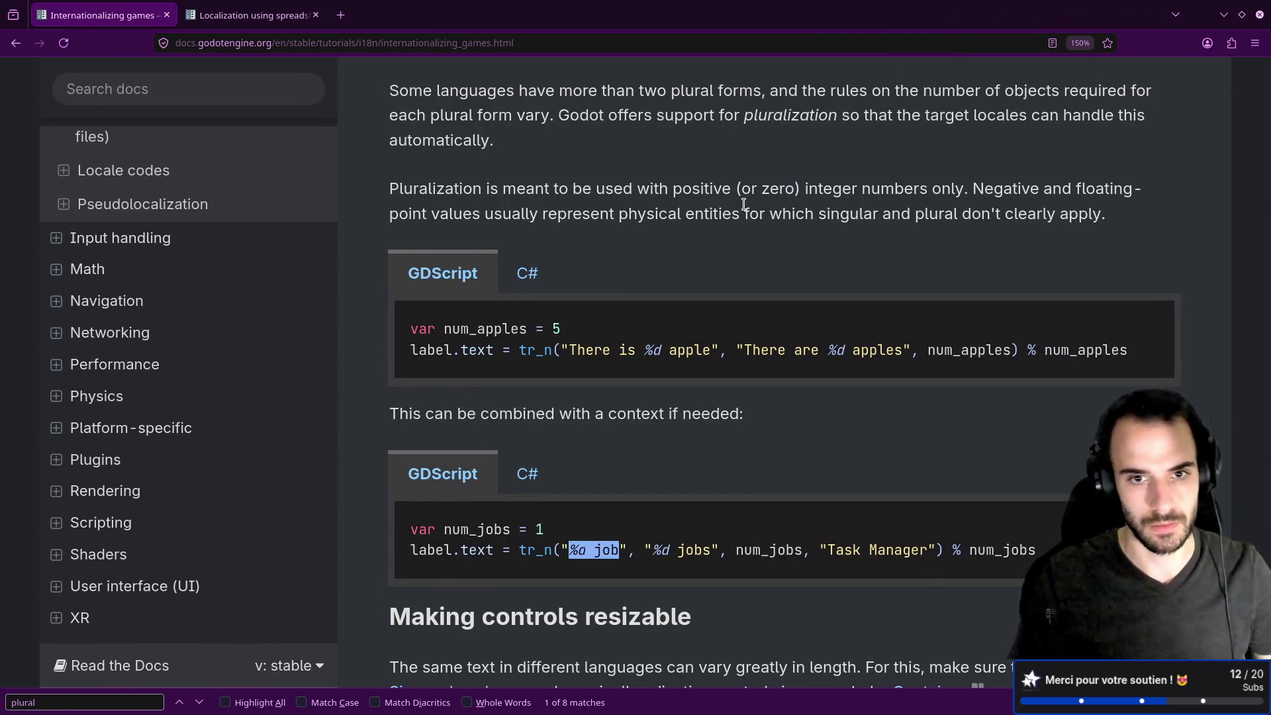
left_click_drag(644, 349, 662, 344)
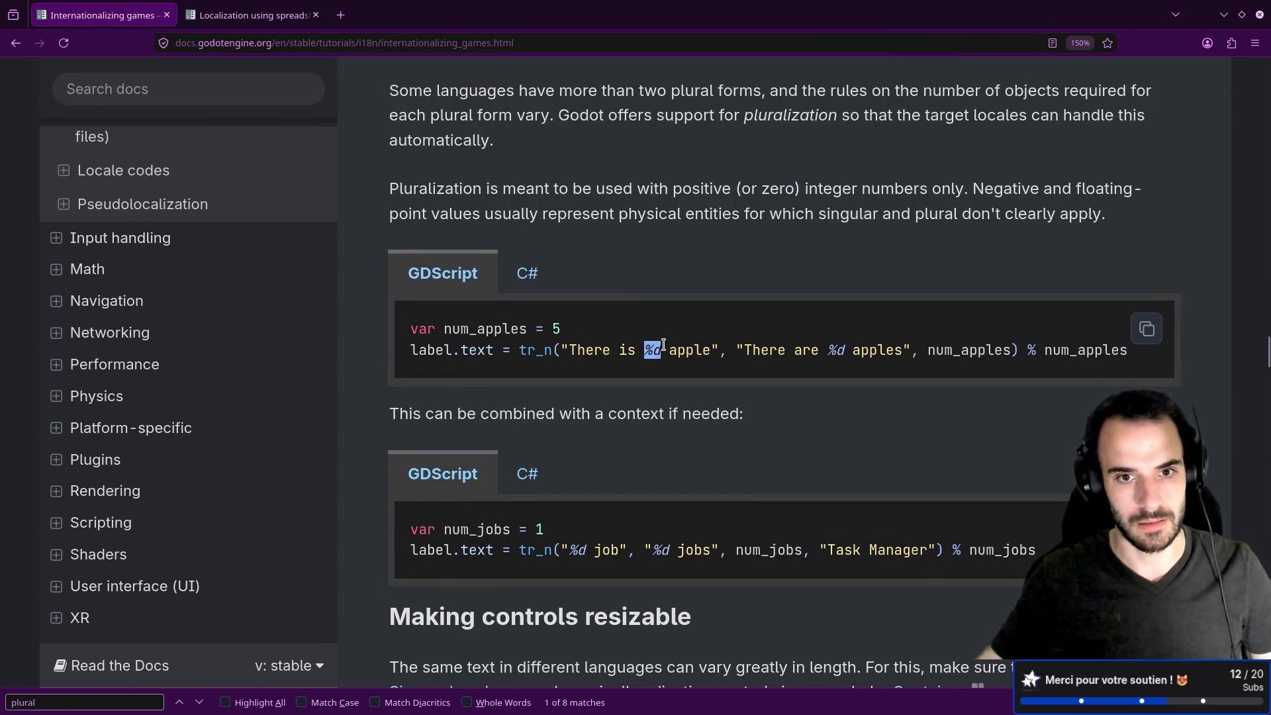
left_click_drag(1045, 351, 1112, 354)
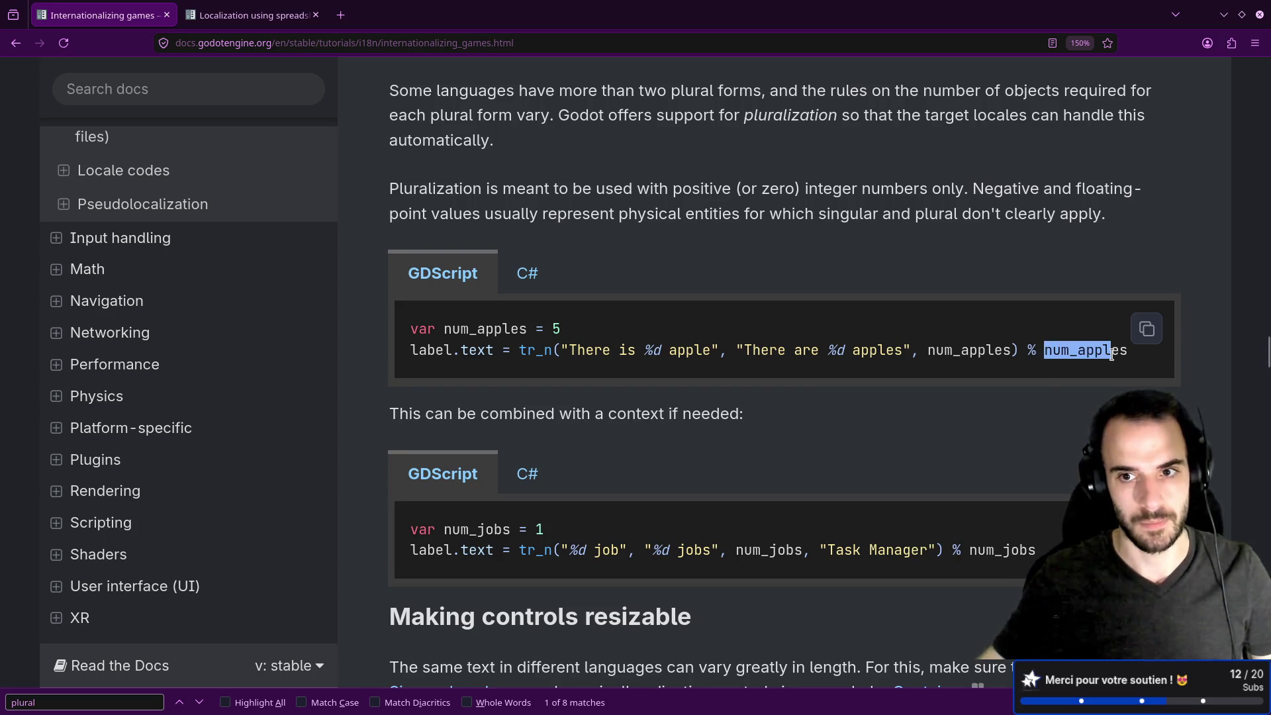
left_click(1034, 322)
key("super+2")
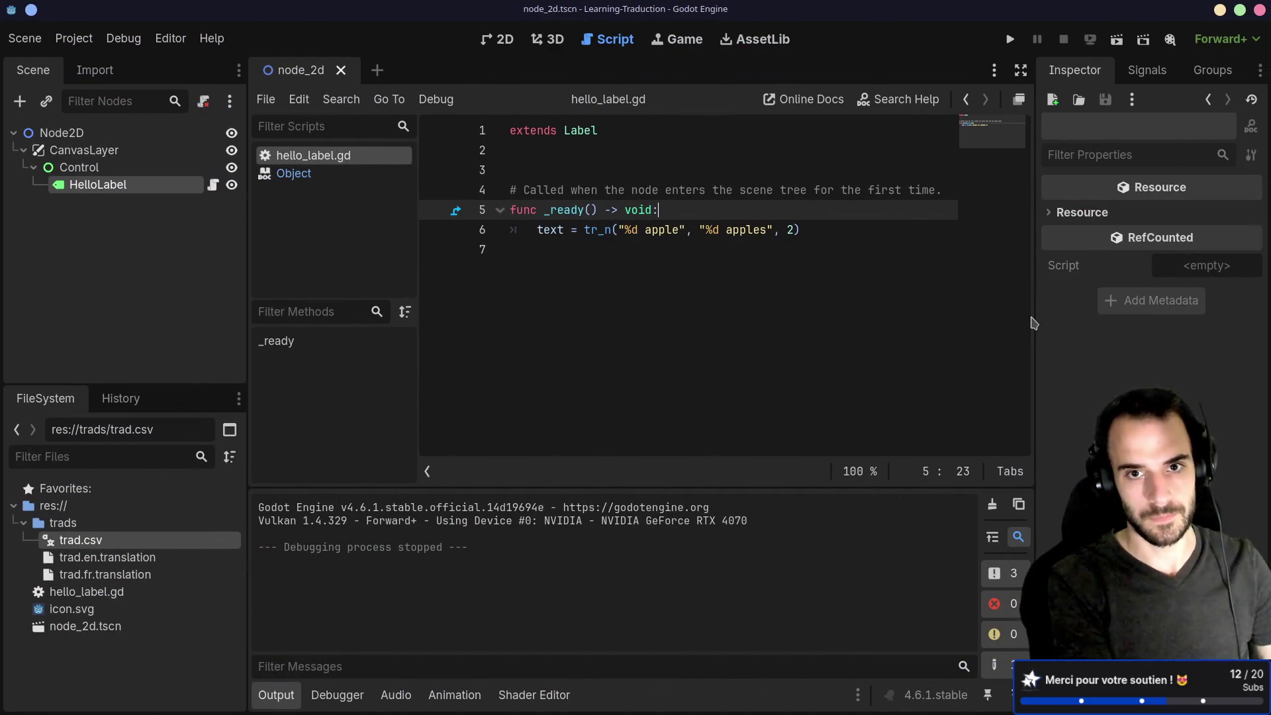
Append % 2 to the tr_n call and run the scene, which now shows '2 apples'.
key("Down")
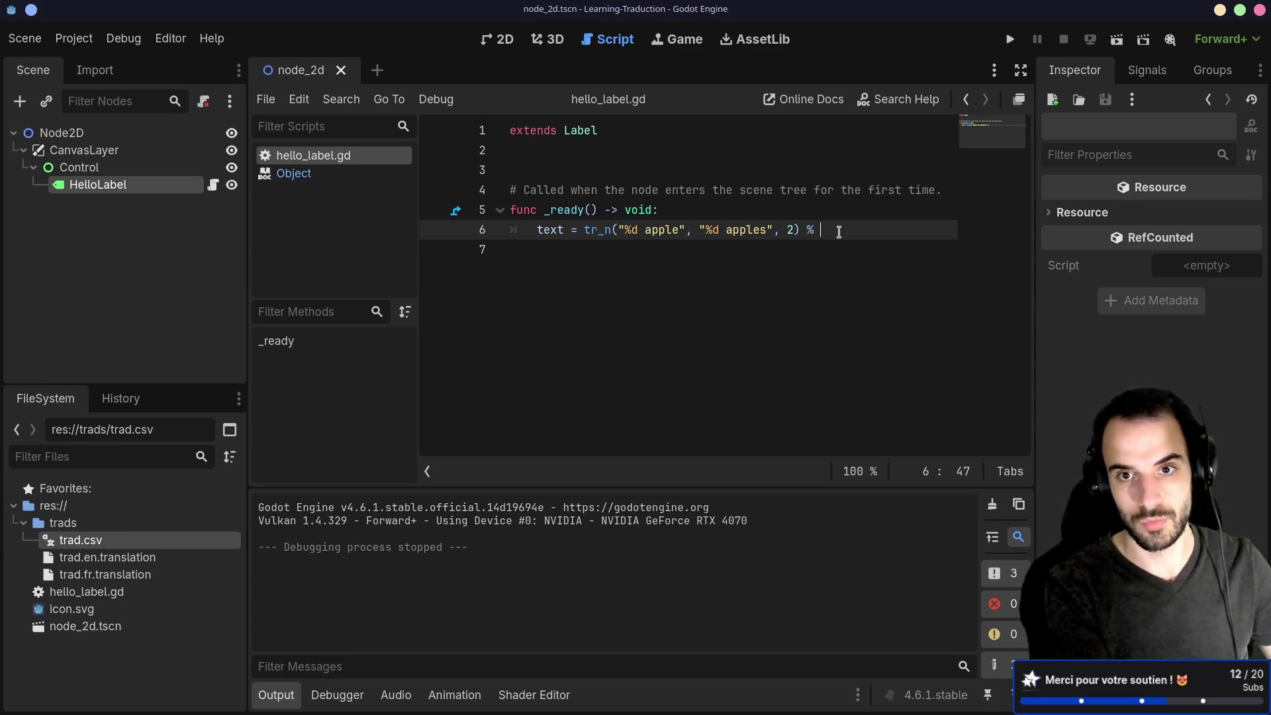
left_click(1117, 39)
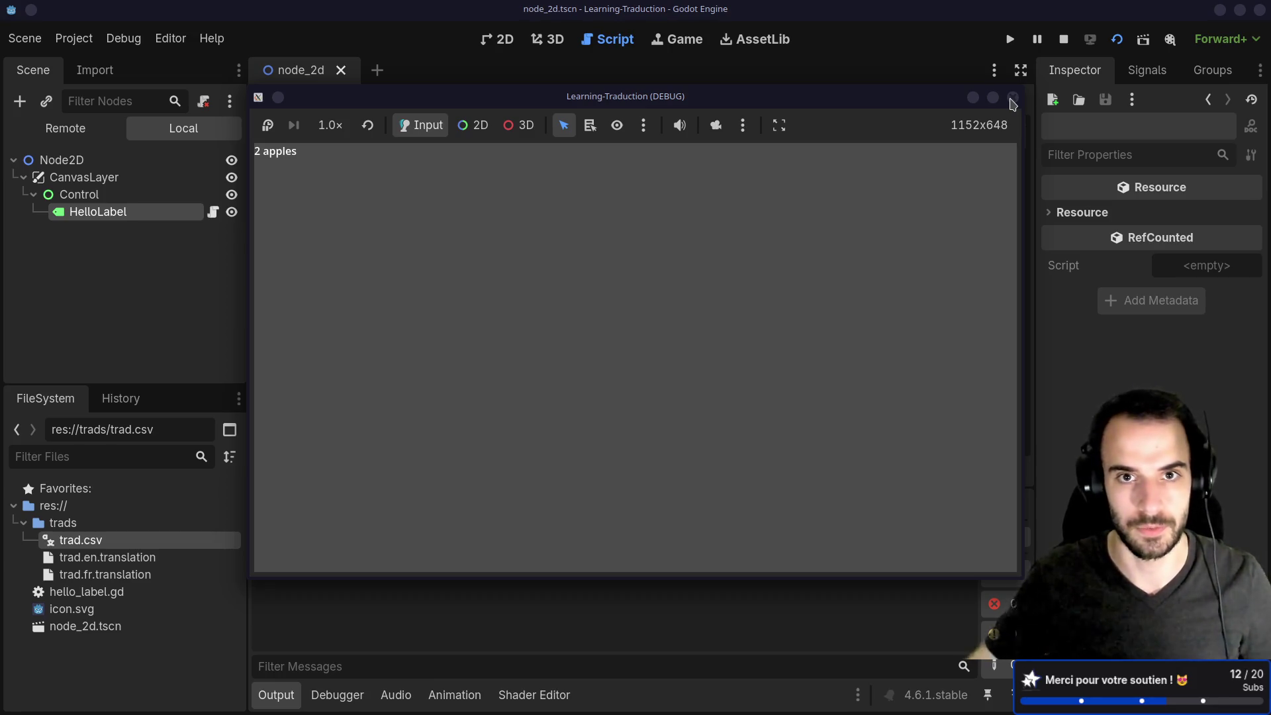
left_click(1013, 98)
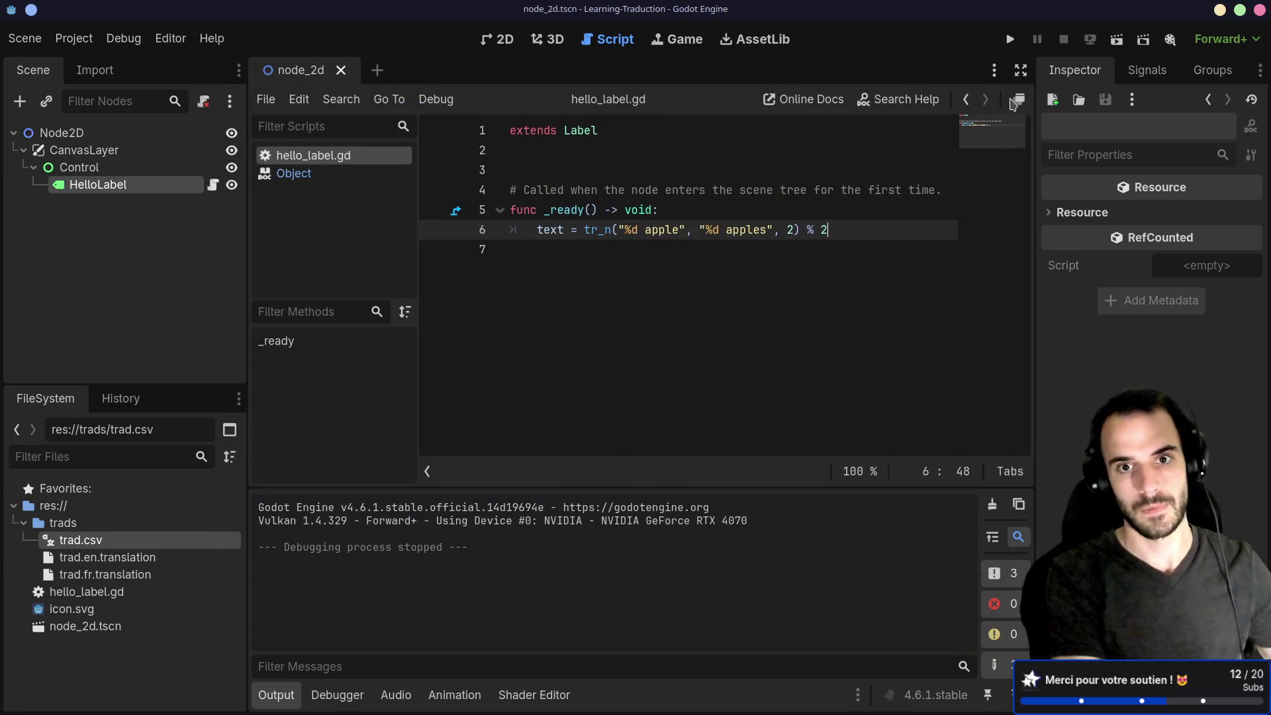
key("alt+Tab")
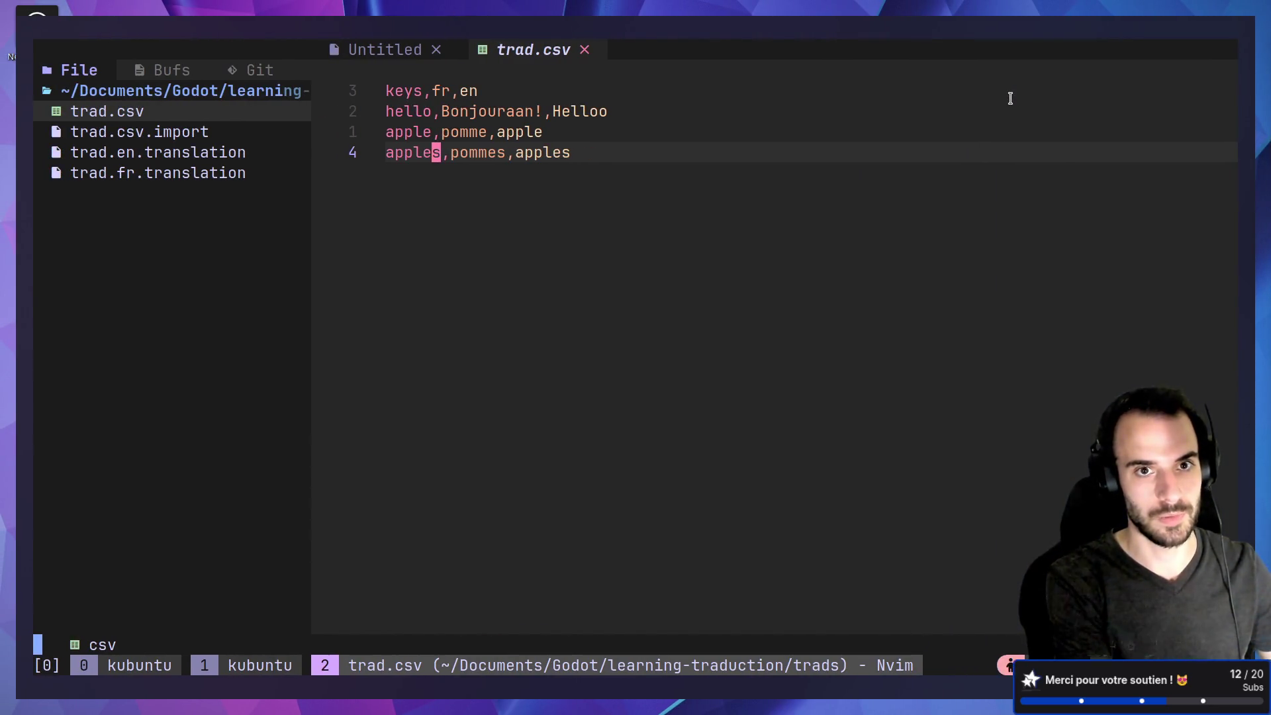
Look over the apple,pomme,apple and apples,pommes,apples rows of trad.csv in Neovim.
key("k")
key("k")
key("j")
key("j")
key(":")
key("Escape")
key("alt+Tab")
key("alt+Tab")
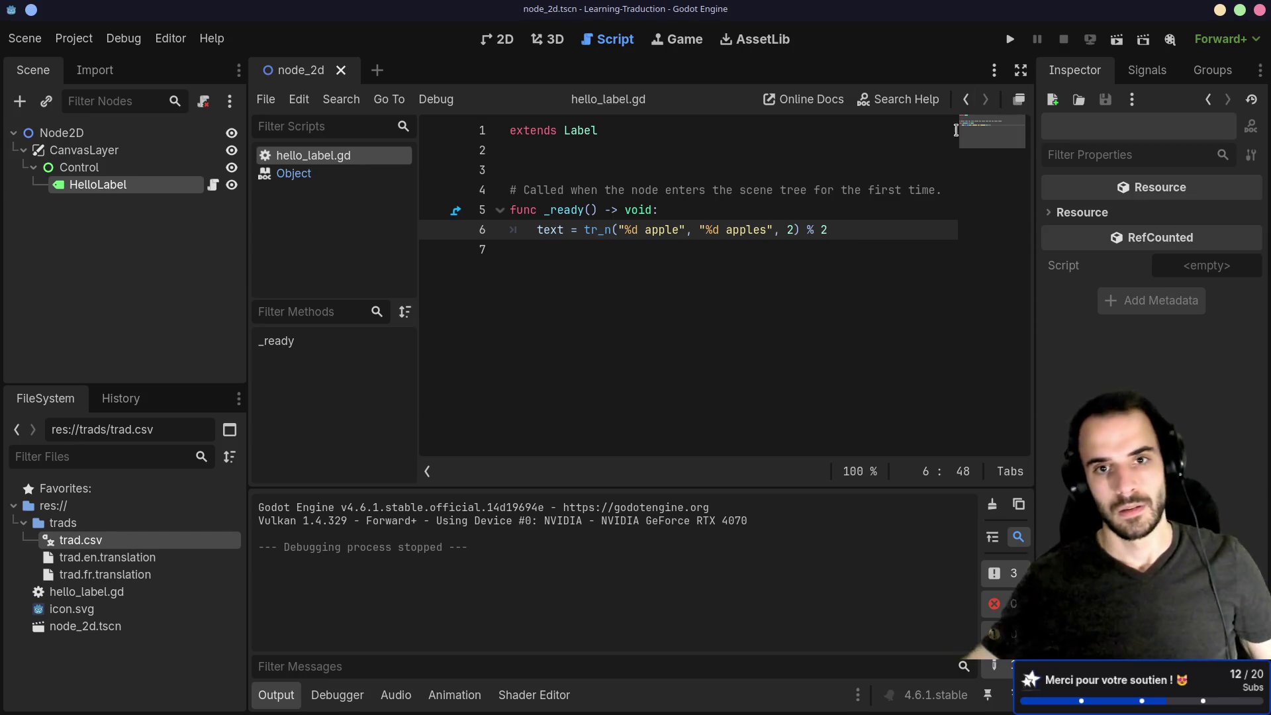
Remove the %d prefixes so line 6 calls tr_n("apple", "apples", 2) % 2.
left_click(726, 230)
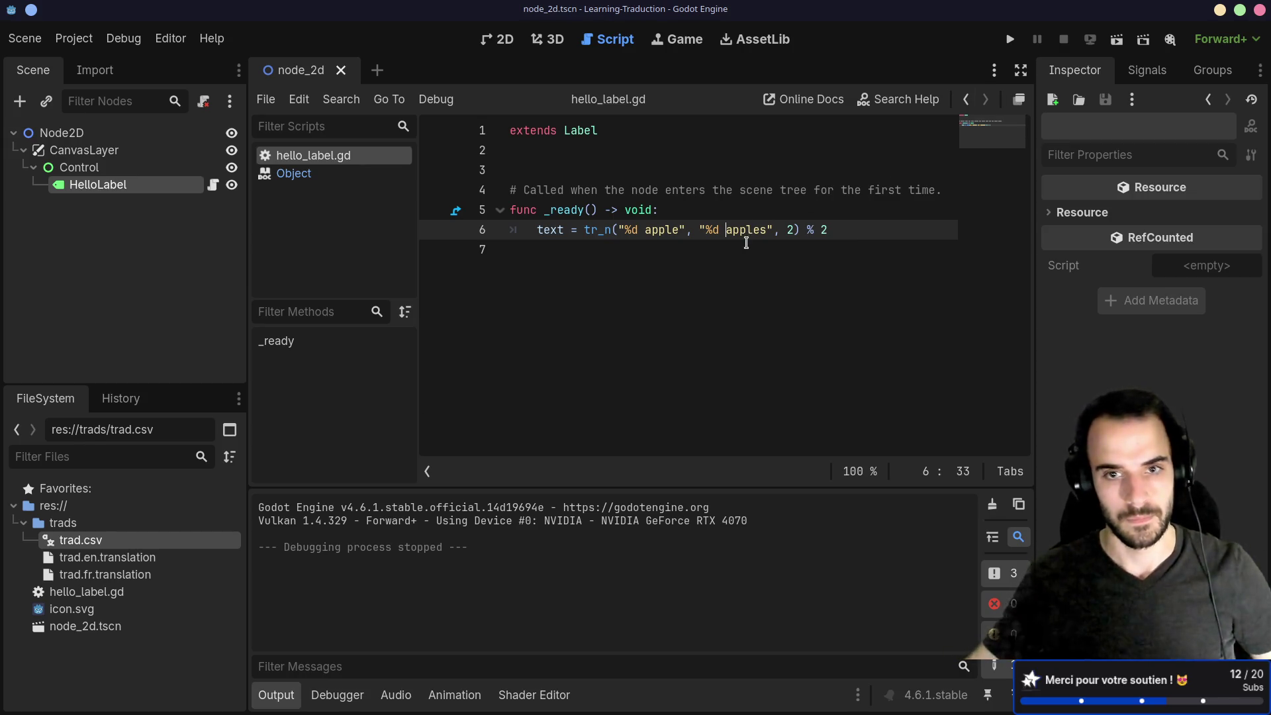
key("BackSpace")
key("BackSpace")
key("BackSpace")
left_click(646, 232)
key("BackSpace")
key("BackSpace")
key("BackSpace")
Test-run the scene to confirm it shows "pomme", then return to trad.csv in Neovim.
left_click(1118, 43)
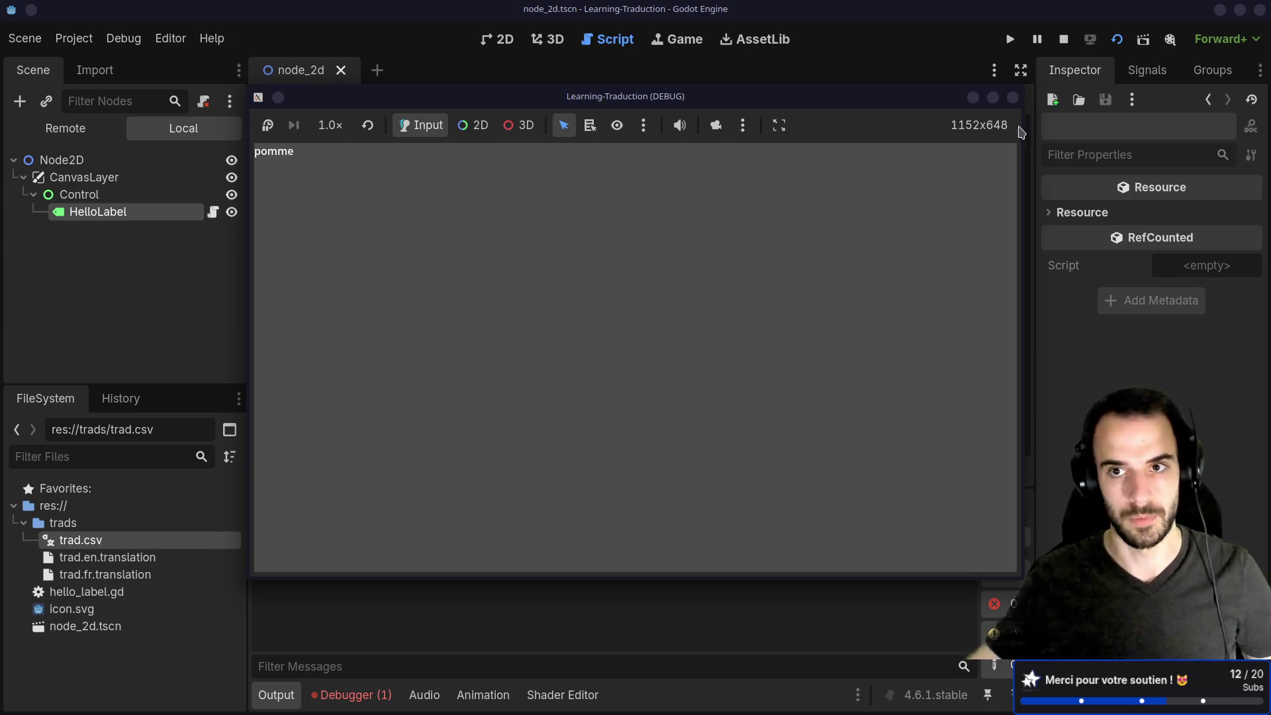
left_click(1013, 97)
key("ctrl+super+Left")
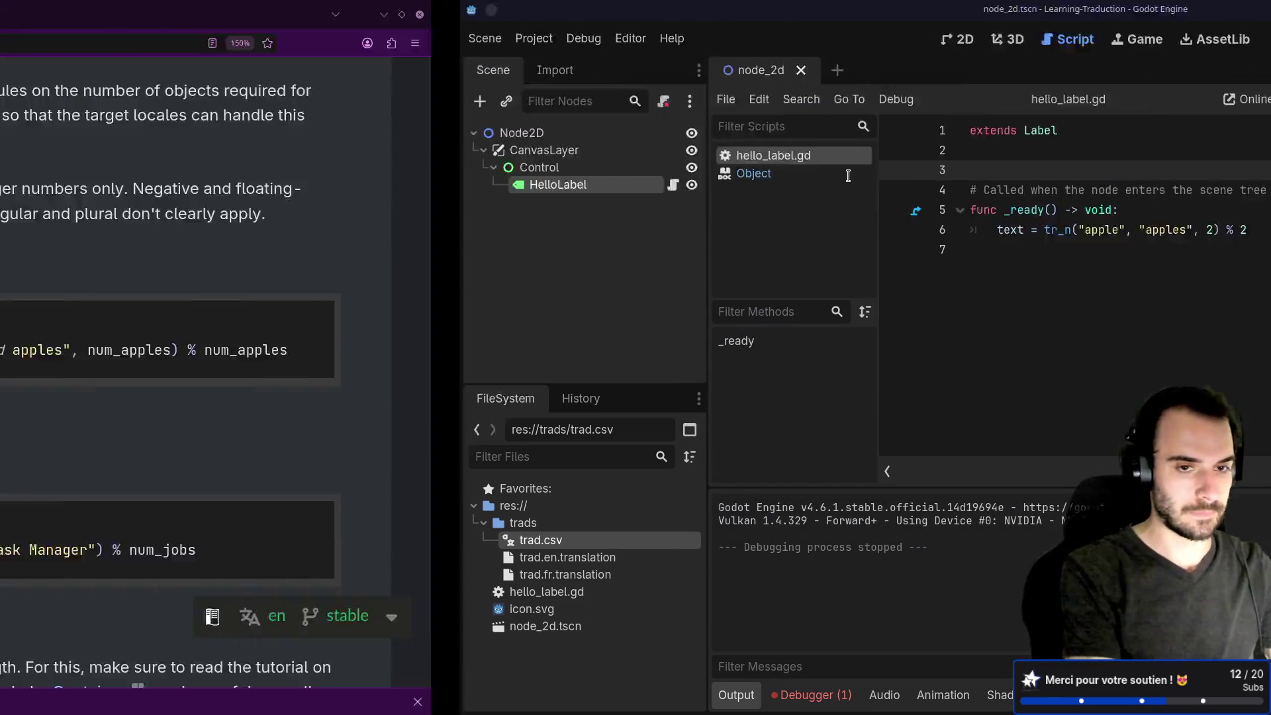
key("k")
key("a")
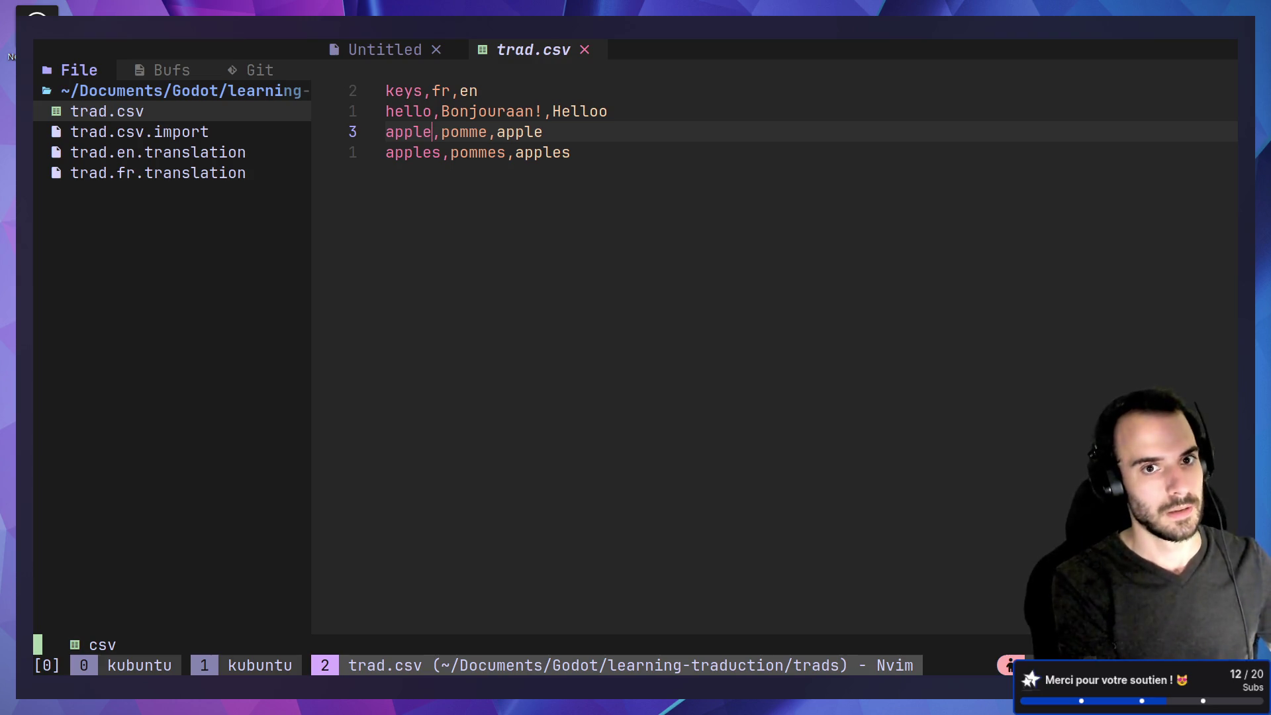
Rename the trad.csv keys to apple_amount and apples_amout.
type("_amou")
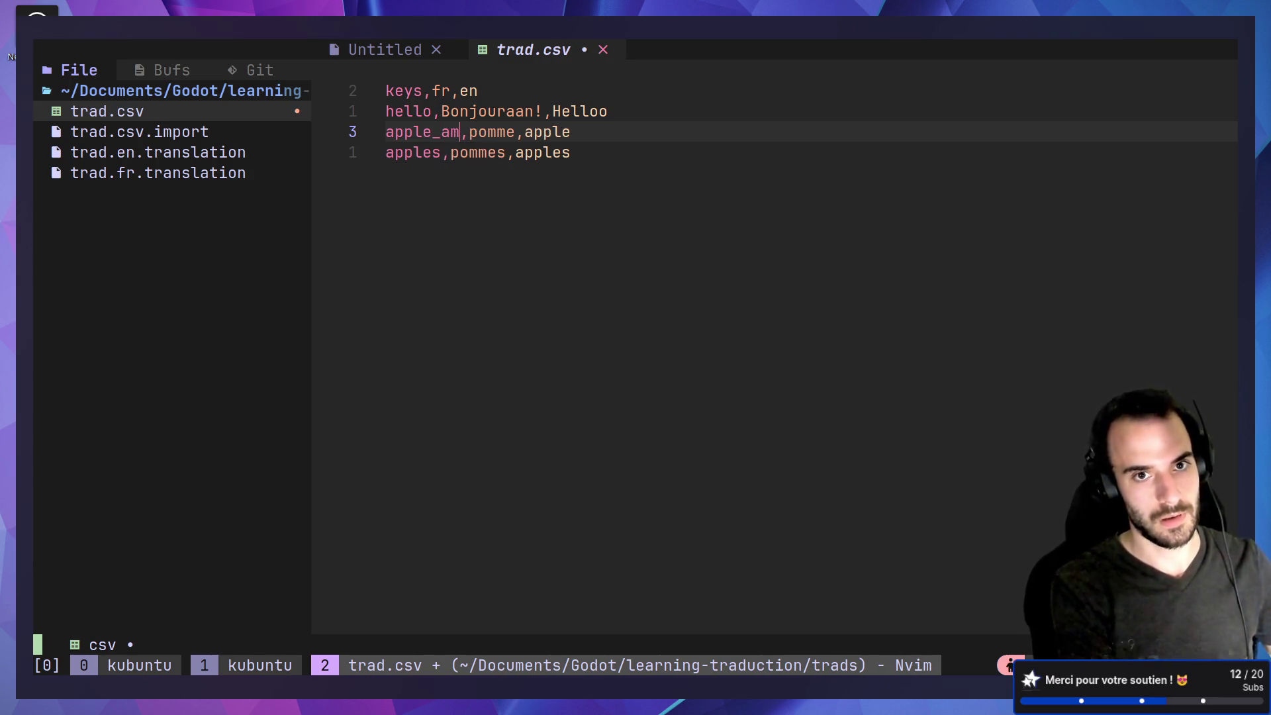
type("nt")
key("Down")
key("Left")
key("Left")
key("Left")
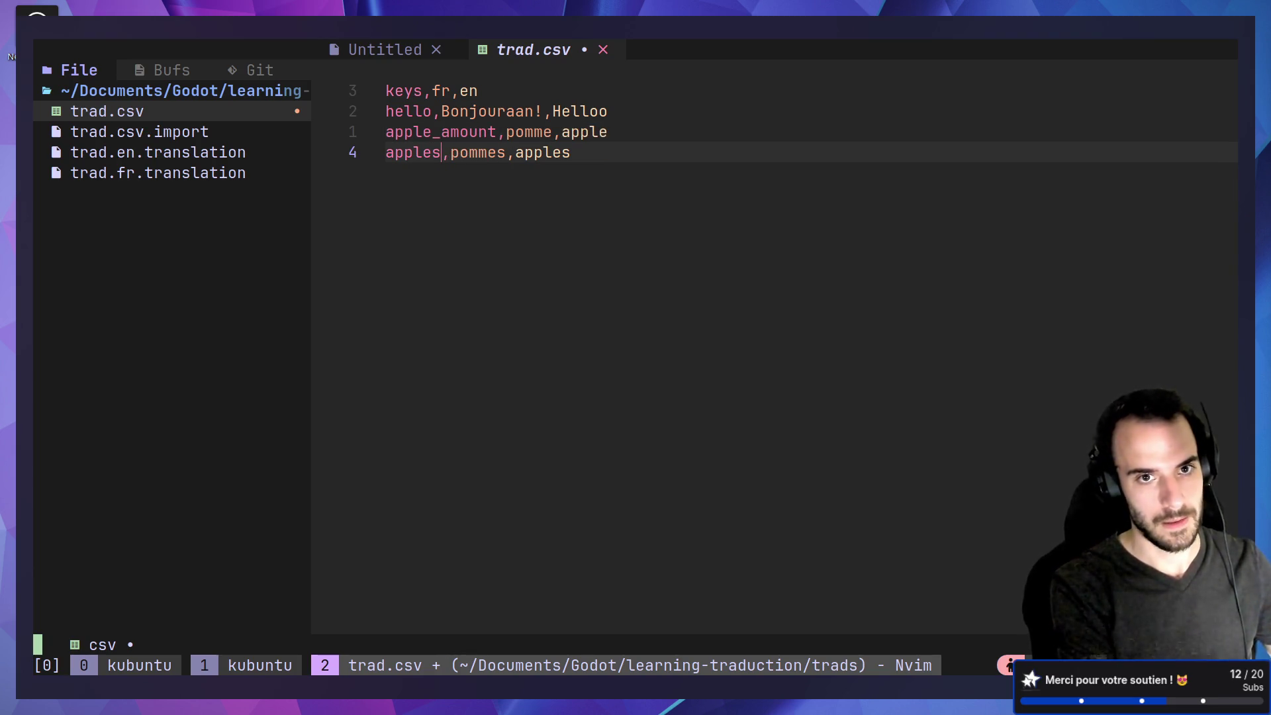
type("_amout")
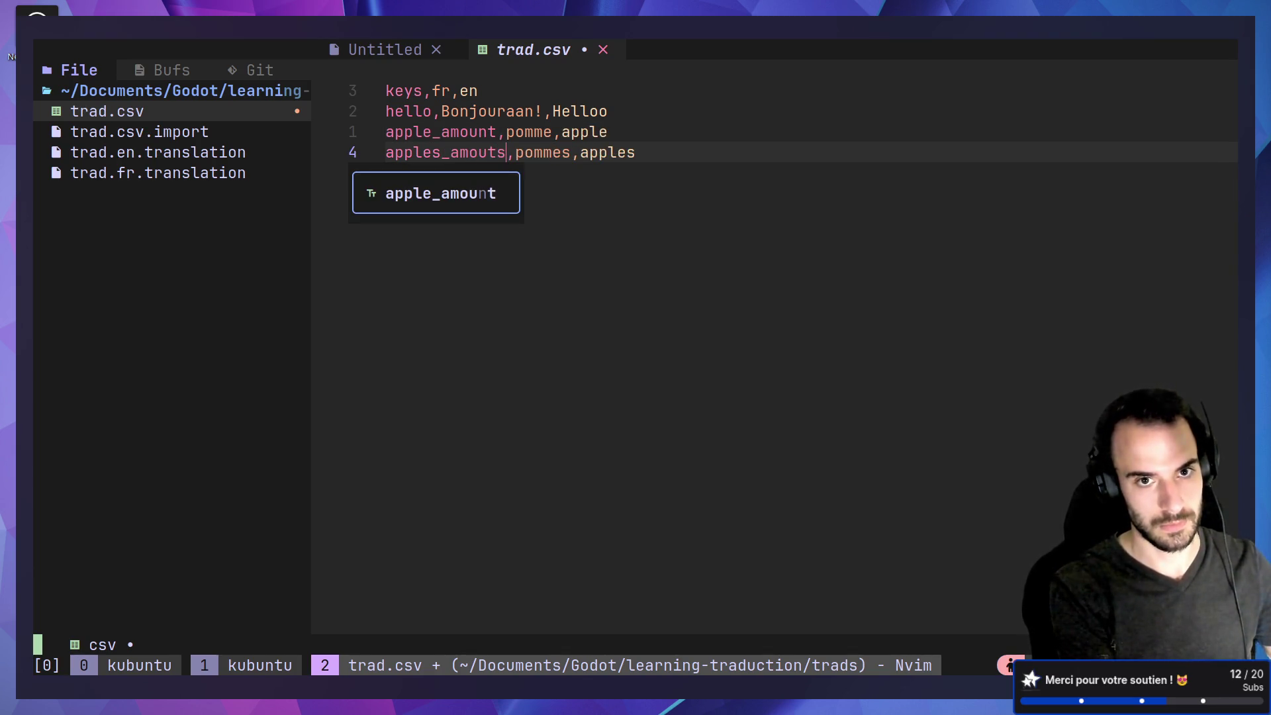
key("Escape")
Insert '%d ' before pomme in the French column, then go back to Godot.
key("k")
key("f")
key("comma")
type("a%d")
key("Escape")
key("h")
key("h")
key("v")
key("l")
key("l")
key("alt+Tab")
key("alt+Tab")
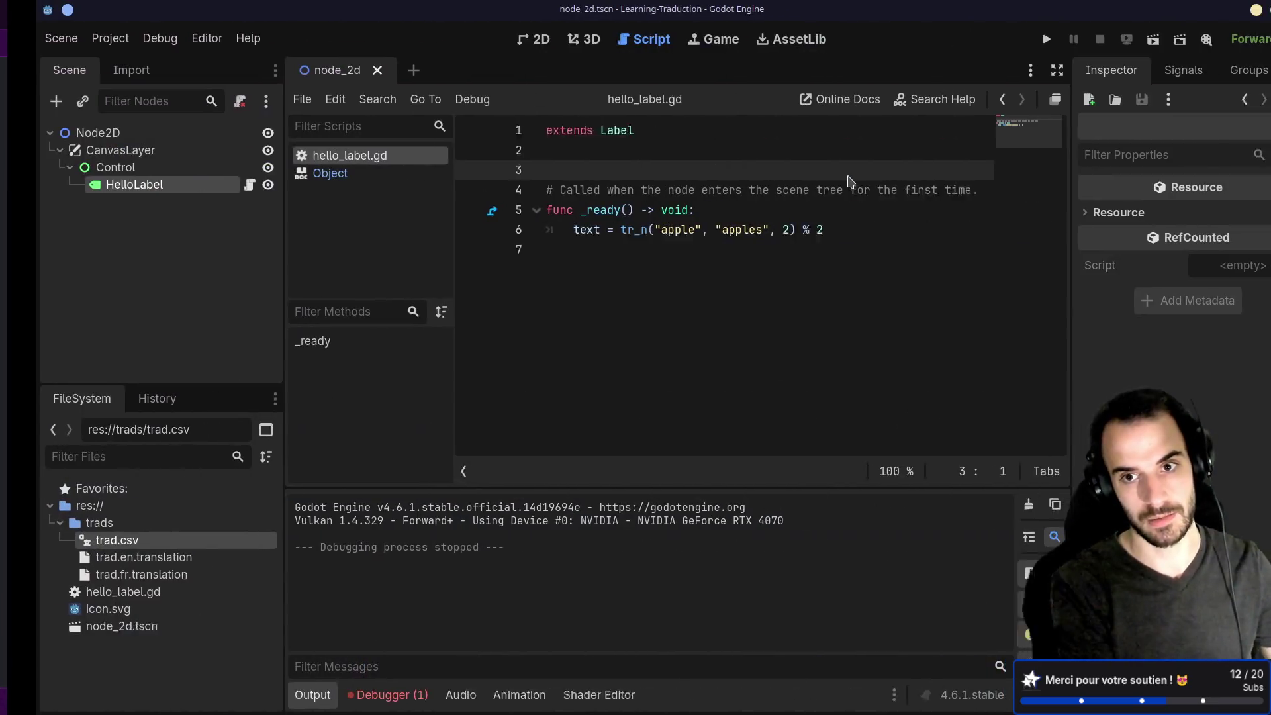
mouse_move(767, 230)
left_mouse_down()
mouse_move(802, 237)
mouse_move(585, 233)
left_mouse_up()
left_click(761, 231)
left_click(732, 258)
left_click_drag(767, 230, 792, 230)
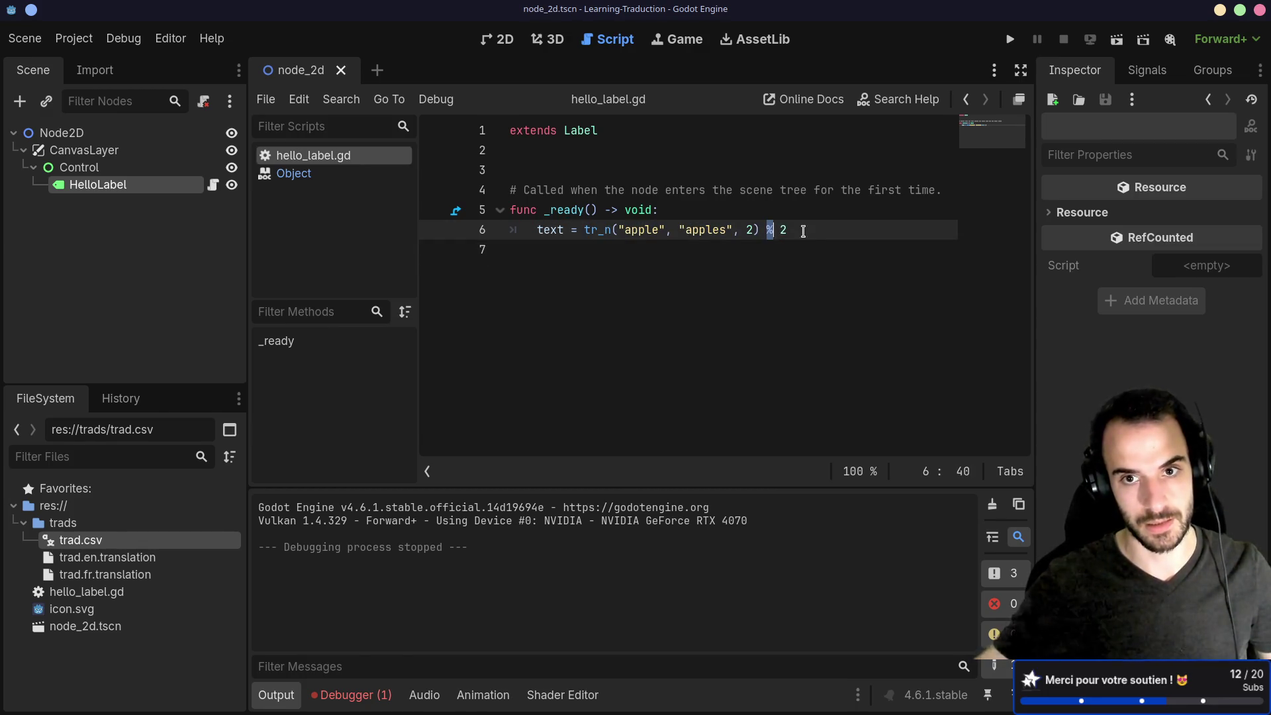
left_click(803, 228)
key("alt+Tab")
Add %d placeholders to the pomme/pommes and apple/apples entries in trad.csv.
type("jh")
type("%pommes,apples")
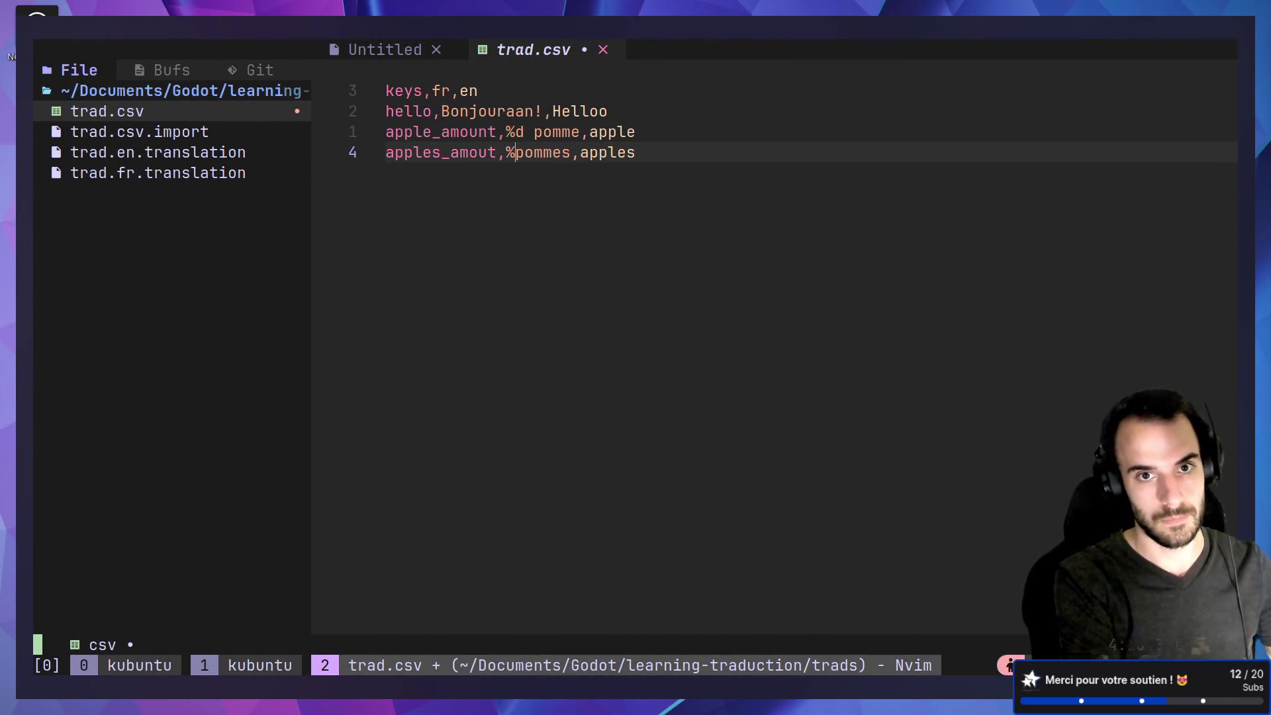
type("d")
key("Escape")
key("w")
key("w")
key("w")
key("h")
key("h")
type("ka %d")
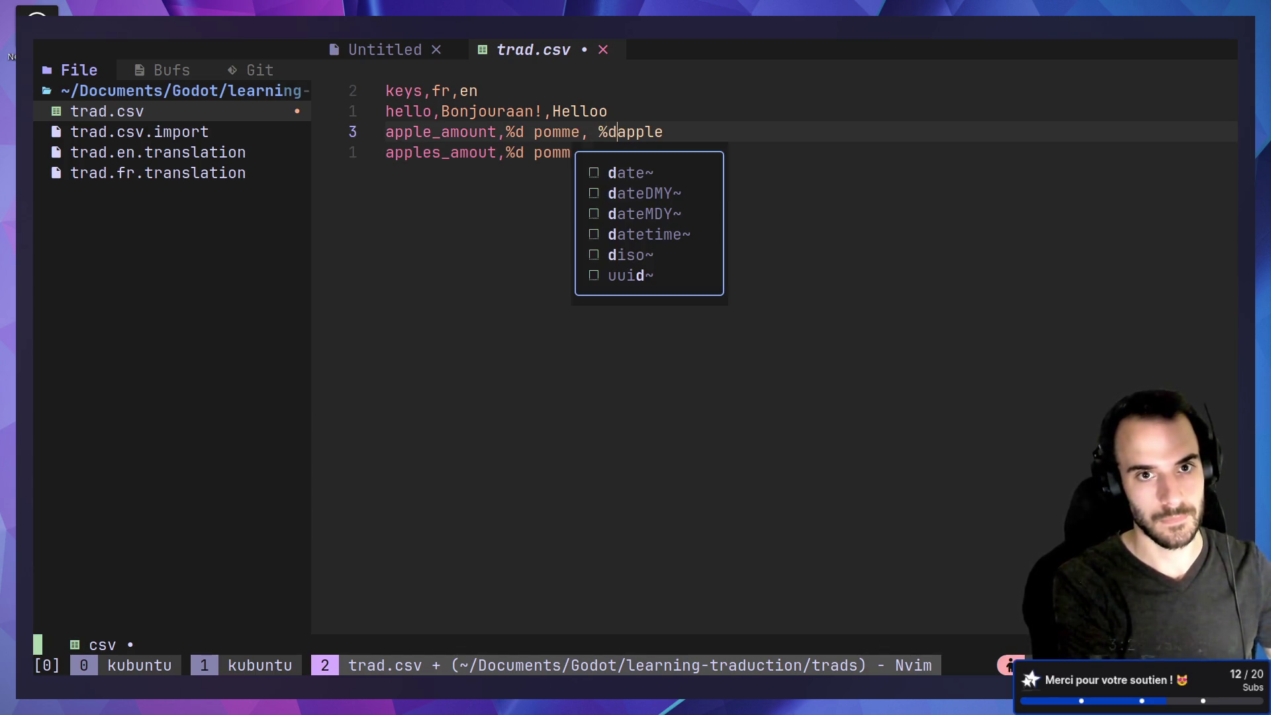
key("Escape")
key("j")
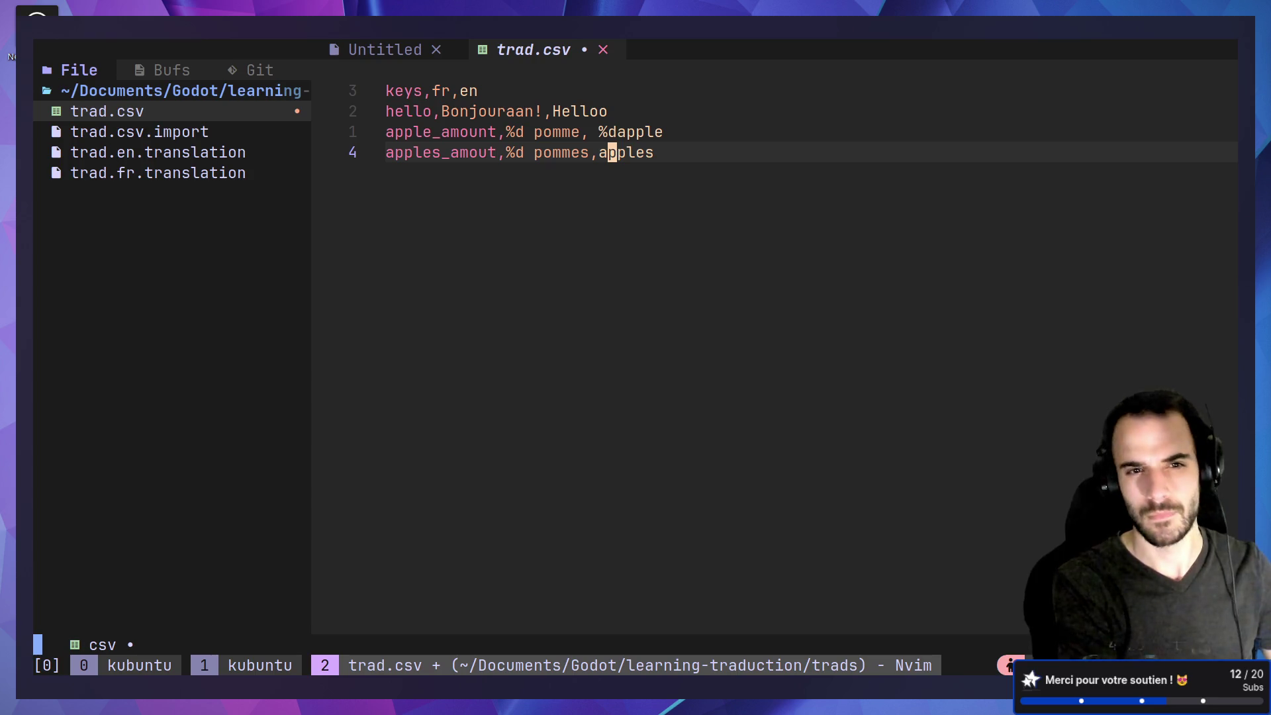
key("h")
type("ha")
type("%d")
key("Escape")
Correct the apples_amout key to apples_amount and save trad.csv with :w.
type("ka")
key("Escape")
key("b")
key("b")
key("b")
key("h")
key("h")
key("h")
type("ji")
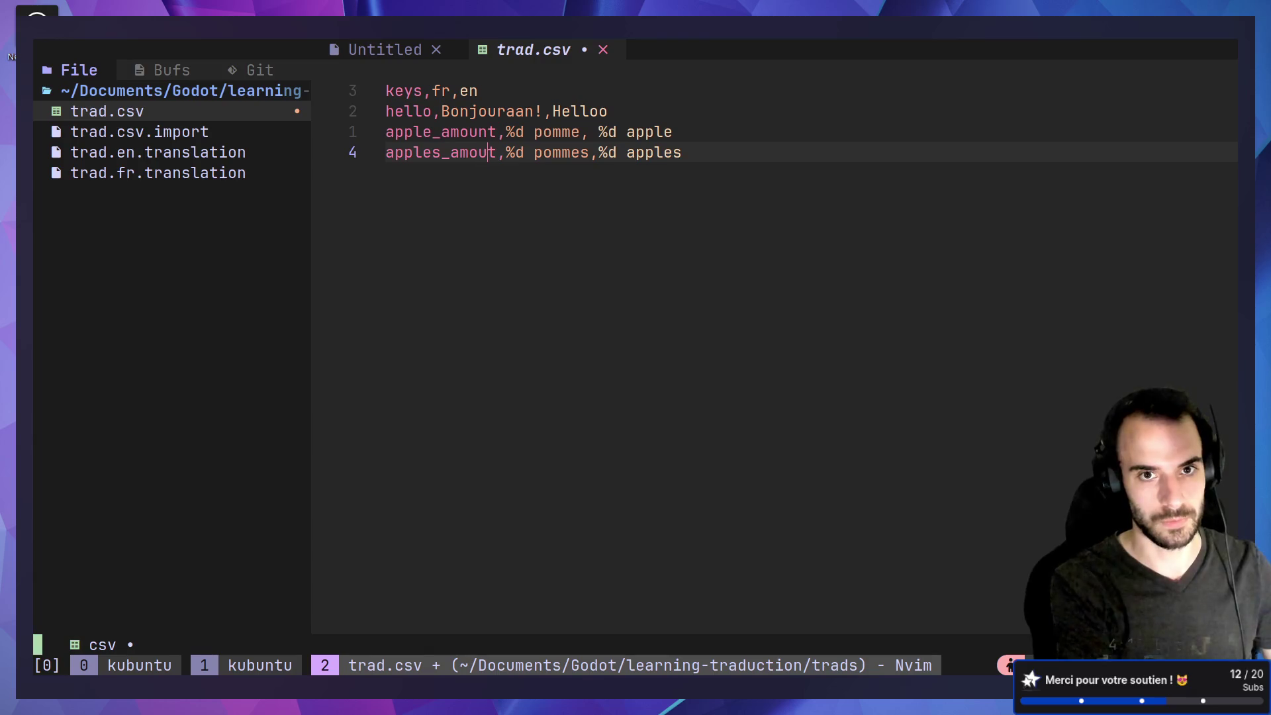
type("n")
key("Escape")
type(":w")
key("Return")
key("alt+Tab")
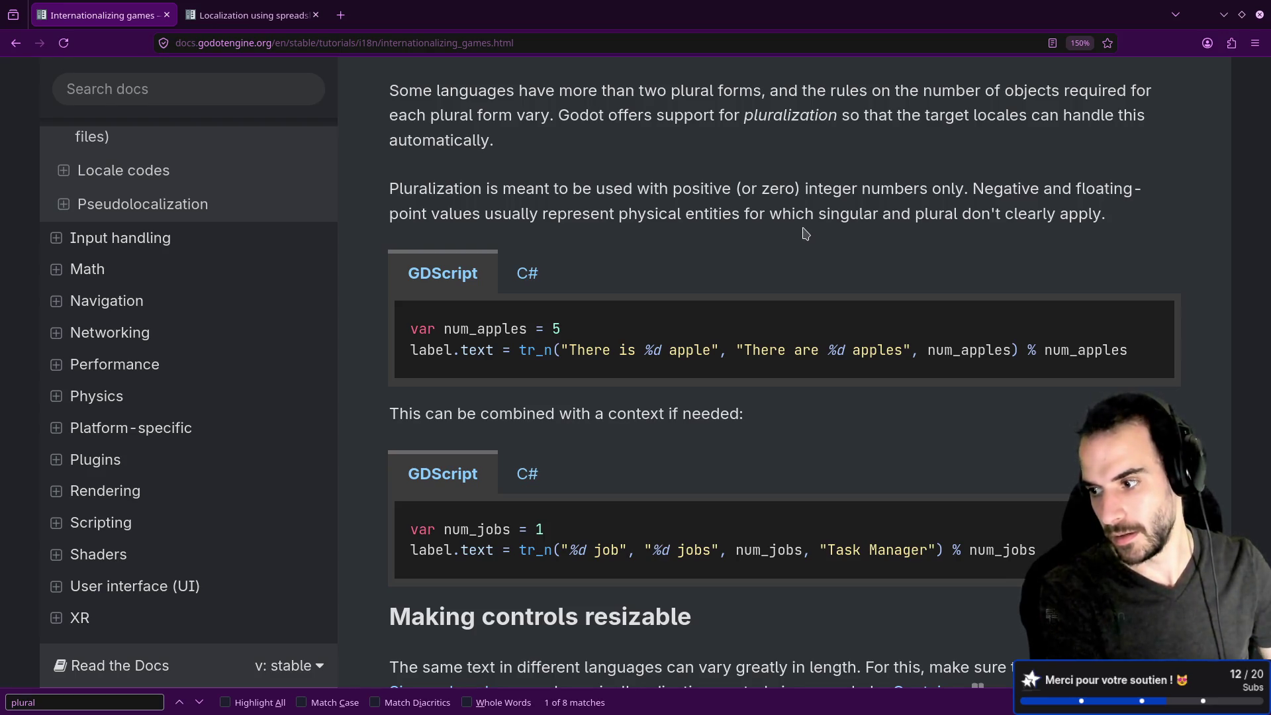
key("alt+Tab")
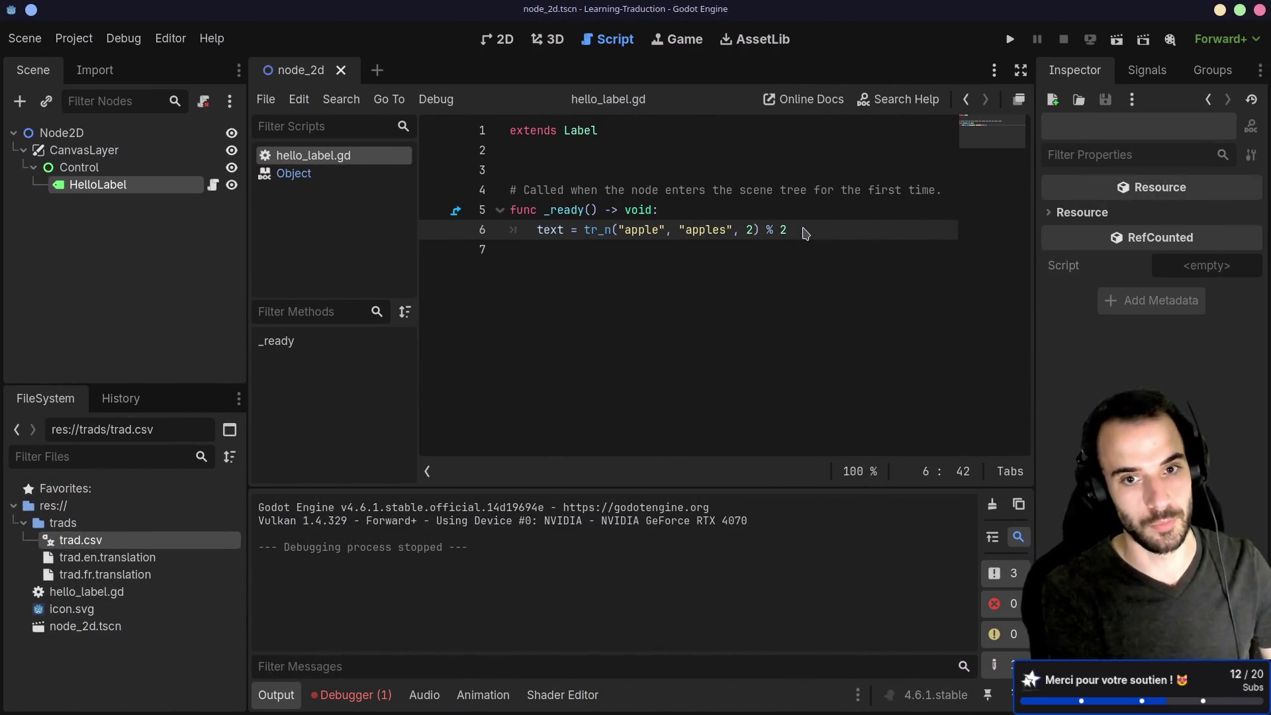
Test-run the scene twice, checking the debugger and output log.
key("ctrl+r")
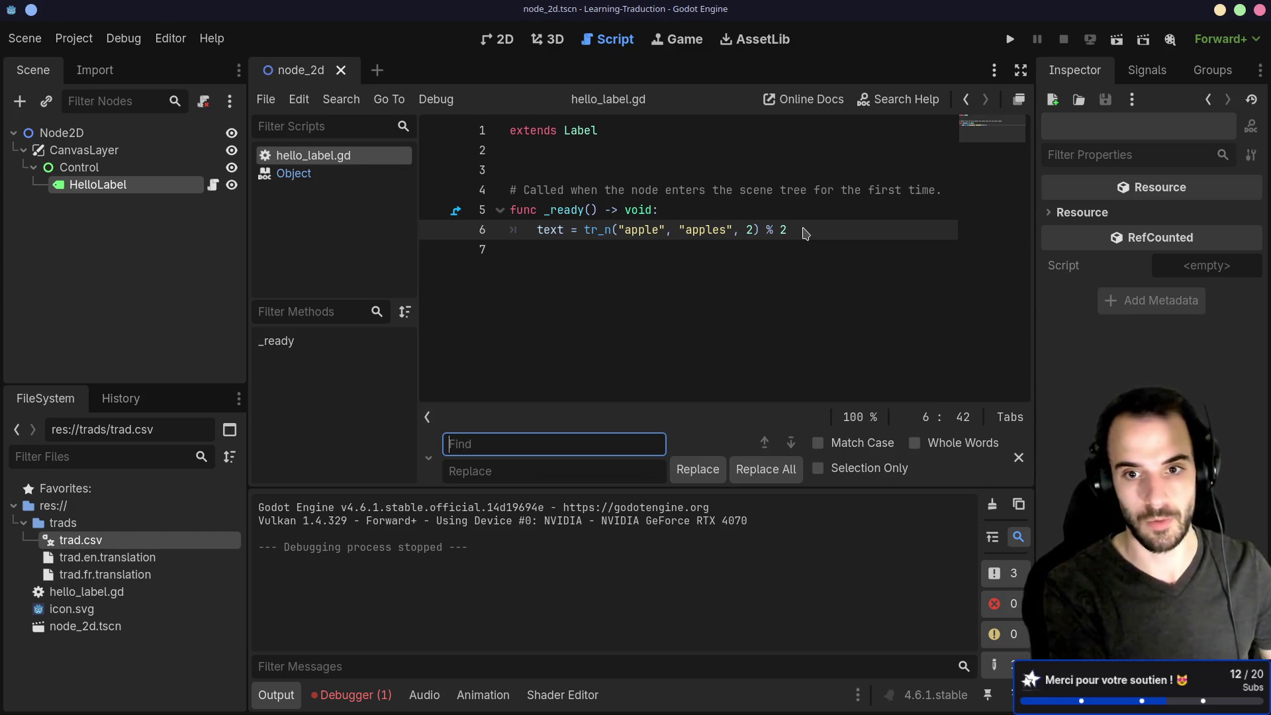
key("Escape")
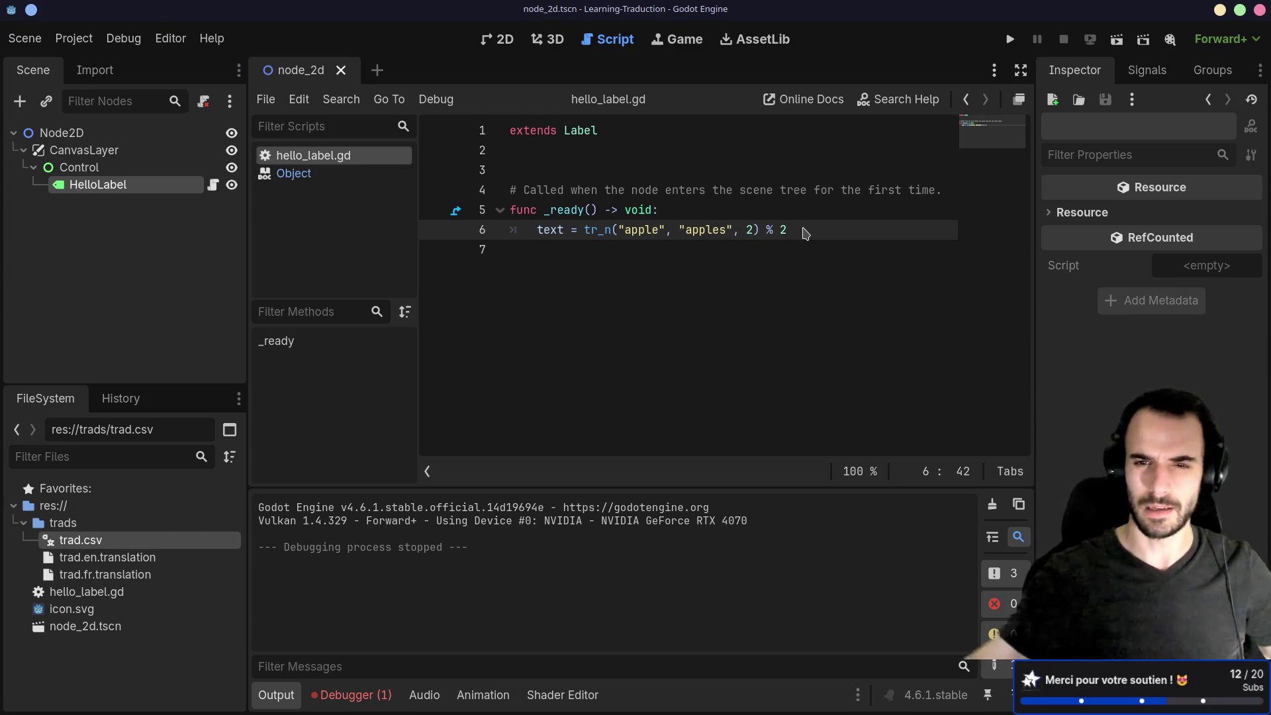
key("Up")
left_click(1117, 39)
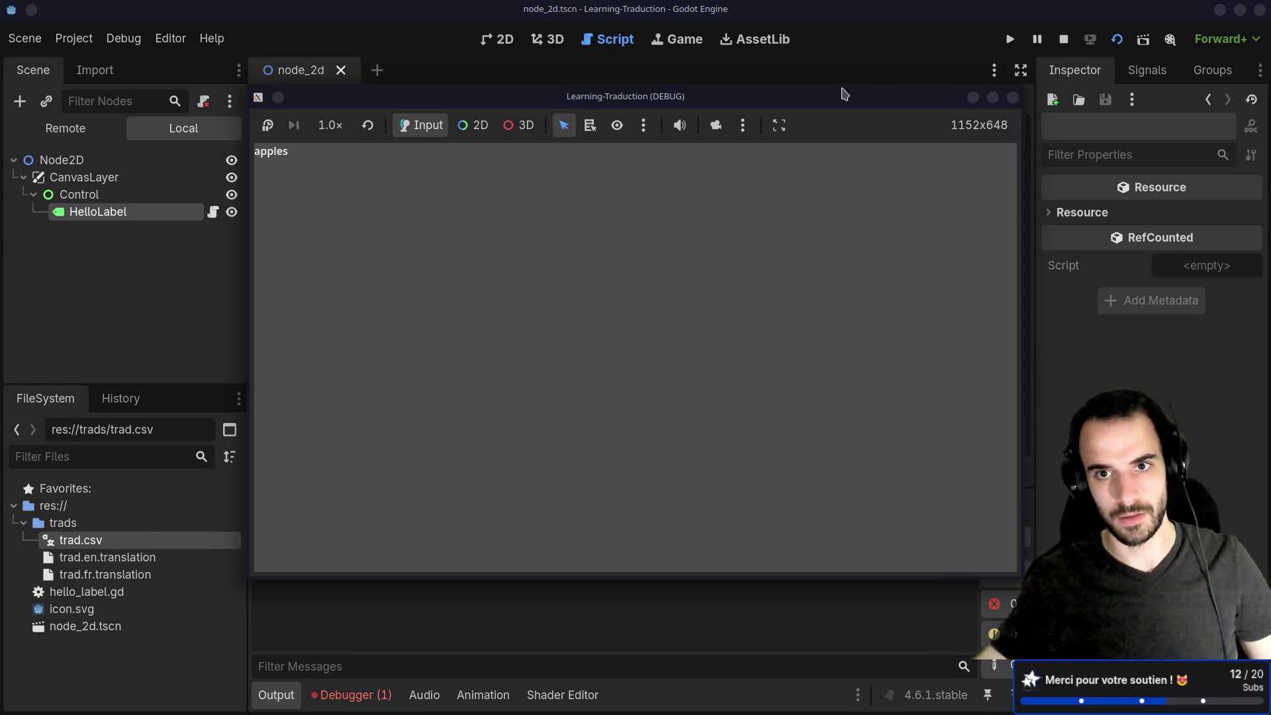
left_click(1013, 98)
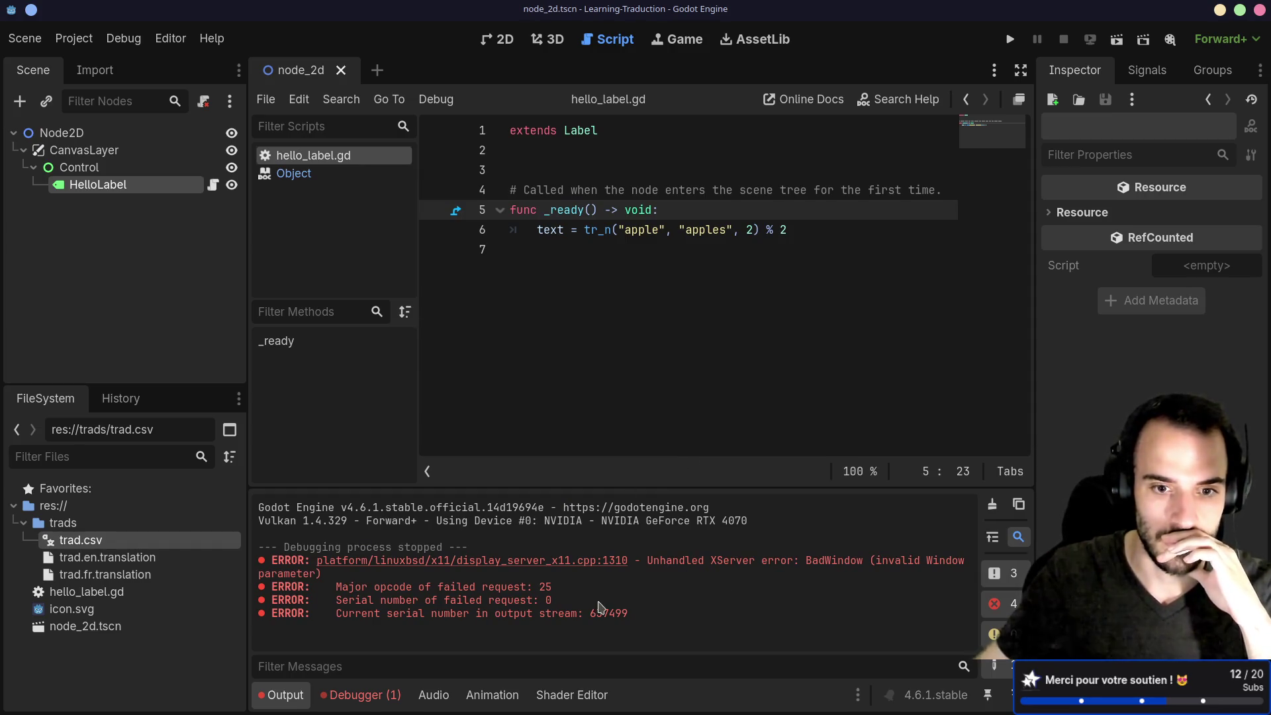
left_click(361, 694)
left_click(281, 695)
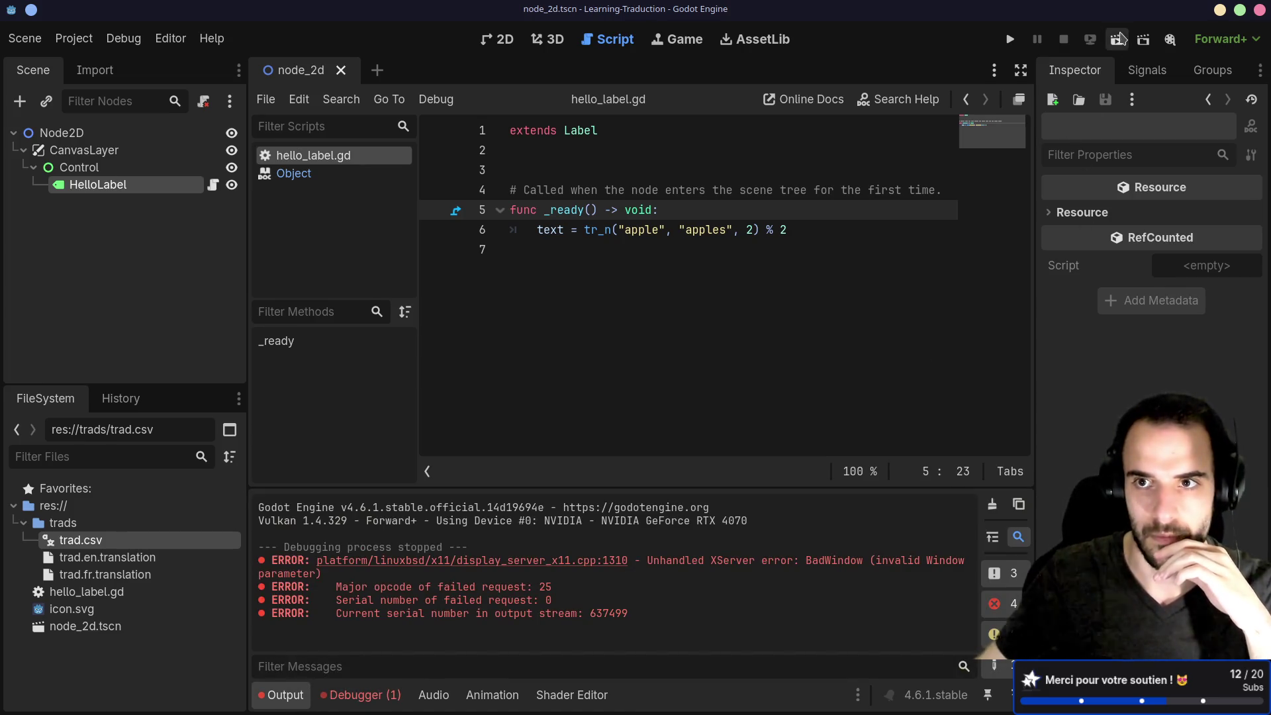
left_click(1117, 39)
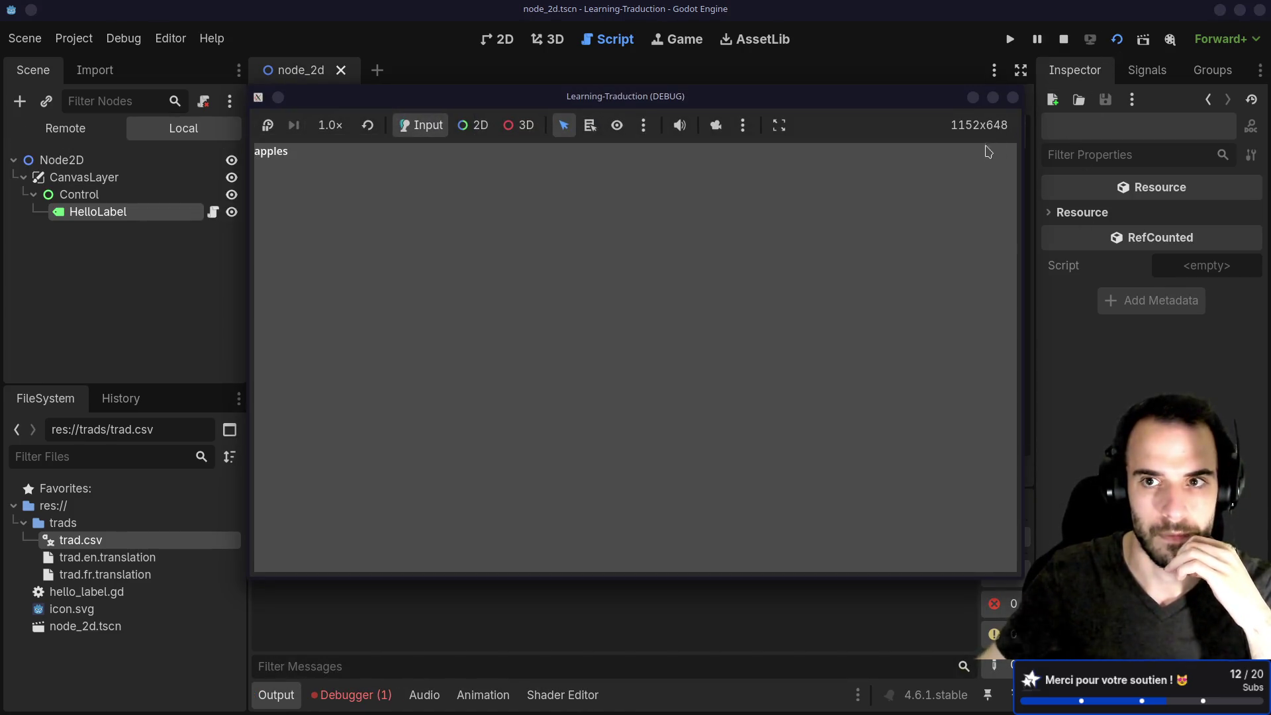
left_click(1013, 97)
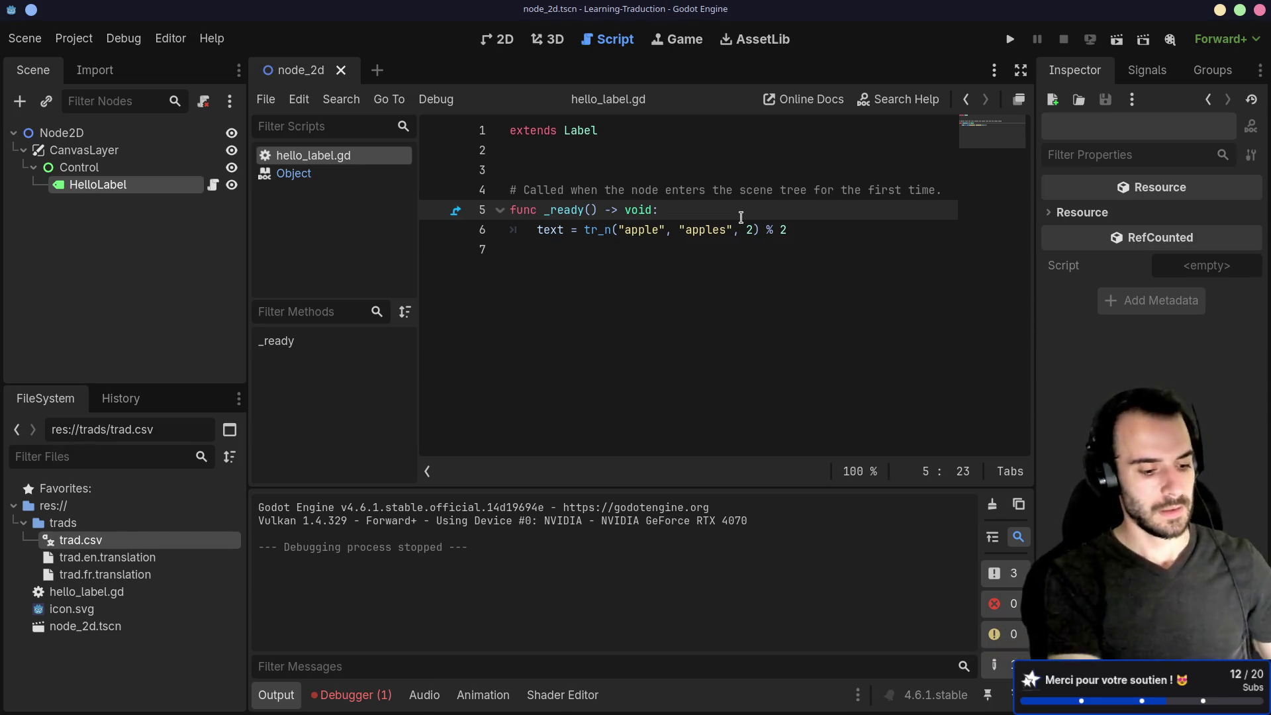
Save trad.csv in Neovim with :wa and reimport it in Godot.
key("alt+Tab")
type("kj:wa")
key("Return")
key("alt+Tab")
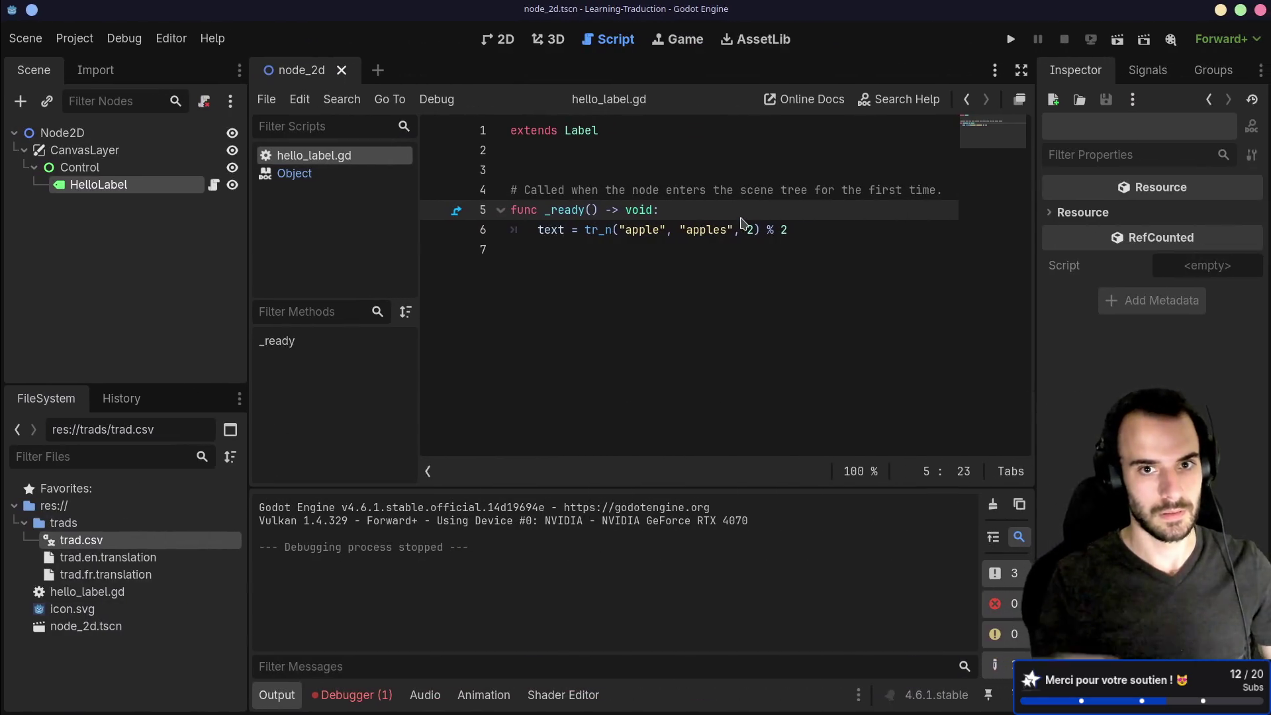
right_click(165, 542)
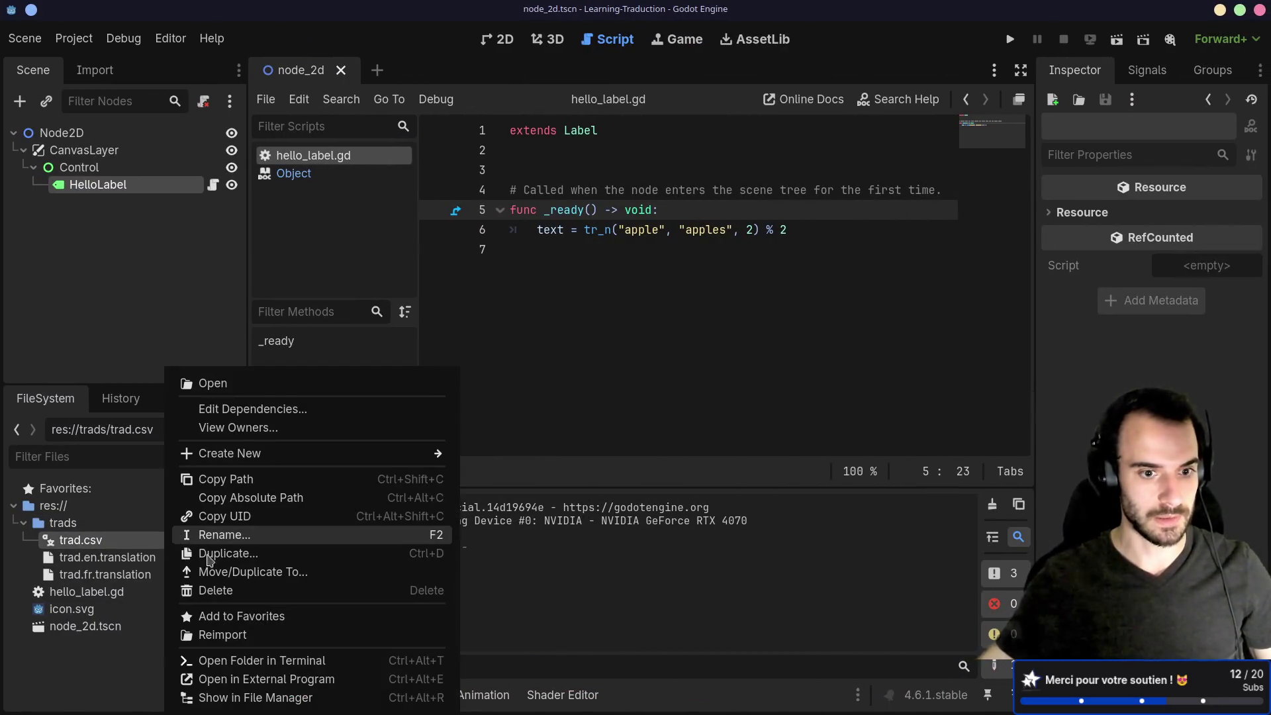
left_click(221, 635)
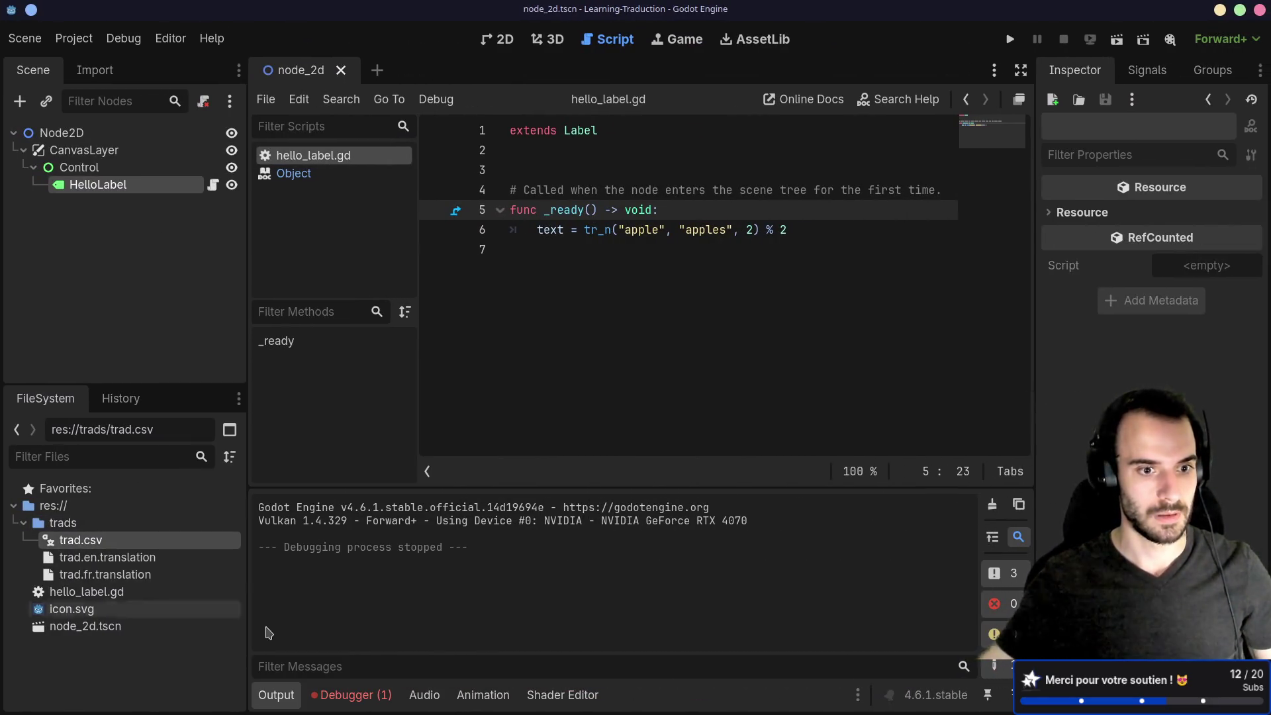
Rerun the scene, review the line 6 string formatting error, and delete ' % 2'.
left_click(1117, 38)
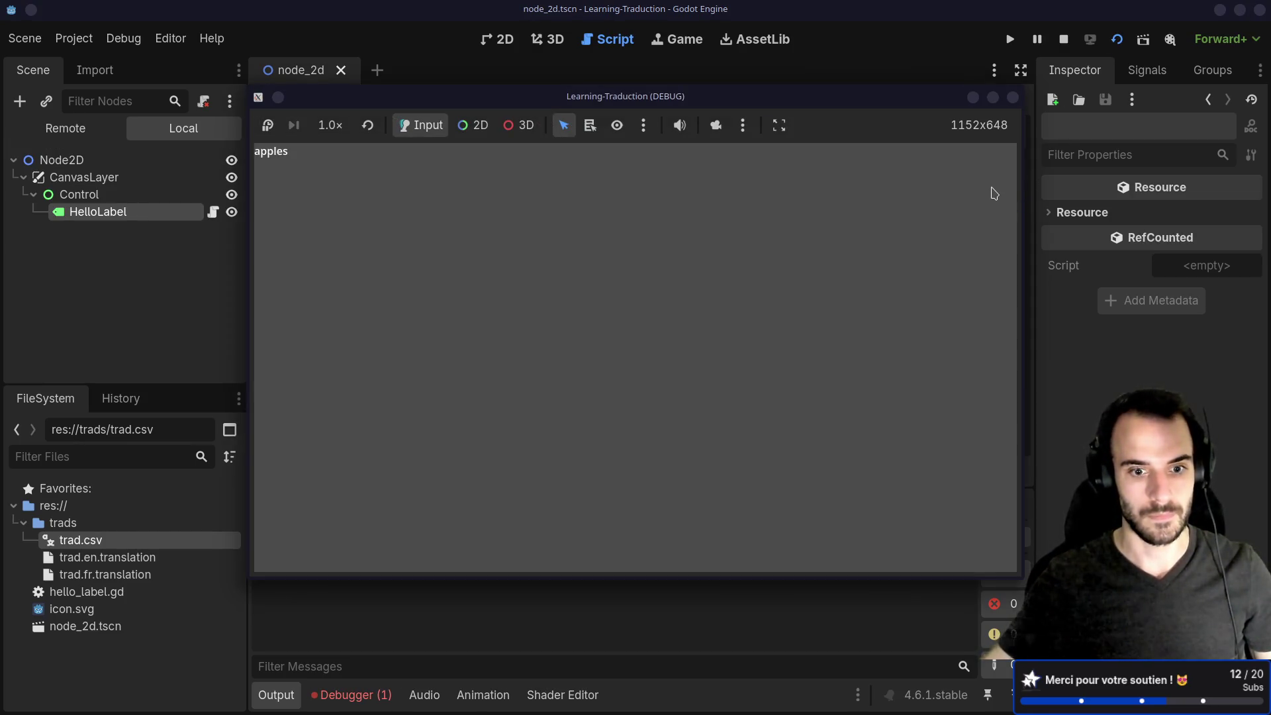
left_click(1013, 98)
left_click(349, 689)
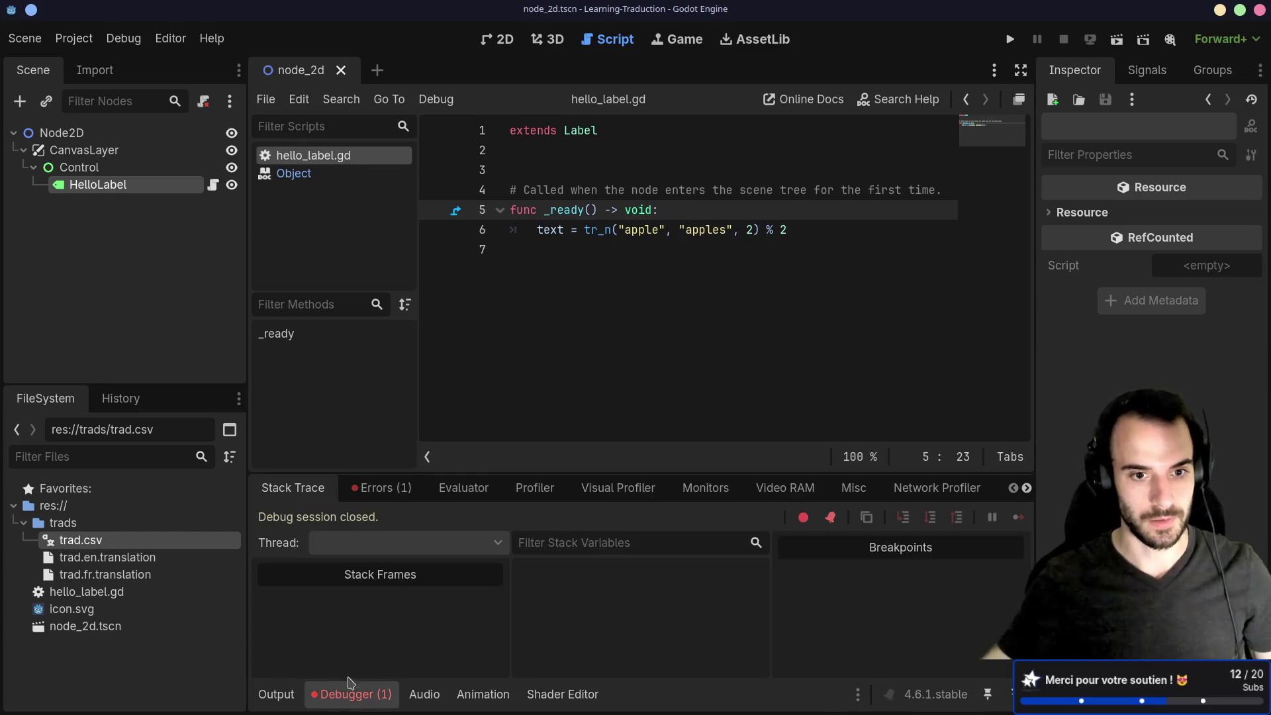
left_click(382, 498)
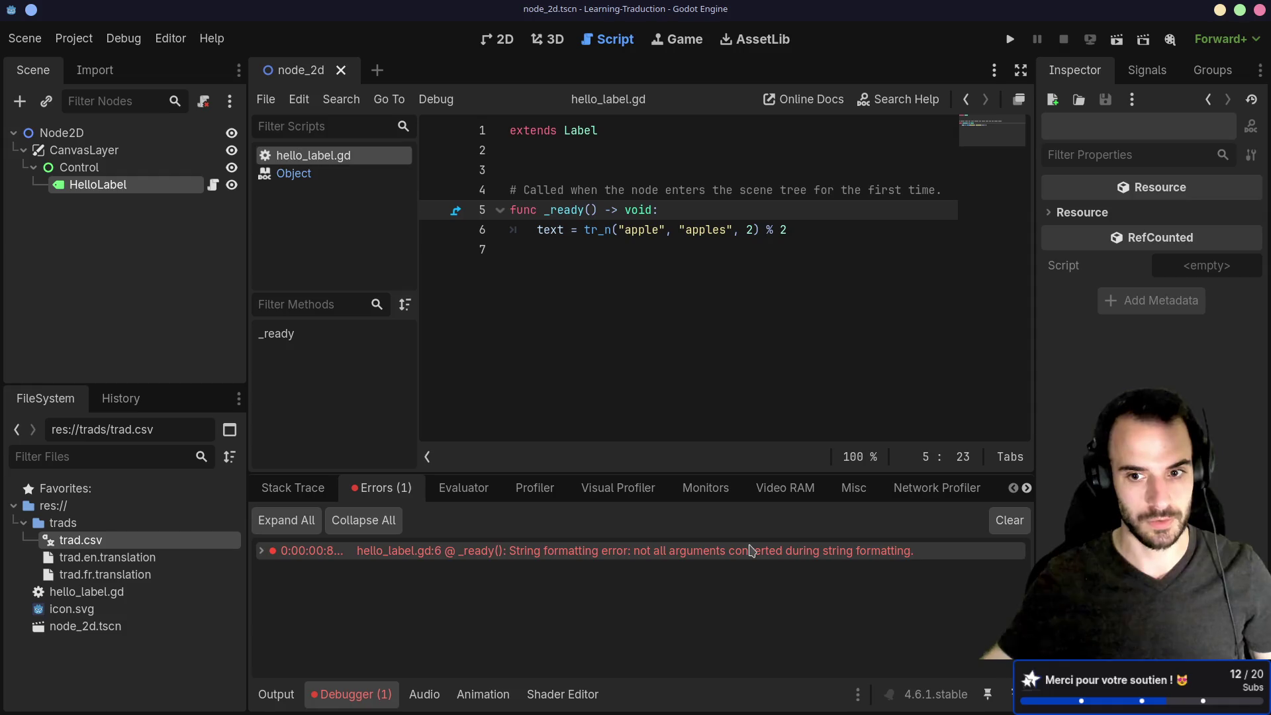
left_click(811, 228)
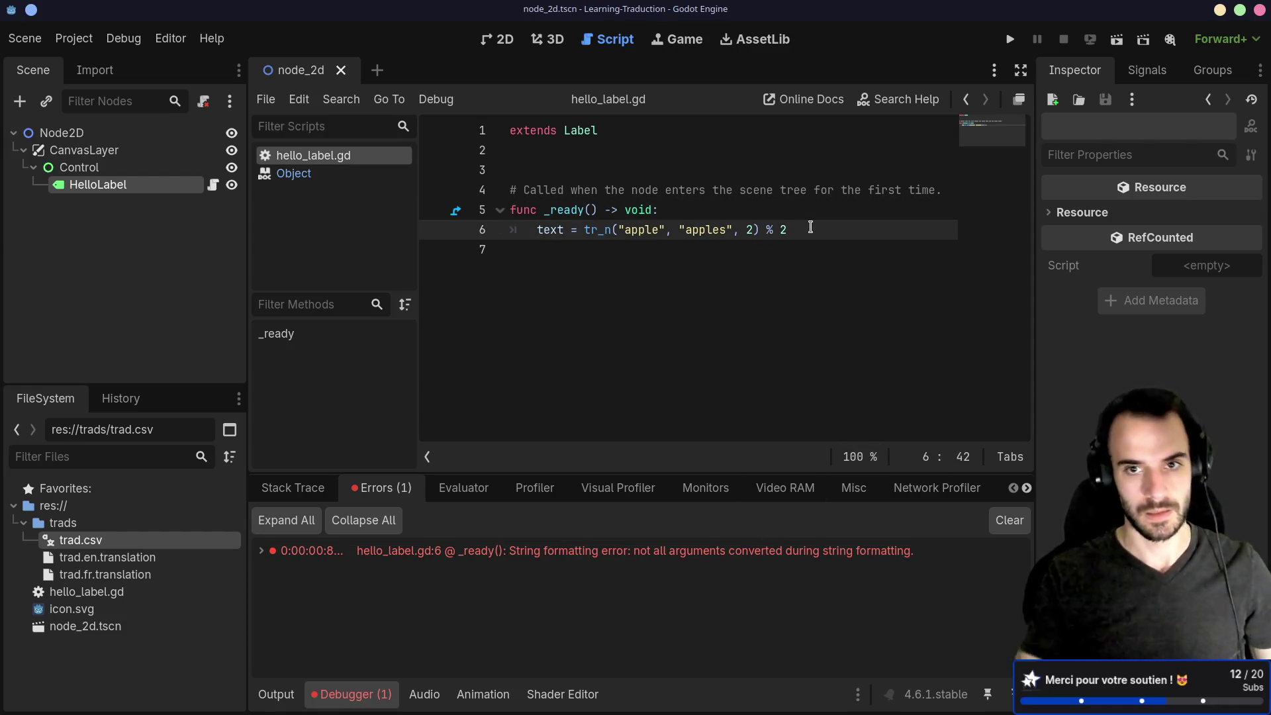
key("BackSpace")
key("BackSpace")
key("BackSpace")
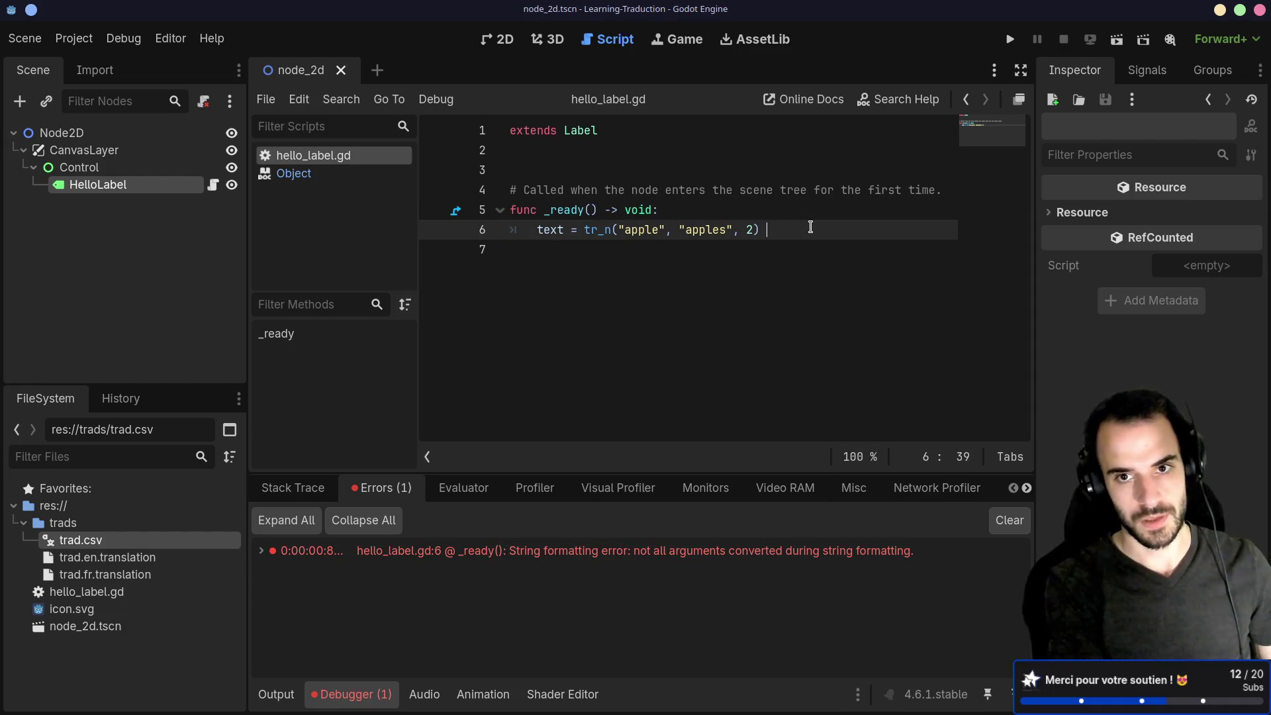
left_click(1117, 40)
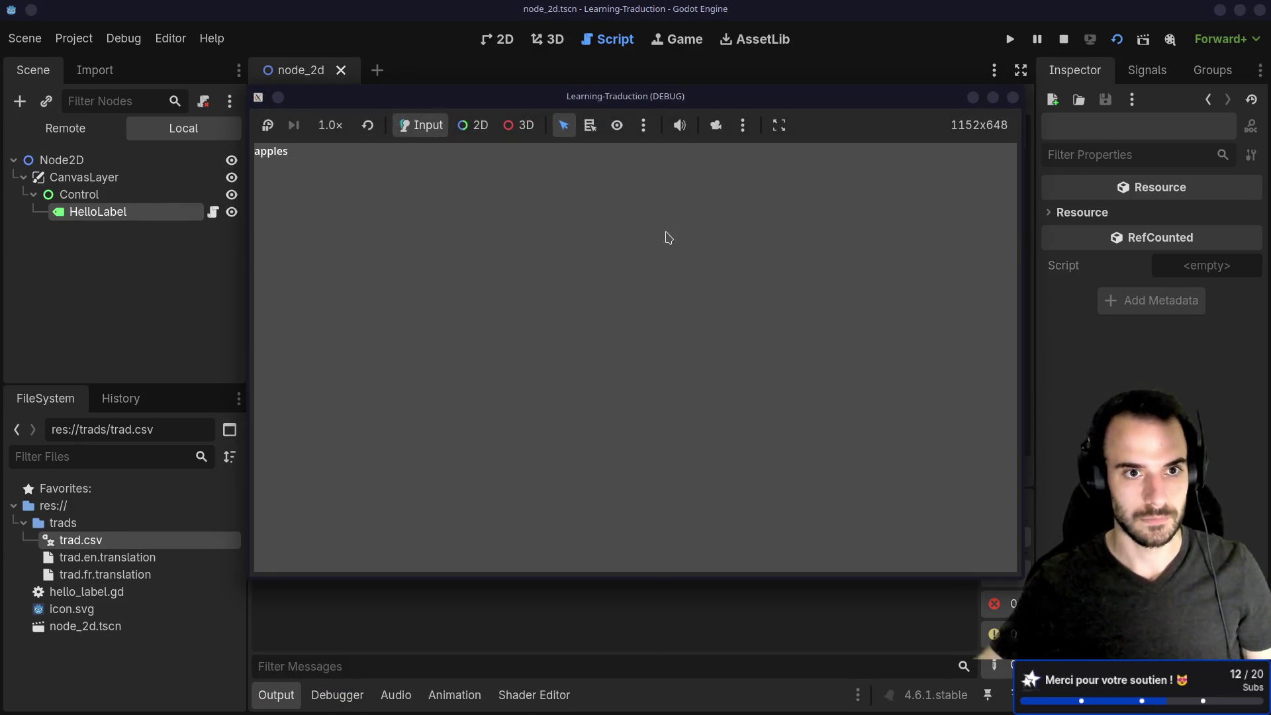
left_click(1013, 97)
double_click(655, 230)
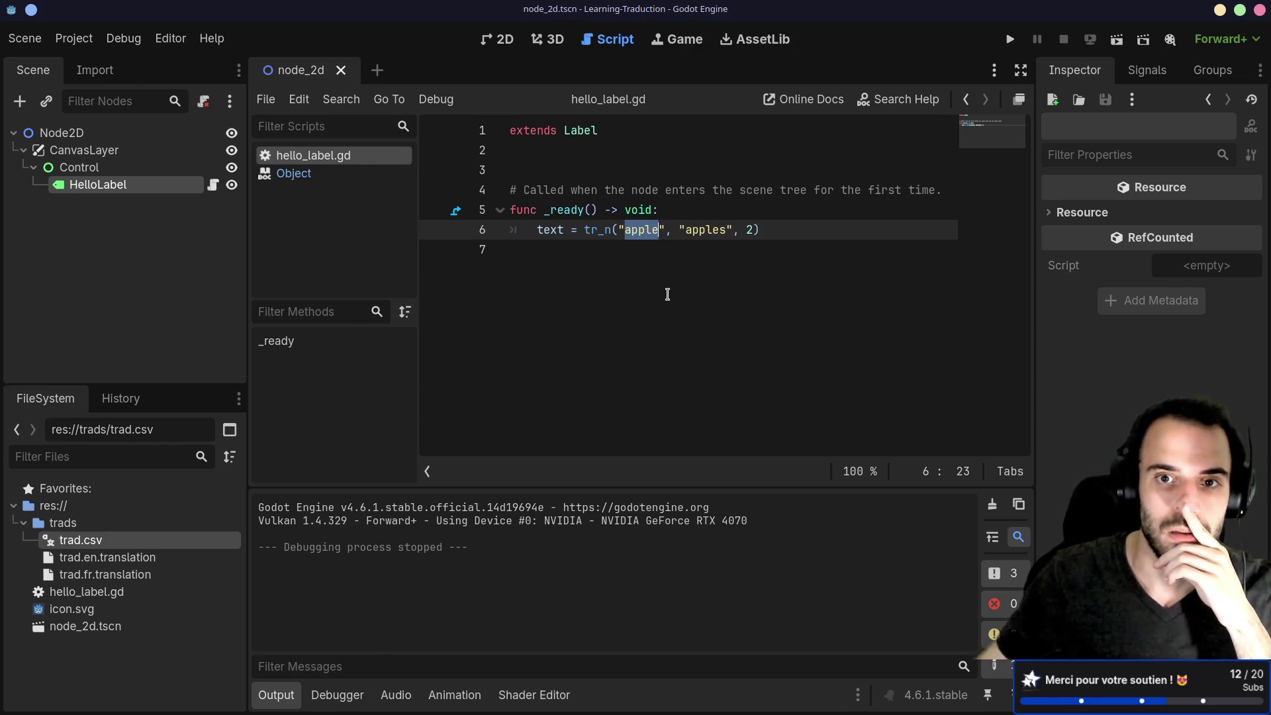
left_click(73, 38)
left_click(109, 61)
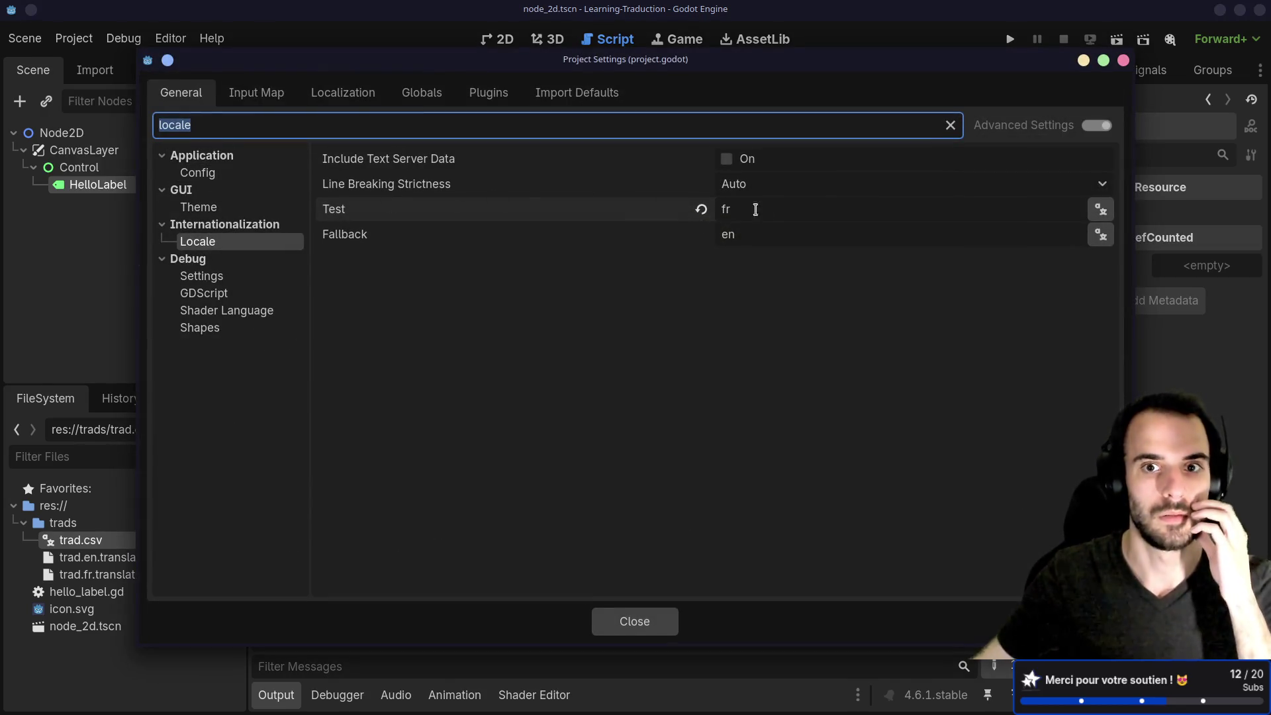
left_click(1124, 61)
left_click_drag(678, 230, 735, 230)
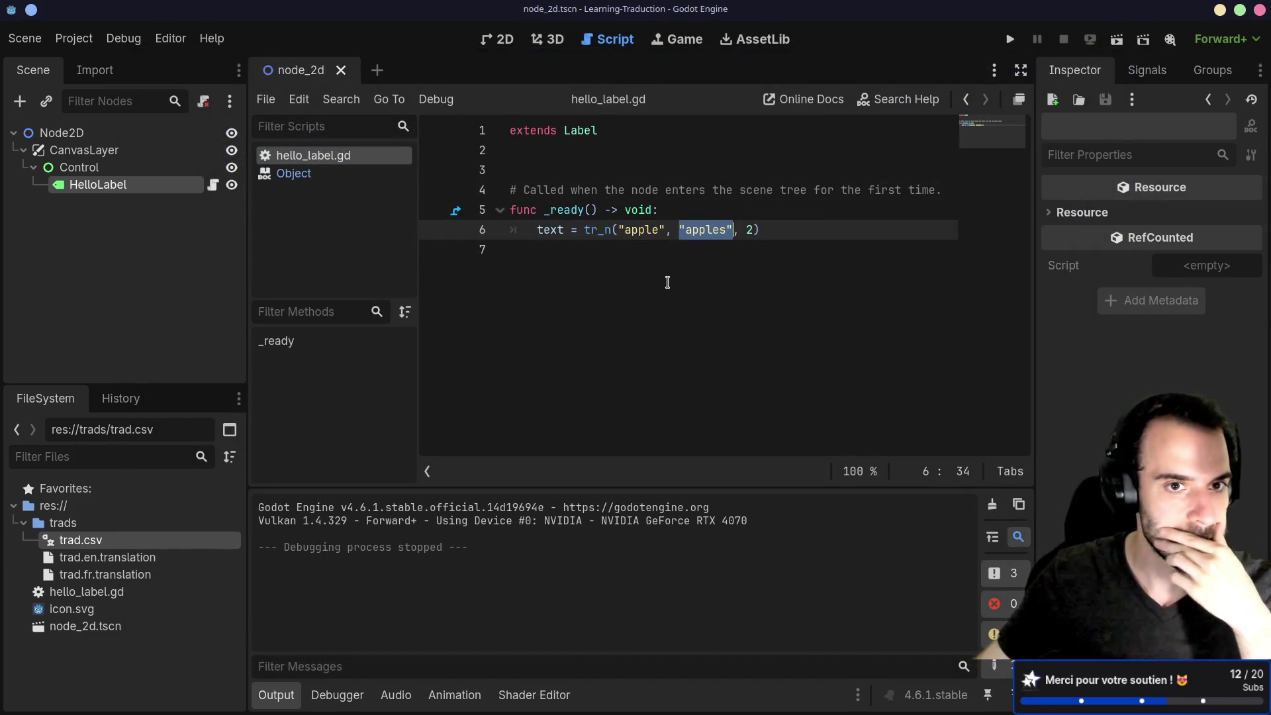
left_click(74, 39)
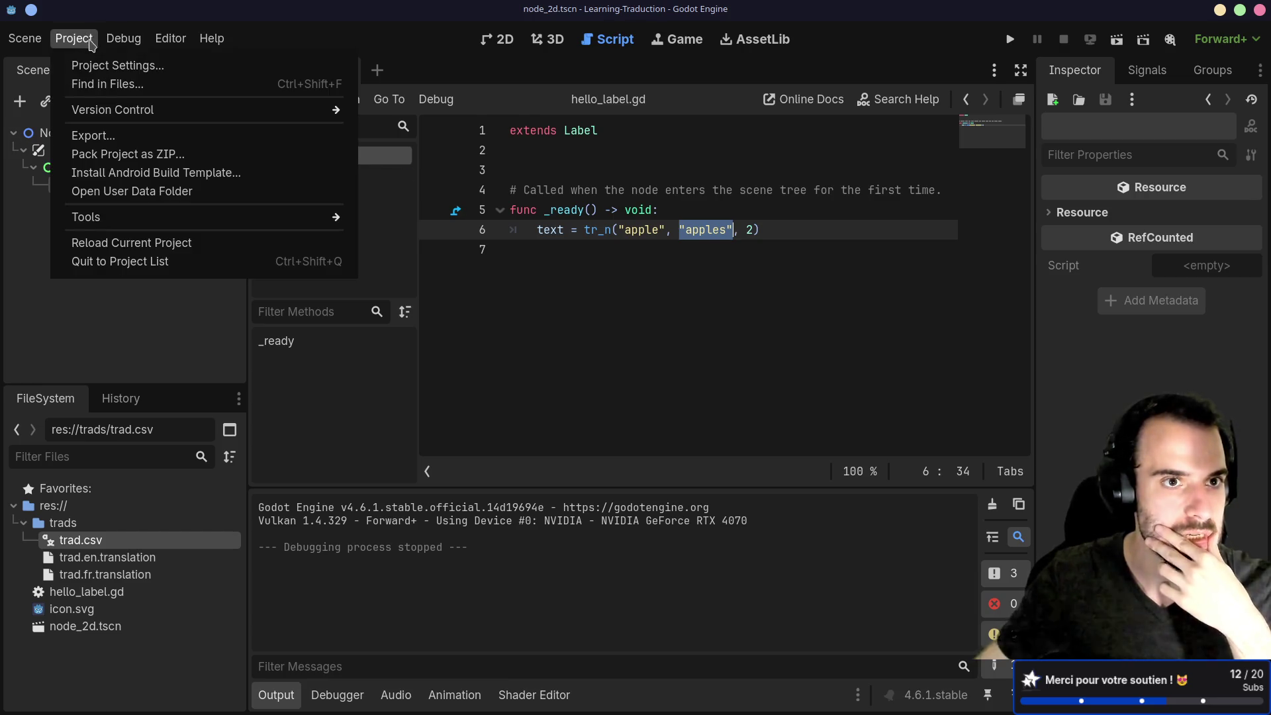
left_click(109, 66)
left_click(340, 93)
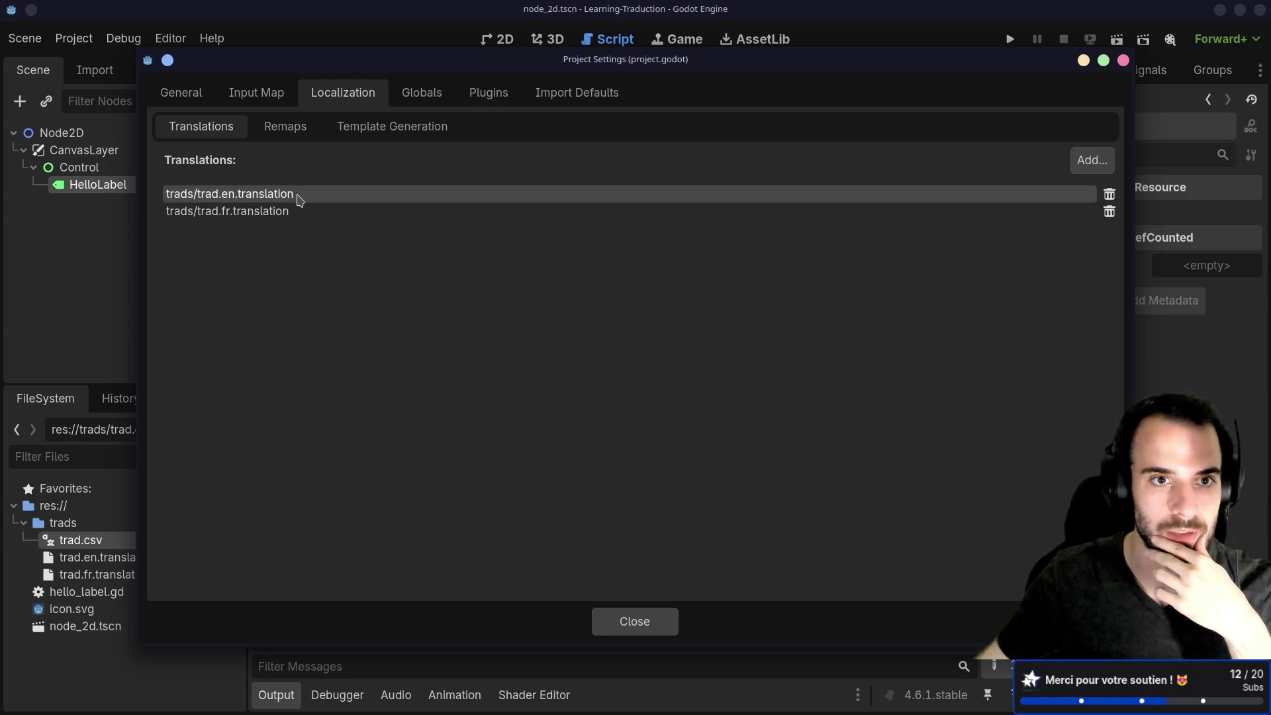
left_click(289, 129)
left_click(361, 129)
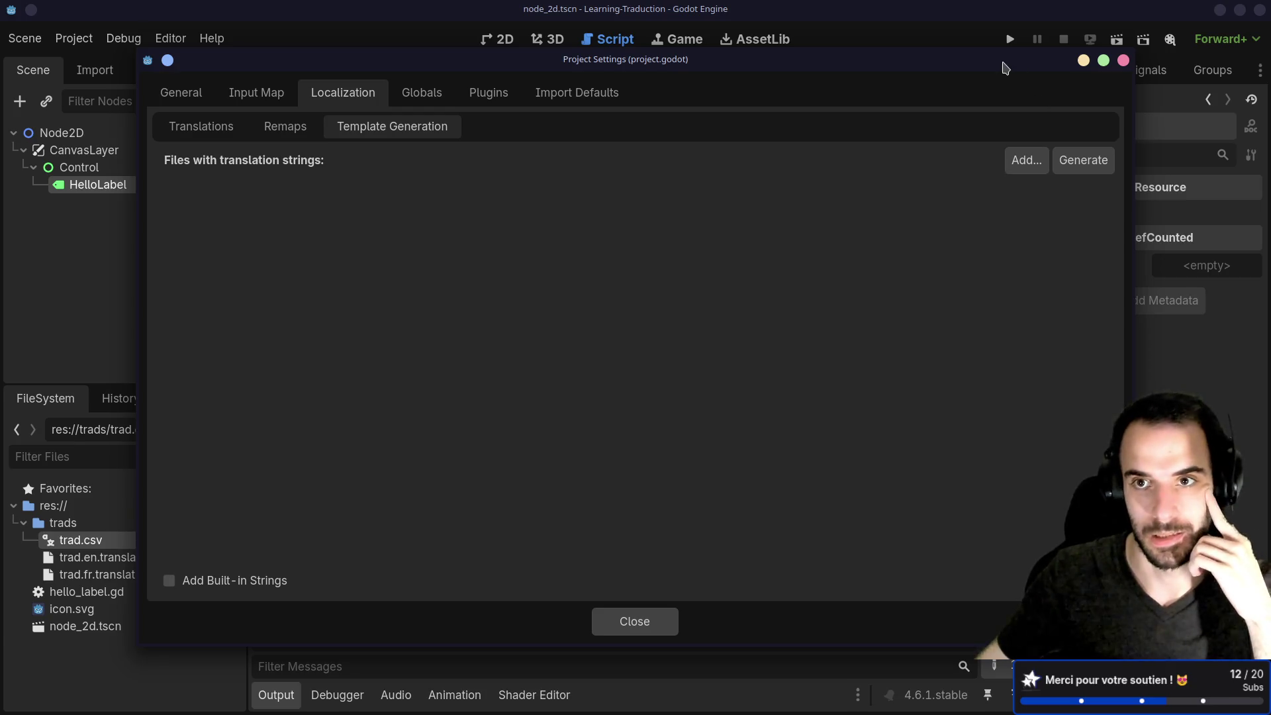
left_click(1123, 60)
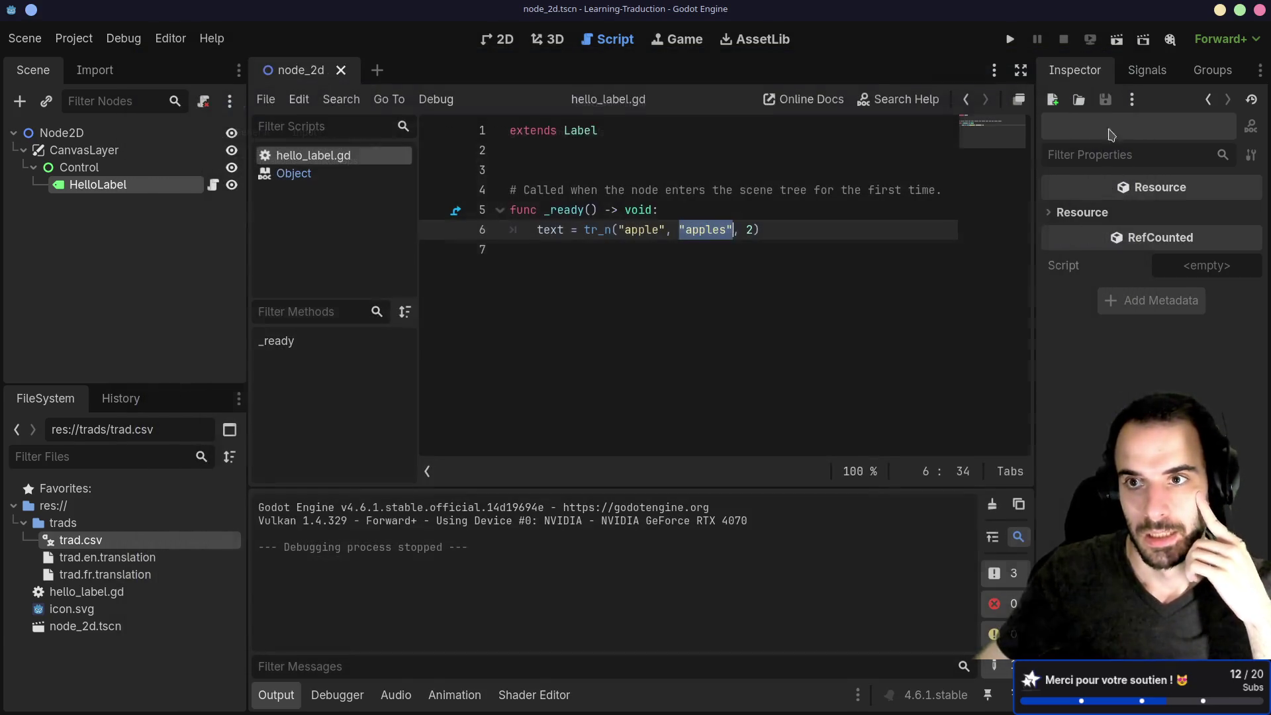
left_click(718, 235)
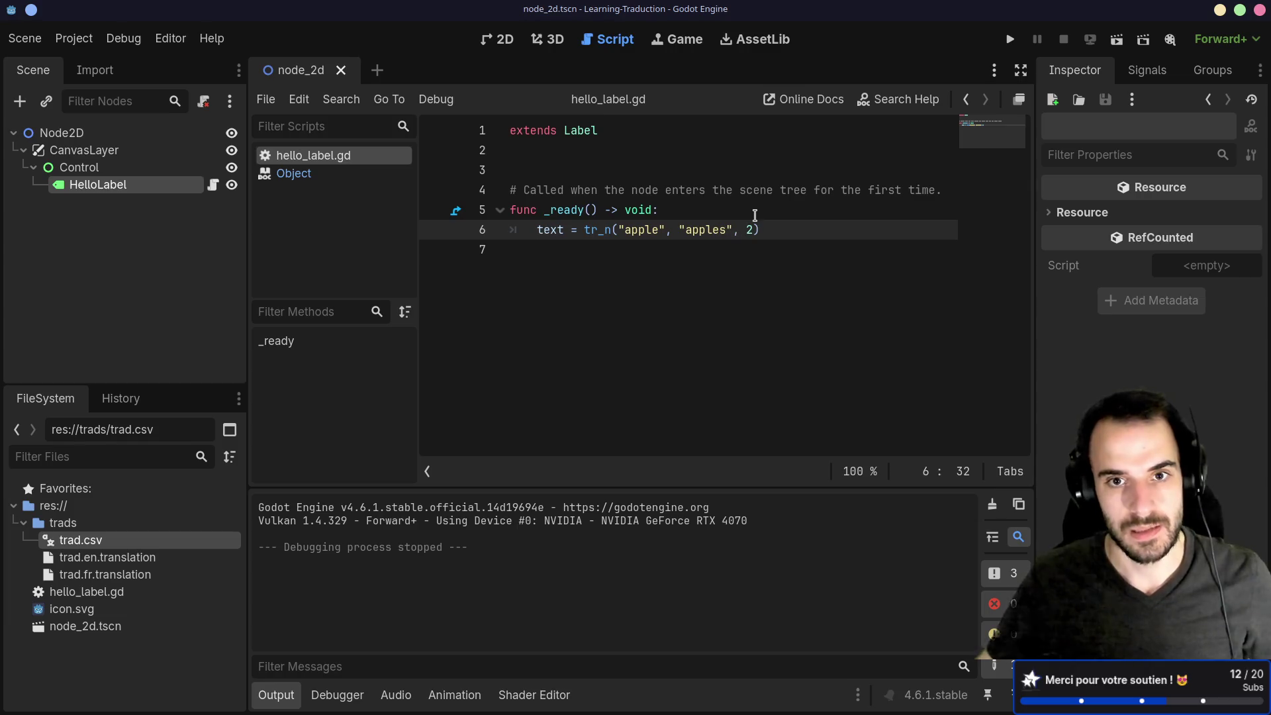
left_click(672, 226)
mouse_move(618, 230)
left_mouse_down()
mouse_move(692, 232)
mouse_move(616, 232)
left_mouse_up()
left_click(689, 217)
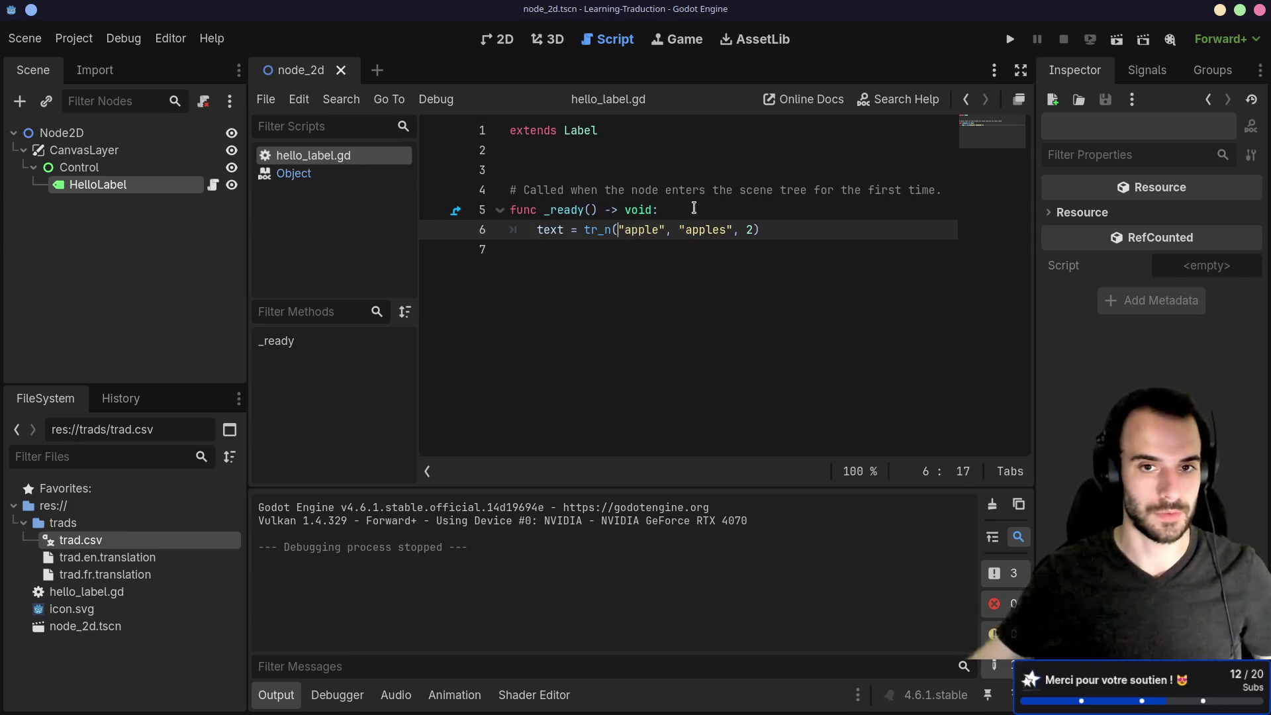
left_click(694, 209)
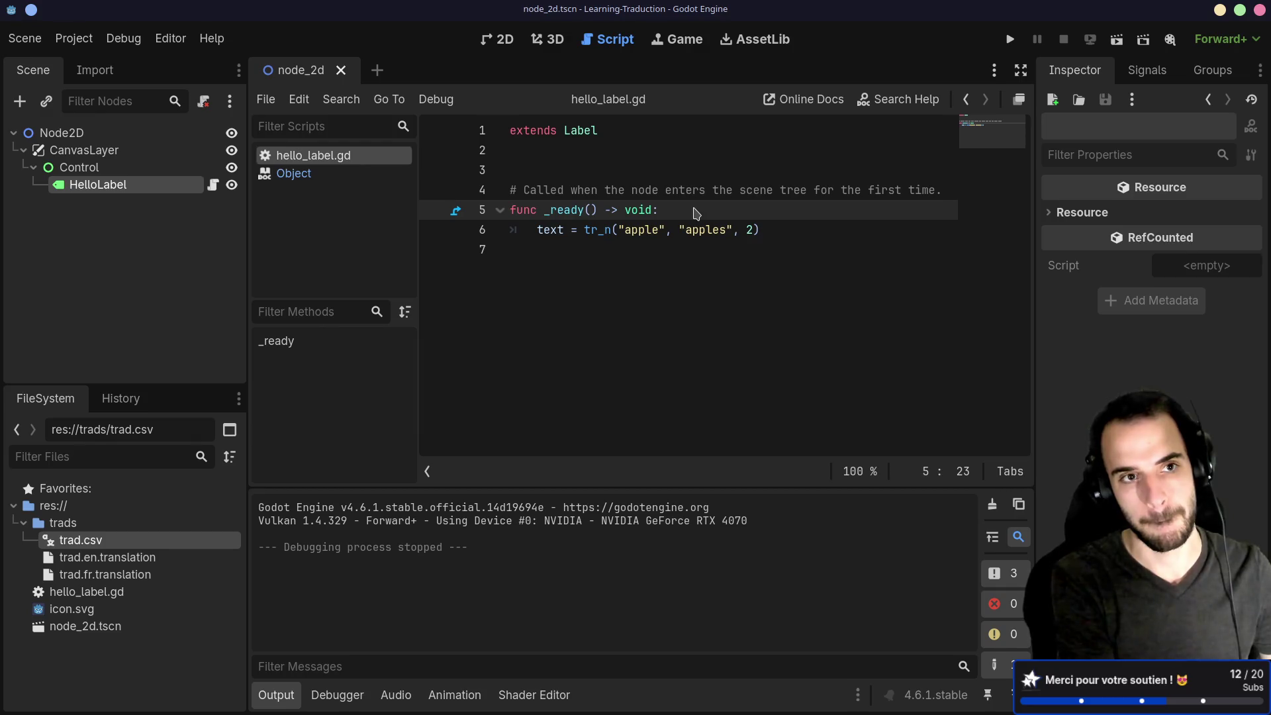
right_click(111, 184)
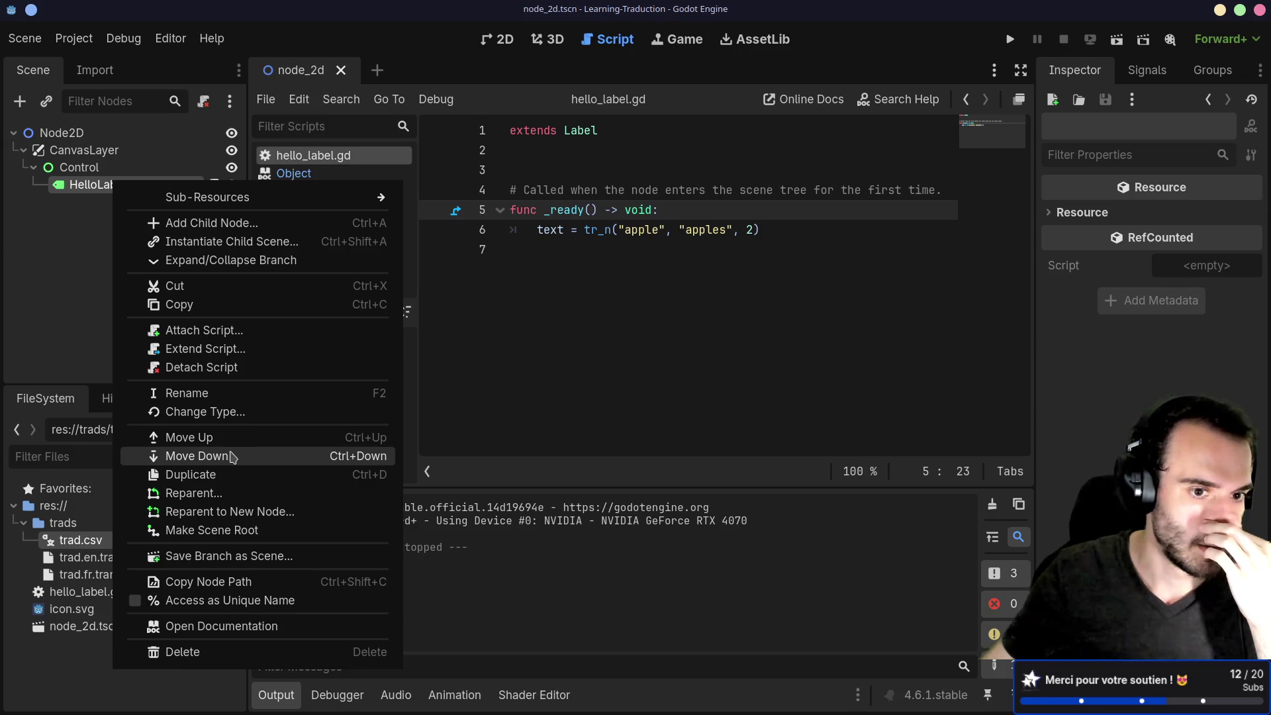
Duplicate the HelloLabel node as HelloLabel2.
left_click(237, 475)
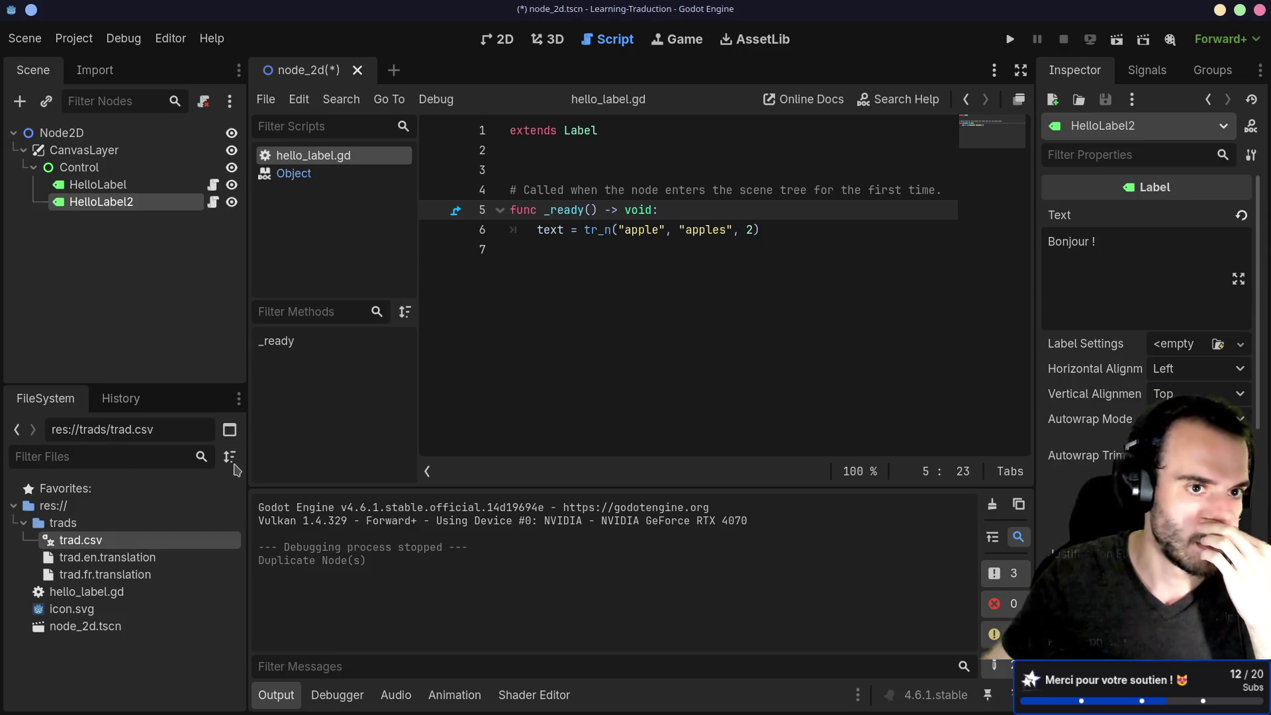
double_click(131, 202)
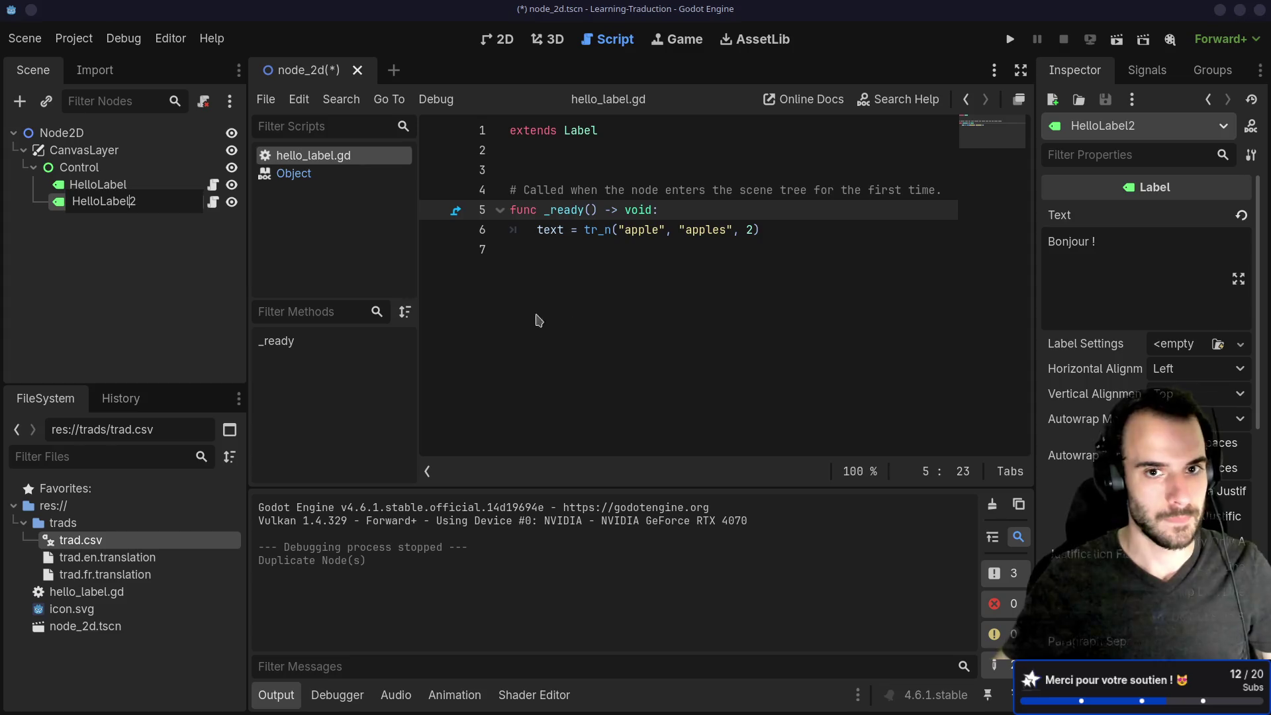
key("Return")
key("ctrl+a")
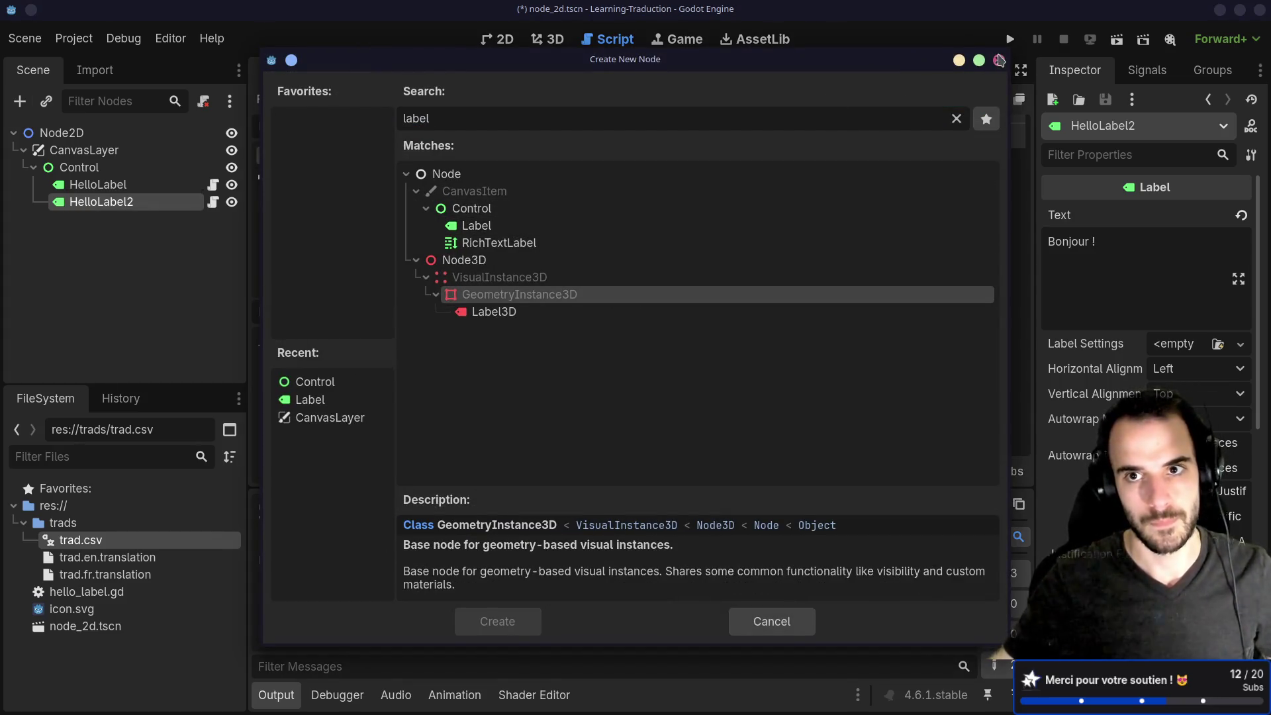
left_click(999, 61)
left_click(608, 273)
key("ctrl+a")
key("ctrl+c")
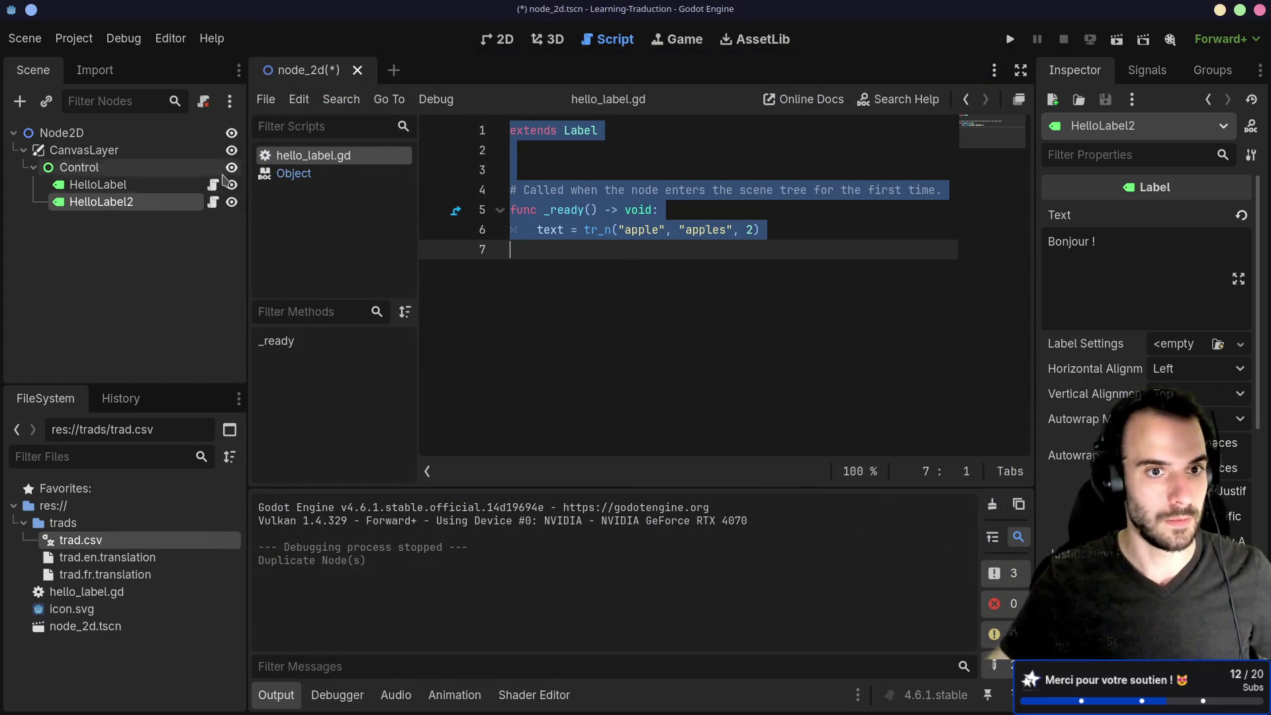
Detach the script from HelloLabel2 and begin renaming it.
right_click(192, 205)
left_click(246, 392)
left_click(139, 204)
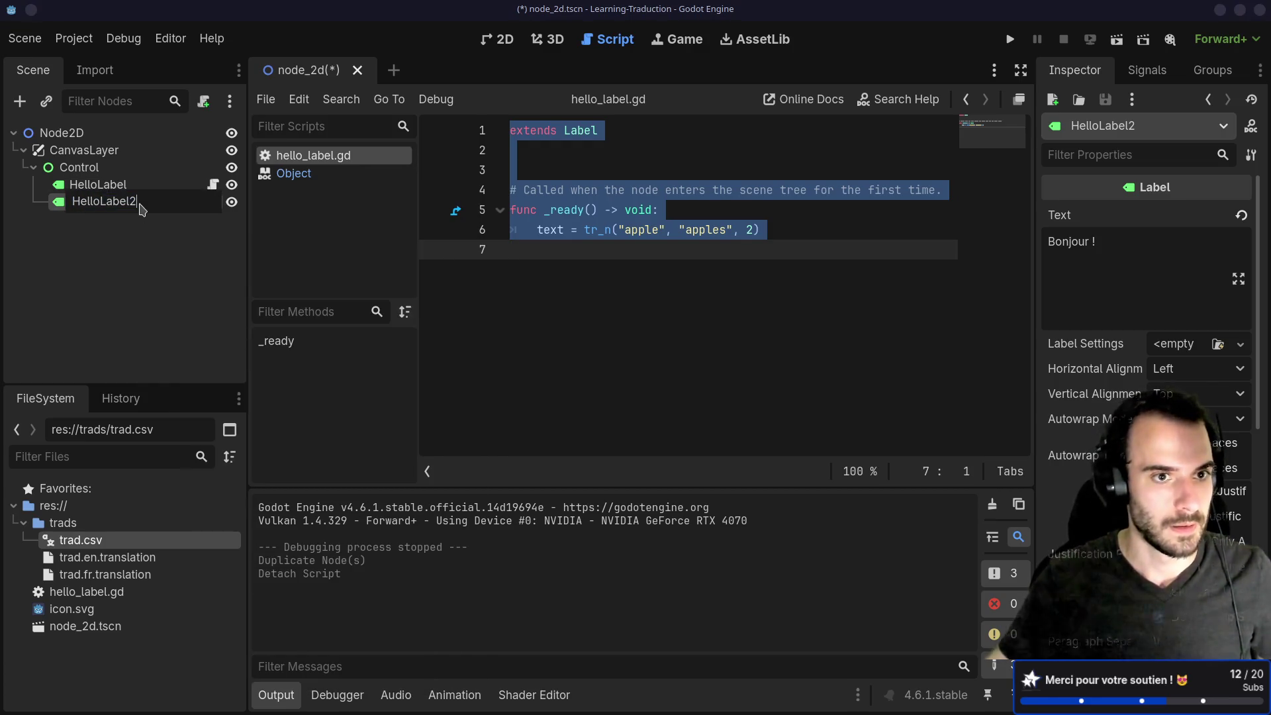
type("P")
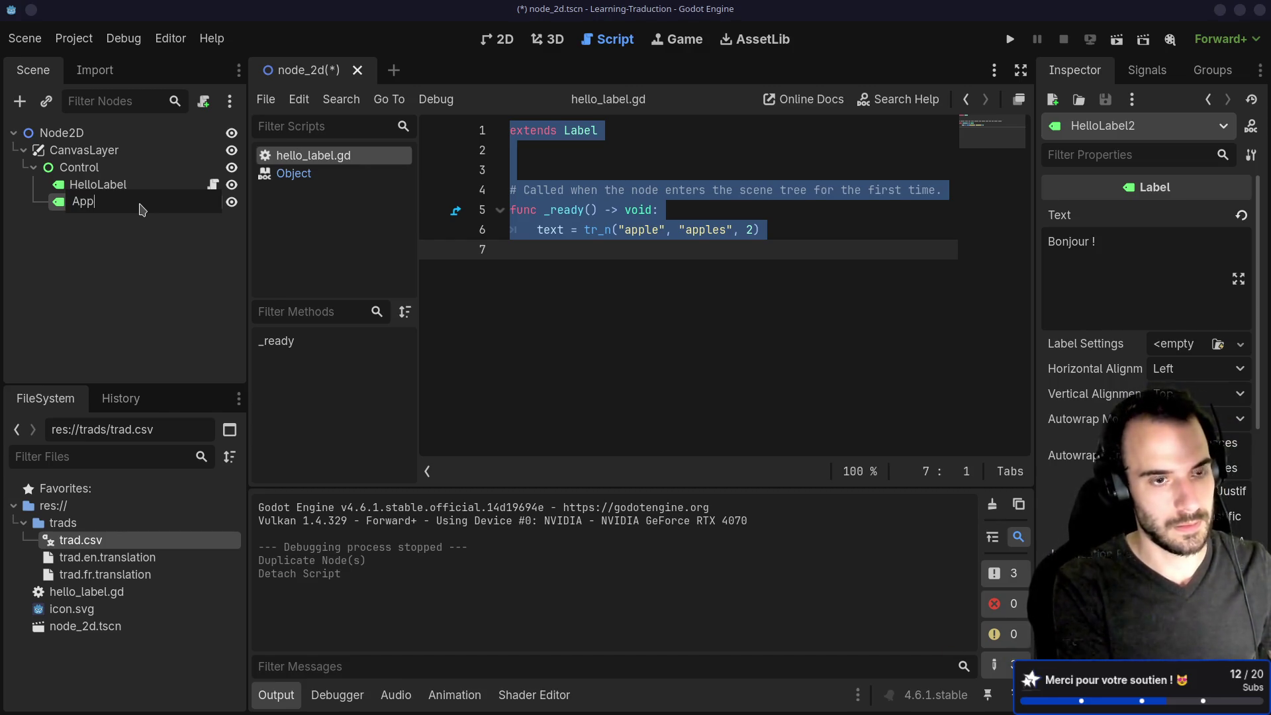
Name the node Apples and attach a new apples.gd containing the pasted tr_n code.
key("Return")
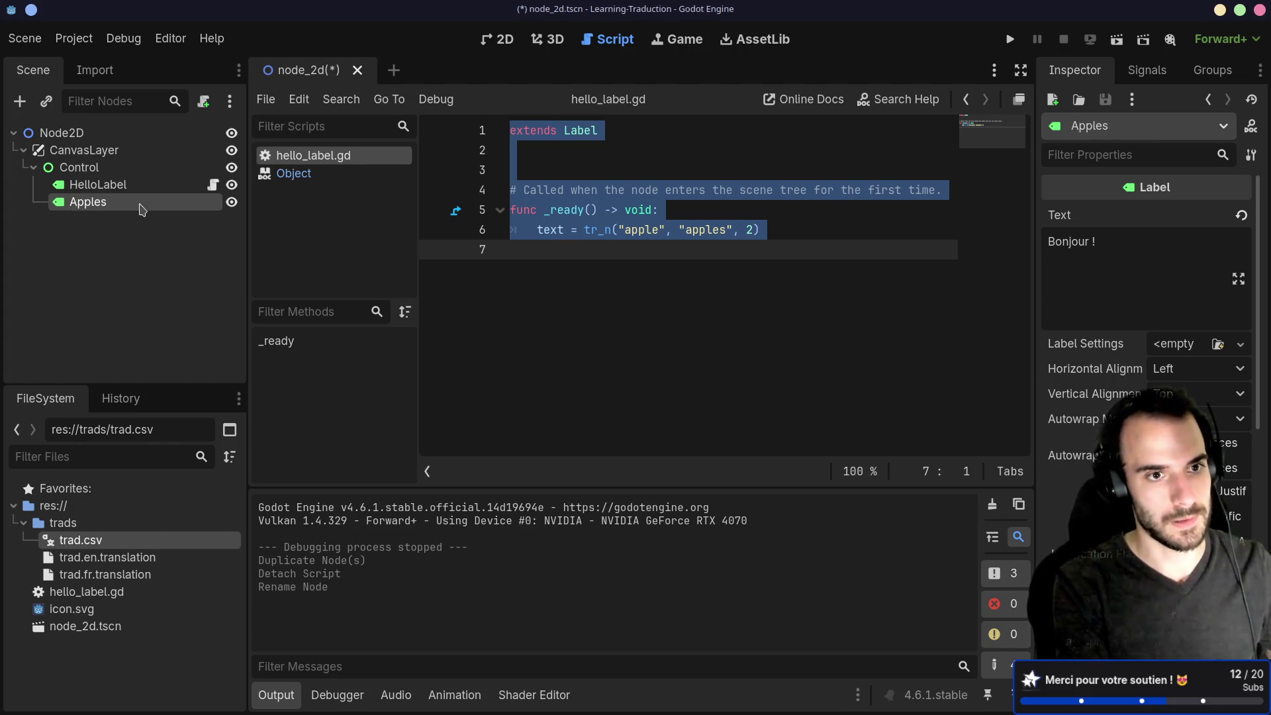
left_click(204, 101)
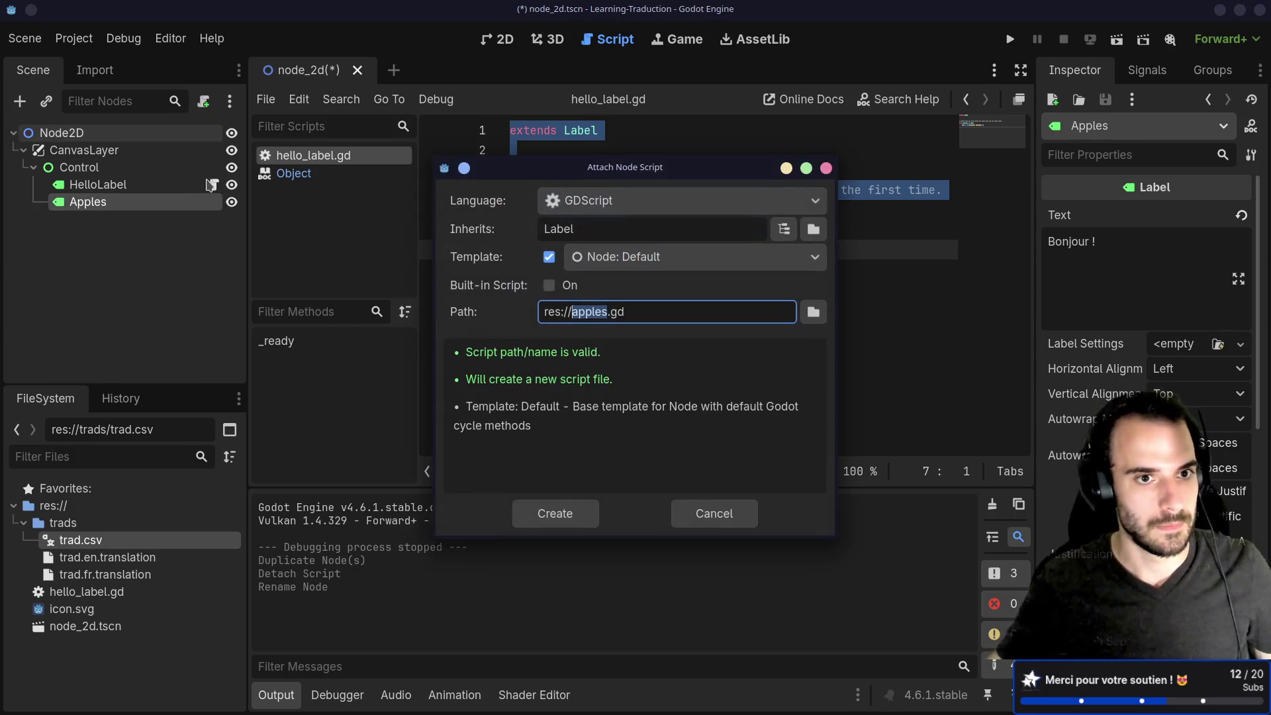
left_click(555, 514)
key("ctrl+a")
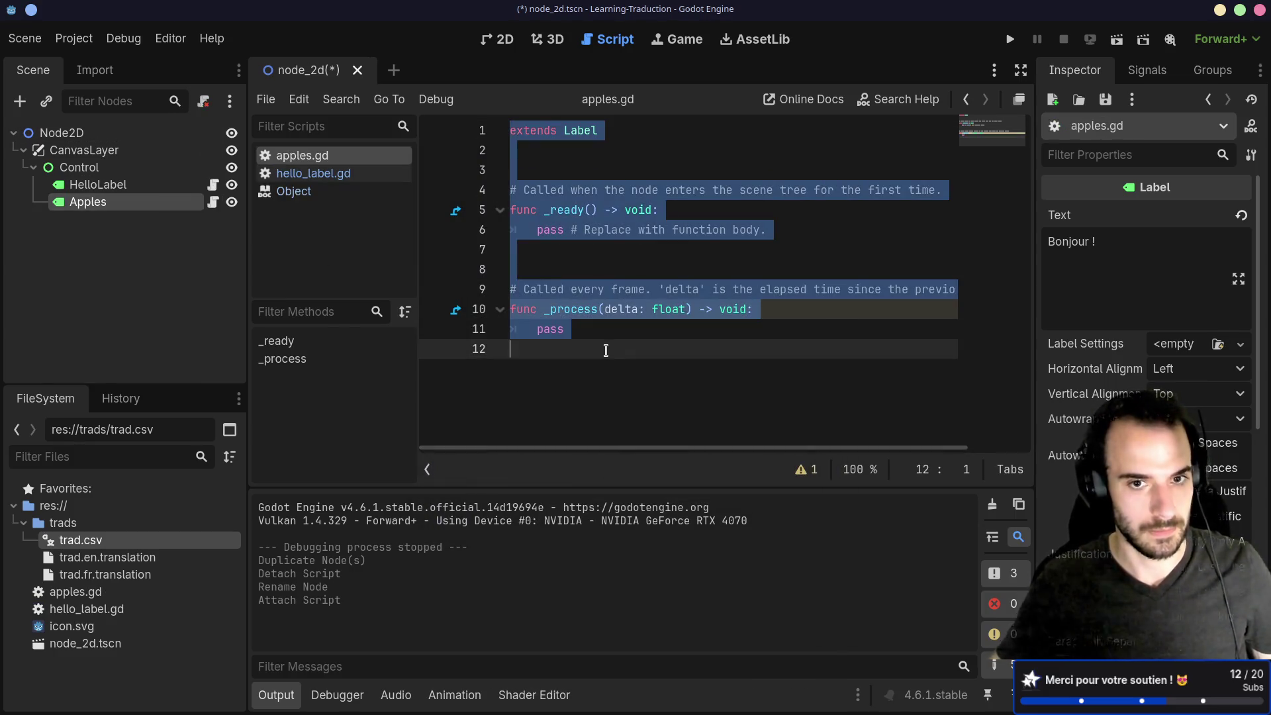
key("ctrl+v")
key("ctrl+s")
Change hello_label.gd line 6 to text = tr("hello") and save.
left_click(214, 185)
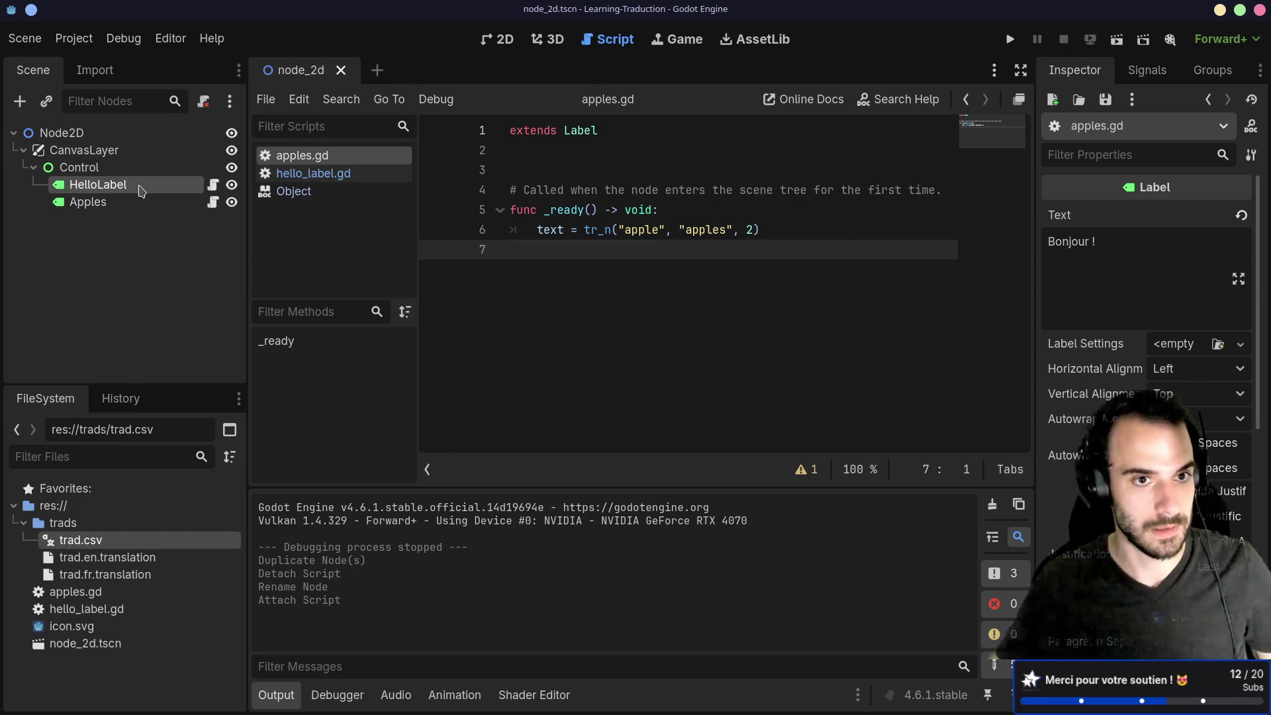
left_click(630, 229)
left_click_drag(619, 230, 753, 229)
type("\"h")
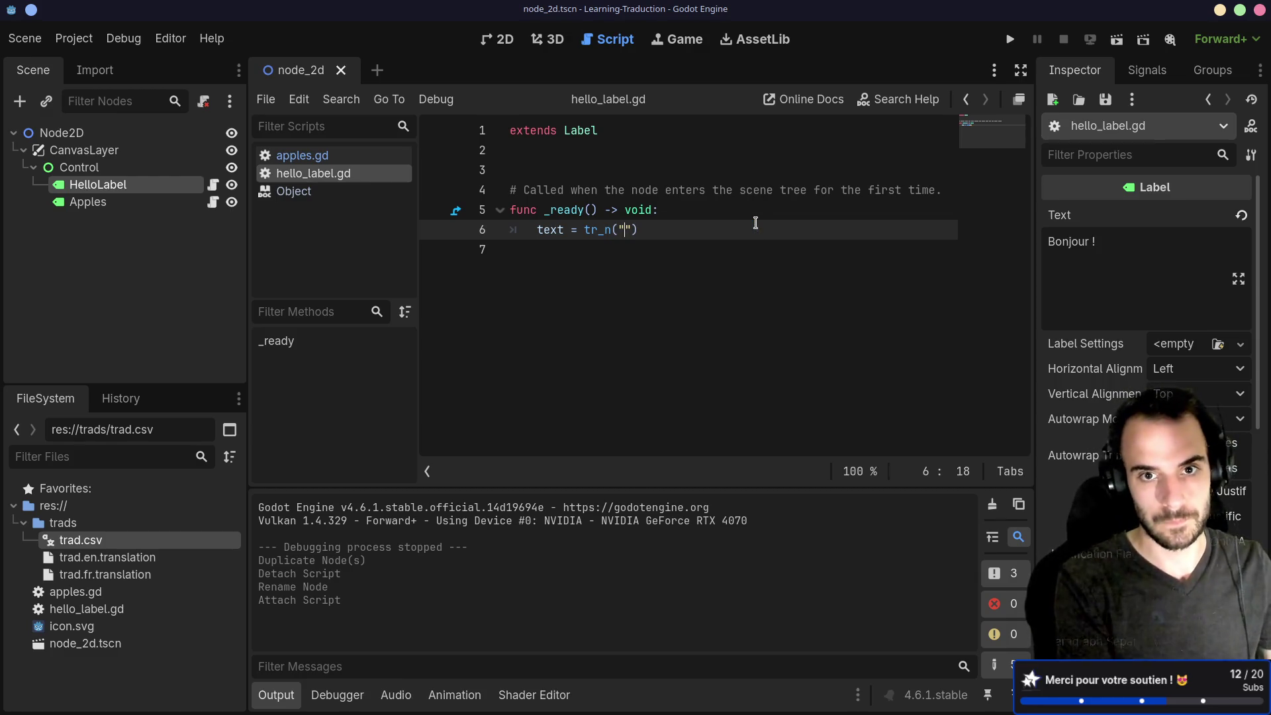
type("ello")
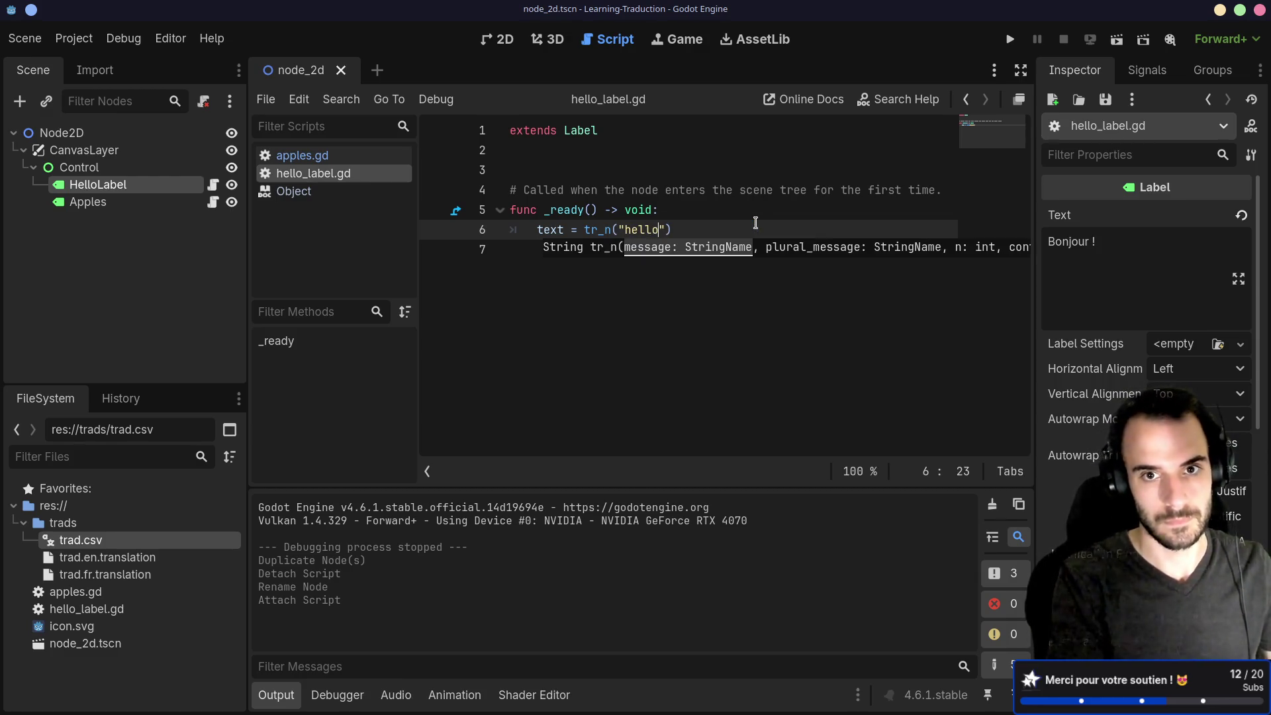
key("BackSpace")
key("BackSpace")
key("ctrl+s")
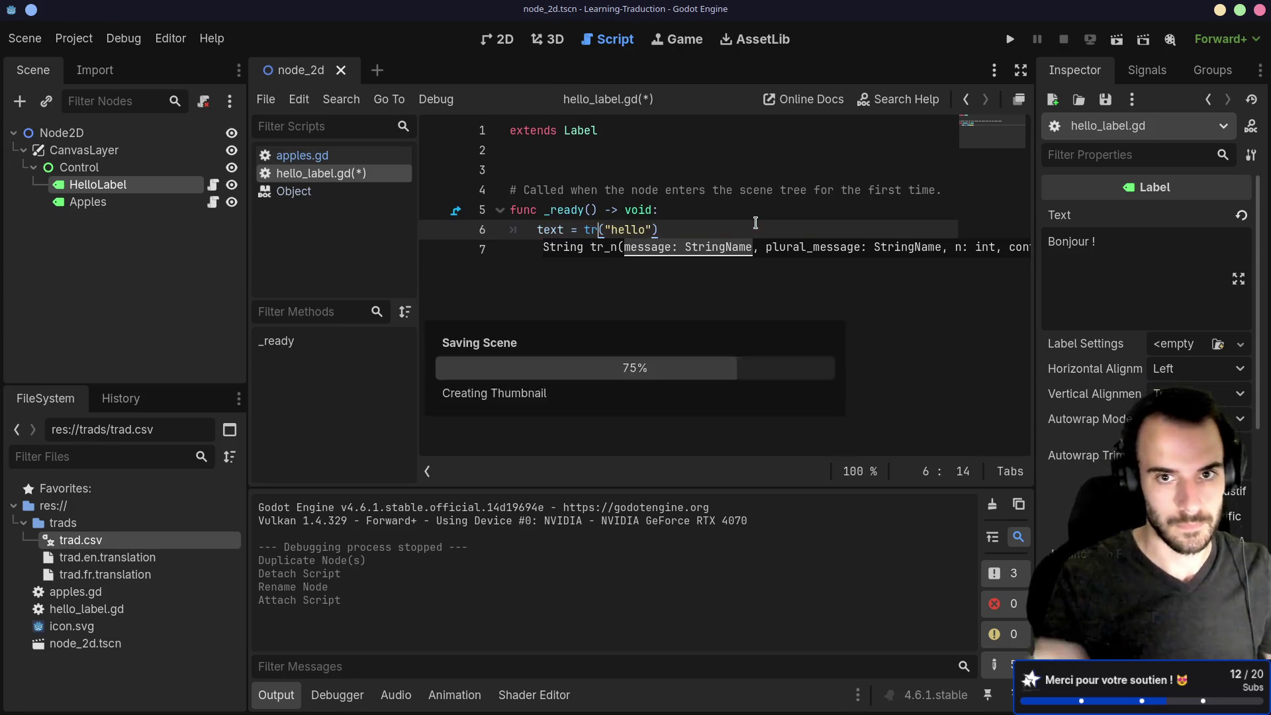
Run the scene to preview both labels.
left_click(726, 147)
left_click(1117, 39)
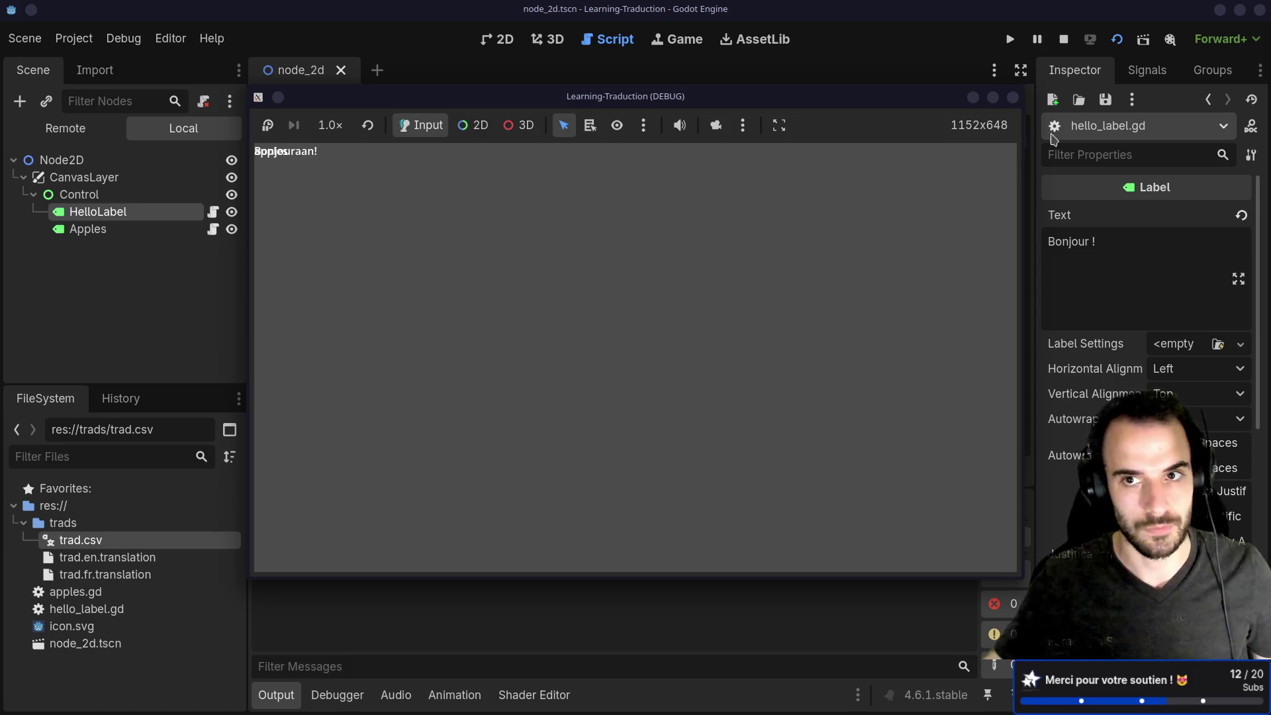
left_click(1012, 98)
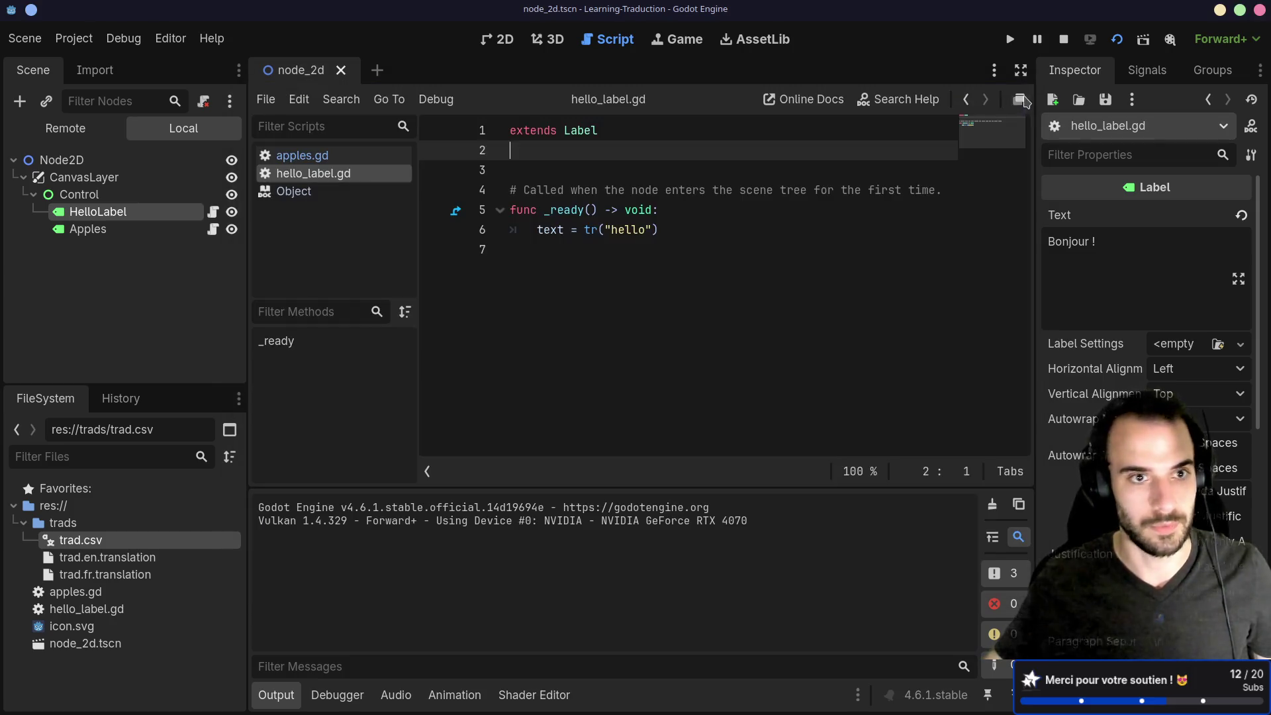
left_click(113, 199)
Change the Control node's type to VBoxContainer.
right_click(105, 196)
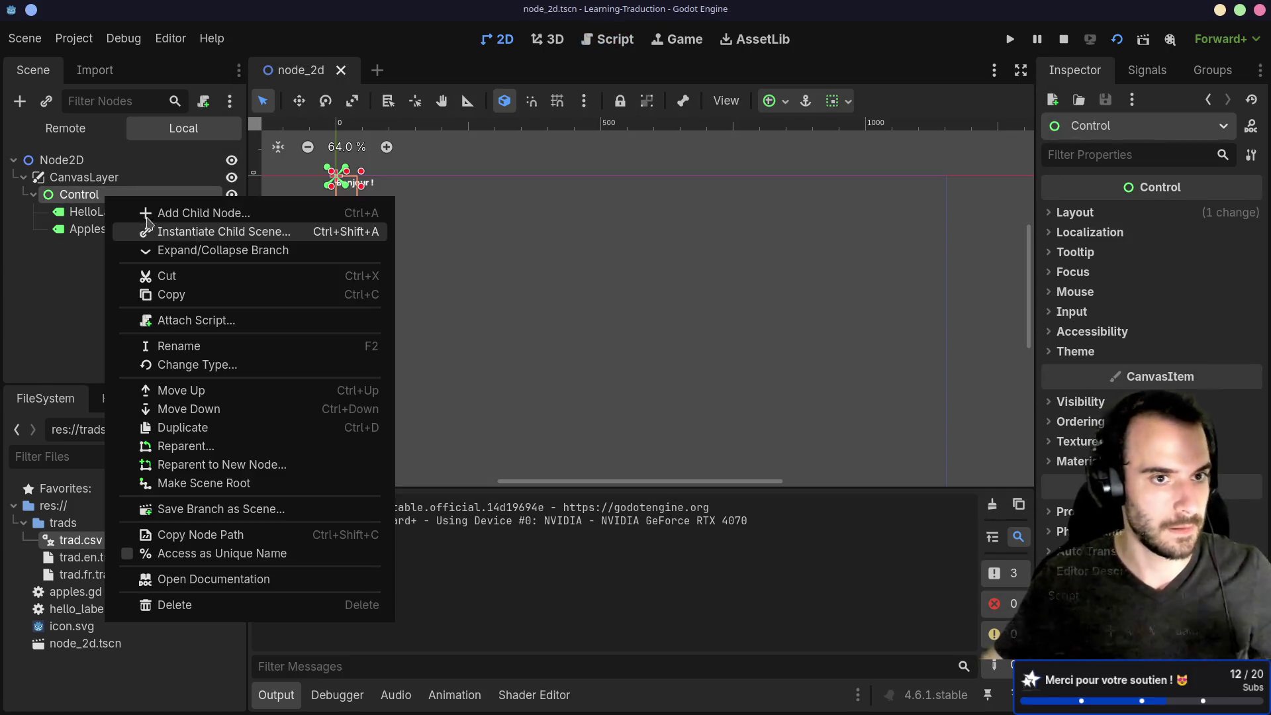
left_click(248, 365)
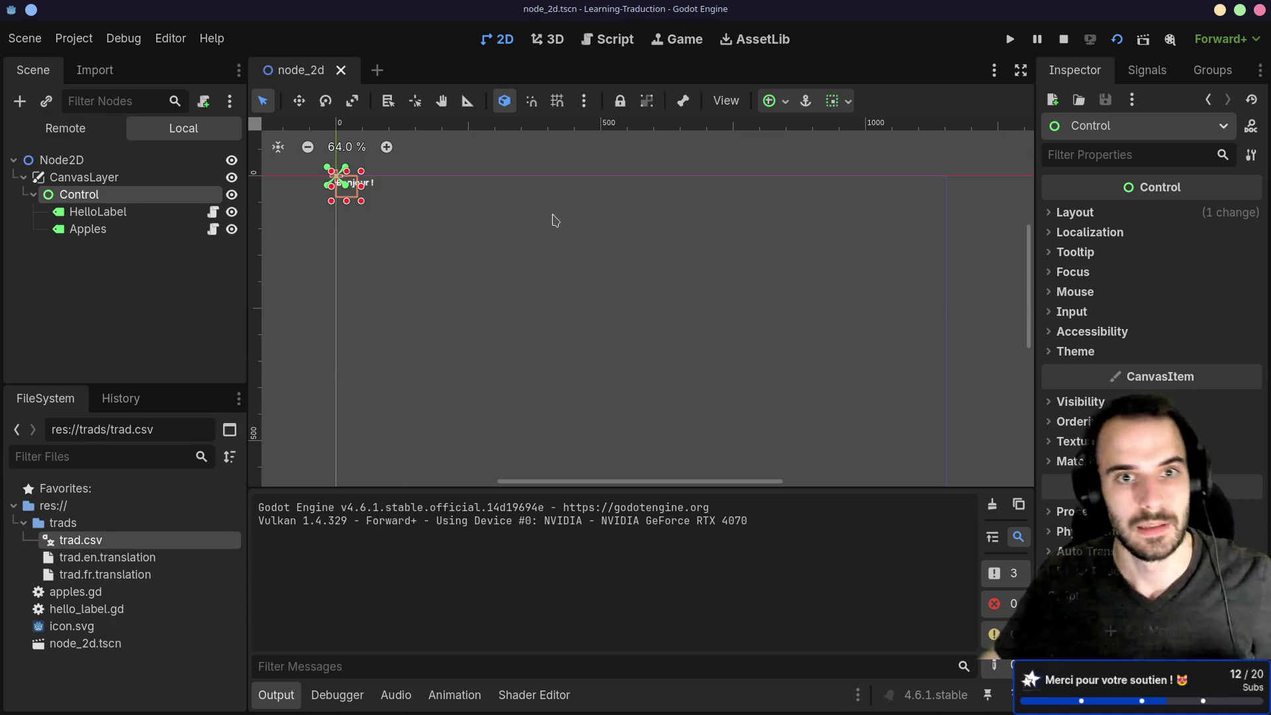
type("vbox")
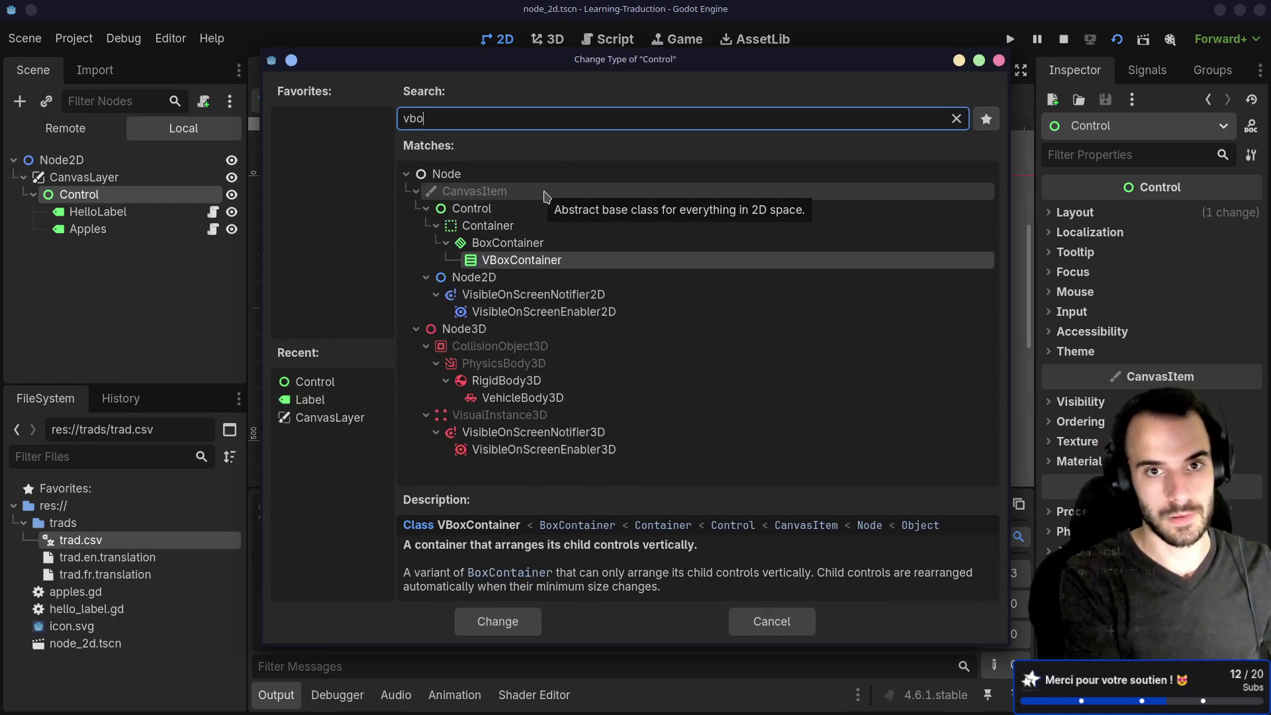
key("Return")
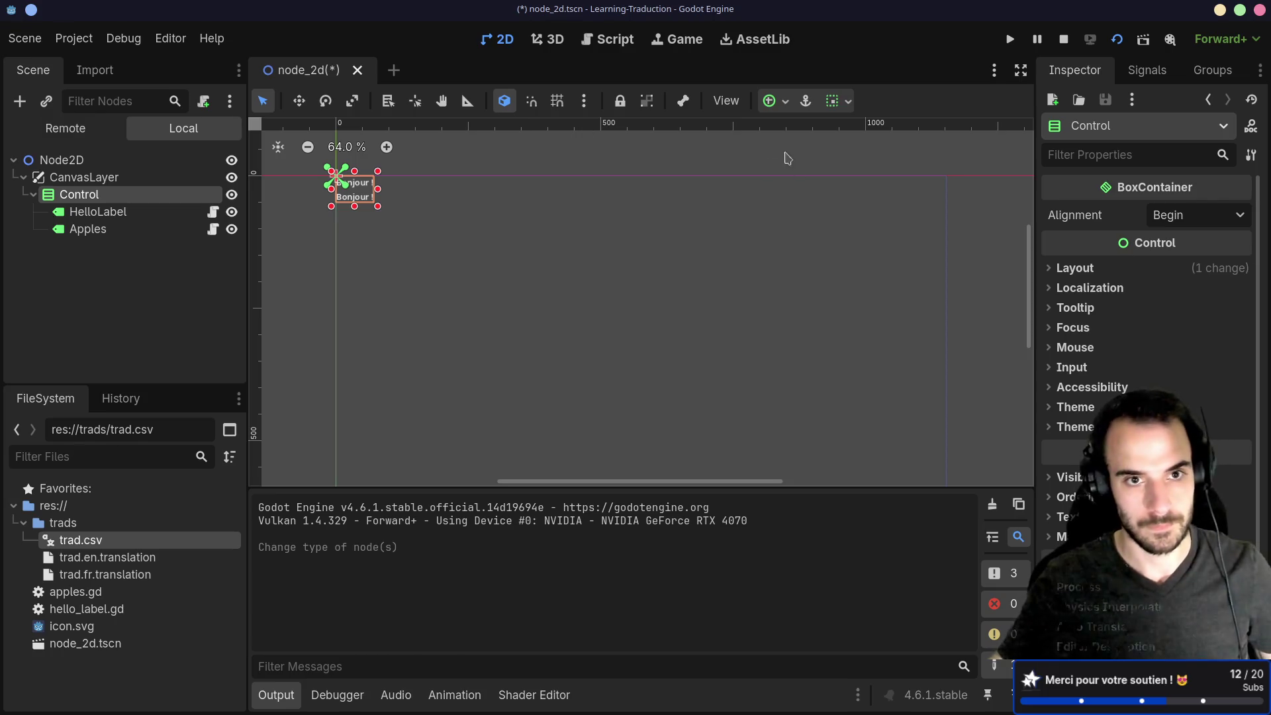
Run the scene to check the stacked labels, then open the Apples node's apples.gd.
left_click(1117, 39)
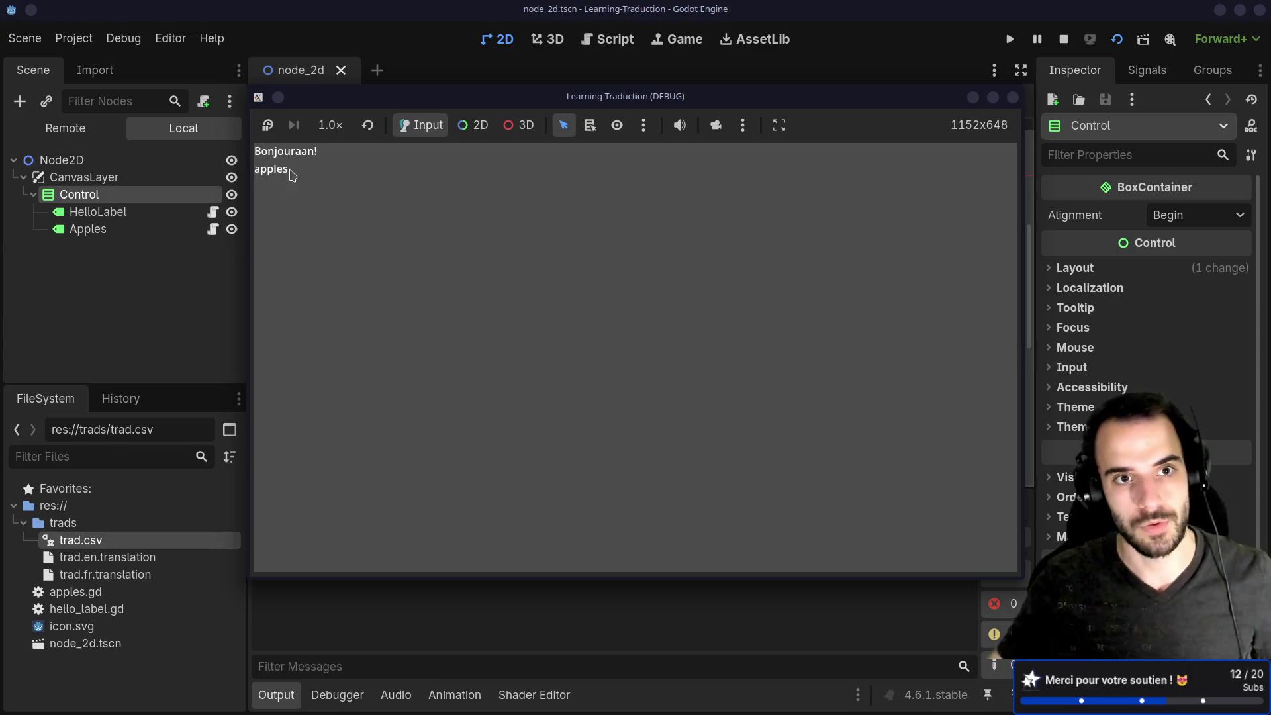
left_click(1013, 97)
left_click(153, 204)
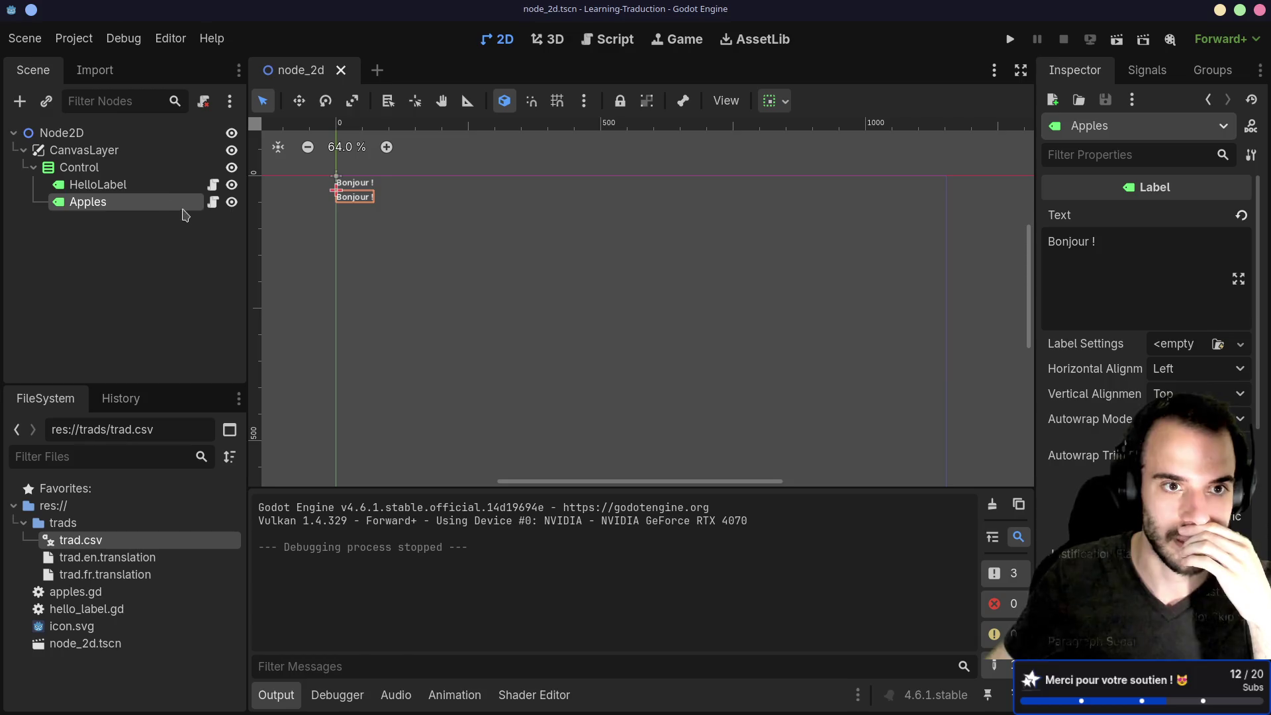
left_click(213, 202)
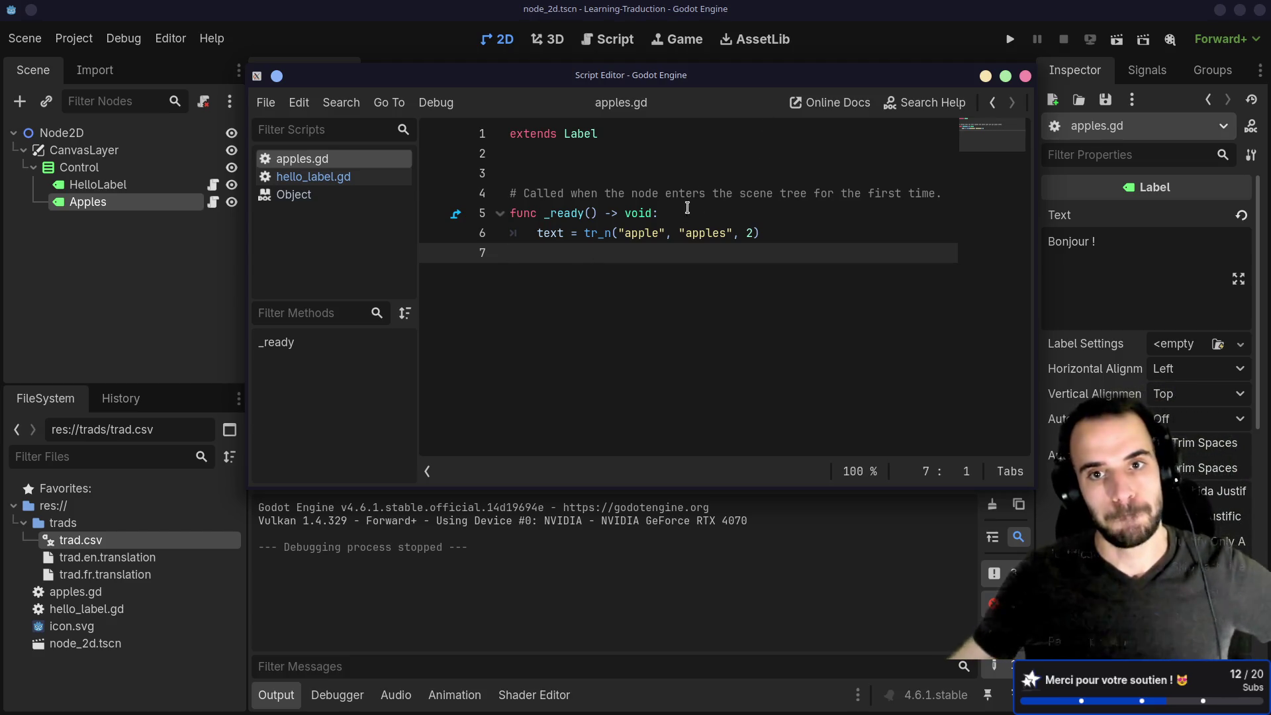
left_click(637, 231)
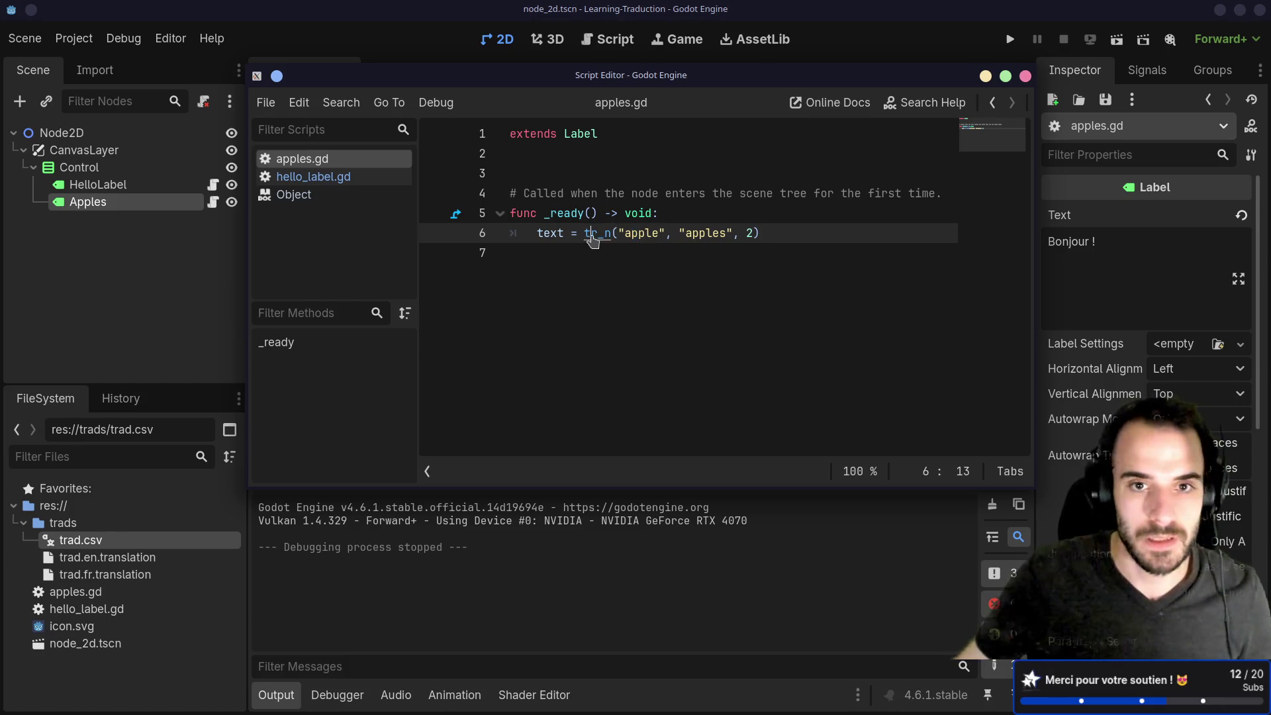
left_click(592, 233, "ctrl")
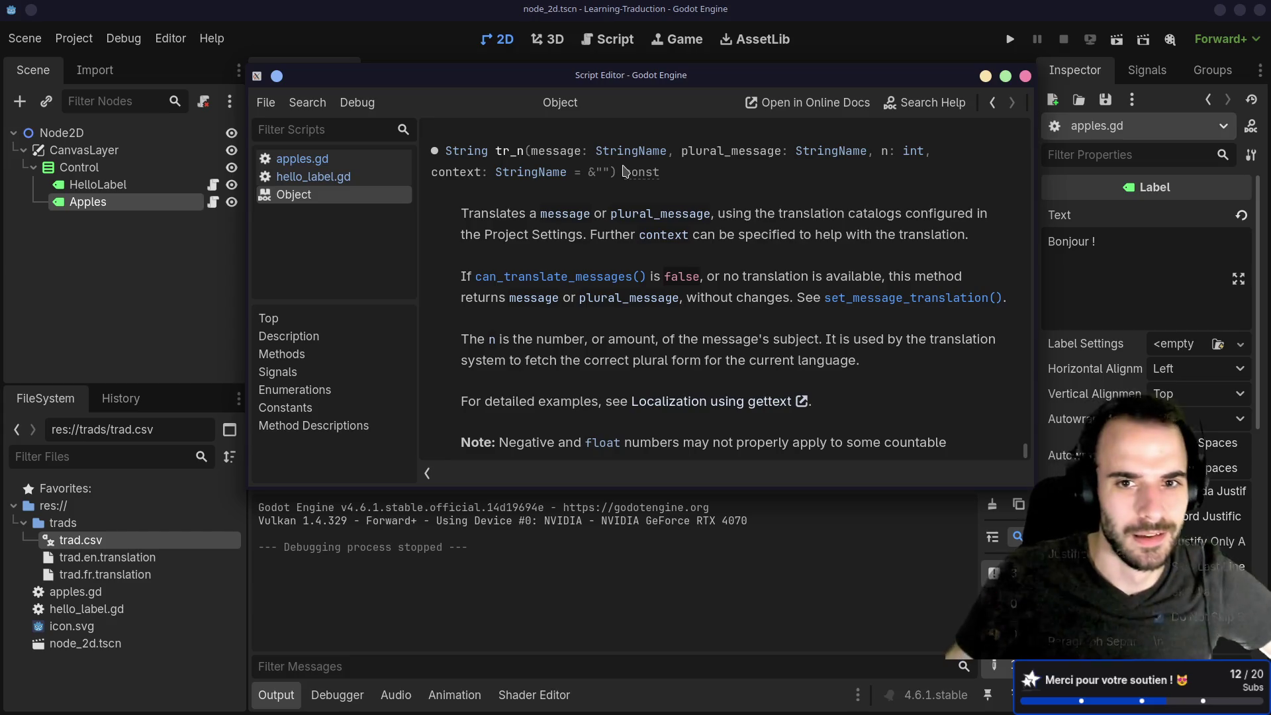
scroll(622, 168, "down", 3)
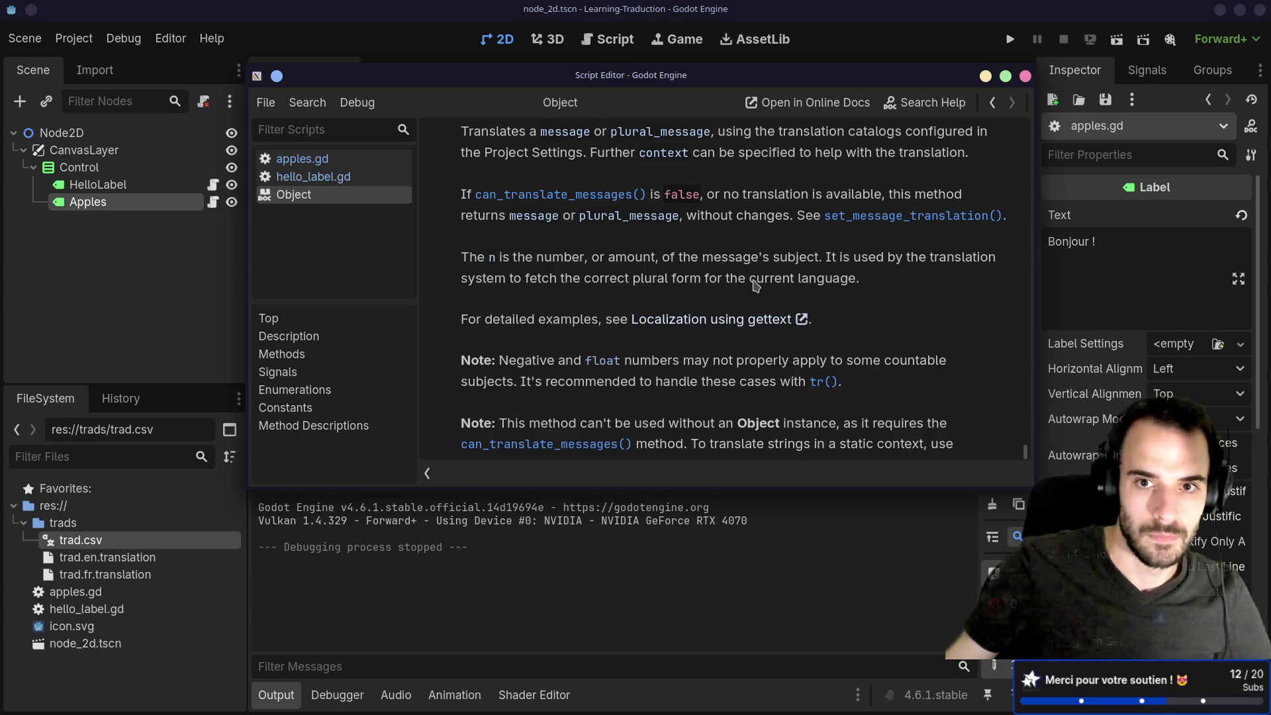
scroll(768, 284, "up", 3)
left_click(322, 159)
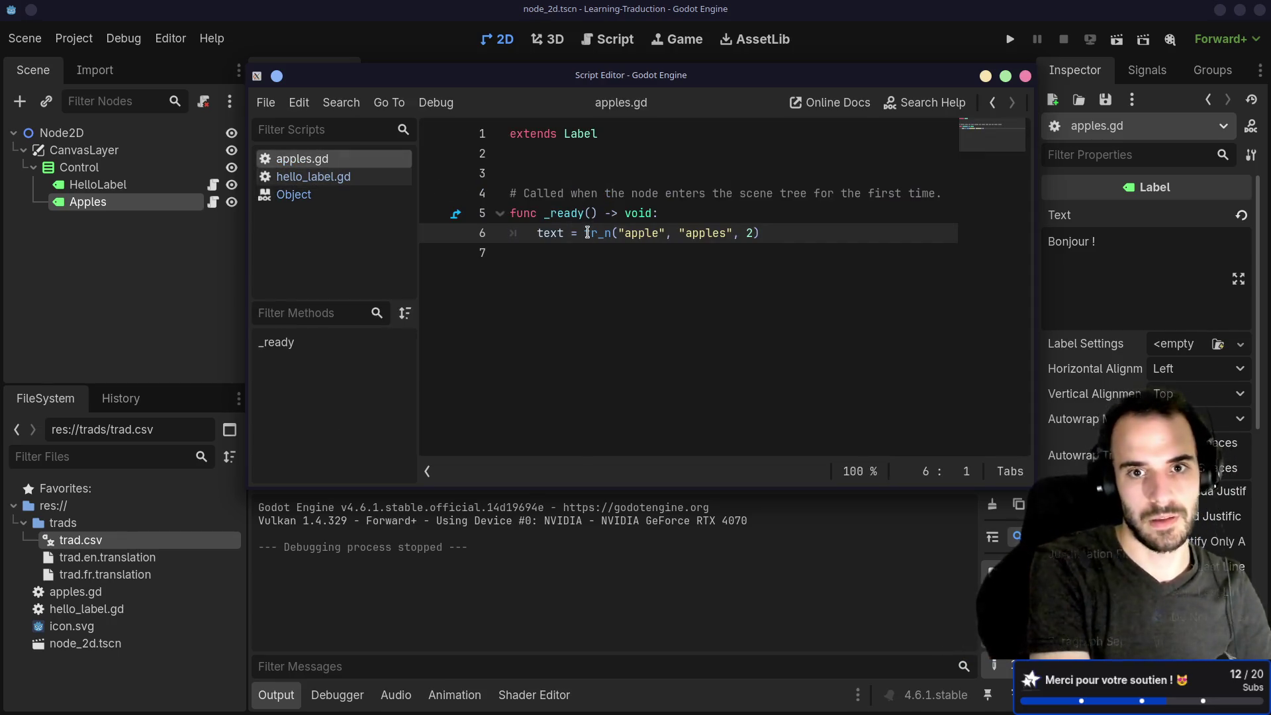
key("super+2")
Change the tr_n keys to apple_amount and apples_amount and save apples.gd.
key("super+3")
key("super+1")
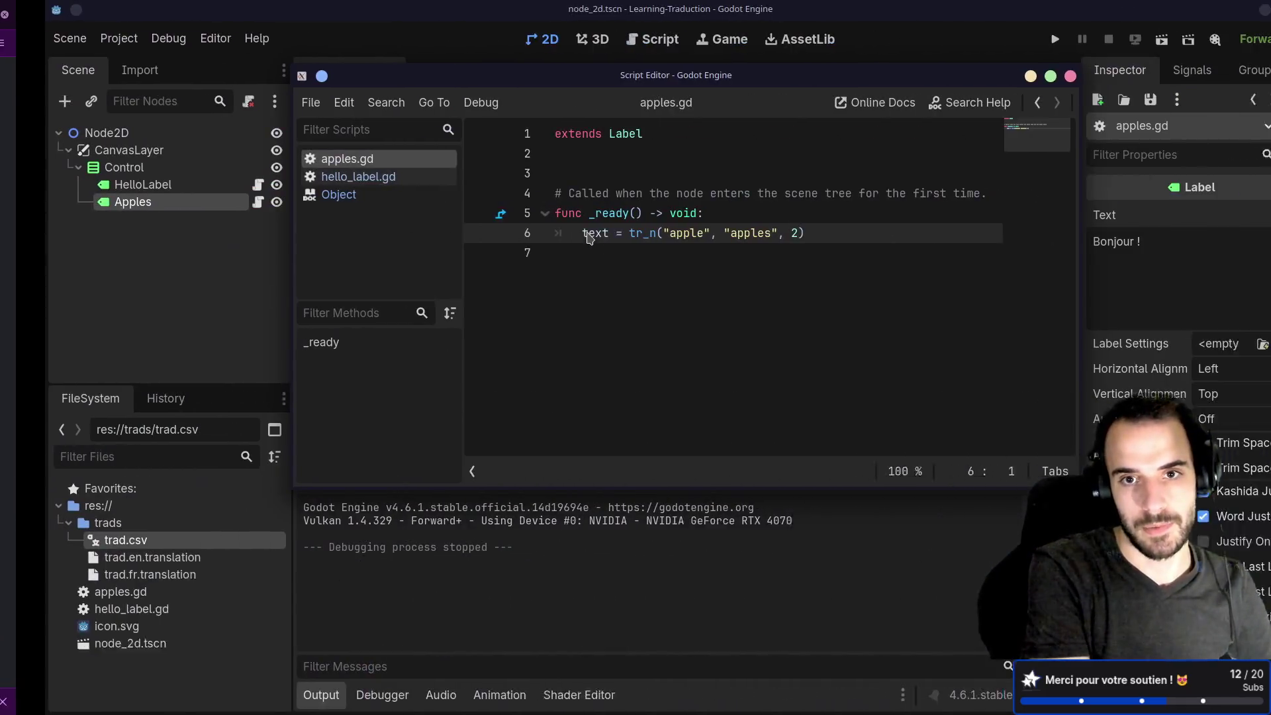
left_click(660, 233)
type("_amount")
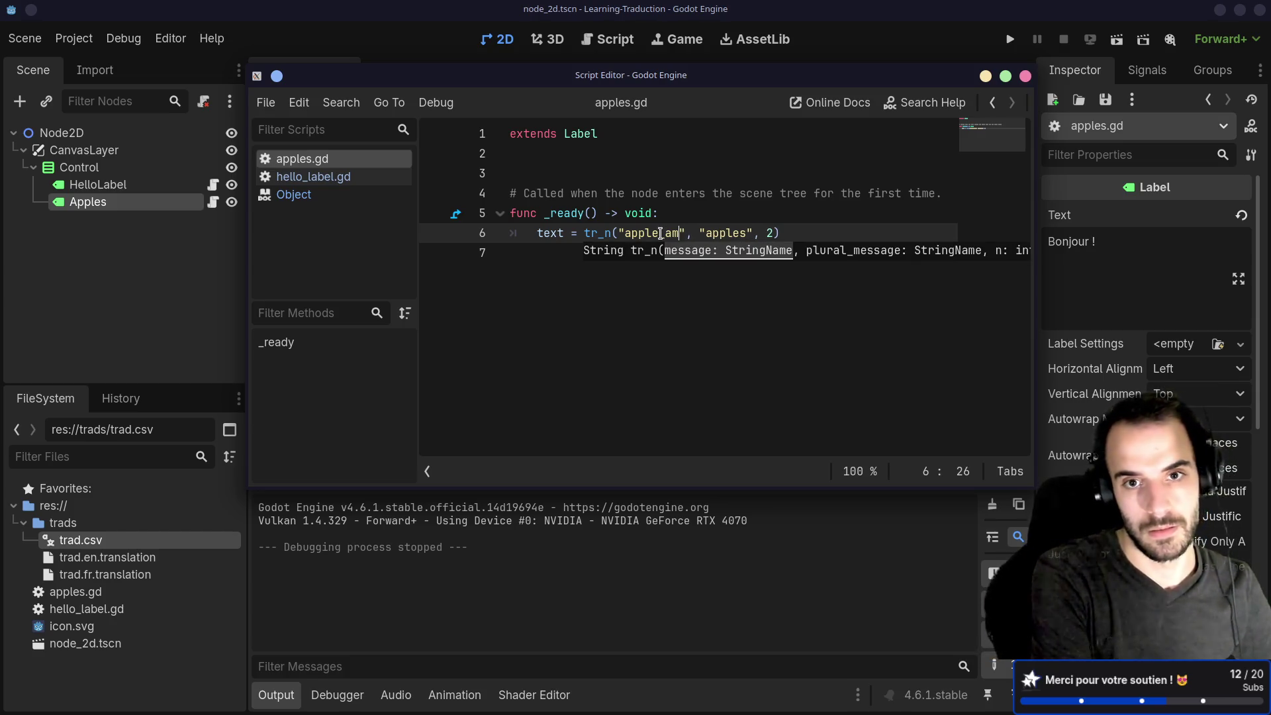
key("BackSpace")
key("BackSpace")
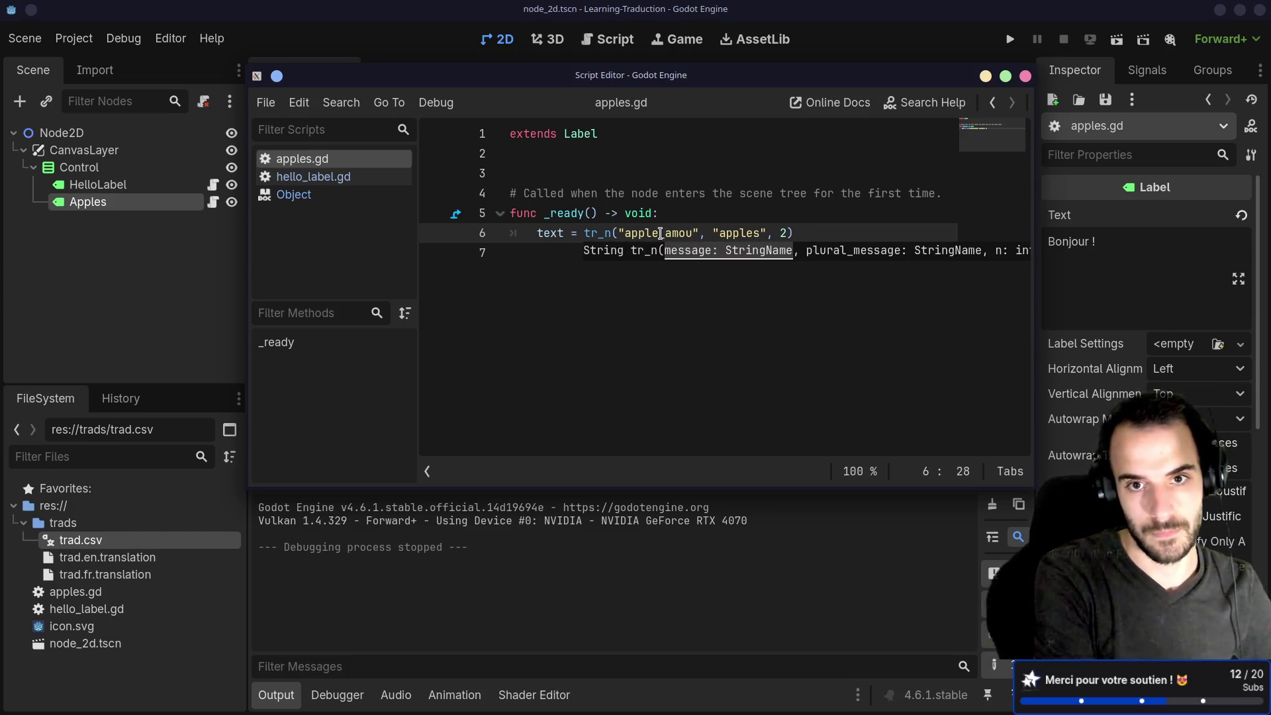
type("nt")
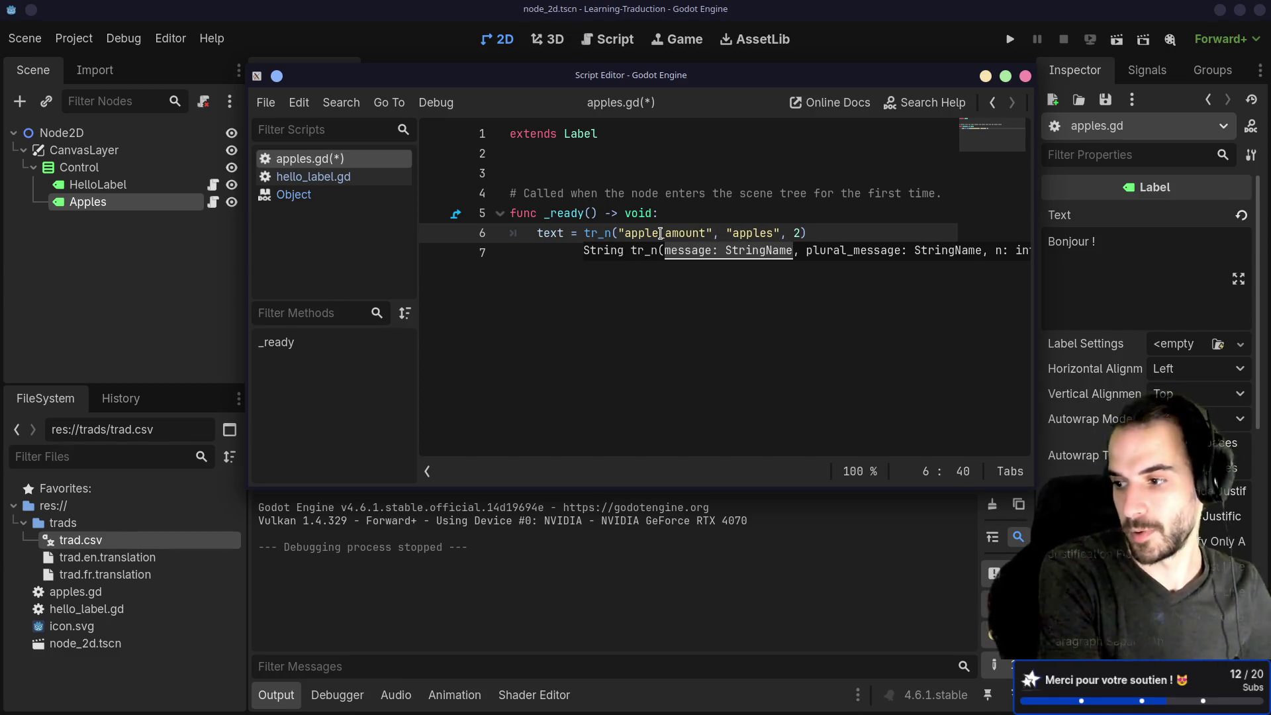
type("_amount")
key("ctrl+s")
Run the scene, which shows "%d pomme", and close the game.
left_click(794, 173)
left_click(1117, 40)
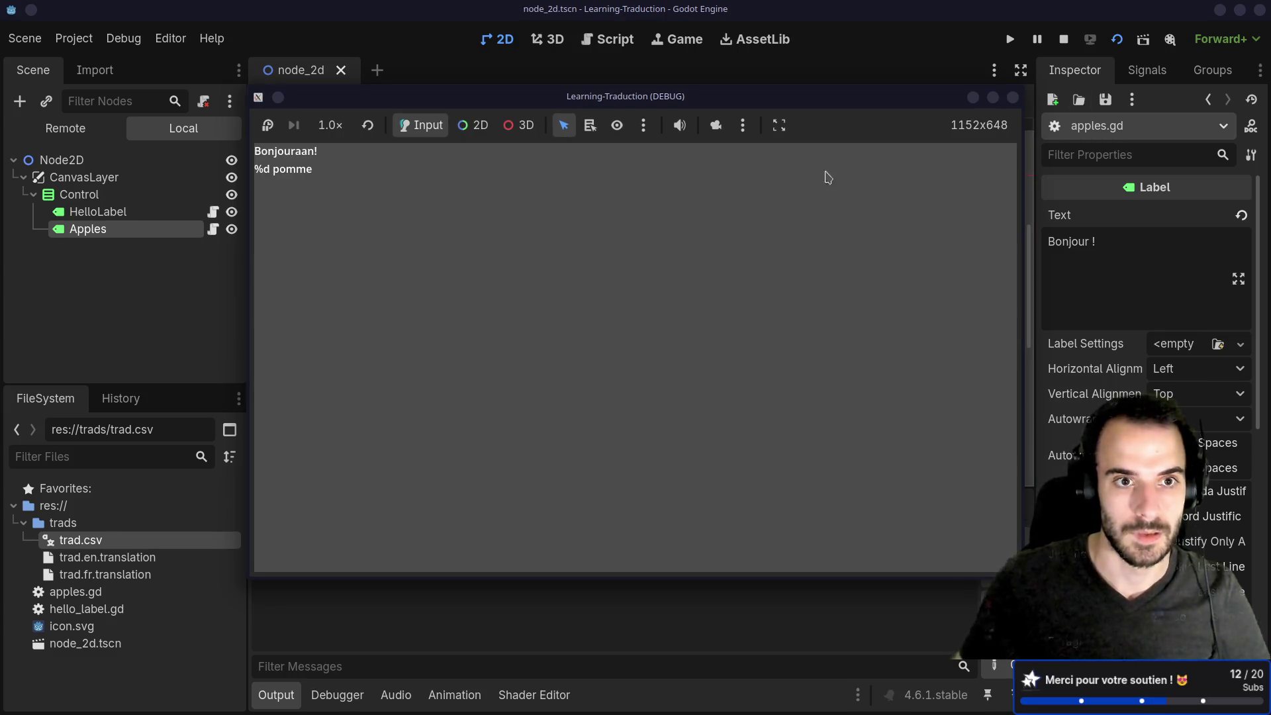
left_click_drag(696, 101, 714, 129)
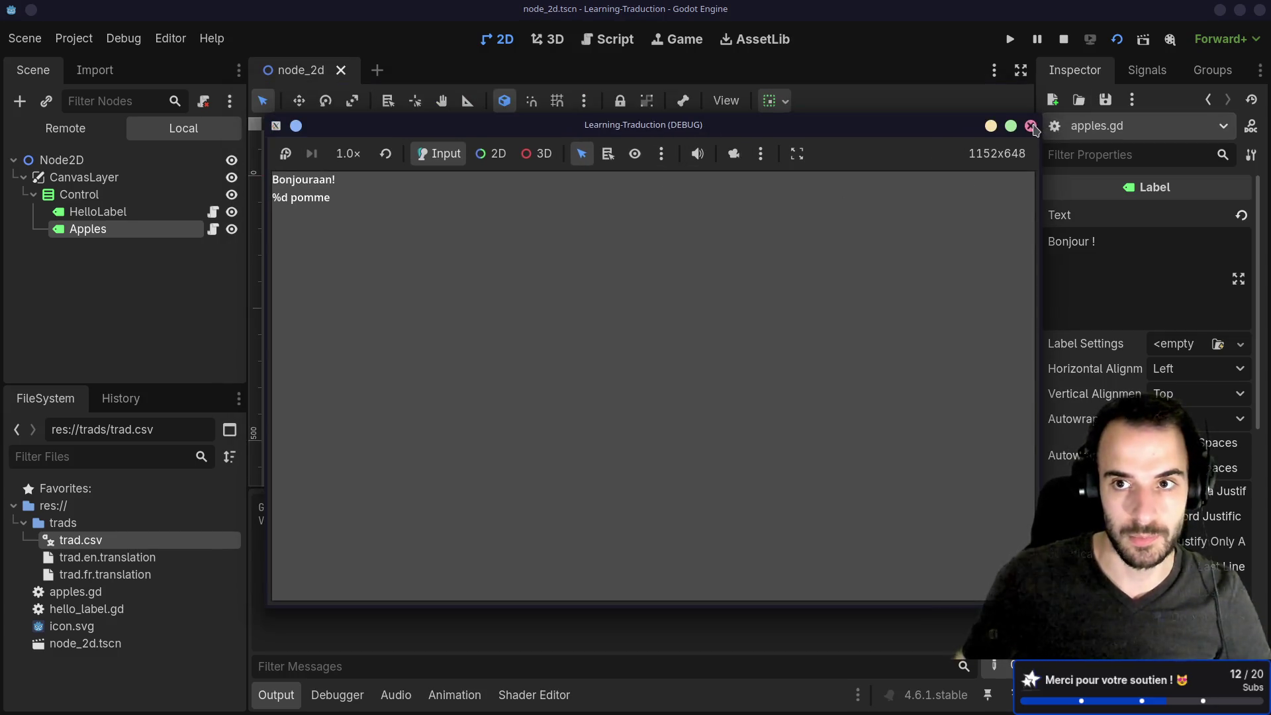
left_click(1032, 125)
Append % 2 to the tr_n line, save, and rerun to see "2 pomme".
left_click(212, 202)
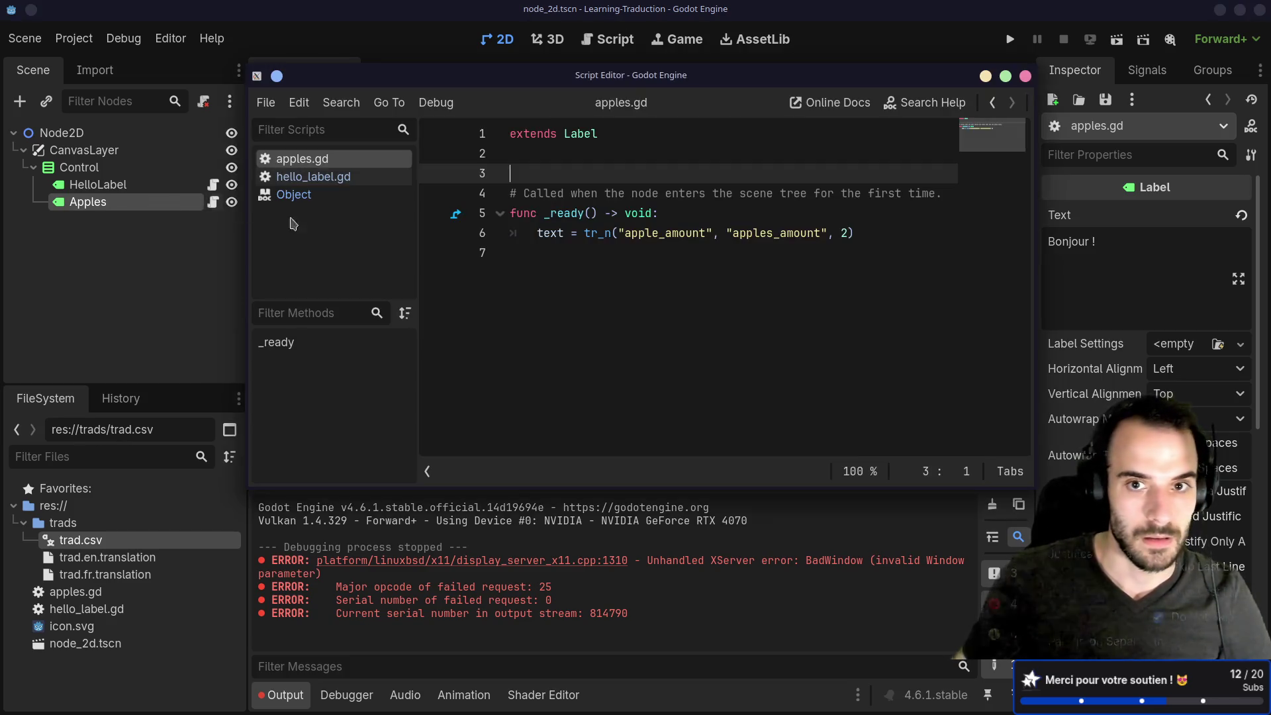
left_click(886, 230)
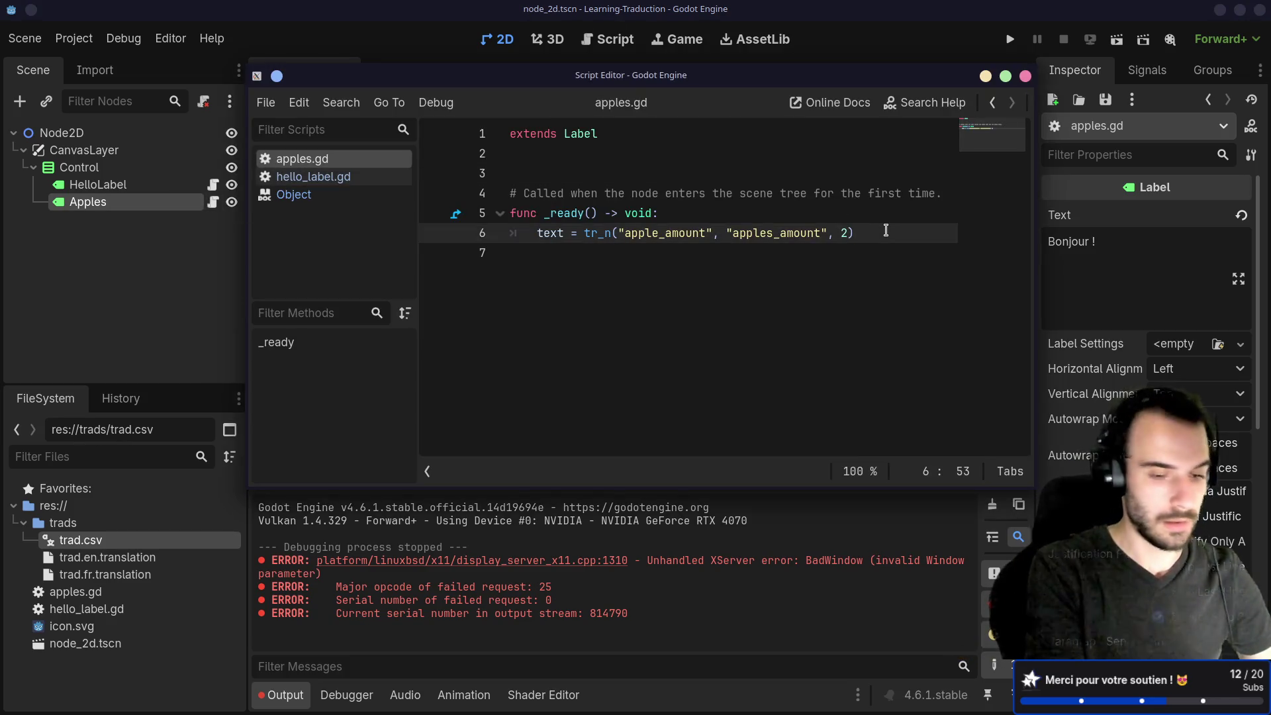
type("% 2")
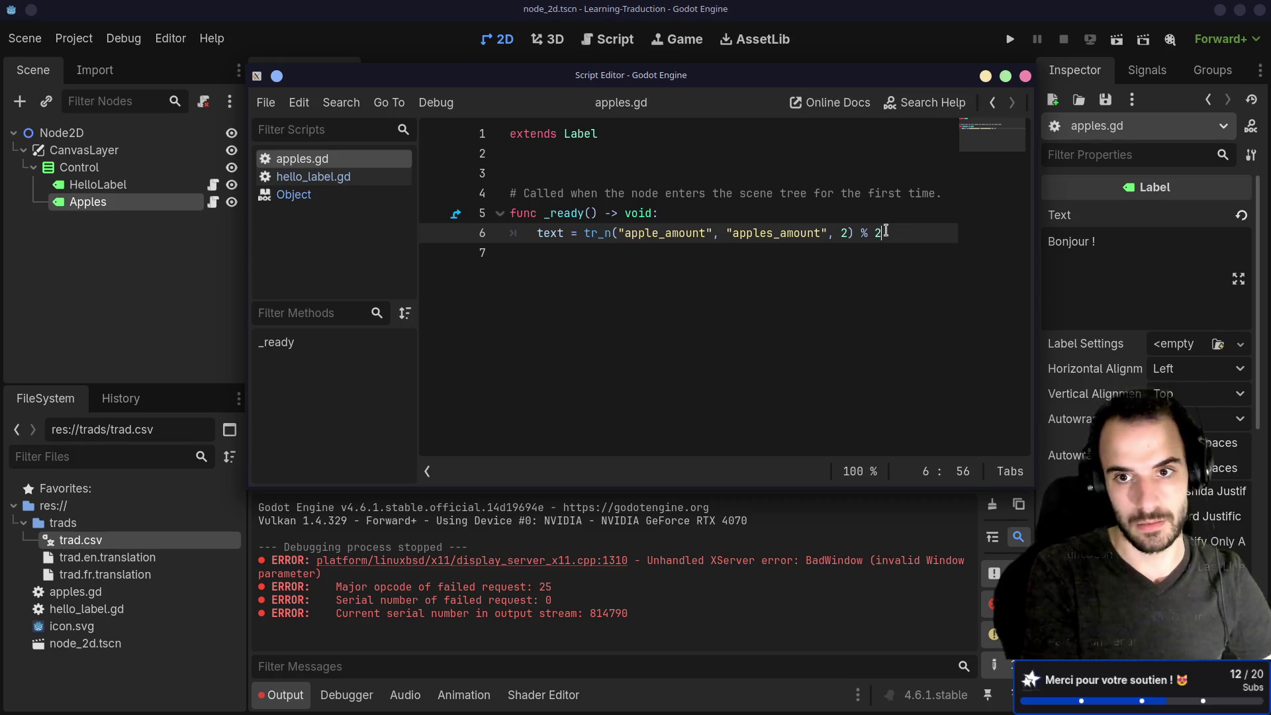
key("ctrl+s")
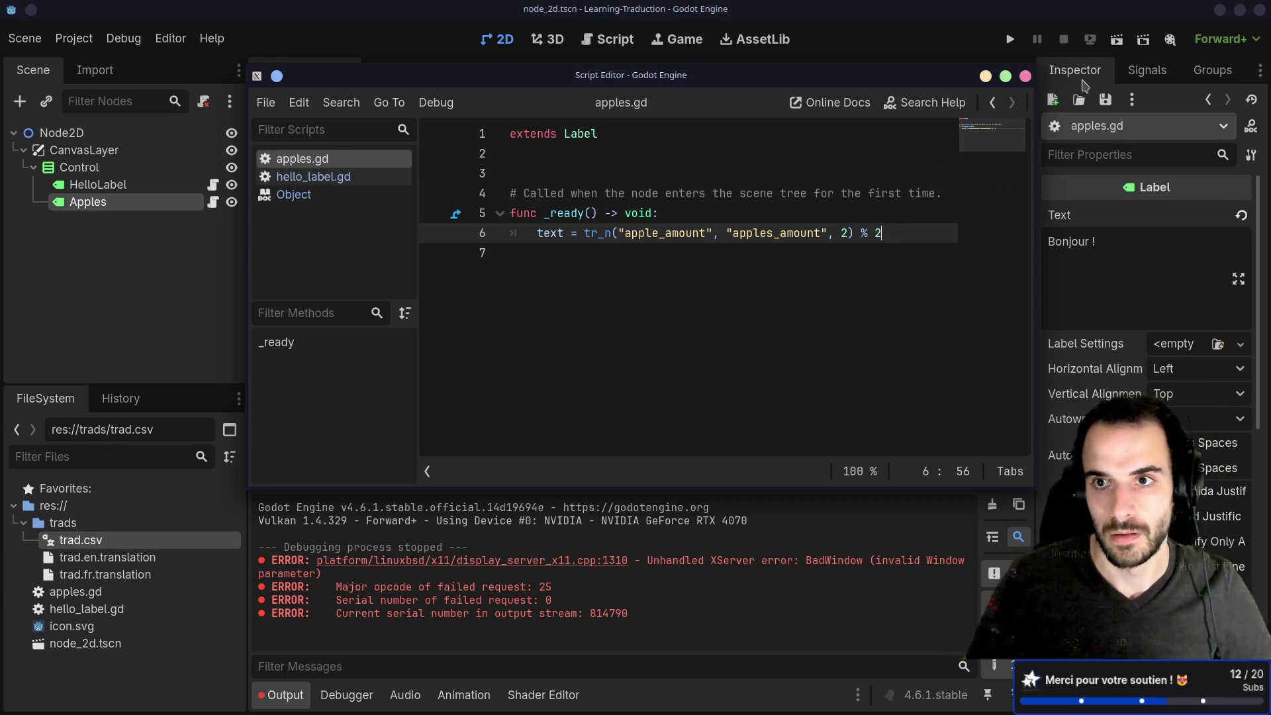
left_click(1117, 40)
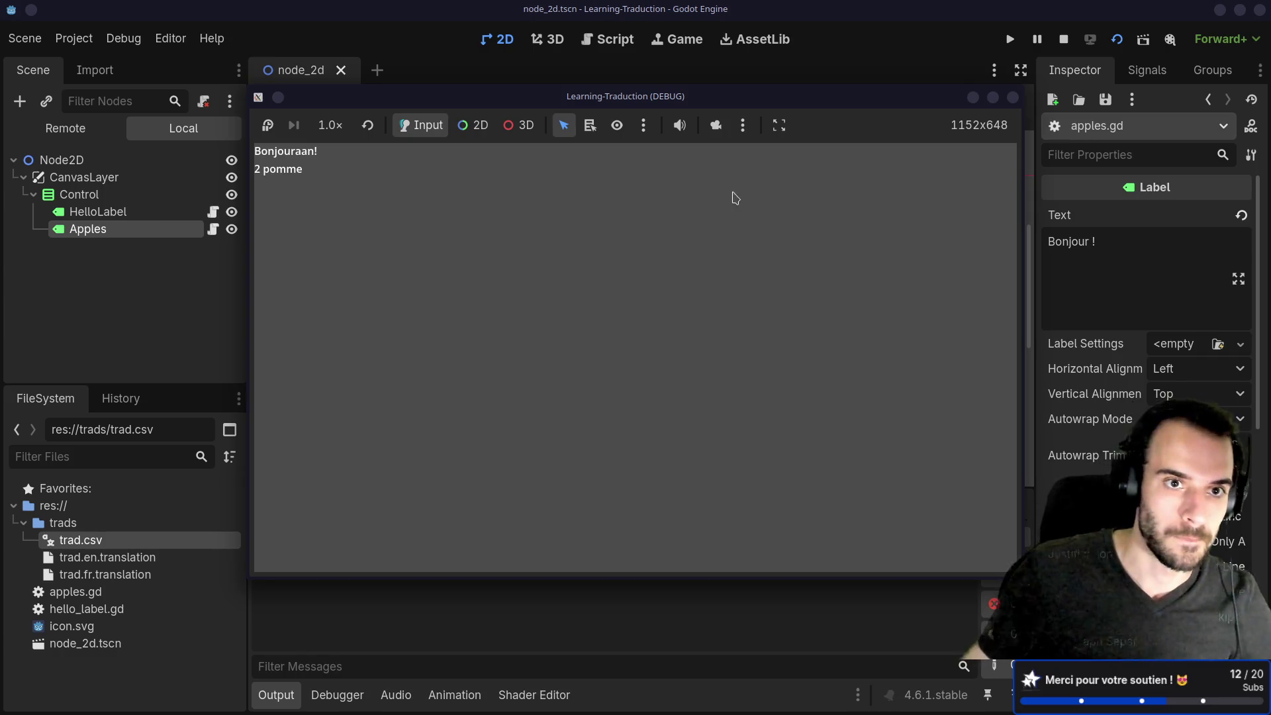
left_click(1013, 97)
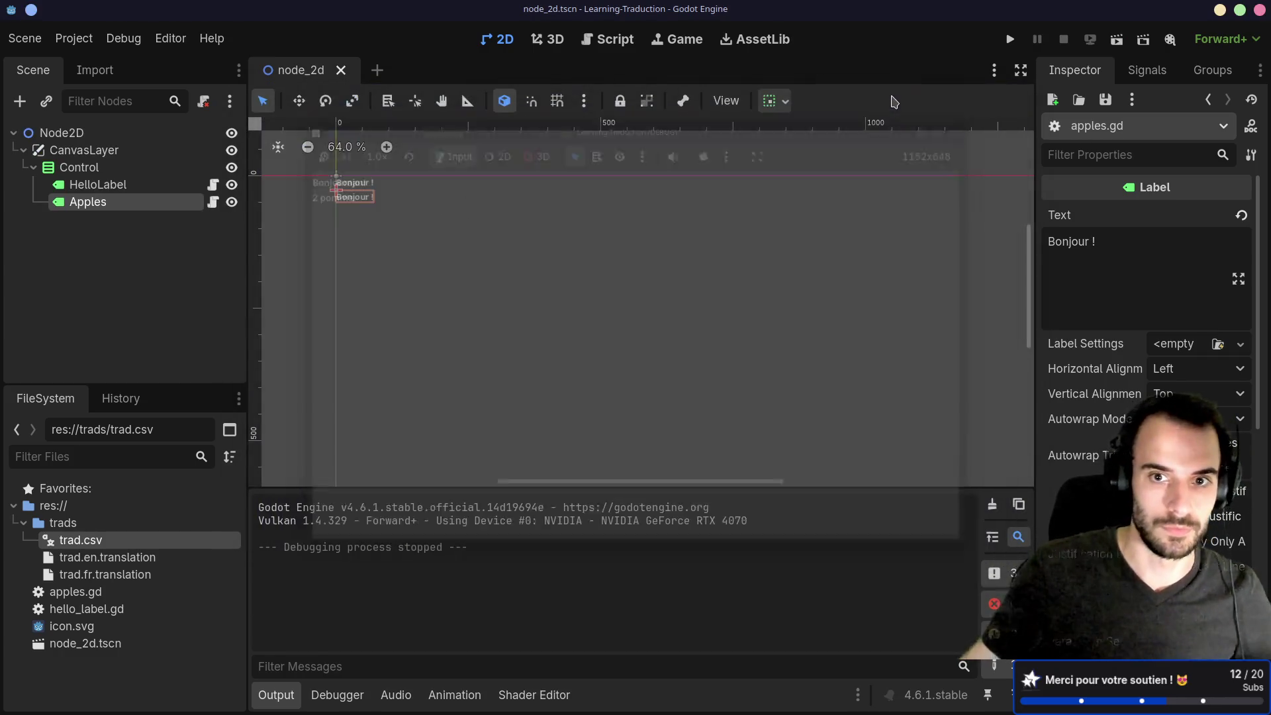
key("alt+Tab")
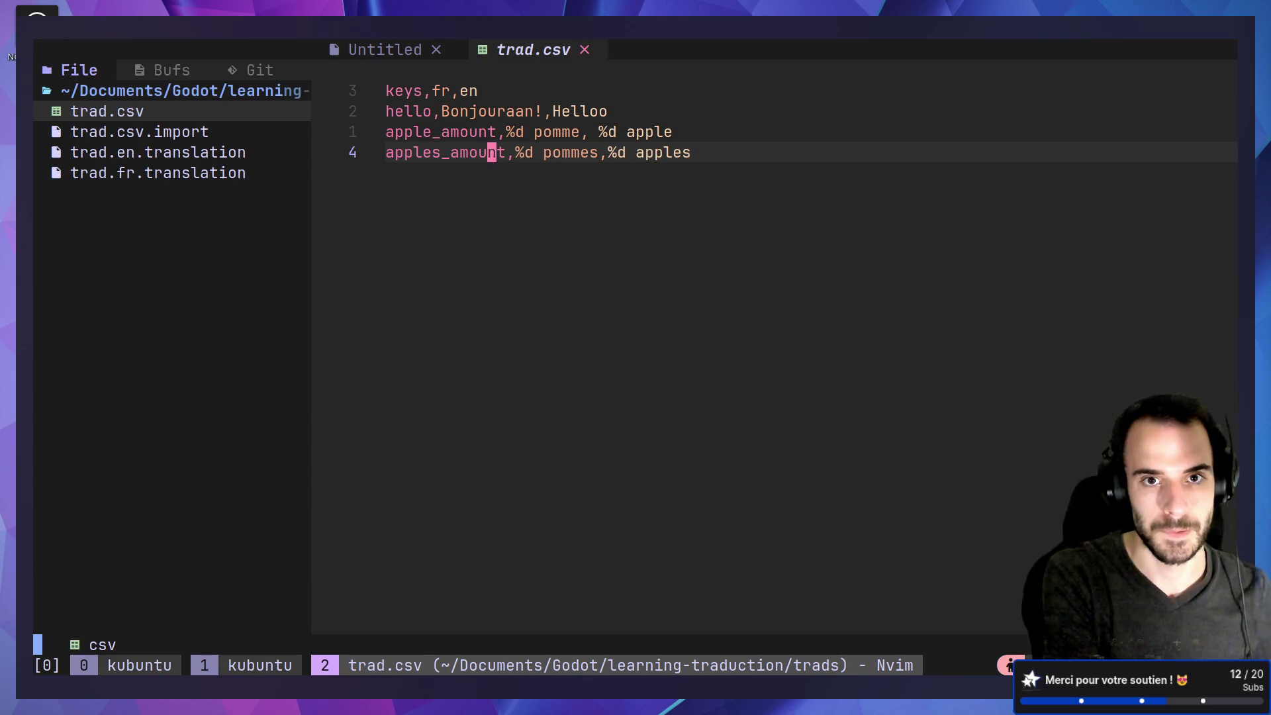
key("alt+Tab")
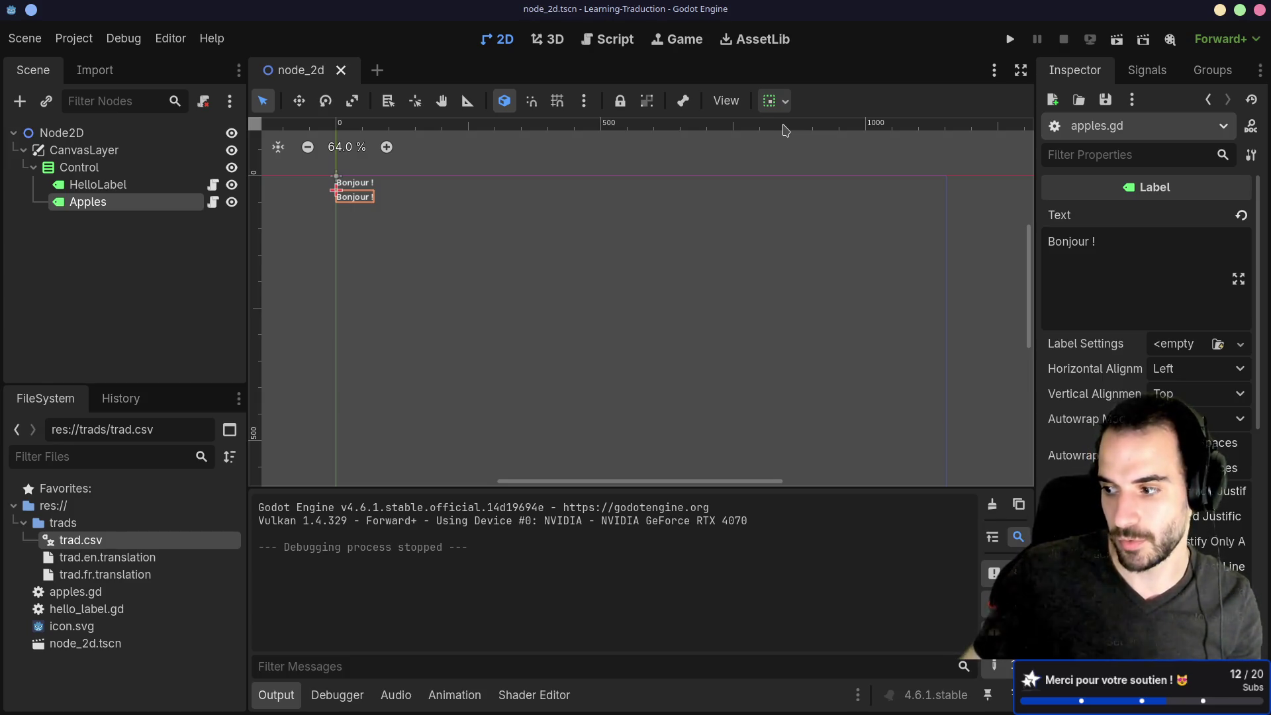
Delete the empty line 3 in apples.gd.
left_click(212, 202)
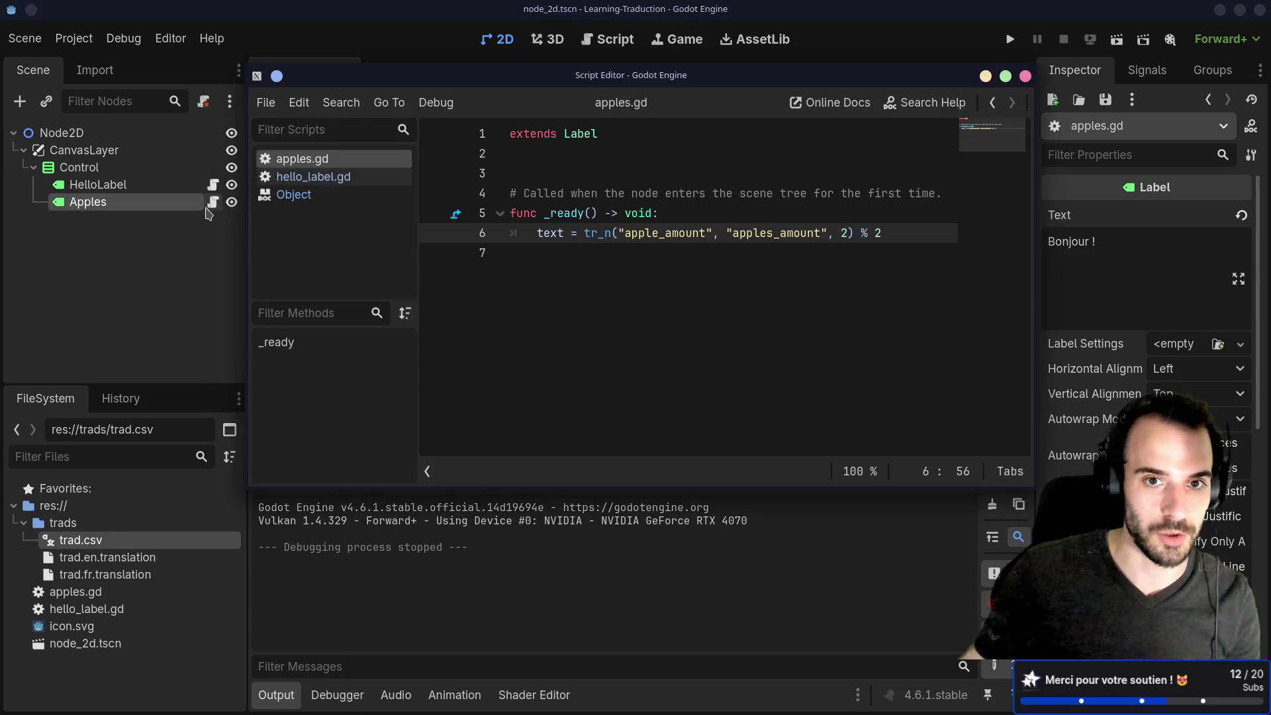
left_click(548, 173)
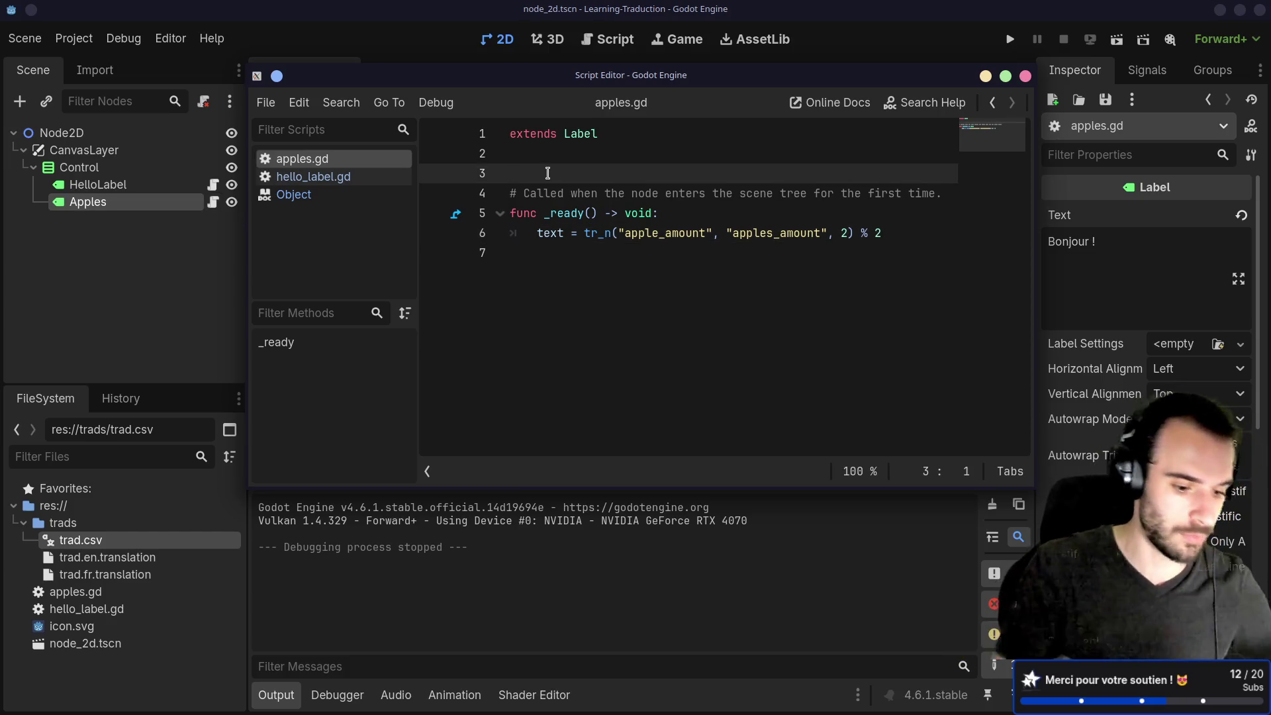
key("BackSpace")
key("Left")
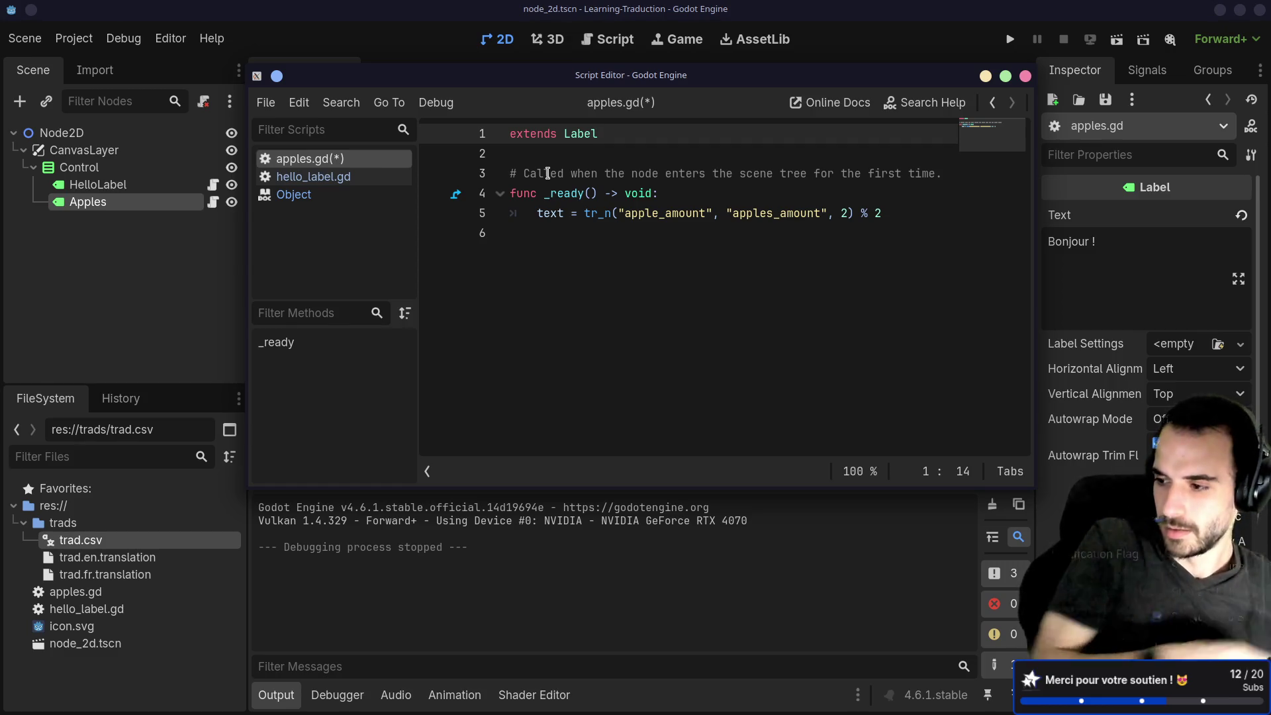
left_click(692, 215)
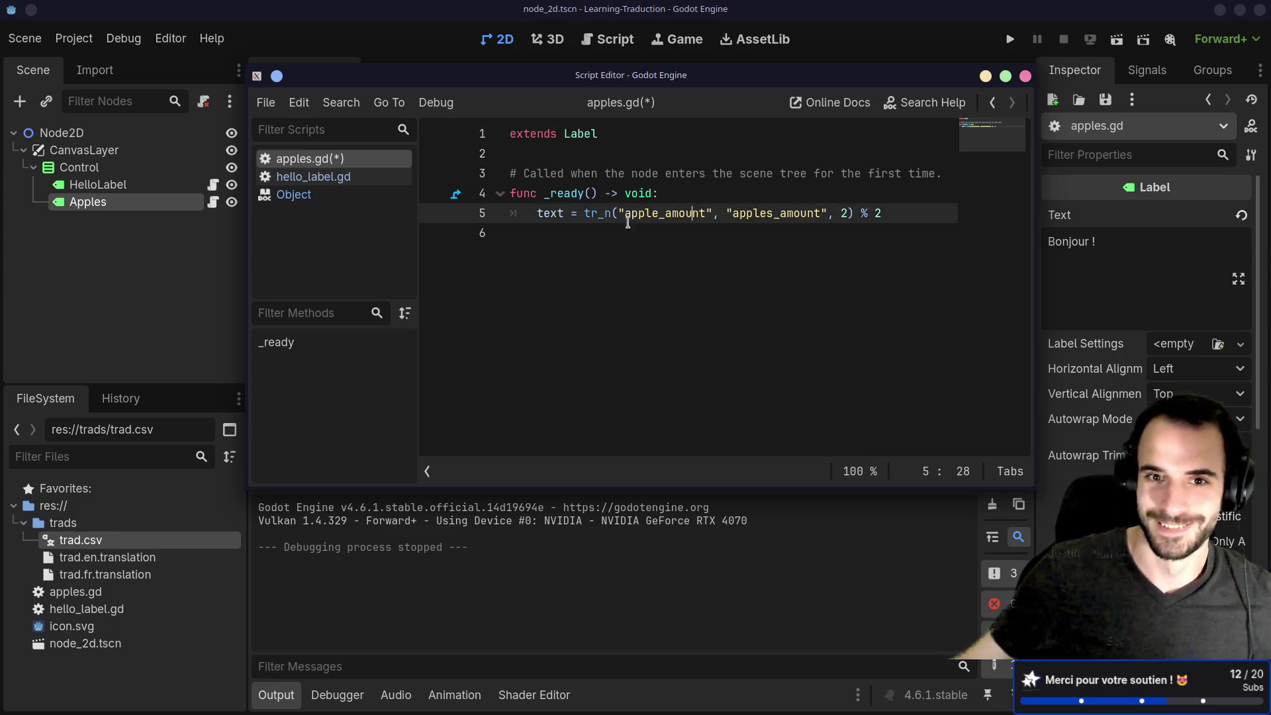
Open trad.csv from the FileSystem dock, then return to apples.gd.
double_click(142, 533)
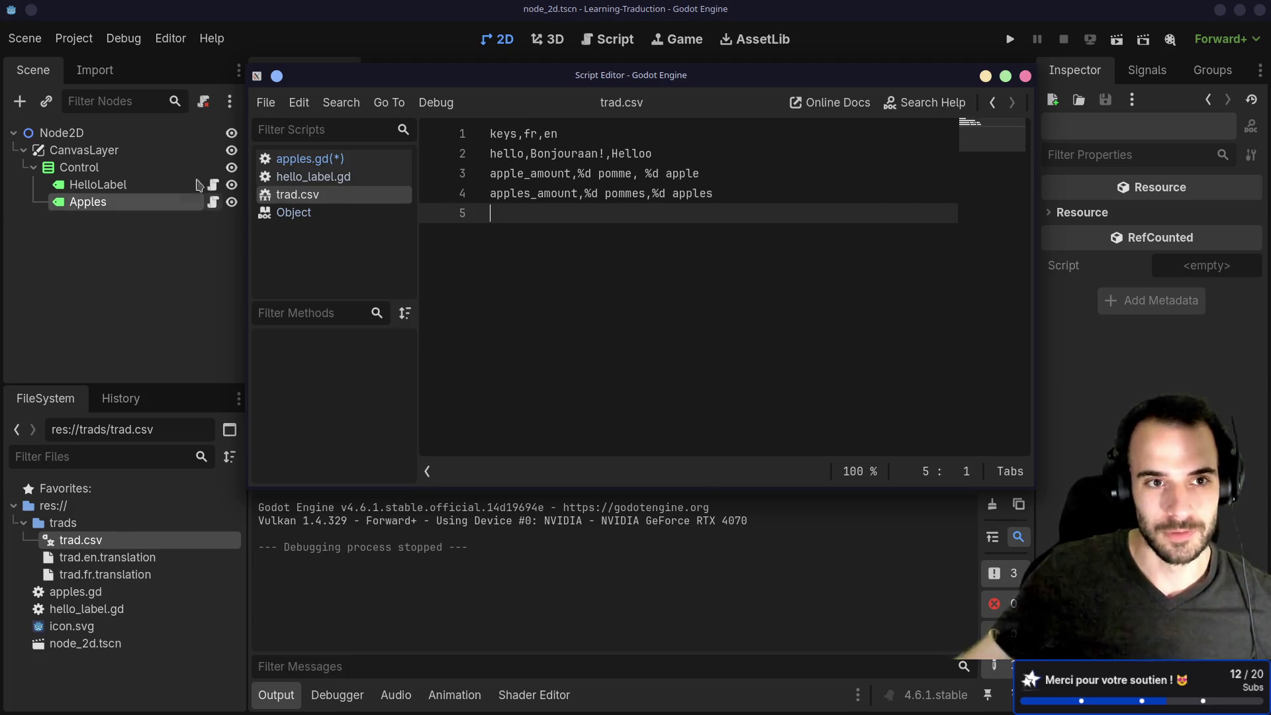
left_click(157, 189)
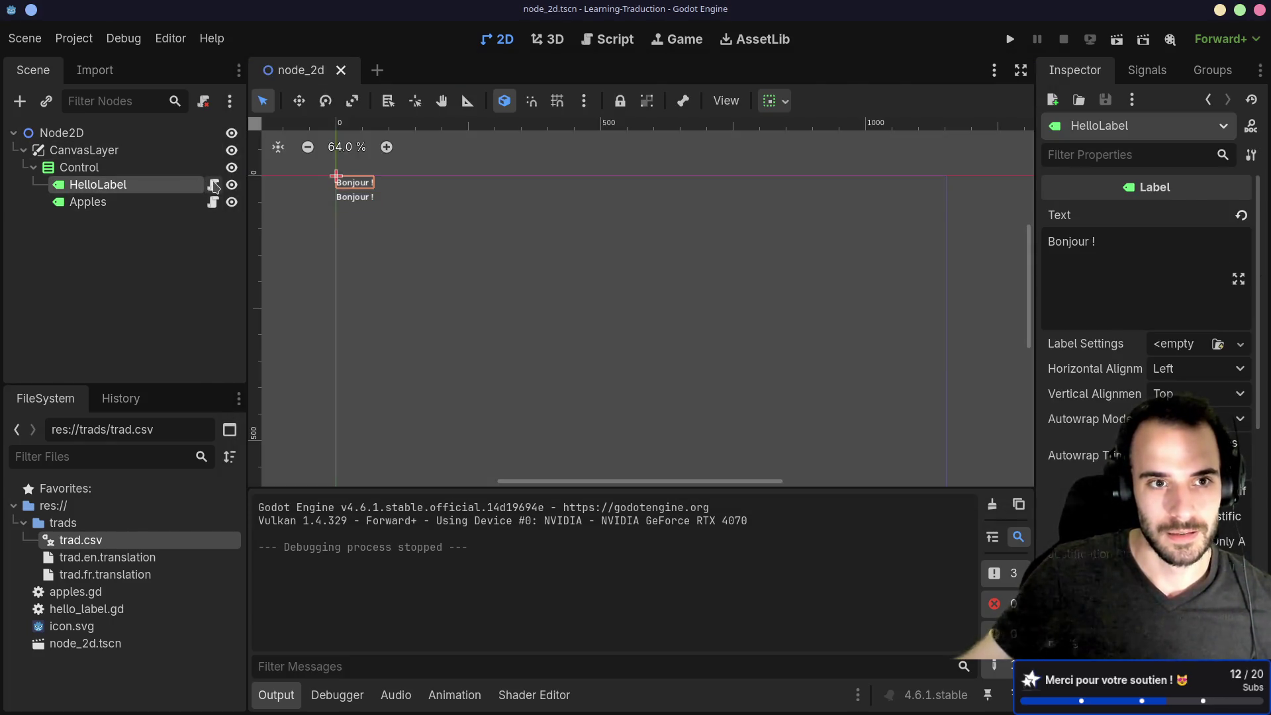
left_click(212, 185)
left_click(213, 202)
Bring up the tr_n documentation explaining how n selects the plural form.
left_click(839, 213)
left_click(807, 238)
left_click_drag(735, 214, 827, 213)
left_click(785, 235)
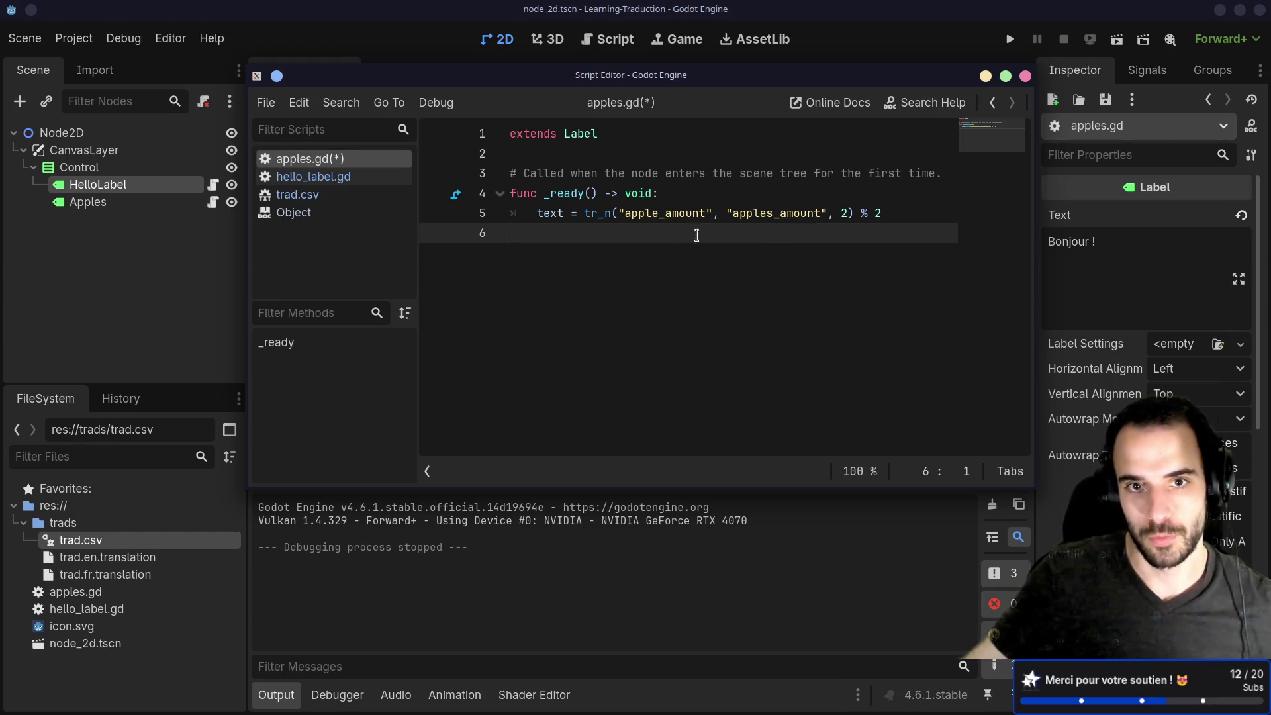
left_click(611, 217, "ctrl")
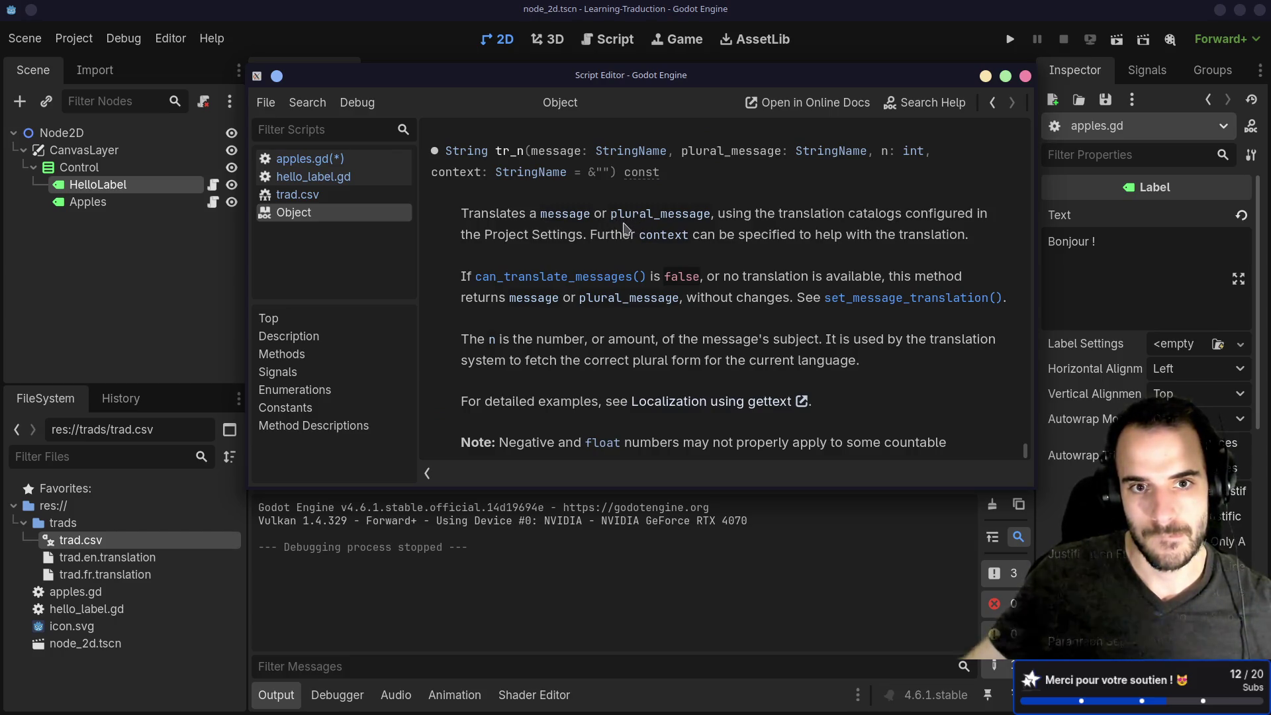
Back in apples.gd, remove tr_n's hard-coded count and add 'var apples = 10' above it.
scroll(629, 227, "down", 1)
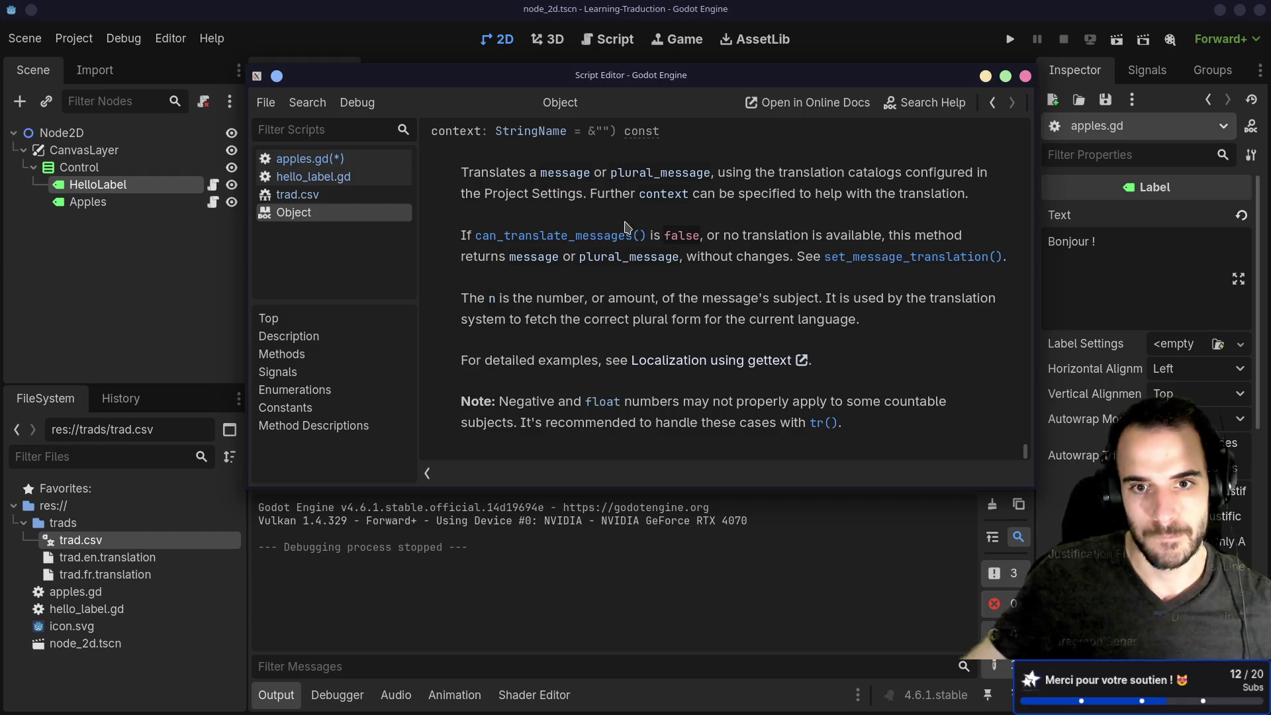
key("alt+Left")
left_click(847, 213)
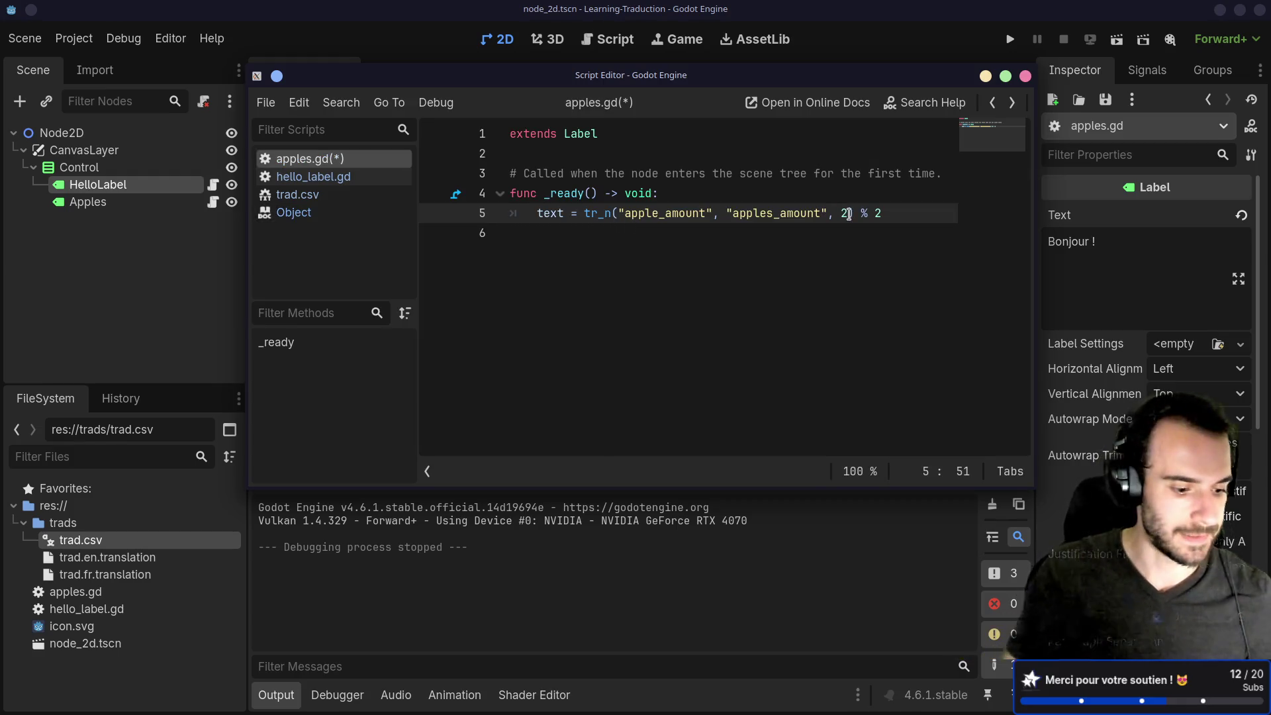
key("BackSpace")
key("ctrl+shift+Return")
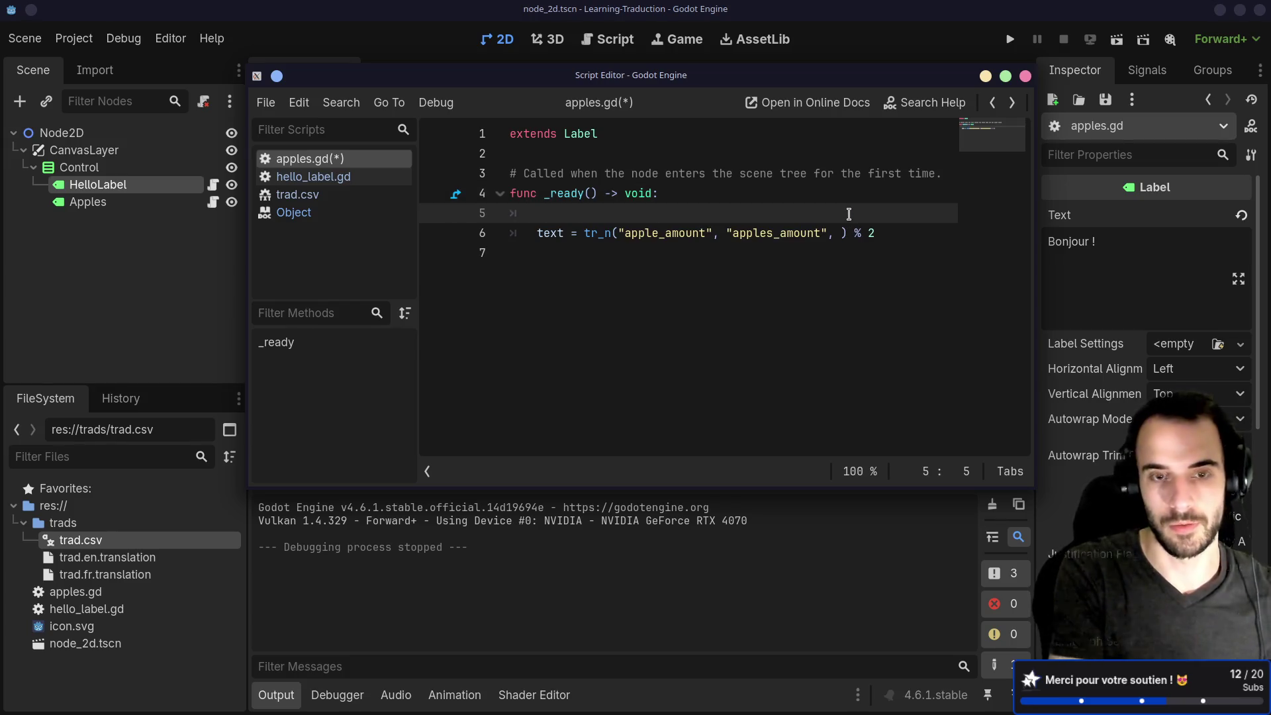
type("var ")
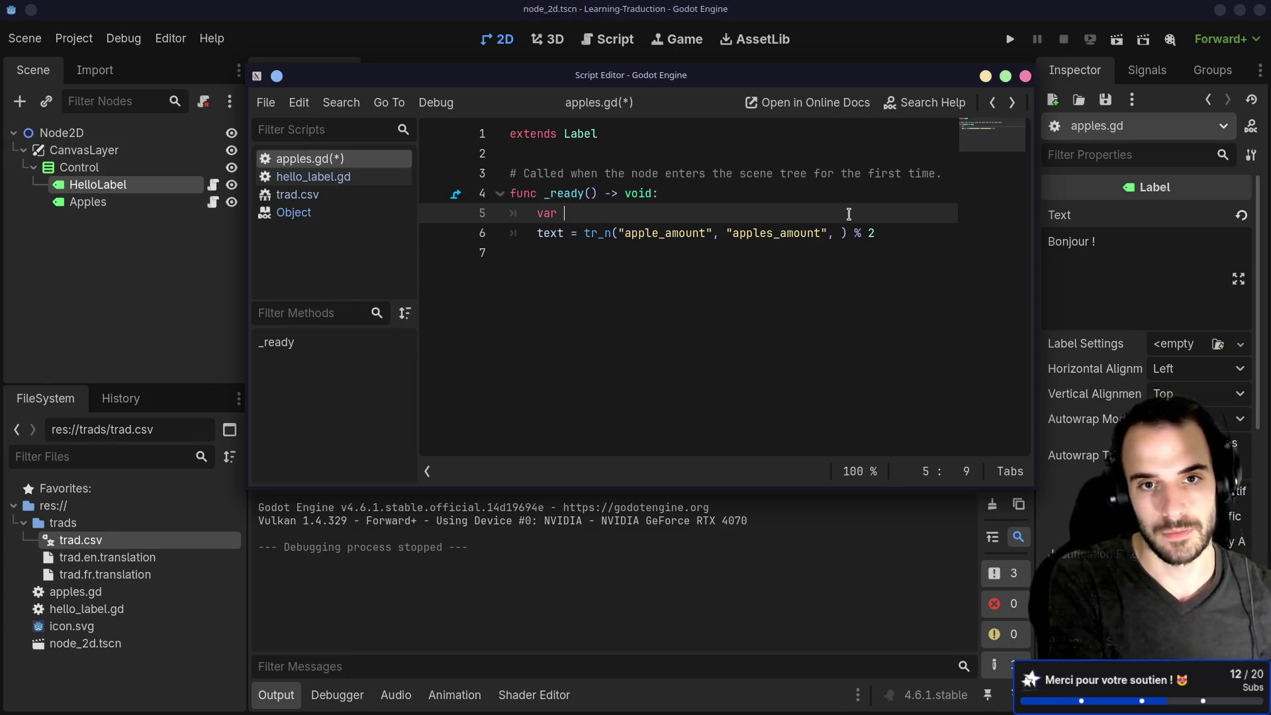
type("apples = 10")
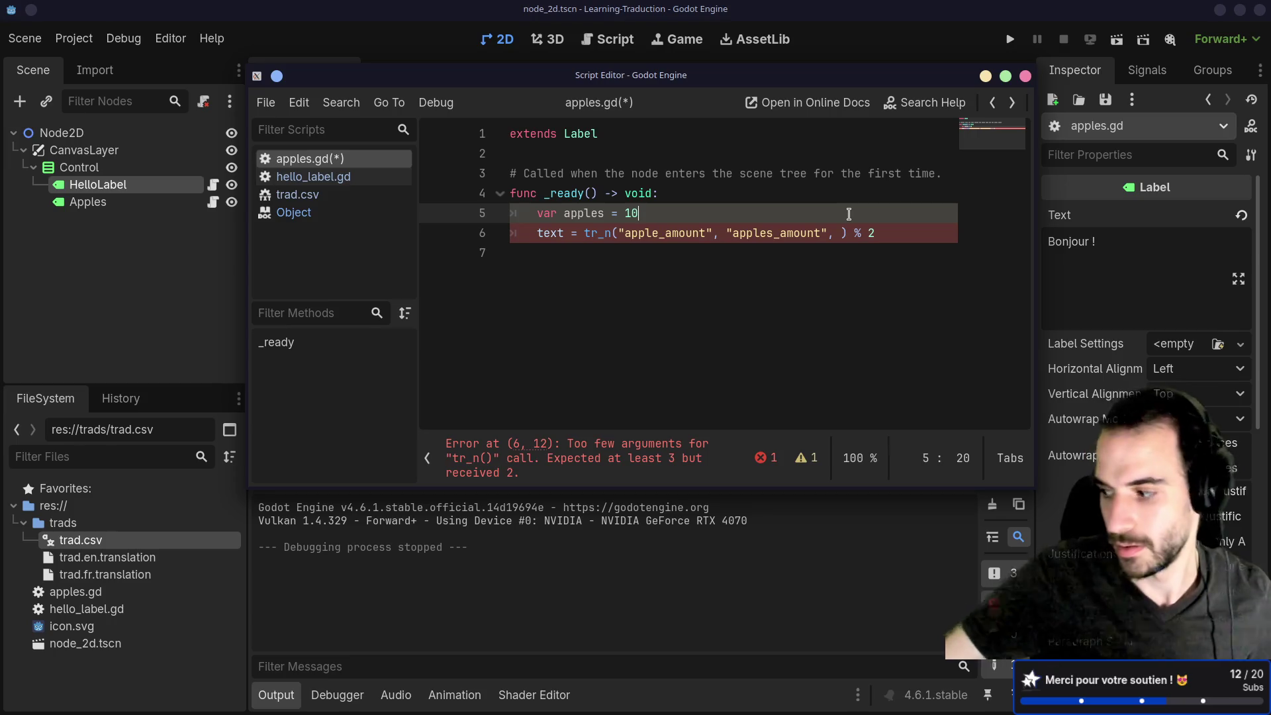
Use apples as the tr_n count and the % format value, save, and run the scene.
left_click(844, 233)
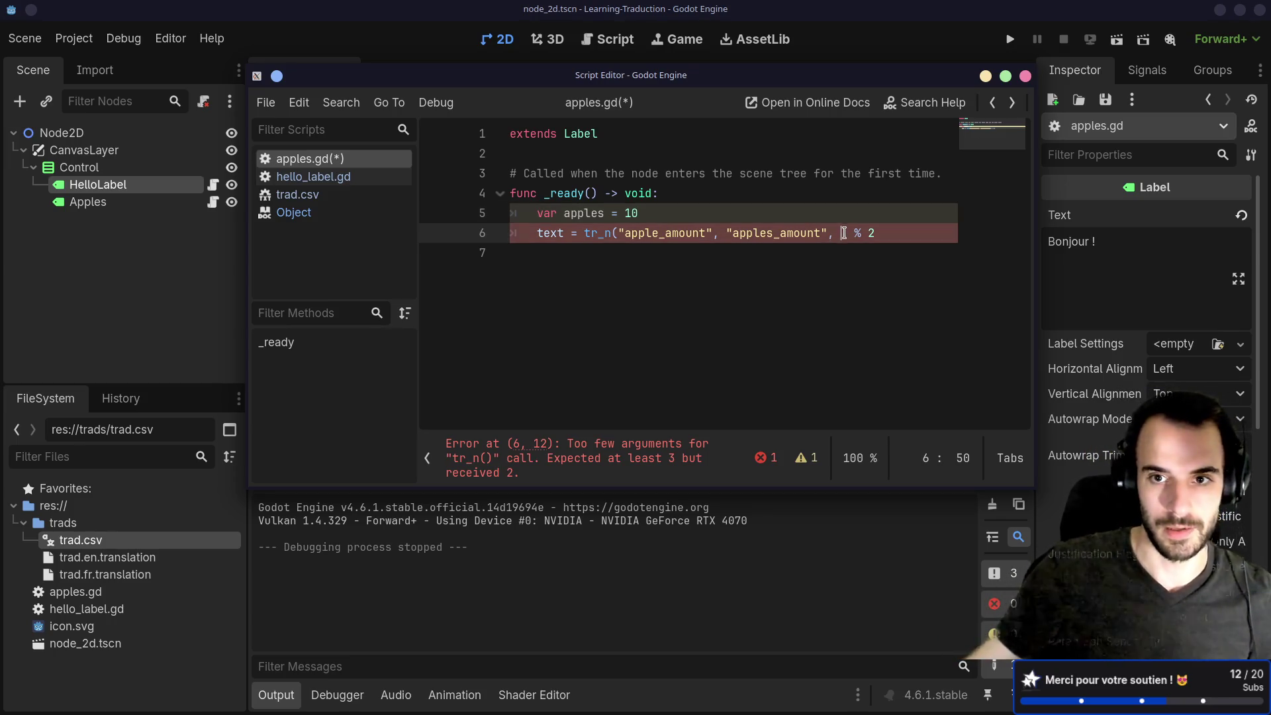
type("apples")
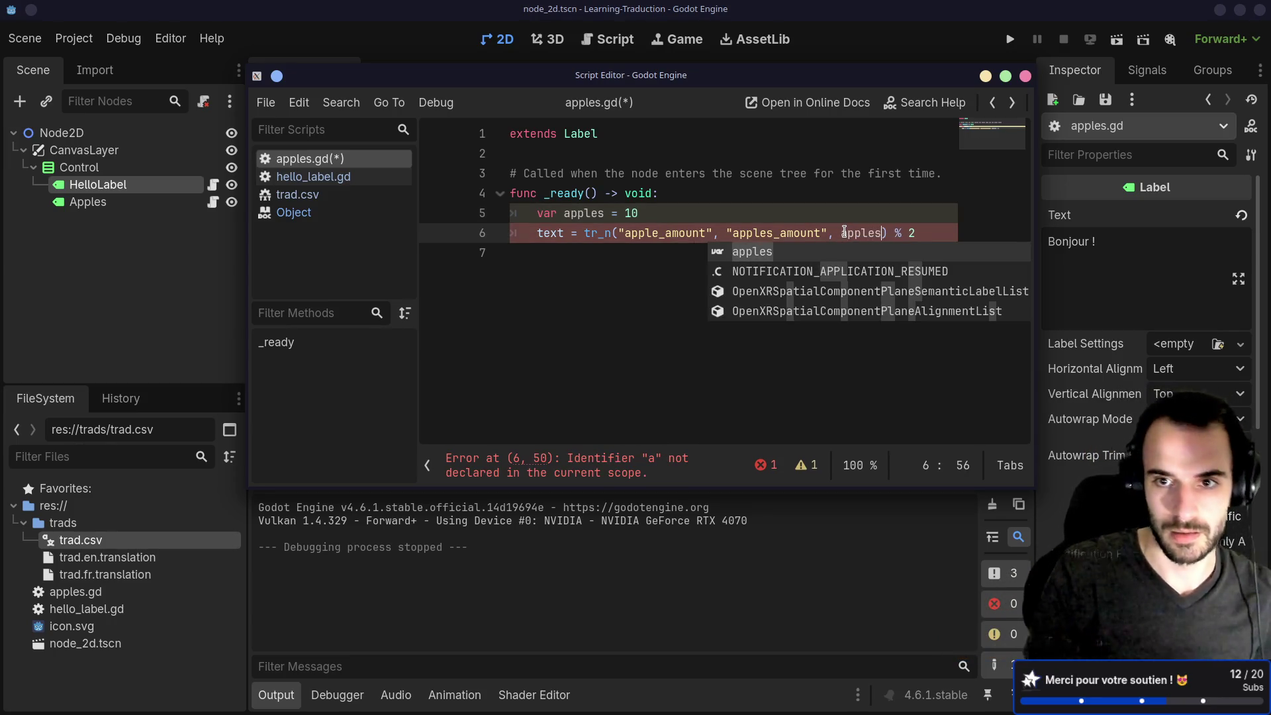
left_click(921, 232)
key("BackSpace")
type("apples")
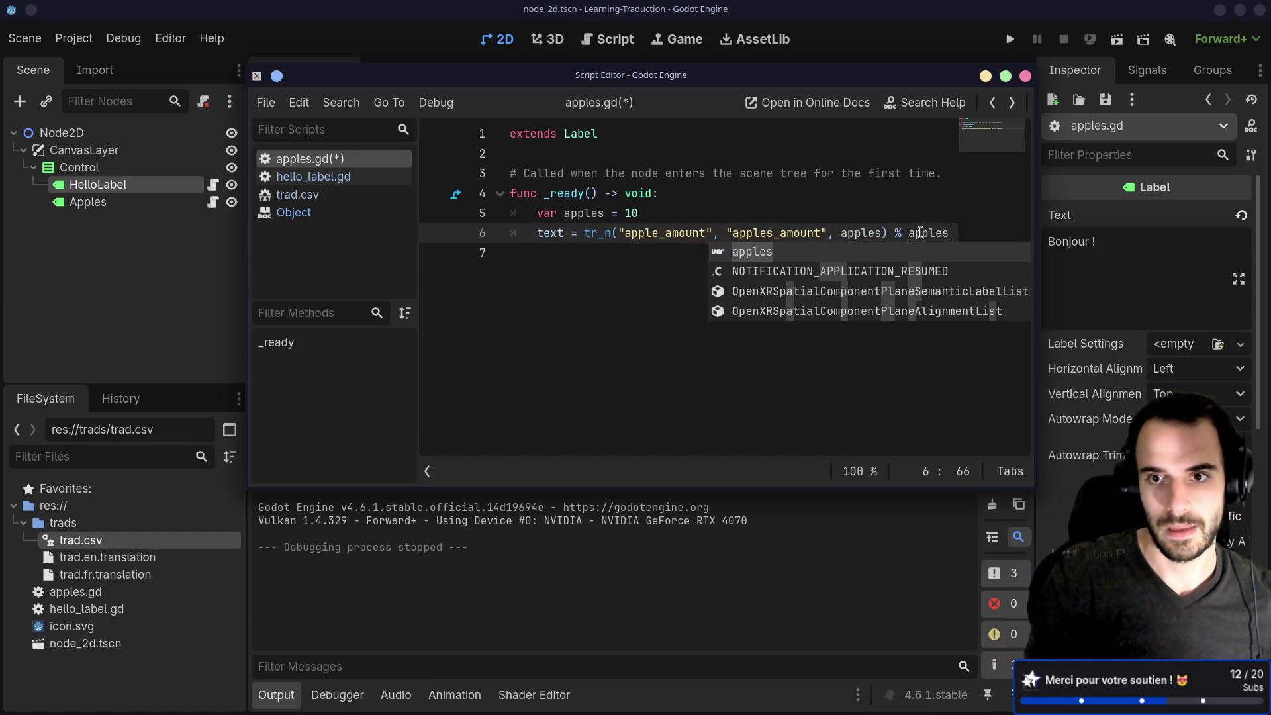
key("ctrl+s")
key("F5")
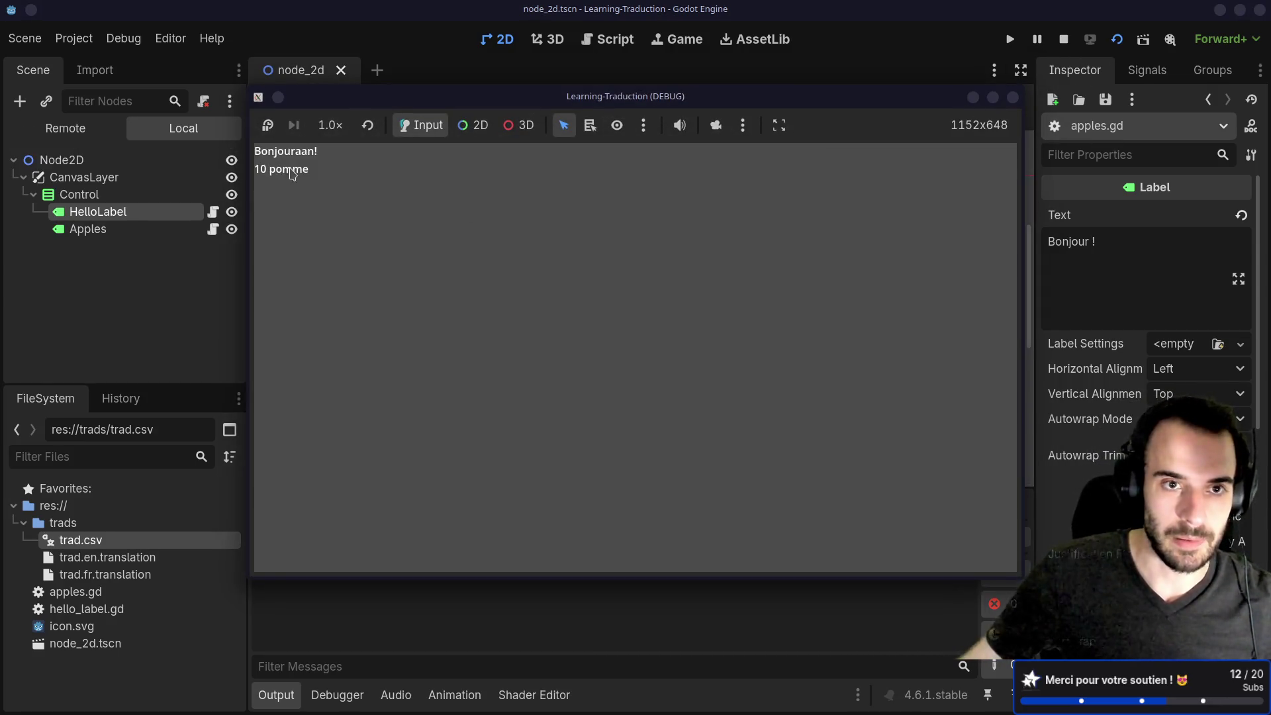
Stop the running game and reopen the Apples node's apples.gd script.
left_click(1012, 98)
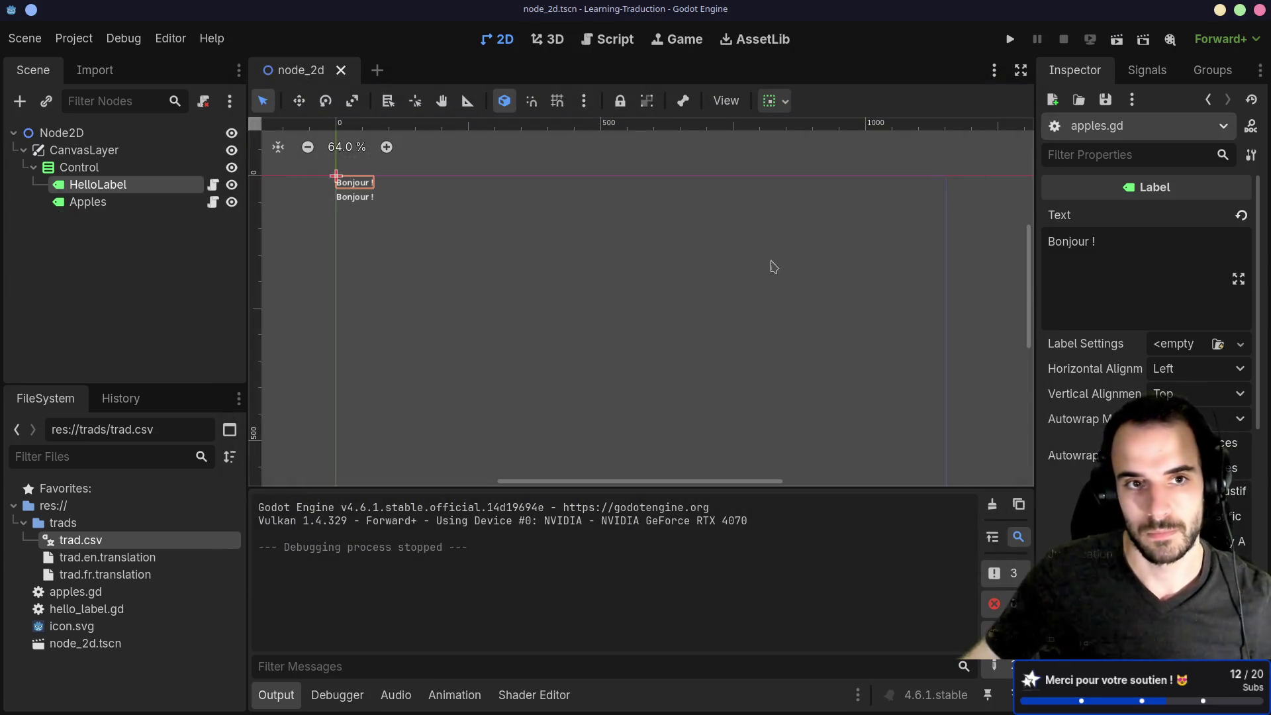
left_click(213, 185)
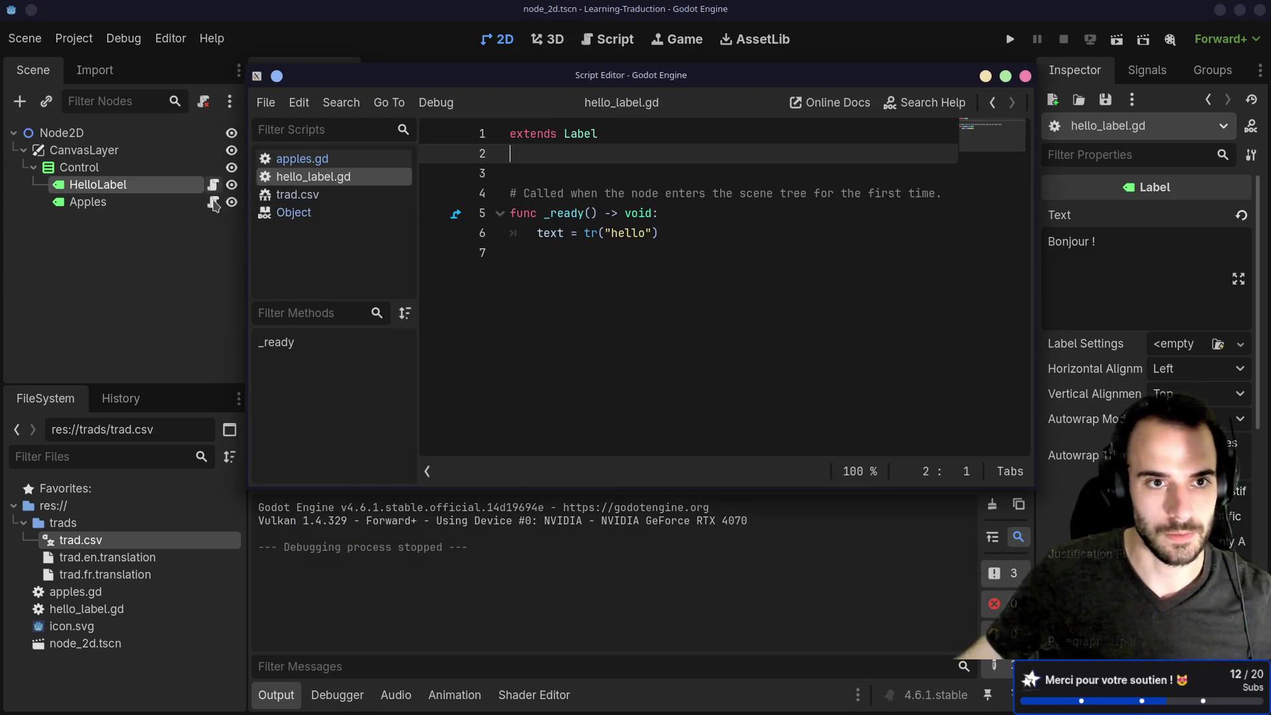
left_click(212, 202)
Select tr_n in apples.gd to bring up its documentation tooltip.
left_click(624, 276)
double_click(581, 237)
mouse_move(605, 237)
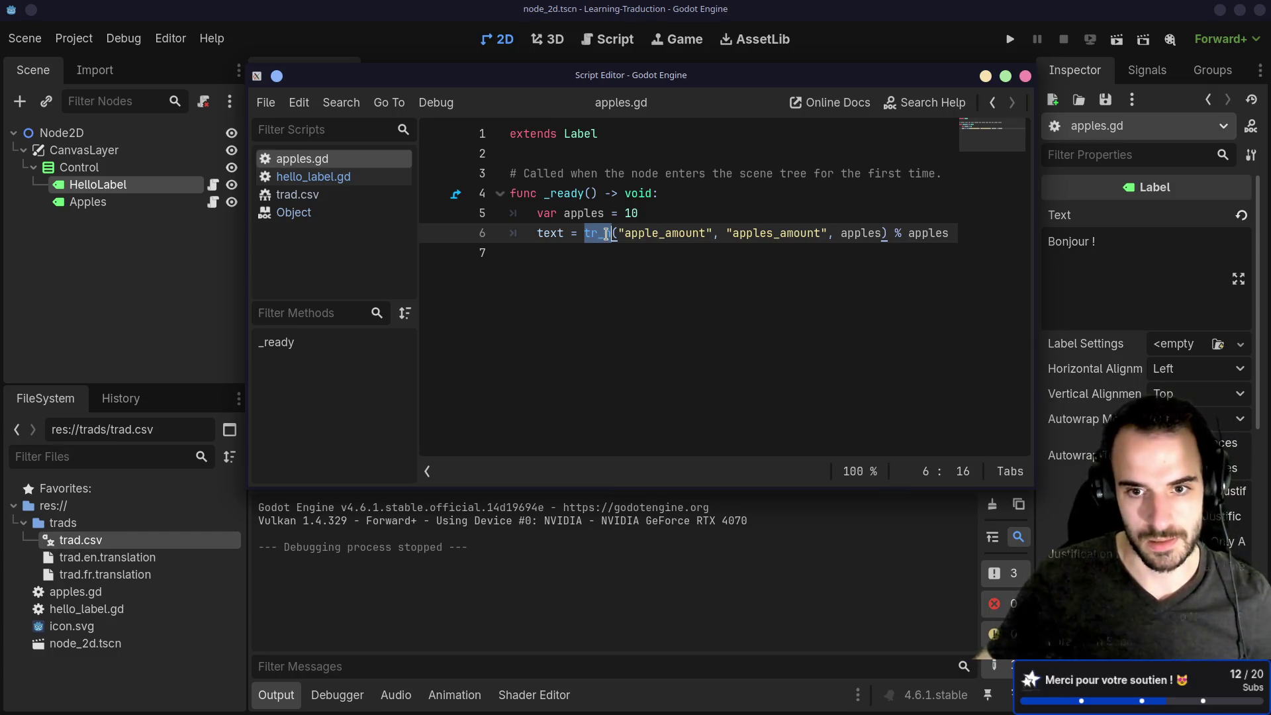
Follow the tr_n reference's 'Localization using gettext' link into the browser.
left_click(653, 297)
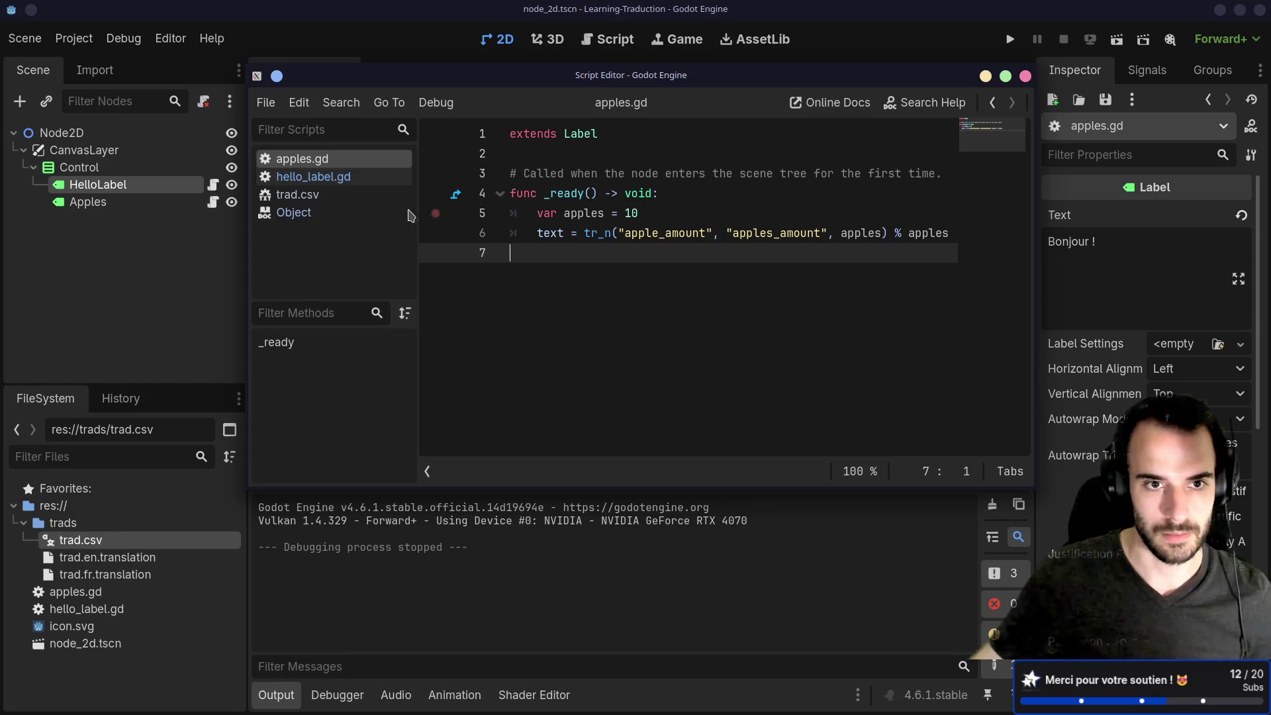
left_click(600, 233, "ctrl")
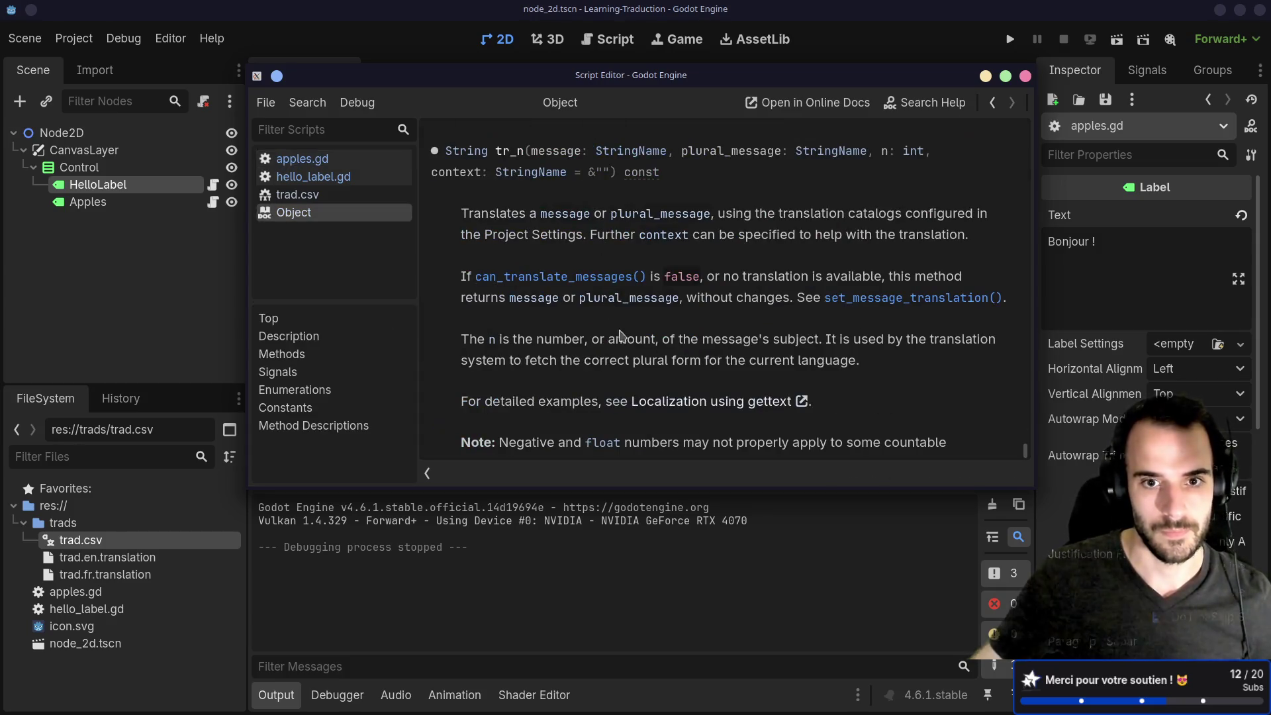
left_click(693, 403)
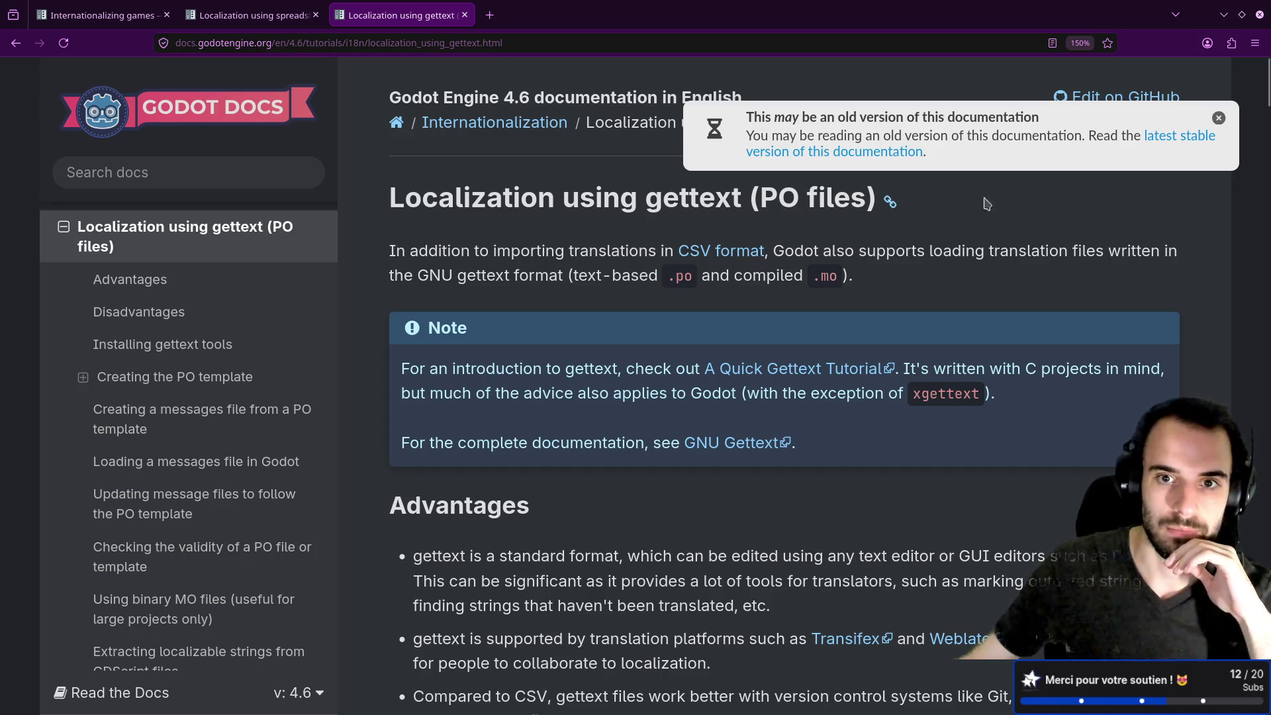
Read the gettext guide's Advantages, Installing and PO template sections down to messages.pot.
scroll(996, 272, "down", 3)
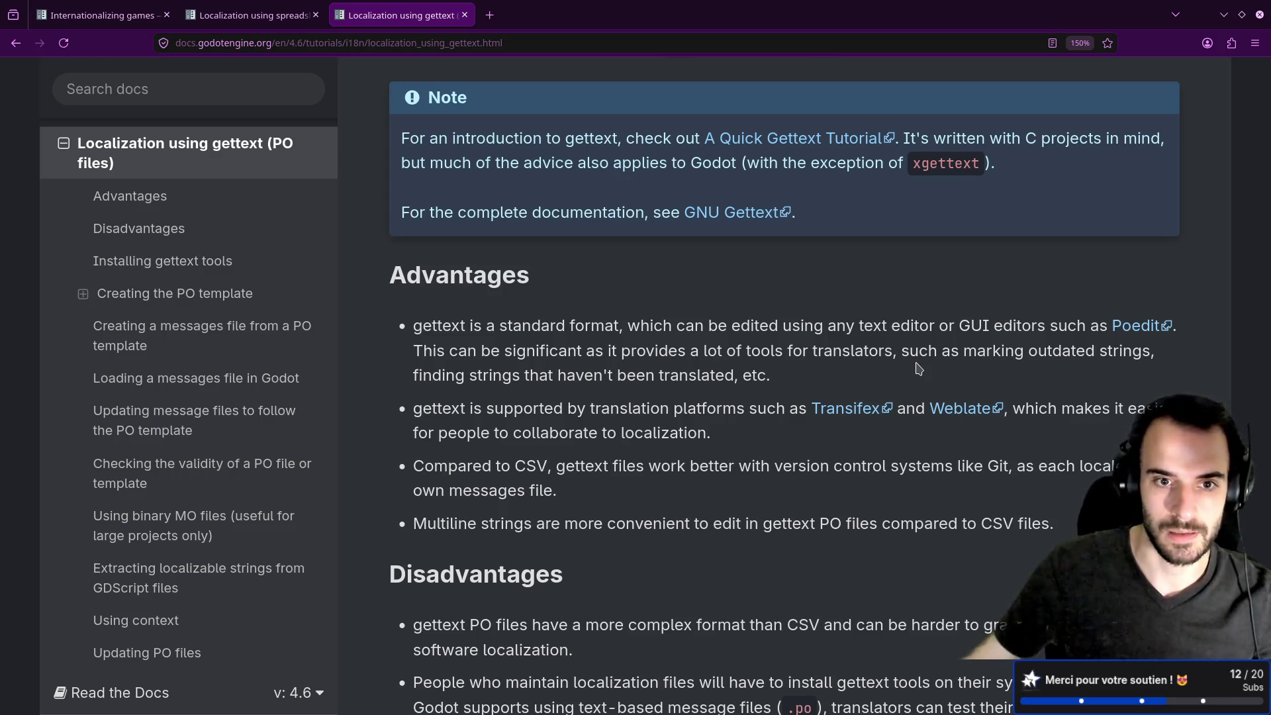
scroll(919, 368, "down", 7)
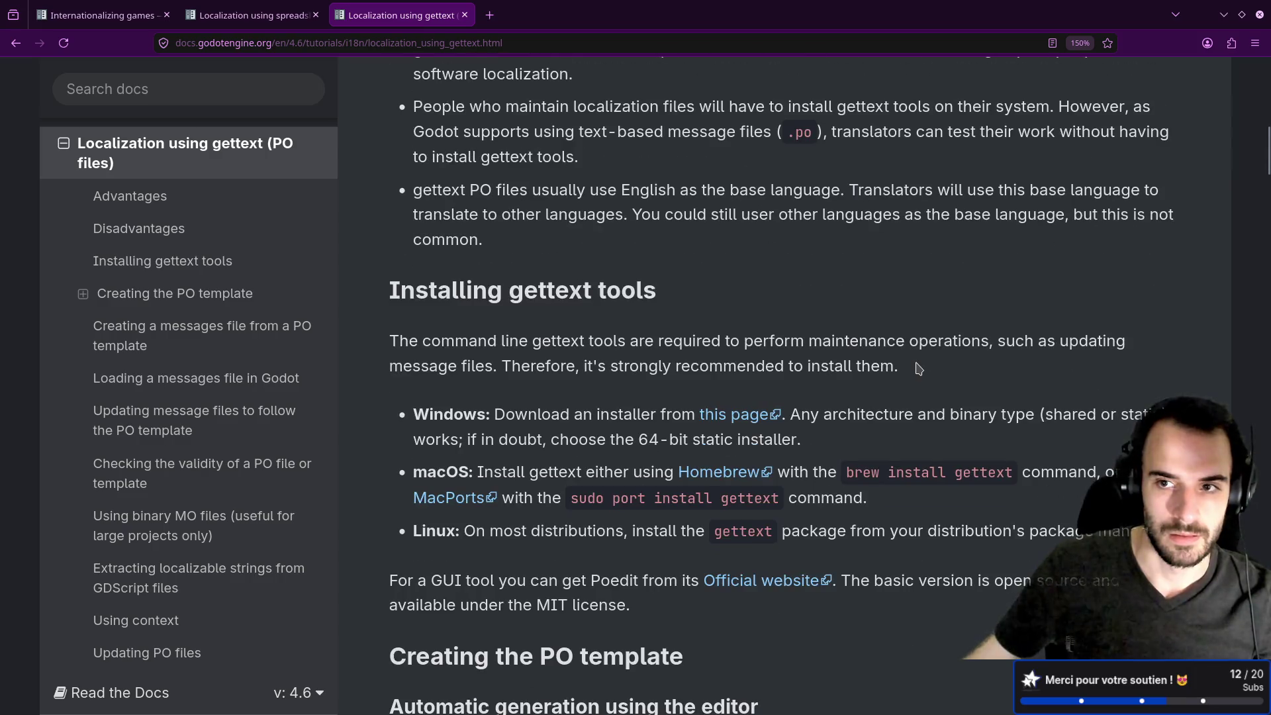
scroll(919, 368, "up", 4)
scroll(921, 368, "down", 4)
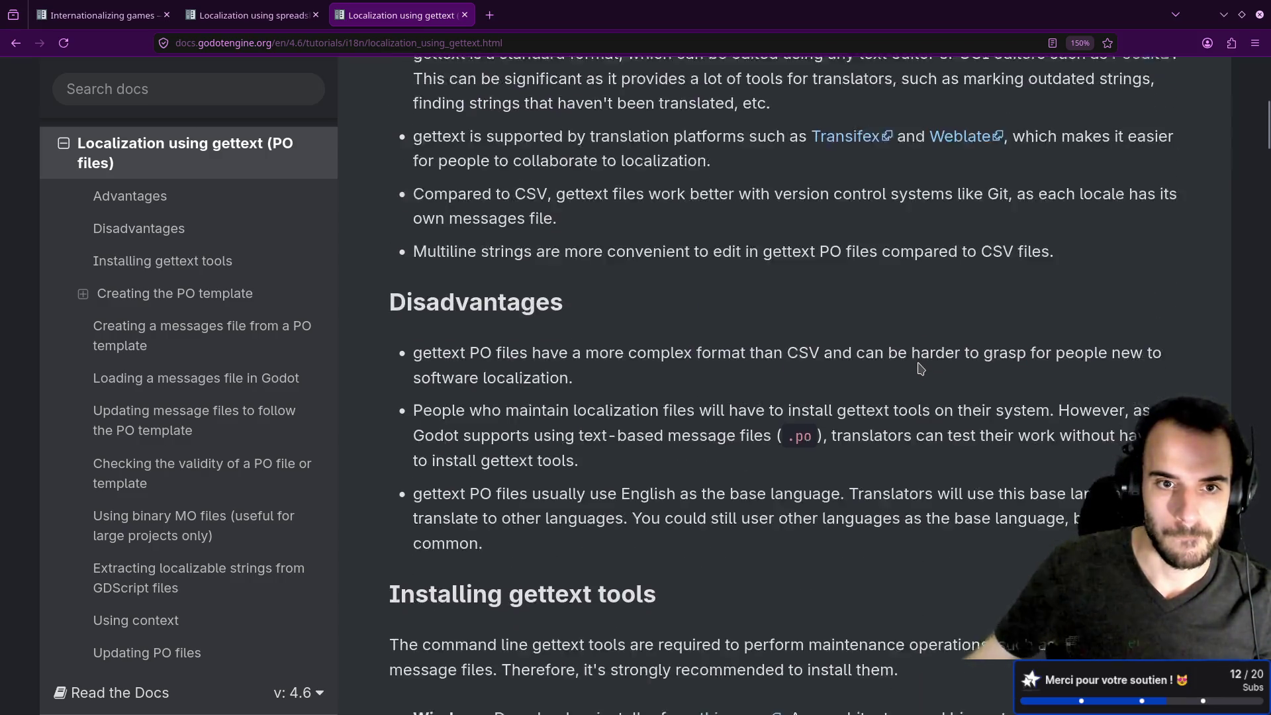
scroll(924, 369, "down", 1)
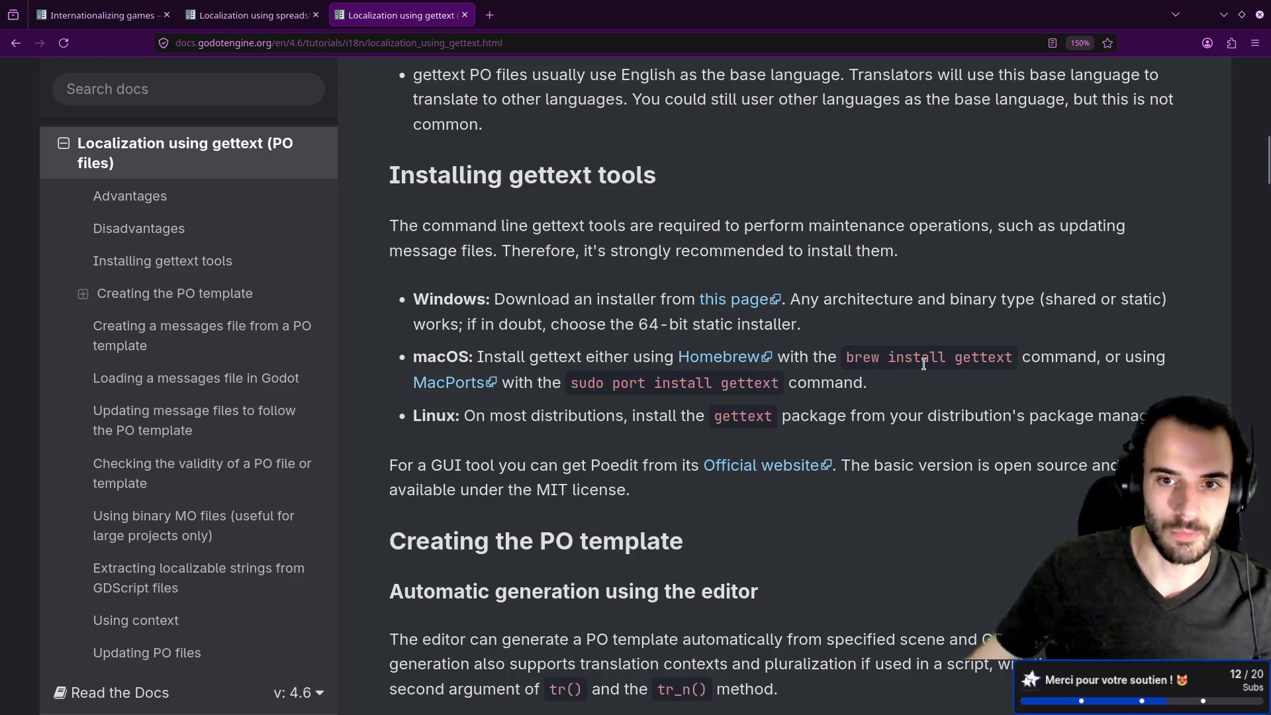
scroll(924, 366, "down", 3)
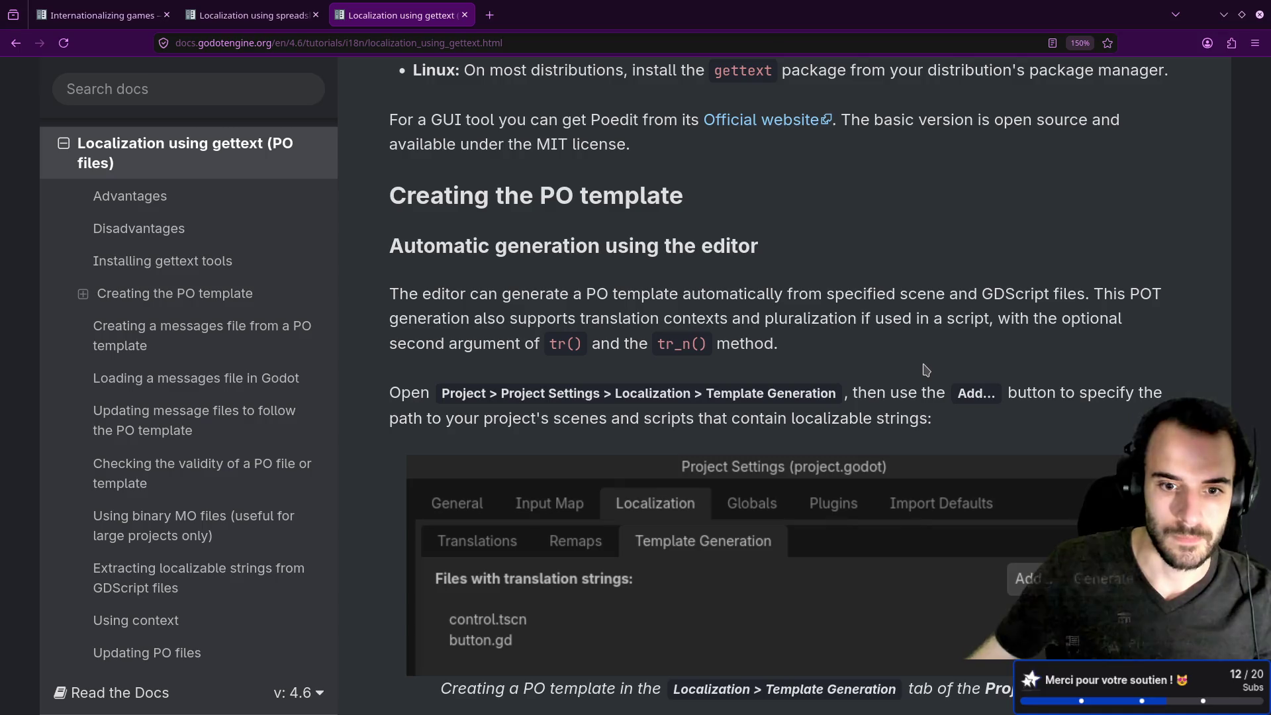
scroll(925, 368, "down", 3)
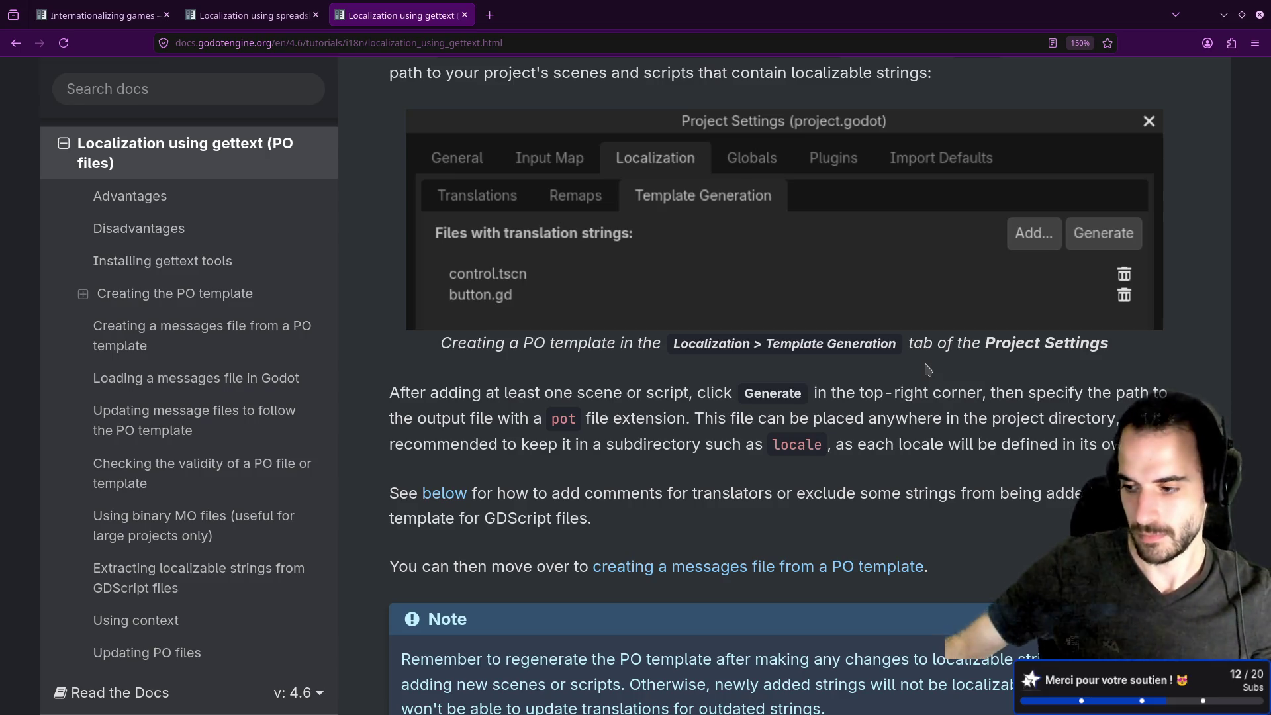
scroll(761, 230, "down", 10)
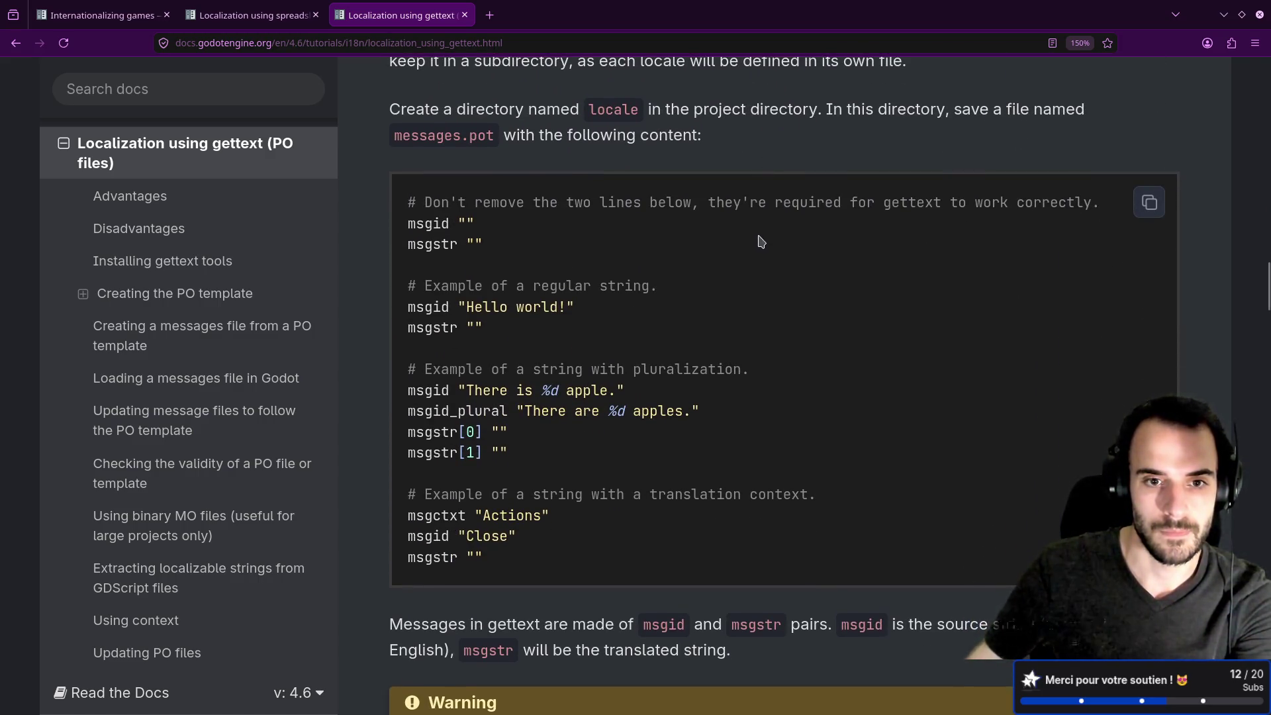
Study the msgid_plural example, read on to the msgmerge section, then return to Godot.
left_click_drag(462, 417, 505, 416)
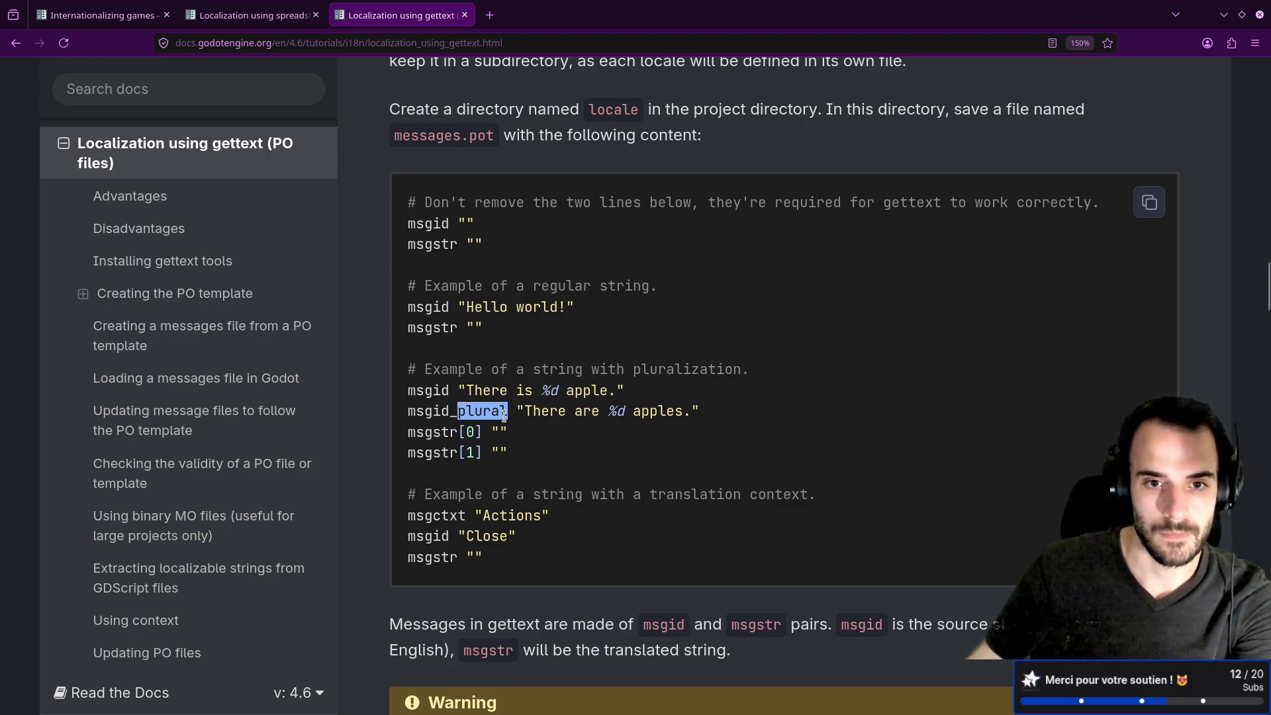
left_click(504, 430)
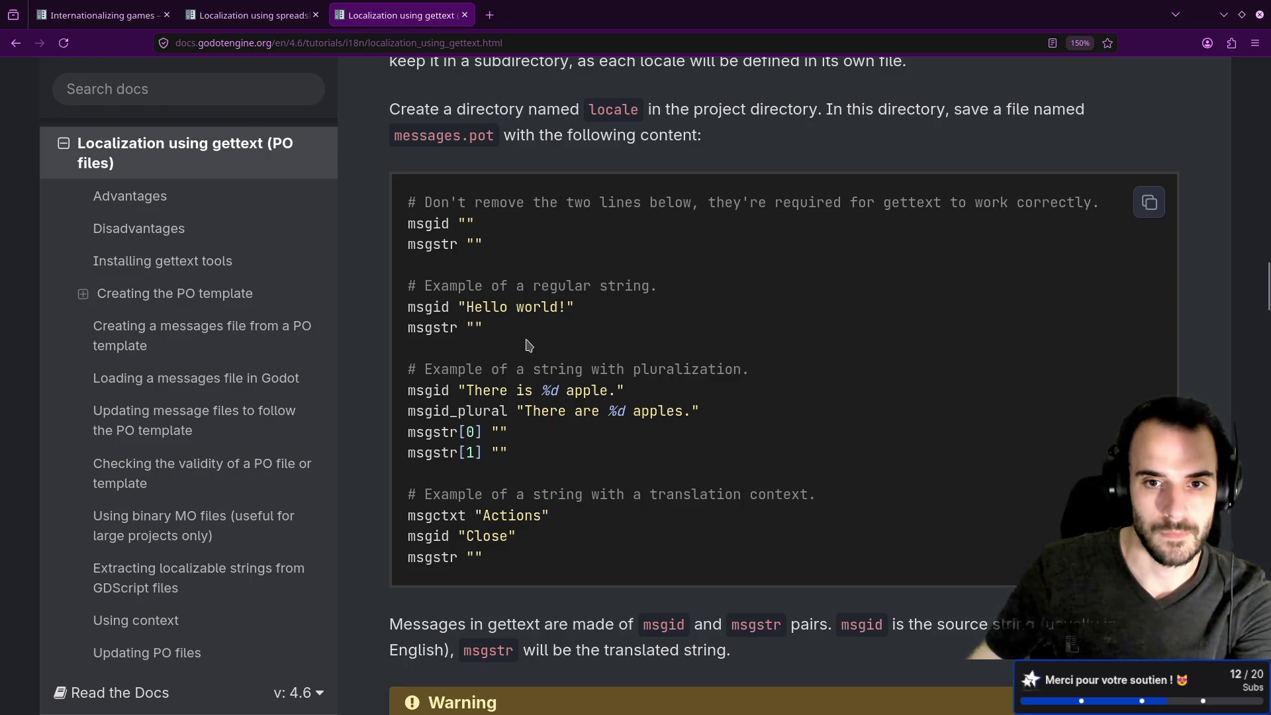
scroll(529, 345, "down", 5)
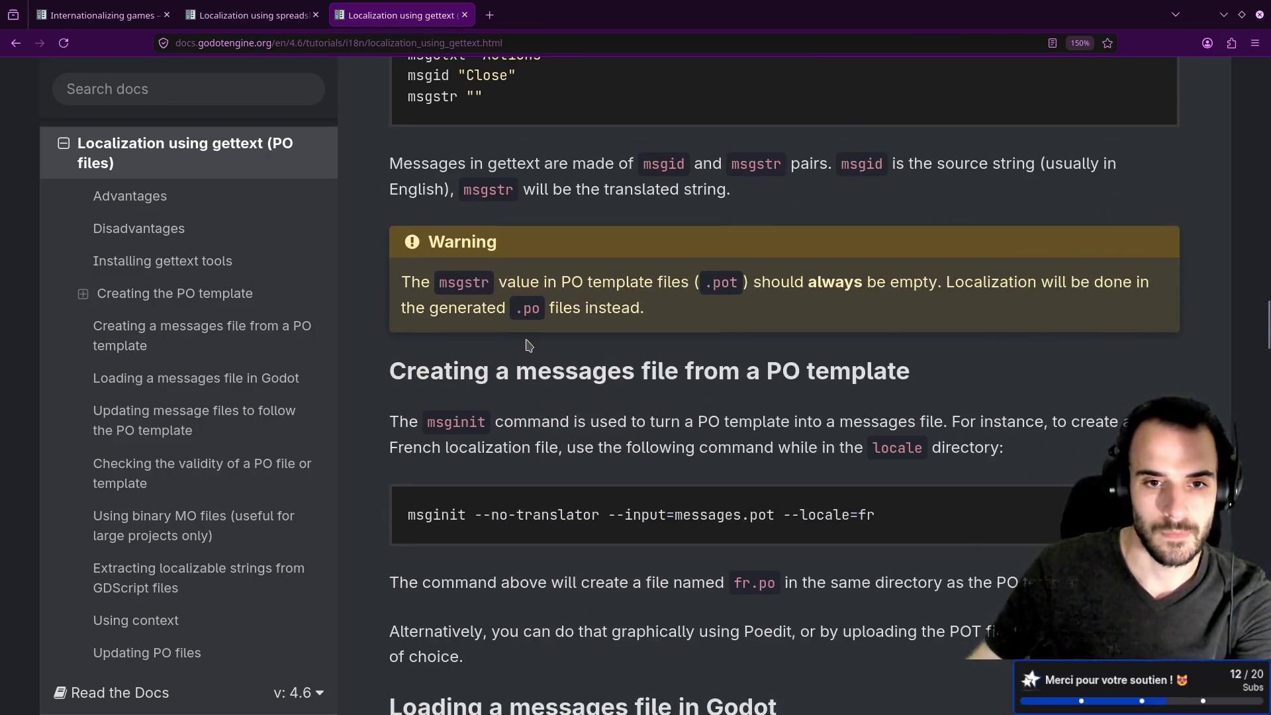
scroll(528, 345, "up", 5)
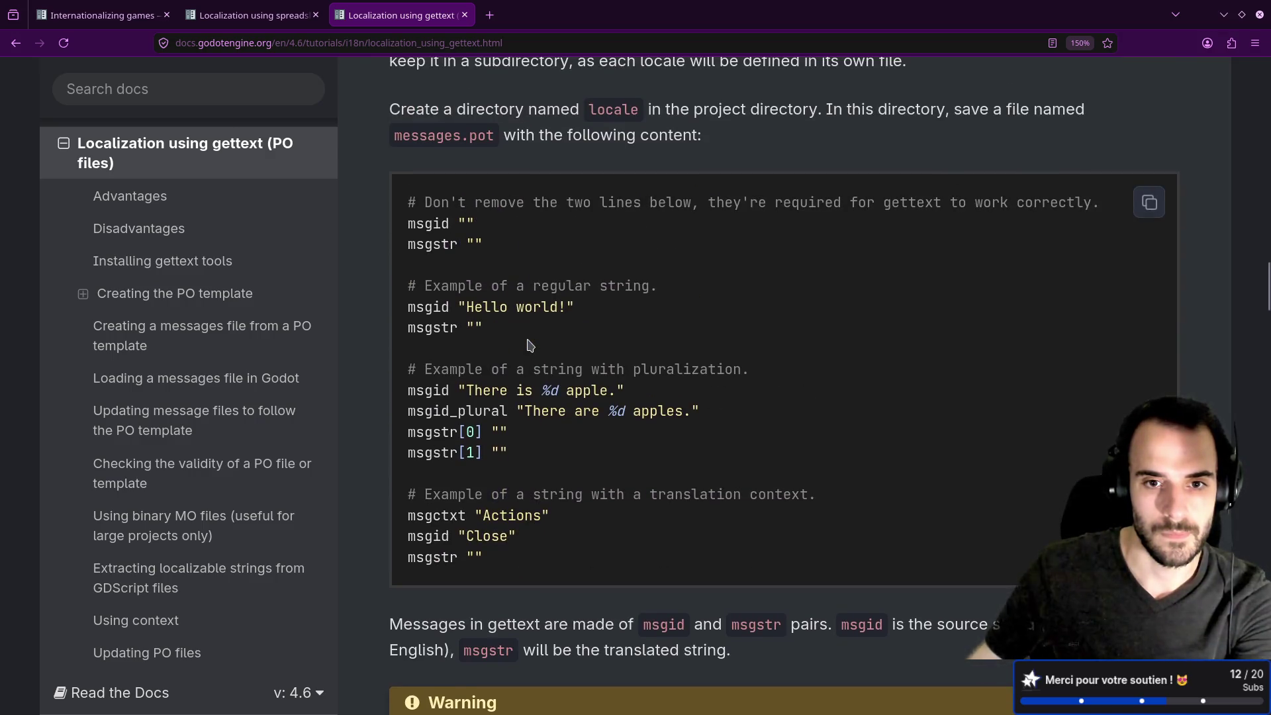
scroll(529, 345, "down", 6)
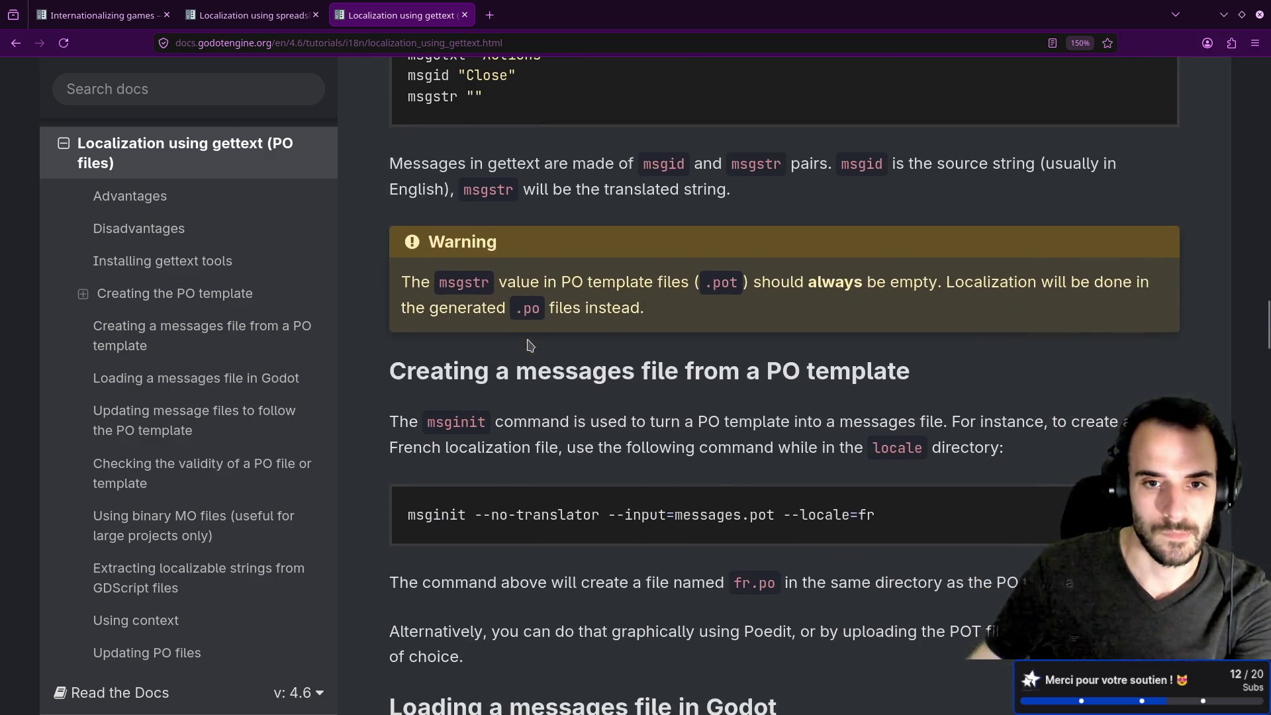
scroll(528, 345, "down", 3)
scroll(528, 345, "down", 4)
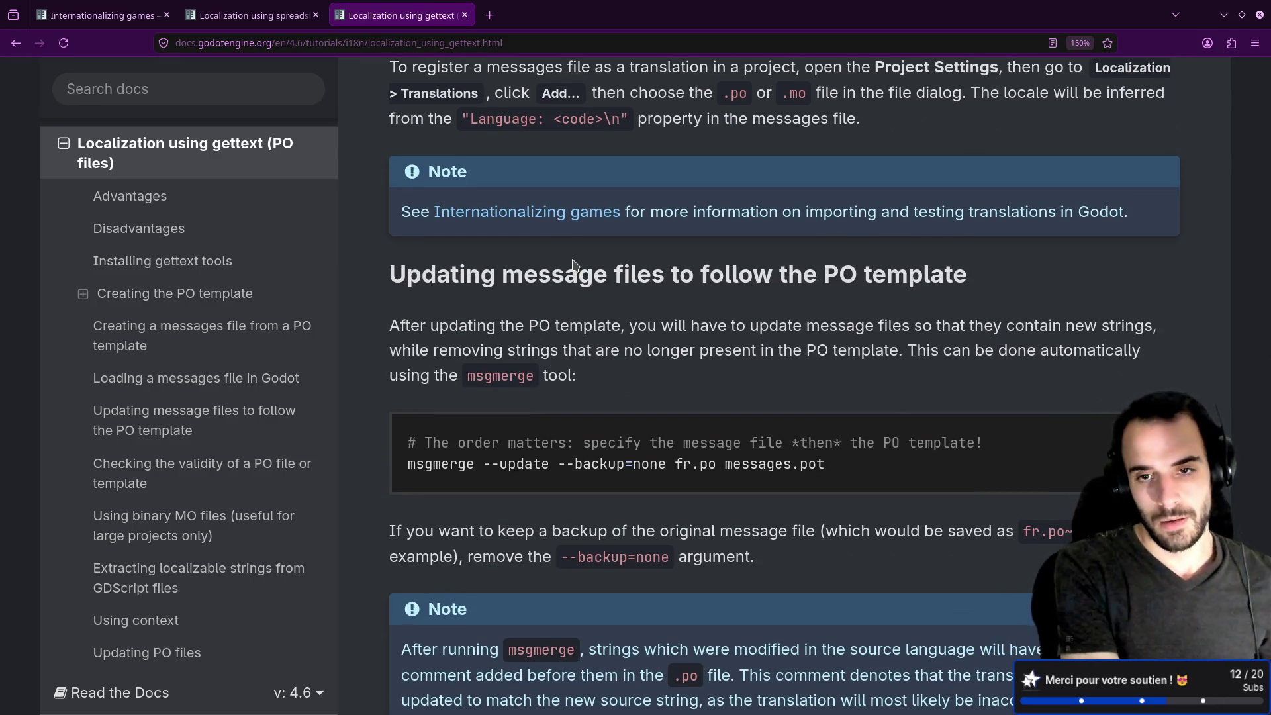
key("alt+Tab")
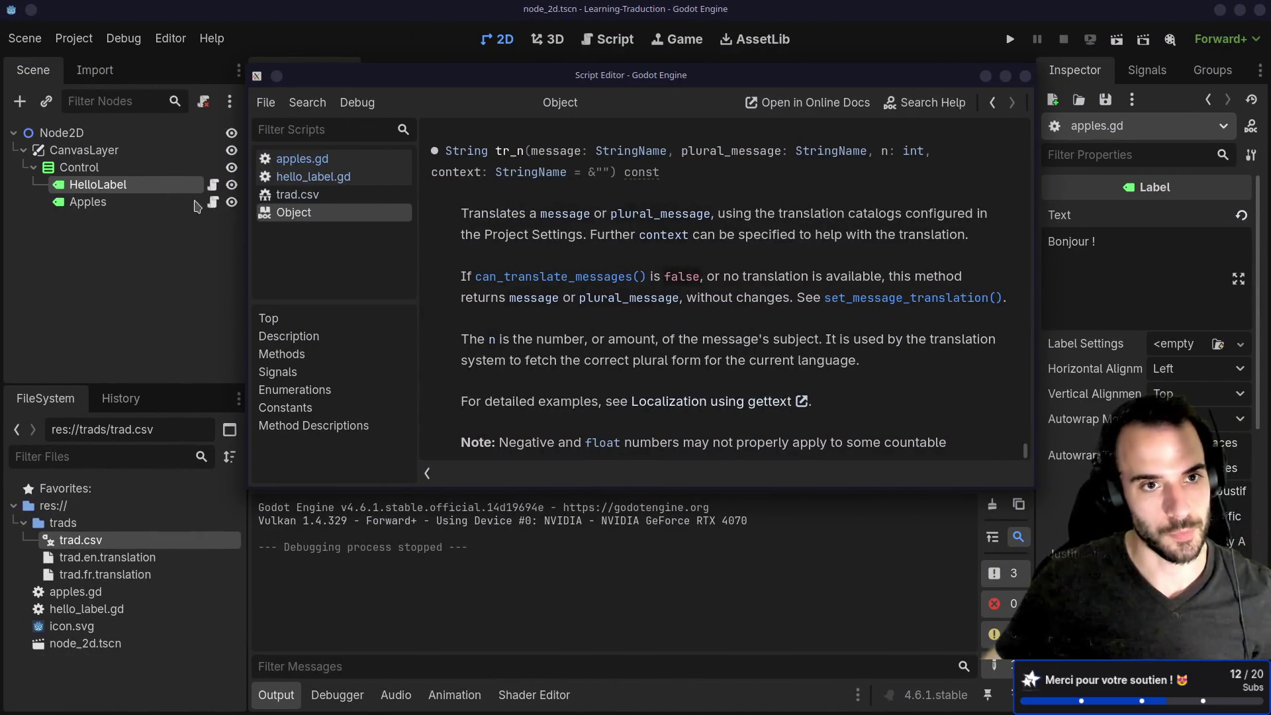
Compare the hello_label.gd and apples.gd scripts, then switch back to the gettext guide.
left_click(215, 186)
left_click(212, 202)
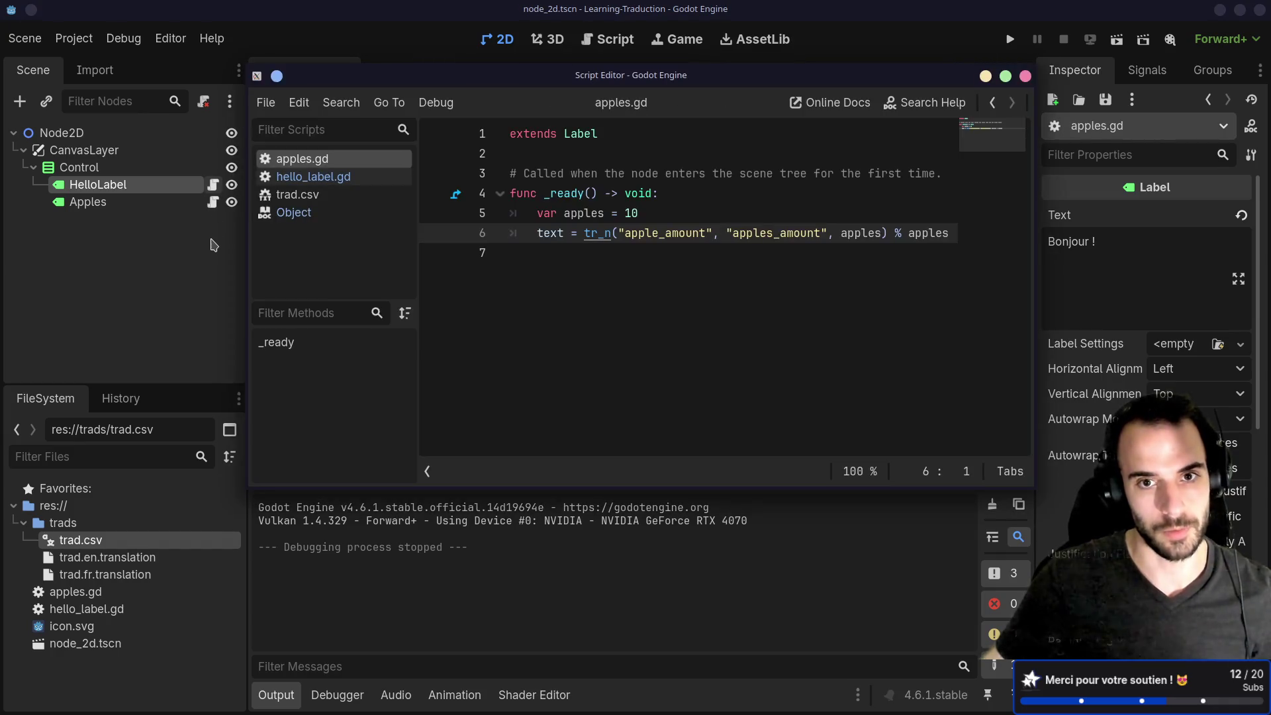
left_click(212, 254)
left_click(213, 185)
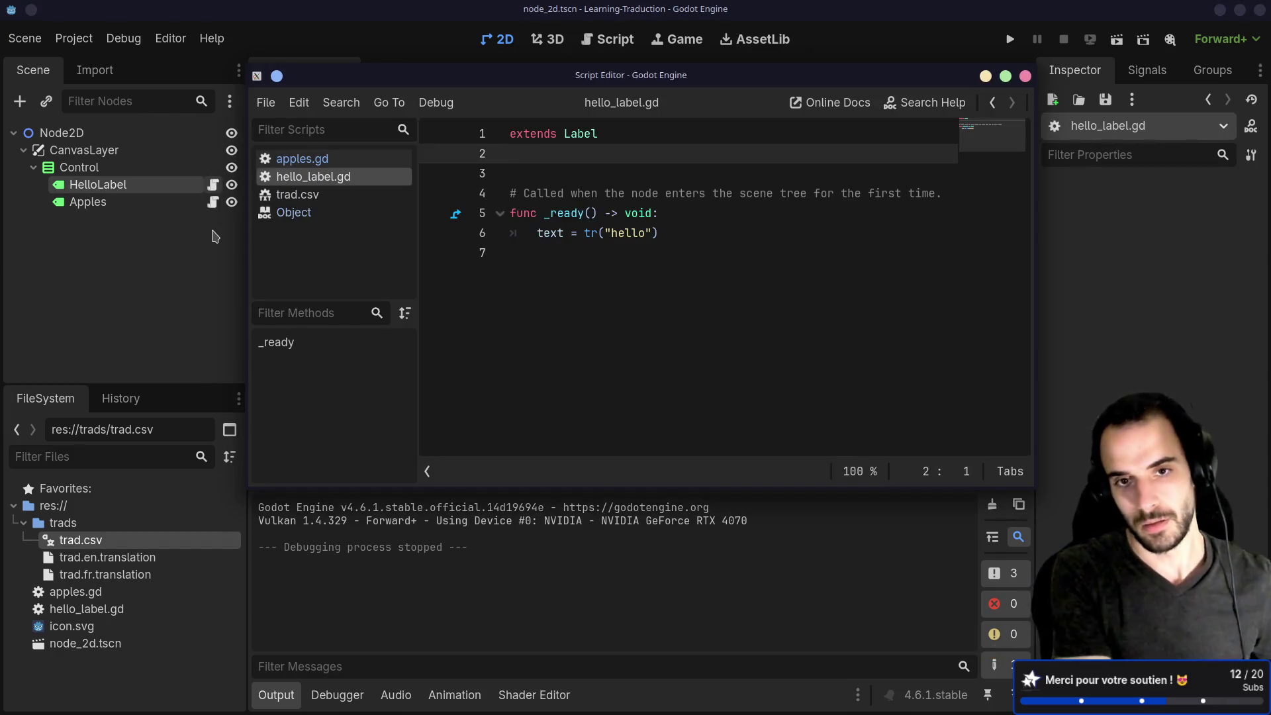
key("alt+Tab")
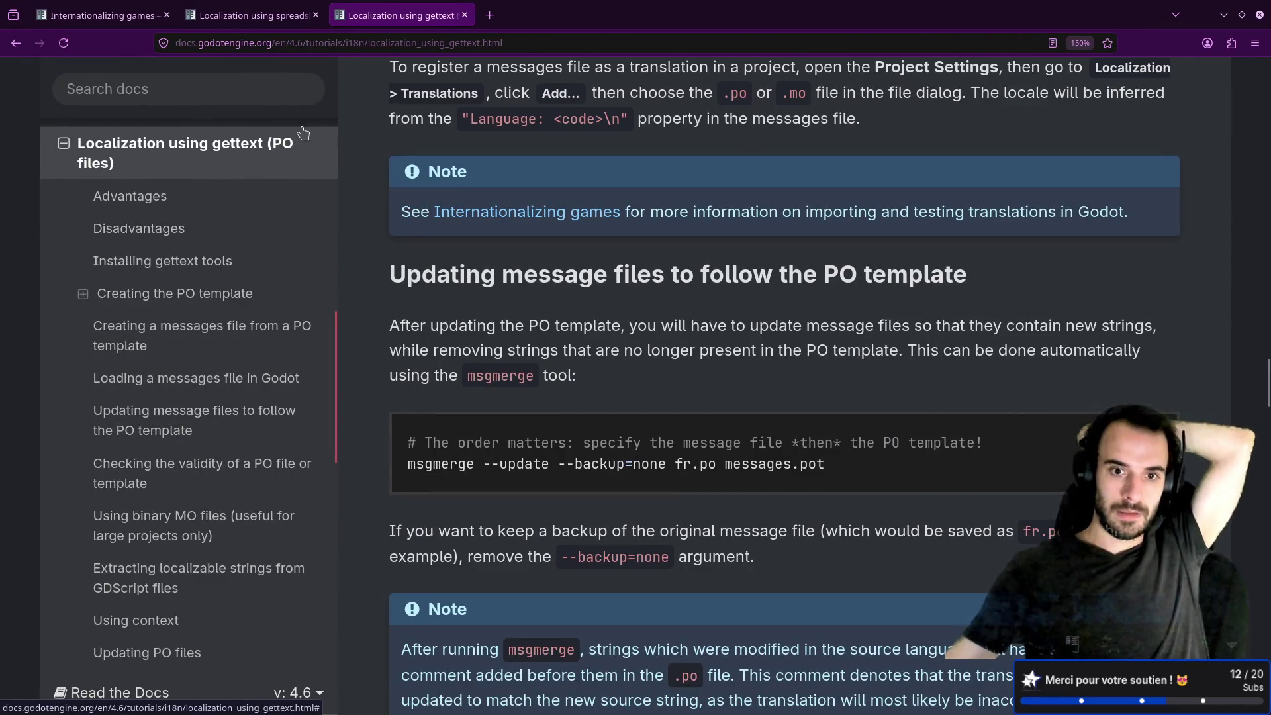
Read past the msgfmt PO check and msgunfmt examples to the GDScript string extraction section.
scroll(307, 131, "down", 5)
scroll(532, 177, "down", 7)
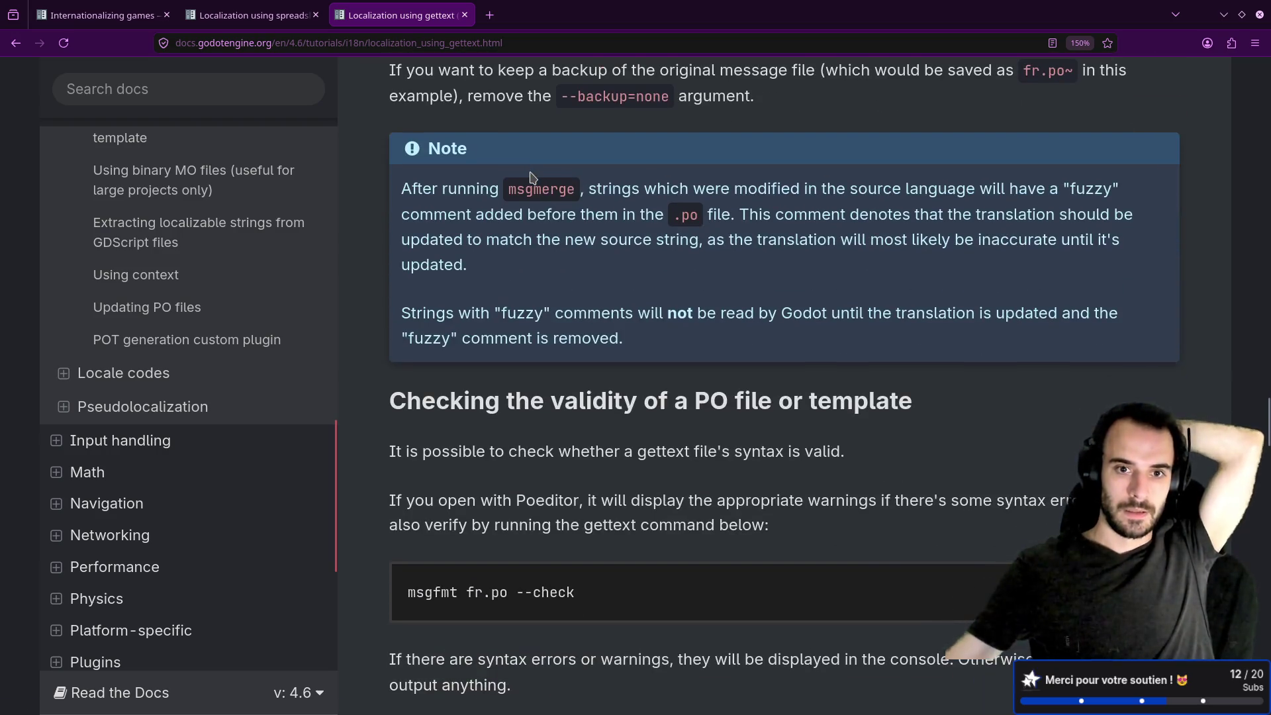
scroll(530, 178, "down", 5)
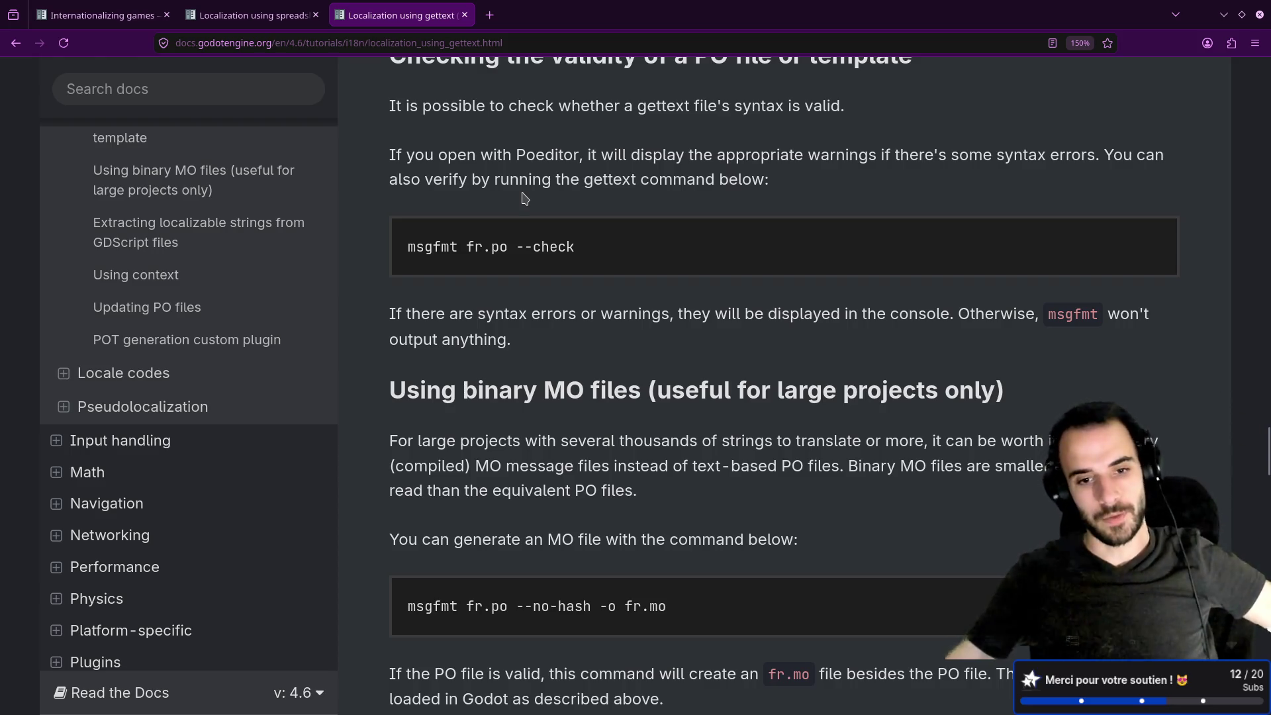
double_click(497, 246)
left_click(507, 270)
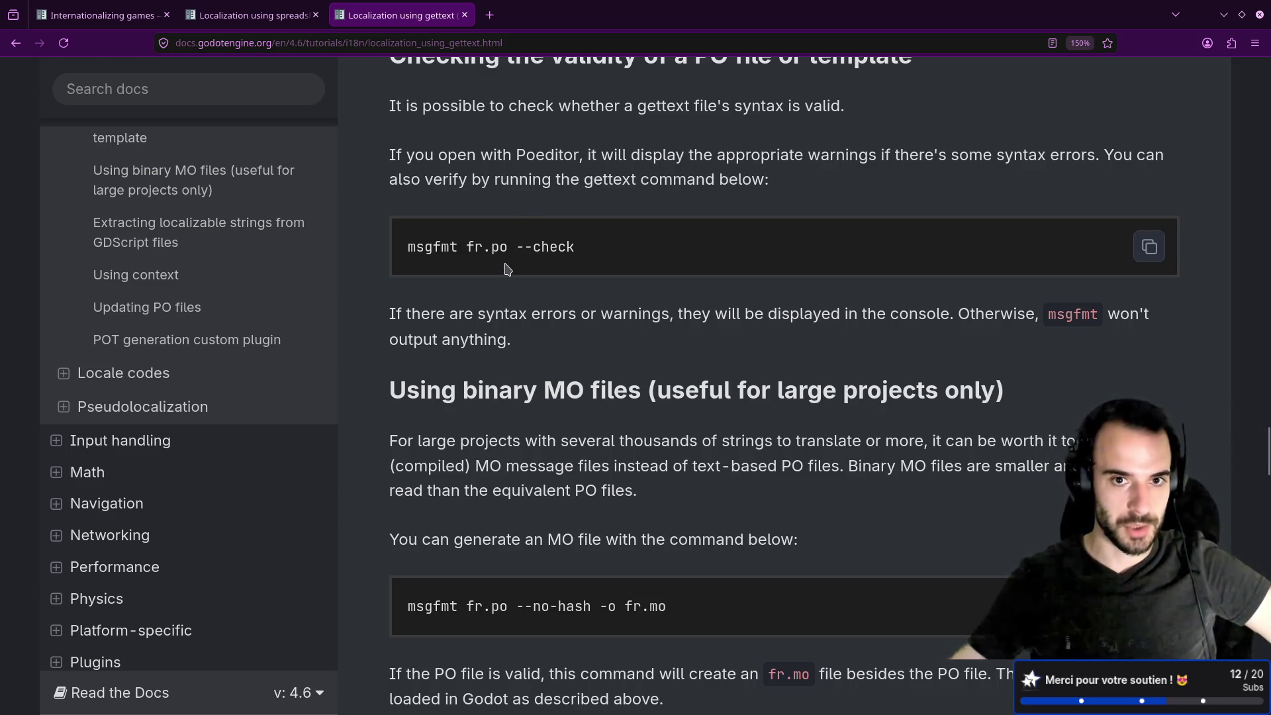
scroll(510, 265, "down", 7)
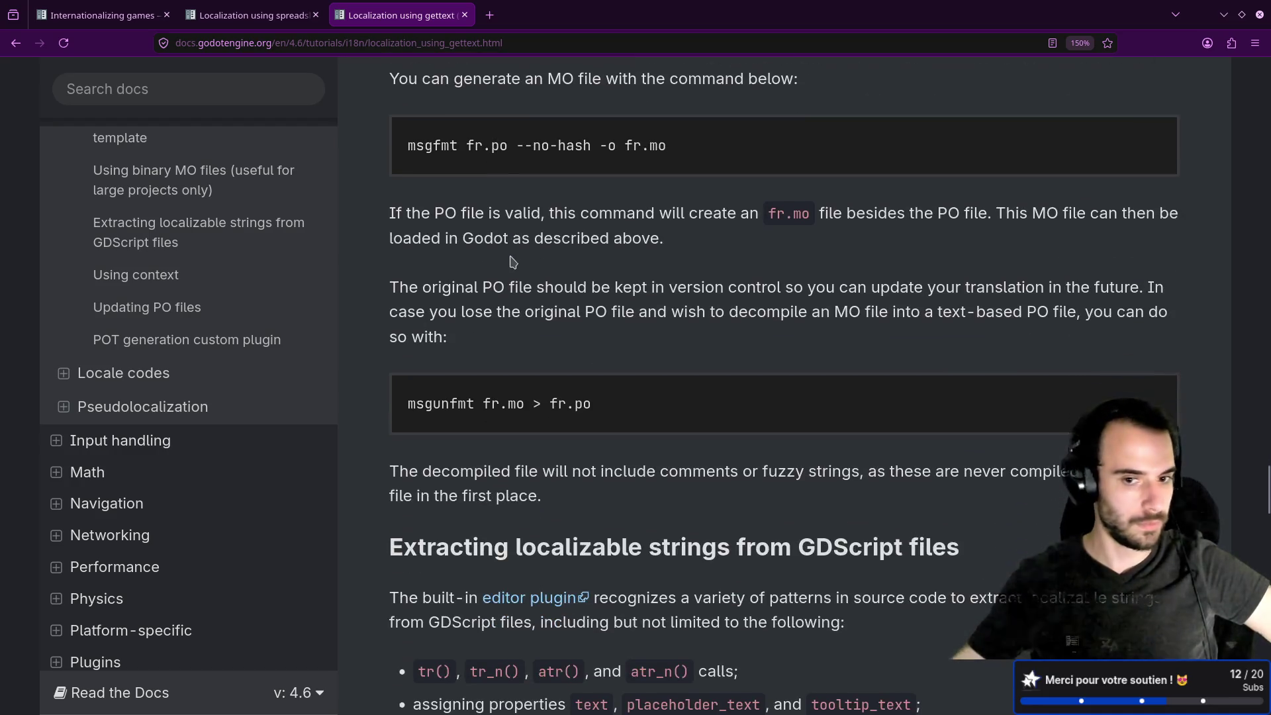
scroll(513, 262, "down", 2)
scroll(511, 260, "down", 9)
scroll(510, 255, "up", 1)
scroll(510, 253, "down", 2)
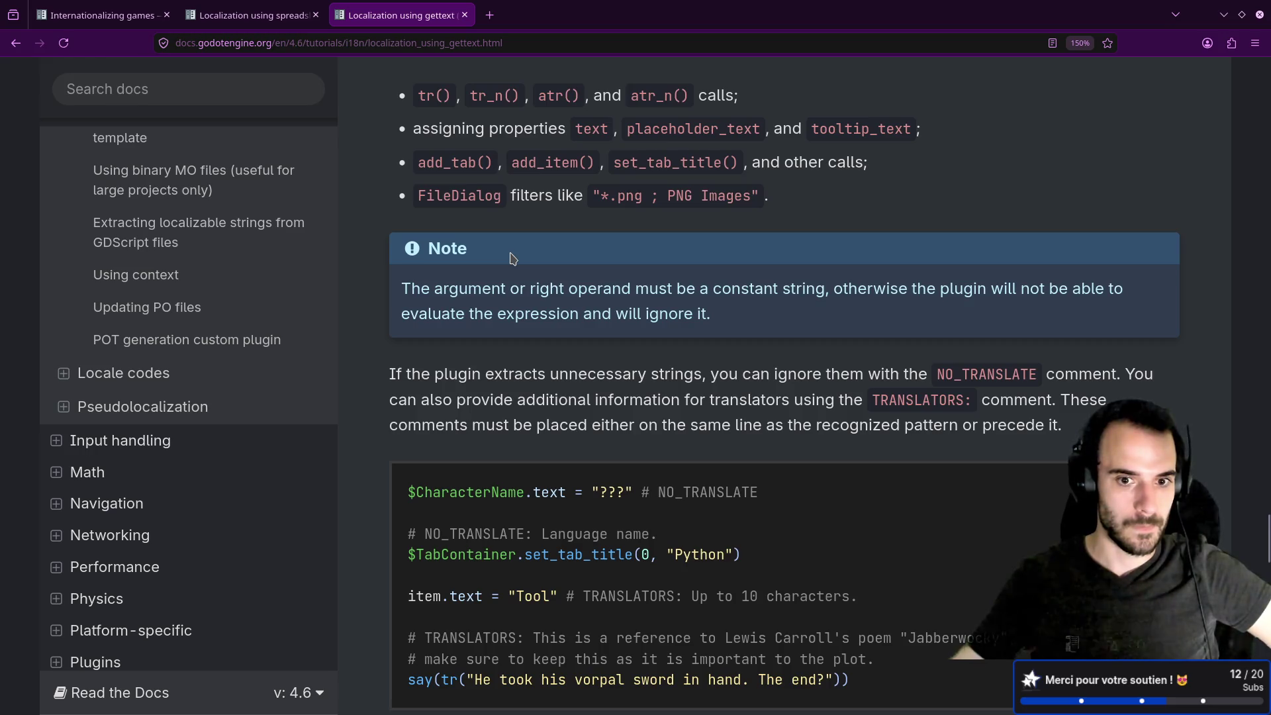
scroll(513, 258, "down", 7)
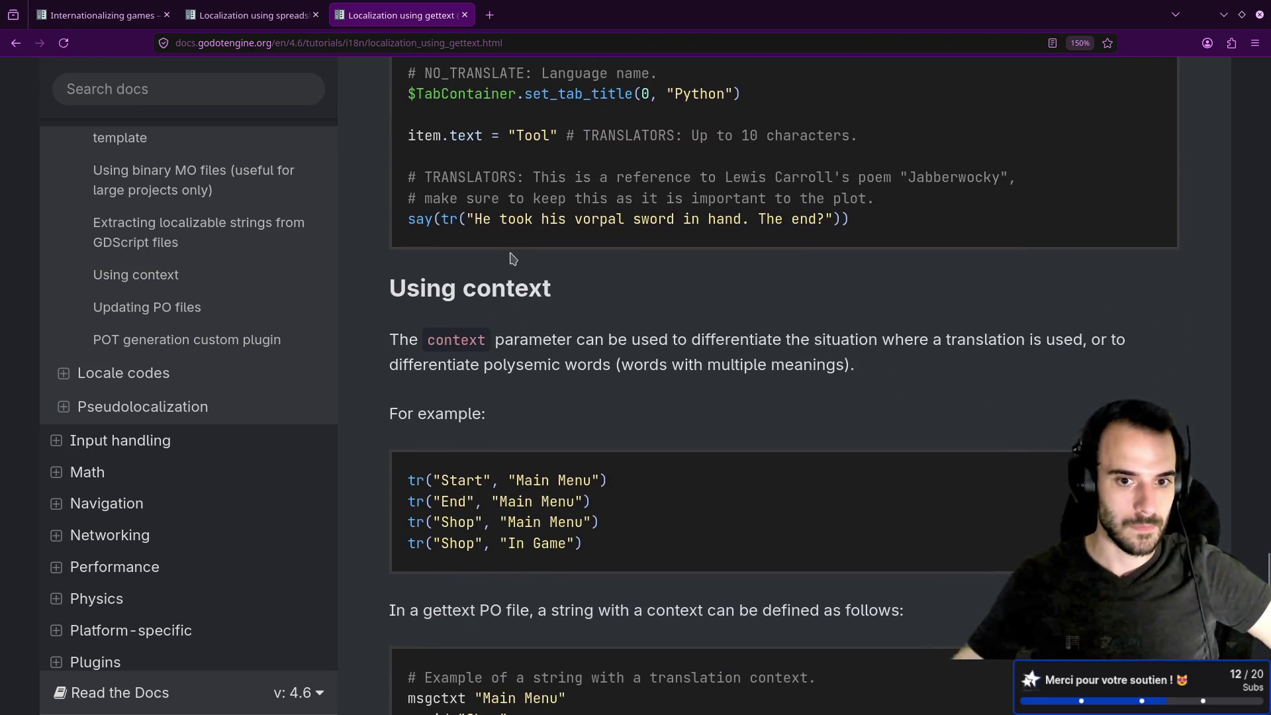
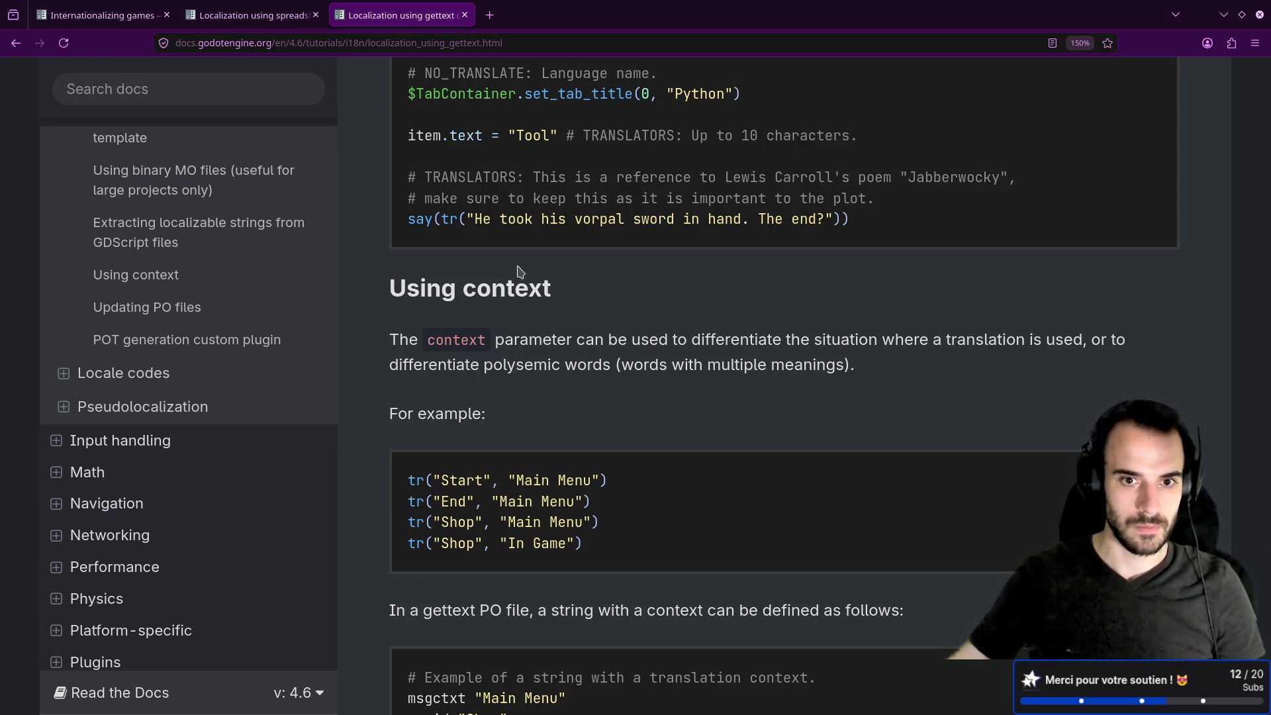
Scroll to the end of the gettext localization page, then return to trad.csv in Neovim.
scroll(520, 271, "down", 5)
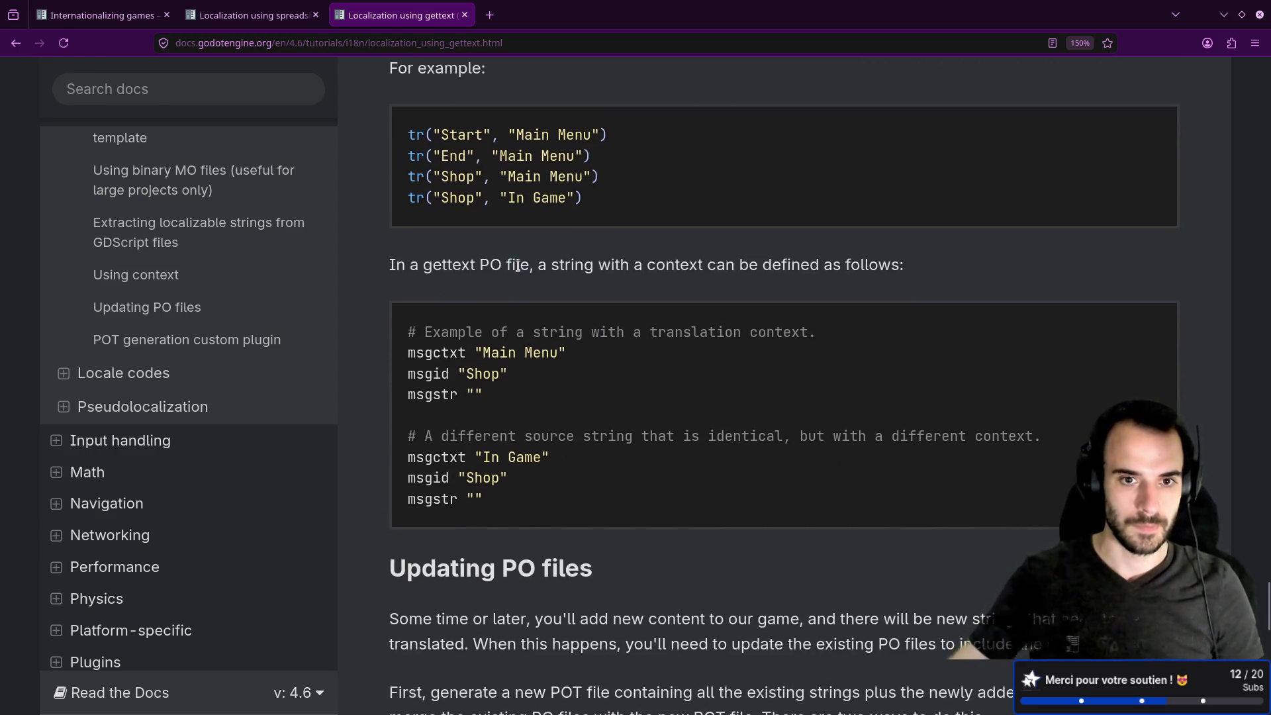
scroll(520, 272, "down", 2)
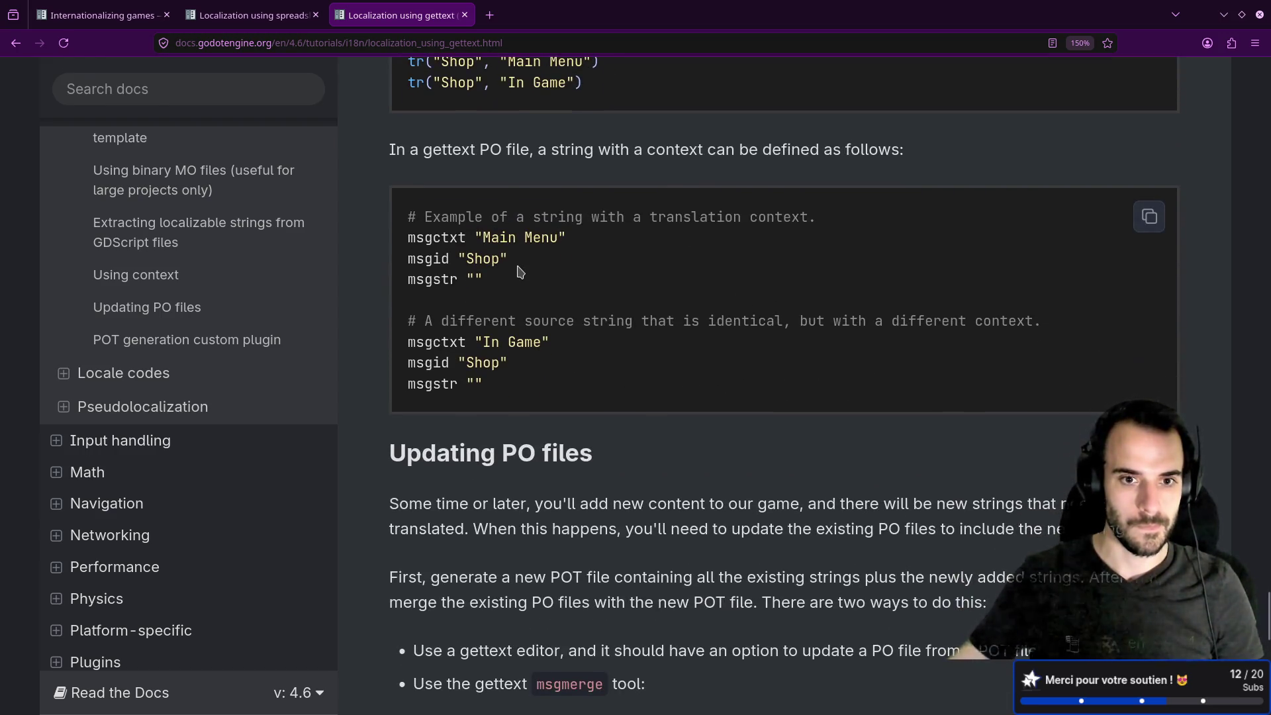
scroll(520, 271, "down", 2)
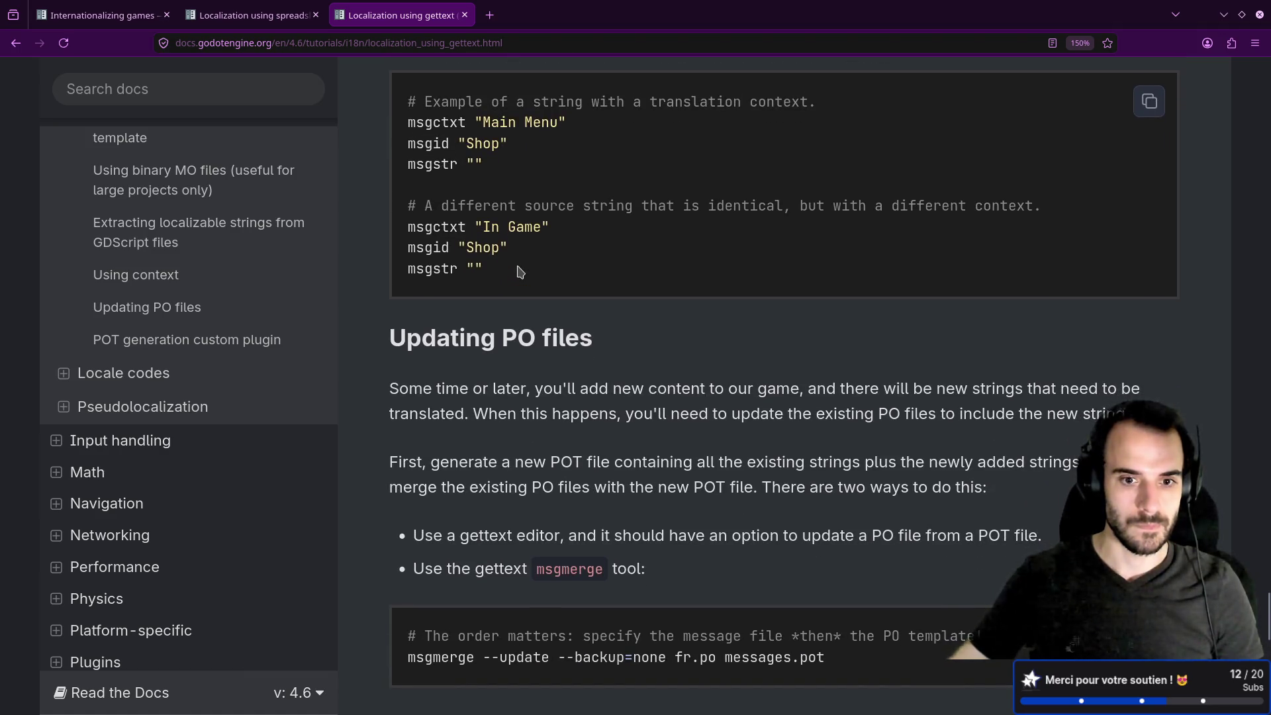
scroll(520, 271, "down", 4)
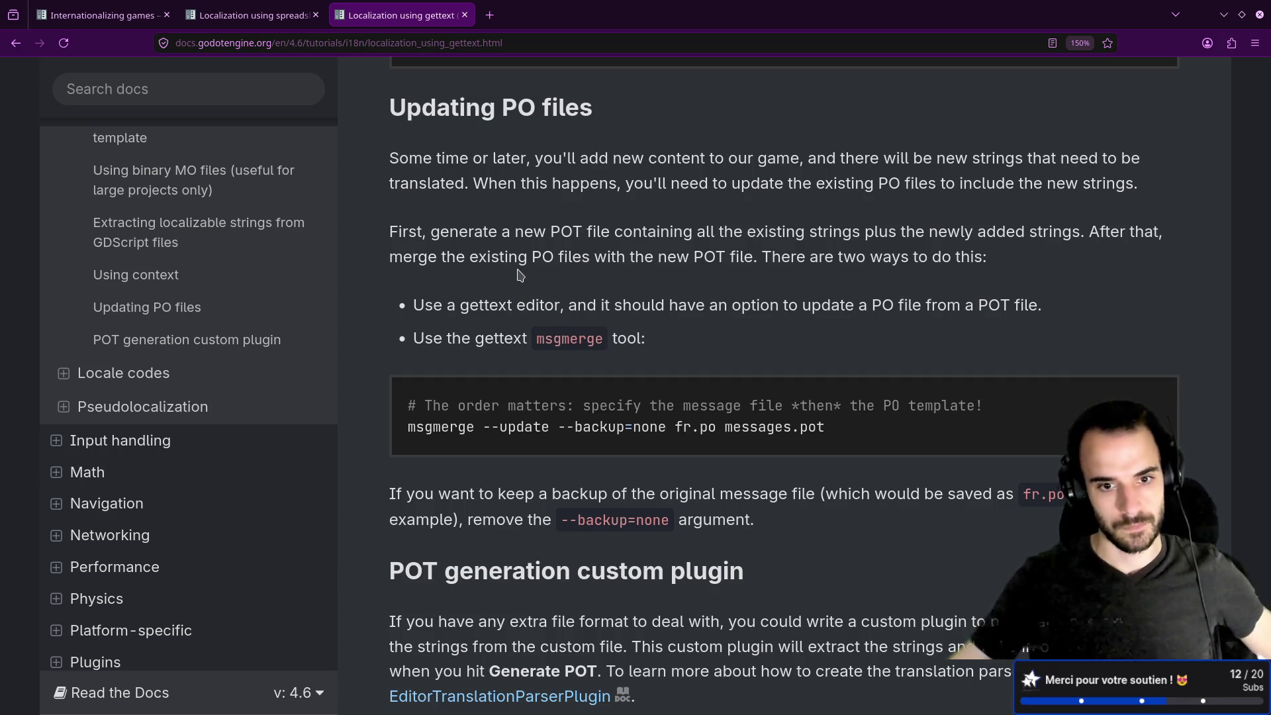
scroll(520, 274, "down", 6)
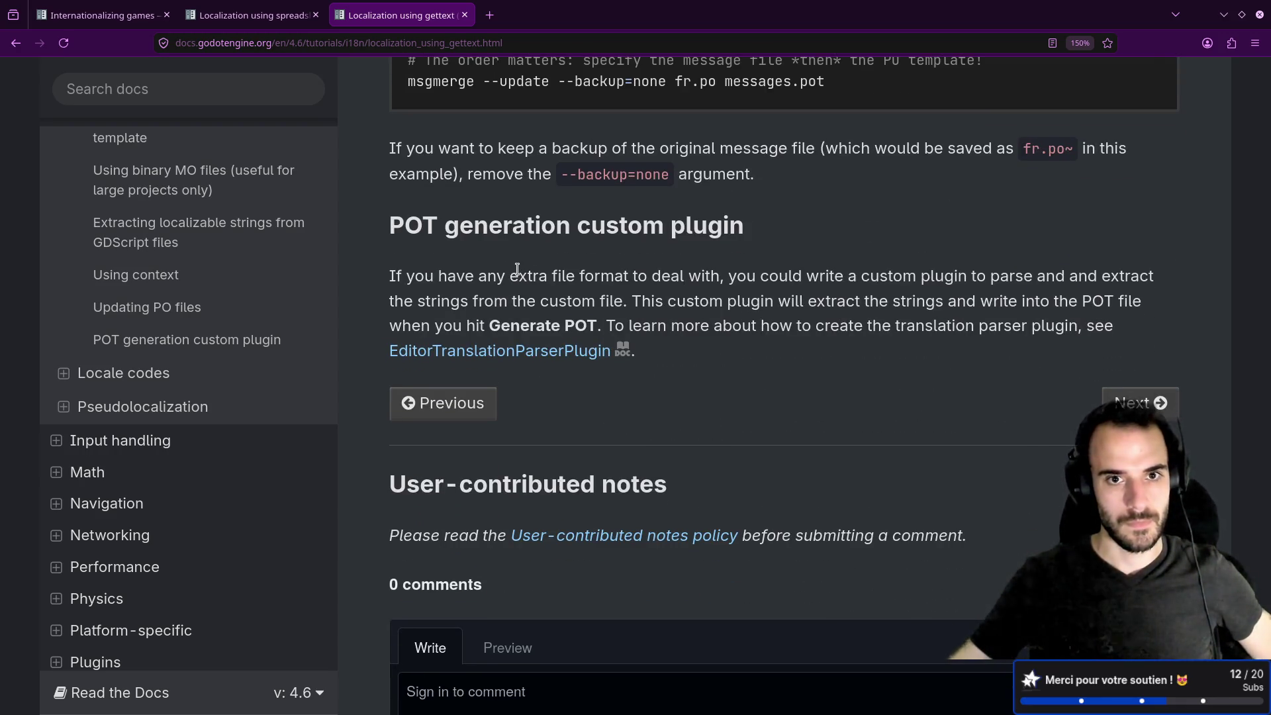
key("alt+Tab")
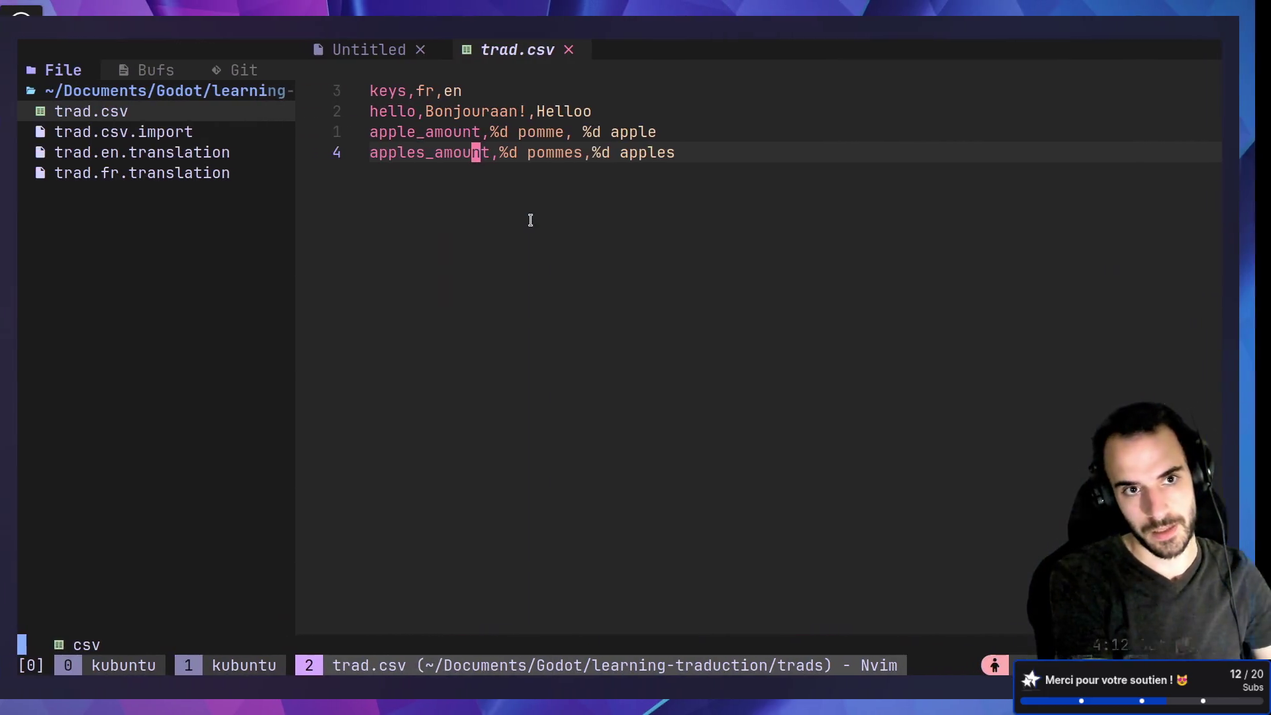
Duplicate the apple_amount and apples_amount rows and rename the first copy's key to money_amount.
key("k")
key("k")
key("j")
key("j")
key("k")
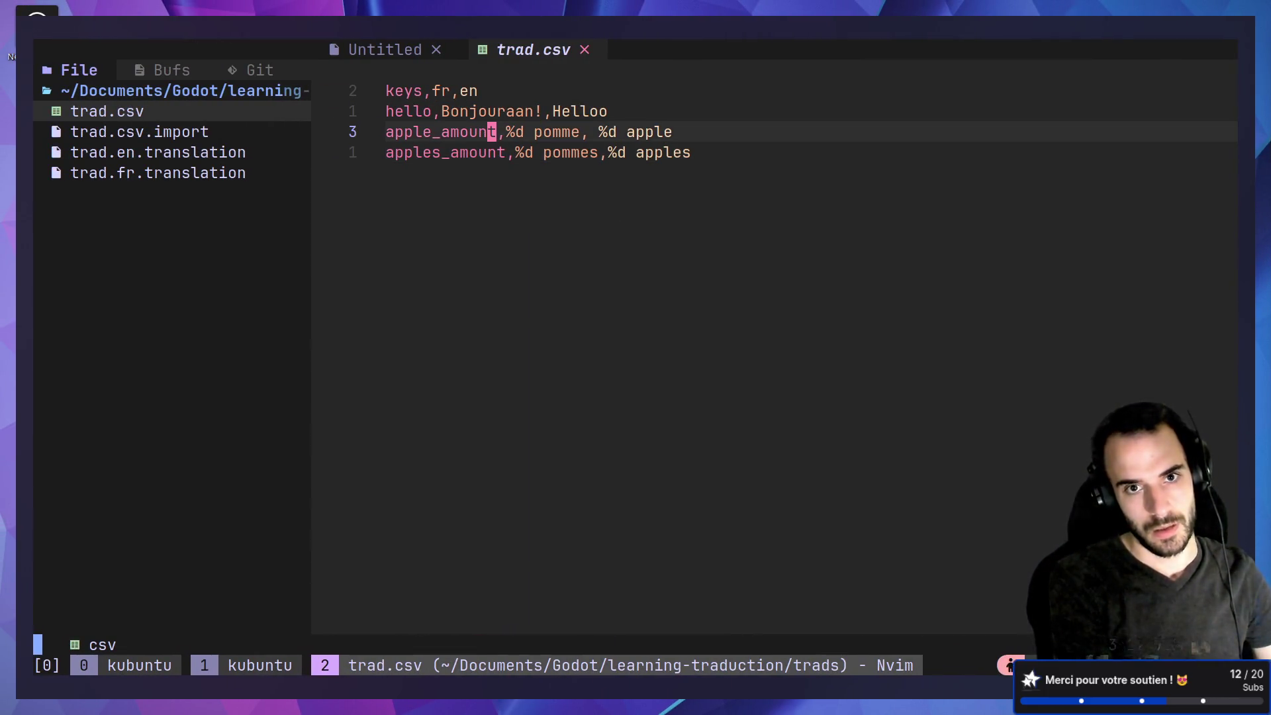
key("y")
key("y")
key("p")
key("j")
key("y")
key("y")
type("P")
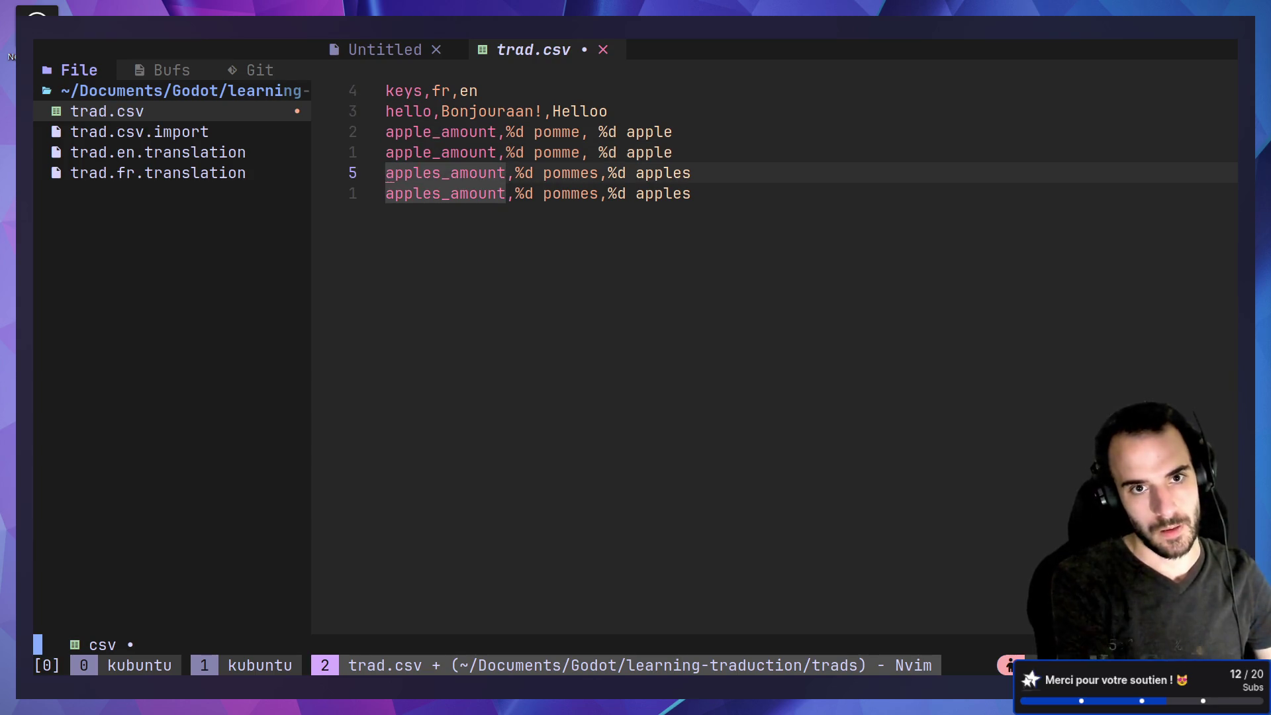
type("ciwmoney_amount")
key("Escape")
Rename the second copied key to money_amount_plural and save trad.csv with :w.
type("j")
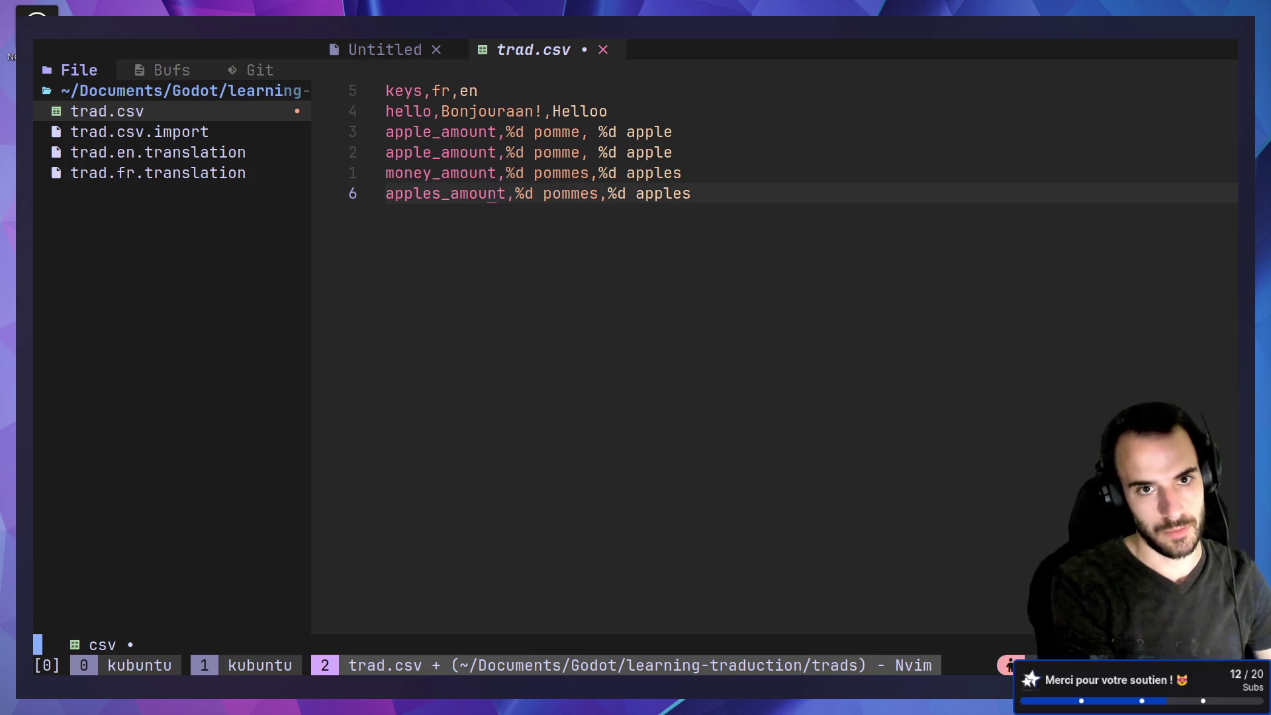
type("ciwmoney")
type("_amount_")
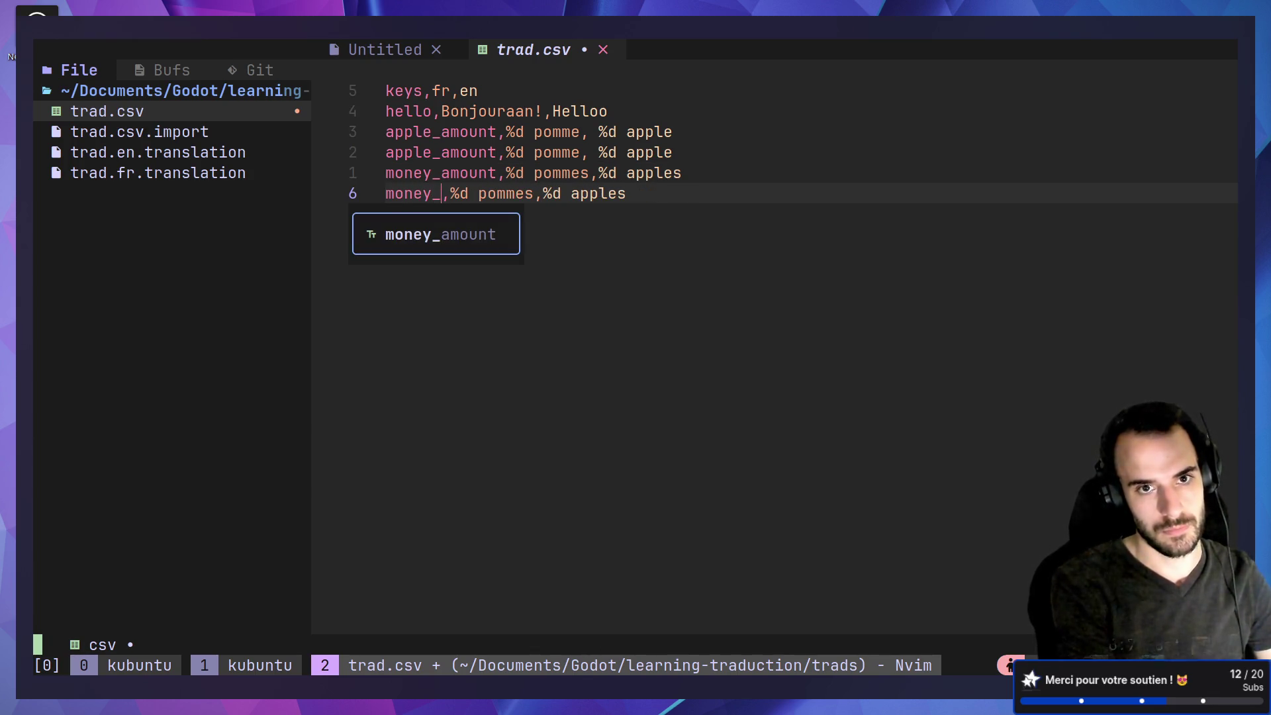
type("pl")
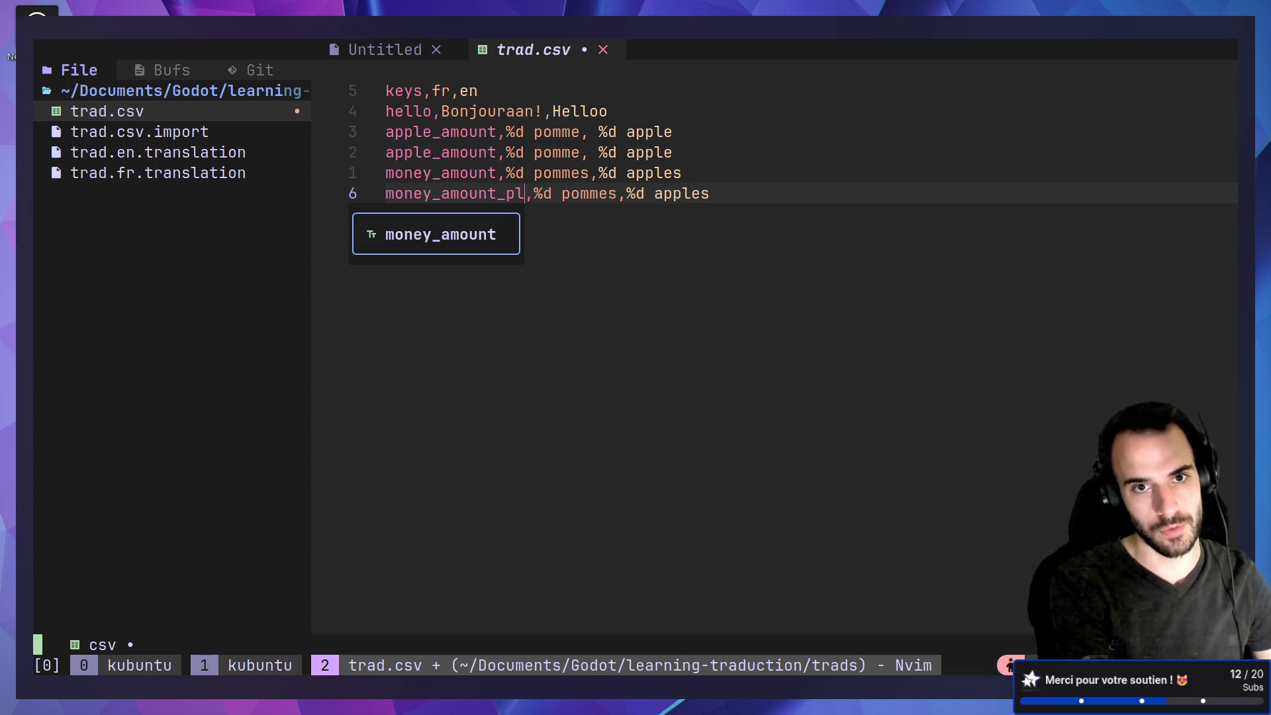
type("ural")
key("BackSpace")
key("BackSpace")
key("BackSpace")
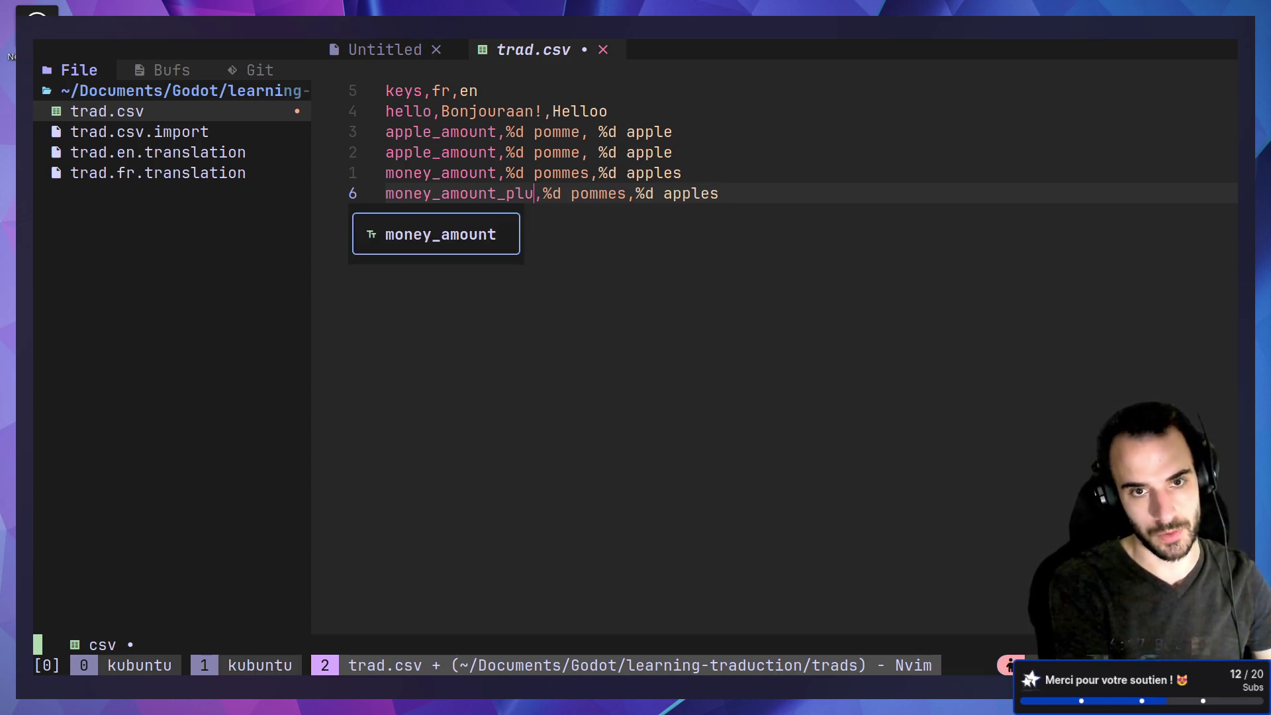
type("ural")
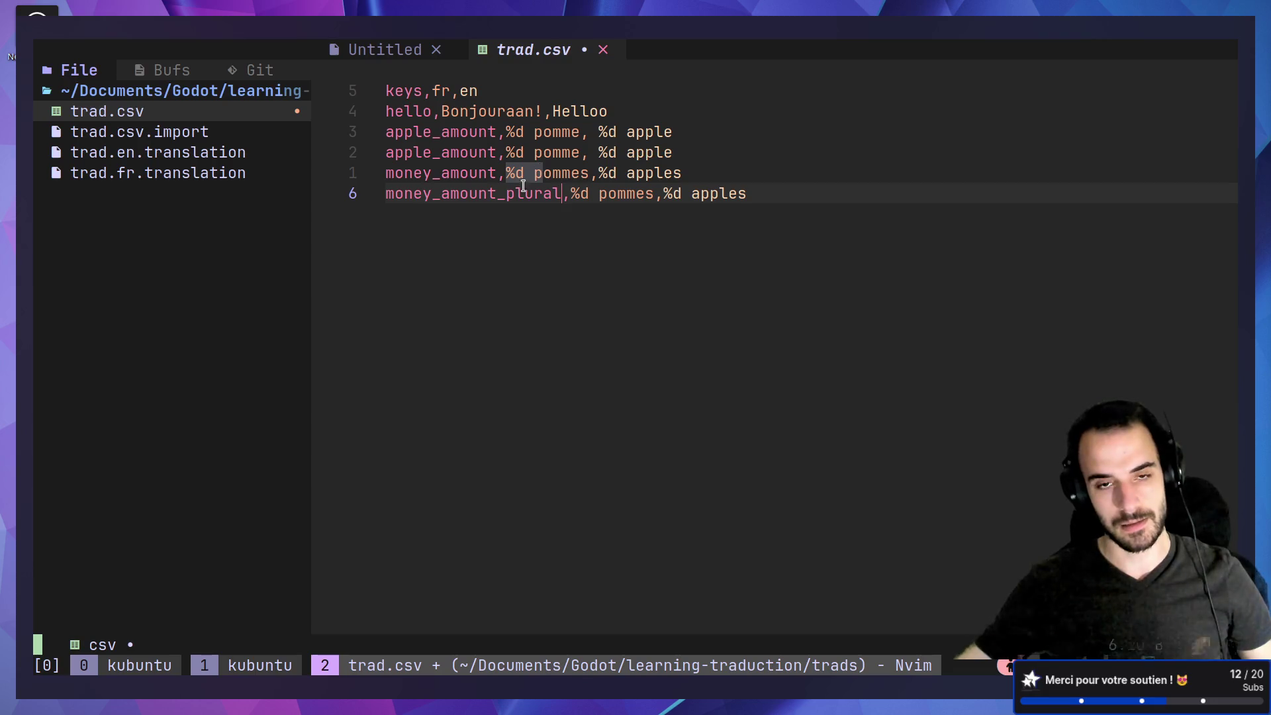
key("BackSpace")
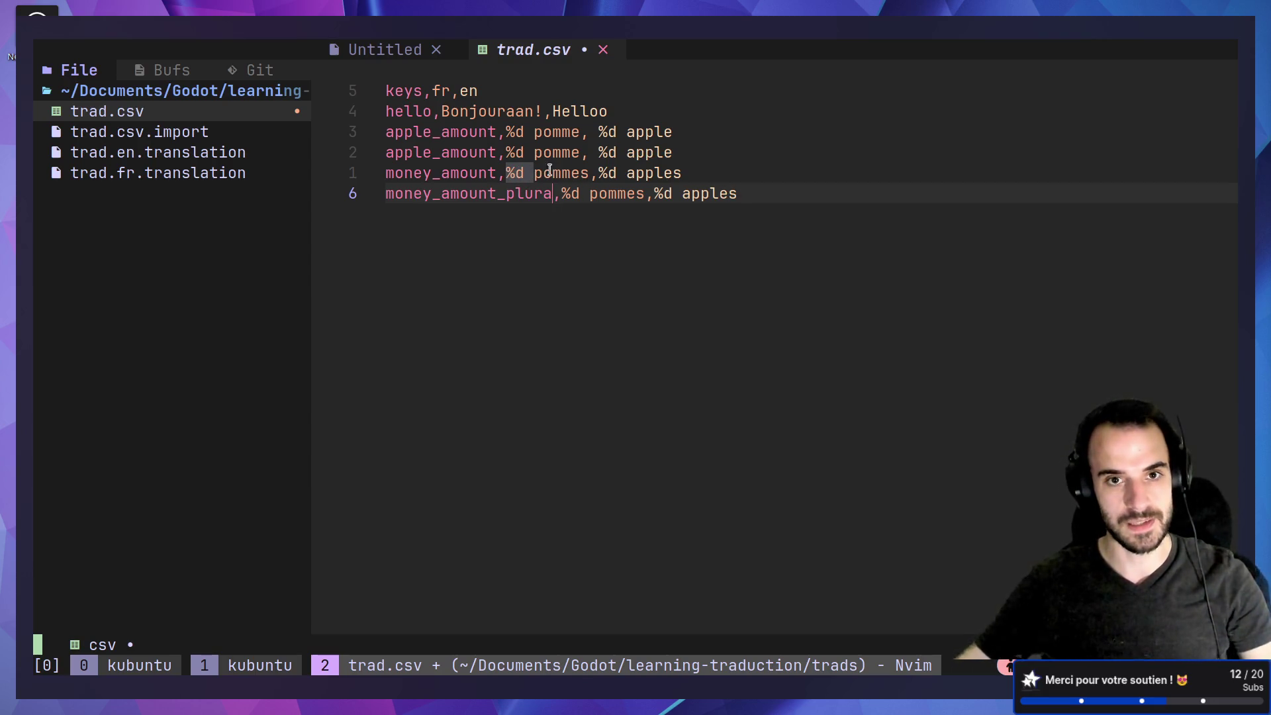
key("ctrl+z")
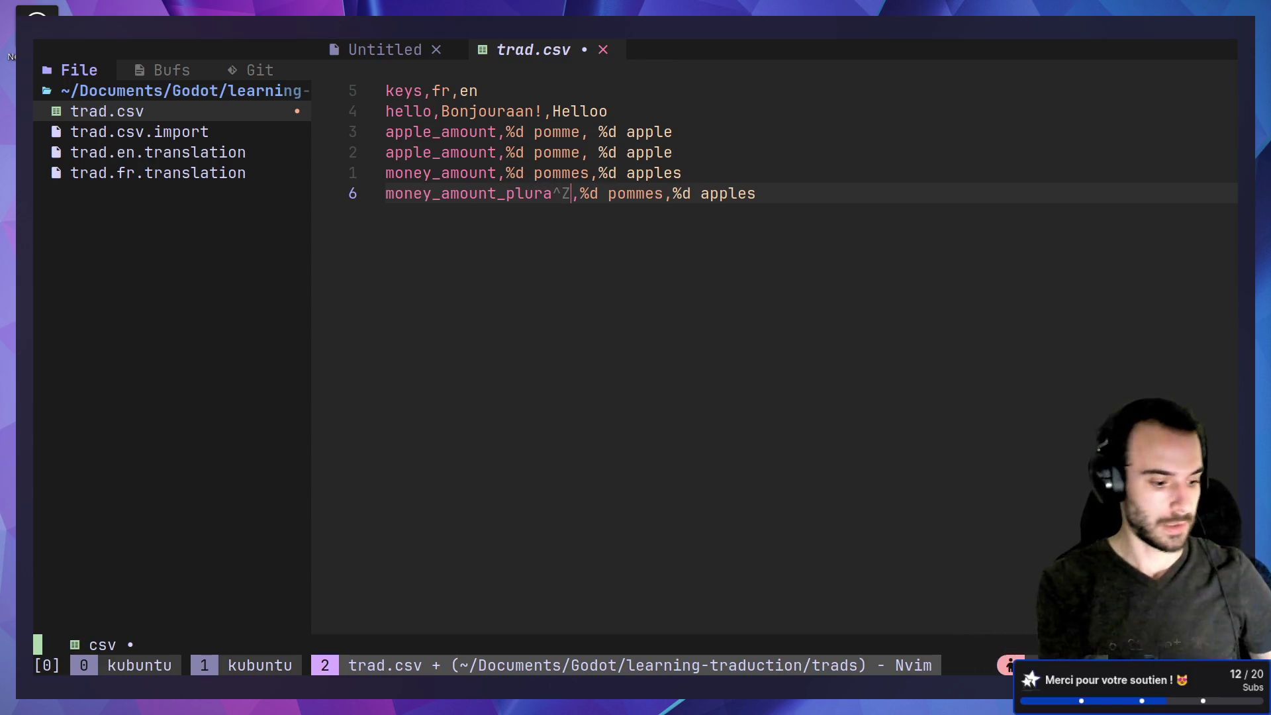
key("Escape")
key("u")
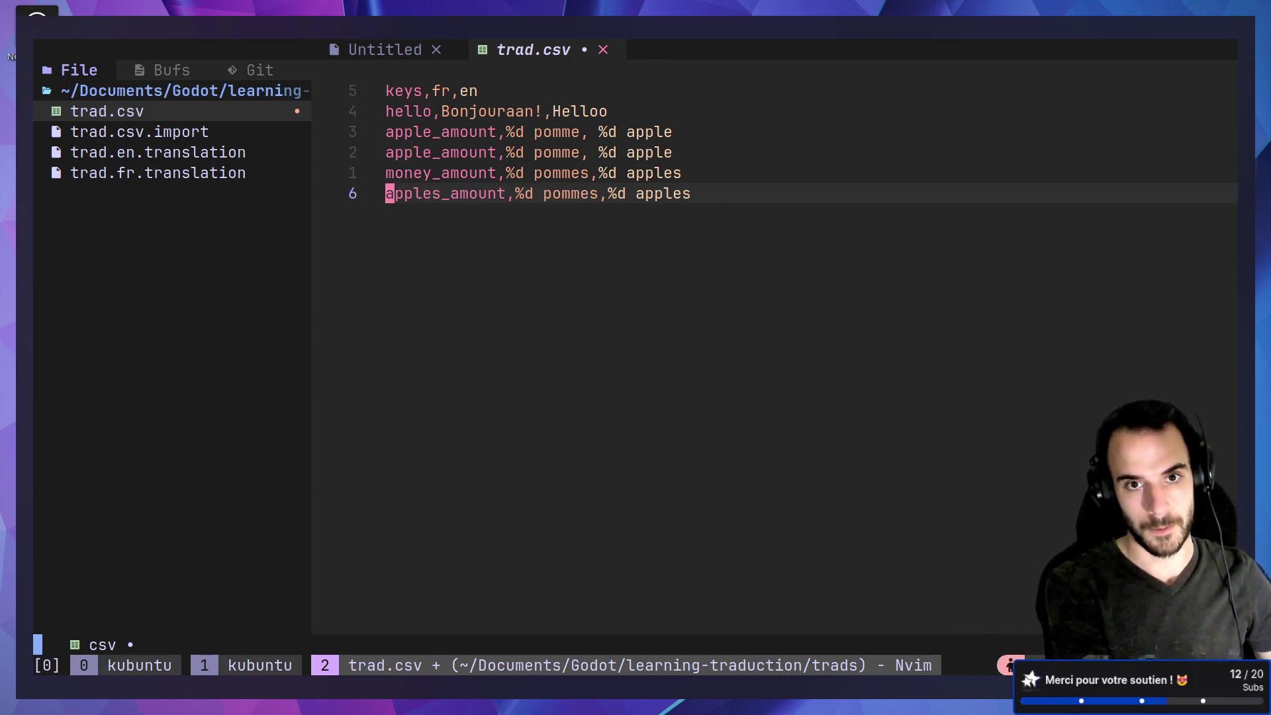
key("ctrl+r")
type("cw")
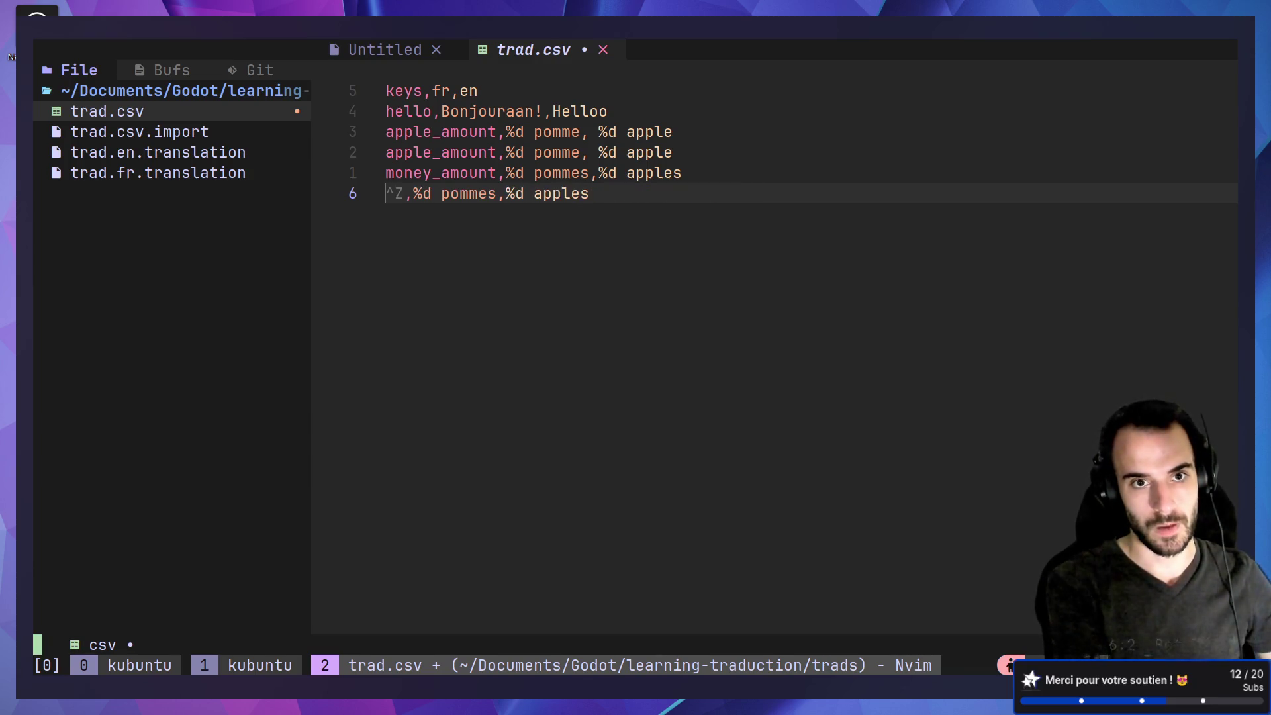
type("amou")
key("Tab")
type("_plural")
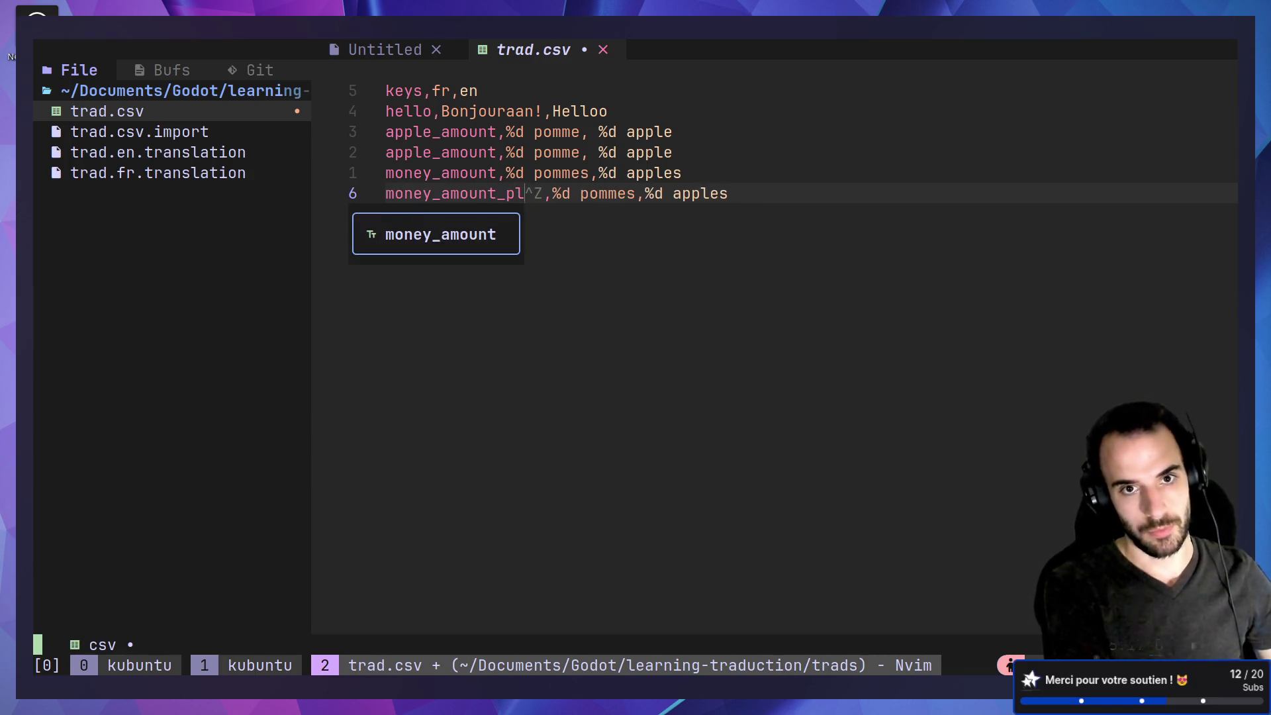
key("Escape")
type("lx:w")
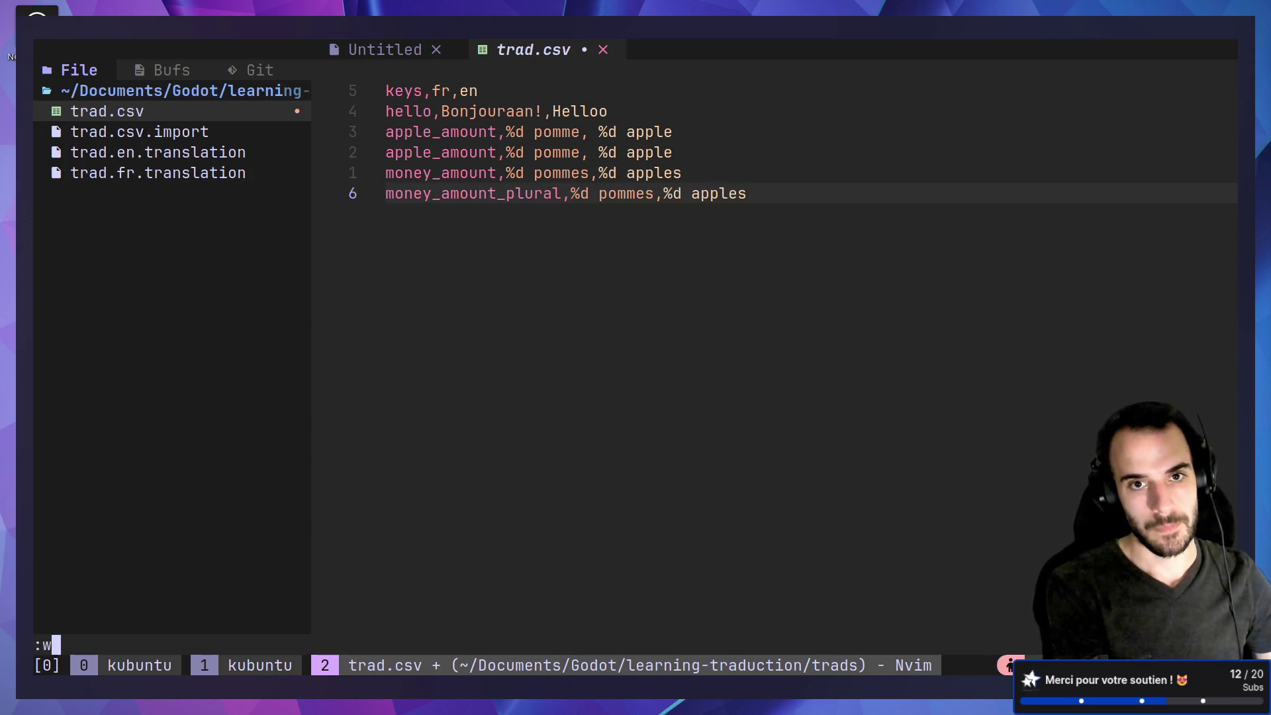
key("Return")
Replace the money_amount row's values with French '%d euros' and English '$%d', then save.
key("k")
key("h")
key("c")
key("i")
key("w")
key("BackSpace")
key("BackSpace")
key("BackSpace")
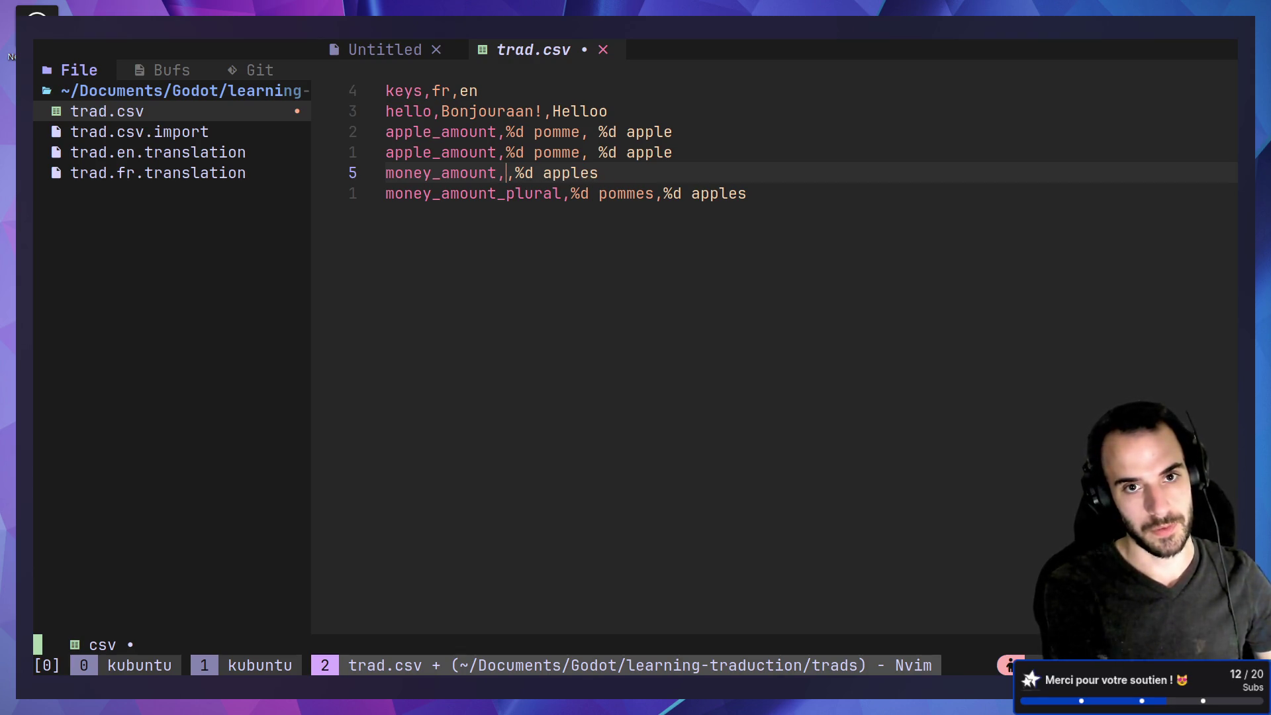
type("%d")
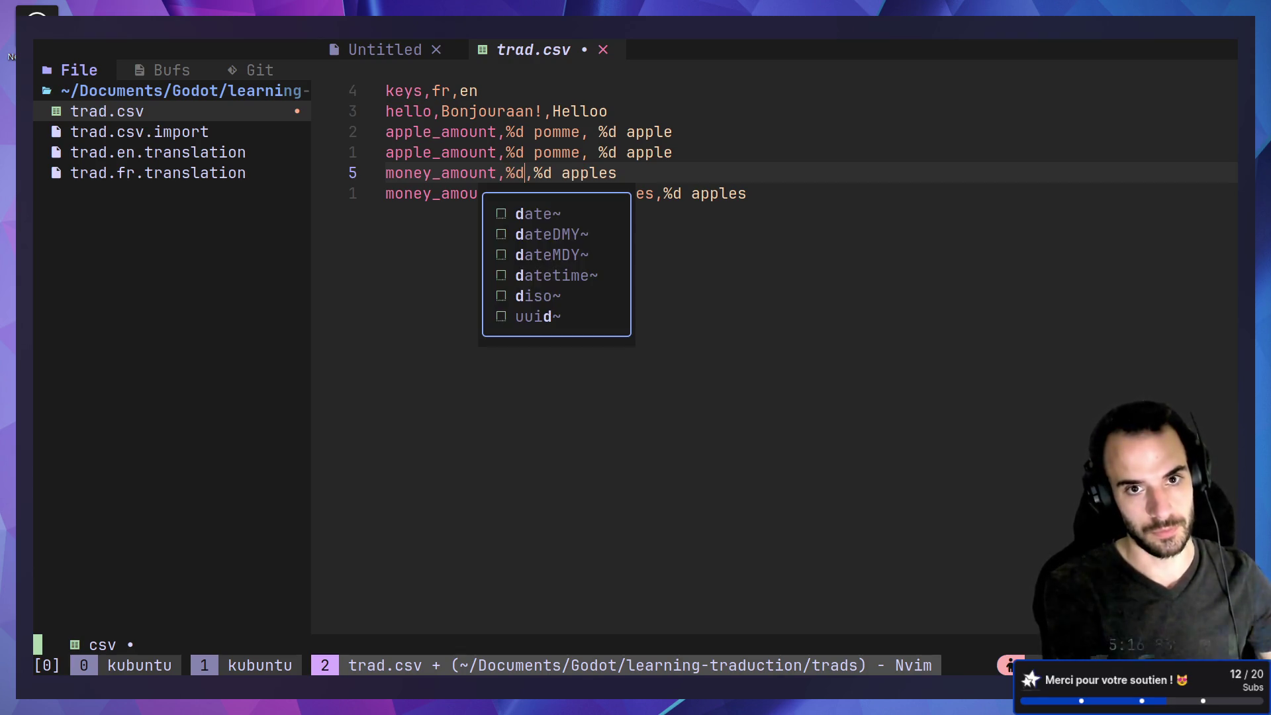
type("euro")
key("BackSpace")
key("BackSpace")
key("BackSpace")
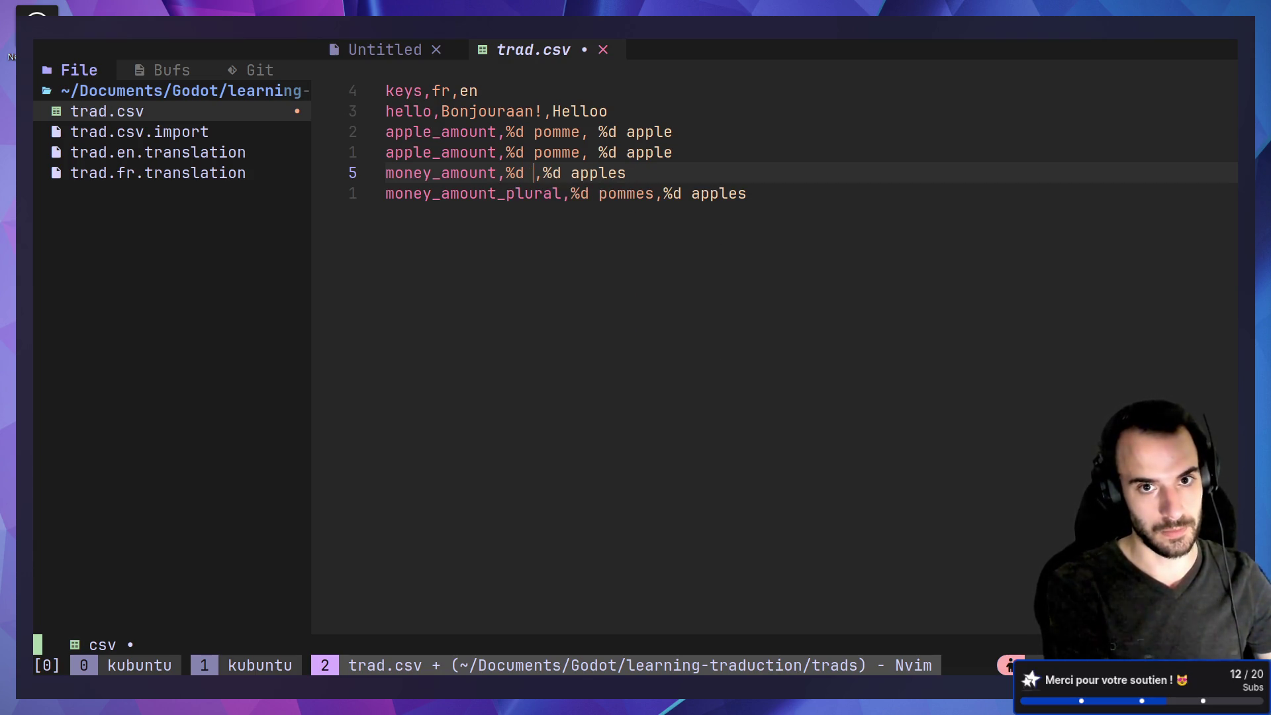
type("euros")
key("Escape")
key("l")
key("l")
key("shift+c")
type("a")
key("BackSpace")
type("$")
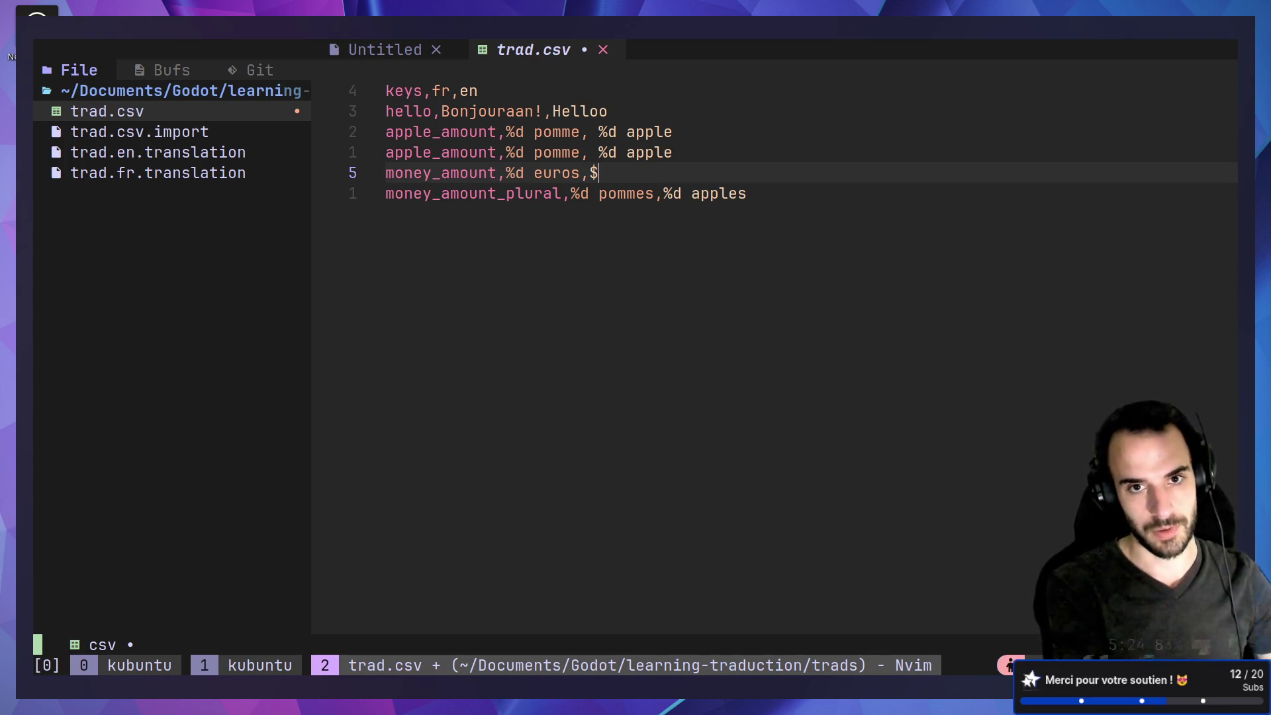
type("%d")
key("Escape")
type(":w")
key("Return")
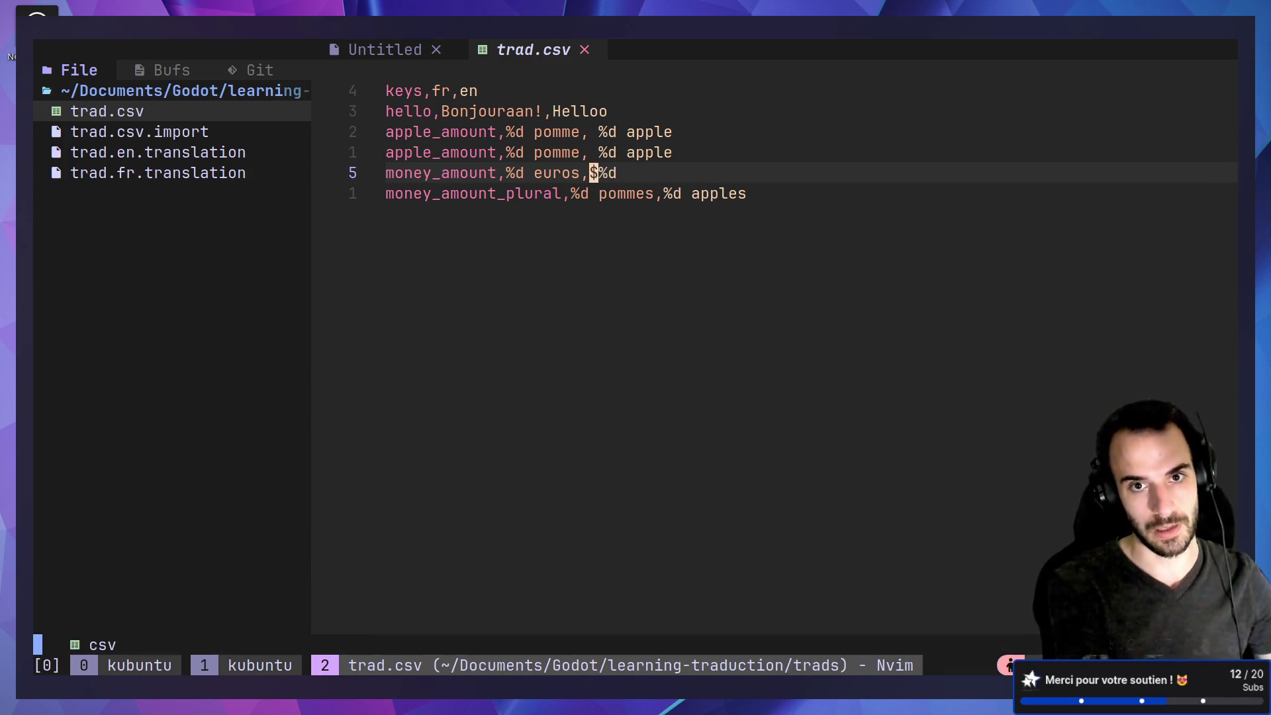
Trim the singular money_amount French value from 'euros' to 'euro'.
key("h")
key("h")
key("h")
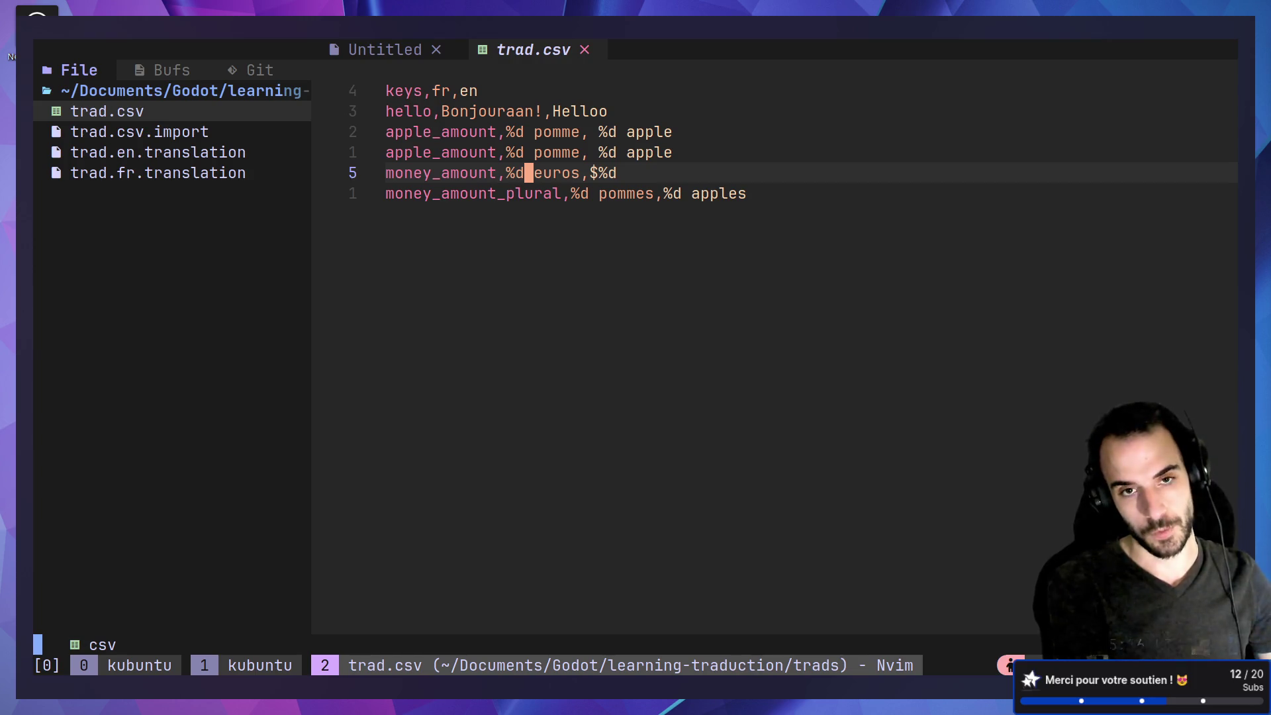
key("l")
key("e")
key("x")
key("j")
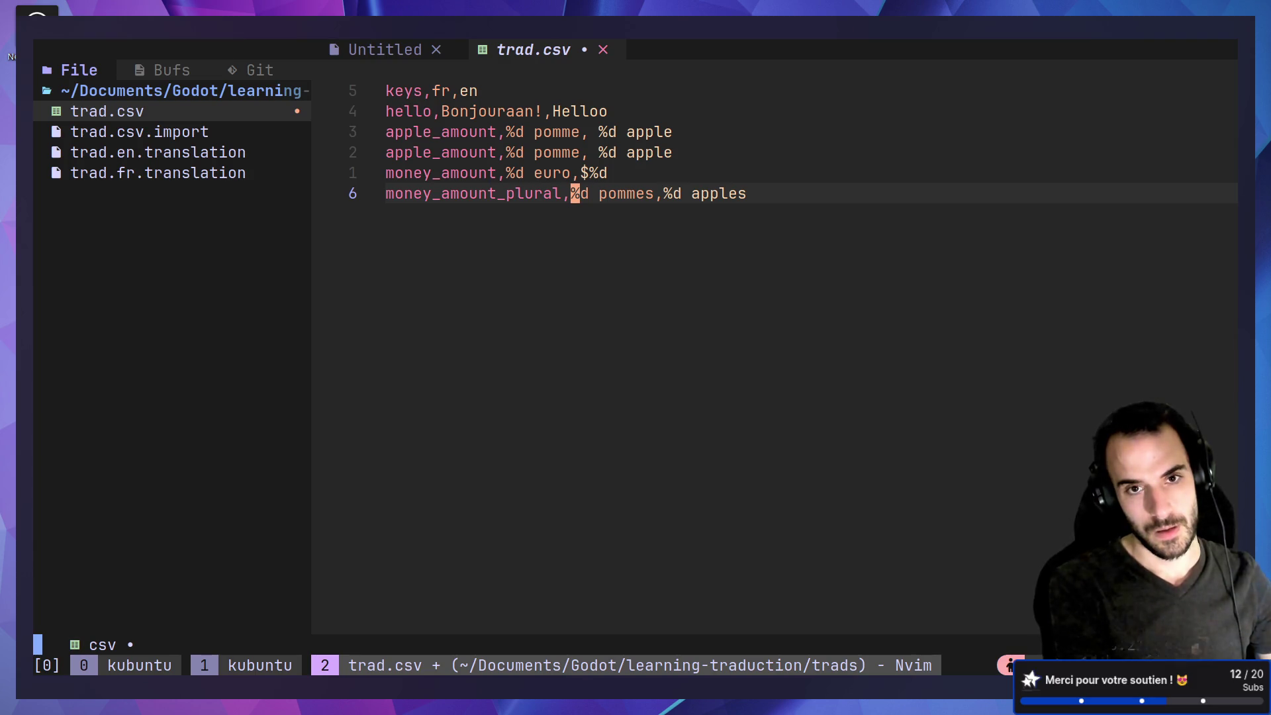
key("k")
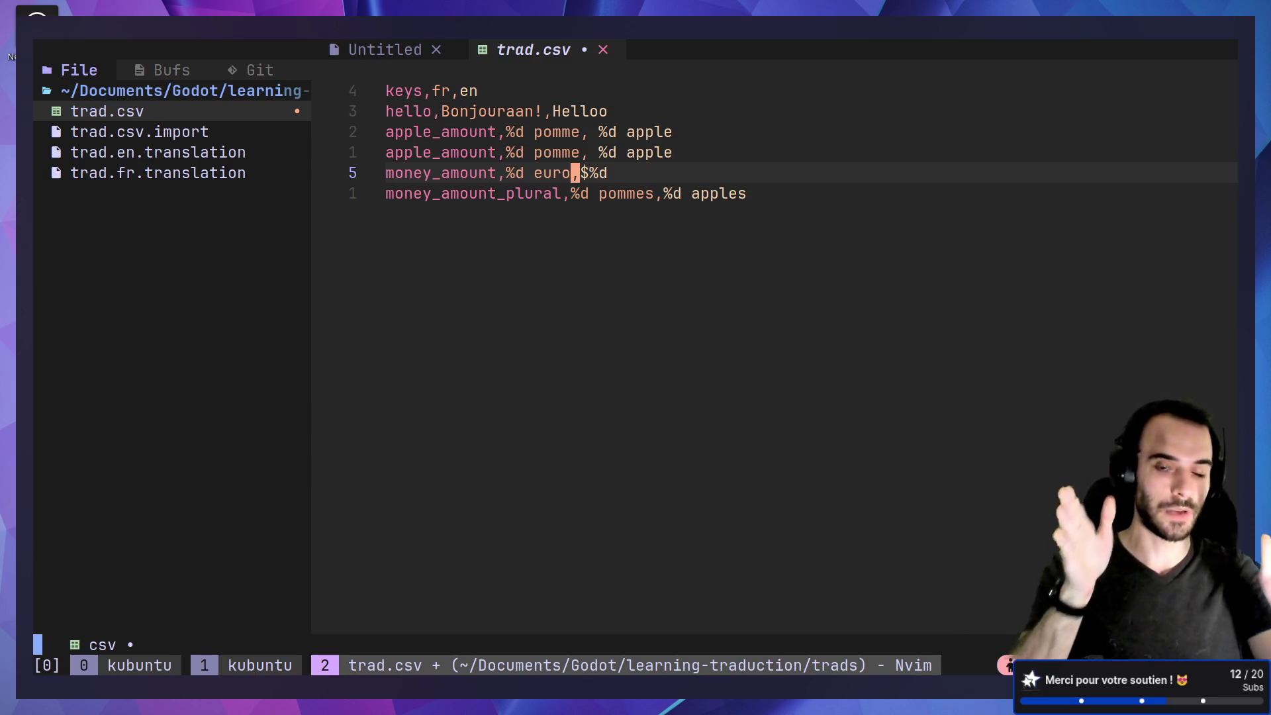
Fill the money_amount_plural row with '%d euros,$%d' and save trad.csv.
key("j")
key("k")
key("j")
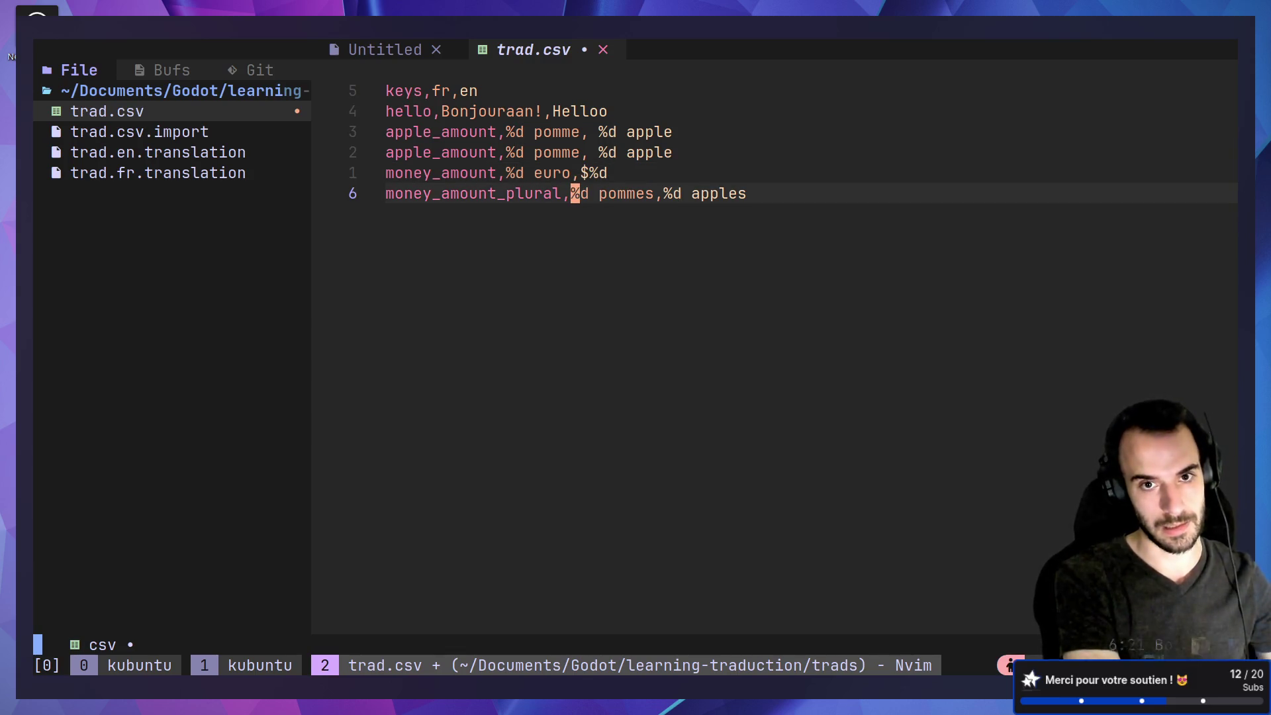
key("shift+c")
type("%")
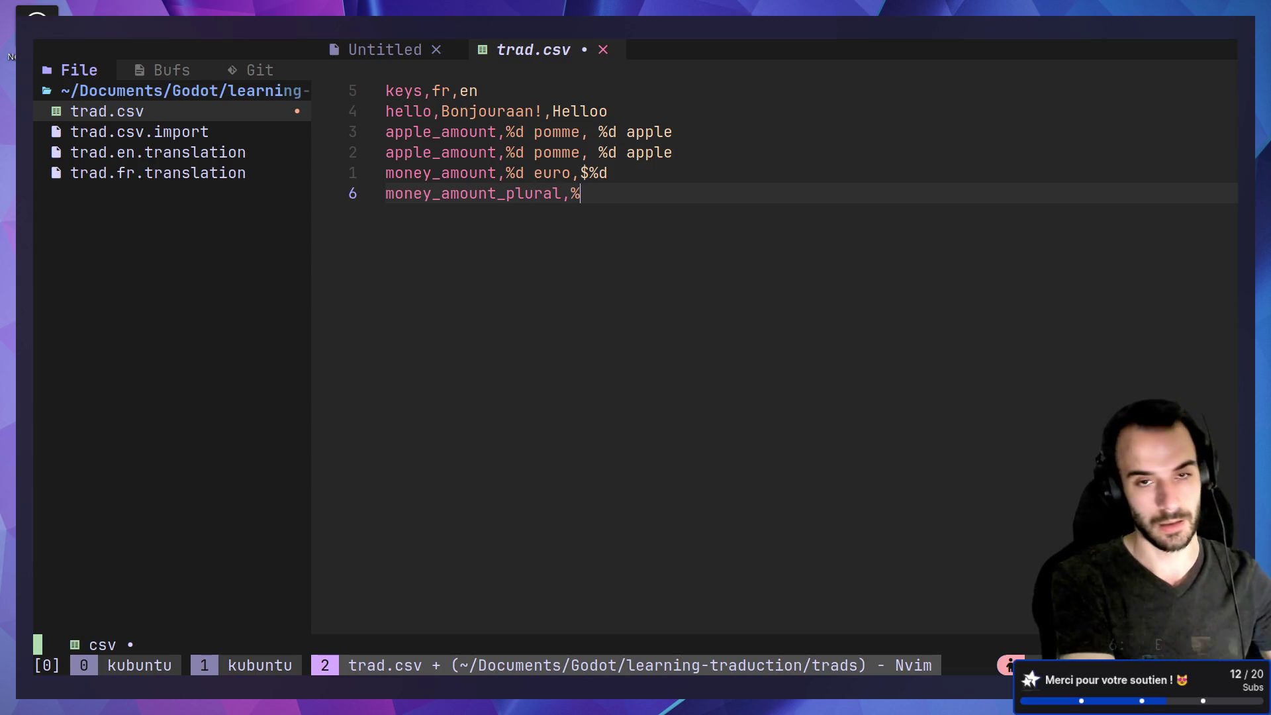
type("d")
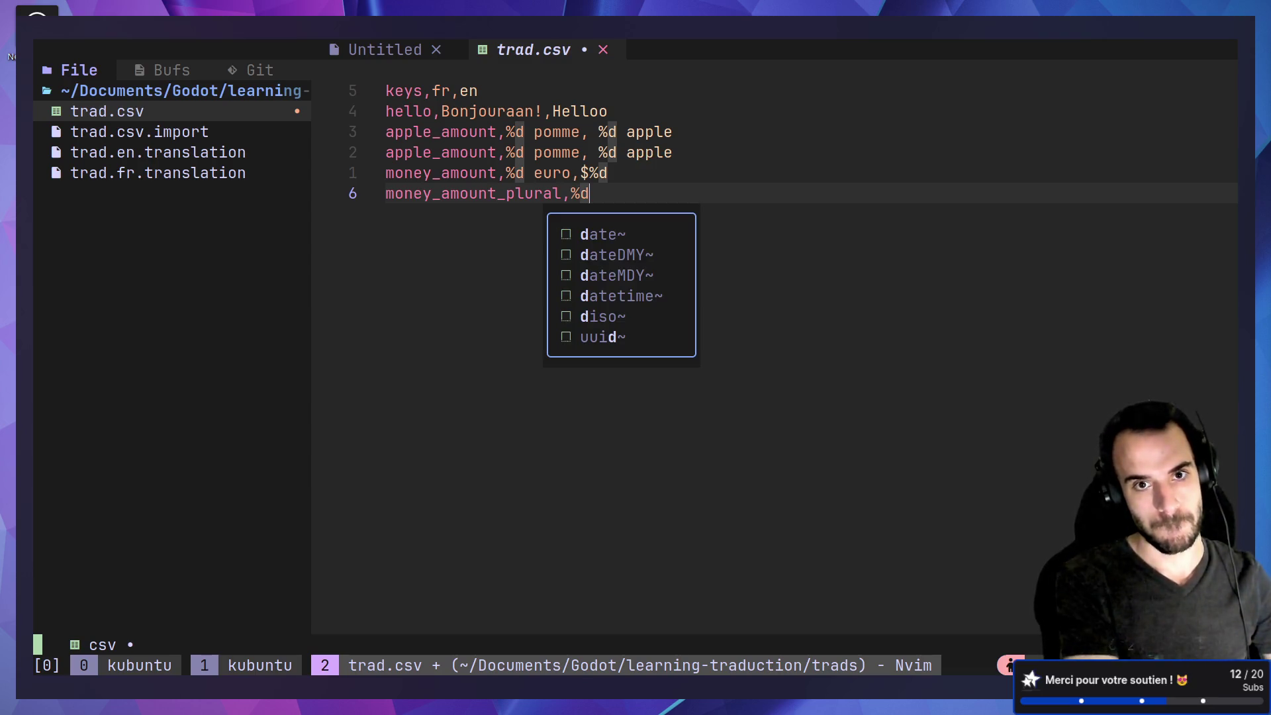
type(" euros,")
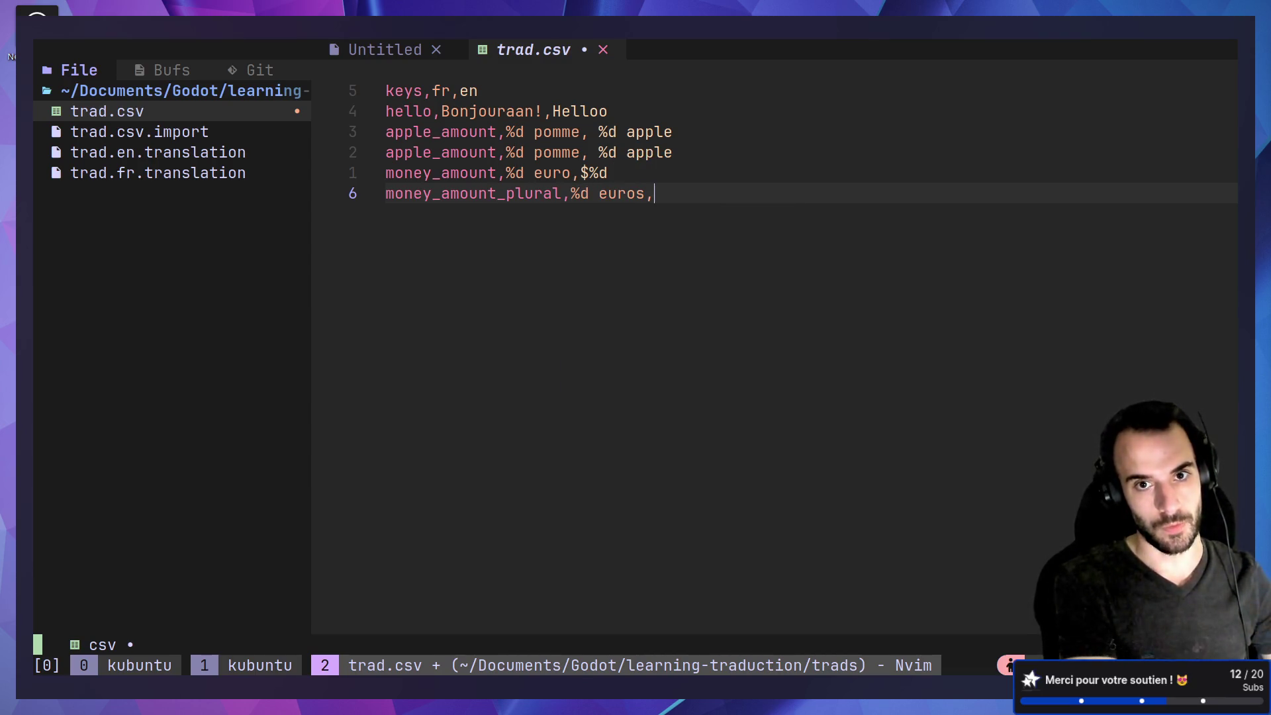
type("%")
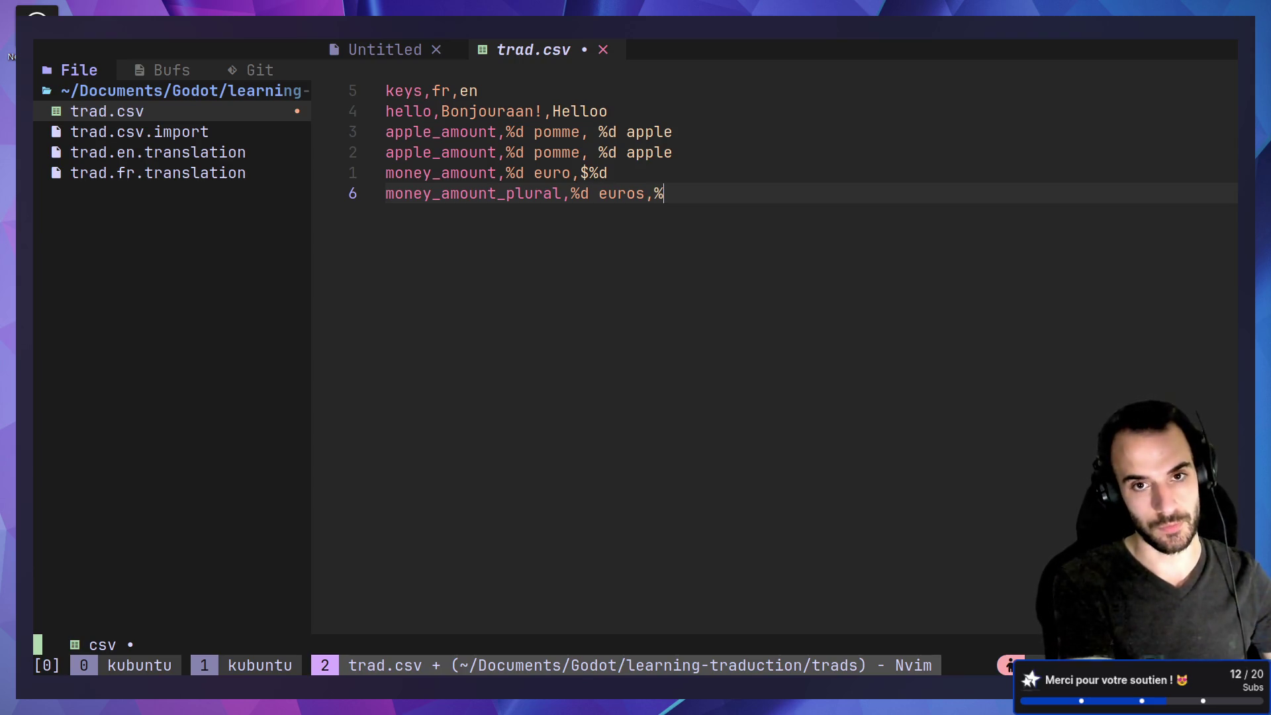
key("BackSpace")
type("$")
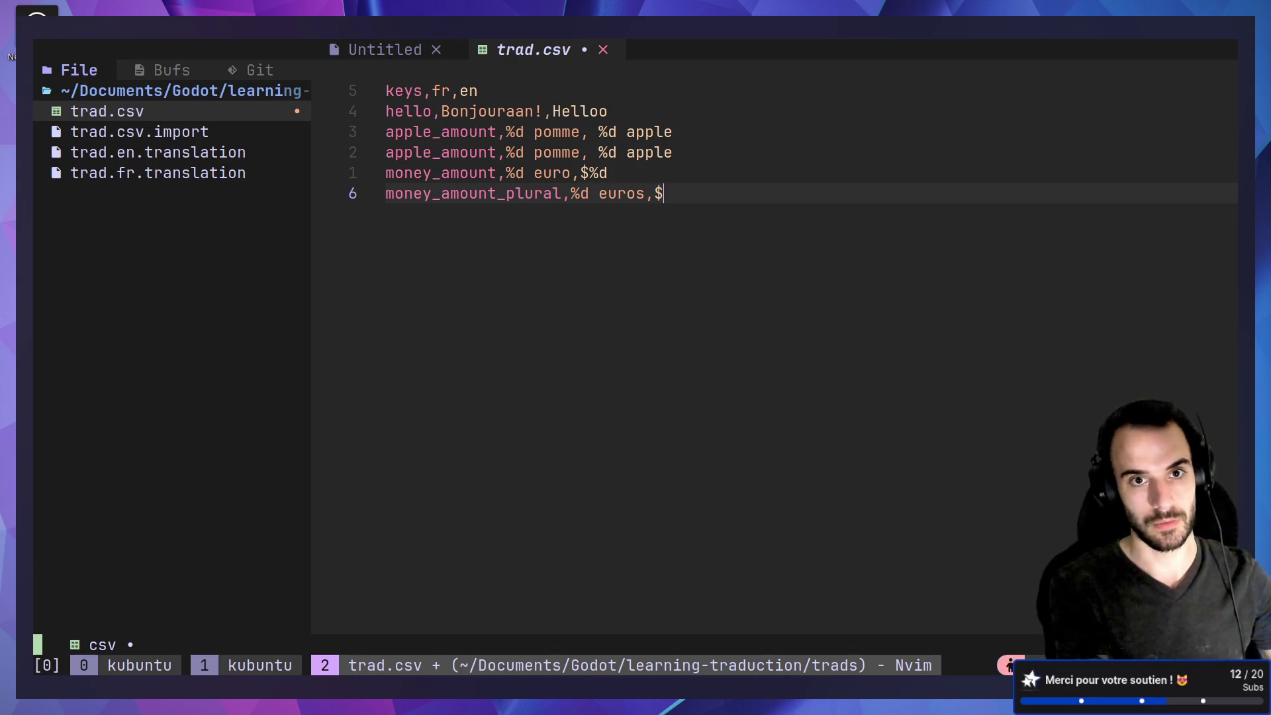
type("%d")
key("Escape")
type(":w")
key("Return")
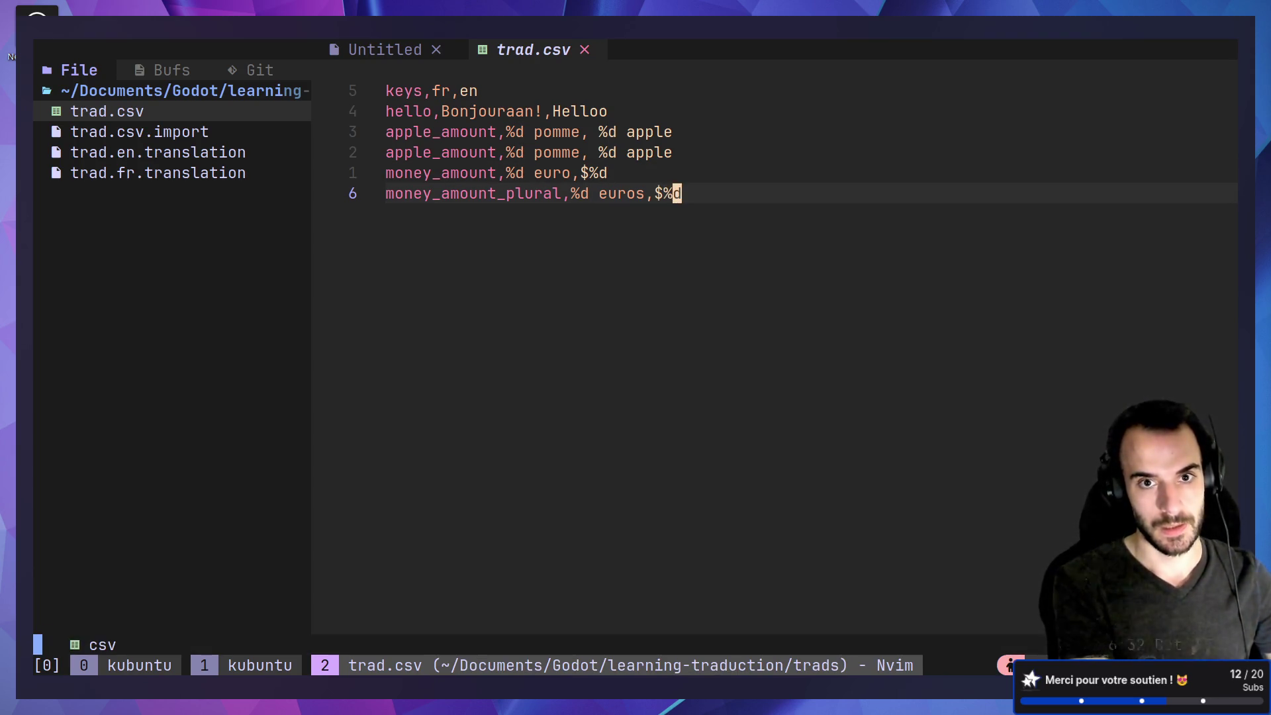
key("ctrl+super+Right")
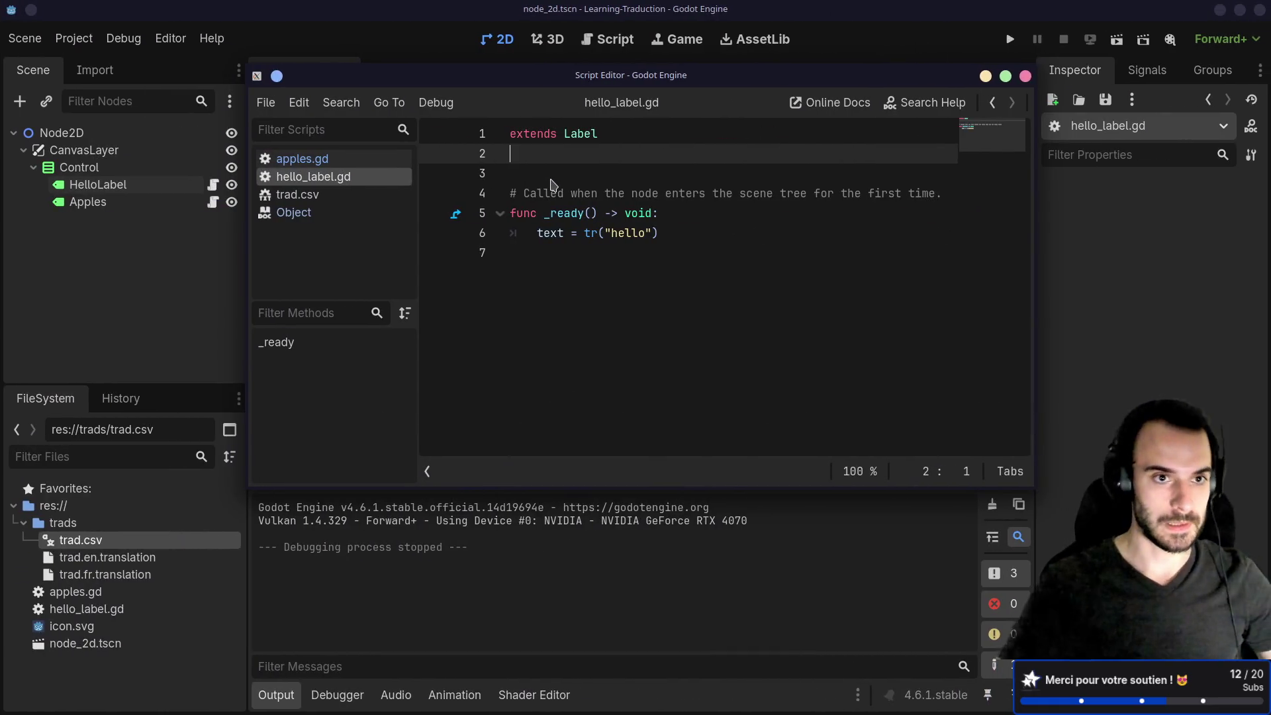
Duplicate the Apples label node and rename the copy to Money.
left_click(121, 204)
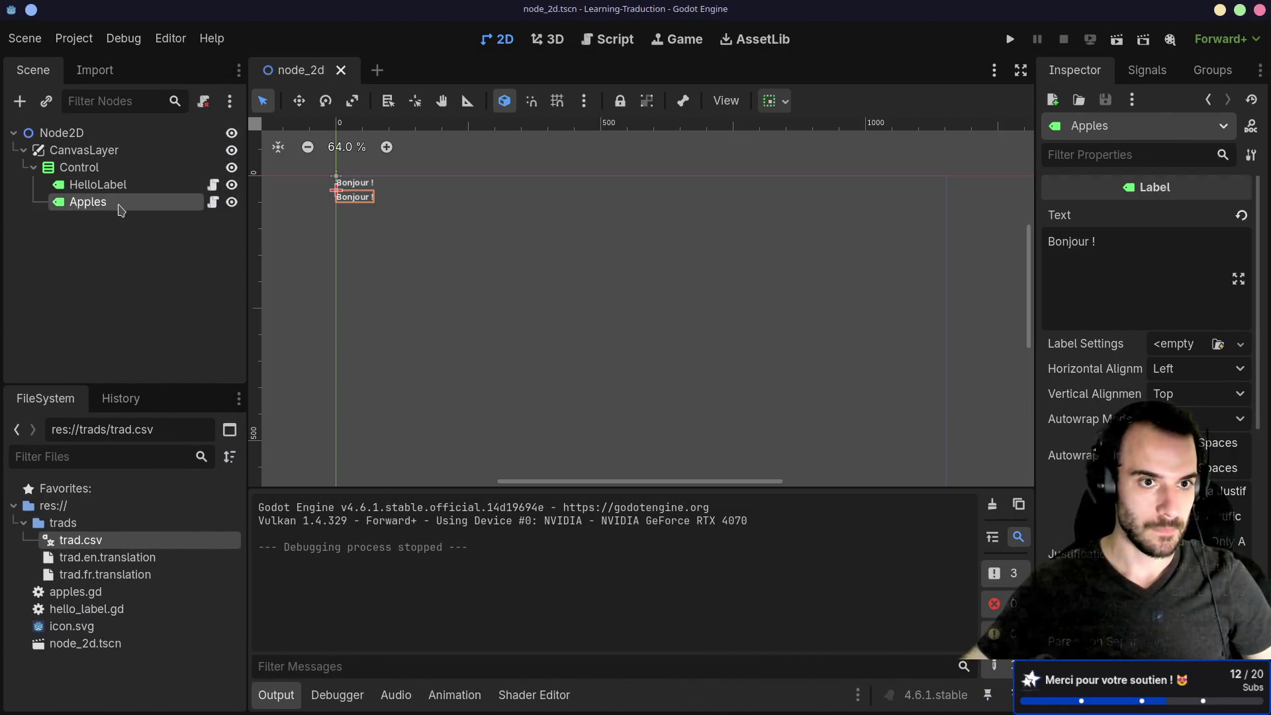
right_click(121, 211)
left_click(70, 277)
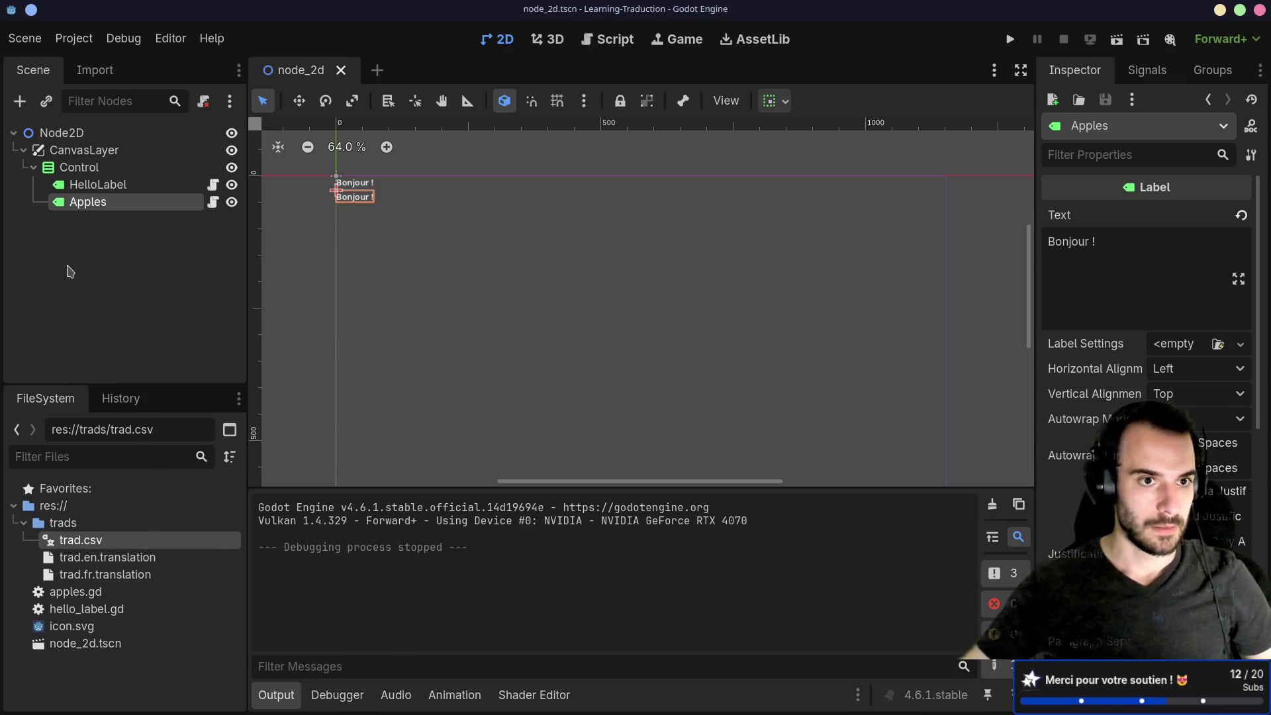
double_click(98, 206)
key("Escape")
key("ctrl+d")
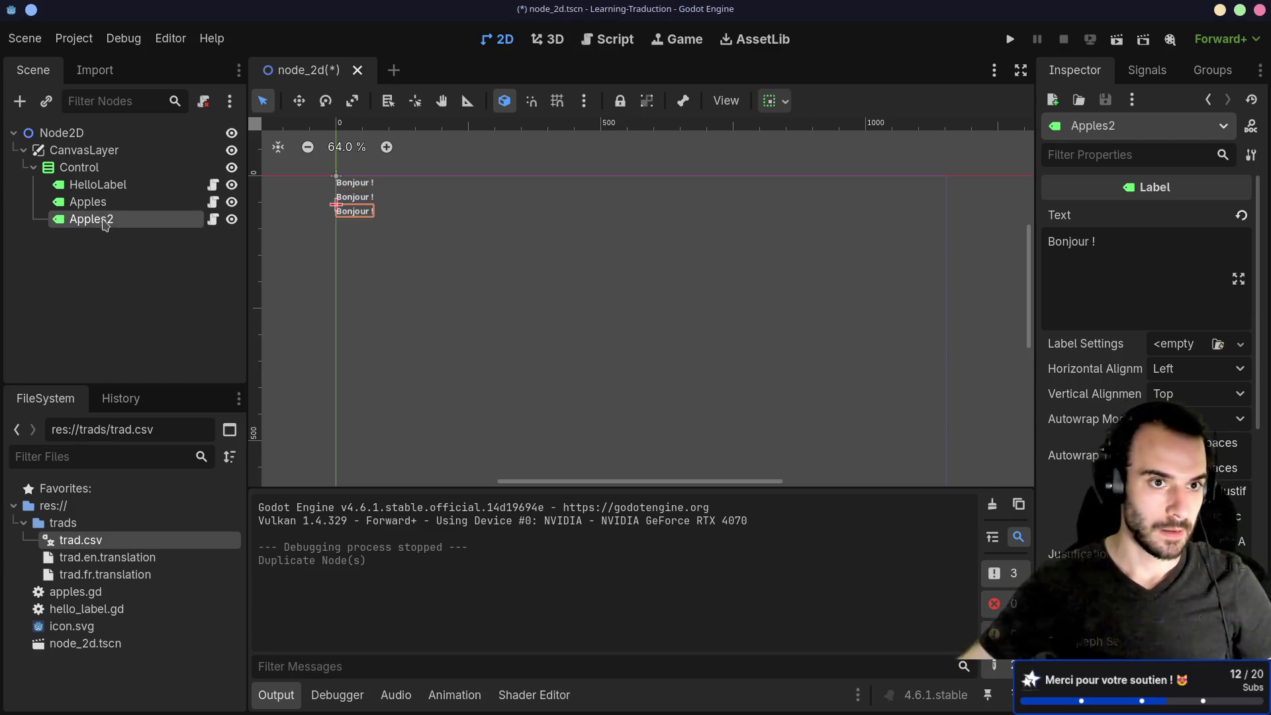
double_click(98, 219)
type("Mon")
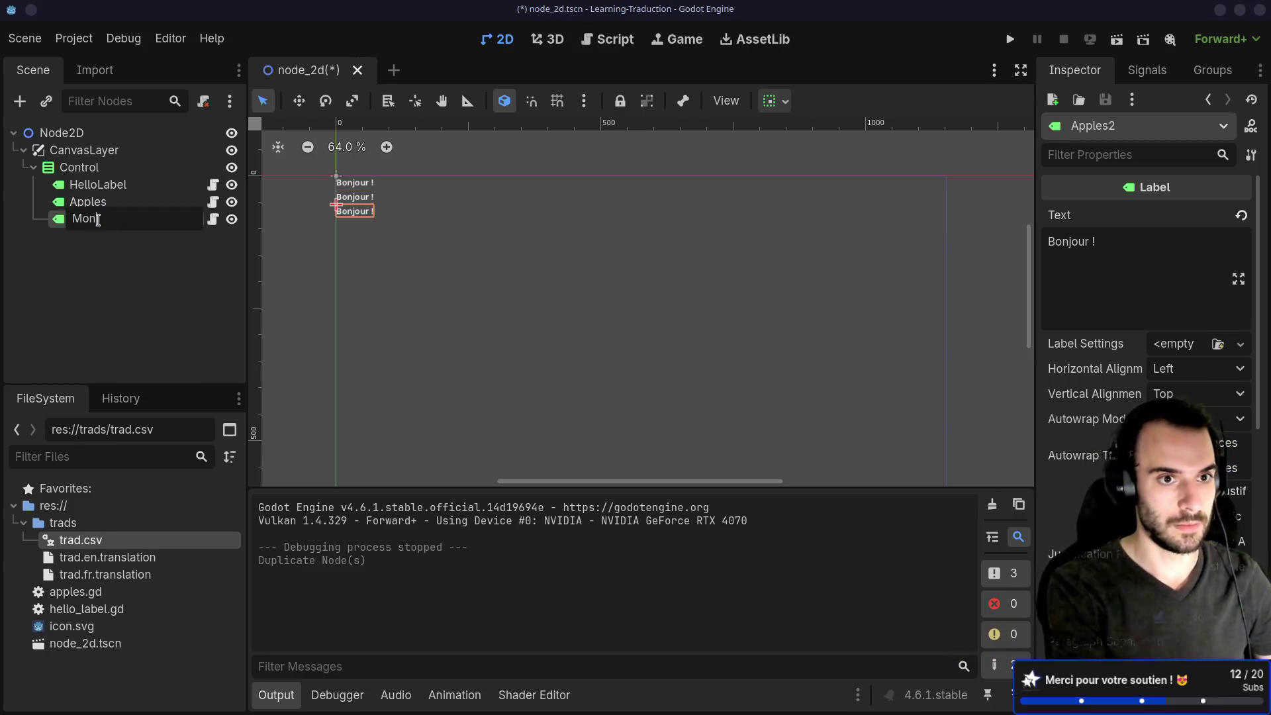
type("ey")
key("Return")
Detach the copied script from Money and attach a new money.gd script.
right_click(194, 221)
left_click(204, 102)
left_click(206, 101)
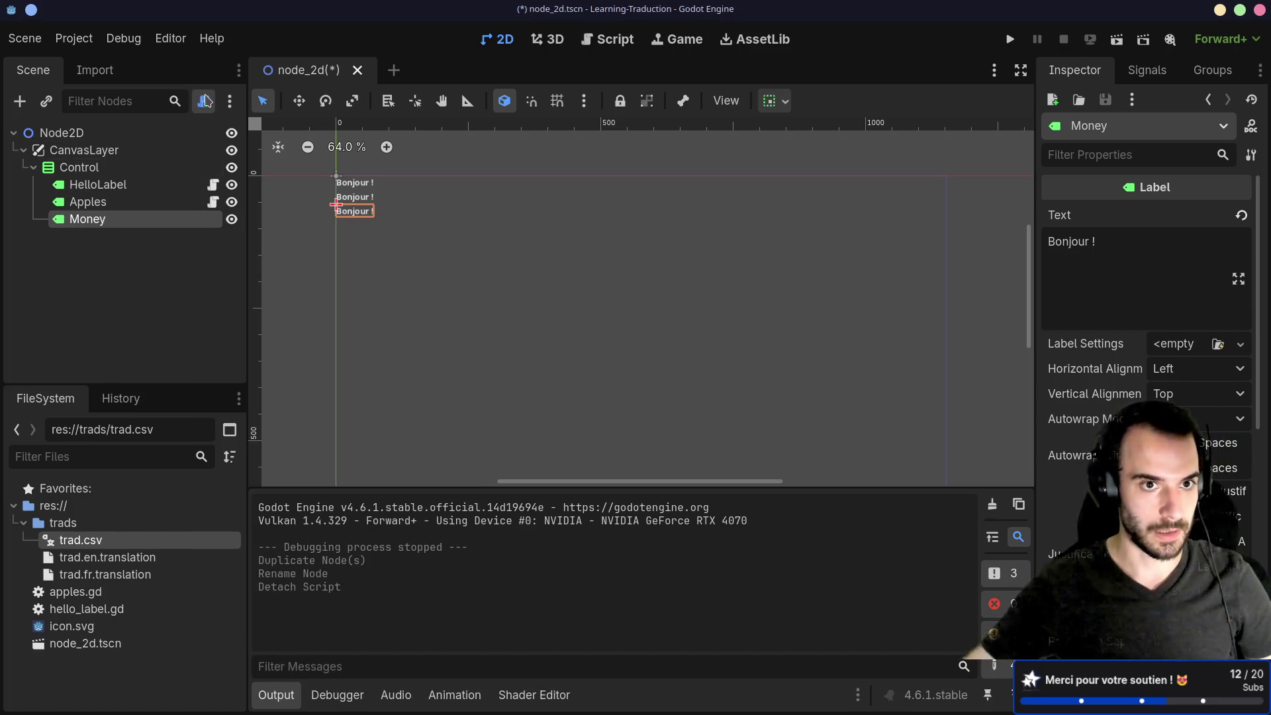
left_click(205, 101)
left_click(556, 513)
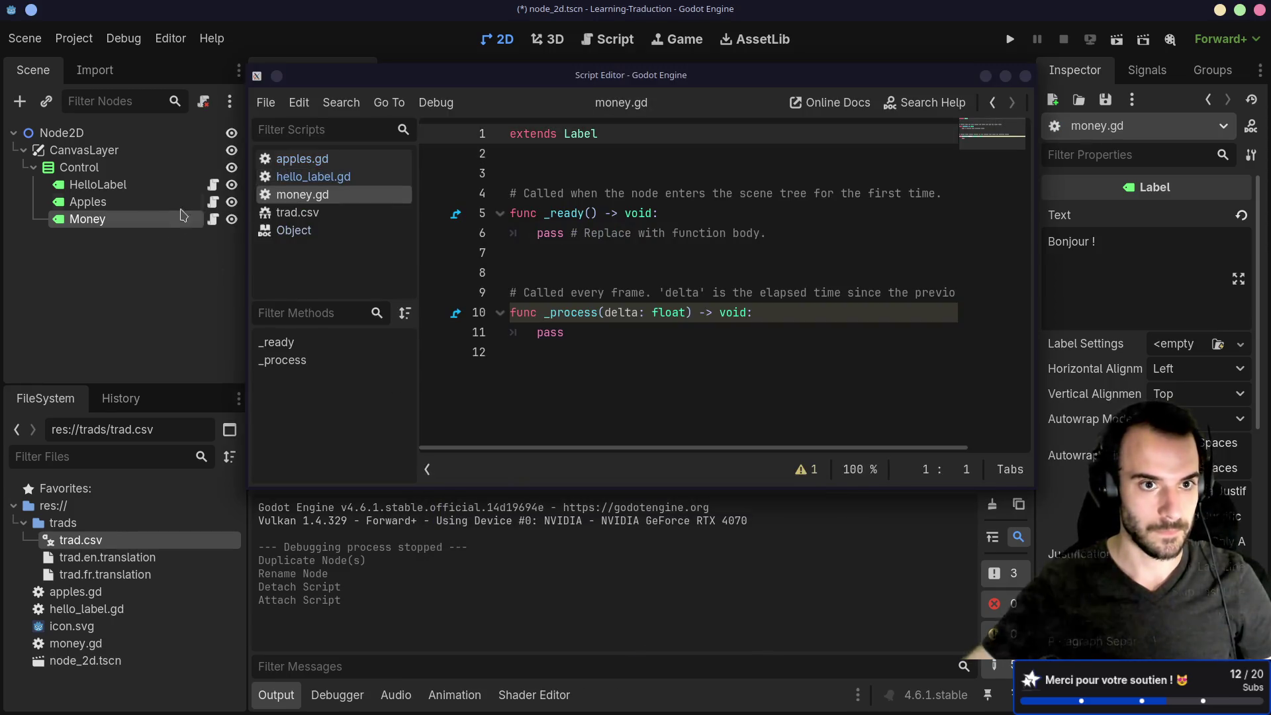
Copy all of apples.gd's code and paste it over money.gd's template code.
left_click(212, 202)
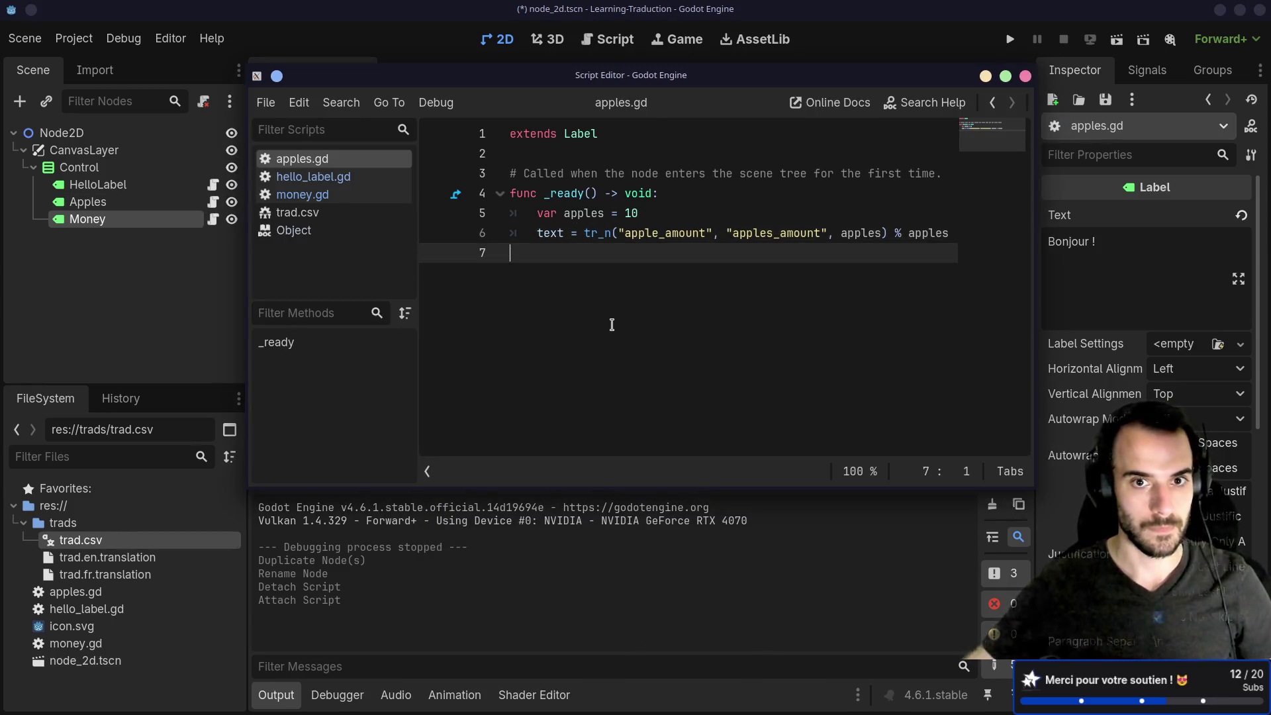
key("ctrl+a")
key("ctrl+c")
left_click(212, 219)
key("ctrl+a")
key("ctrl+v")
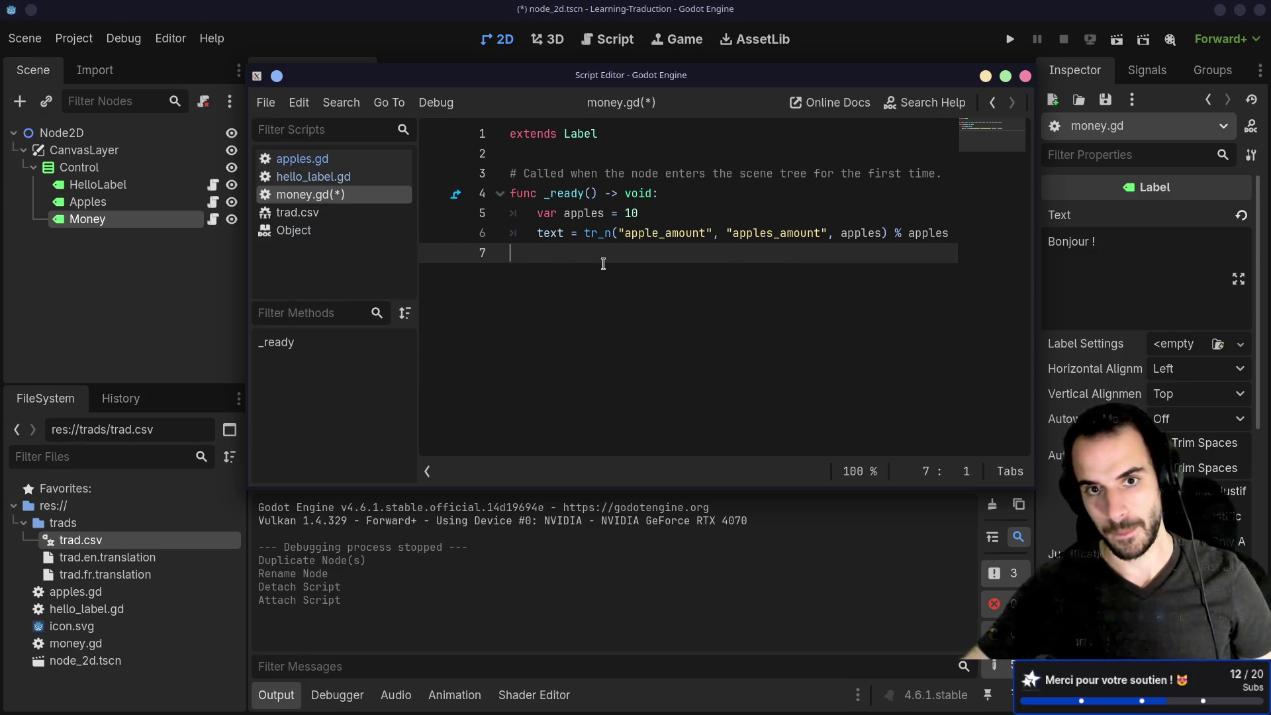
Rename the variable to money and use money_amount / money_amount_plural keys in tr_n, then save.
double_click(585, 213)
type("money")
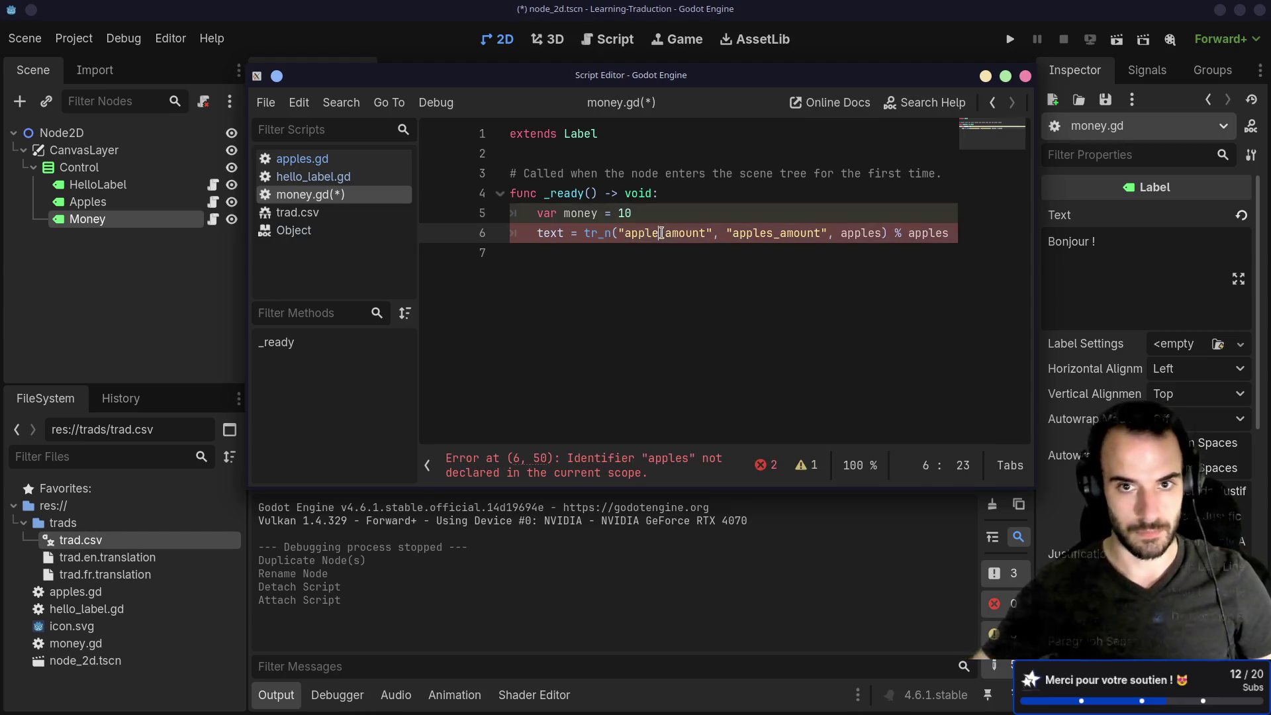
double_click(657, 232)
key("BackSpace")
type("oney_am")
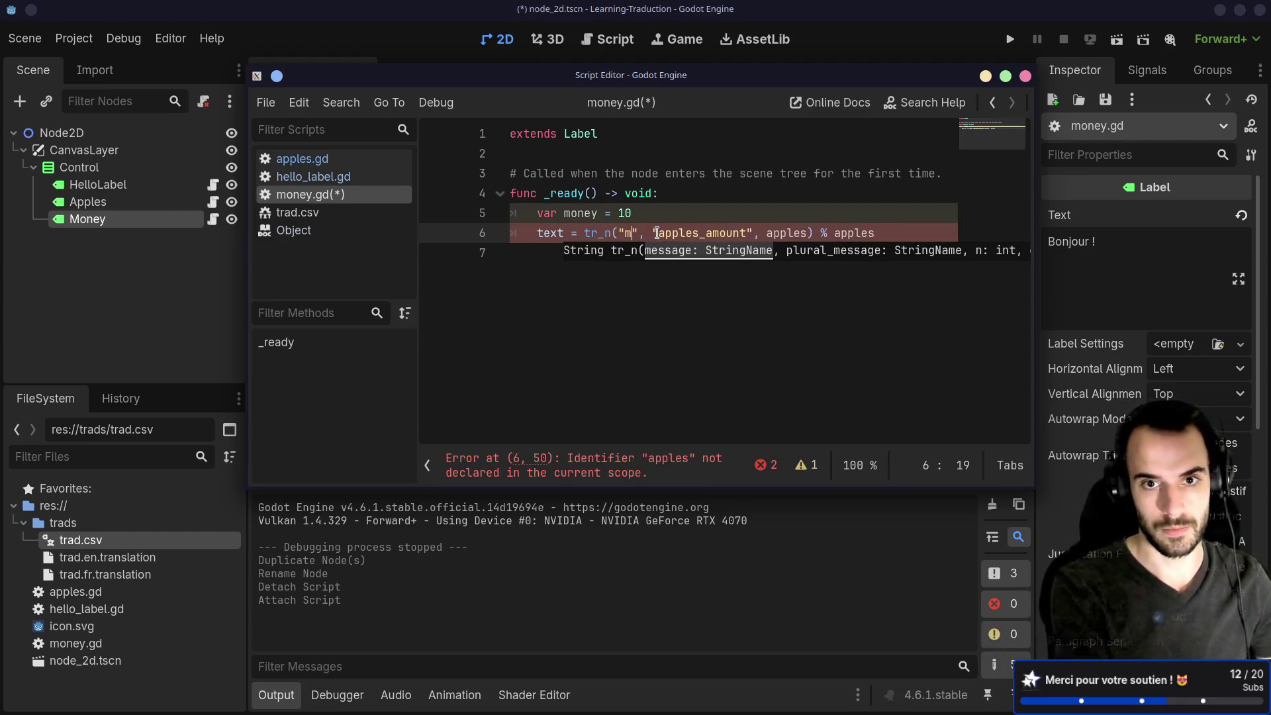
type("ount")
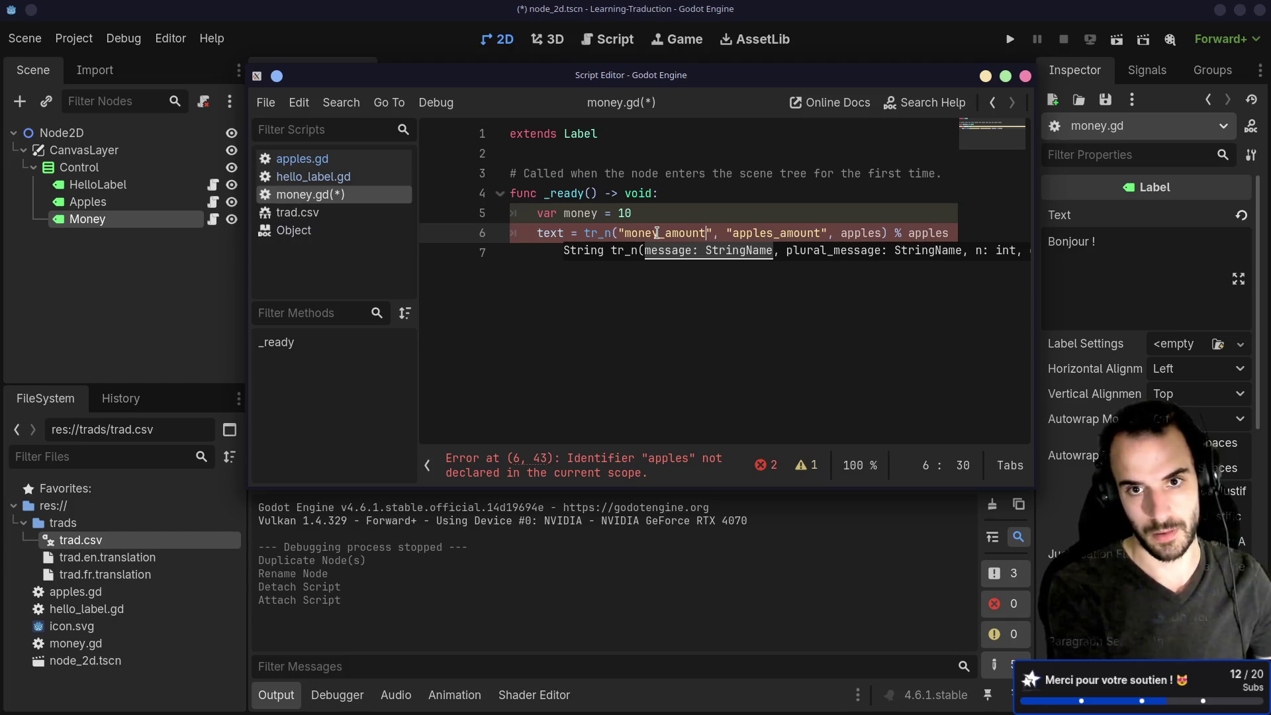
double_click(780, 232)
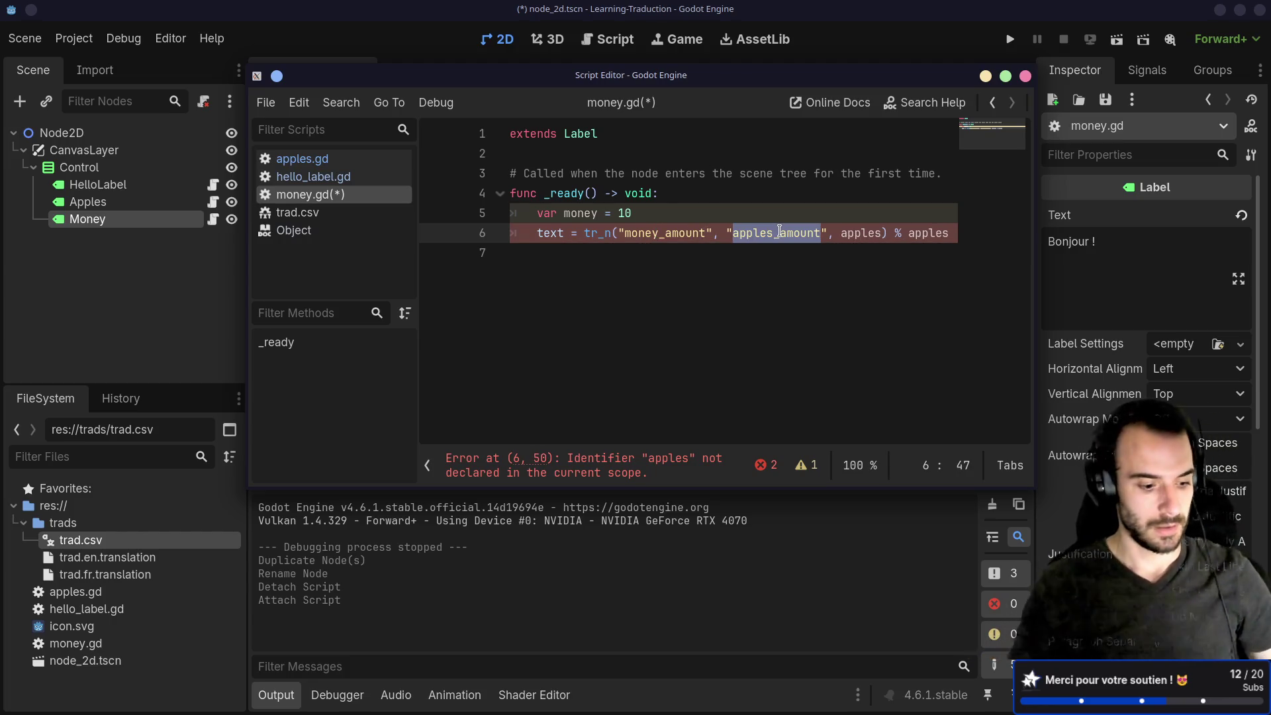
type("money")
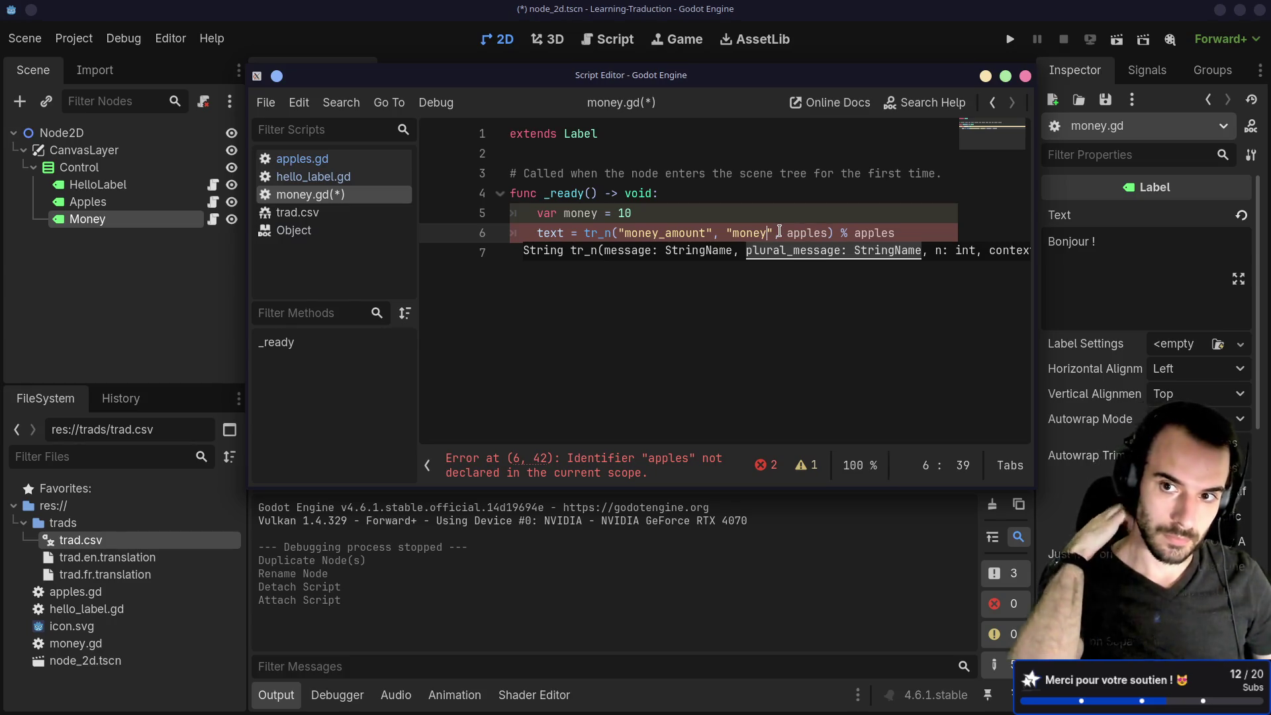
type("_")
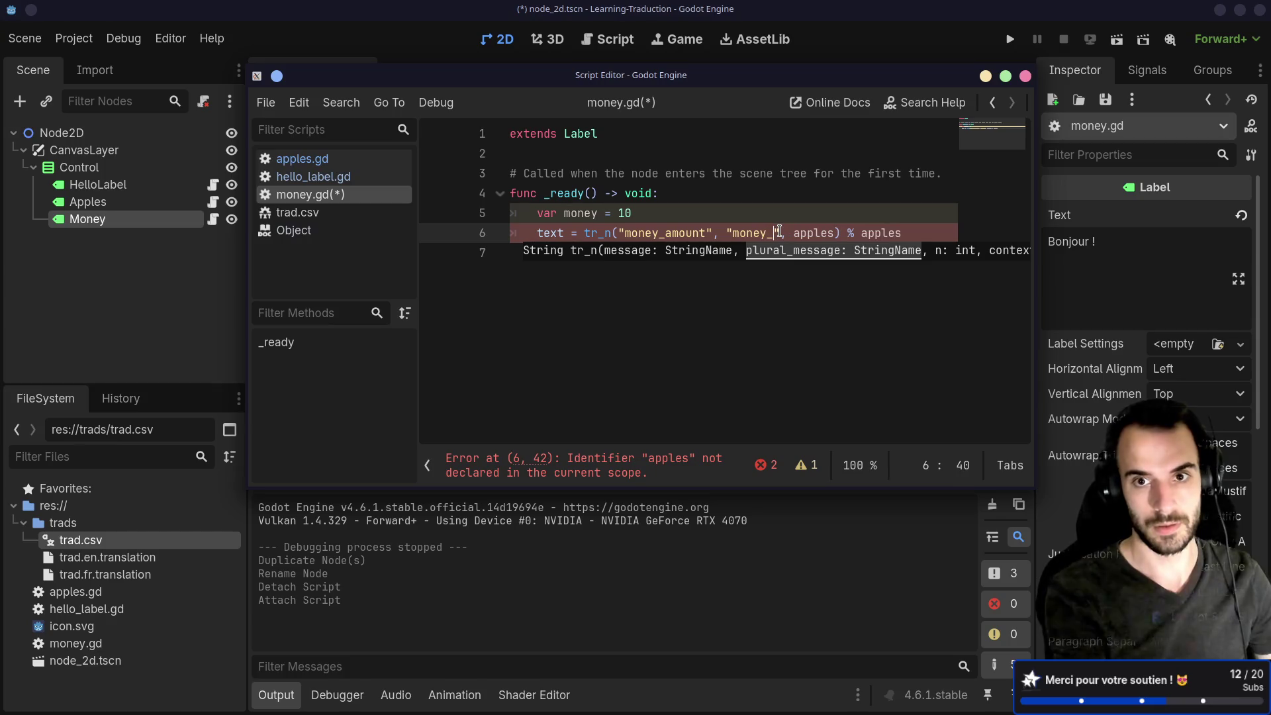
type("amount_pluro")
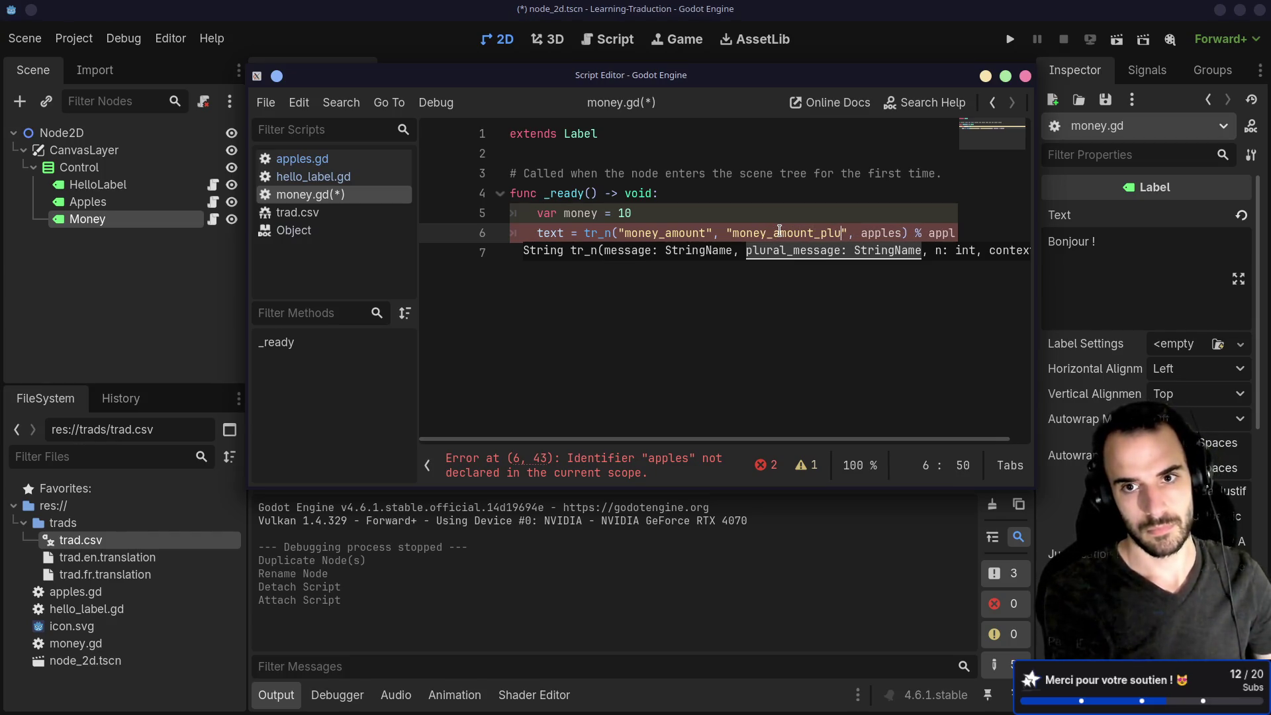
key("BackSpace")
type("al")
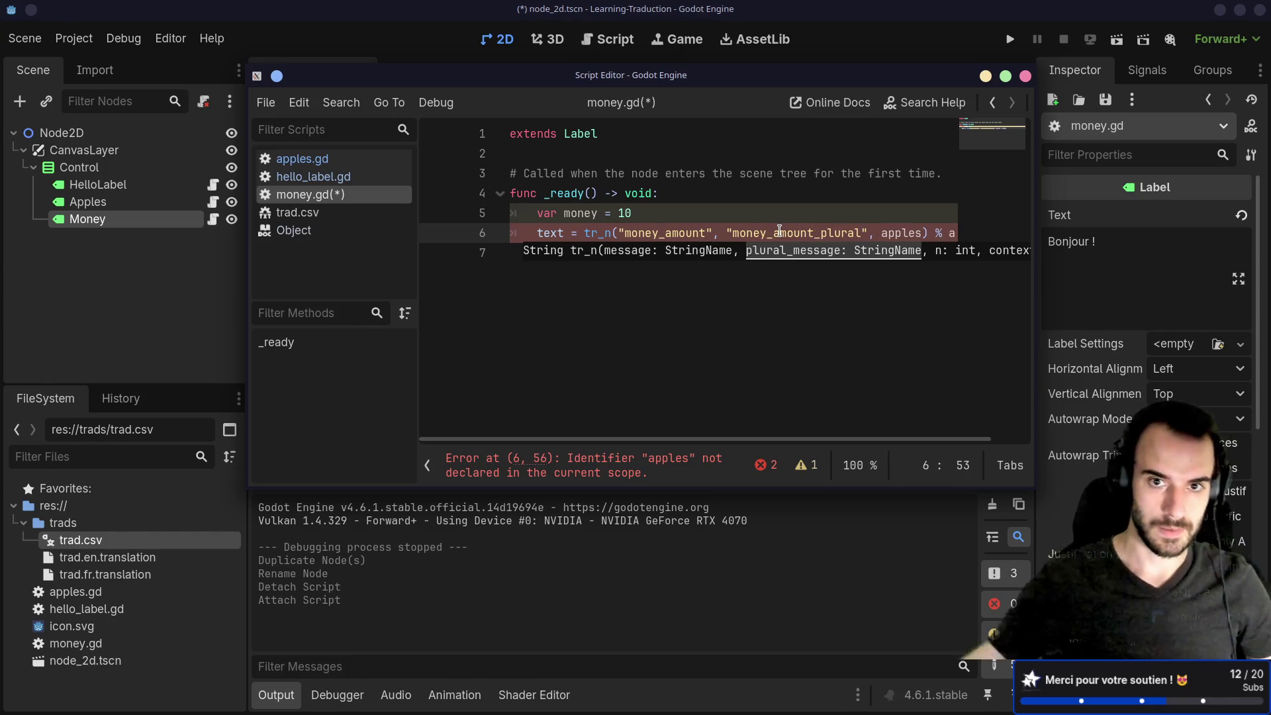
left_click(698, 366)
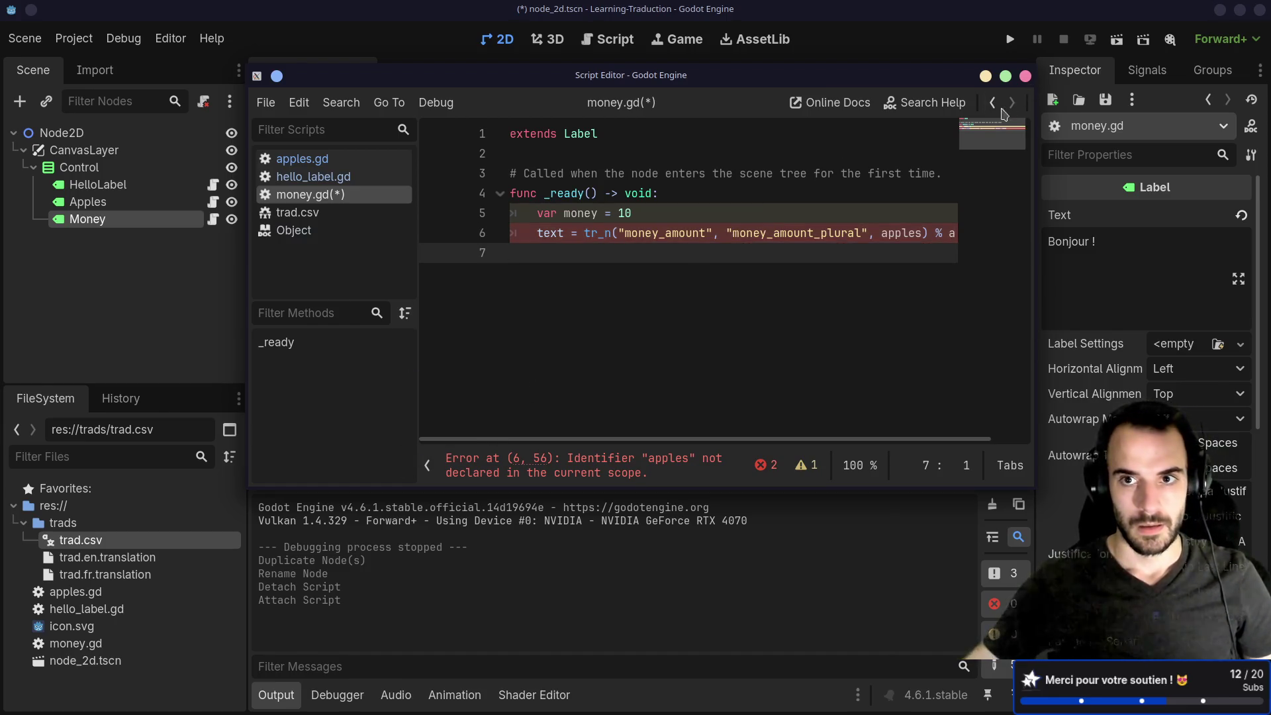
mouse_move(896, 80)
left_mouse_down()
mouse_move(806, 283)
mouse_move(805, 151)
mouse_move(668, 409)
mouse_move(788, 151)
mouse_move(783, 231)
left_mouse_up()
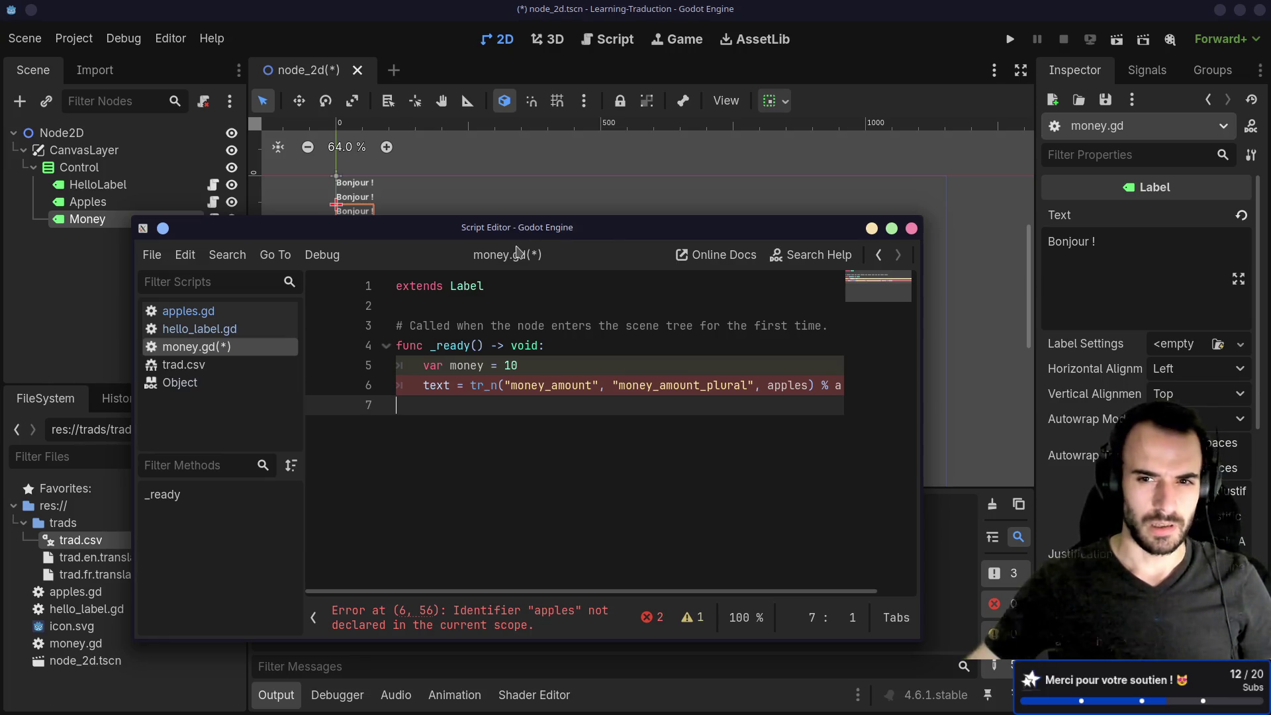
key("ctrl+s")
In the script workspace, replace the leftover apples references in money.gd with money and save.
mouse_move(287, 227)
left_mouse_down()
mouse_move(425, 111)
mouse_move(479, 38)
mouse_move(525, 54)
mouse_move(503, 122)
mouse_move(581, 117)
left_mouse_up()
left_click(1205, 117)
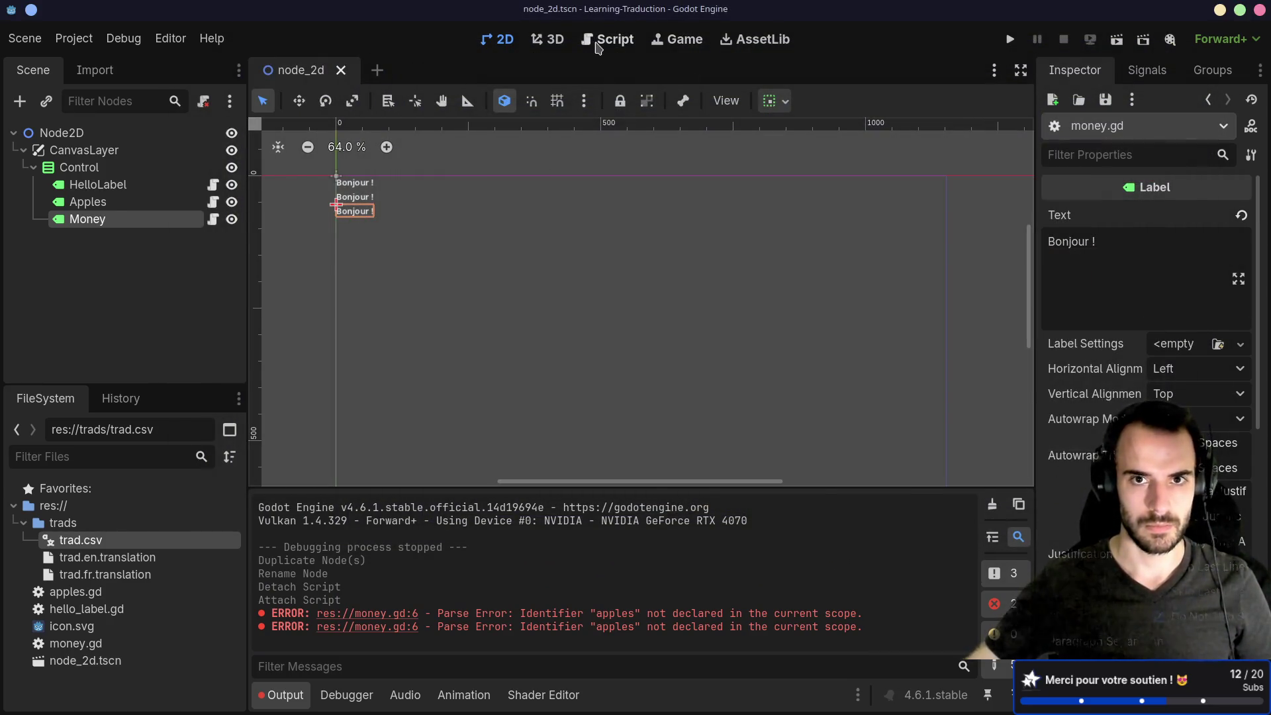
left_click(597, 41)
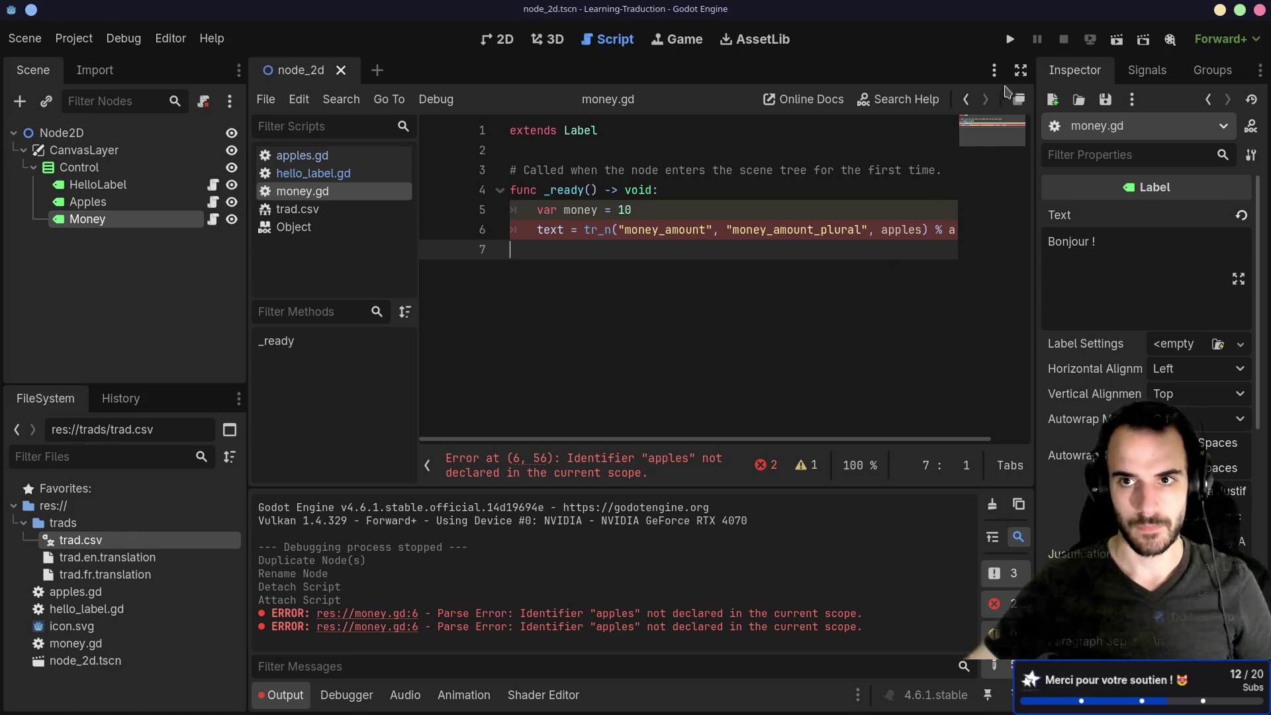
left_click(1021, 70)
double_click(343, 210)
key("ctrl+c")
double_click(651, 230)
key("ctrl+v")
double_click(718, 229)
key("ctrl+v")
key("ctrl+s")
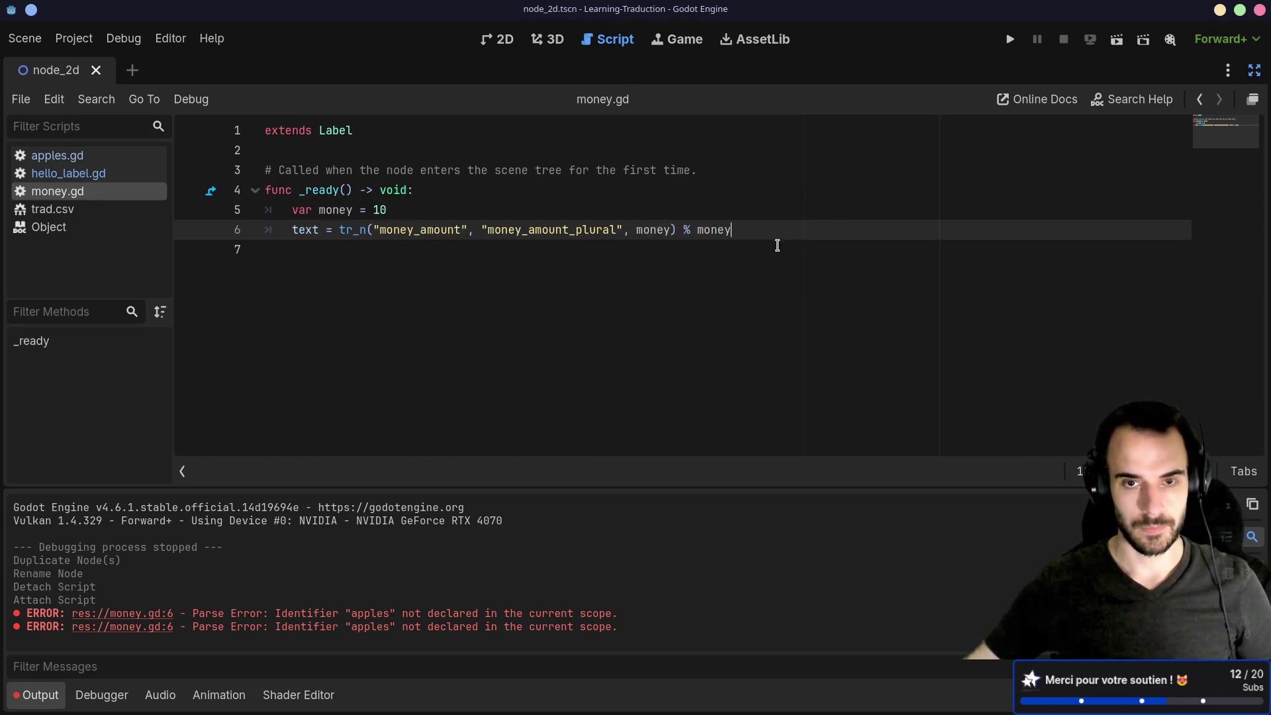
left_click(690, 290)
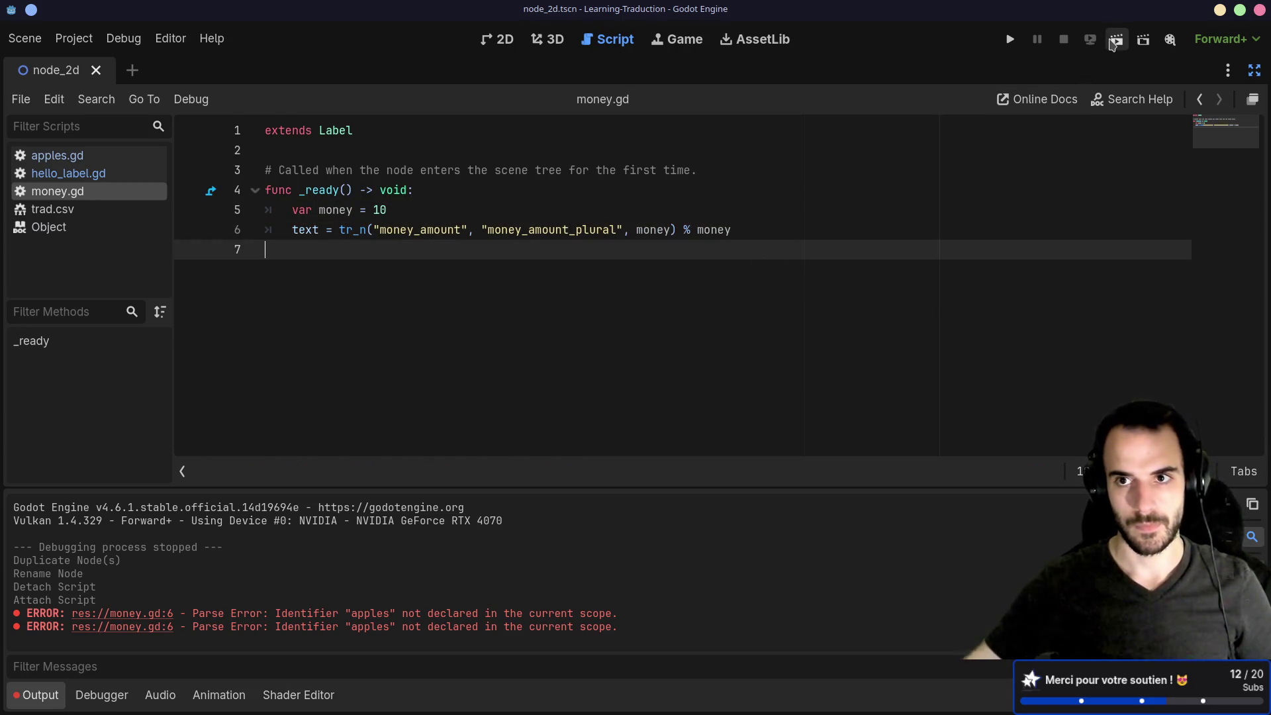
Run the scene to check the Money label shows 10 euro, then stop the game.
left_click(1117, 39)
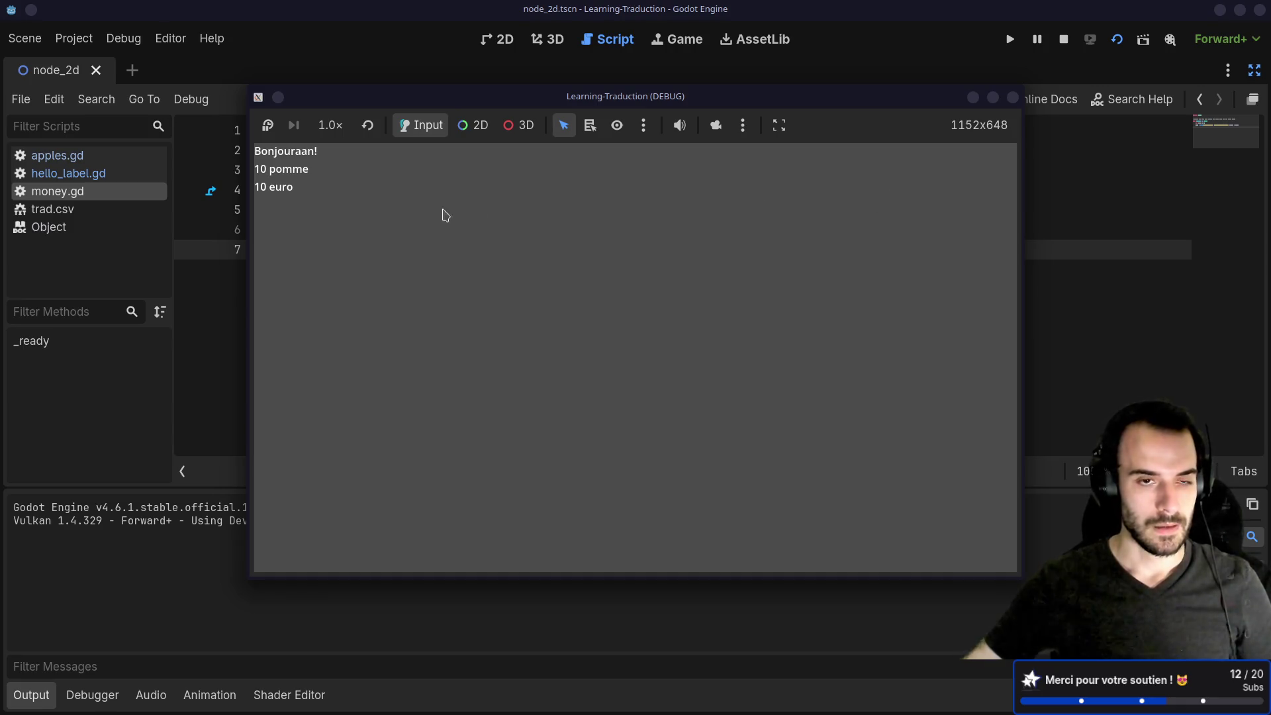
left_click(1014, 98)
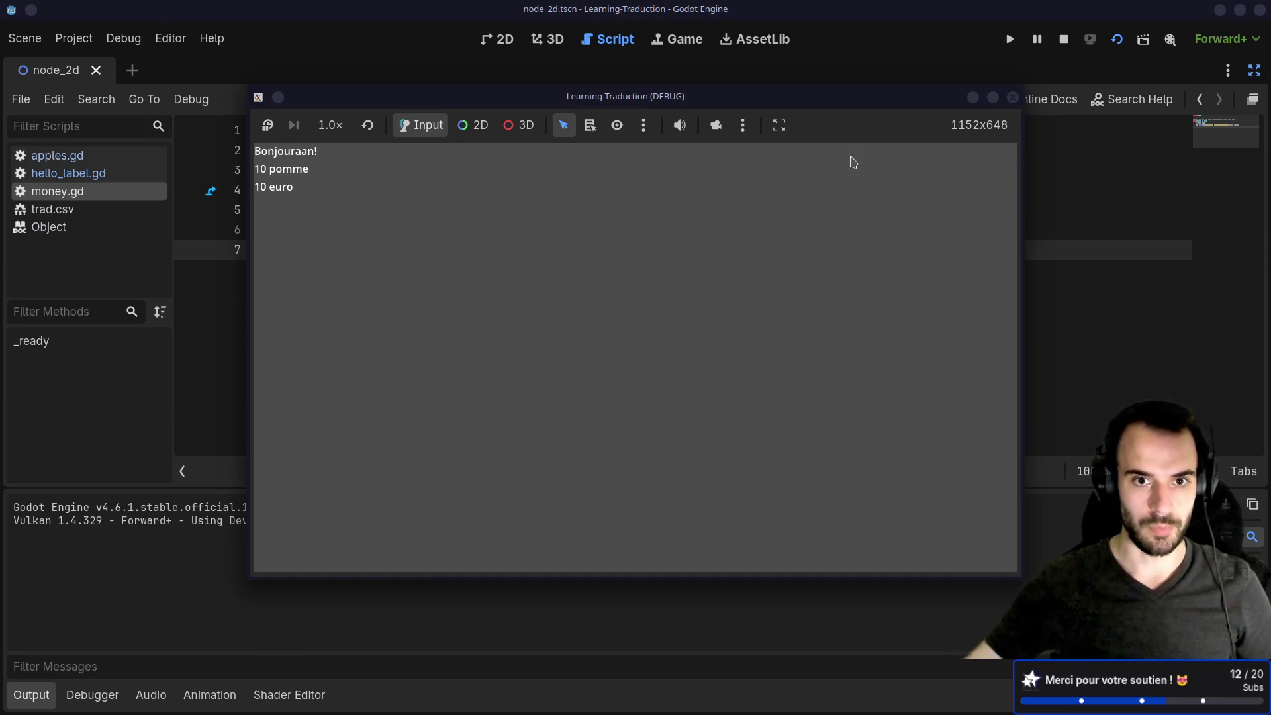
left_click_drag(496, 230, 610, 230)
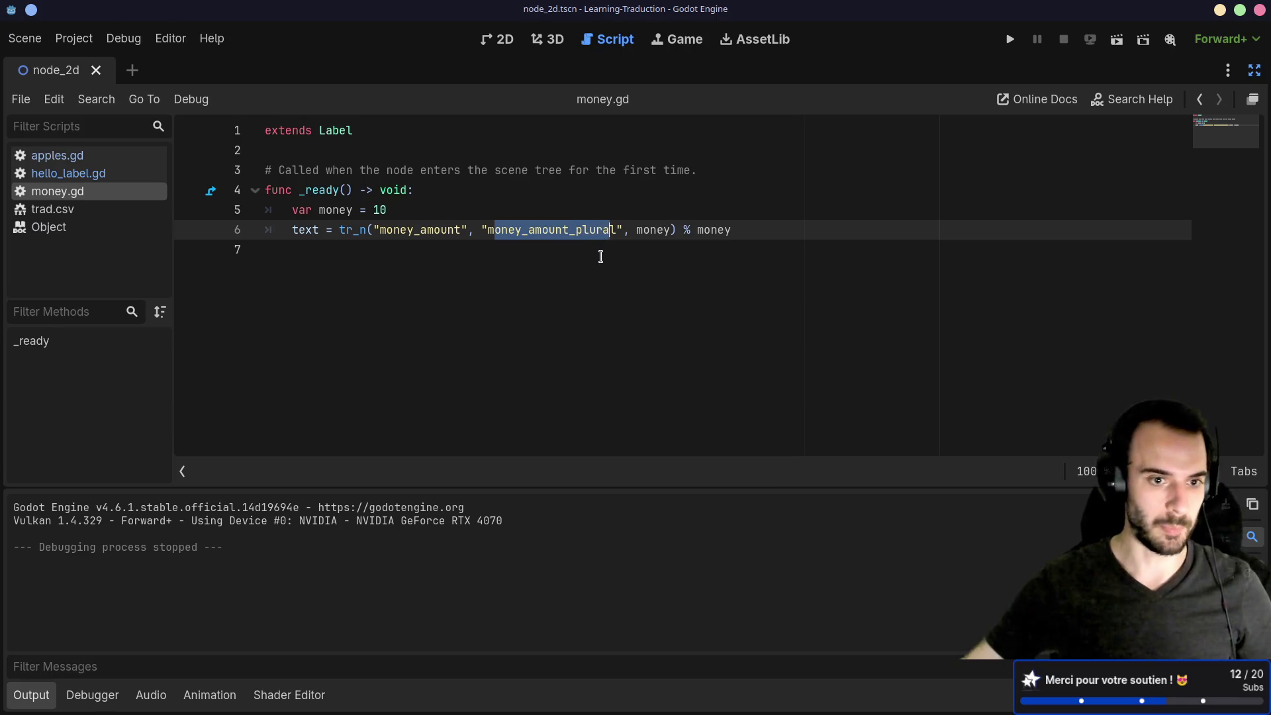
left_click(601, 257)
key("ctrl+super+Left")
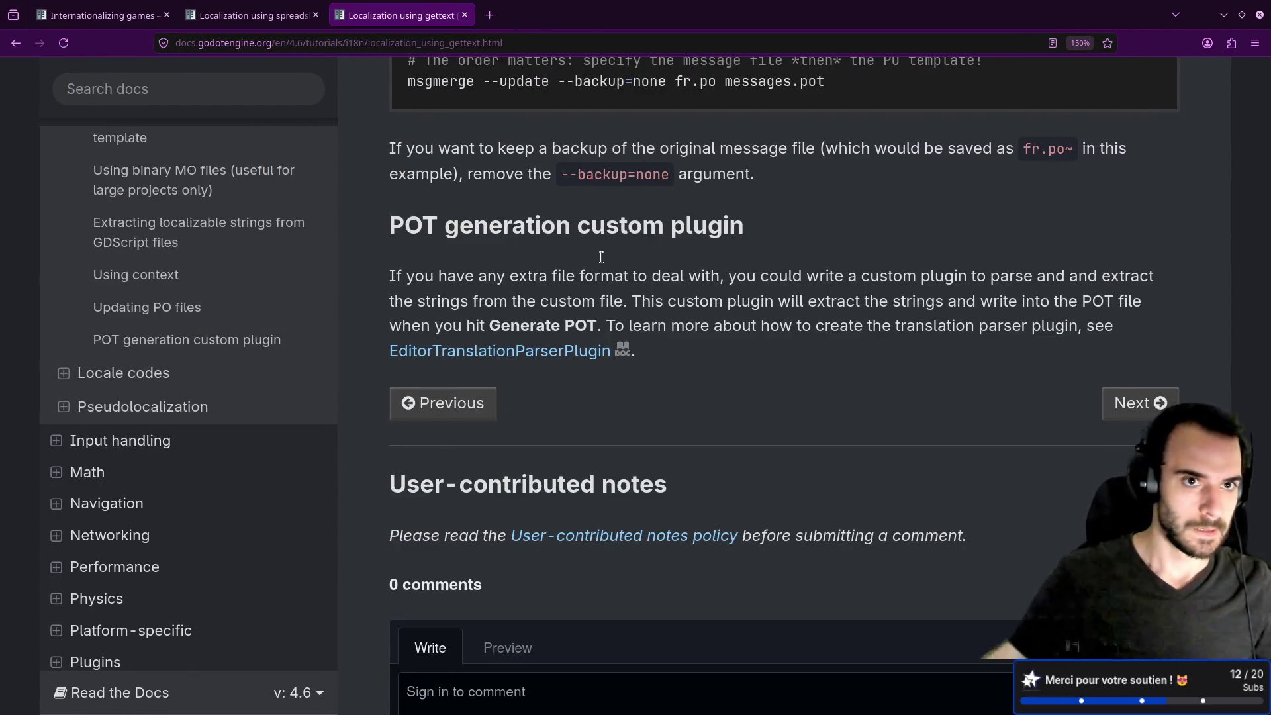
Go to the Internationalizing games page and review the Pluralization section's singular/plural tr_n examples.
left_click(291, 14)
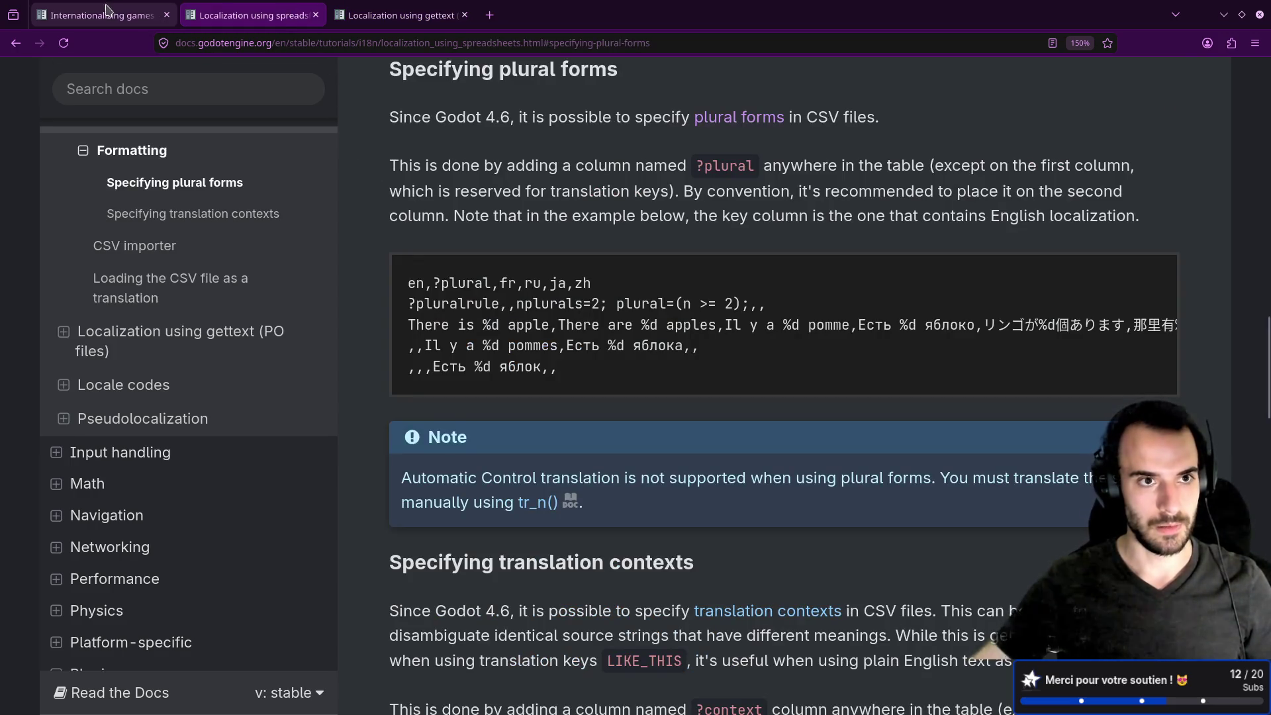
scroll(411, 257, "up", 5)
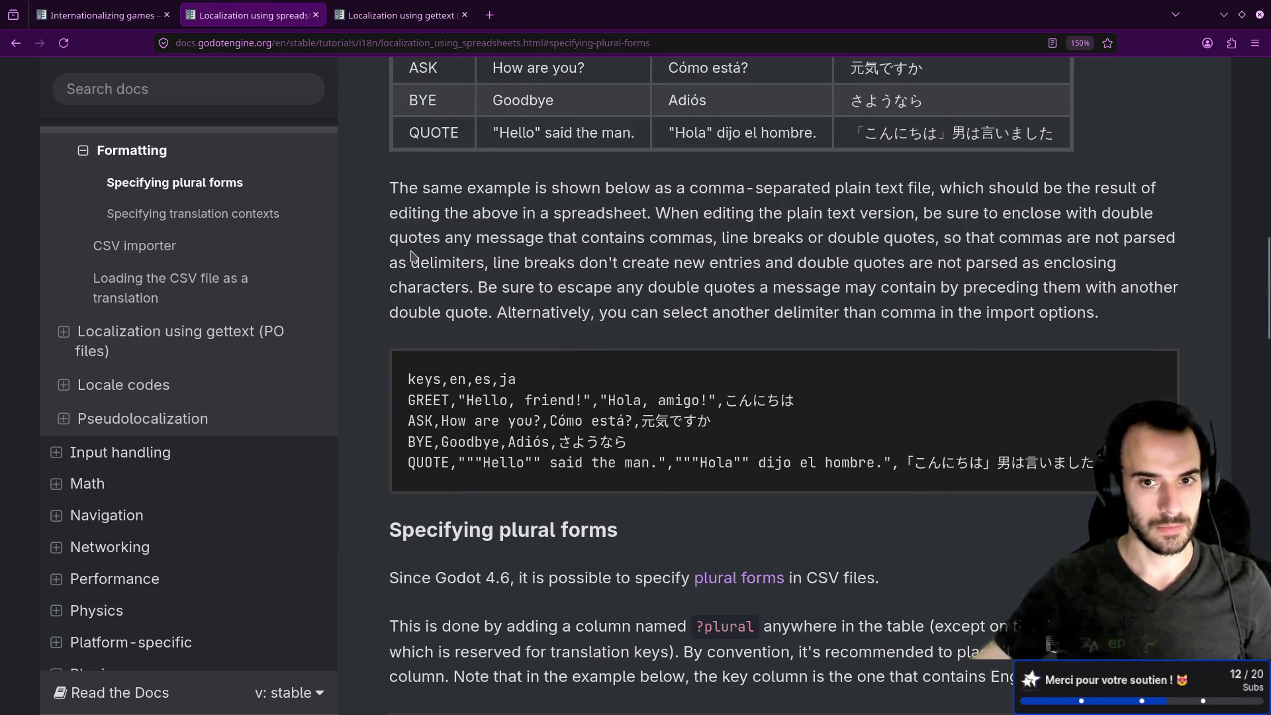
left_click(93, 8)
scroll(498, 202, "down", 2)
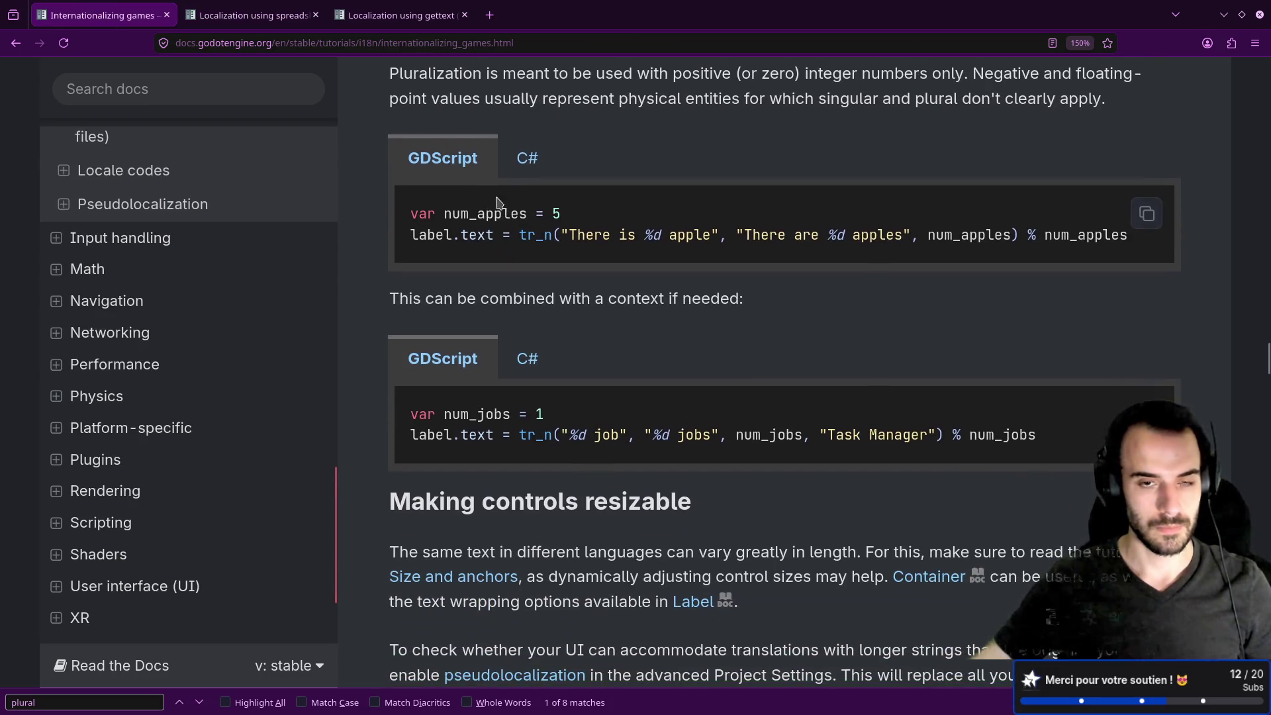
scroll(519, 235, "up", 3)
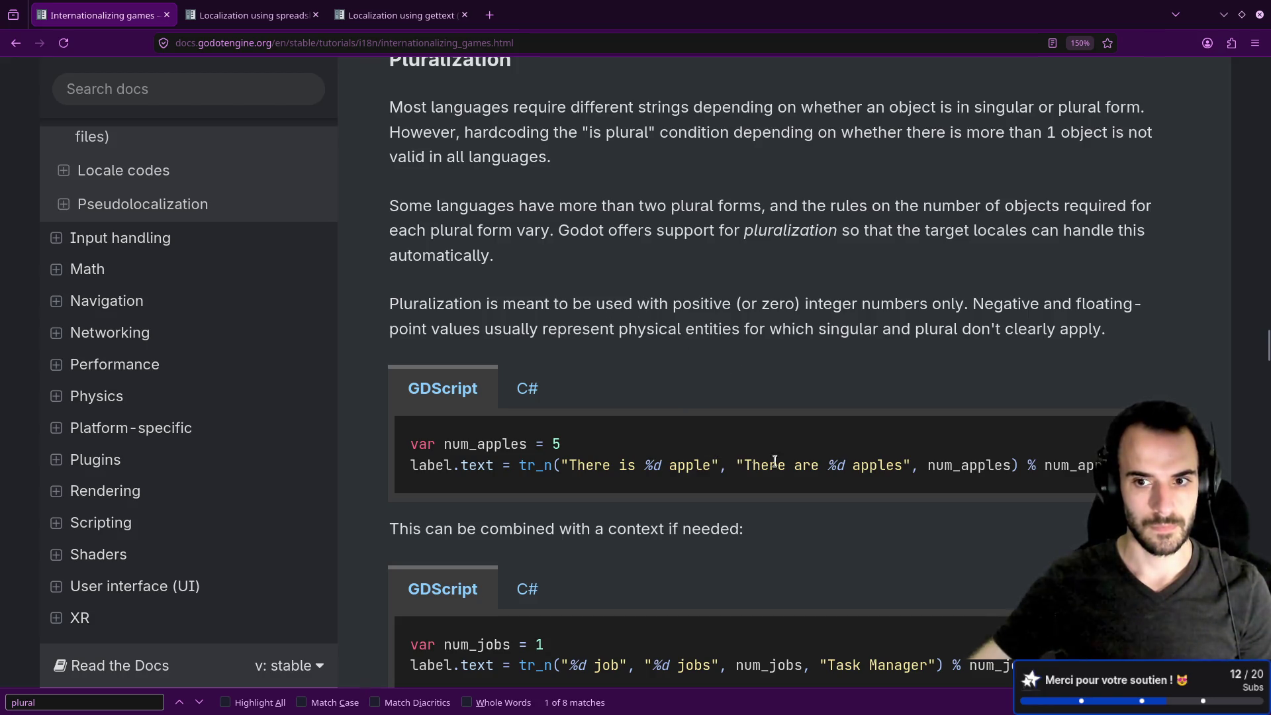
scroll(803, 445, "down", 3)
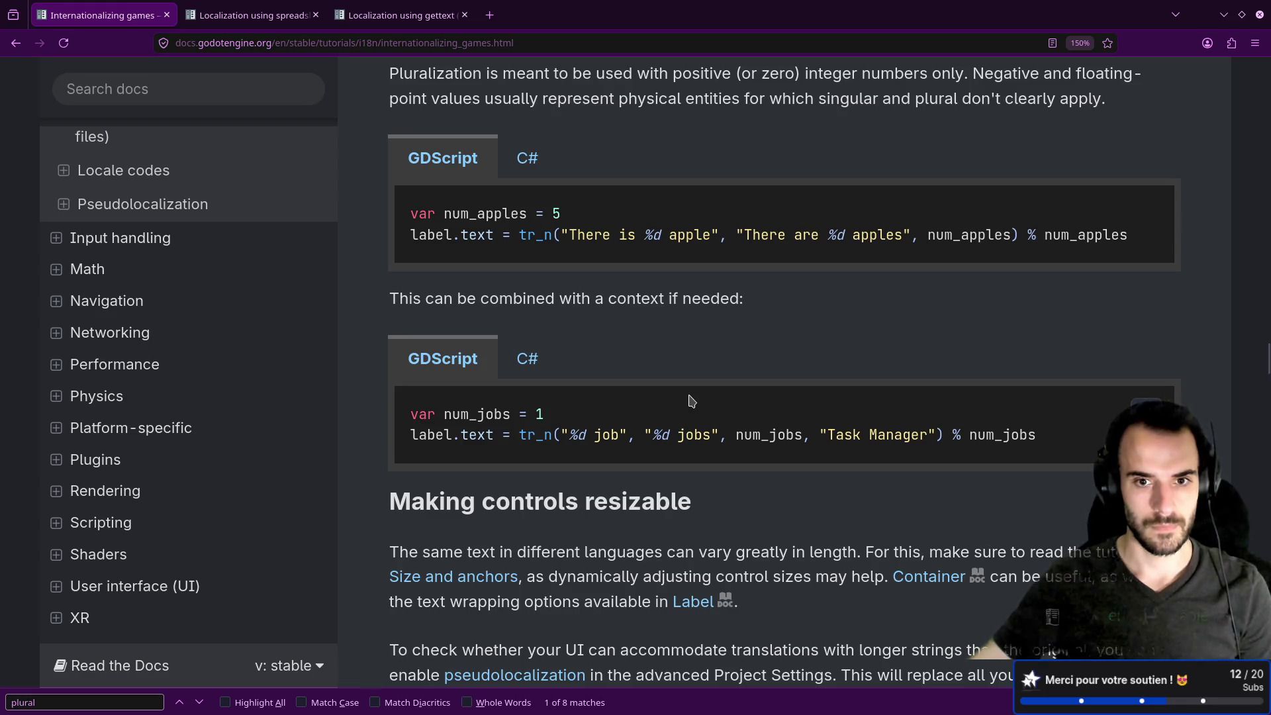
left_click_drag(562, 435, 719, 436)
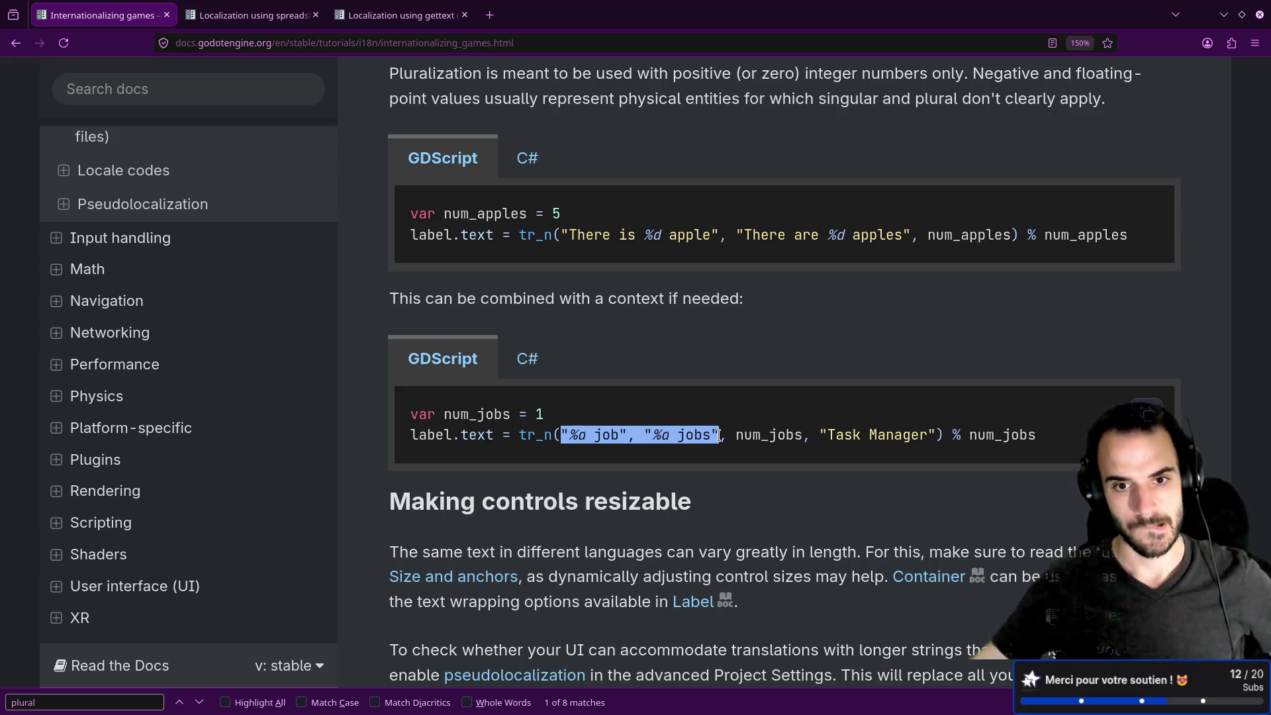
left_click(693, 467)
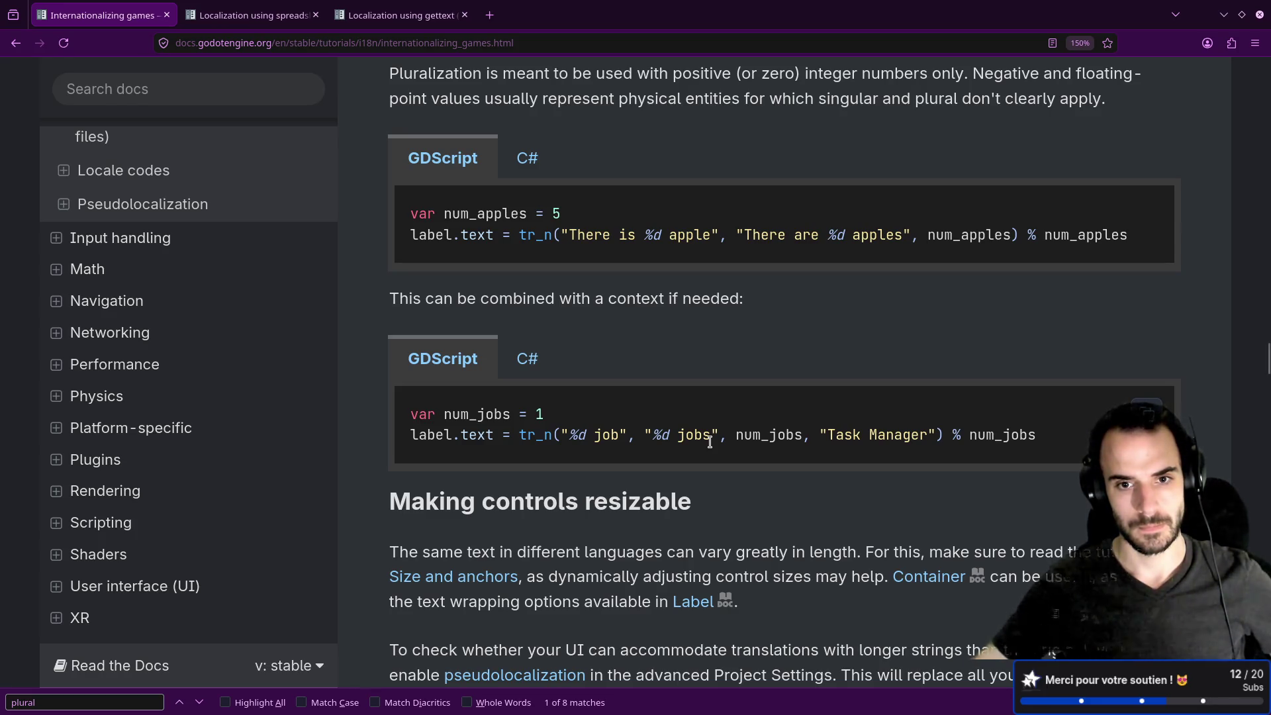
scroll(710, 442, "up", 5)
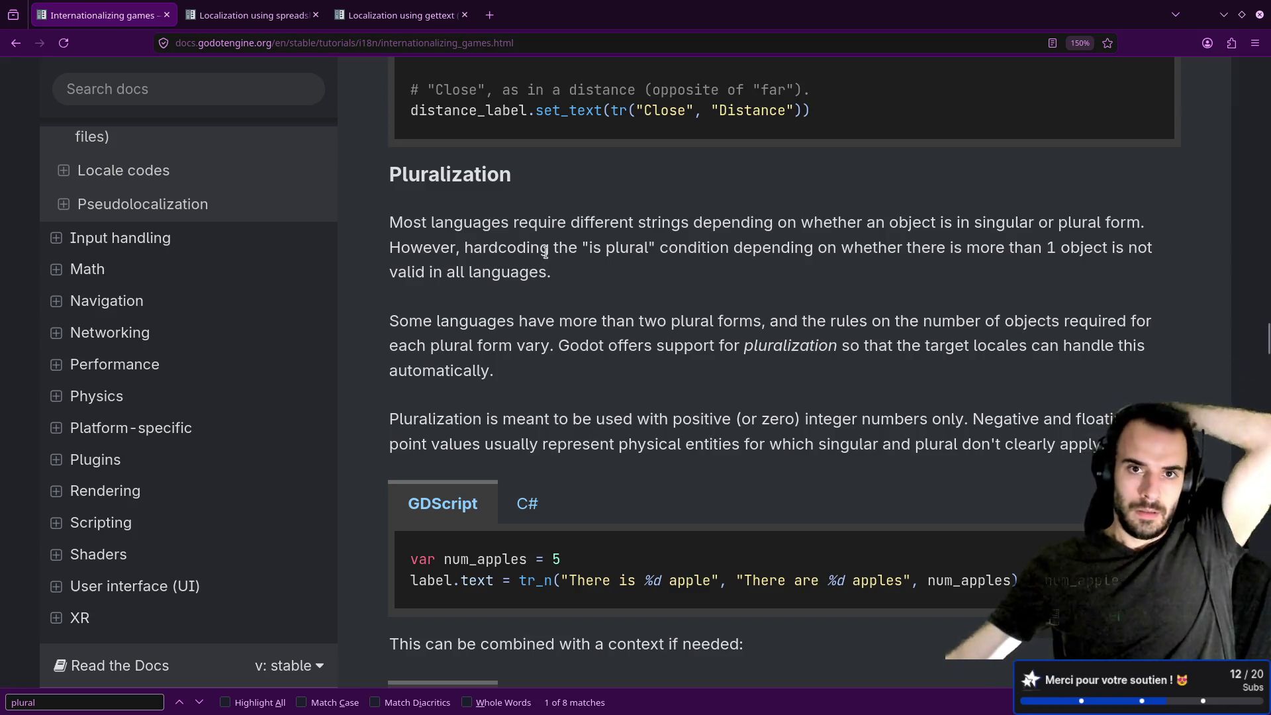
Scroll up to the Converting keys to text section's GAME_STATUS tr() example, then back toward Pluralization.
scroll(545, 250, "up", 6)
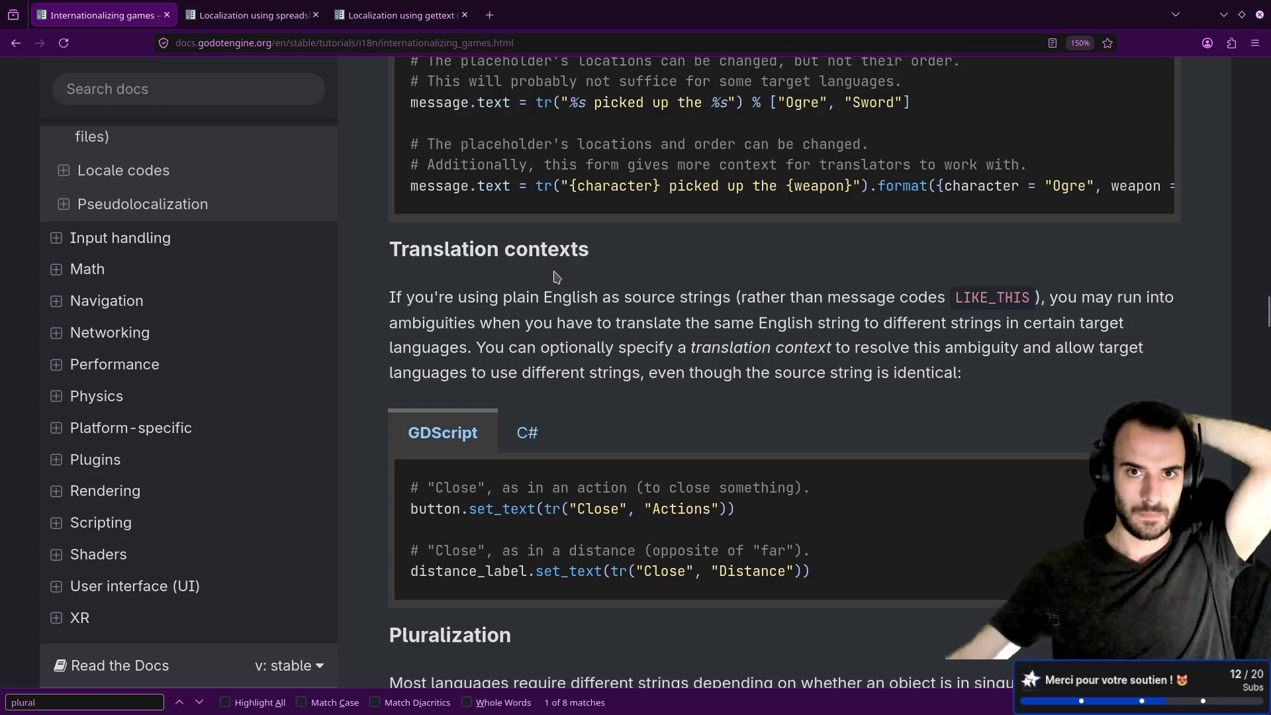
scroll(555, 276, "up", 3)
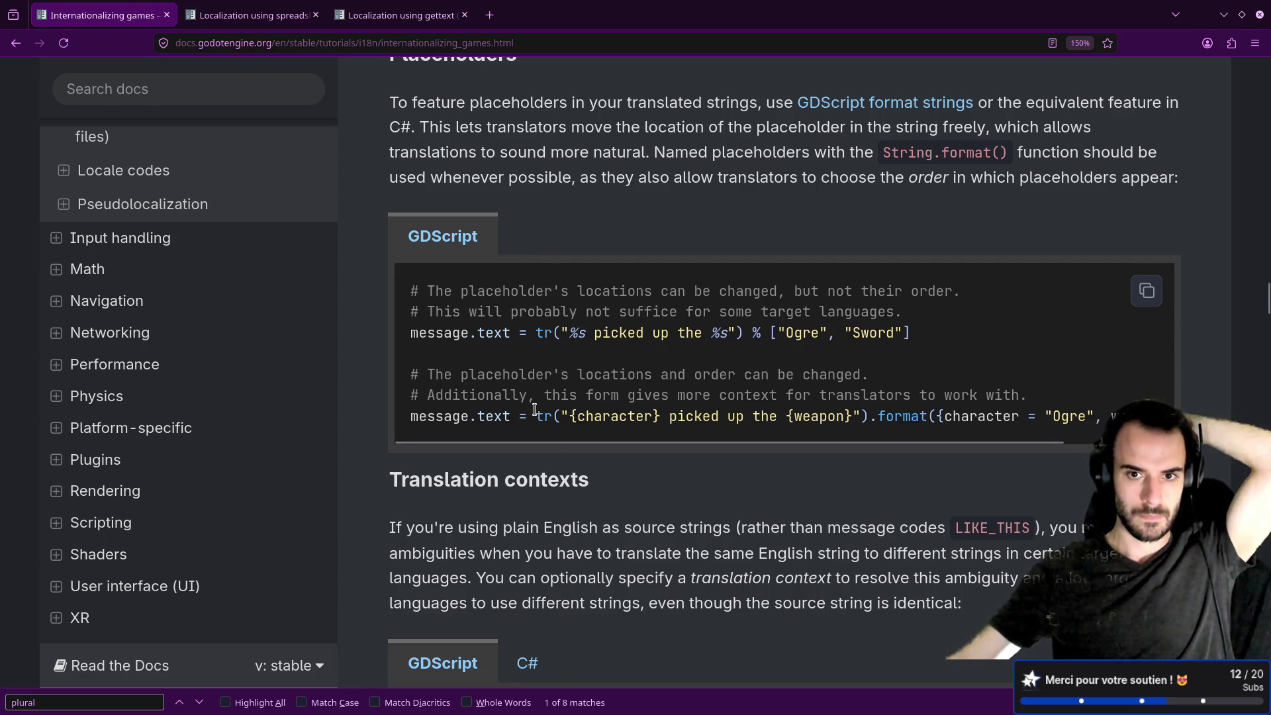
scroll(535, 409, "up", 5)
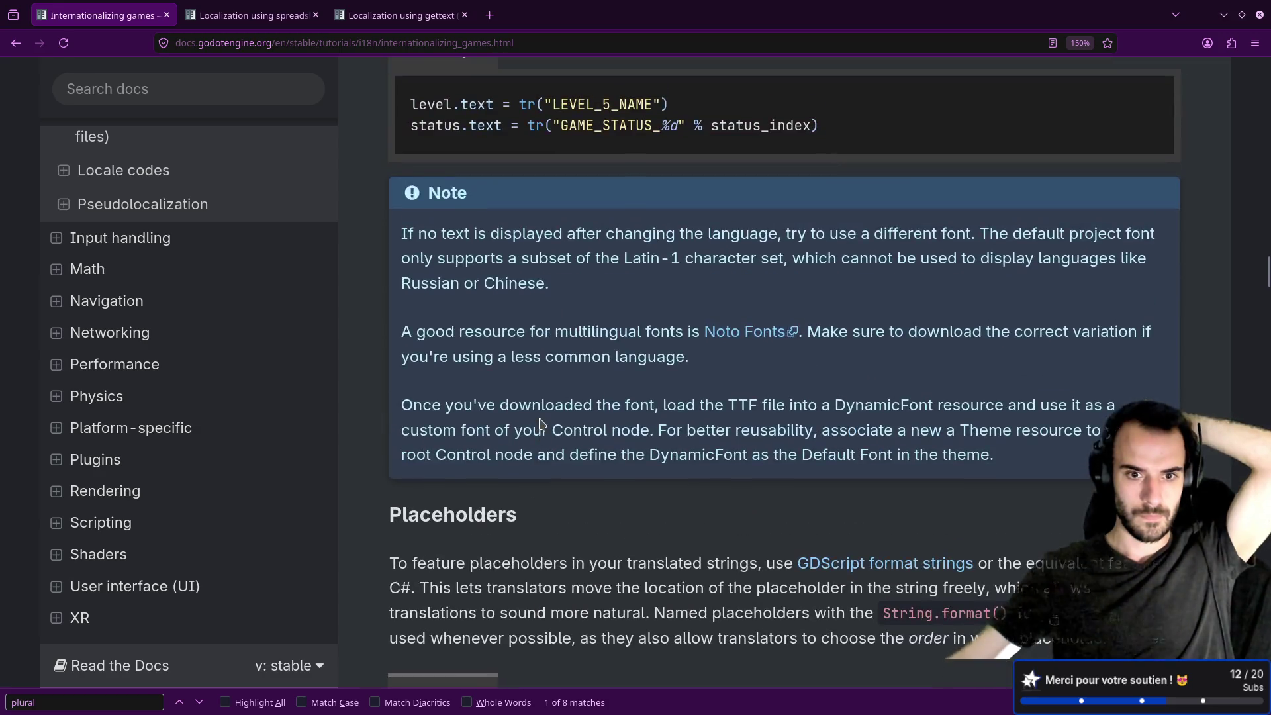
scroll(537, 414, "down", 4)
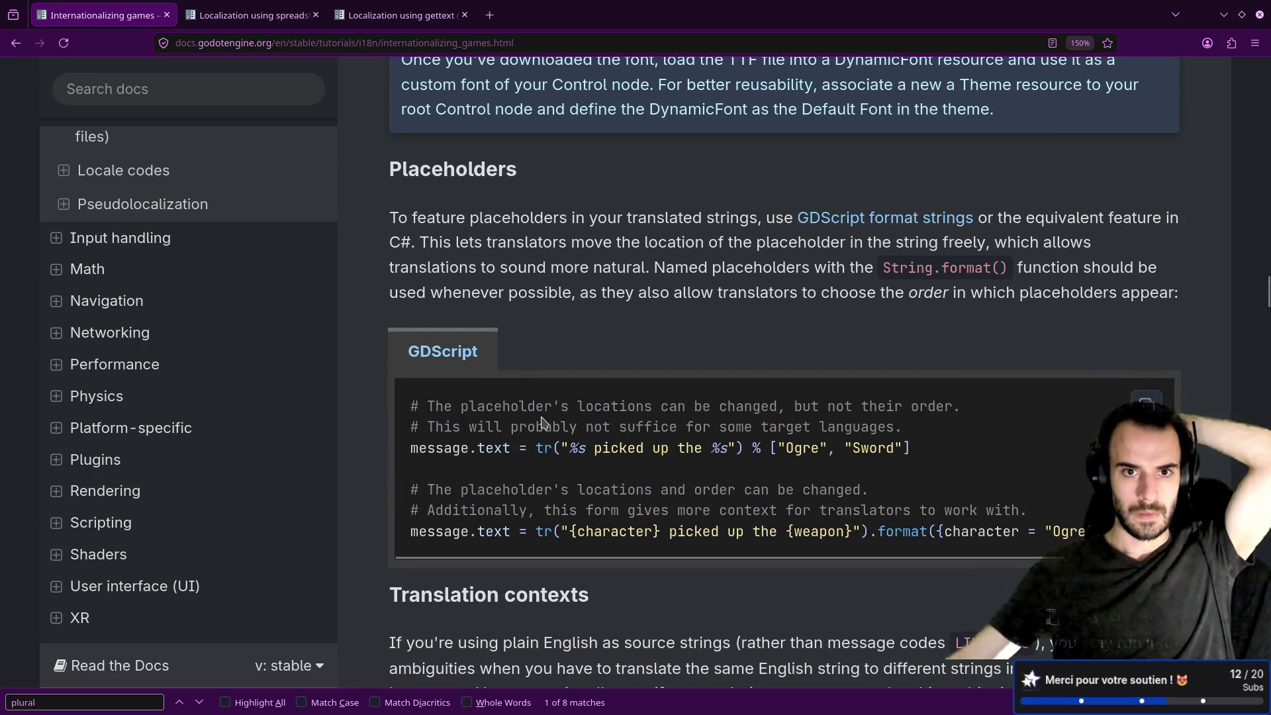
scroll(543, 422, "up", 5)
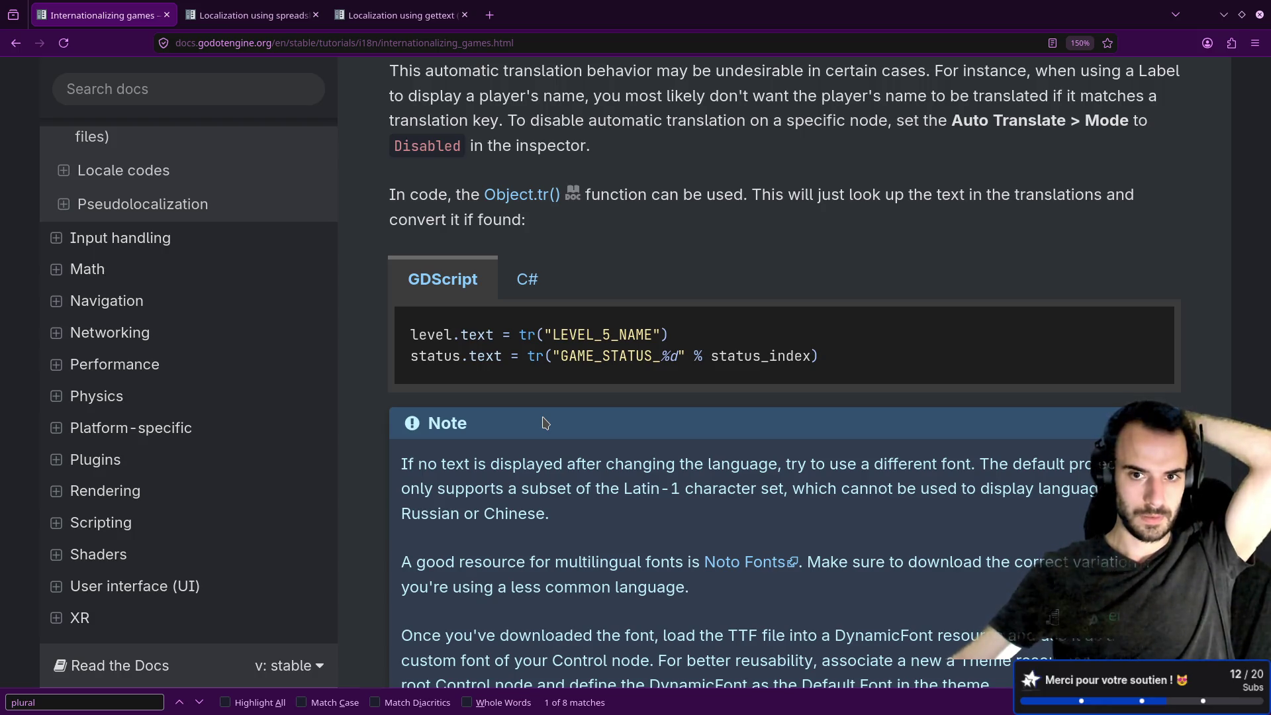
left_click_drag(560, 355, 677, 357)
left_click(672, 387)
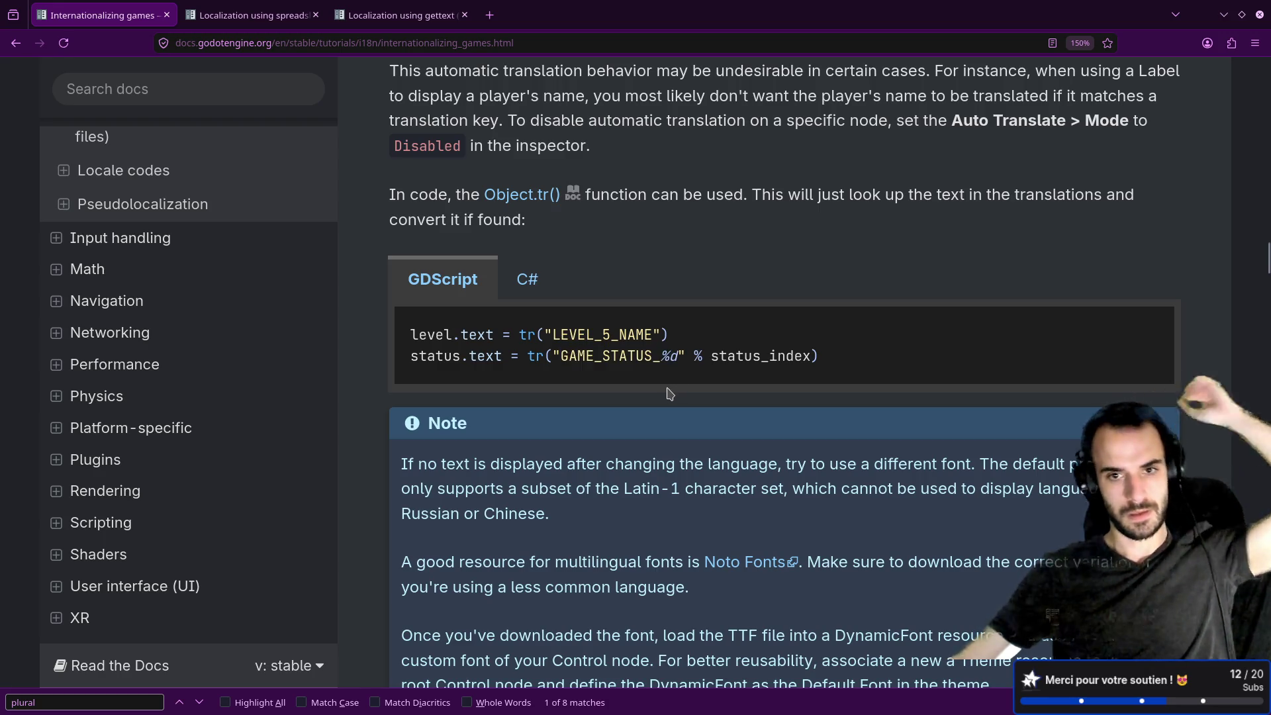
scroll(669, 393, "up", 5)
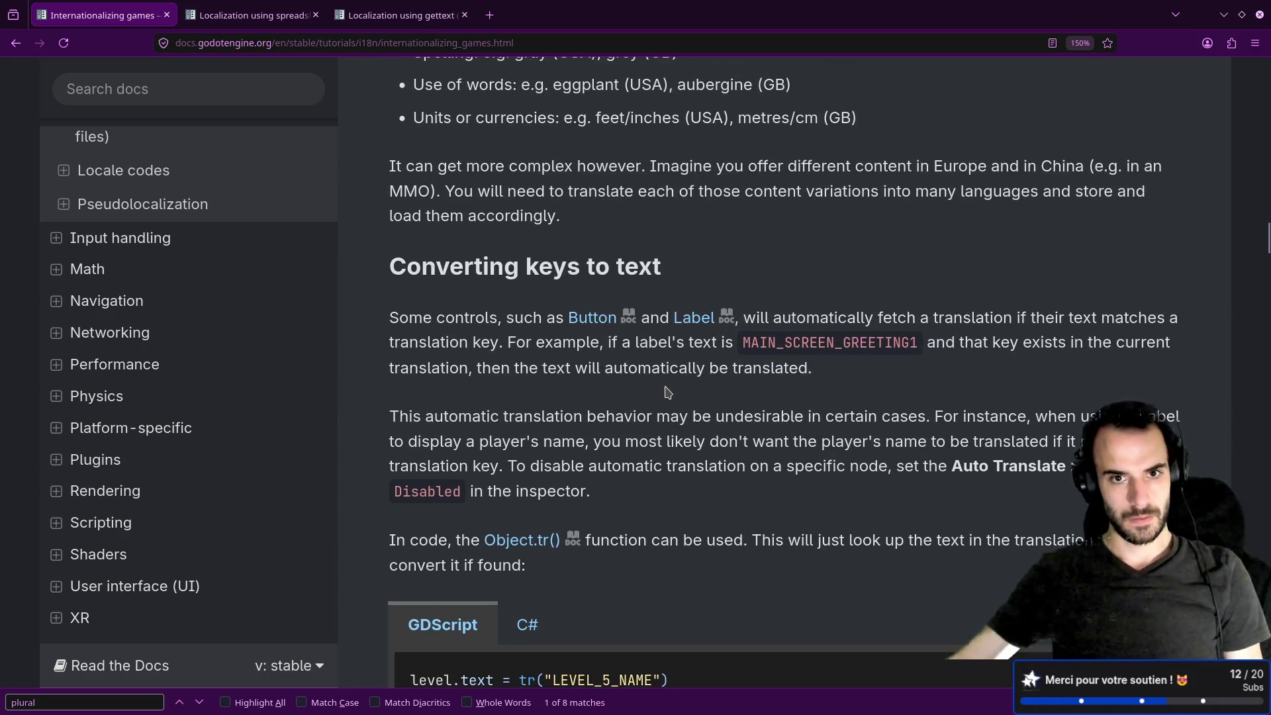
scroll(668, 392, "down", 2)
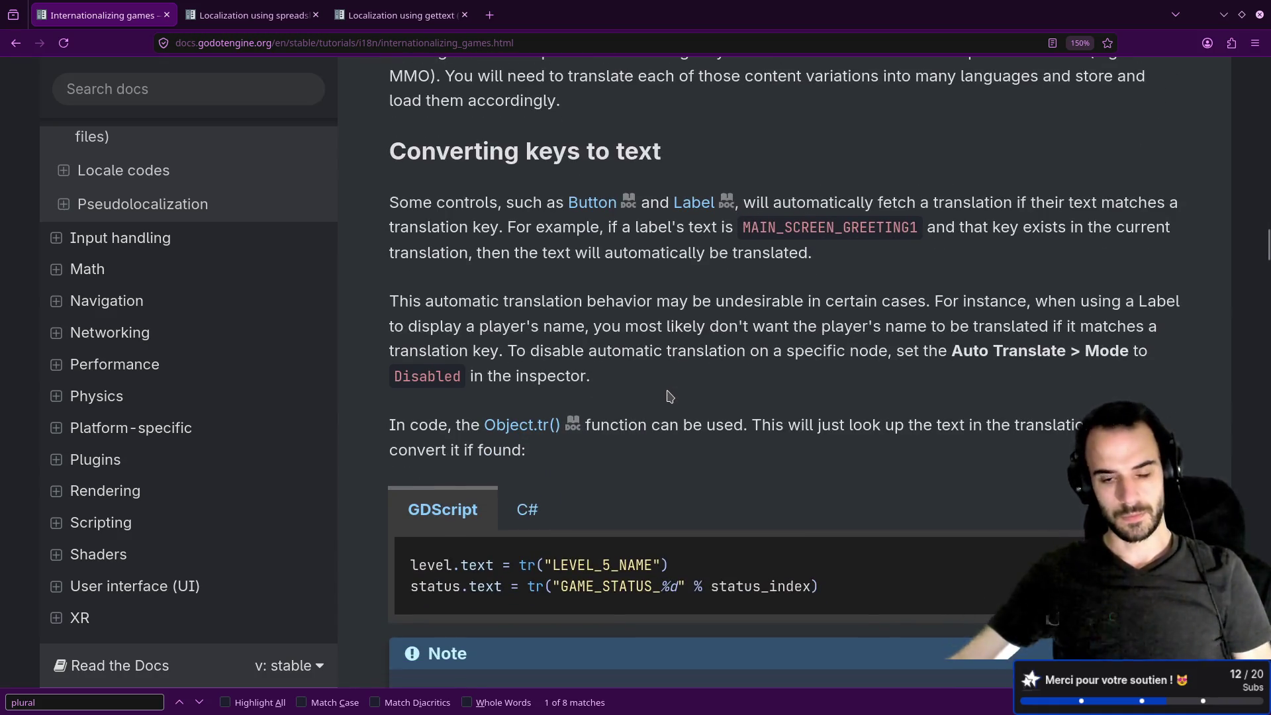
scroll(671, 392, "down", 4)
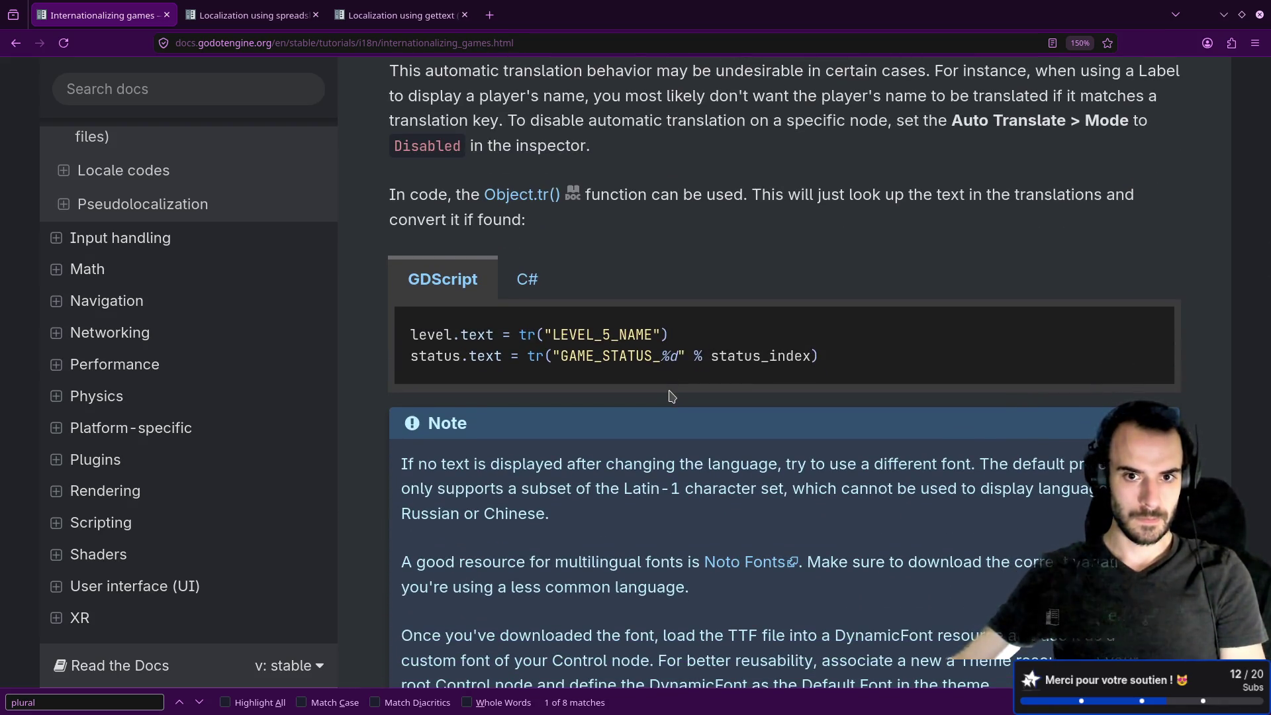
scroll(672, 396, "down", 2)
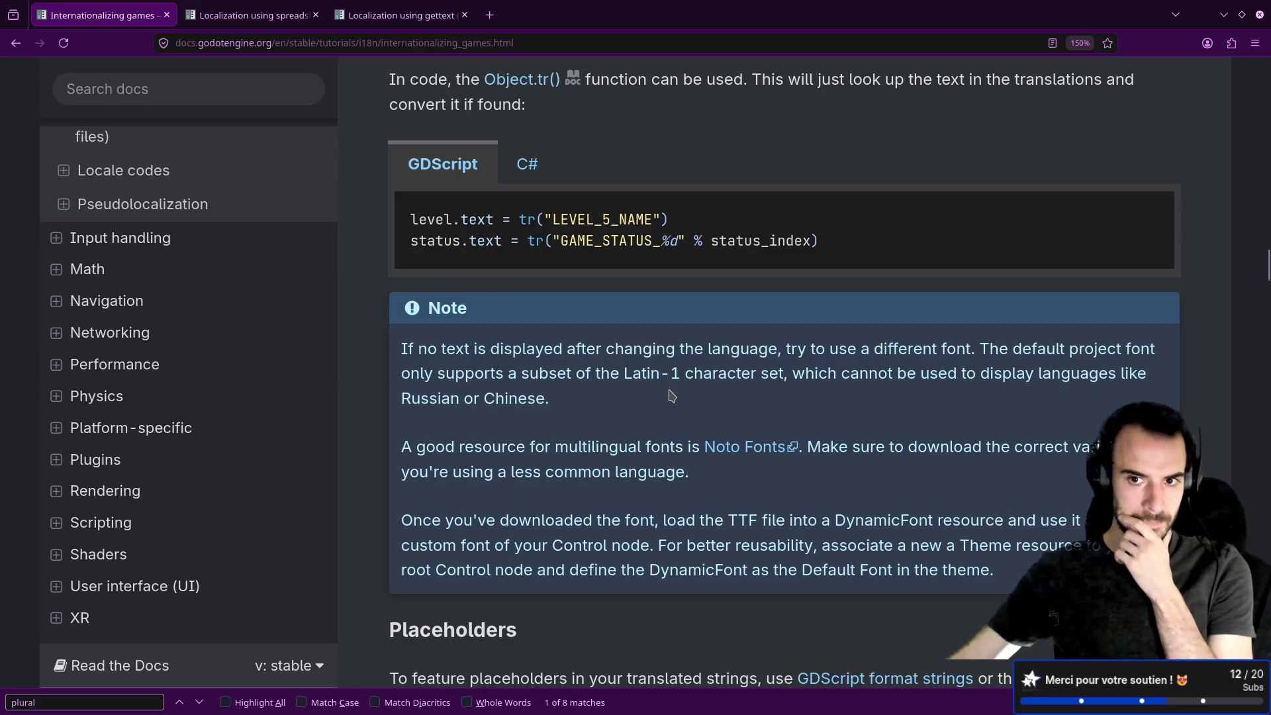
scroll(672, 396, "up", 15)
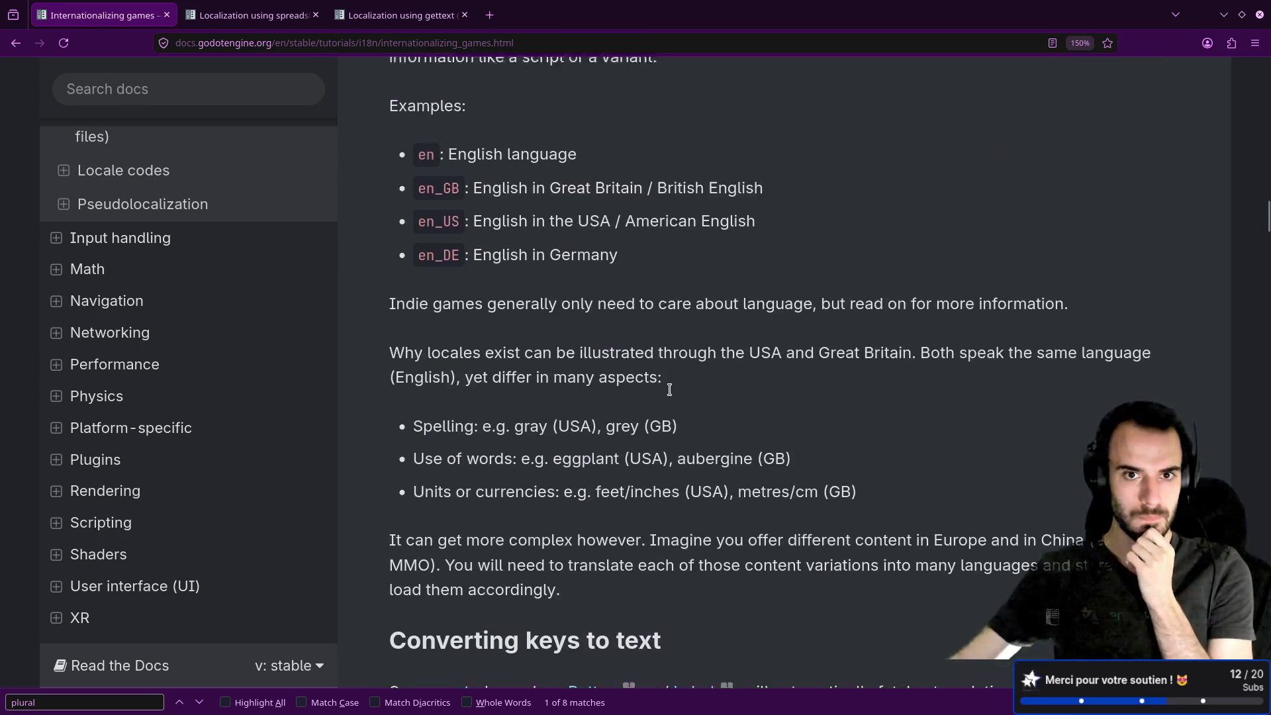
scroll(669, 389, "up", 7)
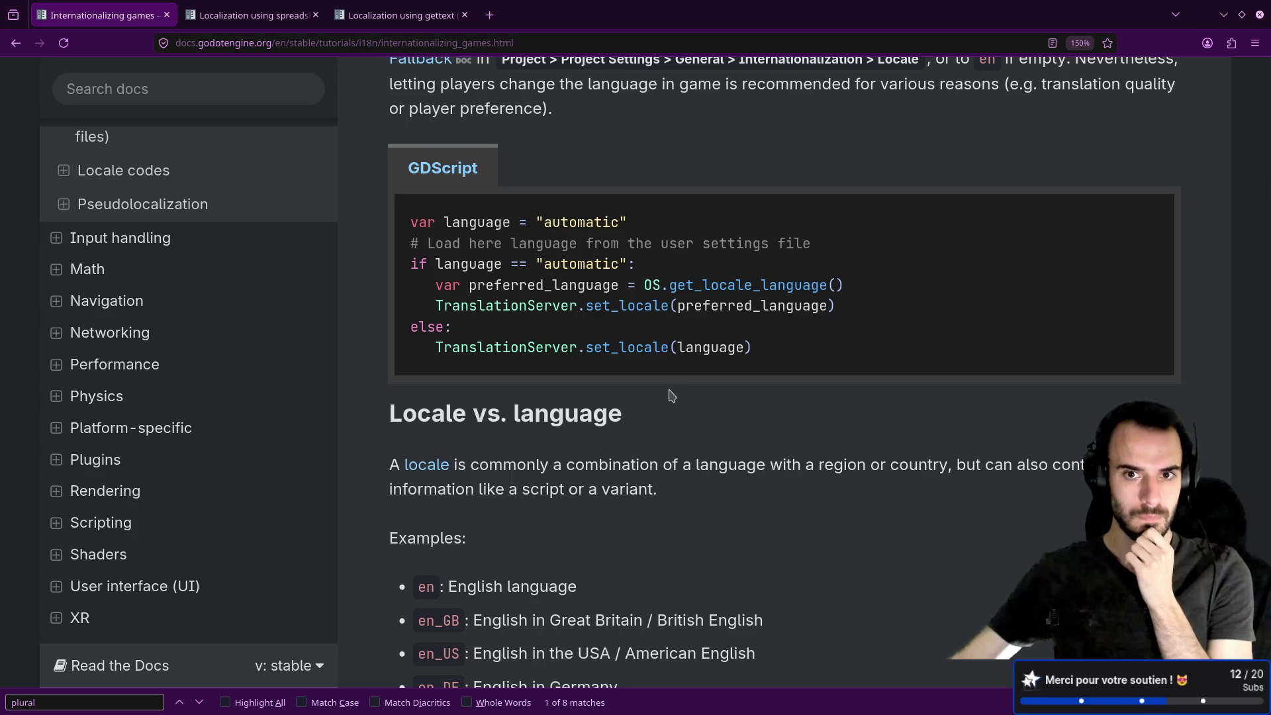
scroll(675, 379, "up", 7)
scroll(677, 382, "down", 11)
scroll(675, 382, "down", 20)
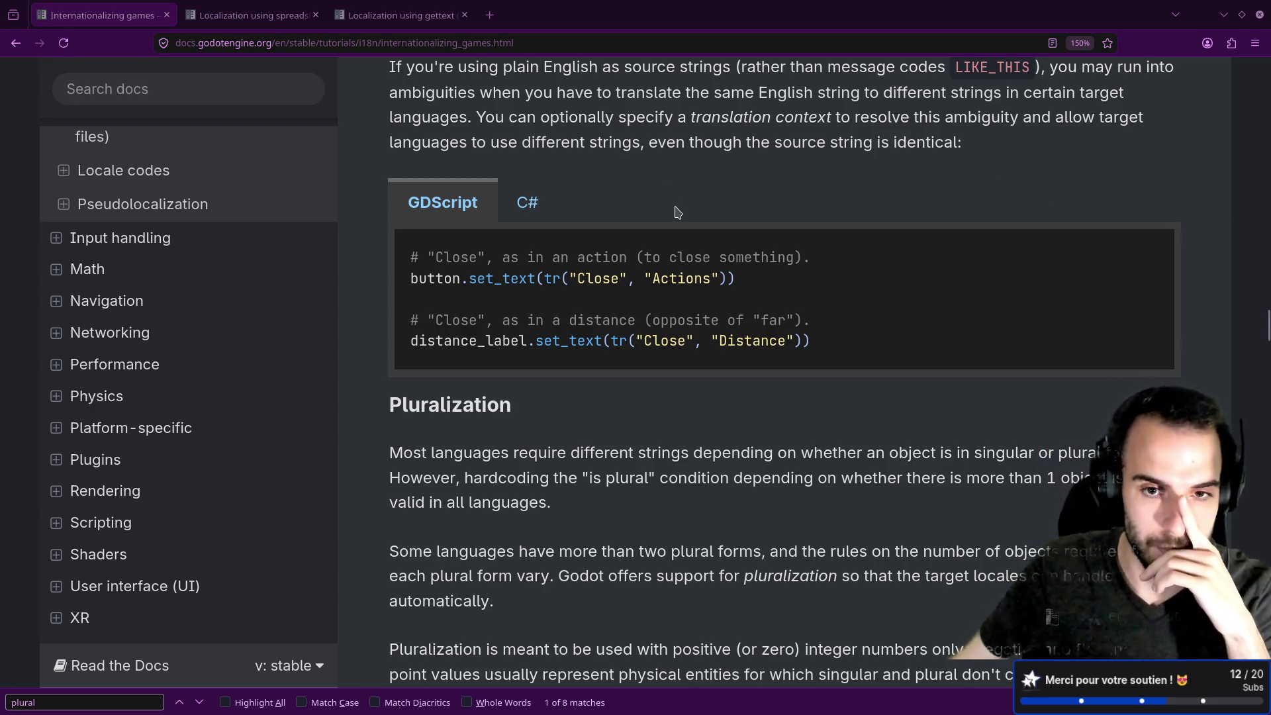
Scroll the docs to the tr_n apples example and select its full label.text = tr_n(...) line.
scroll(678, 212, "down", 5)
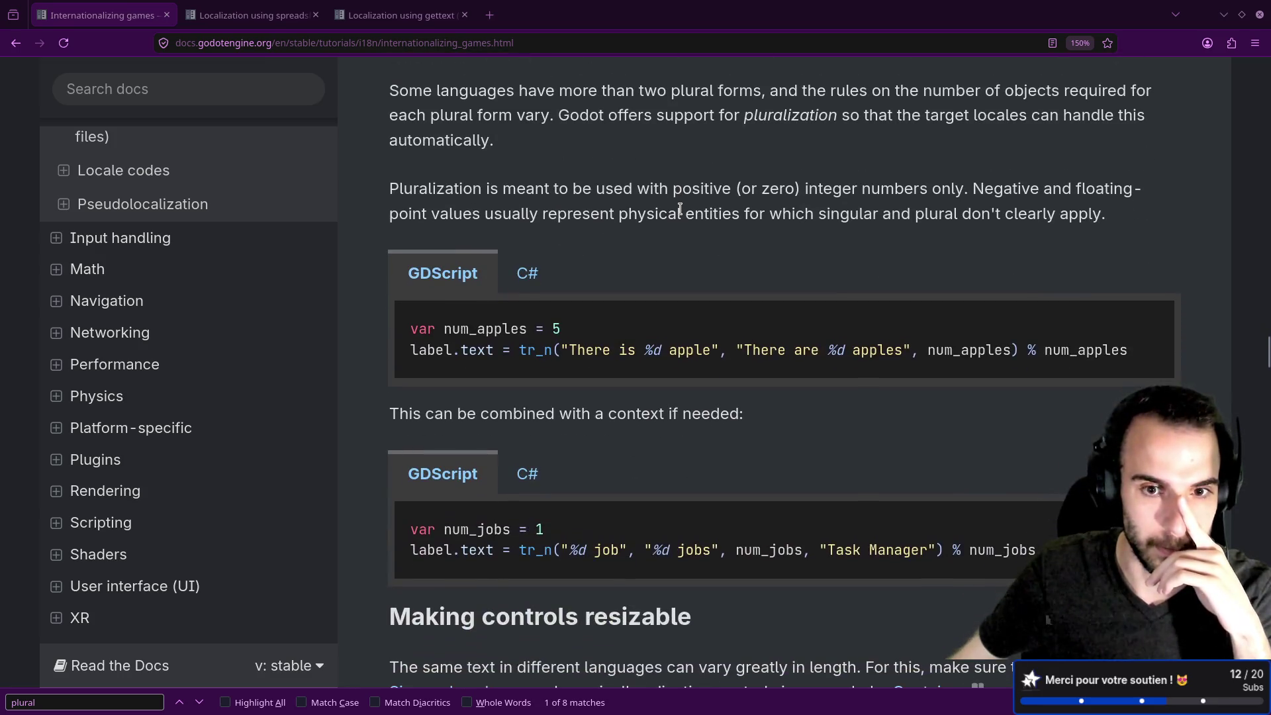
mouse_move(553, 349)
left_mouse_down()
mouse_move(512, 354)
mouse_move(715, 354)
left_mouse_up()
left_click(562, 372)
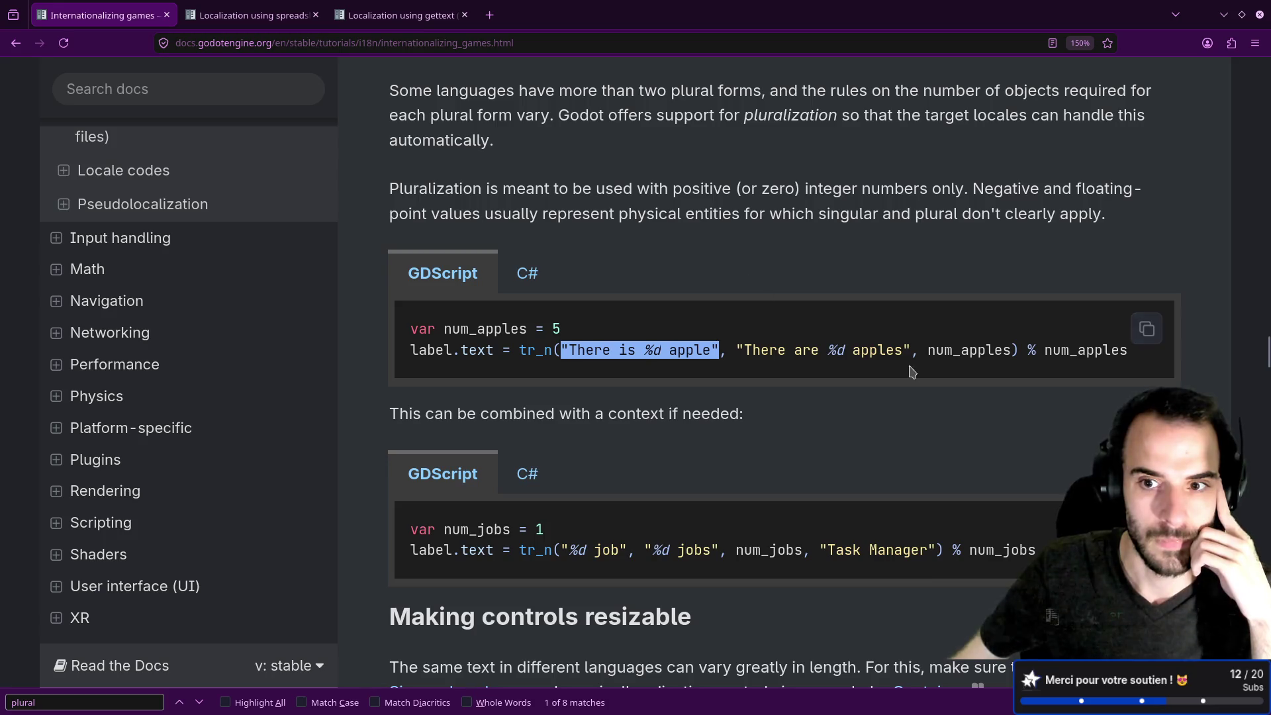
left_click_drag(927, 350, 1012, 350)
left_click_drag(742, 346, 912, 342)
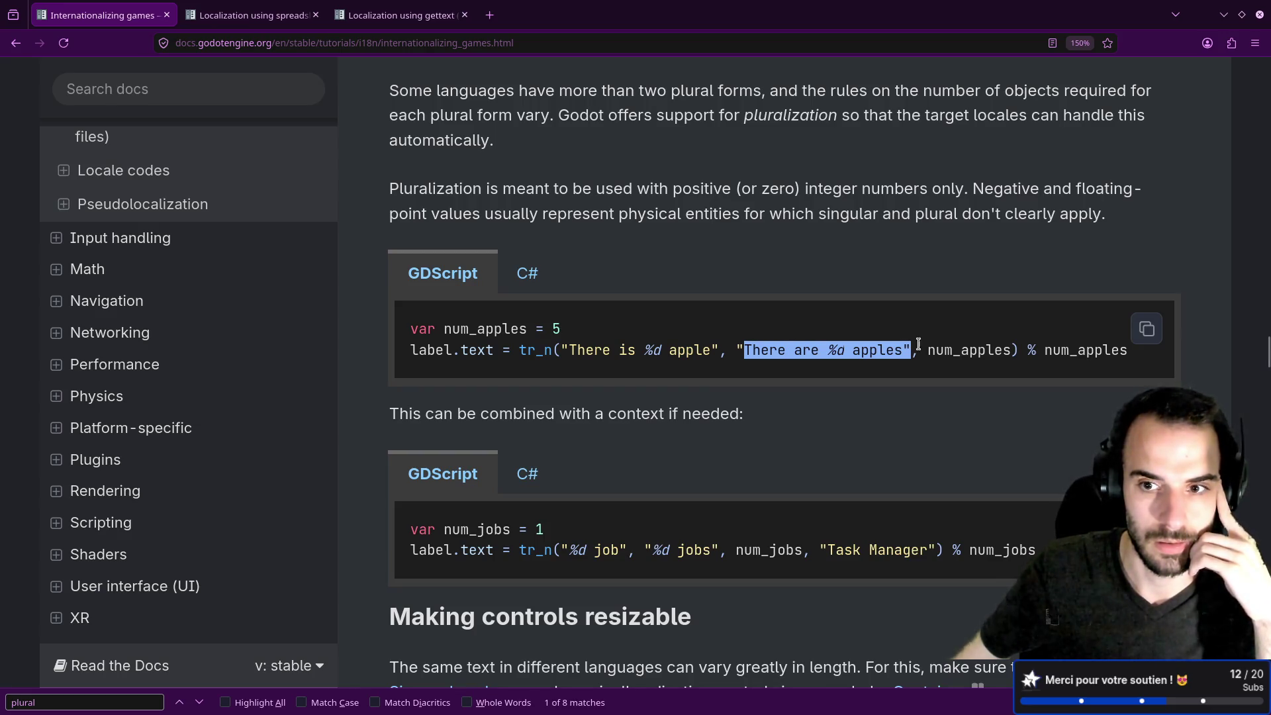
mouse_move(1127, 350)
left_mouse_down()
mouse_move(437, 366)
mouse_move(411, 351)
left_mouse_up()
key("ctrl+c")
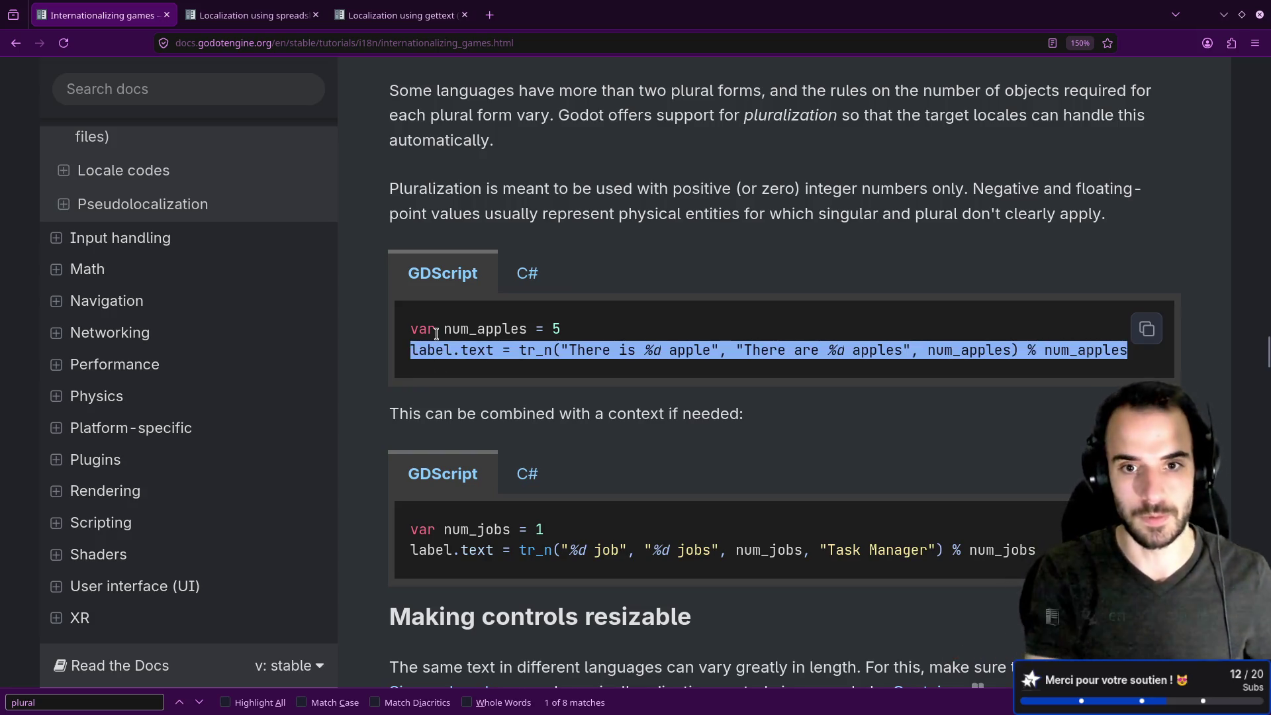
key("alt+Tab")
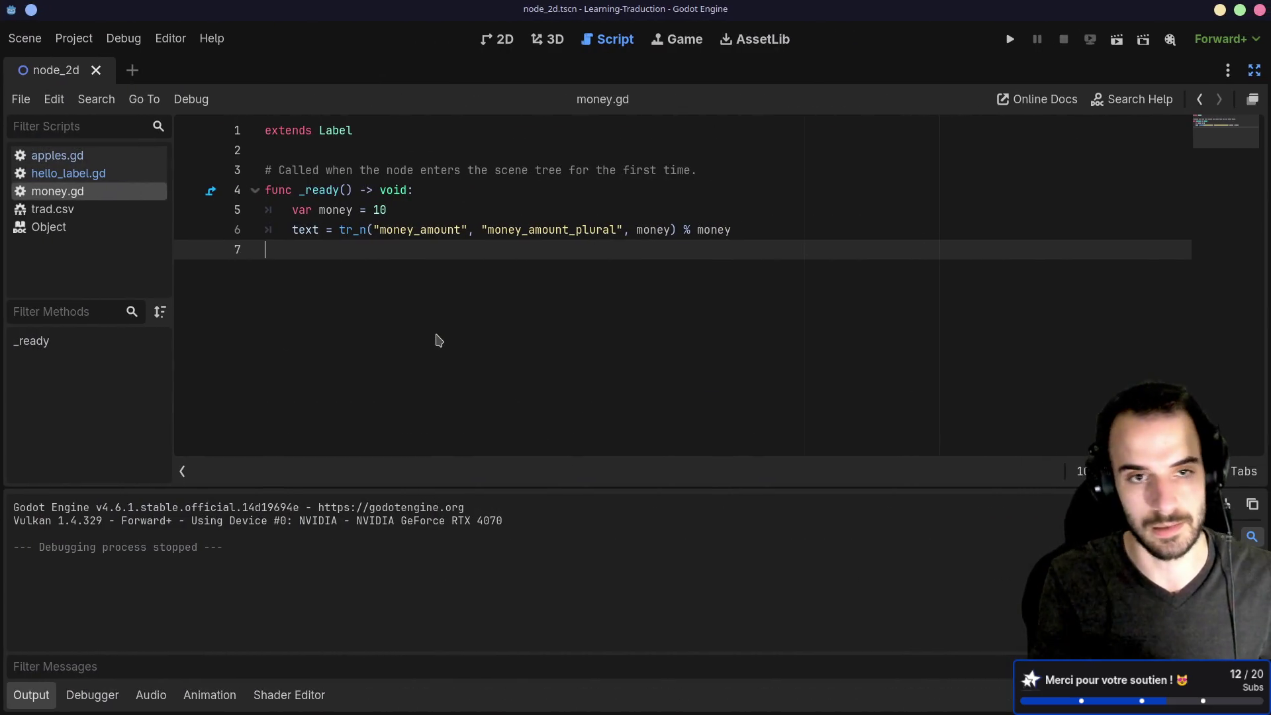
Paste the docs tr_n example onto line 7 of apples.gd without the label. prefix.
left_click(57, 155)
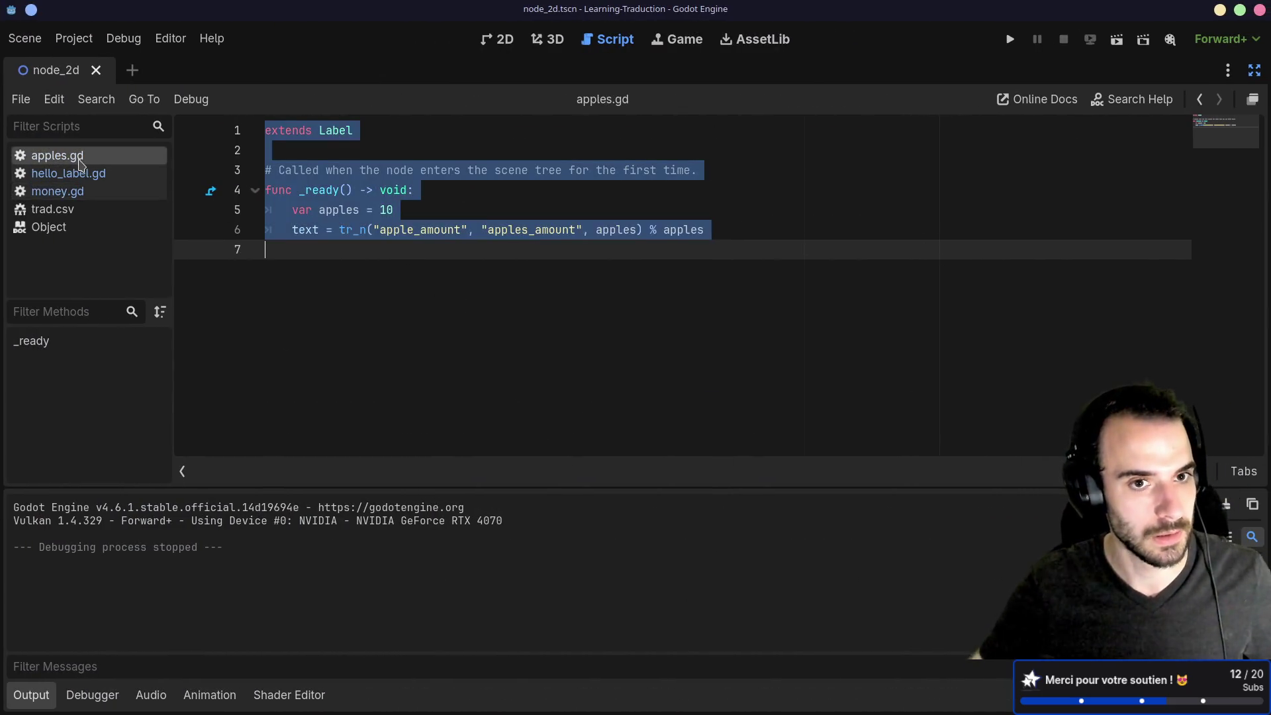
left_click(309, 291)
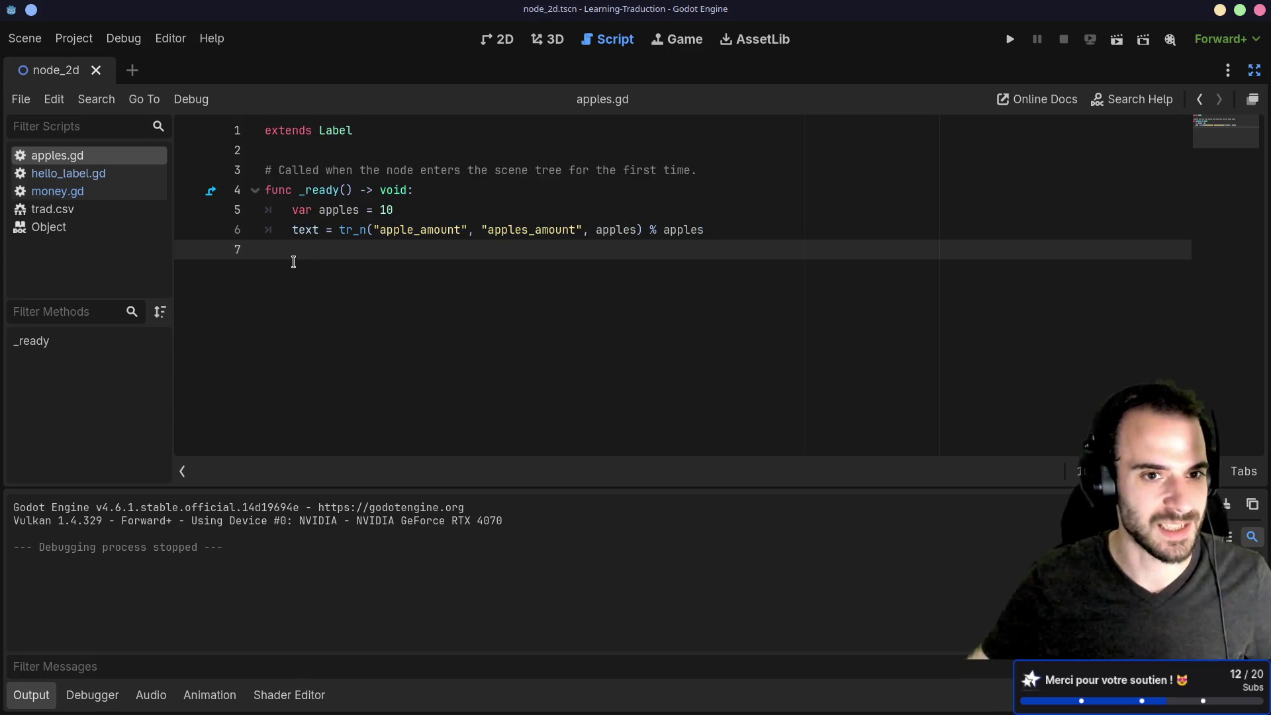
key("ctrl+v")
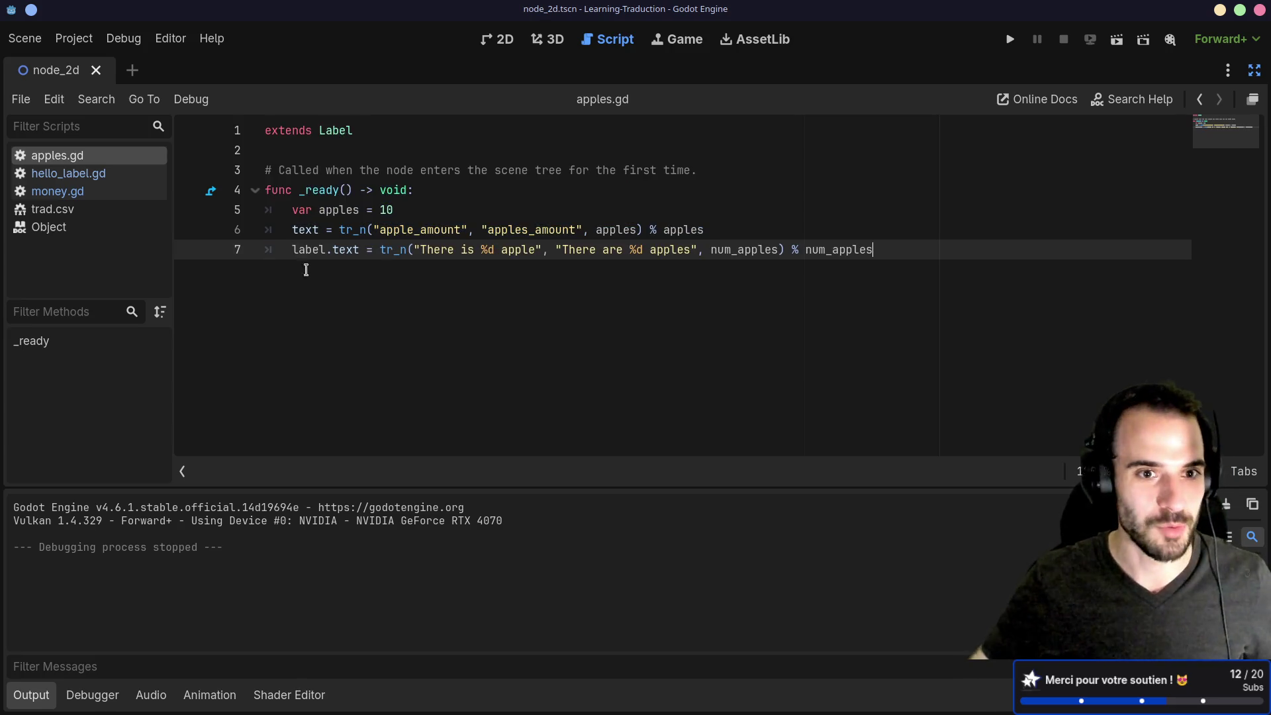
double_click(310, 249)
key("Delete")
key("Delete")
Replace both num_apples references on line 7 with apples and save the script.
left_click(283, 228)
left_click_drag(283, 228, 463, 229)
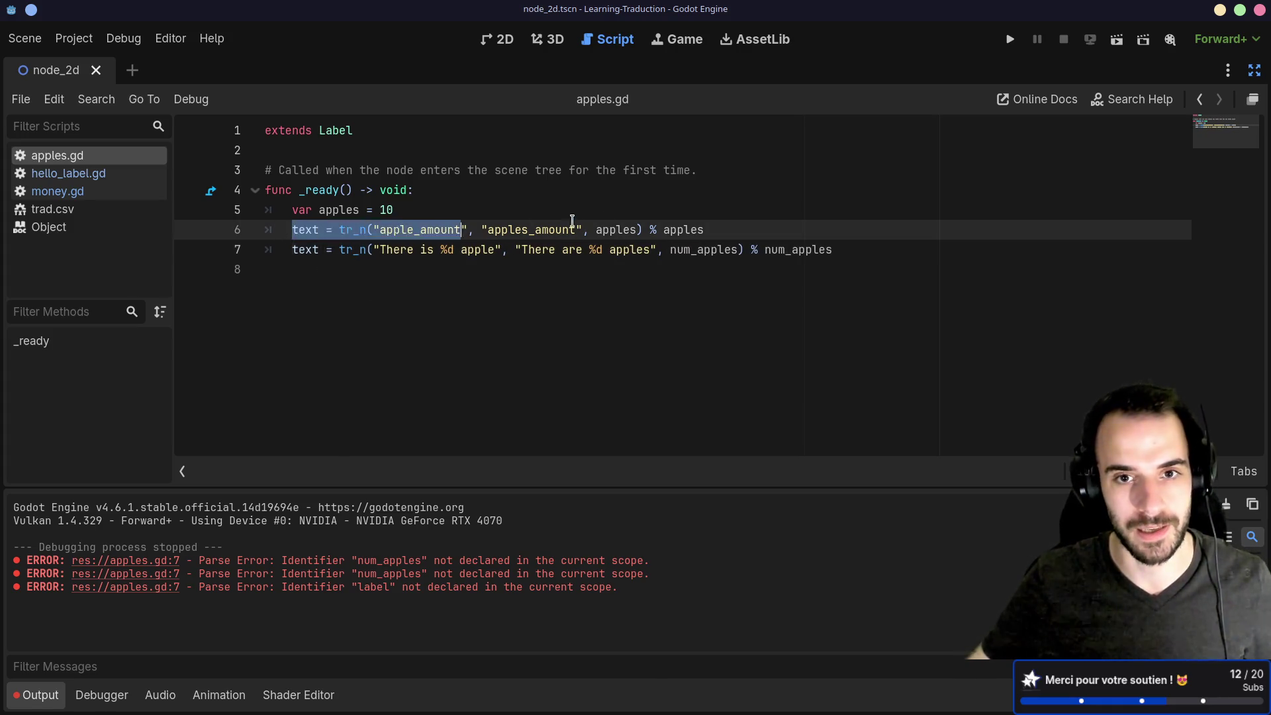
left_click(621, 224)
left_click(463, 306)
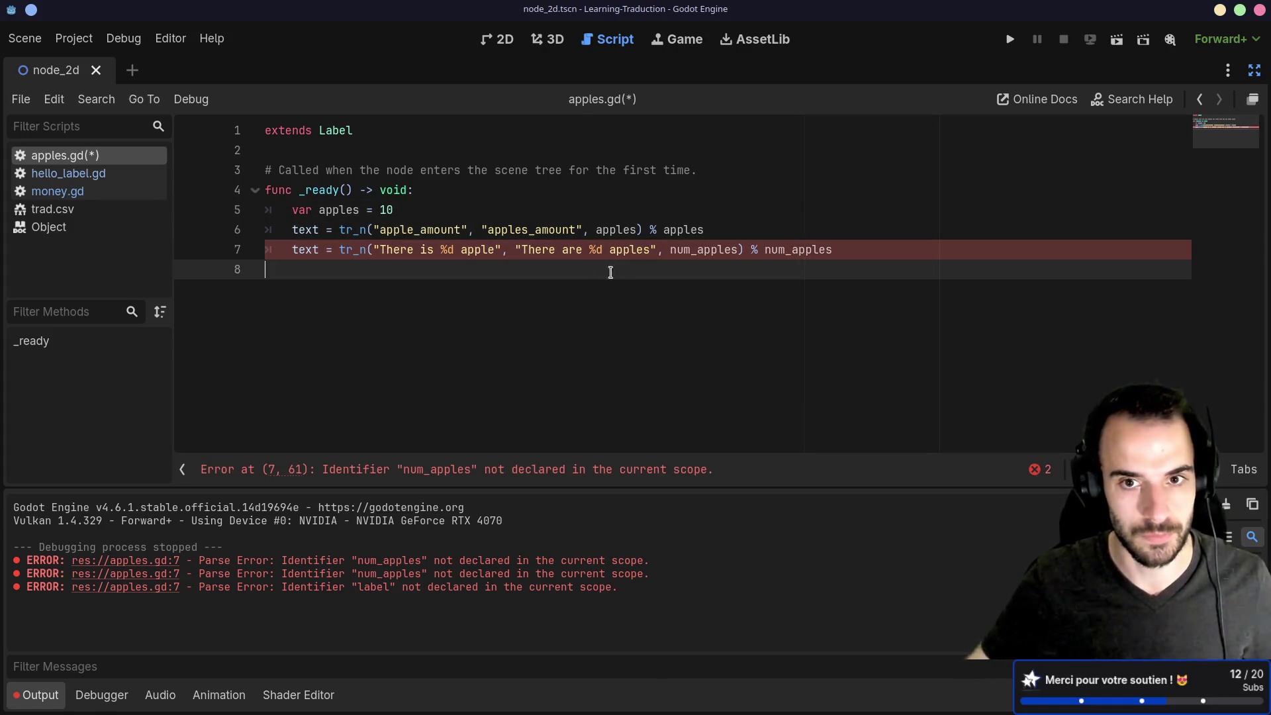
double_click(616, 229)
key("ctrl+c")
double_click(701, 249)
key("ctrl+v")
double_click(788, 249)
key("ctrl+v")
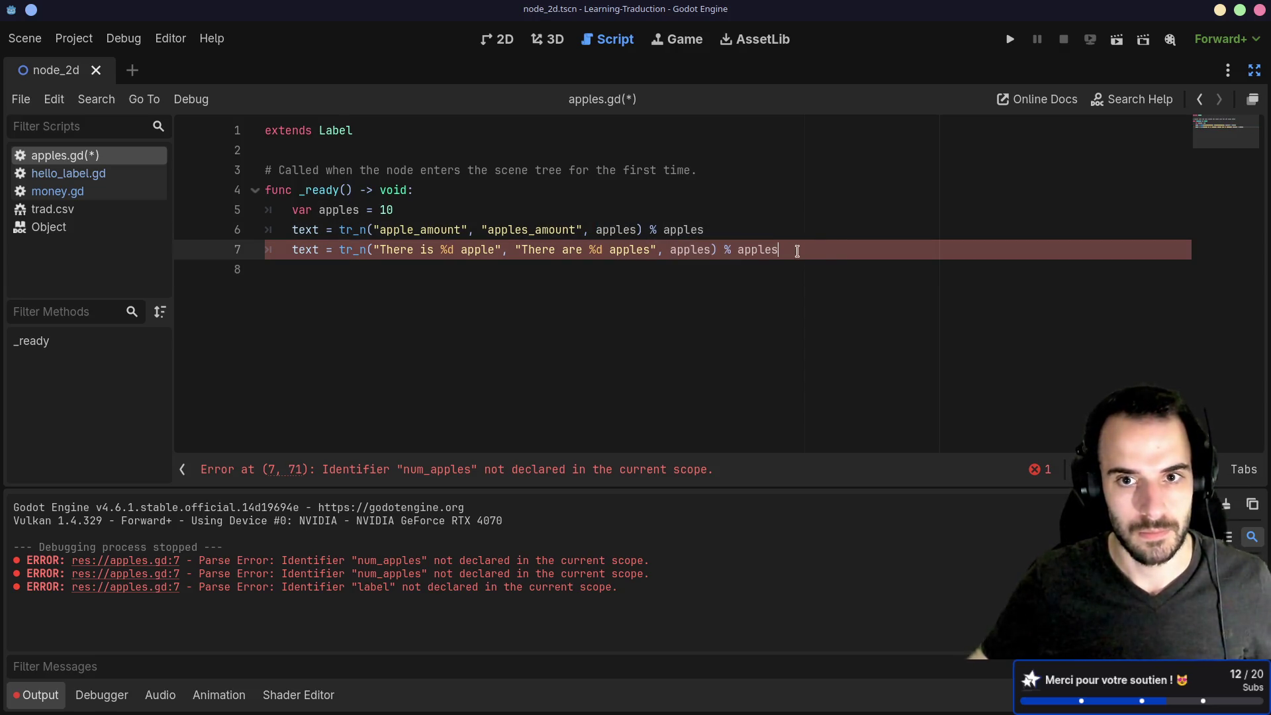
key("ctrl+s")
Run the scene to confirm the label reads 'There are 10 apples', then close the game.
left_click(1119, 41)
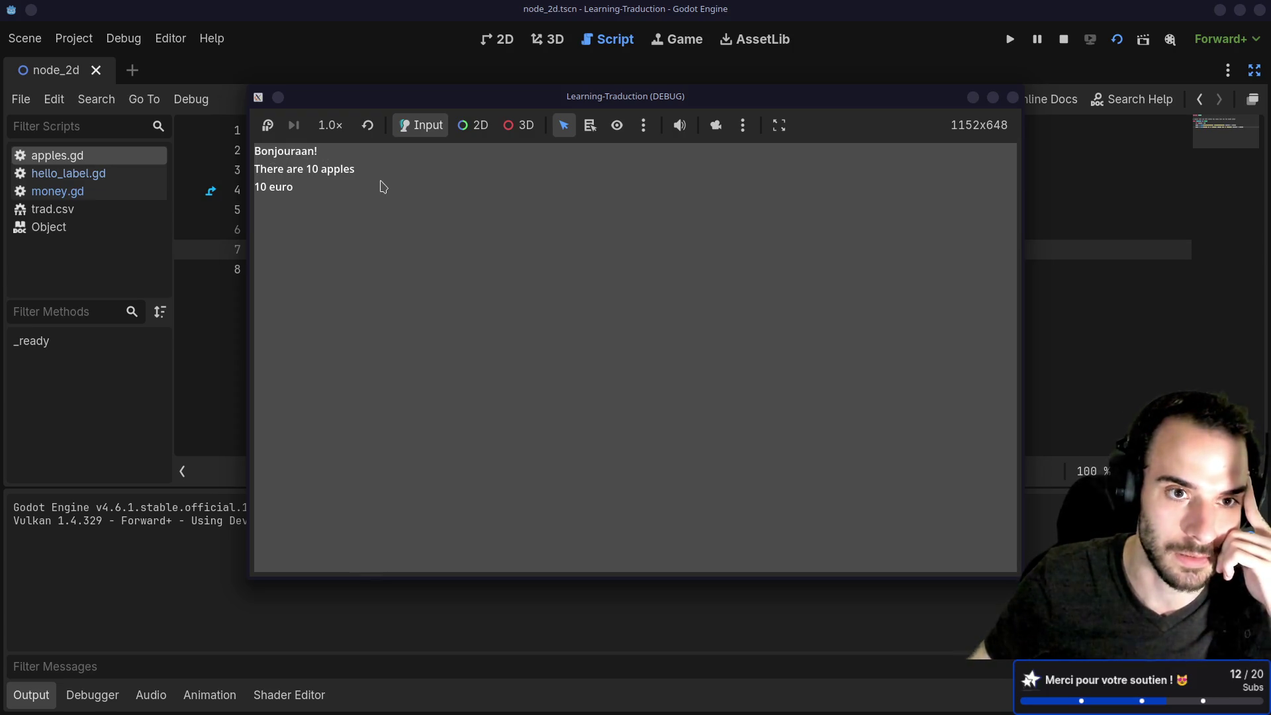
left_click(1013, 98)
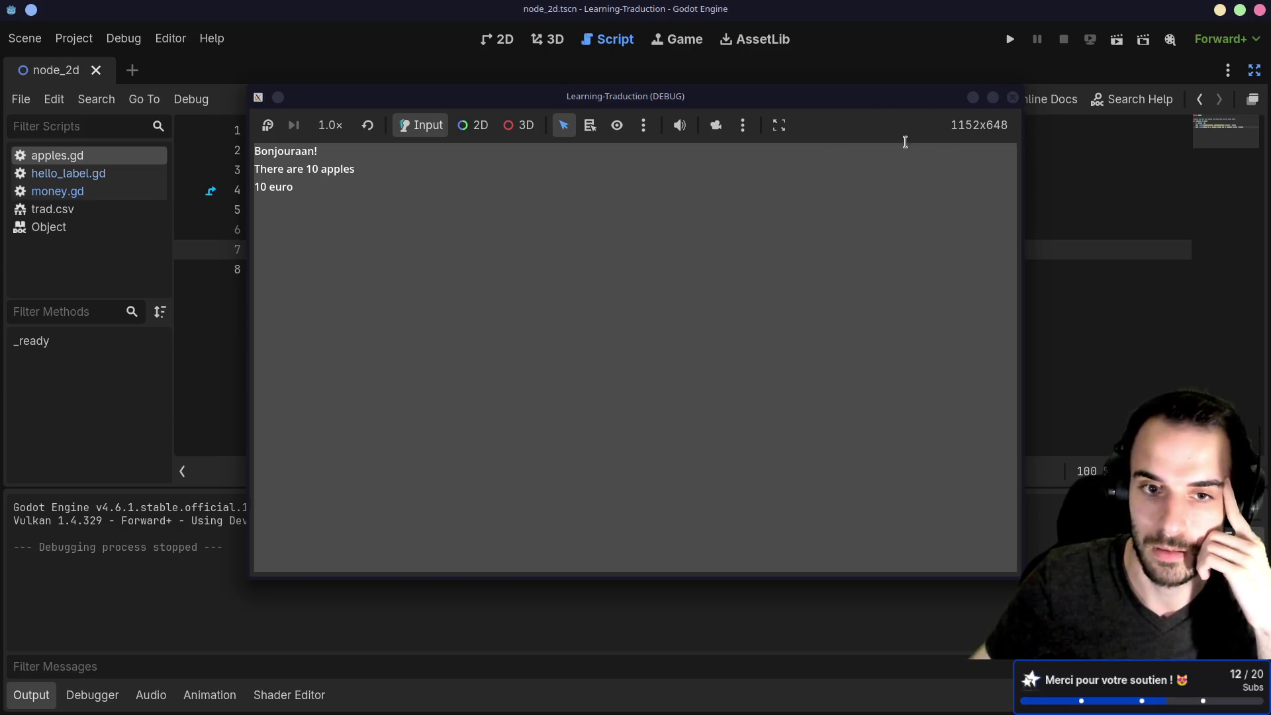
left_click_drag(407, 249, 437, 249)
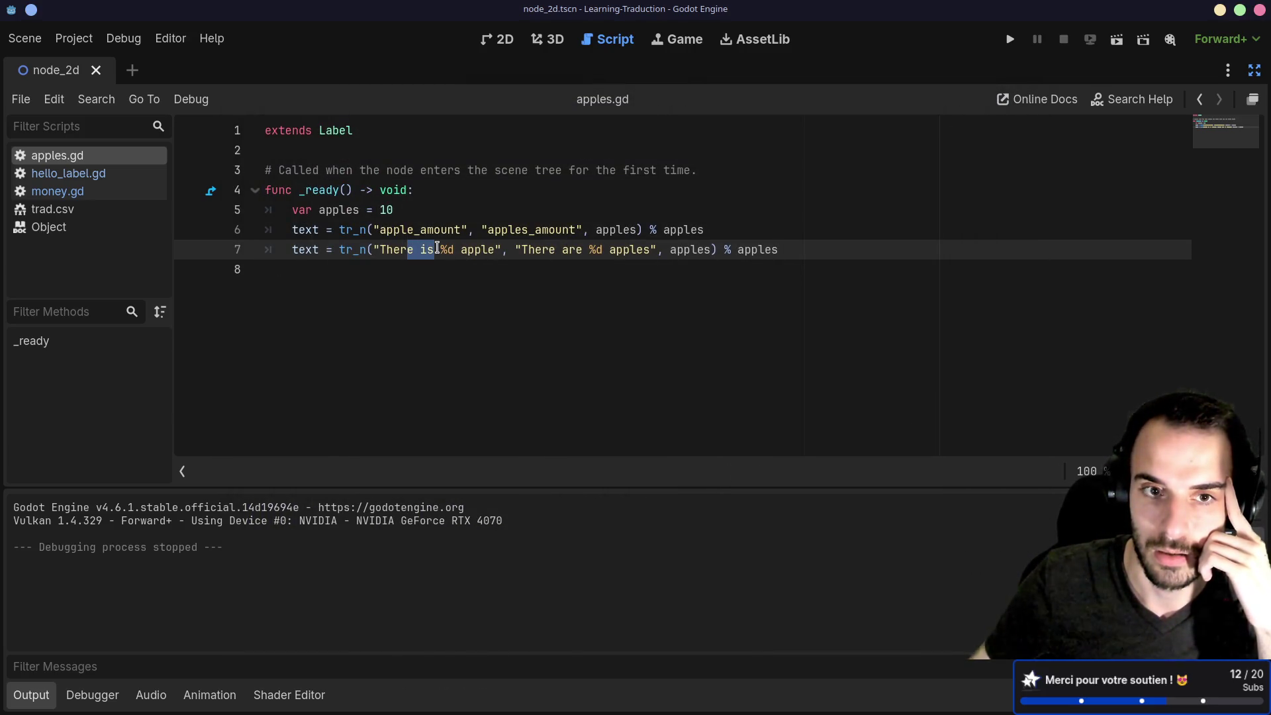
left_click(434, 267)
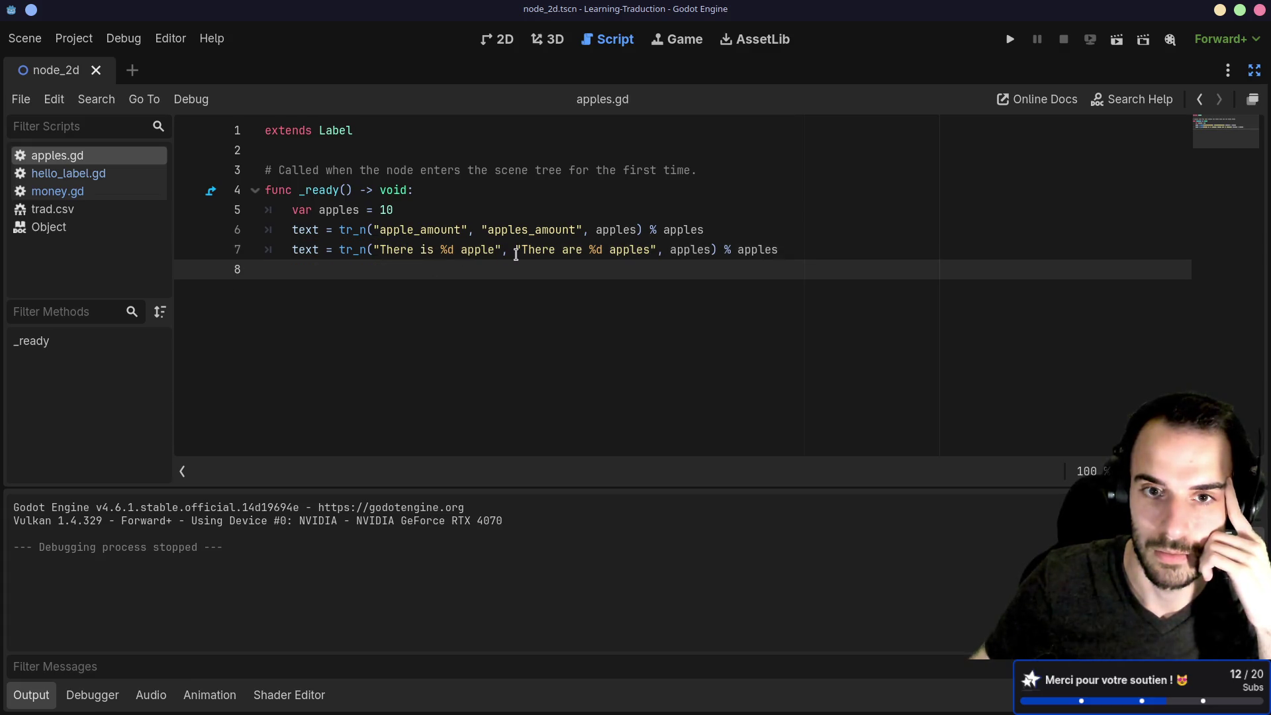
left_click(762, 233)
left_click(802, 244)
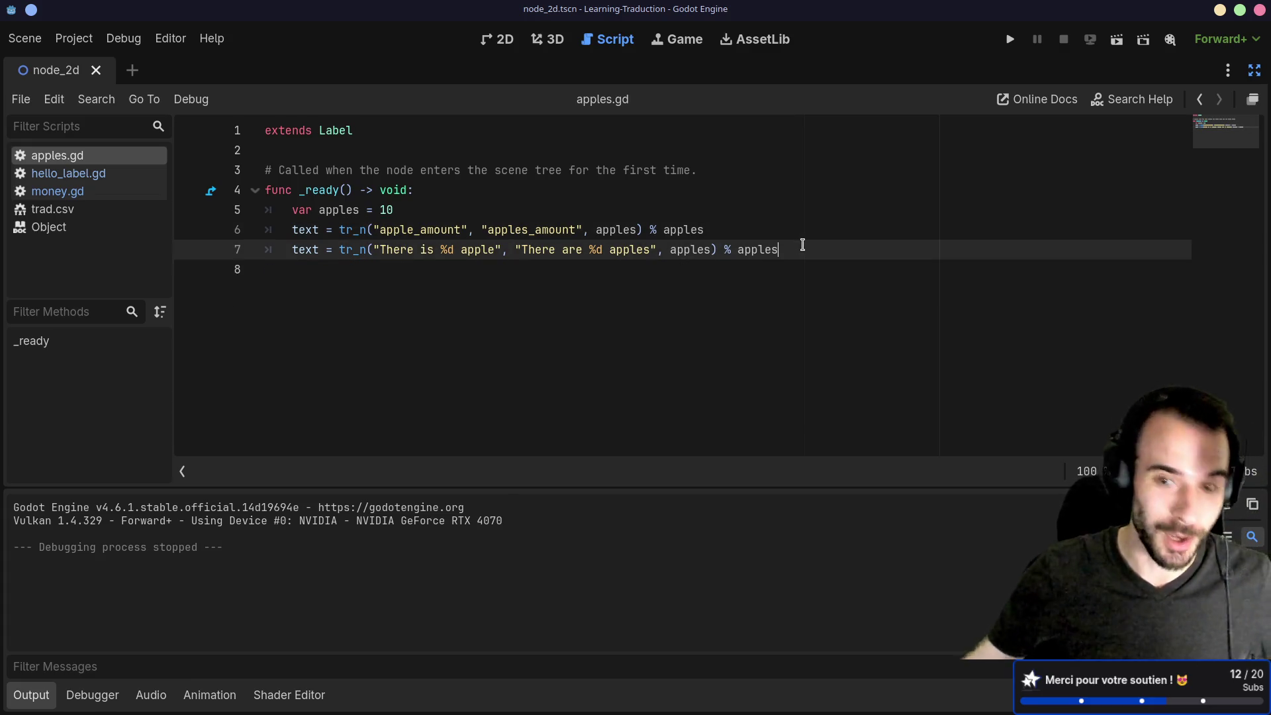
key("Return")
type("if")
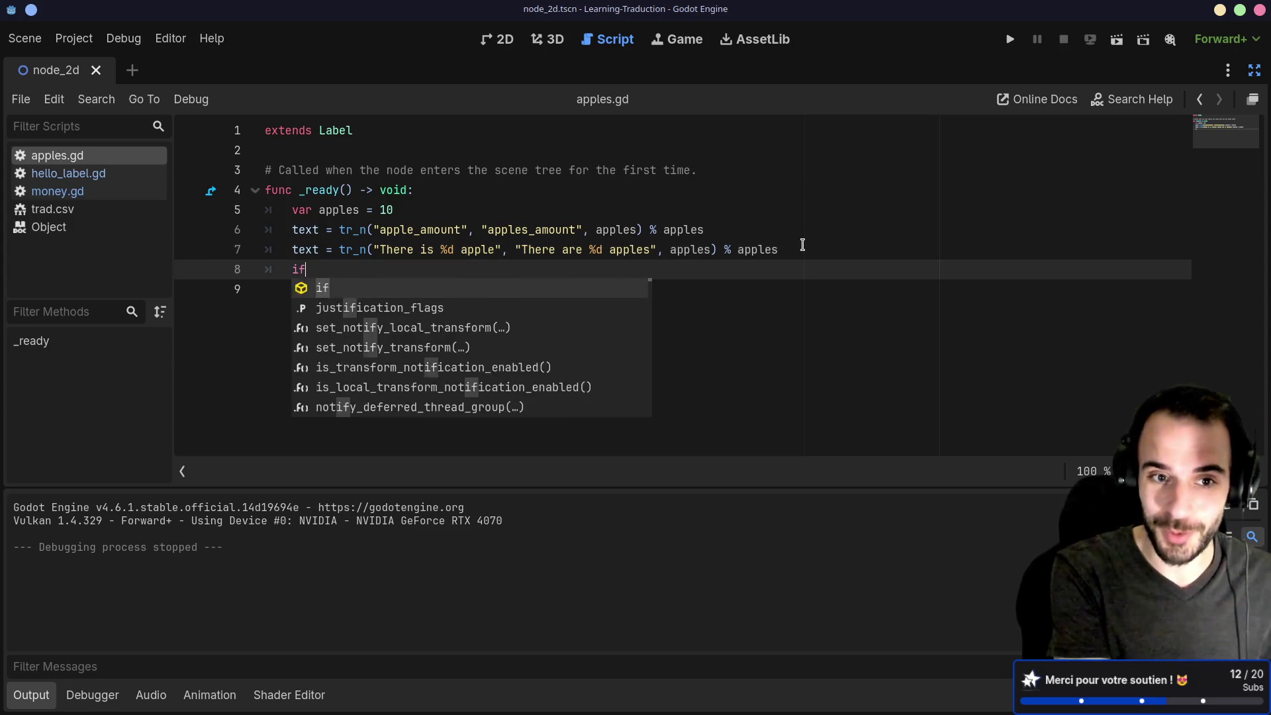
type(" locale")
mouse_move(807, 262)
left_mouse_down()
mouse_move(780, 267)
mouse_move(814, 249)
left_mouse_up()
key("BackSpace")
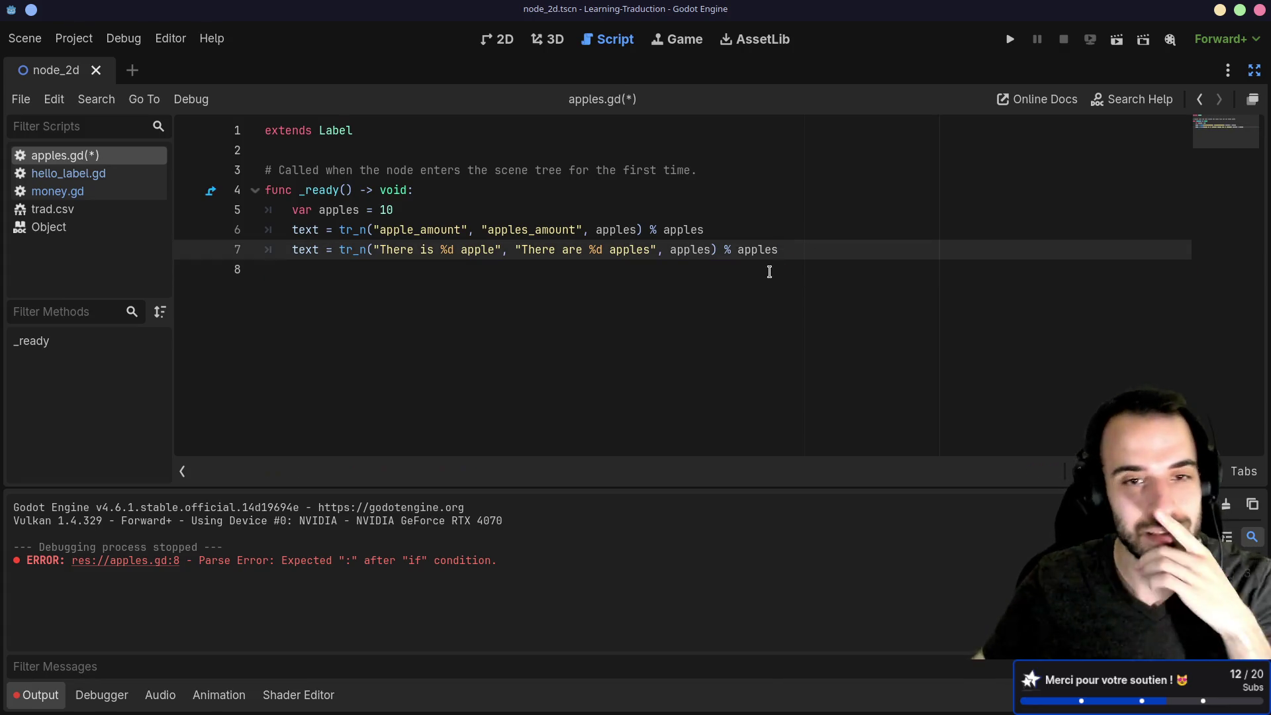
double_click(378, 250)
left_click(415, 270)
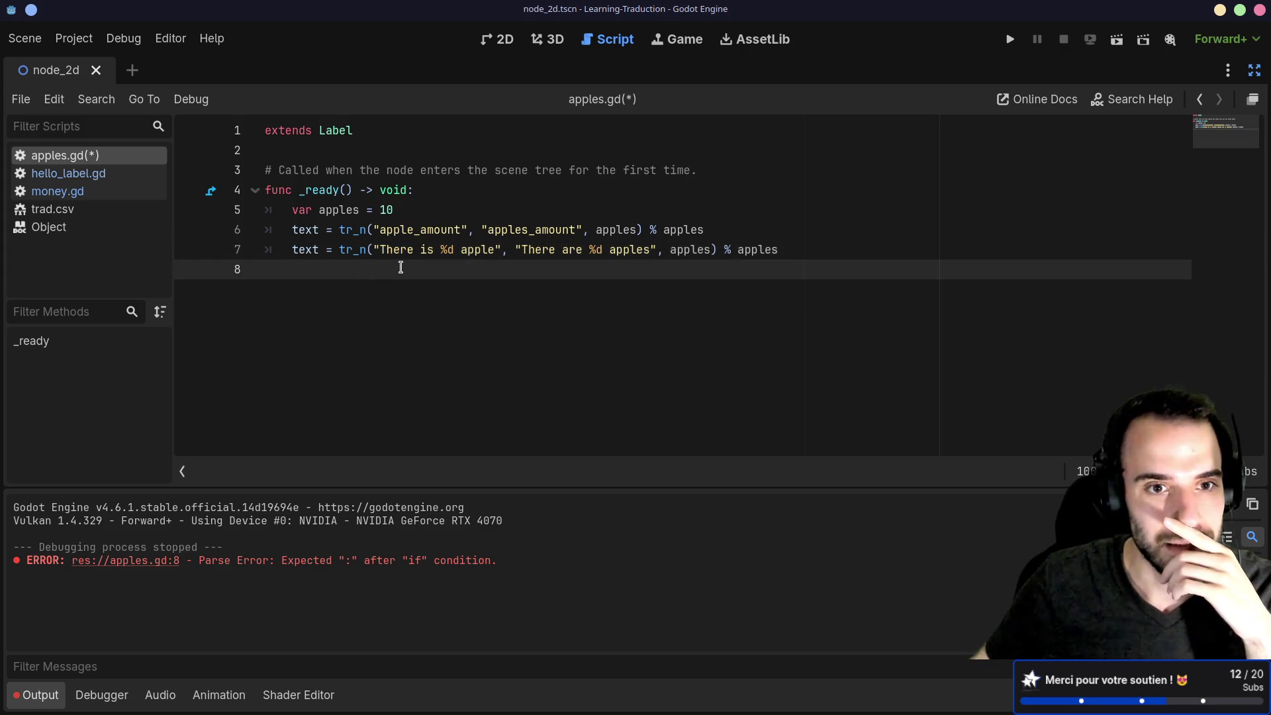
left_click(340, 251)
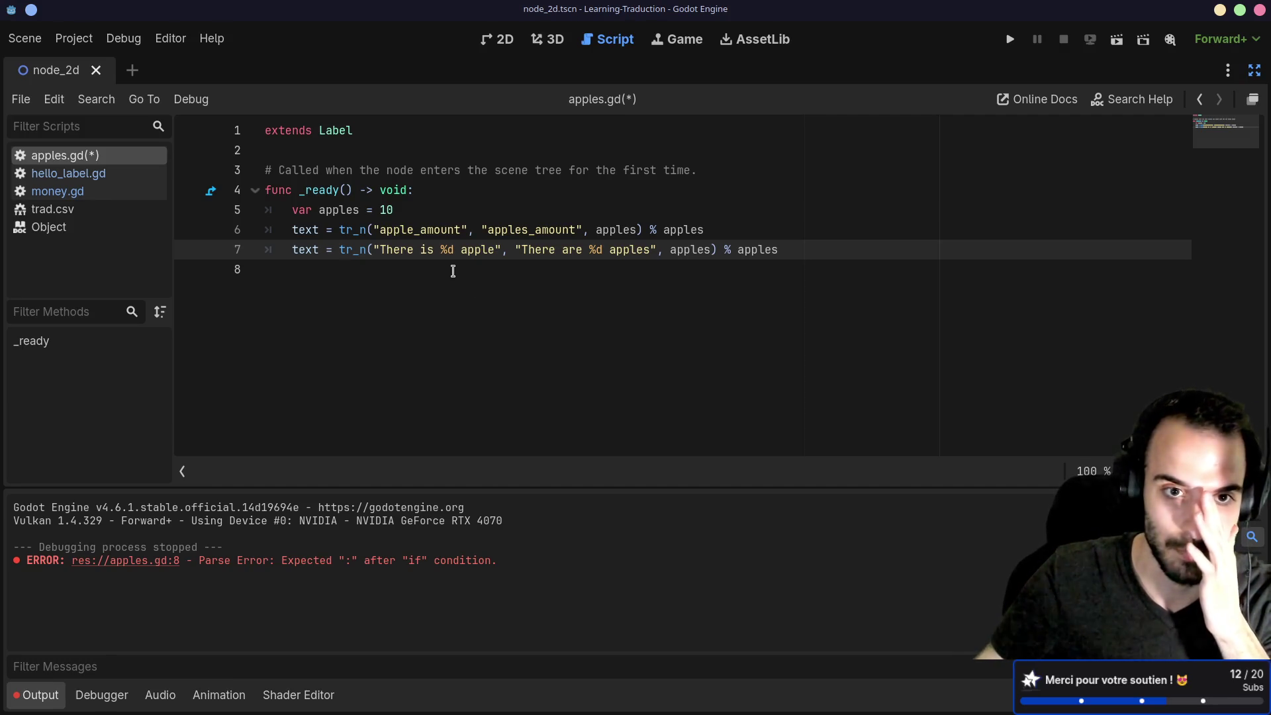
left_click_drag(376, 249, 829, 249)
left_click(735, 267)
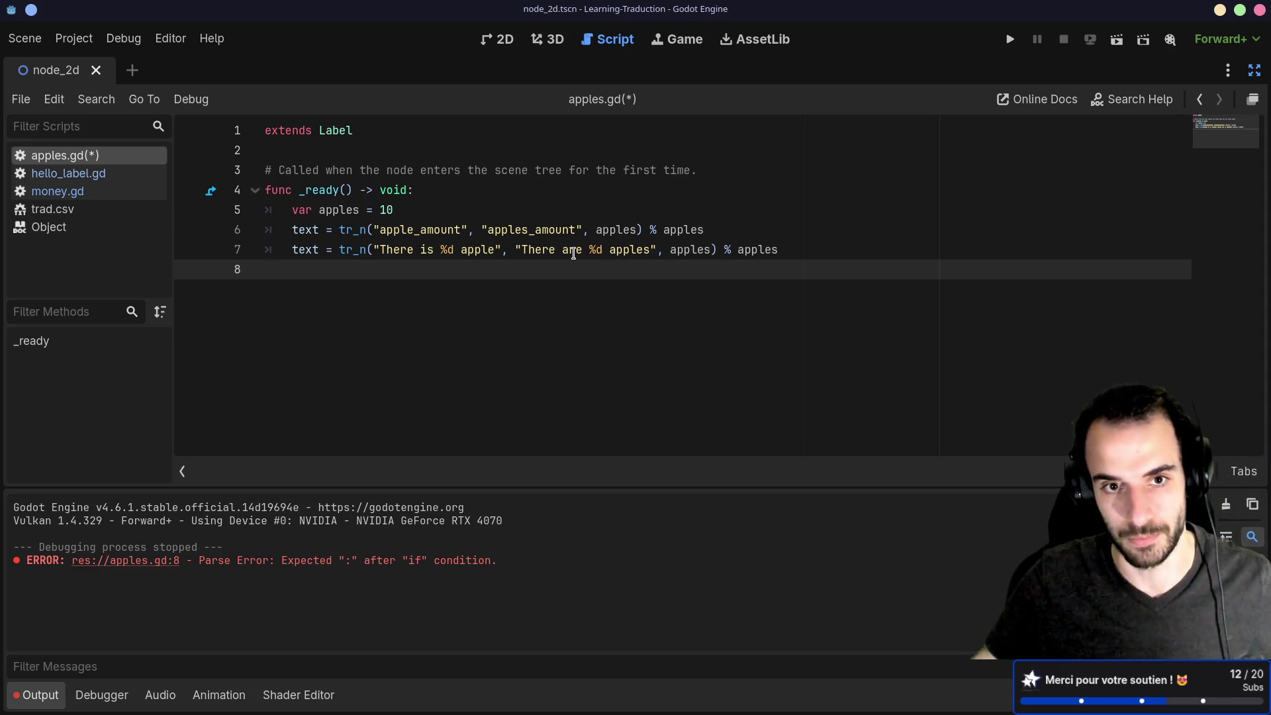
double_click(436, 232)
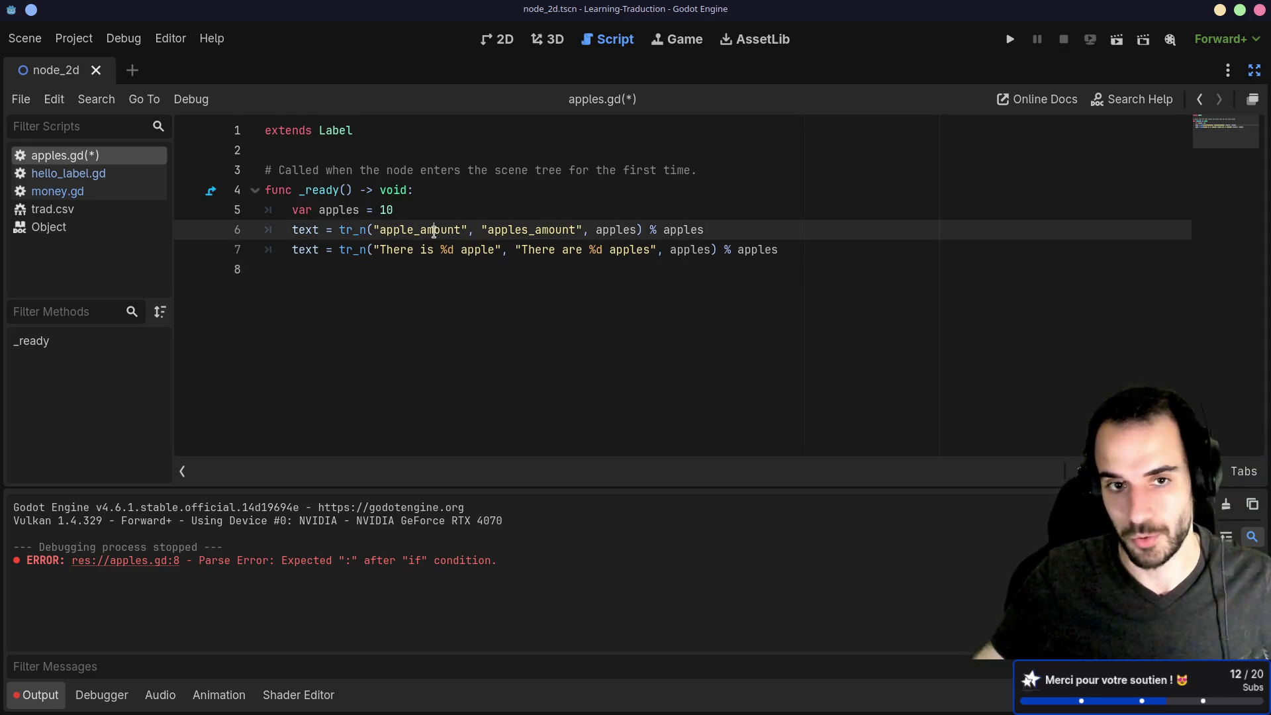
double_click(537, 229)
mouse_move(597, 230)
left_mouse_down()
mouse_move(651, 230)
mouse_move(638, 229)
left_mouse_up()
mouse_move(638, 229)
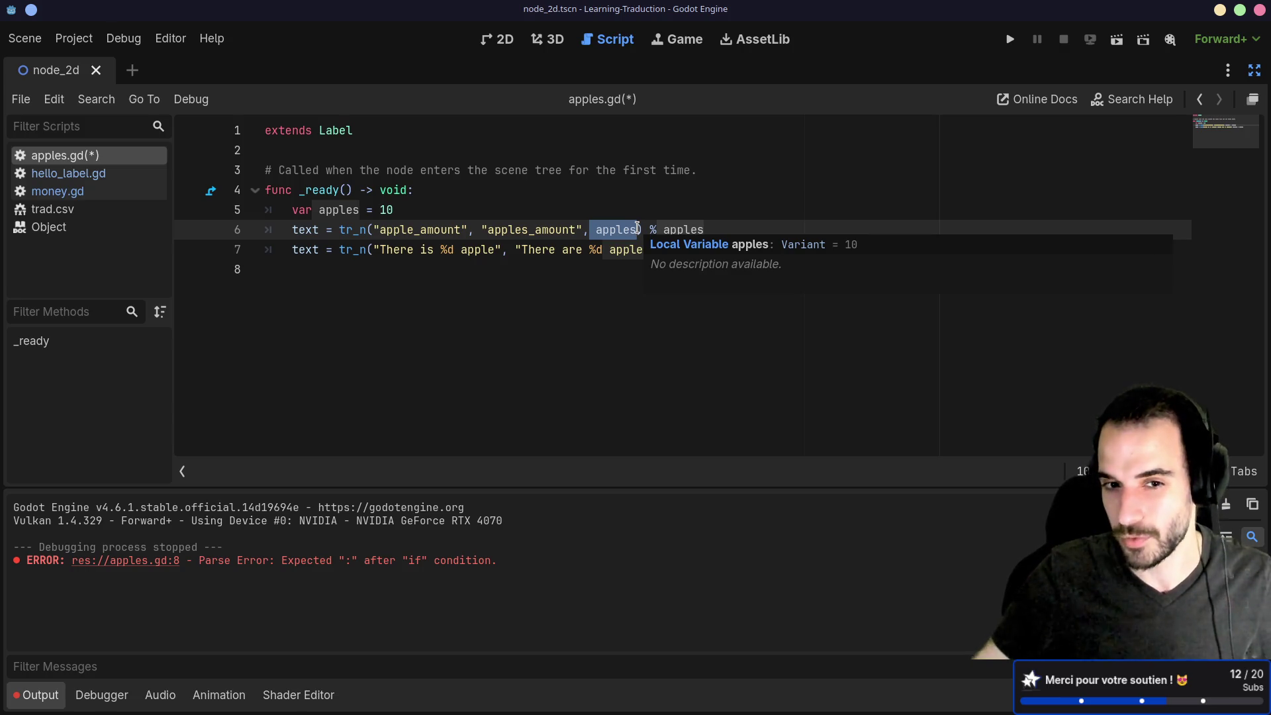
left_click(559, 269)
left_click(366, 256)
left_click_drag(374, 250, 400, 252)
left_click(398, 251)
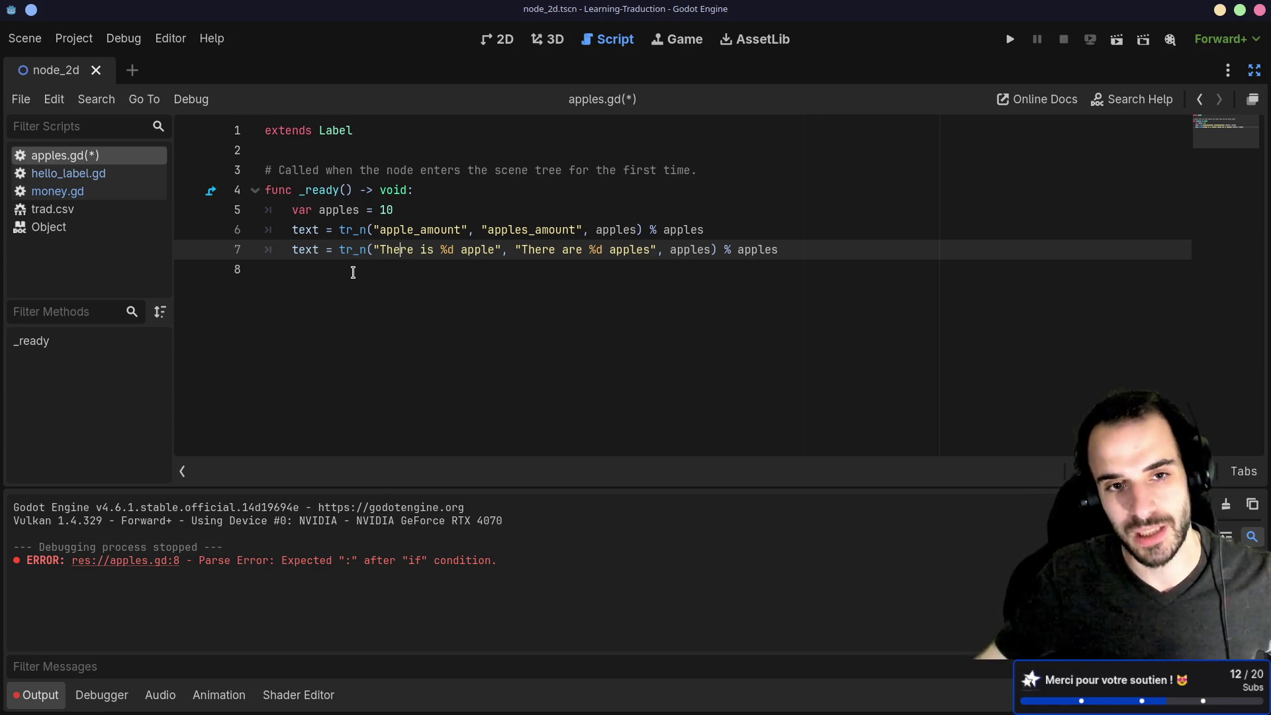
Delete the trailing '% apples' from line 7, save, and test-run the game.
left_click_drag(723, 249, 788, 247)
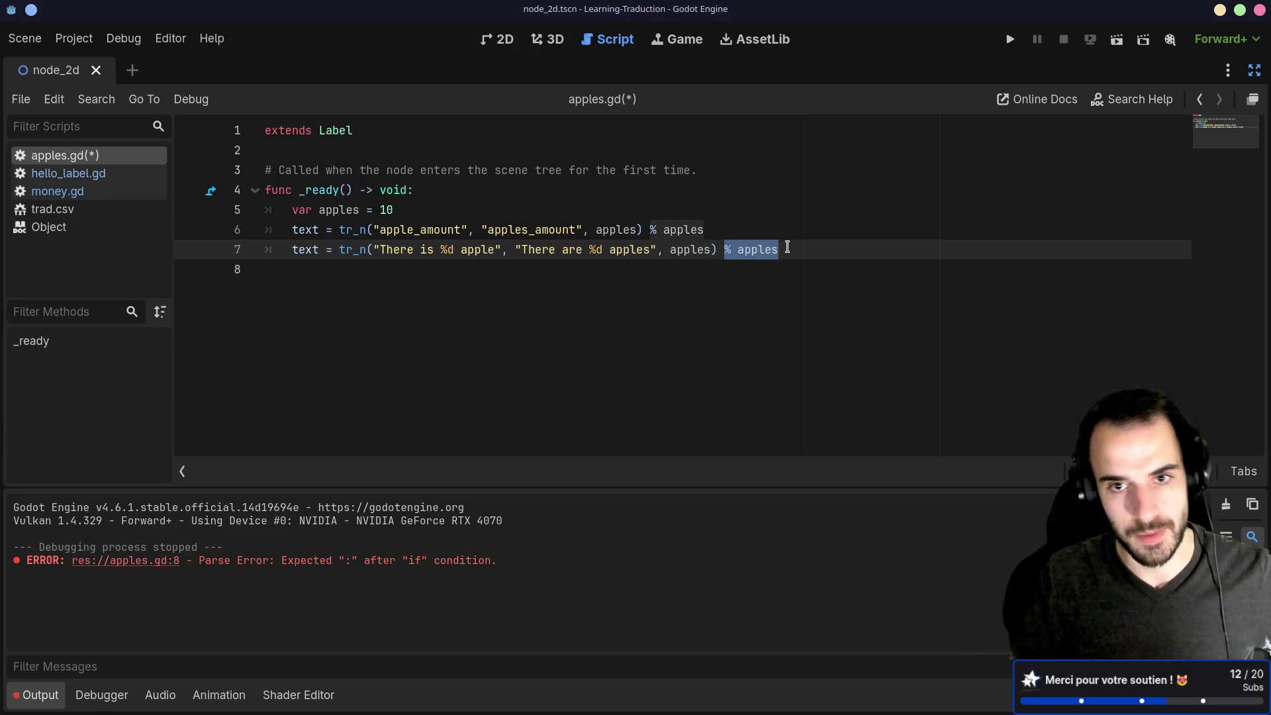
key("BackSpace")
key("ctrl+s")
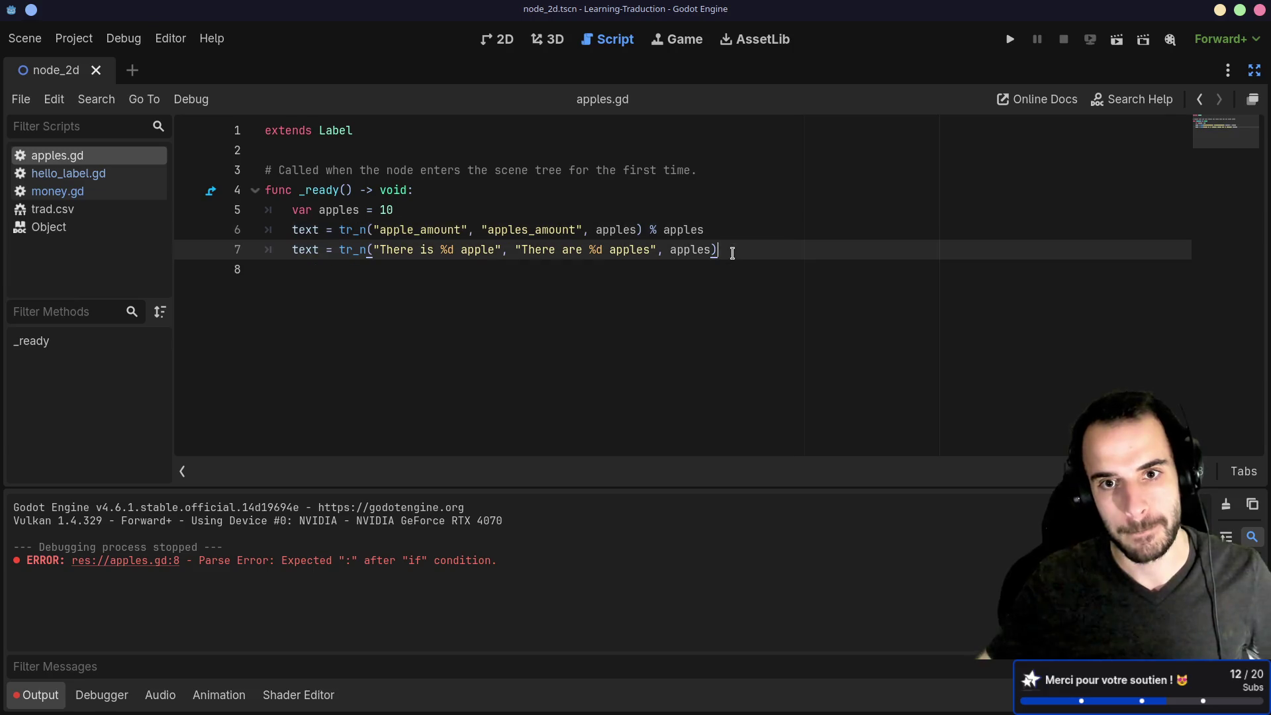
left_click(1117, 39)
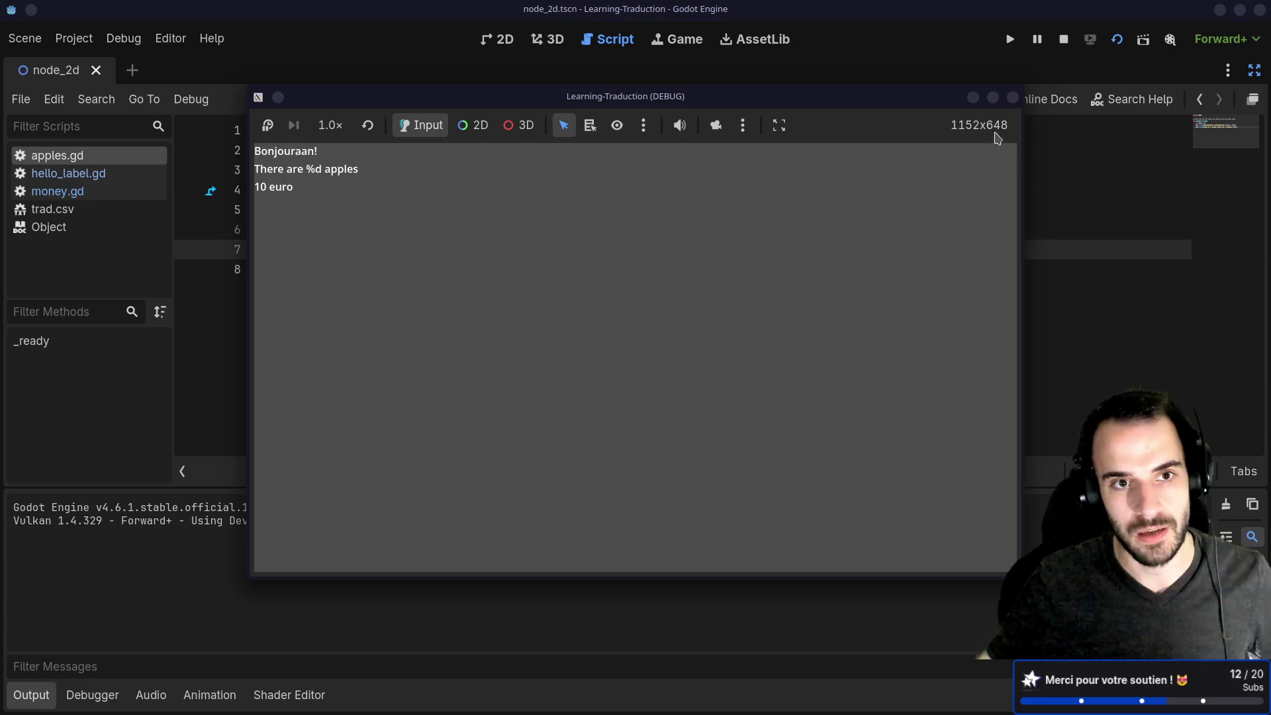
left_click(1013, 98)
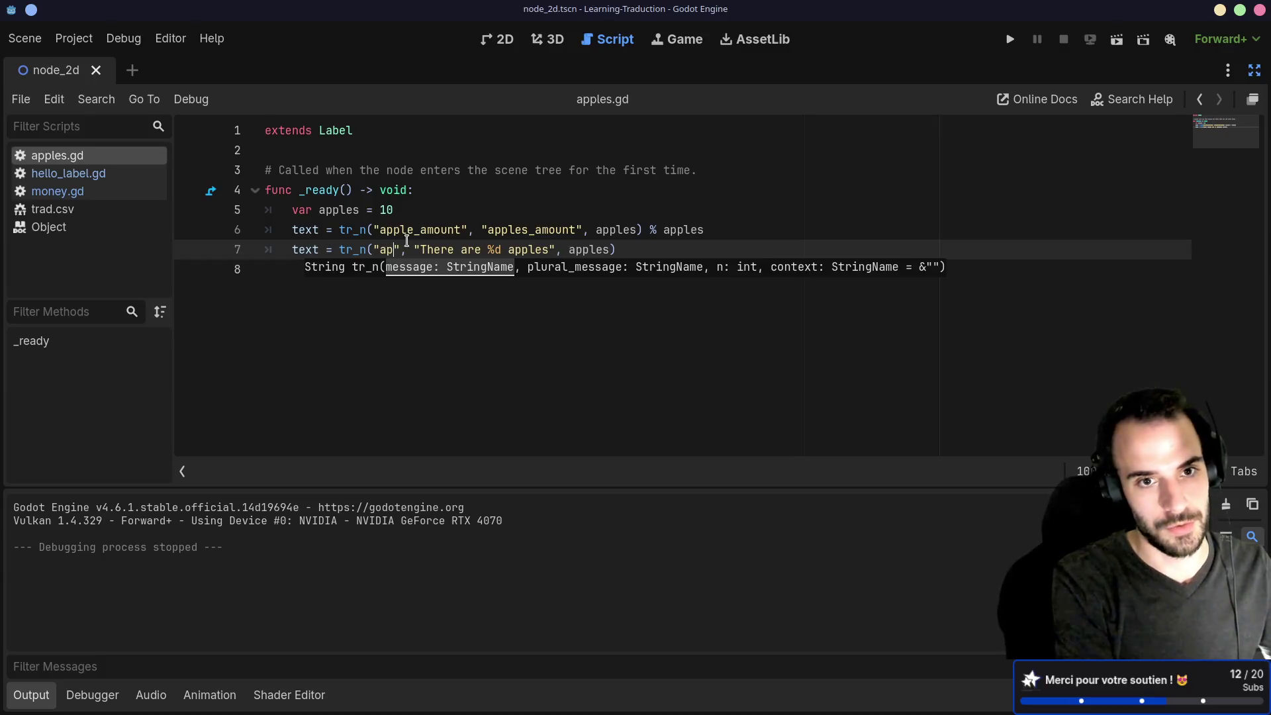
Change the tr_n strings to keys 'apple' and 'apple_plural', save, and run; the label shows apple_plural.
type("ple")
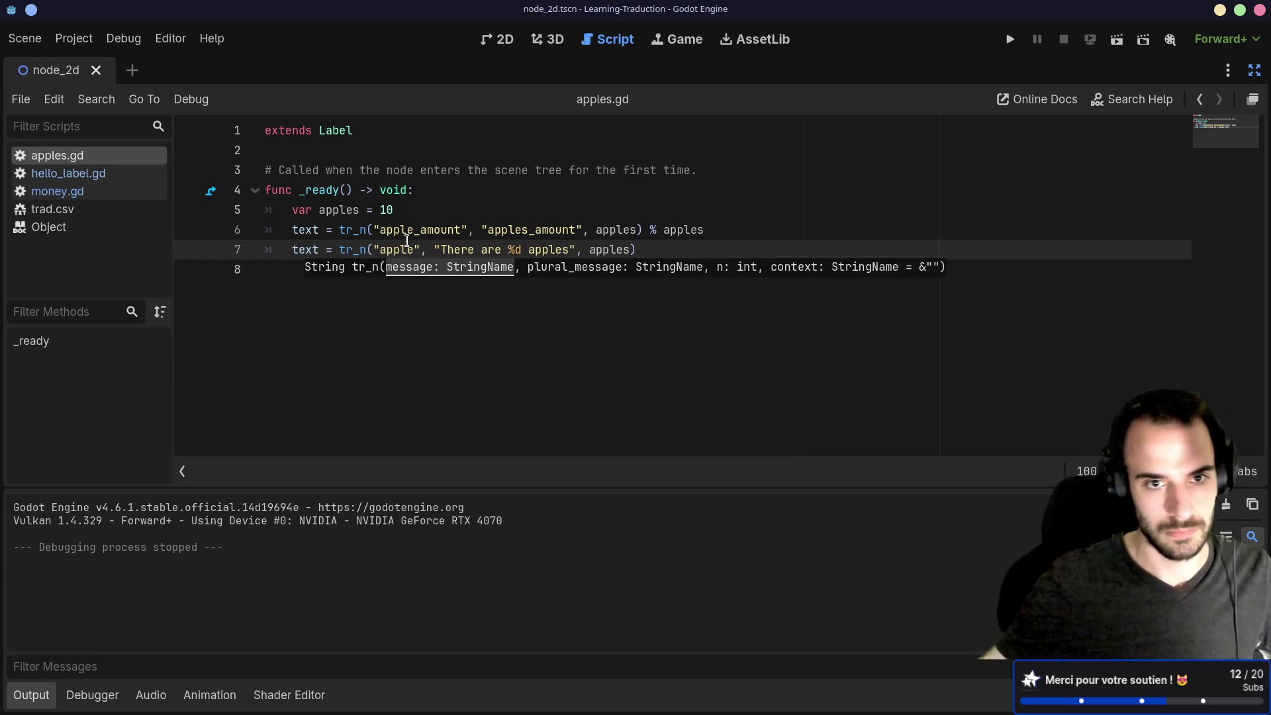
left_click_drag(441, 250, 568, 248)
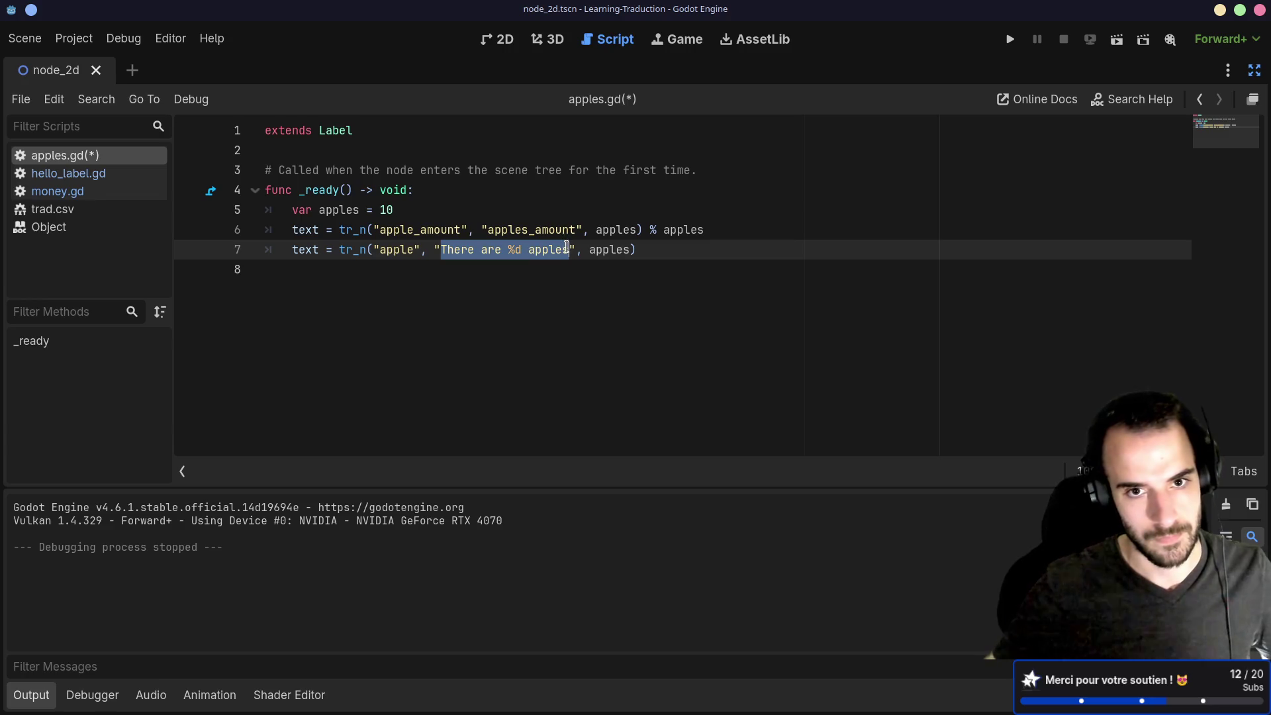
type("apple_plural")
key("ctrl+s")
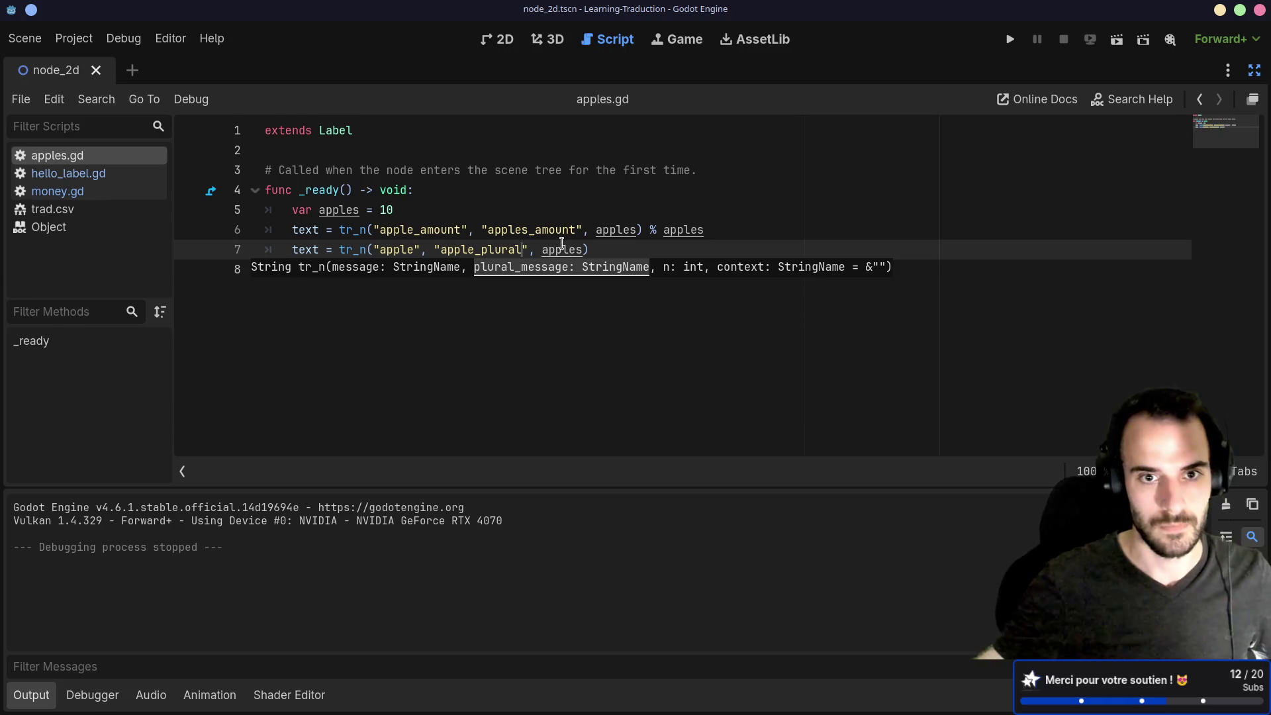
left_click(1117, 45)
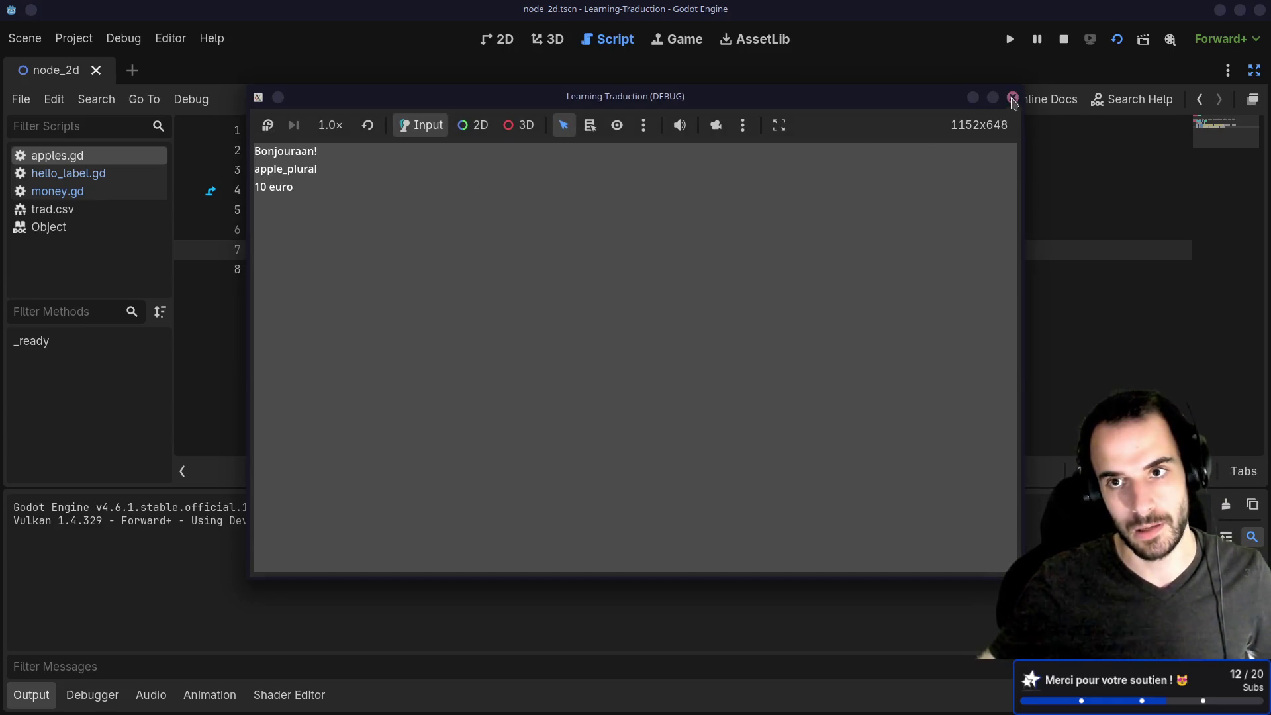
left_click(1013, 97)
left_click(363, 232)
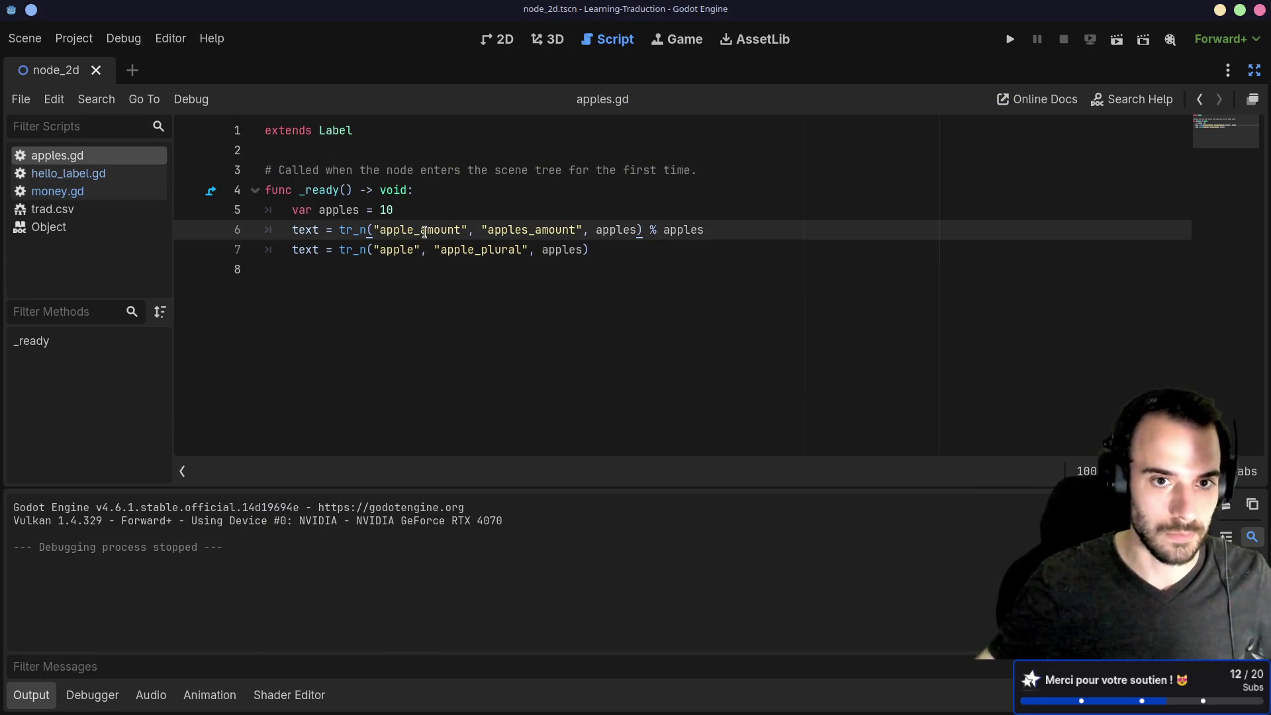
Swap line 7's keys for apple_amount and apples_amount, copied from line 6.
double_click(424, 231)
key("ctrl+c")
double_click(393, 249)
key("ctrl+v")
double_click(528, 232)
key("ctrl+c")
double_click(525, 249)
key("ctrl+v")
Wrap the tr_n call in tr(...) % apples, save, and run the game showing '10 pomme'.
left_click(333, 249)
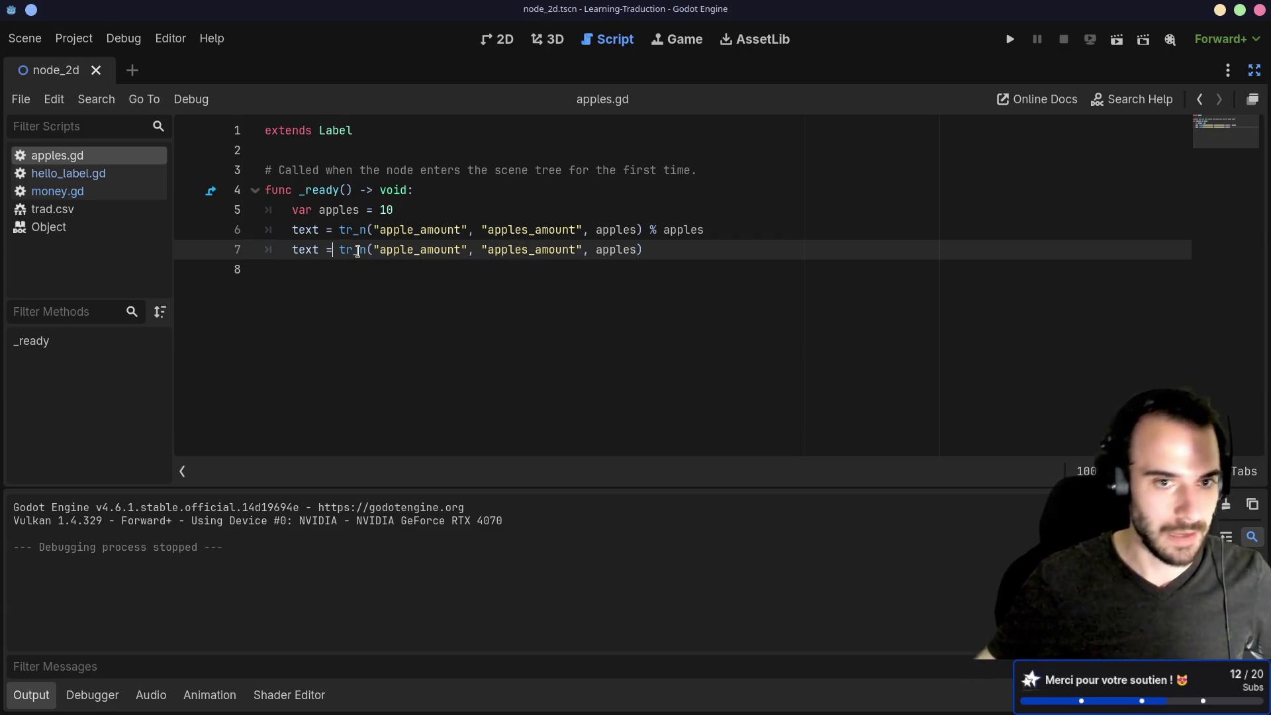
type("tr(")
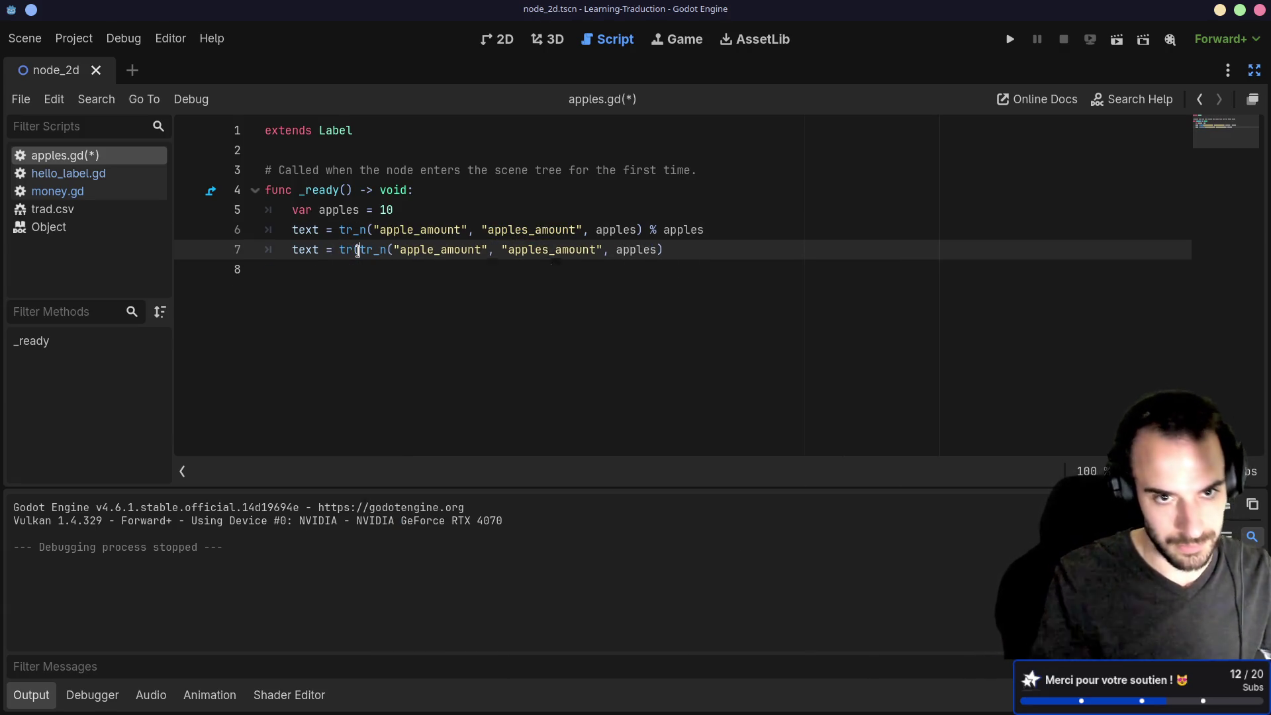
key("End")
type(")")
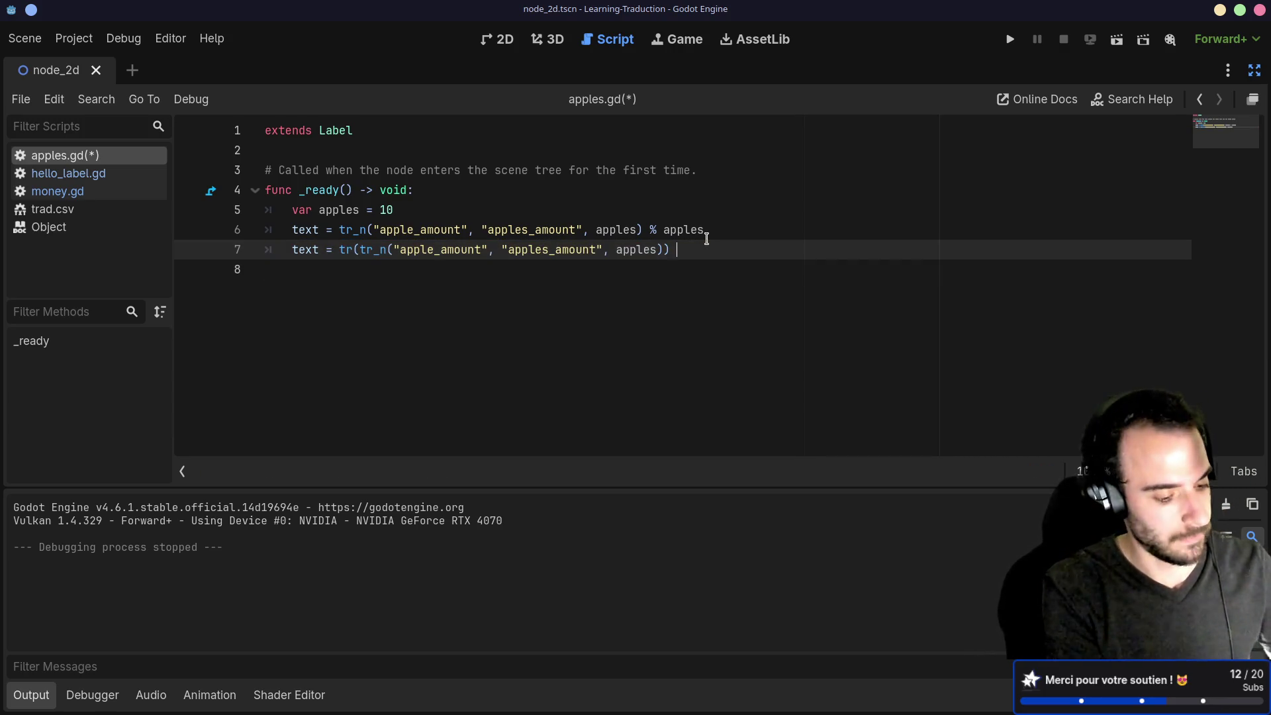
type(" % apples")
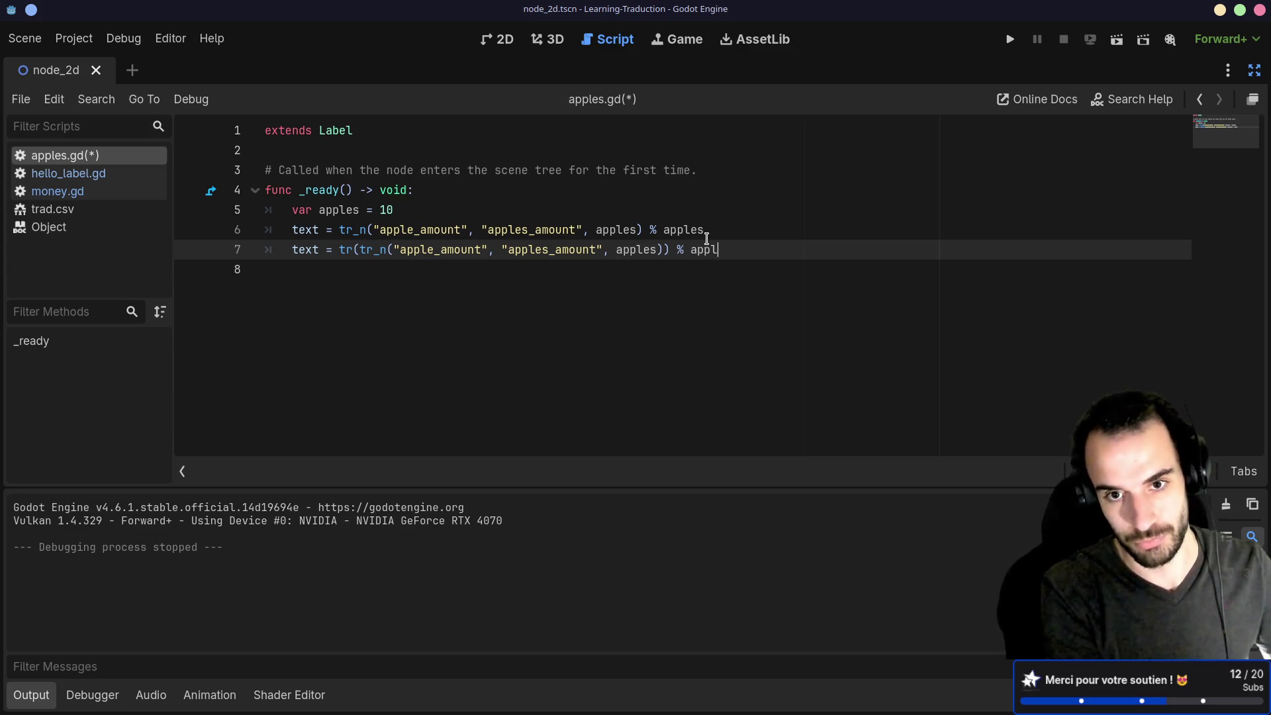
key("ctrl+s")
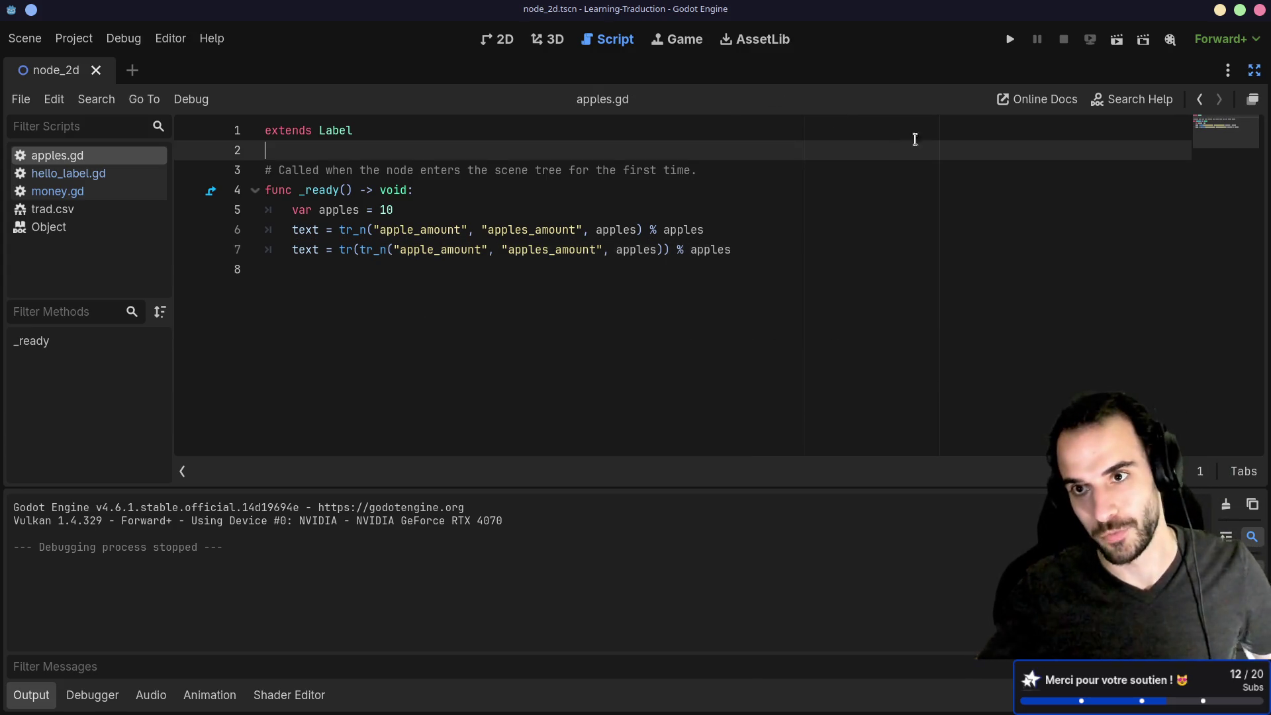
left_click(1117, 39)
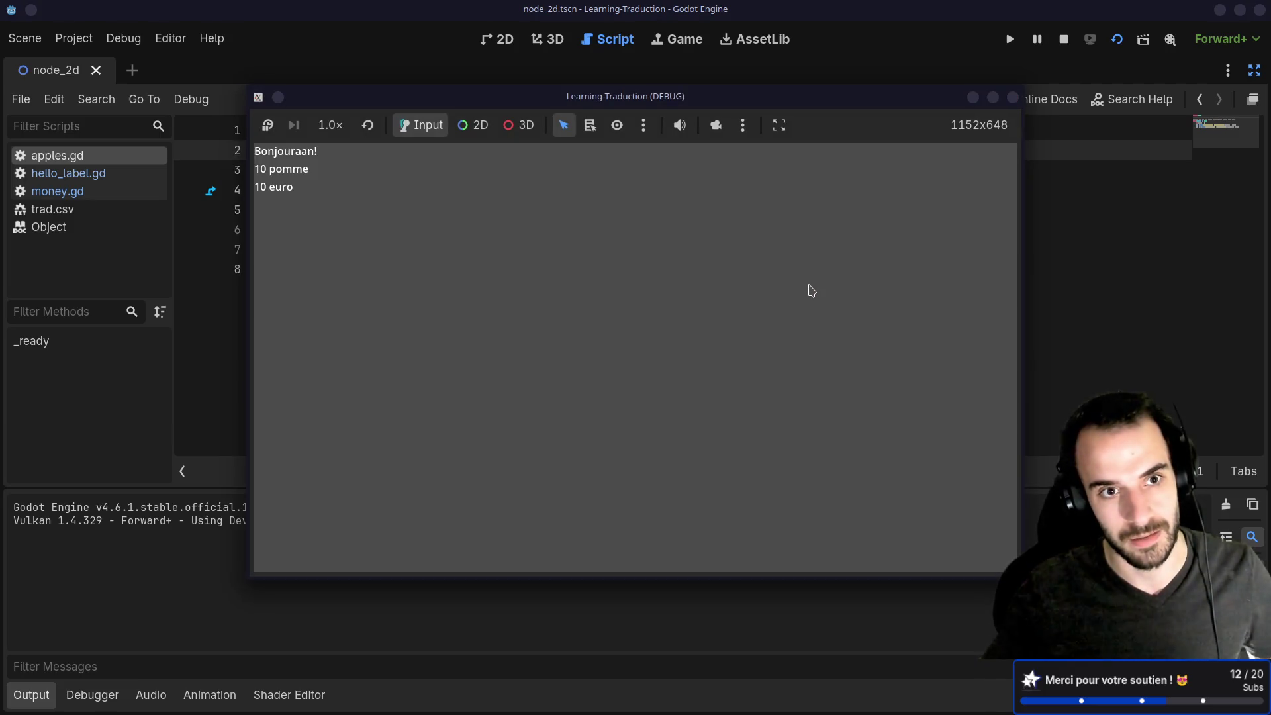
left_click(1012, 96)
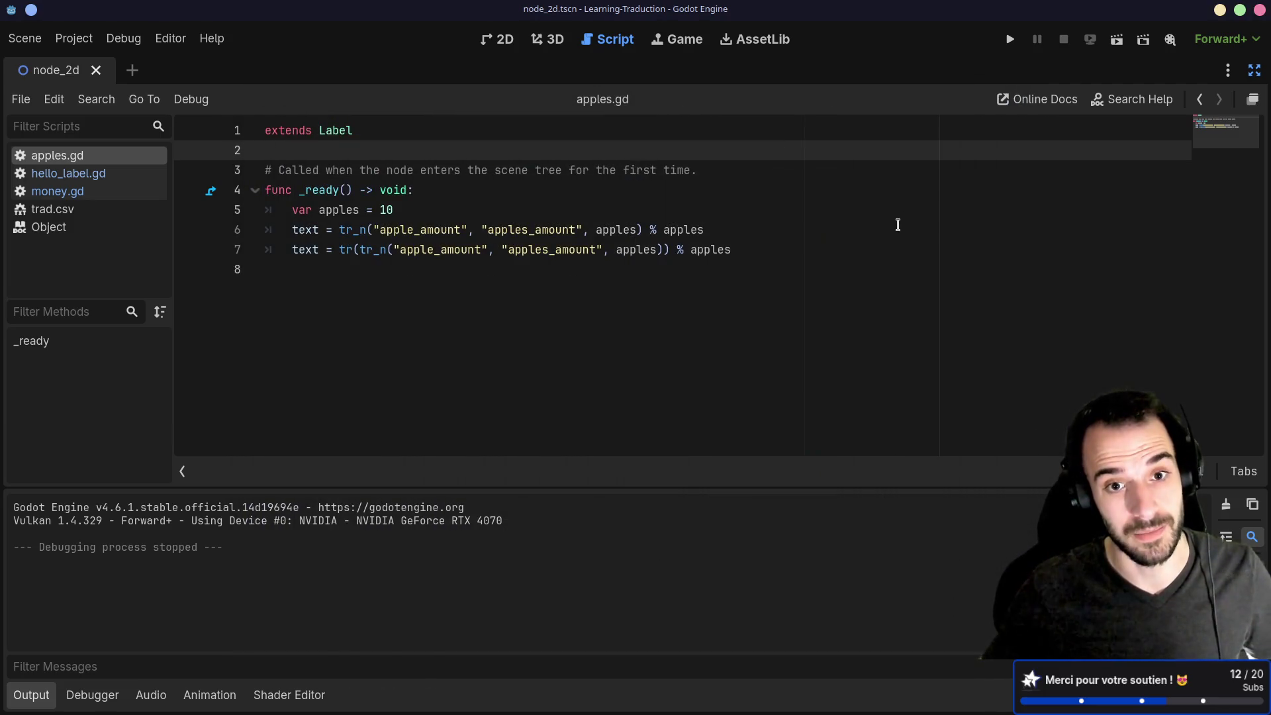
Select the outer tr function name on line 7 before switching to trad.csv.
left_click(687, 255)
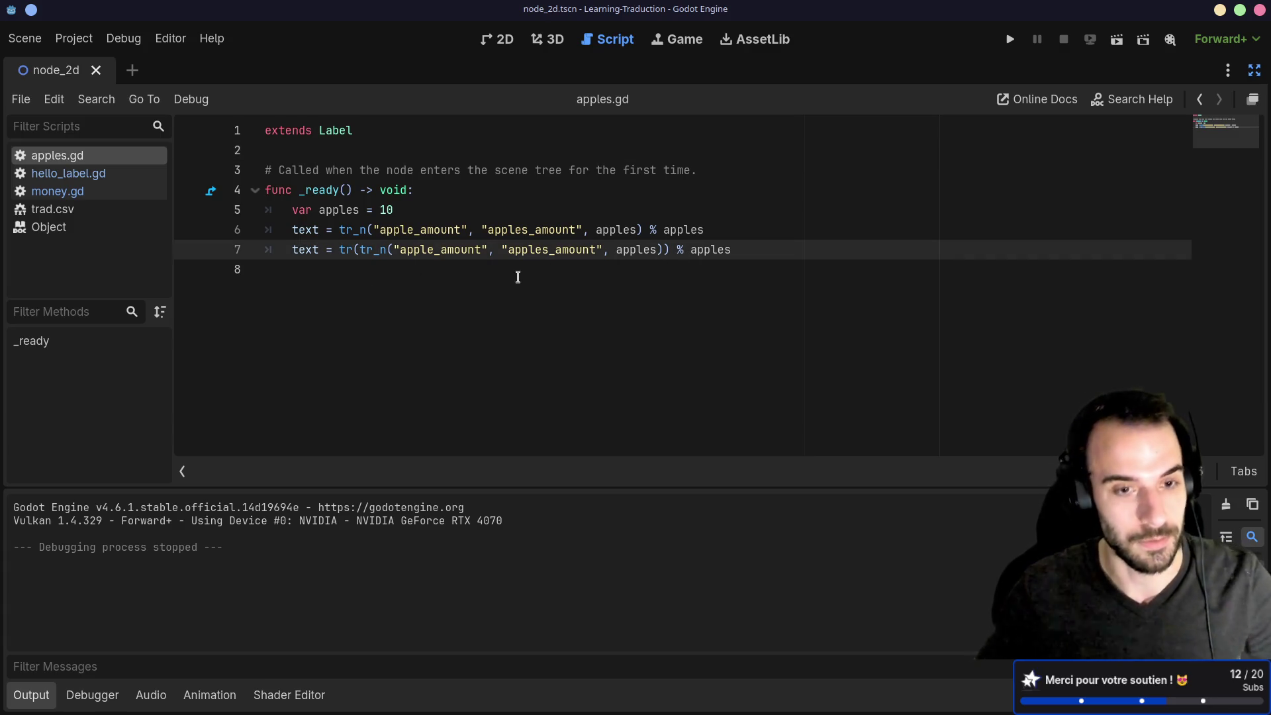
left_click(375, 272)
left_click(356, 249)
left_click_drag(334, 249, 341, 249)
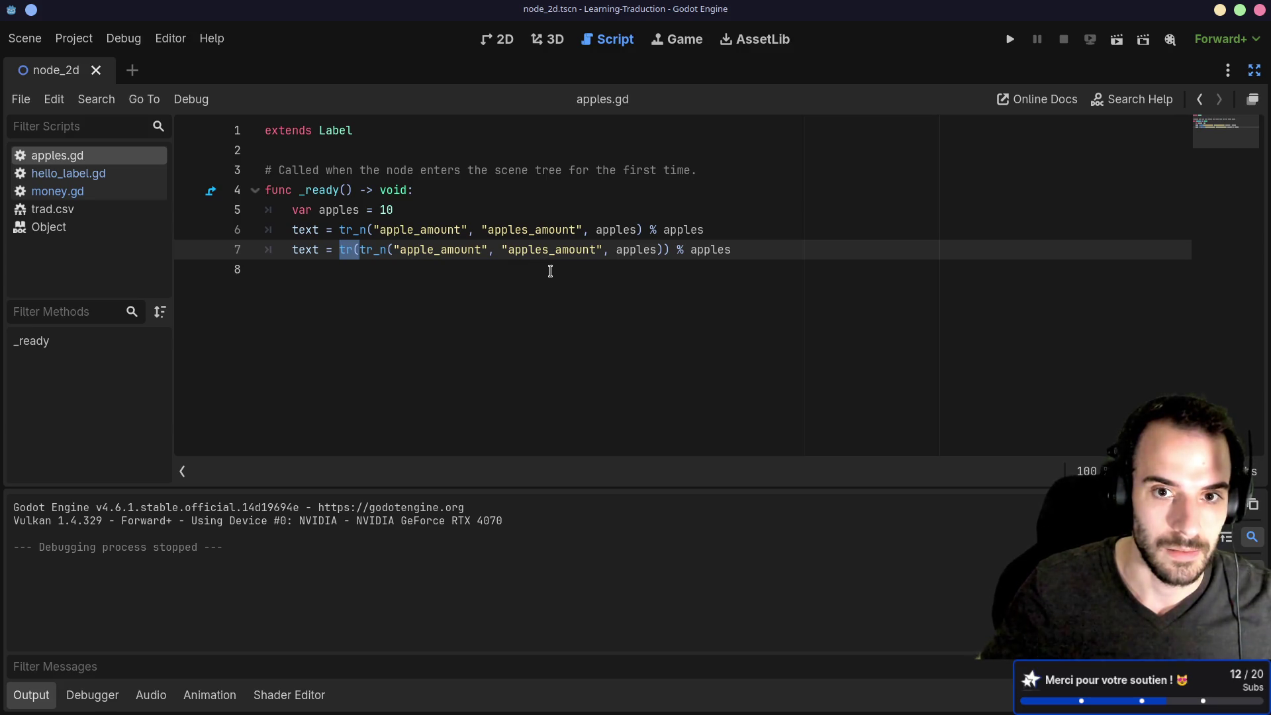
key("alt+Tab")
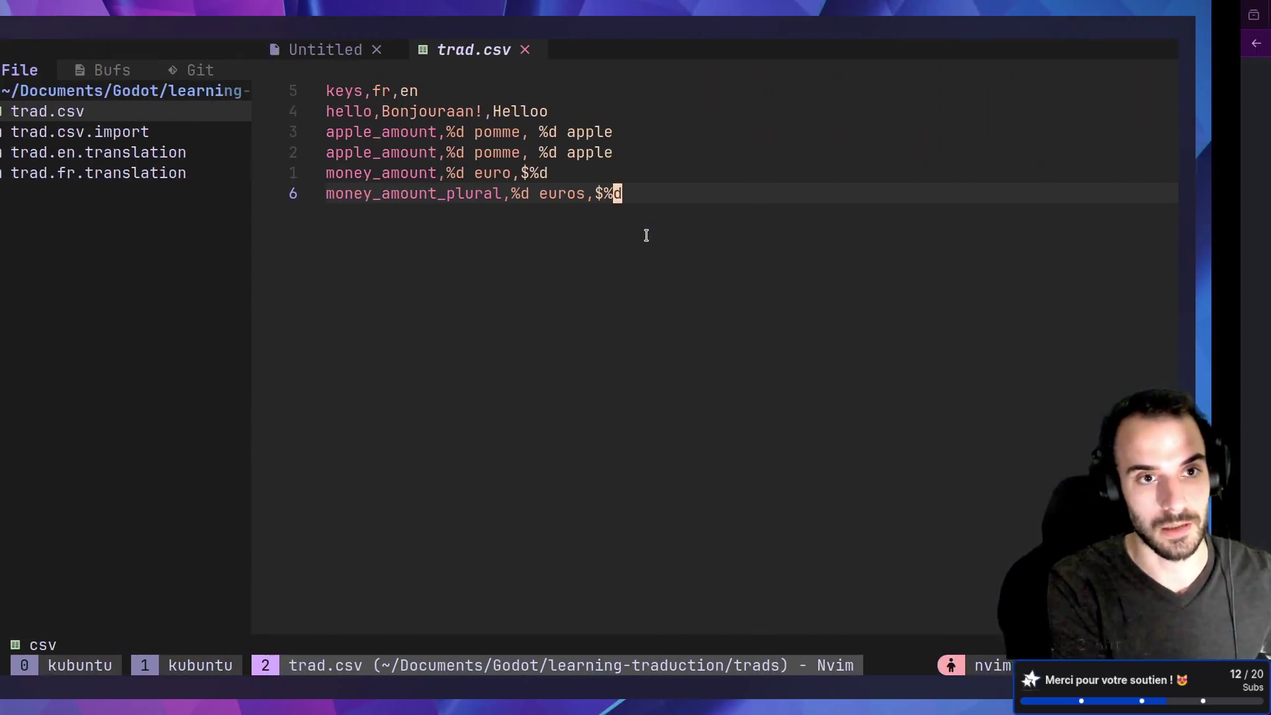
On trad.csv's second apple row, pluralize to '%d pommes' and '%d apples' and save.
key("k")
key("k")
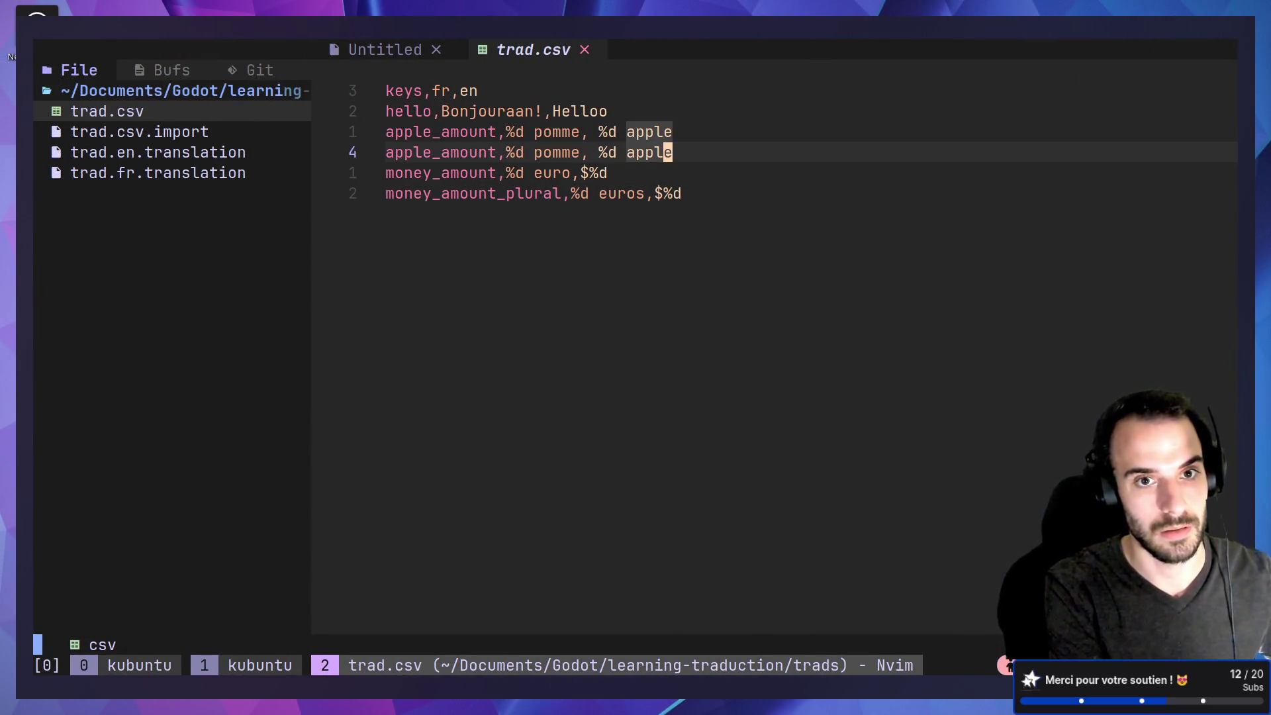
key("0")
key("w")
key("w")
type("eas")
key("Escape")
type("$")
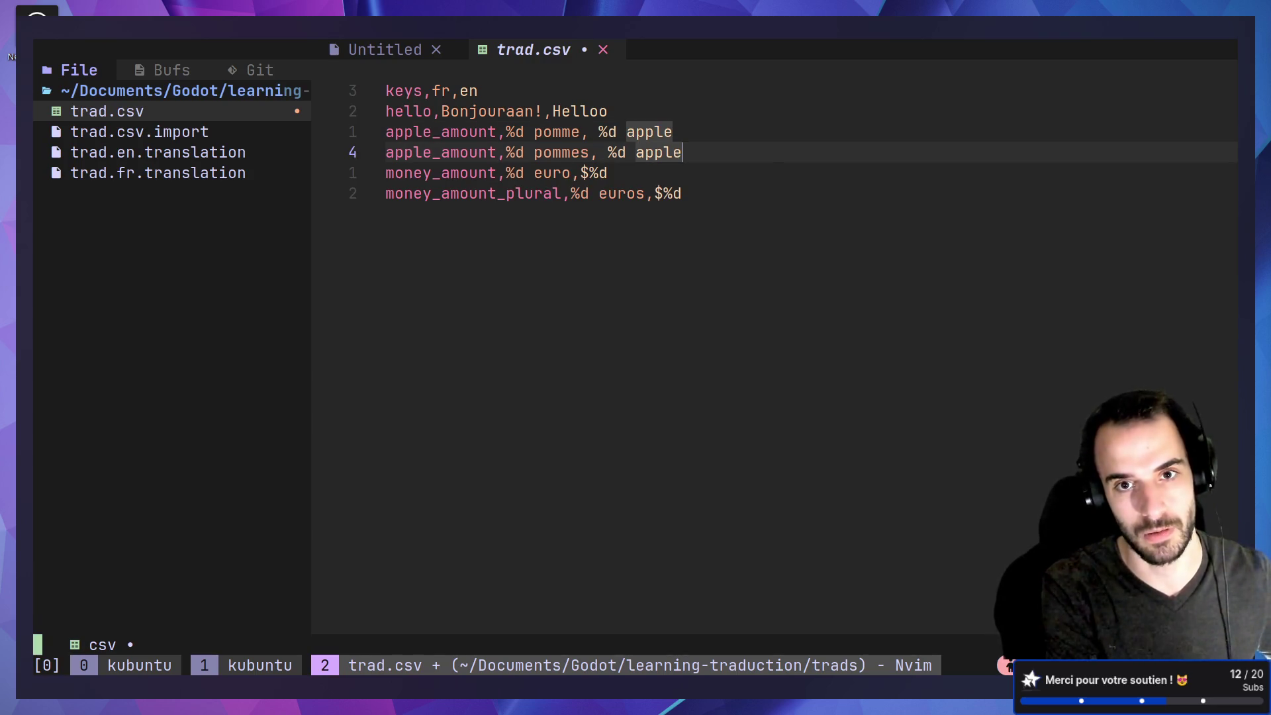
type("as")
key("Escape")
type(":w")
key("Return")
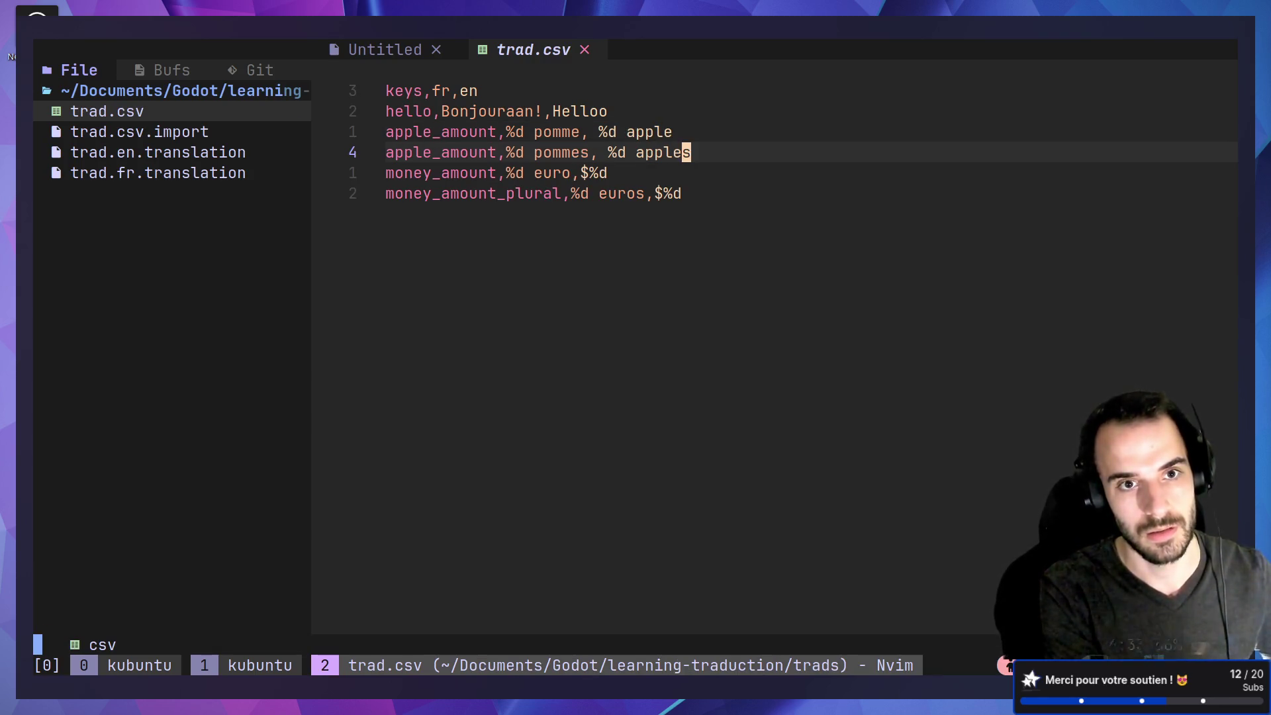
Rename that row's key to apples_amount and save trad.csv.
key("0")
key("l")
key("l")
key("l")
type("apples")
key("Escape")
type(":w")
key("Return")
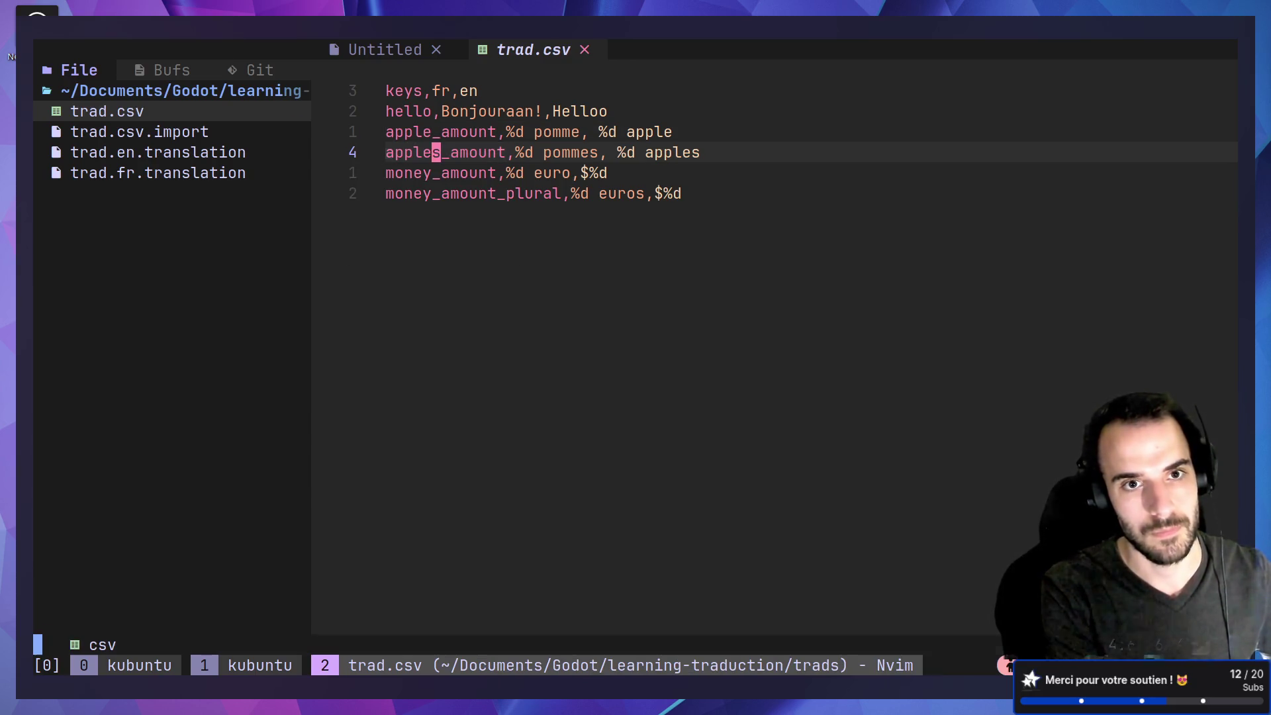
Return to the apples.gd script in Godot, dismissing an accidental save dialog.
key("alt+Tab")
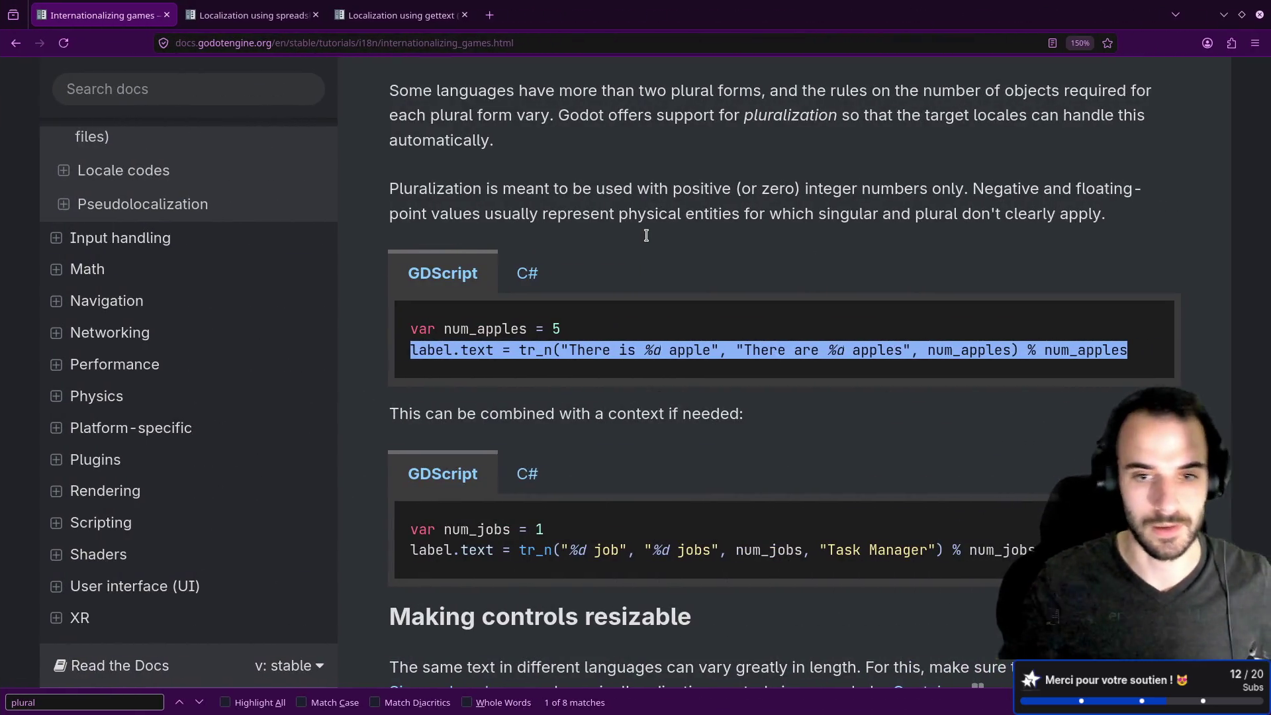
key("ctrl+s")
key("Escape")
key("ctrl+super+Right")
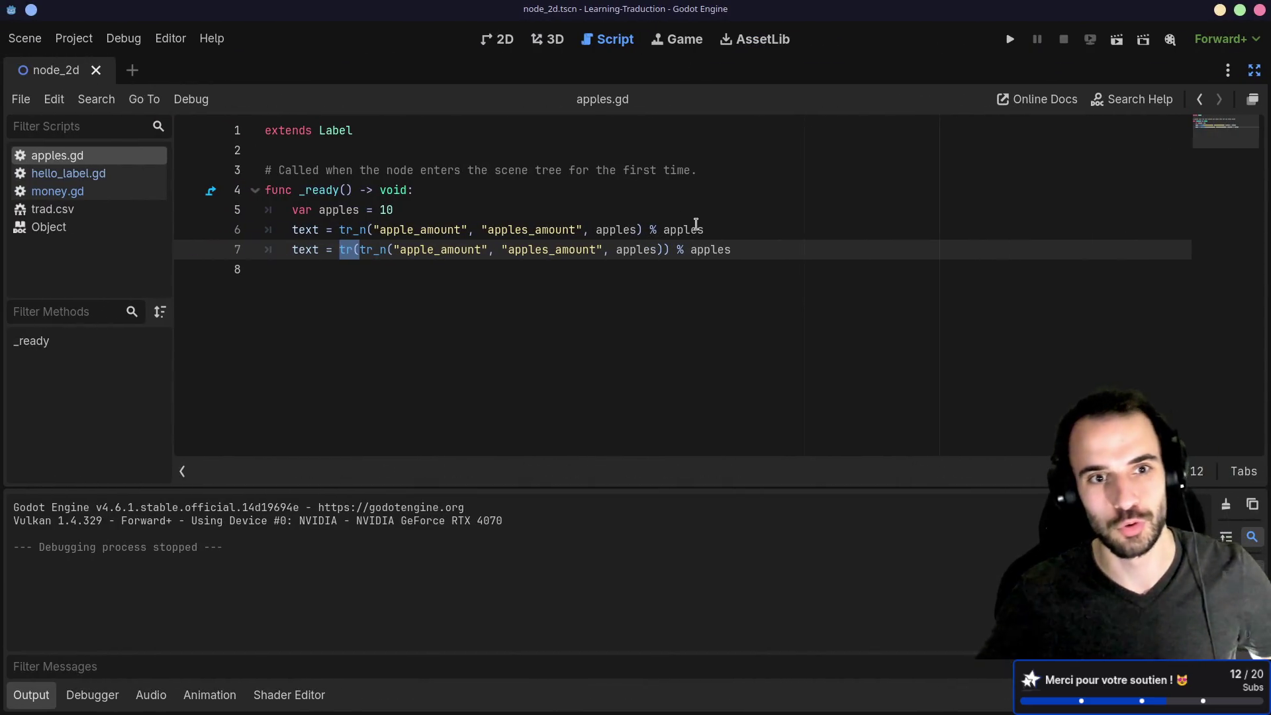
left_click(697, 228)
Comment out line 7 of apples.gd with # and test-run the game, which shows '10 pomme'.
left_click_drag(747, 259, 756, 234)
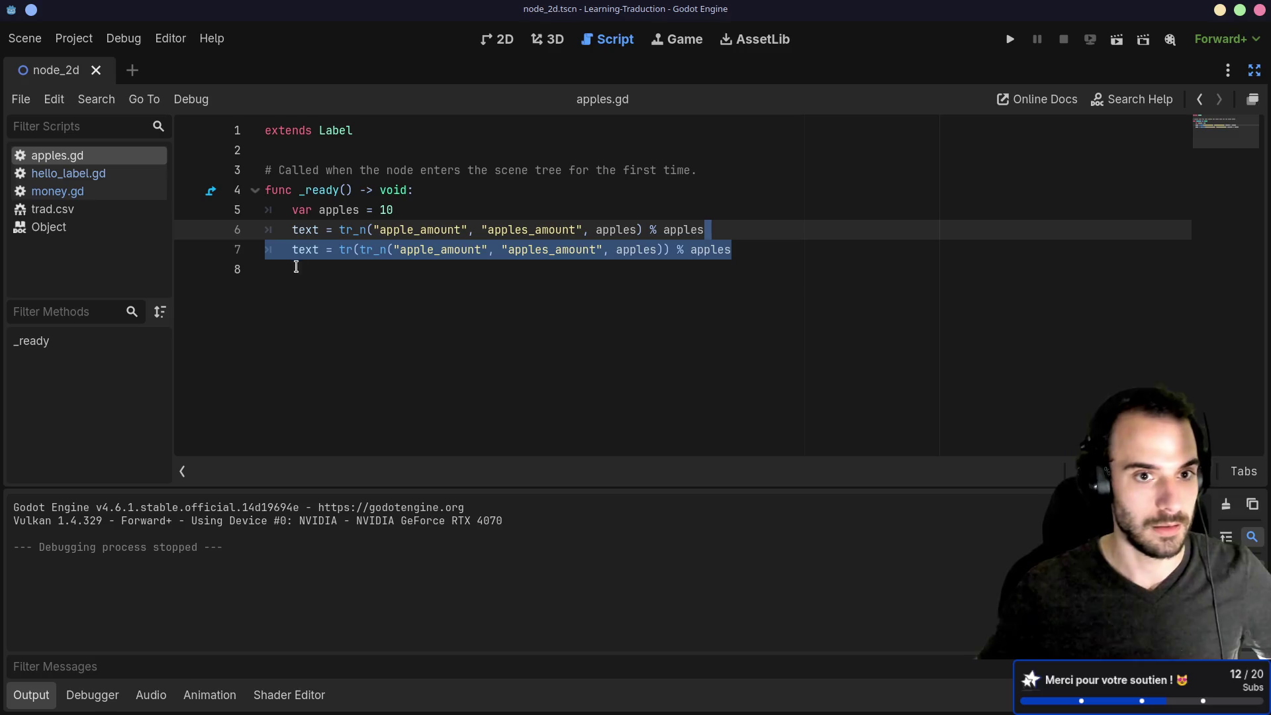
left_click(290, 251)
type("$")
key("BackSpace")
type("#")
left_click(1117, 39)
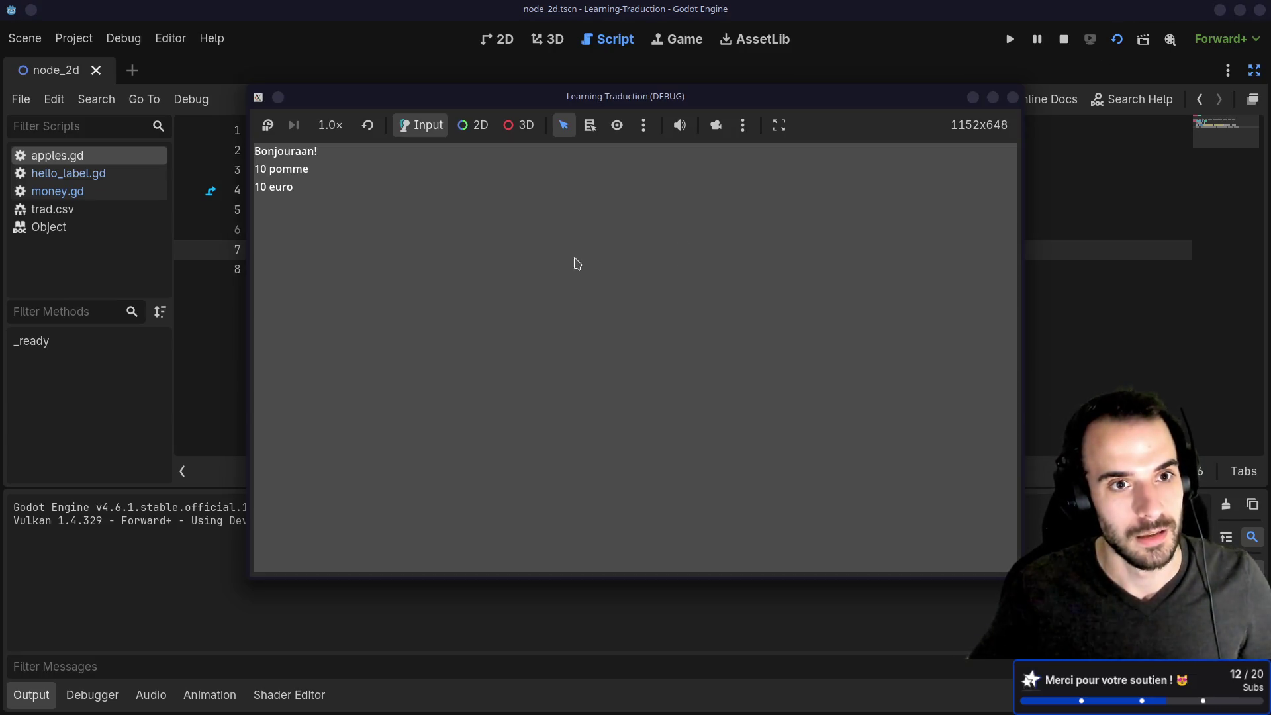
left_click(1014, 97)
Bring back the editor docks and reimport trad.csv from the FileSystem panel.
left_click(582, 272)
left_click(588, 252)
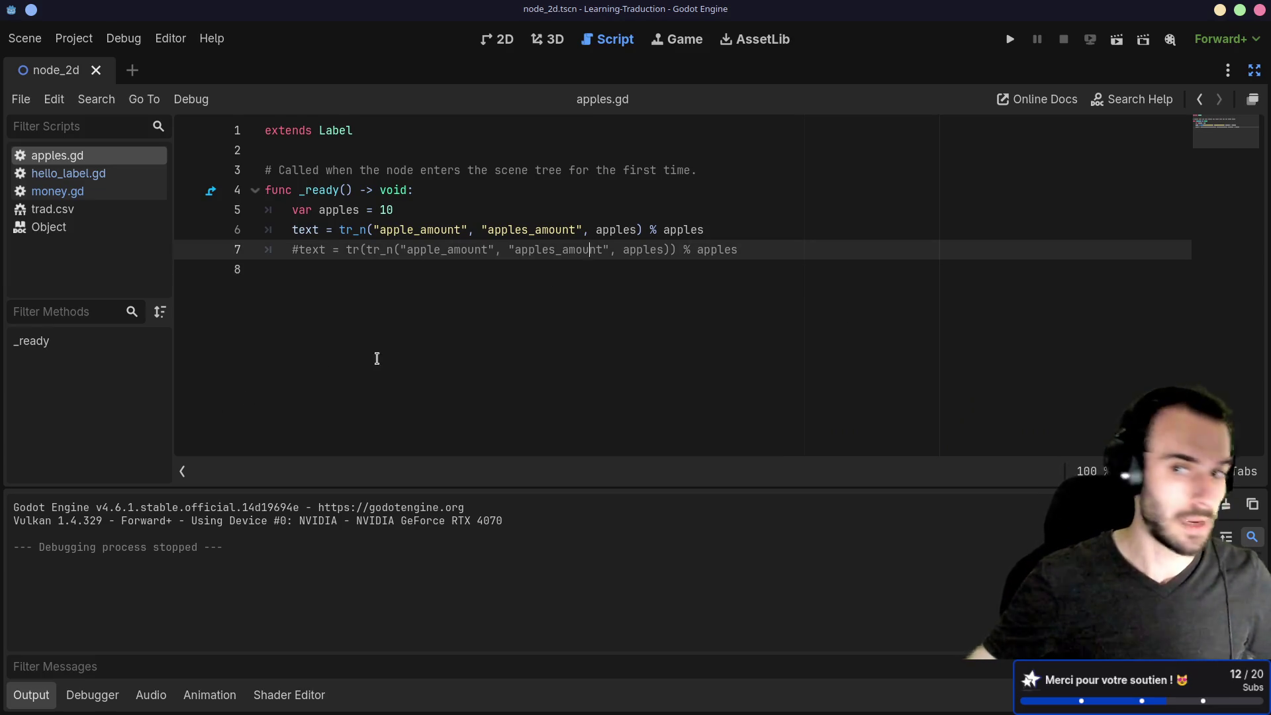
left_click(1254, 69)
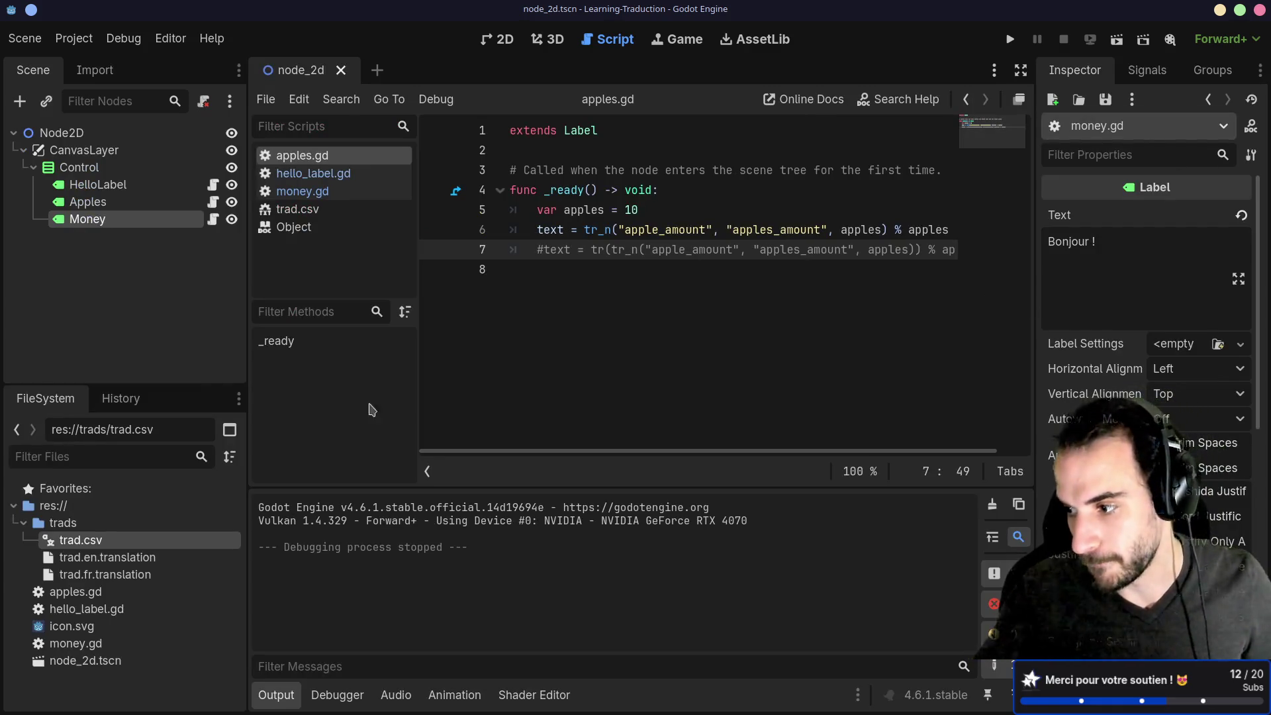
right_click(66, 542)
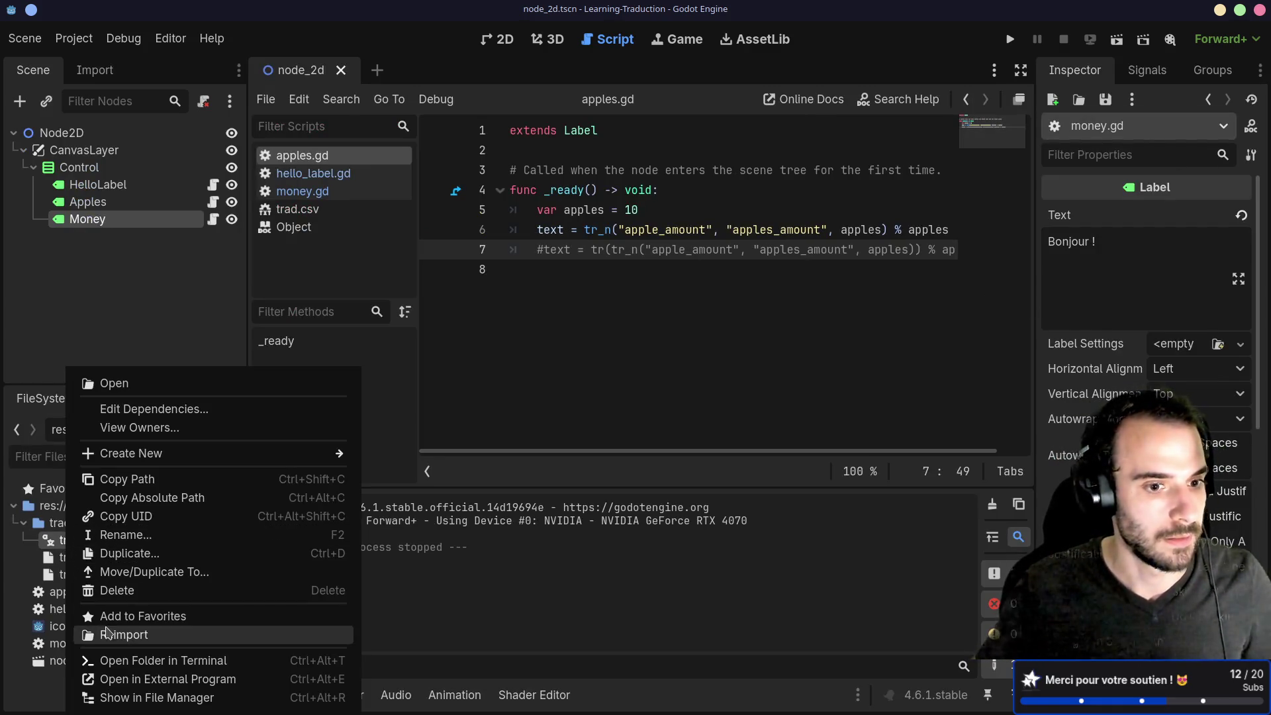
left_click(119, 635)
Switch to trad.csv in Neovim and save it with :w.
key("alt+Tab")
key("alt+Tab")
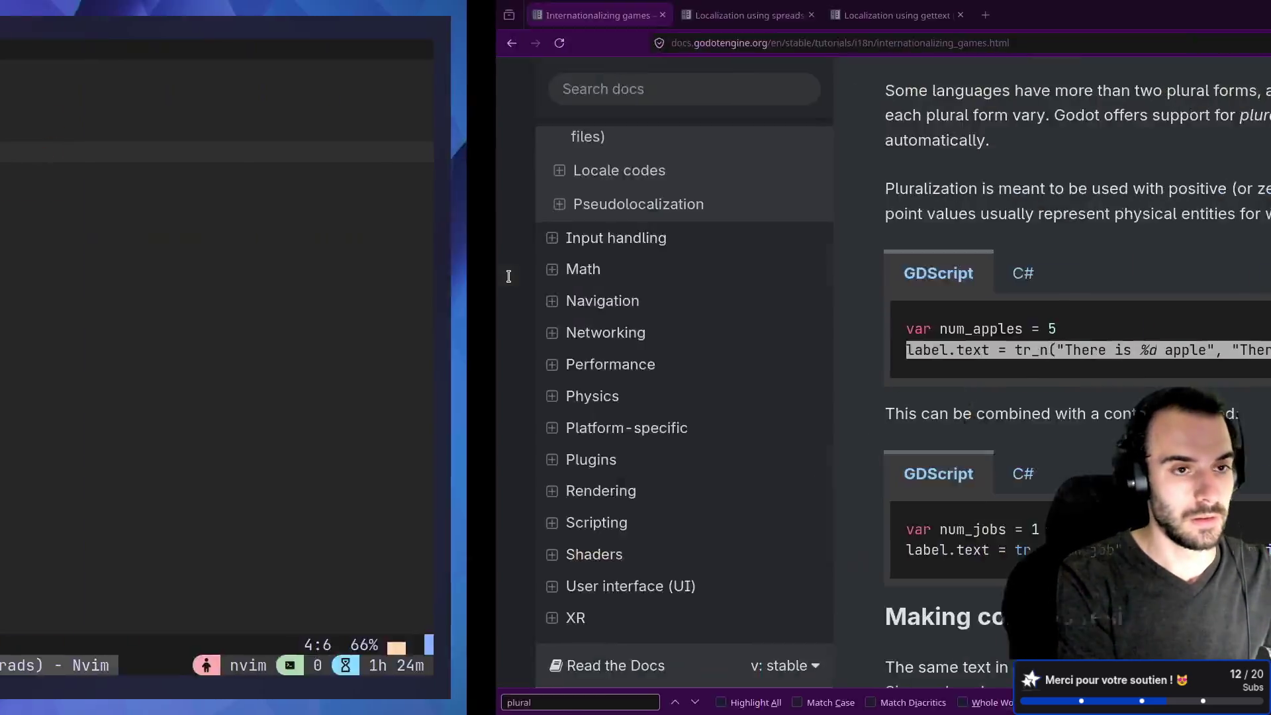
key("k")
key("k")
type("j:w")
key("Return")
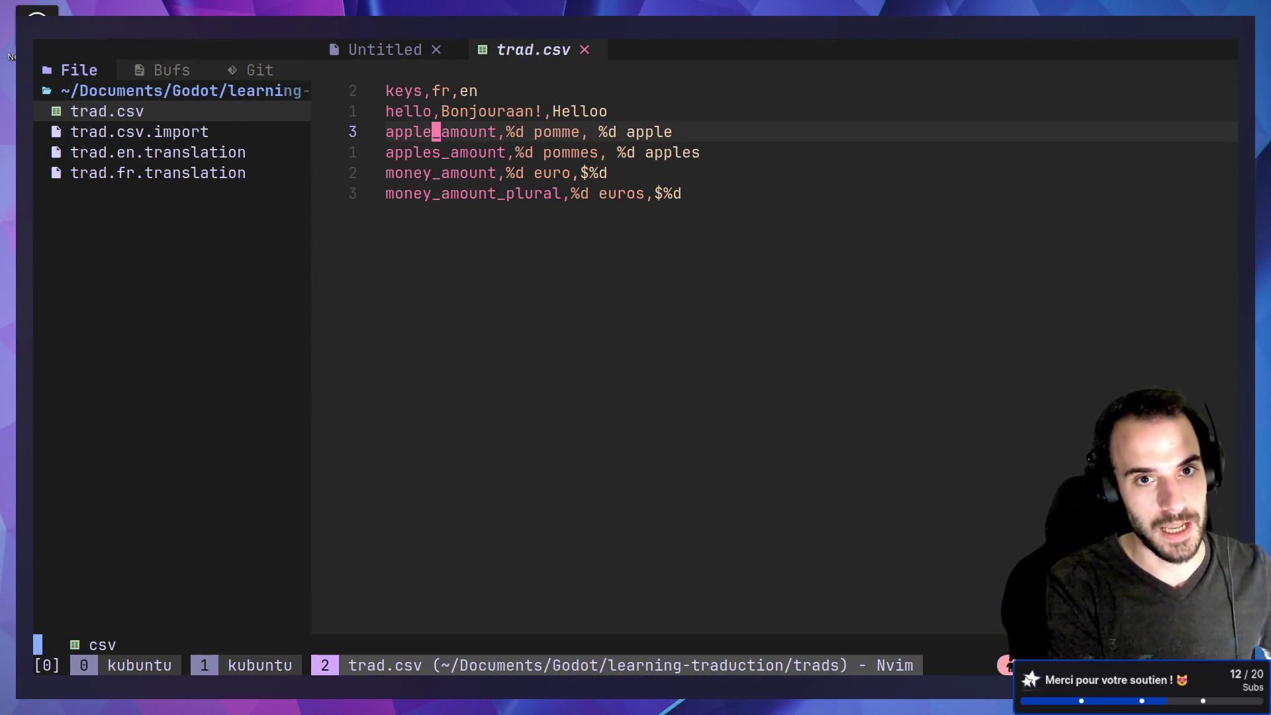
Step through the apple_amount and apples_amount rows of trad.csv, then return to Godot.
key("l")
key("l")
key("l")
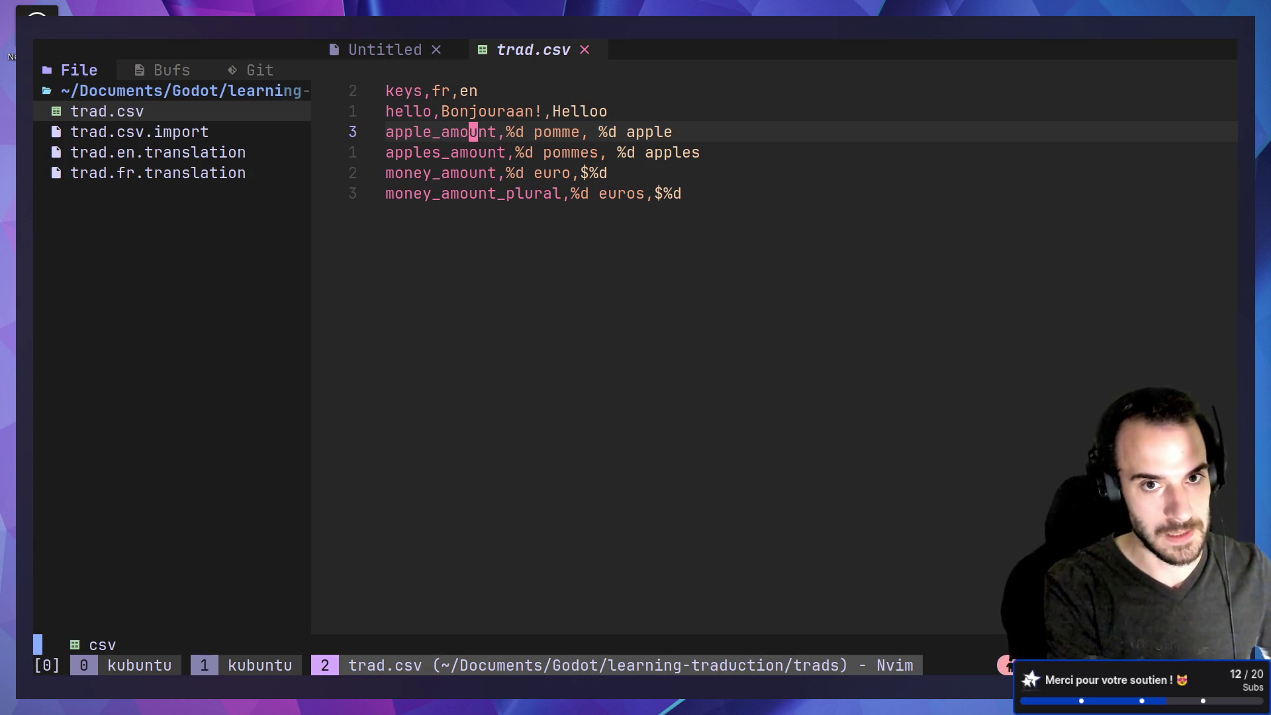
key("l")
key("l")
key("l")
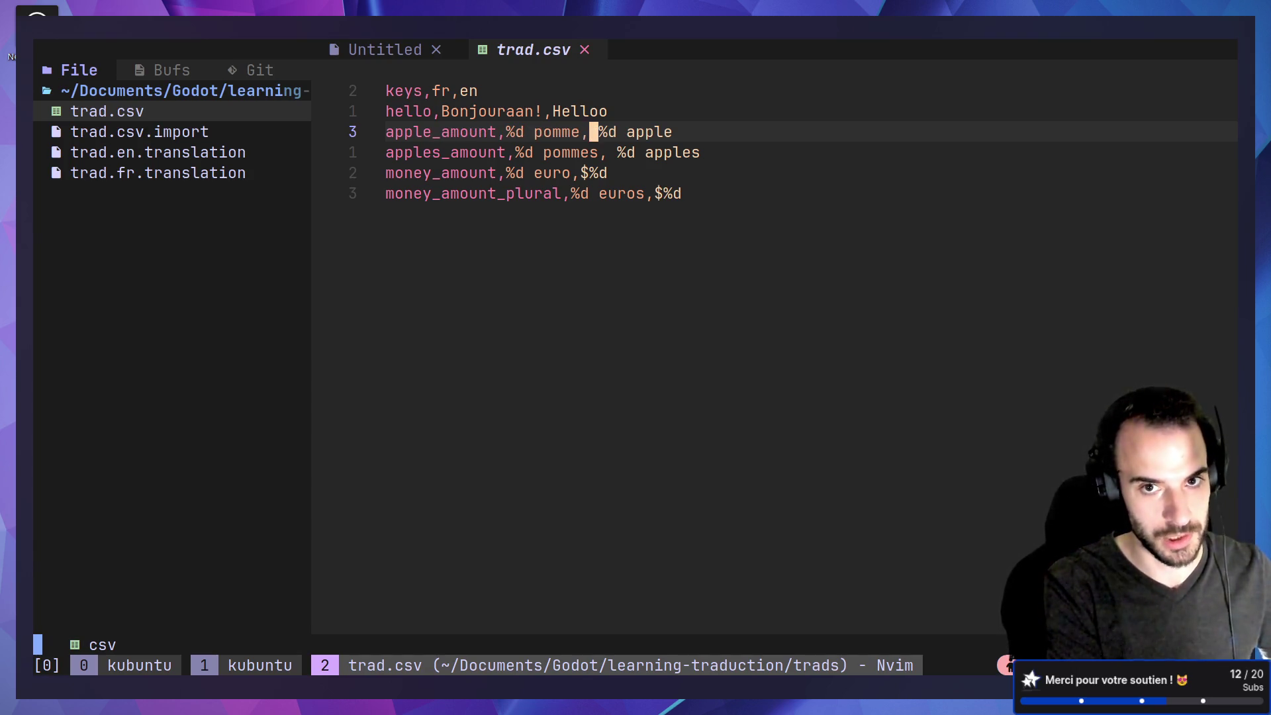
key("j")
key("0")
key("l")
key("l")
key("l")
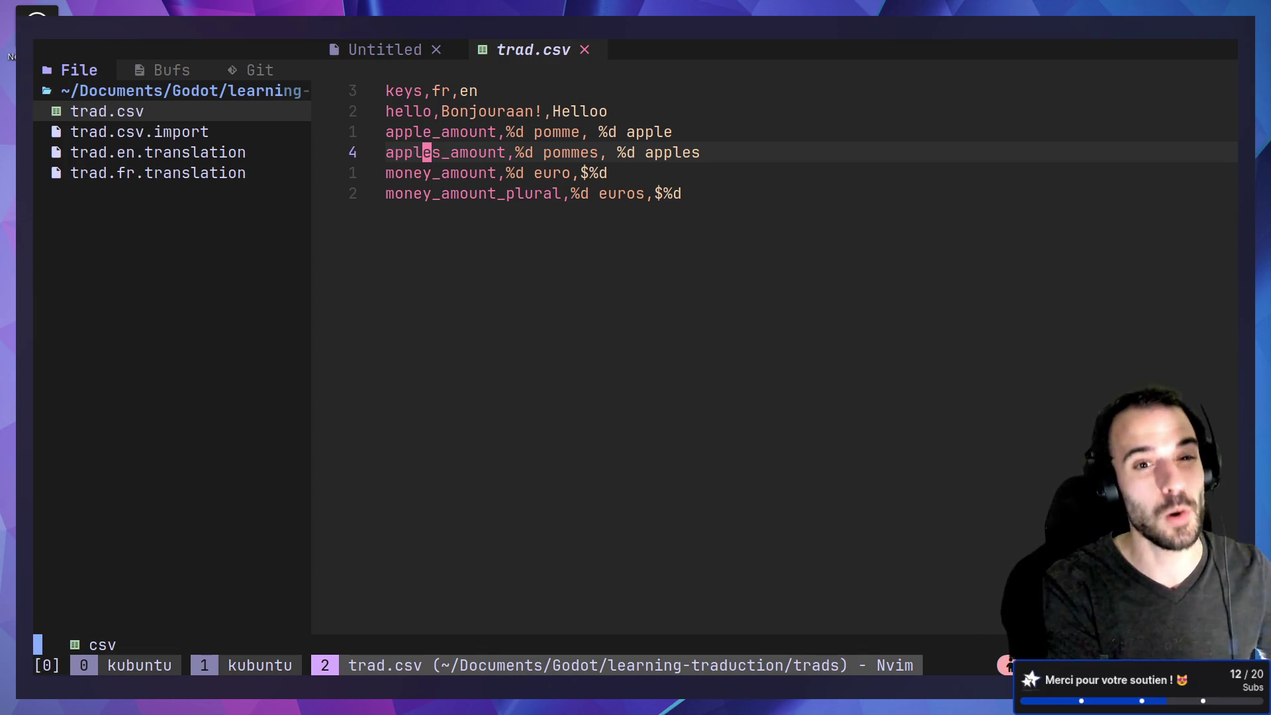
key("l")
key("l")
key("l")
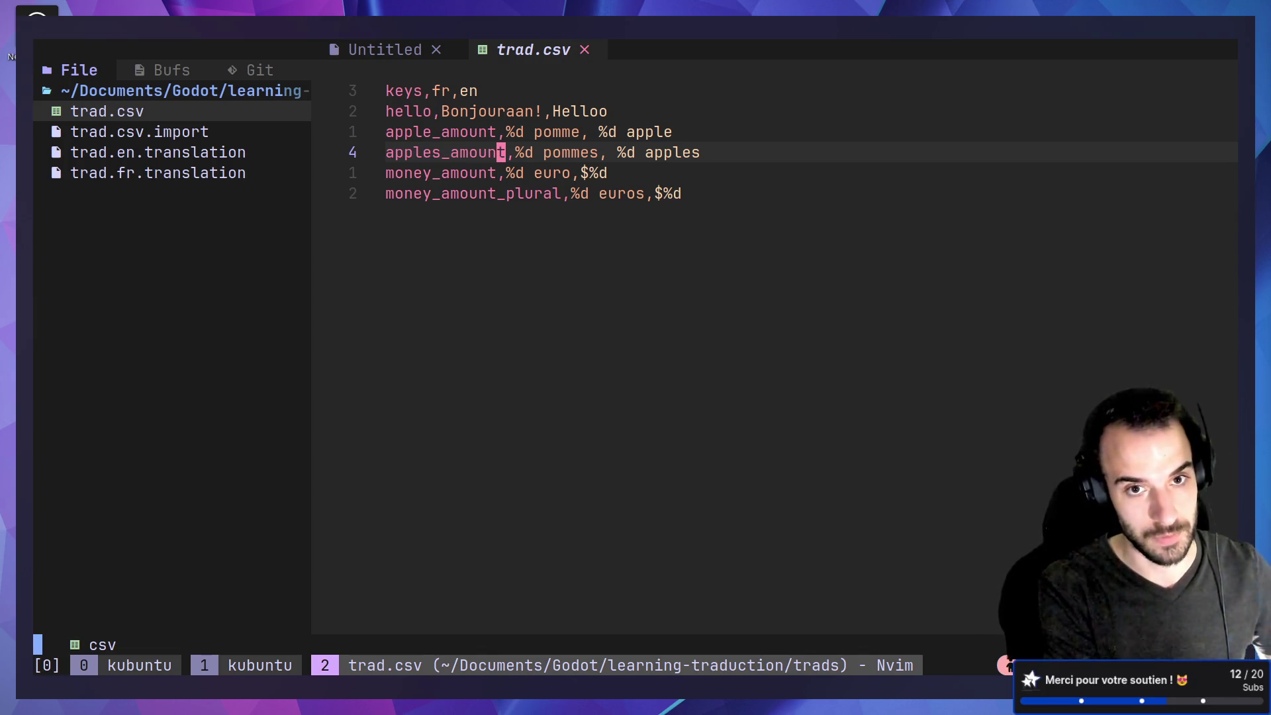
key("l")
key("l")
key("l")
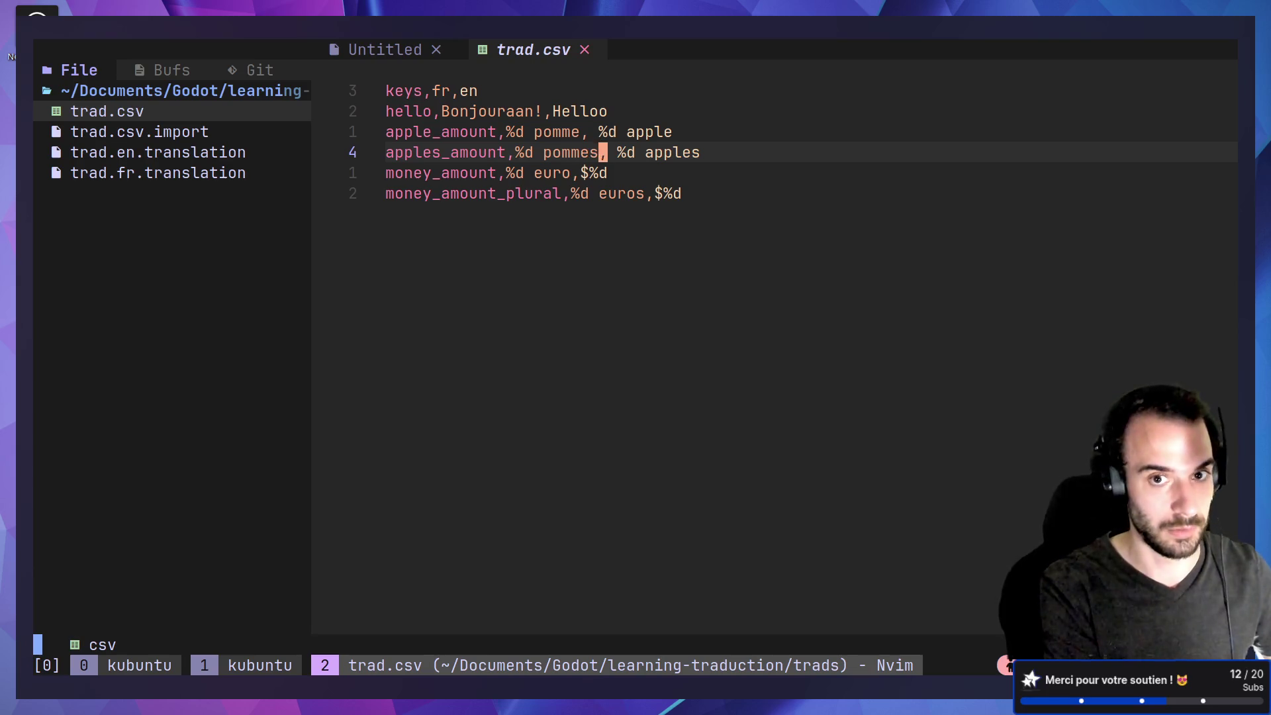
key("l")
key("k")
key("j")
key("l")
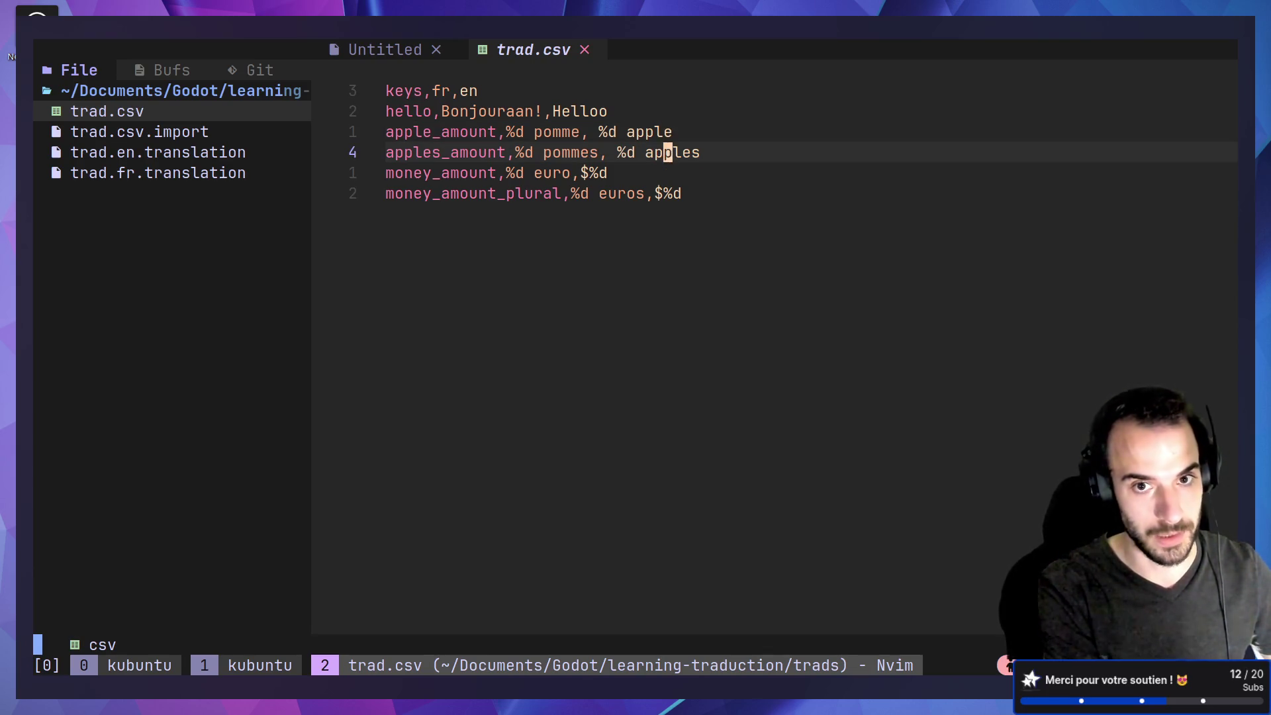
key("alt+Tab")
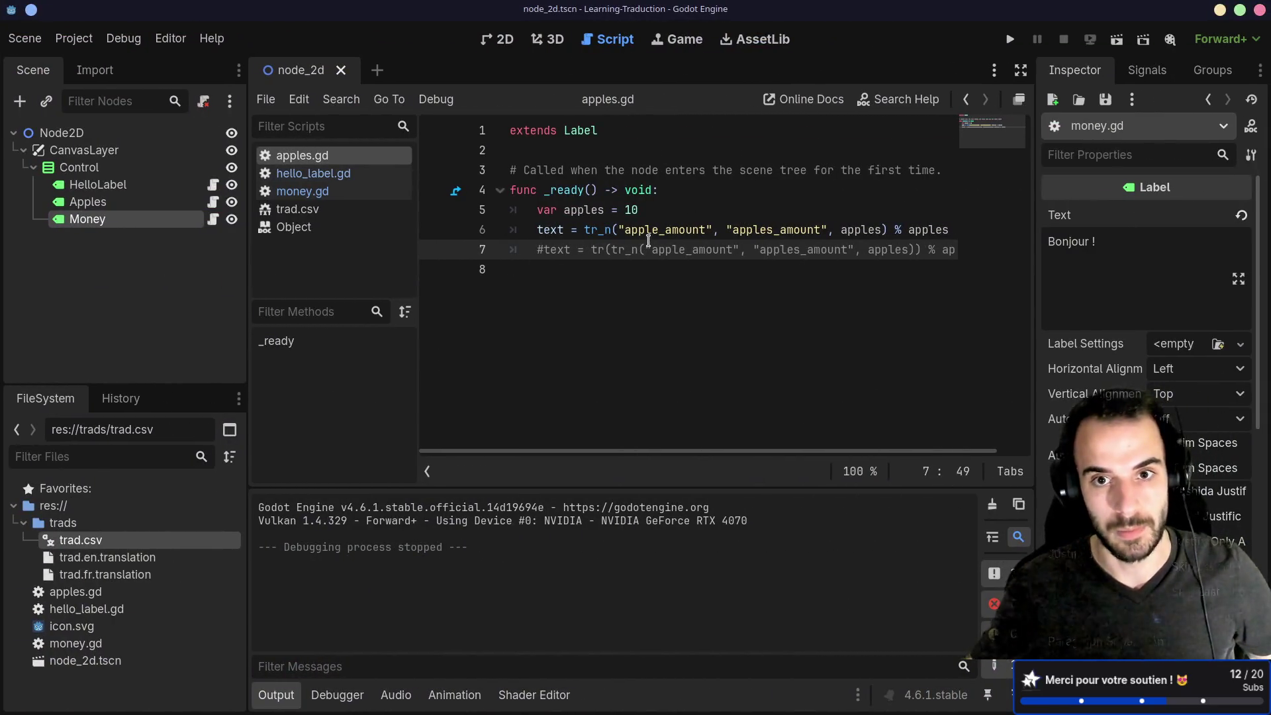
Review line 6's apple_amount, apples_amount and apples arguments and test-run the scene.
double_click(661, 229)
double_click(768, 228)
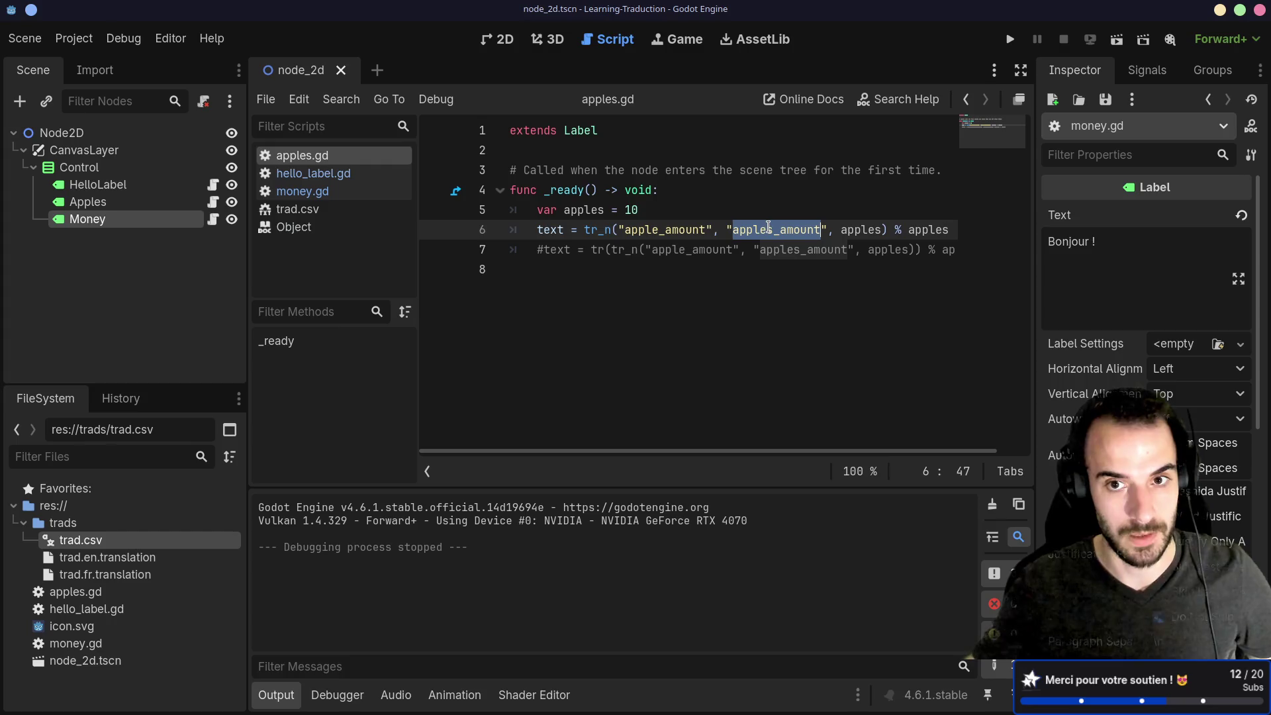
double_click(861, 225)
left_click(1117, 39)
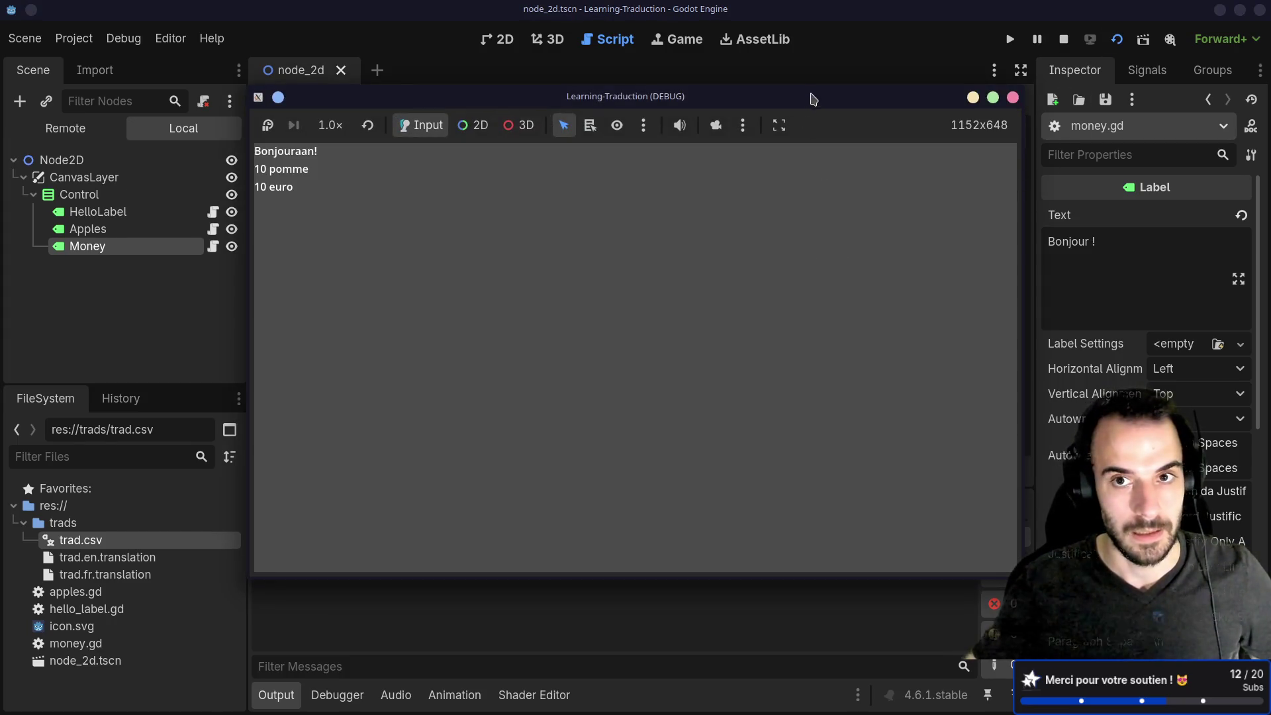
left_click_drag(808, 96, 889, 139)
left_click(1012, 157)
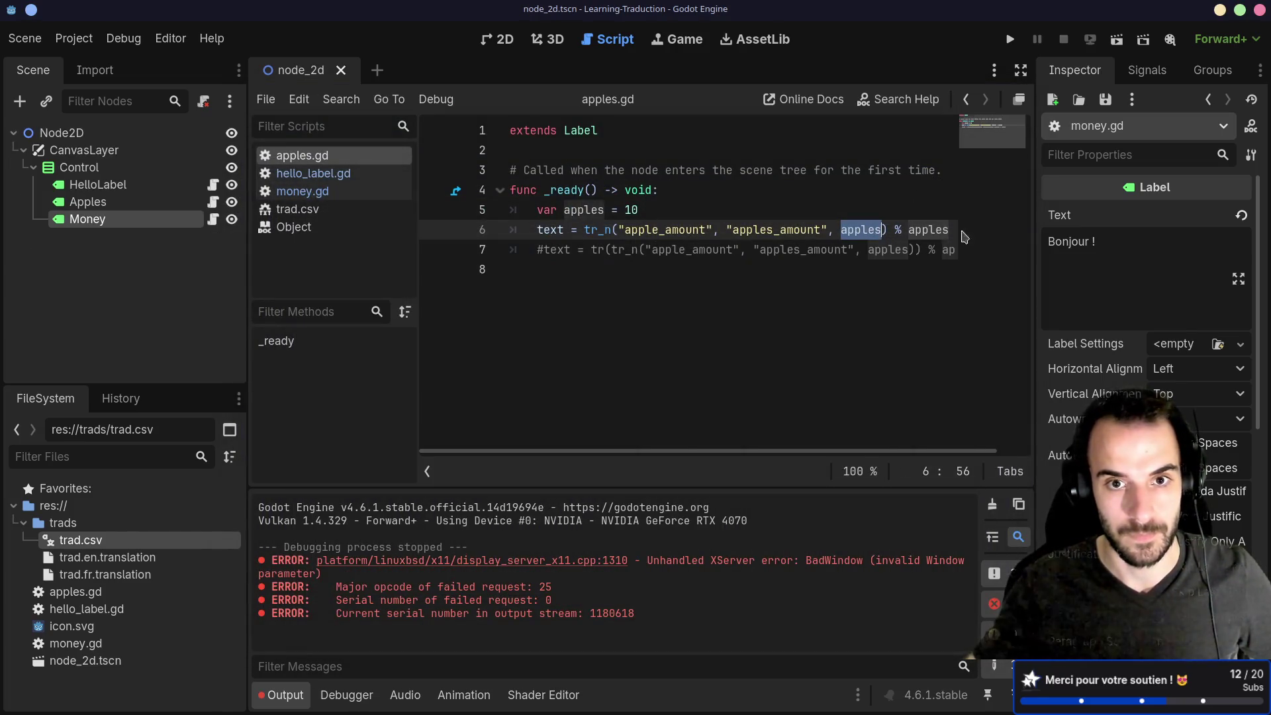
Delete '% apples' from line 6 and run the game, which shows raw '%d pomme'.
left_click_drag(1035, 206, 1088, 212)
left_click(892, 264)
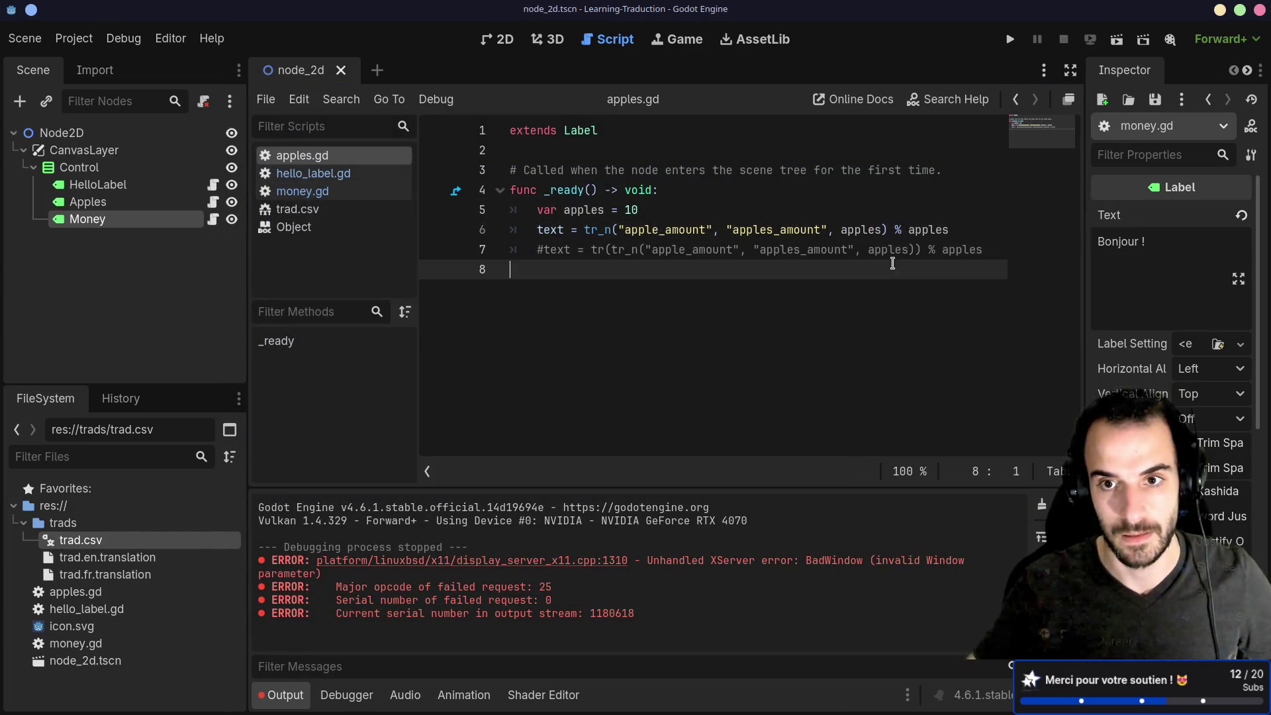
left_click_drag(896, 230, 957, 227)
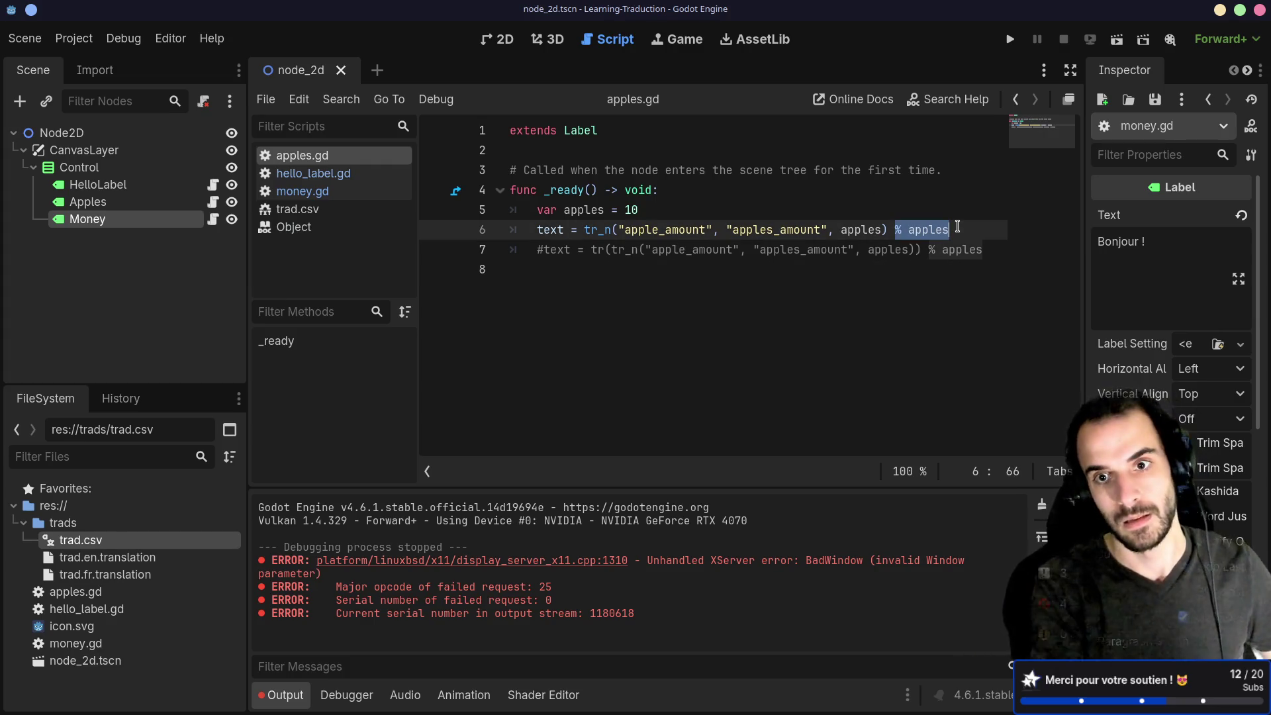
key("BackSpace")
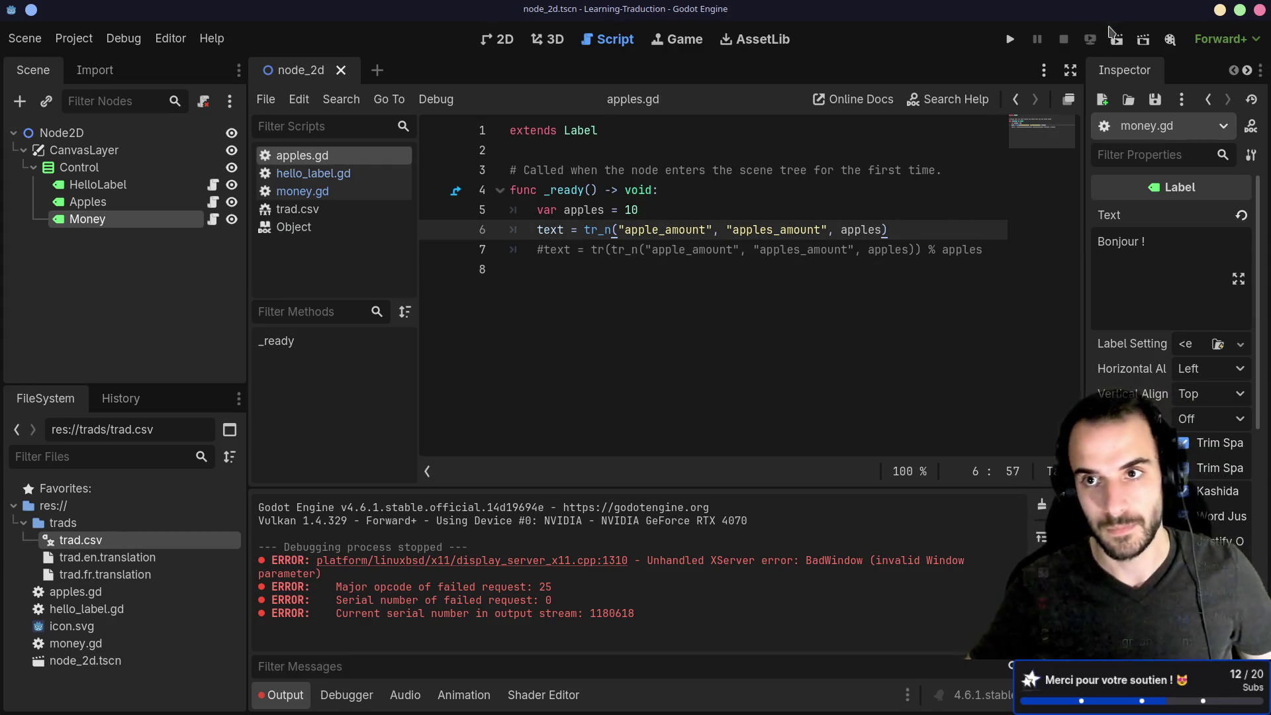
left_click(1117, 39)
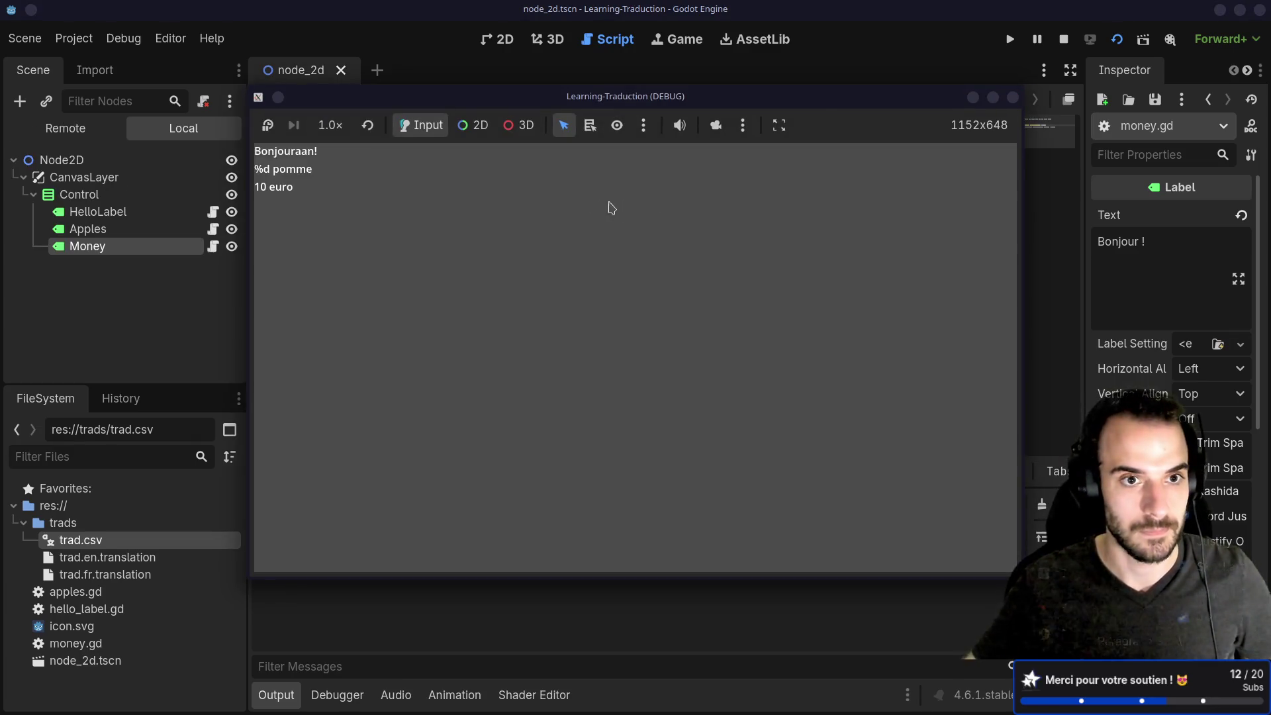
left_click(1014, 98)
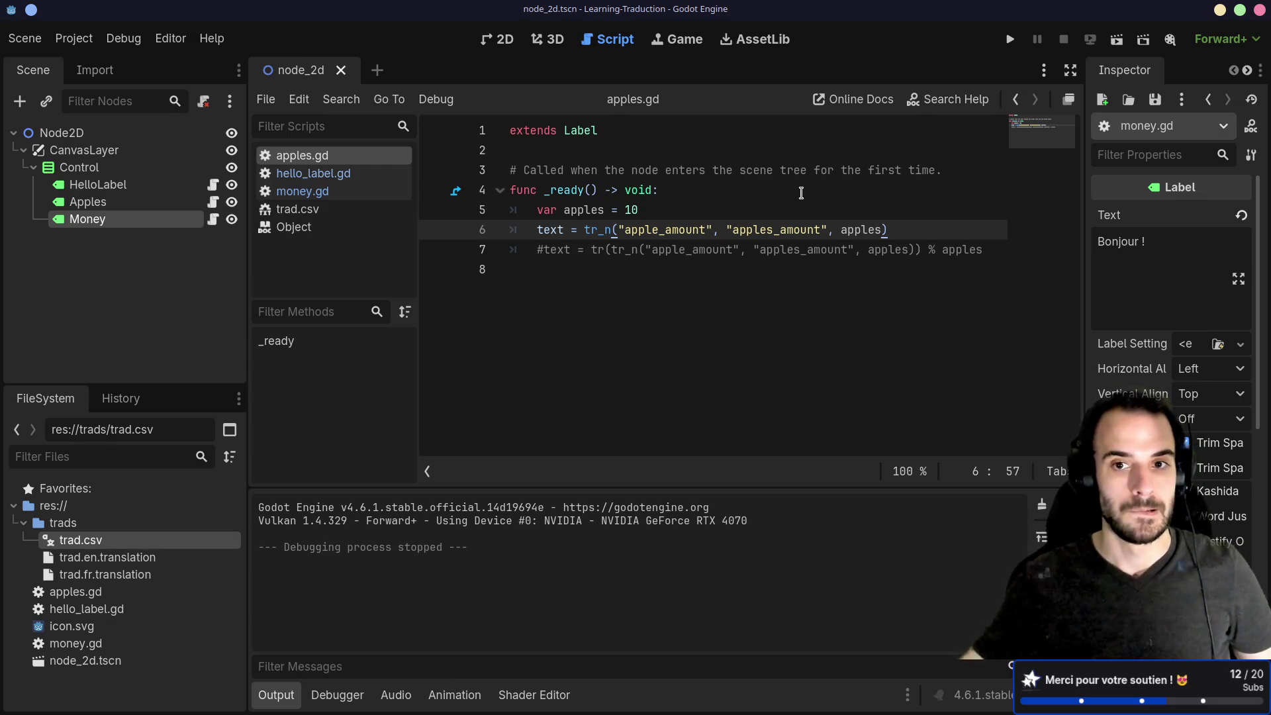
left_click(545, 247)
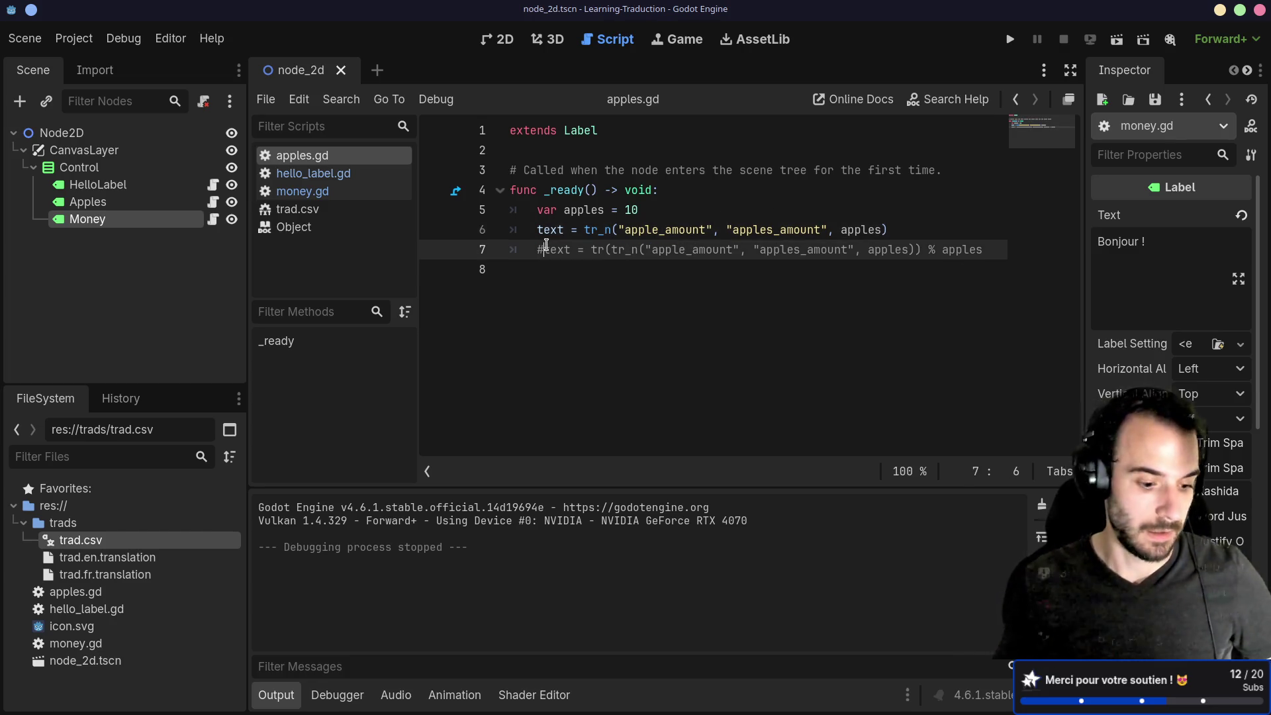
Uncomment line 7, strip its tr() wrapper and '% apples', and save.
key("BackSpace")
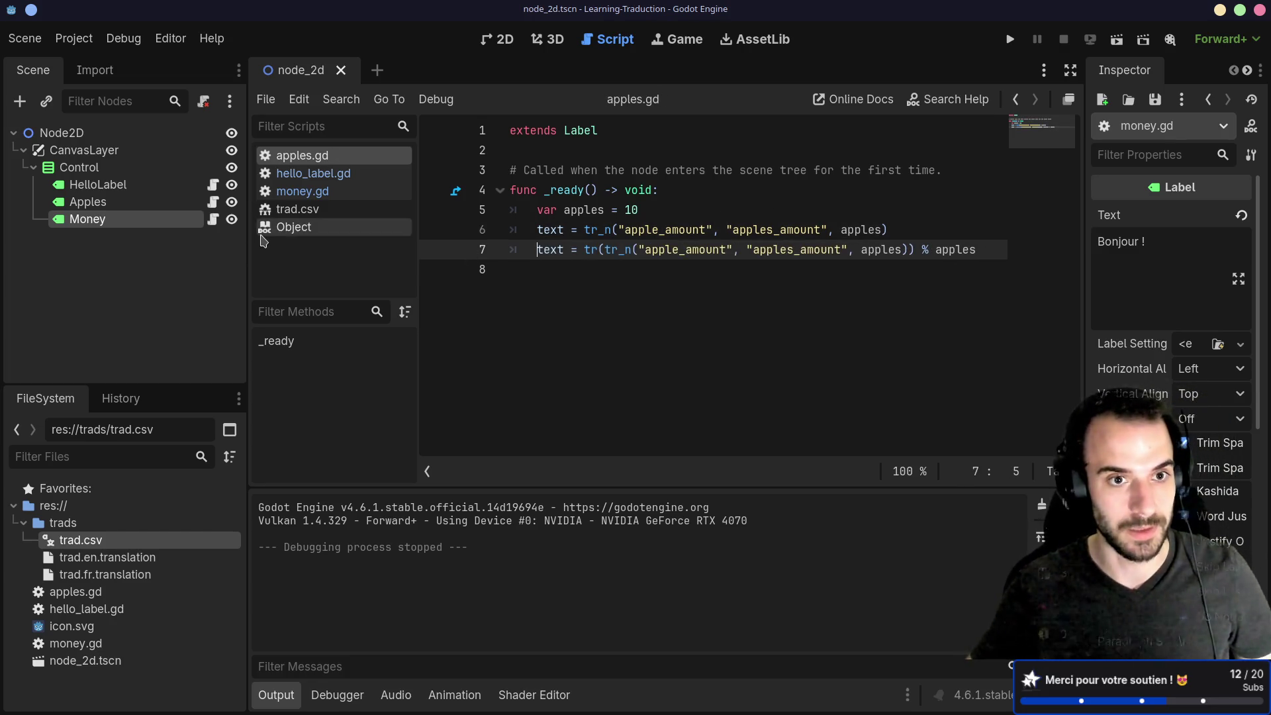
left_click_drag(248, 239, 38, 235)
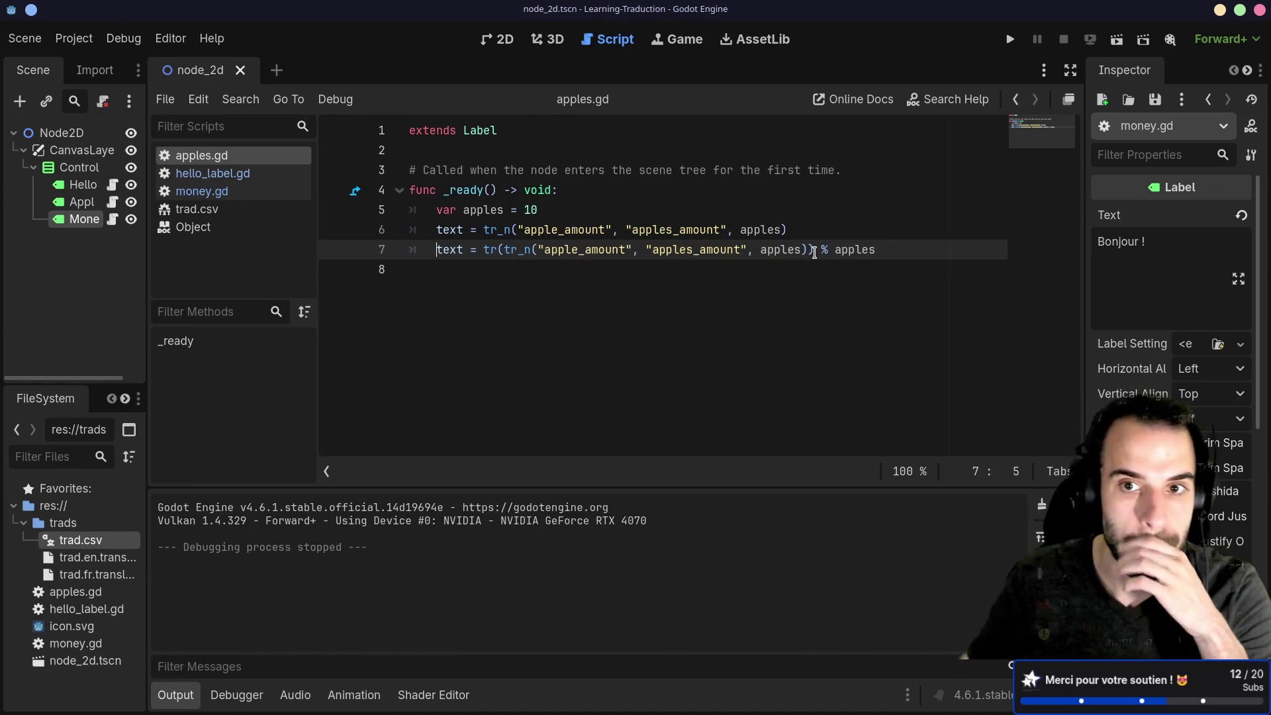
double_click(841, 249)
key("BackSpace")
key("BackSpace")
key("BackSpace")
key("BackSpace")
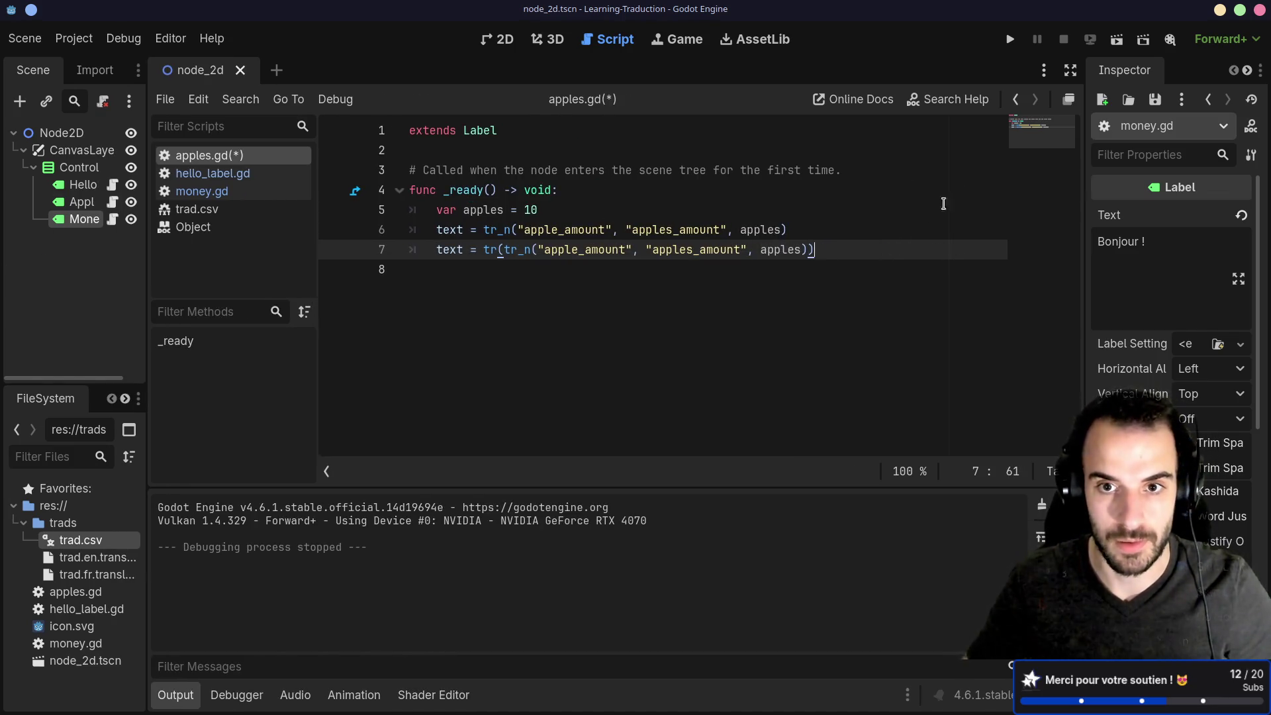
left_click_drag(503, 250, 484, 250)
key("Delete")
key("Delete")
left_click(803, 249)
key("BackSpace")
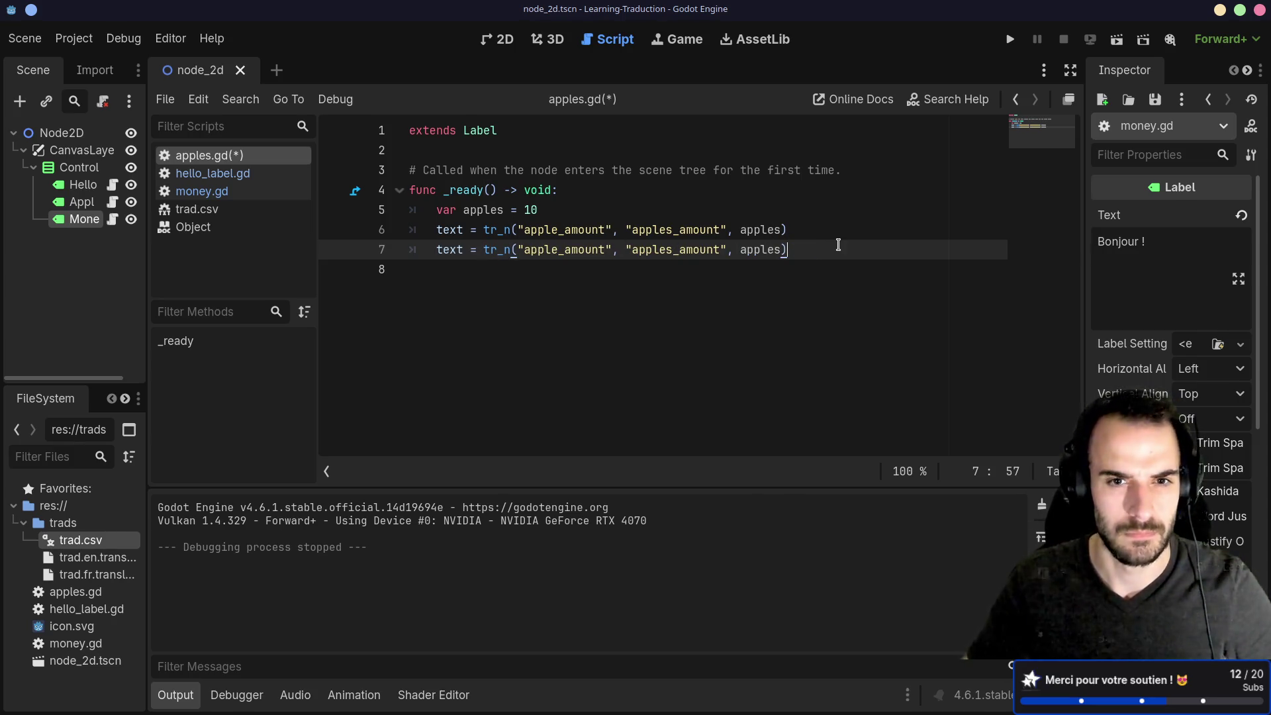
key("ctrl+s")
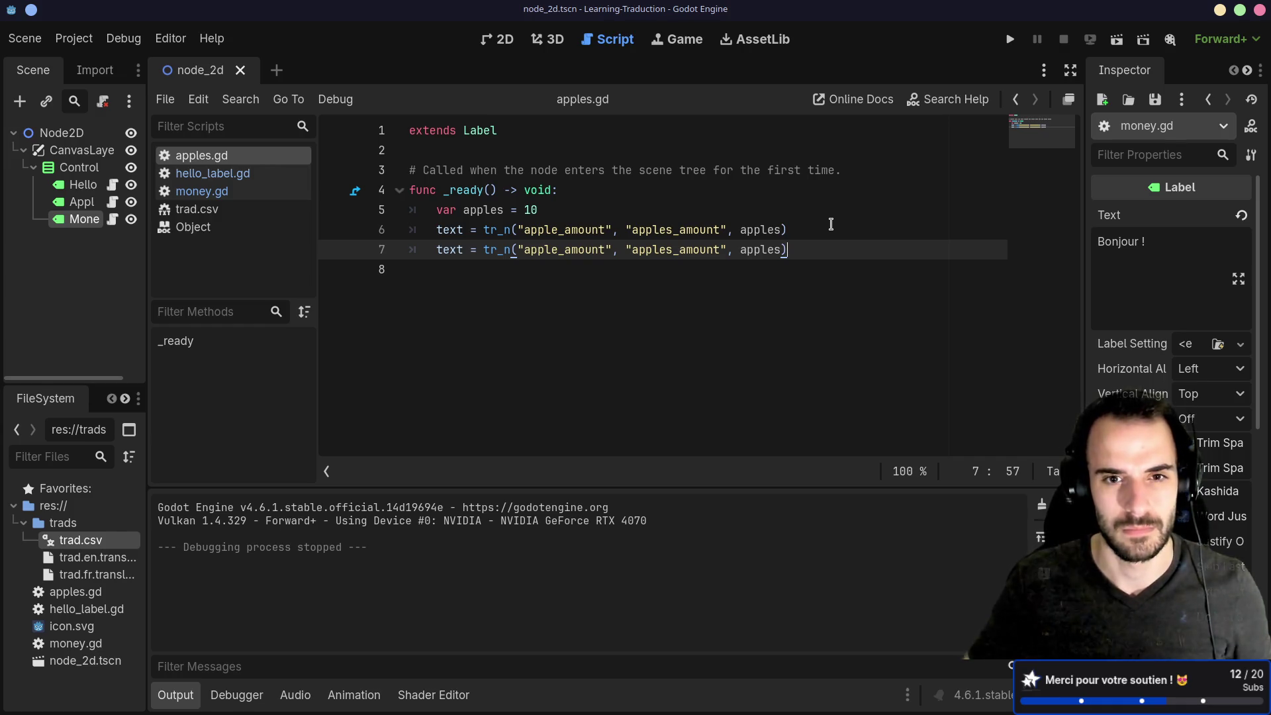
Test-run the scene, then remove the duplicate tr_n line.
left_click(1111, 41)
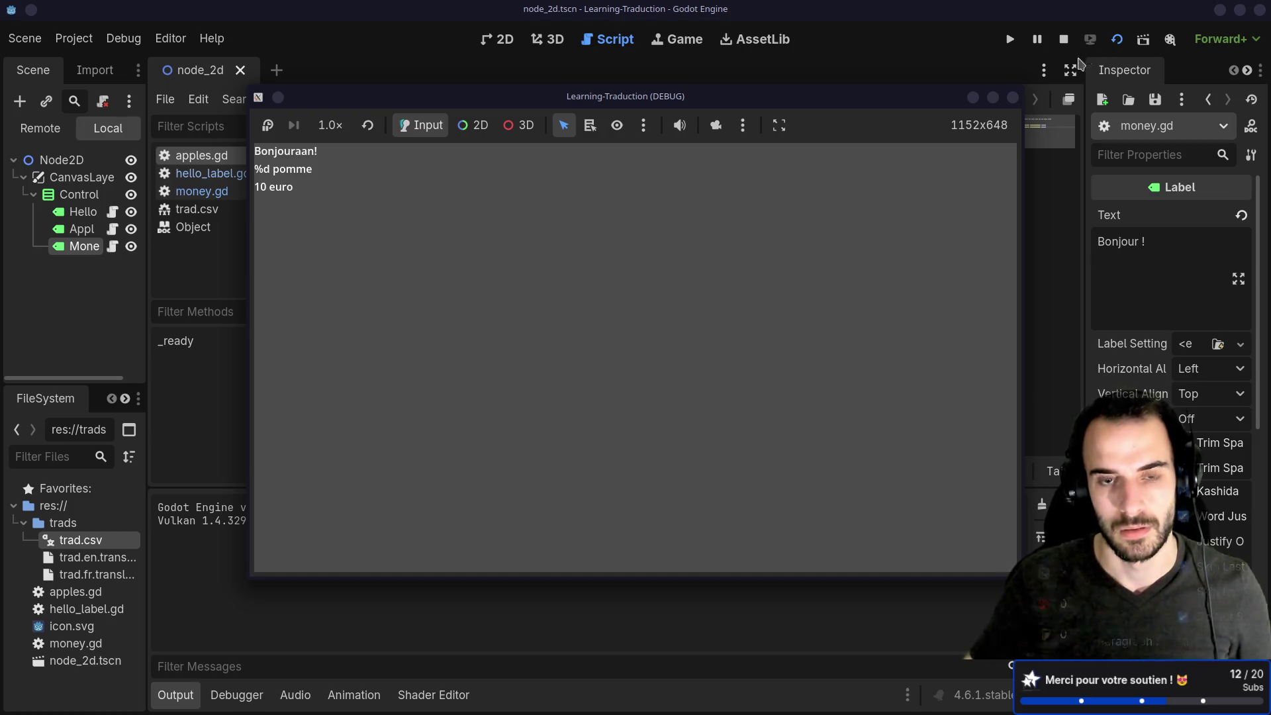
left_click(1013, 97)
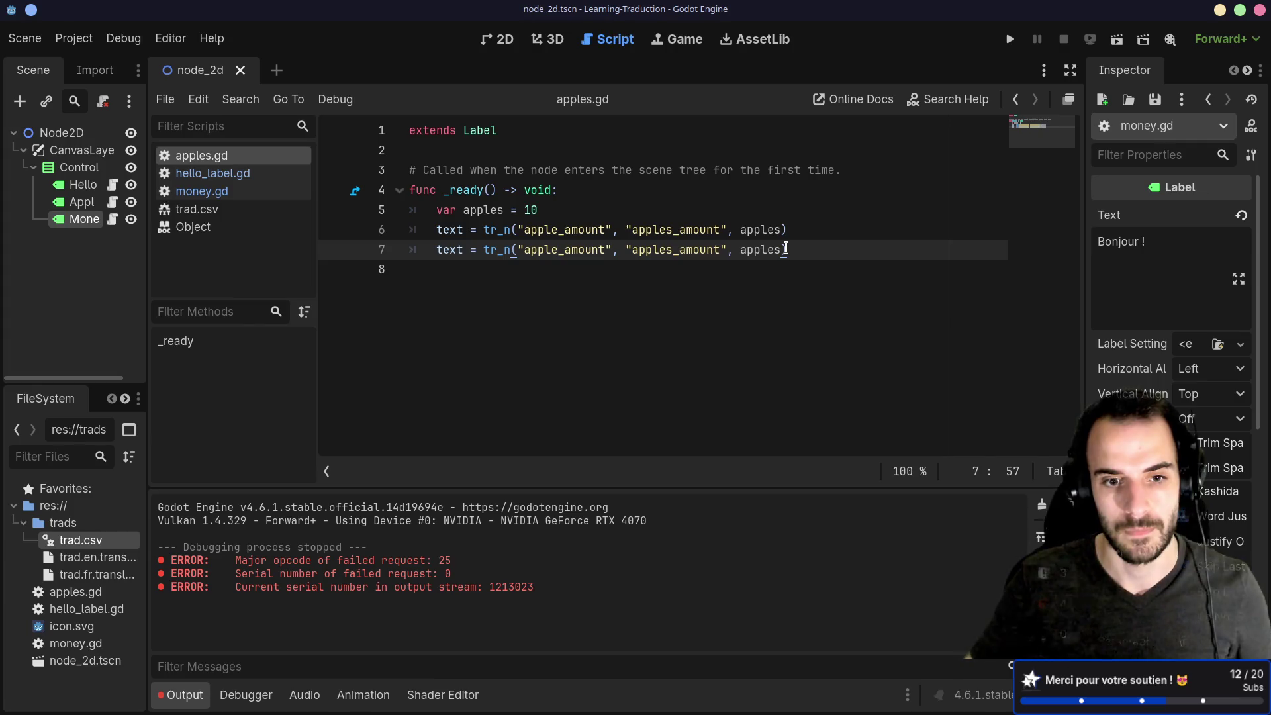
key("ctrl+z")
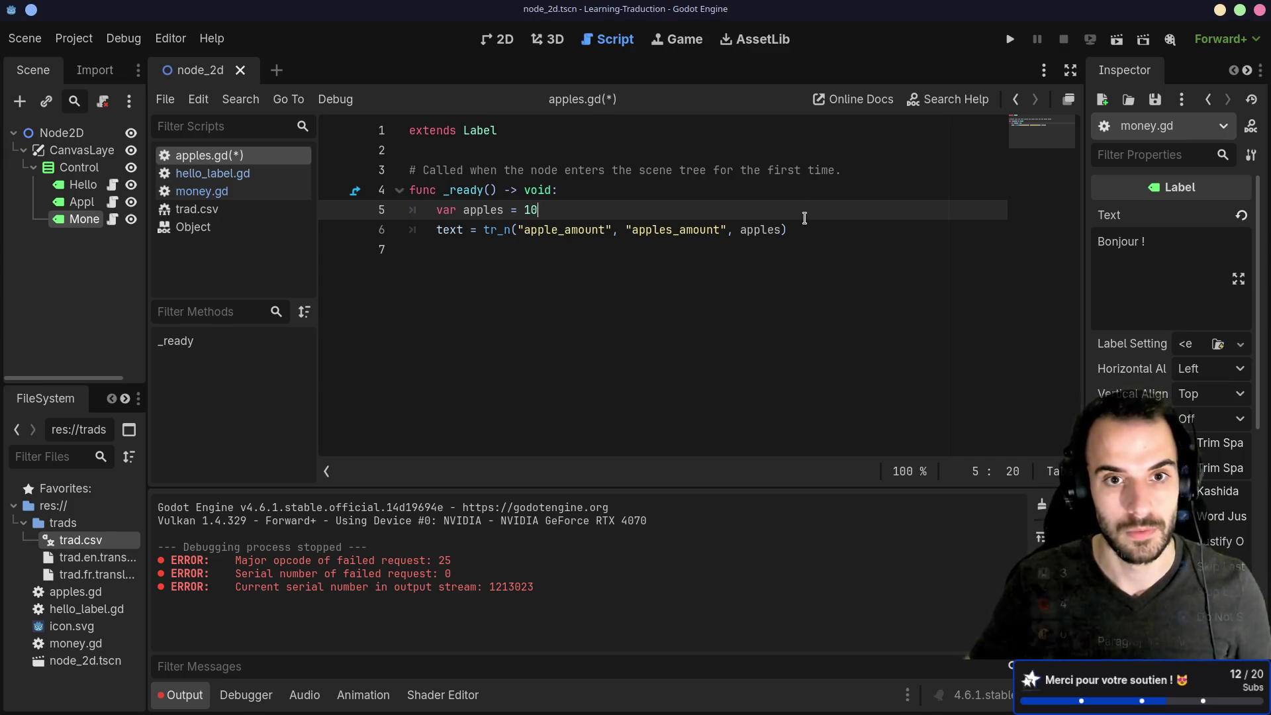
Prefix both tr_n keys on line 6 with '%d ' and save apples.gd.
key("ctrl+s")
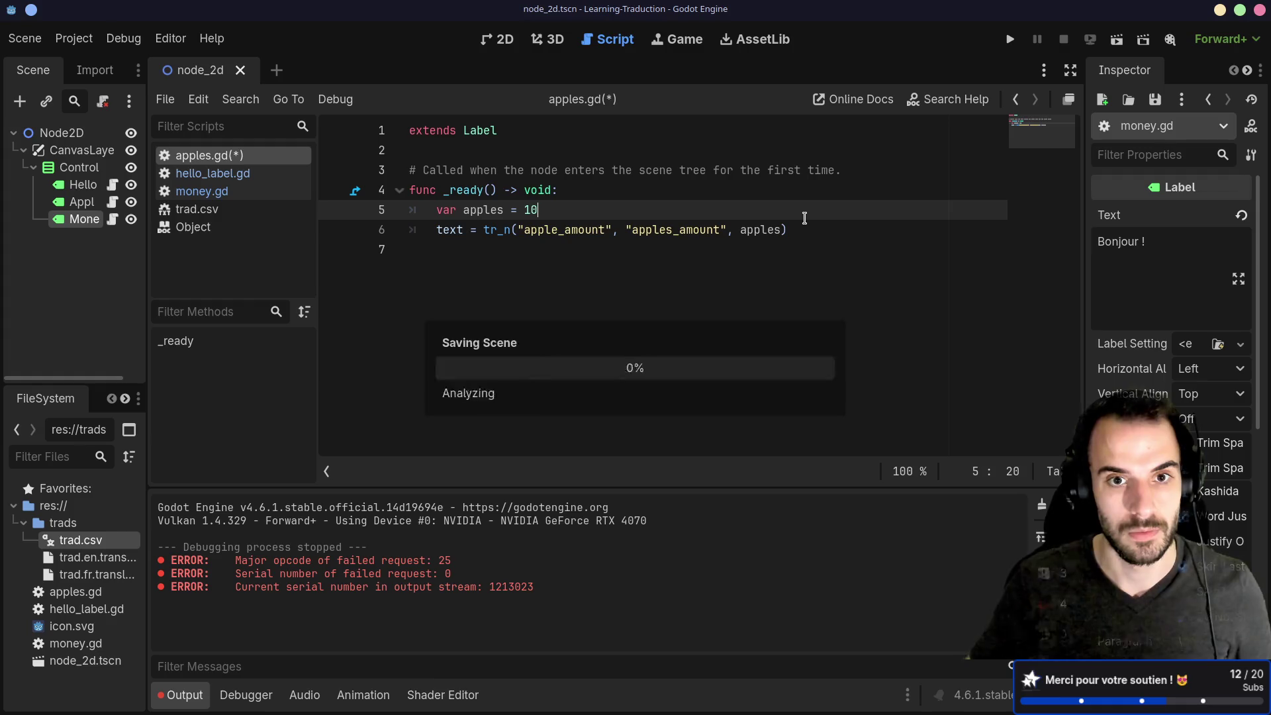
left_click(527, 234)
double_click(527, 233)
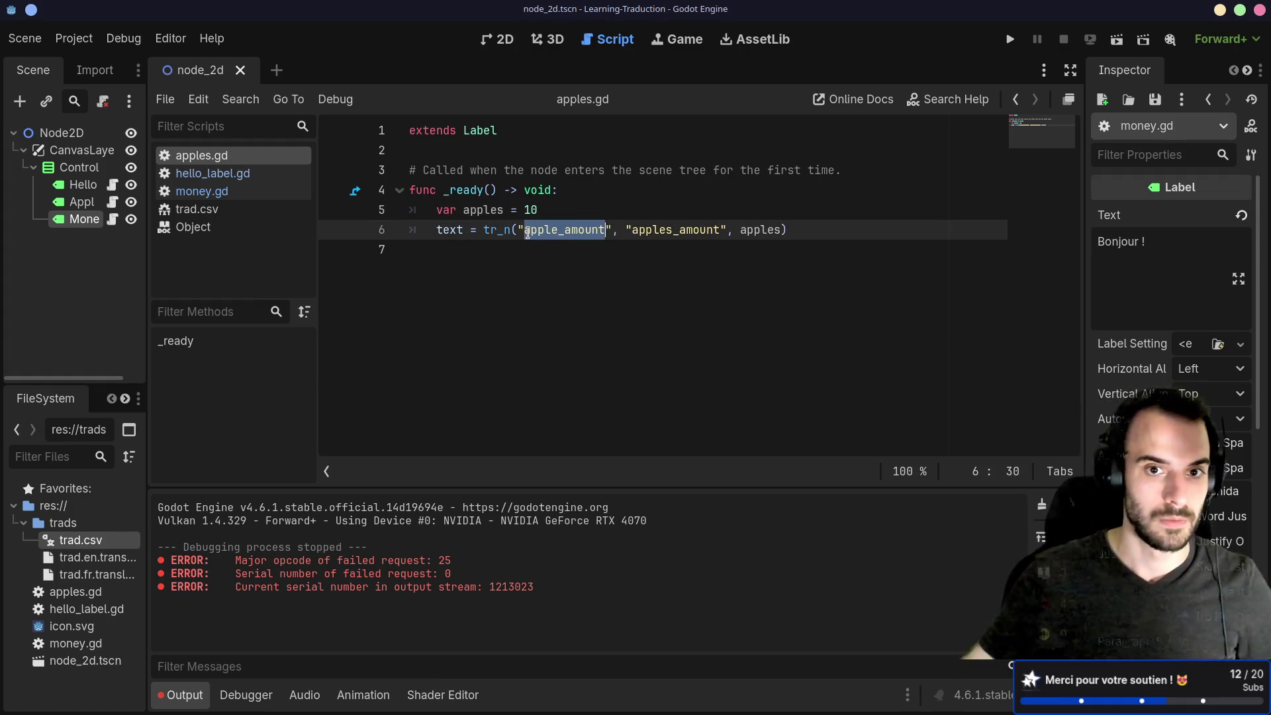
left_click(528, 233)
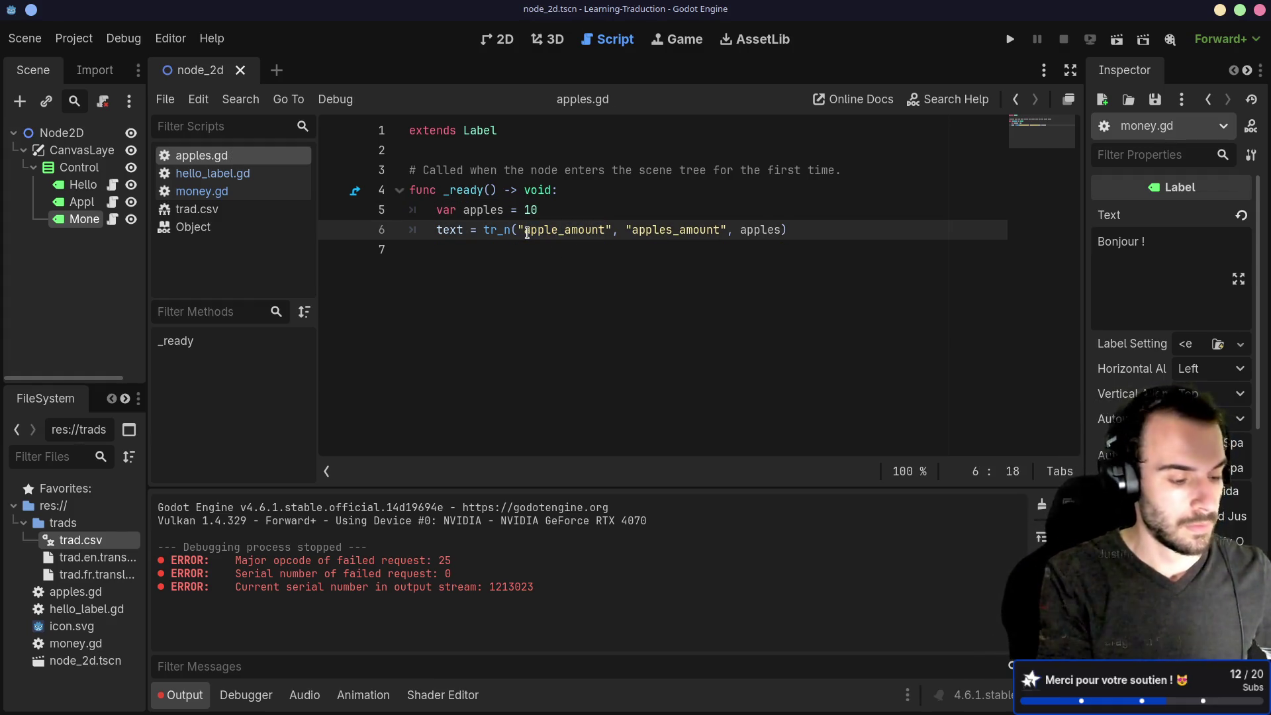
type("%d")
key("ctrl+Right")
key("ctrl+Right")
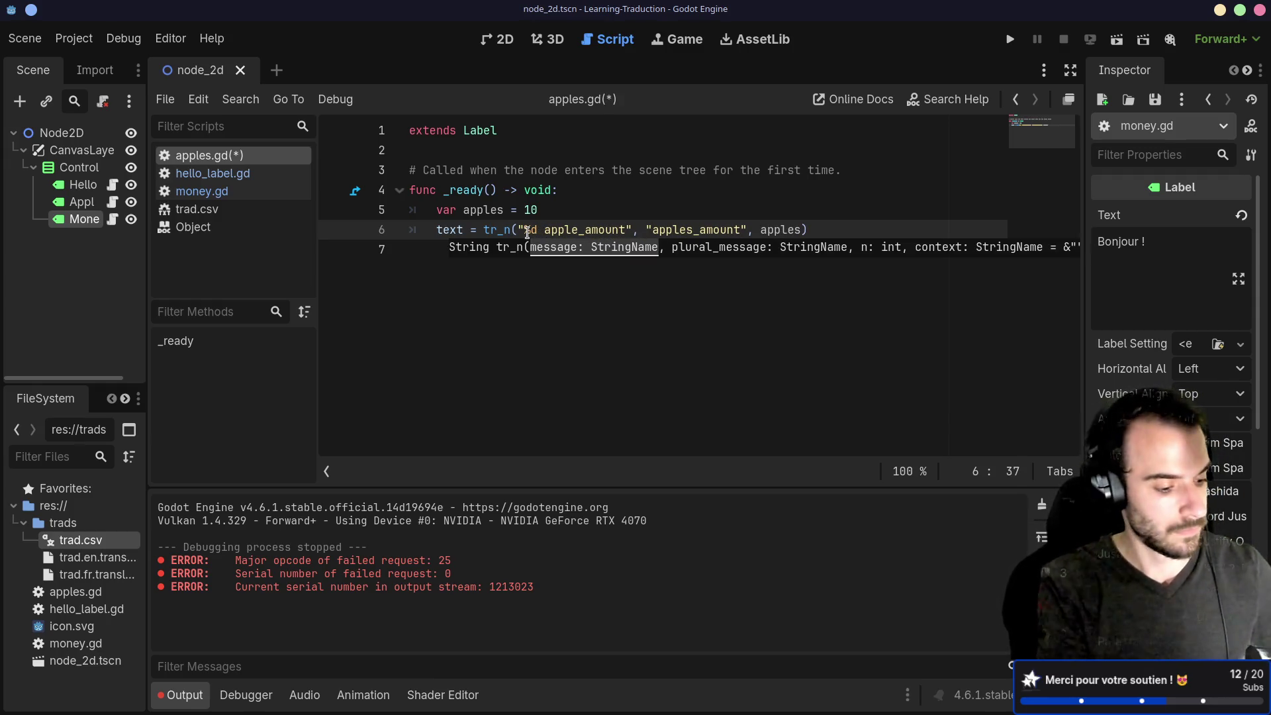
type("%d")
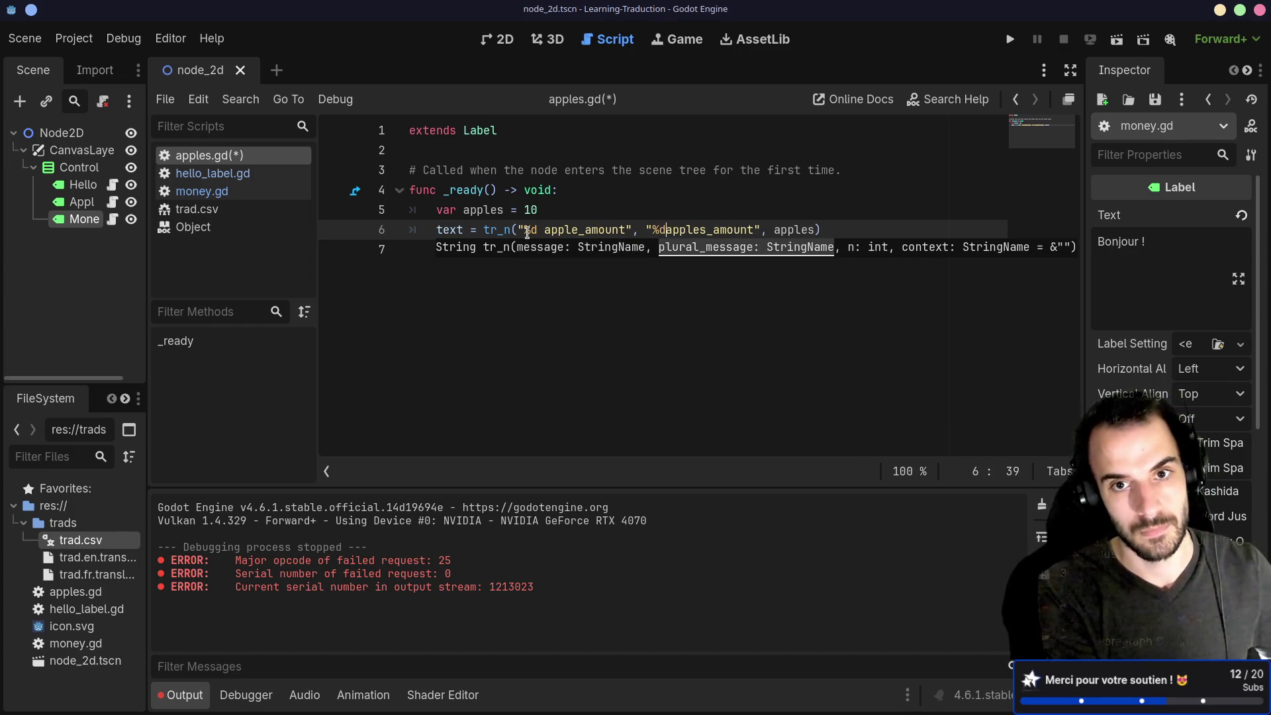
key("ctrl+s")
Run the scene, see the raw '%d apples_amount' label, close the game, and open tr_n's documentation.
left_click(1118, 41)
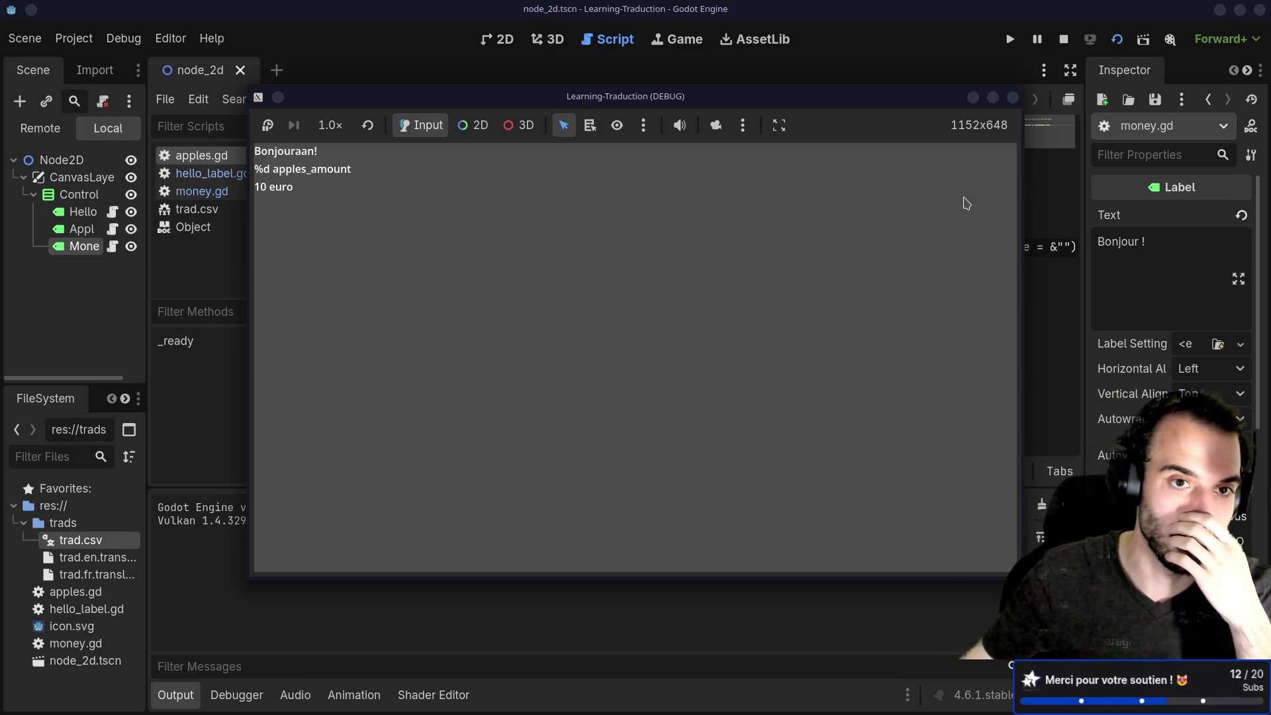
mouse_move(868, 101)
left_mouse_down()
mouse_move(837, 250)
mouse_move(832, 366)
left_mouse_up()
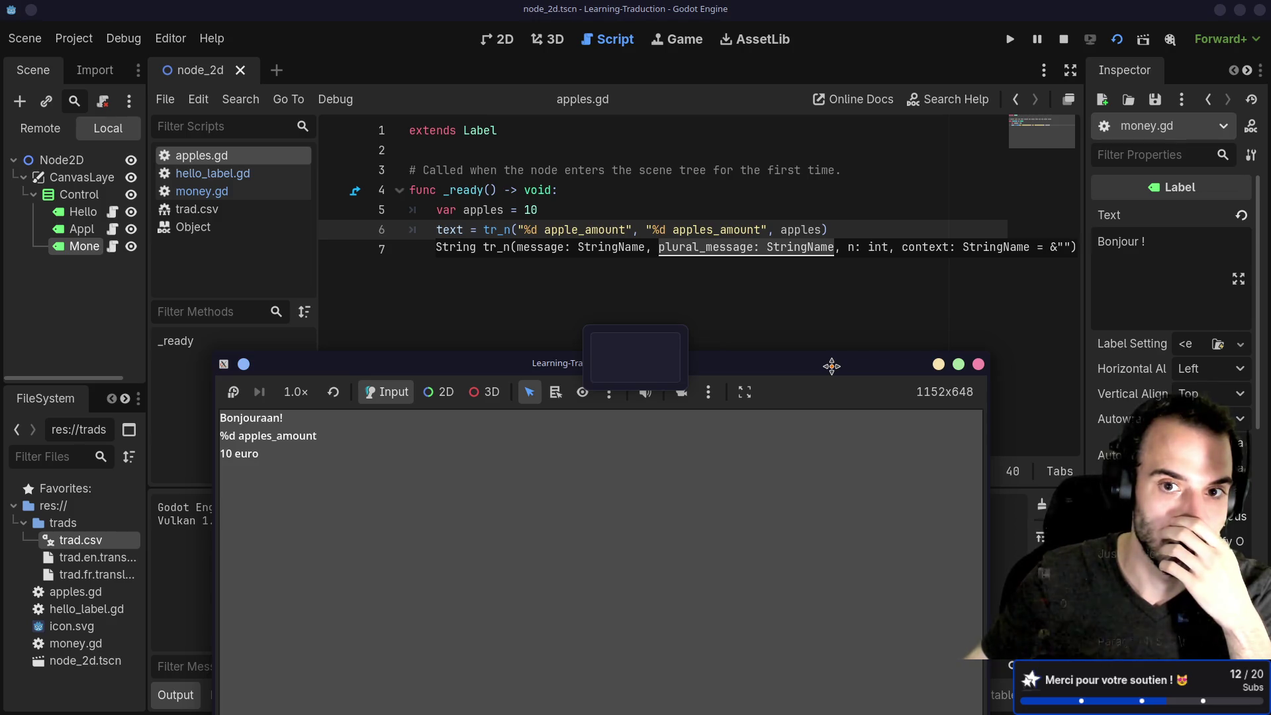
left_click_drag(832, 366, 854, 286)
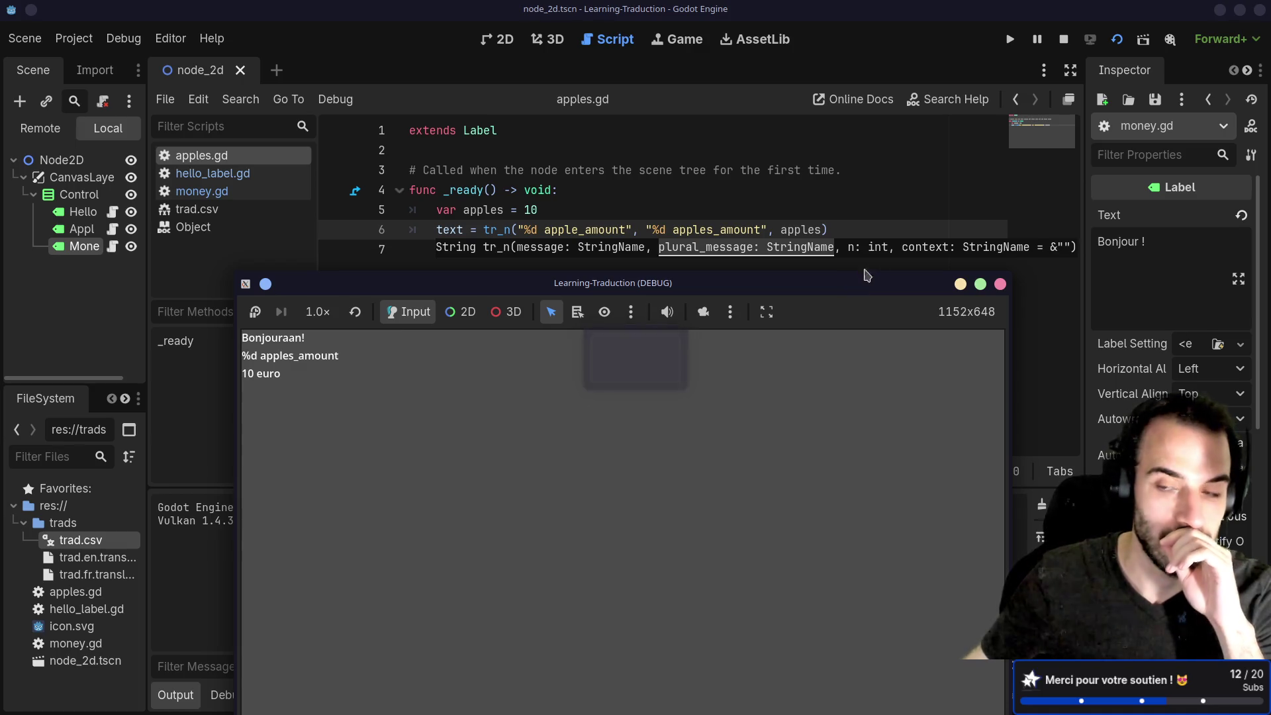
left_click(1000, 283)
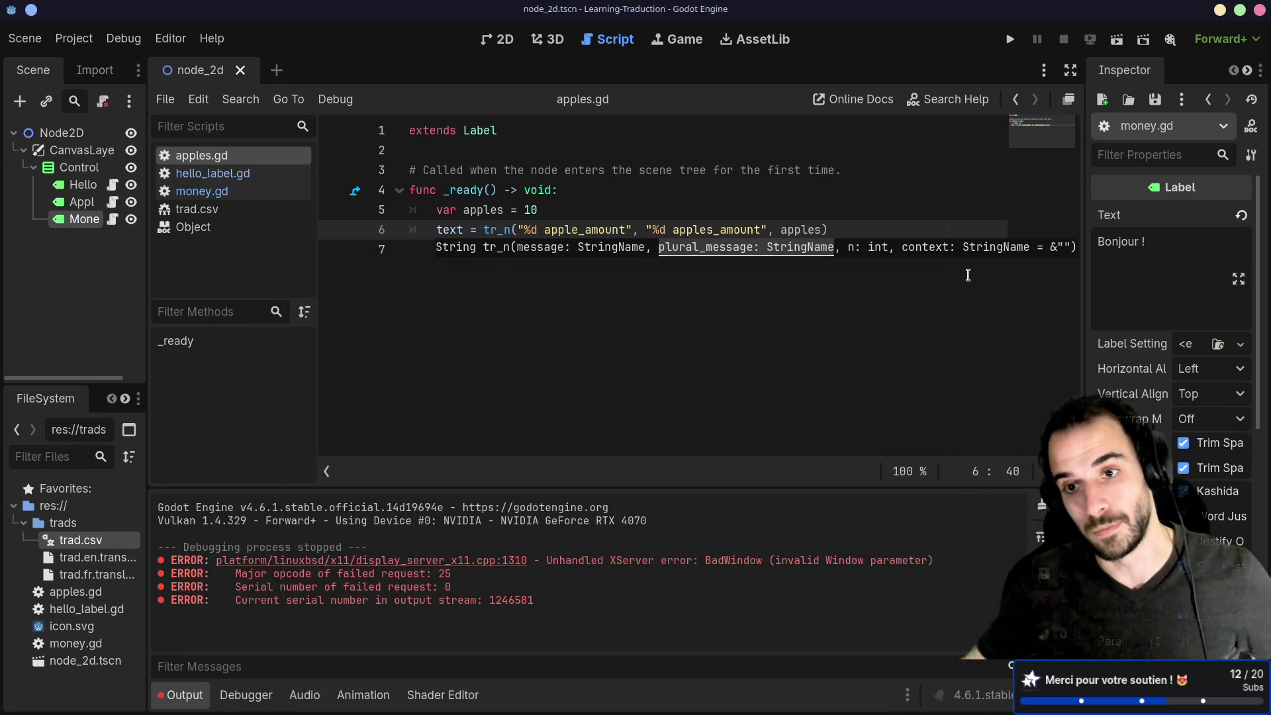
left_click(493, 230, "ctrl")
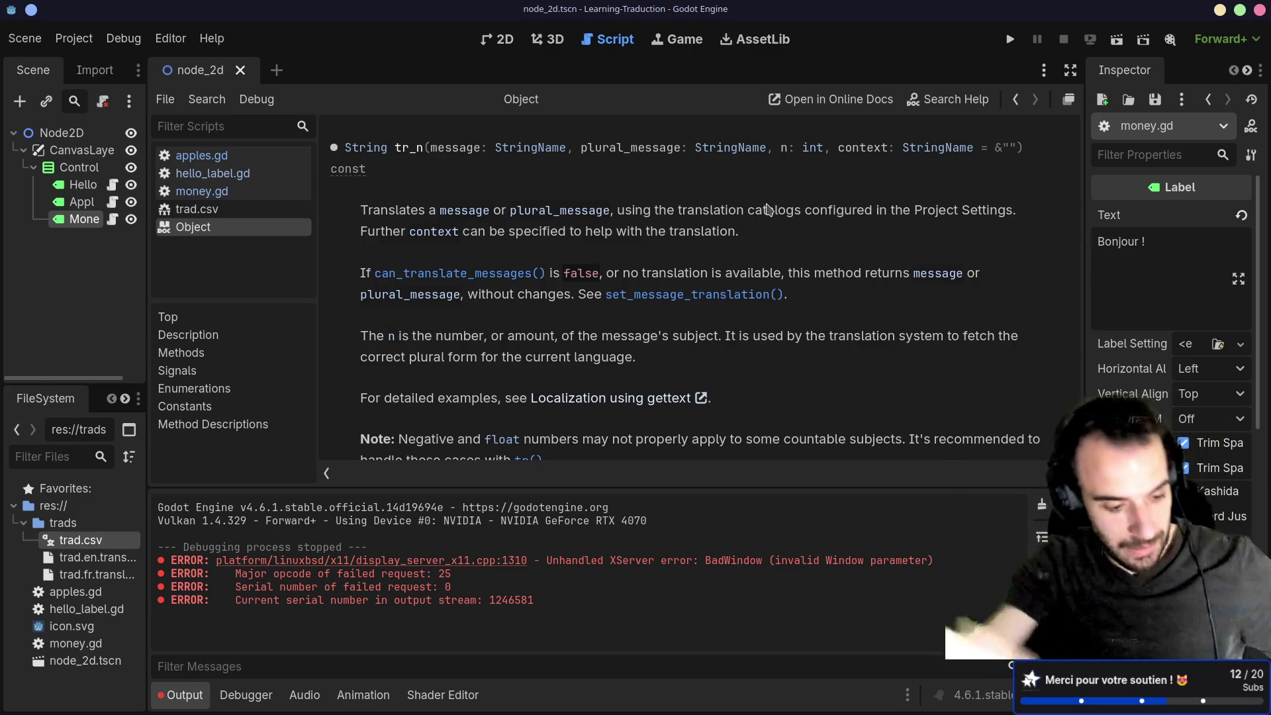
Switch over to the trad.csv file open in Neovim.
key("ctrl+super+Left")
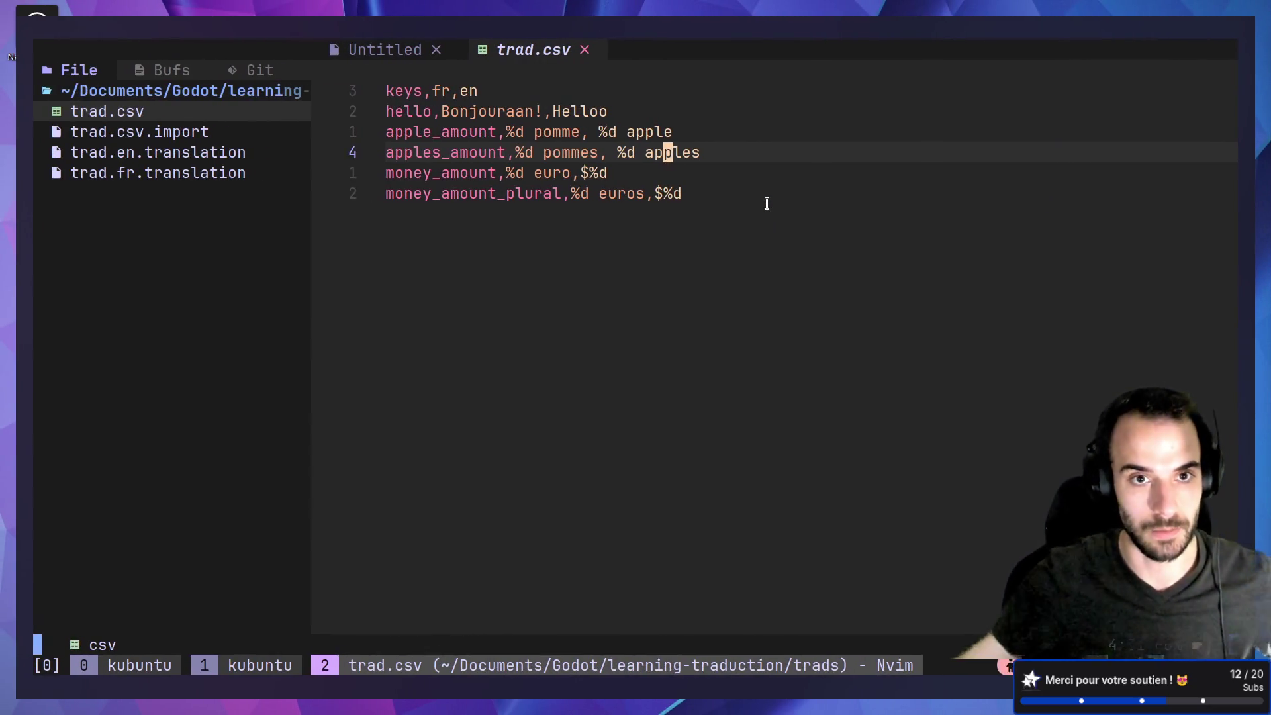
Mark the apple_amount and apples_amount keys in trad.csv, then go back to Godot.
double_click(457, 135)
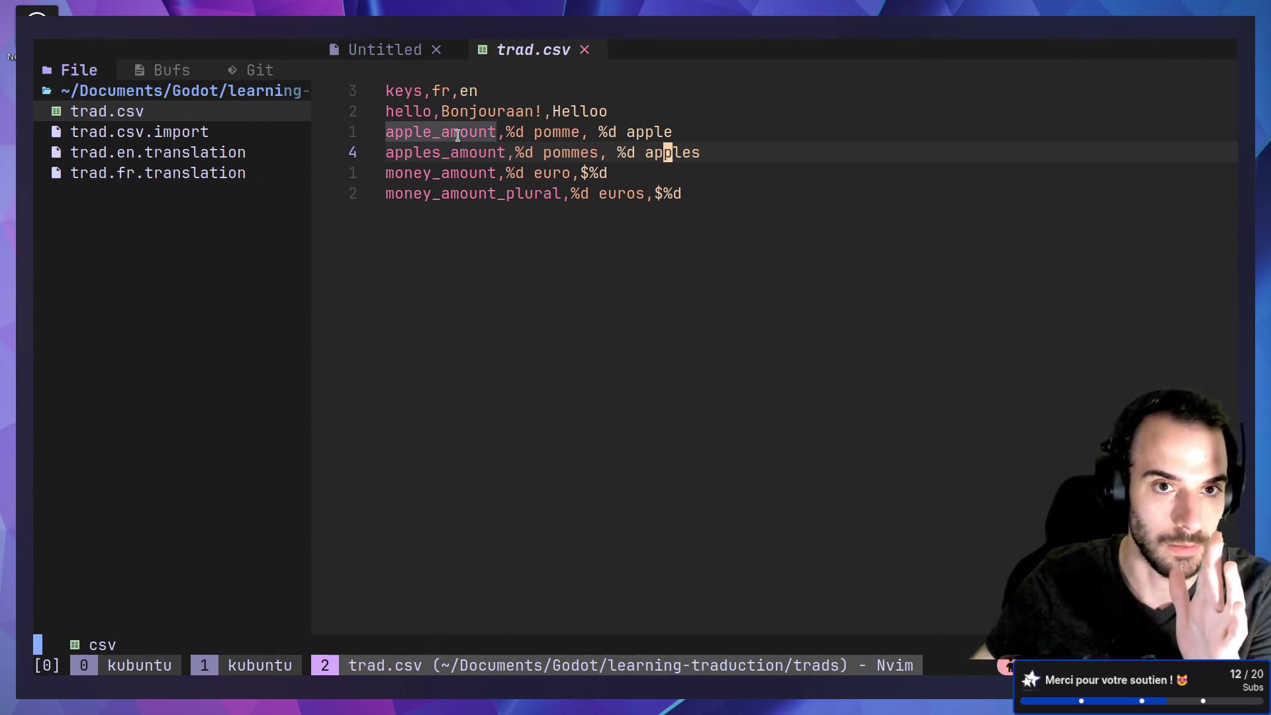
double_click(452, 153)
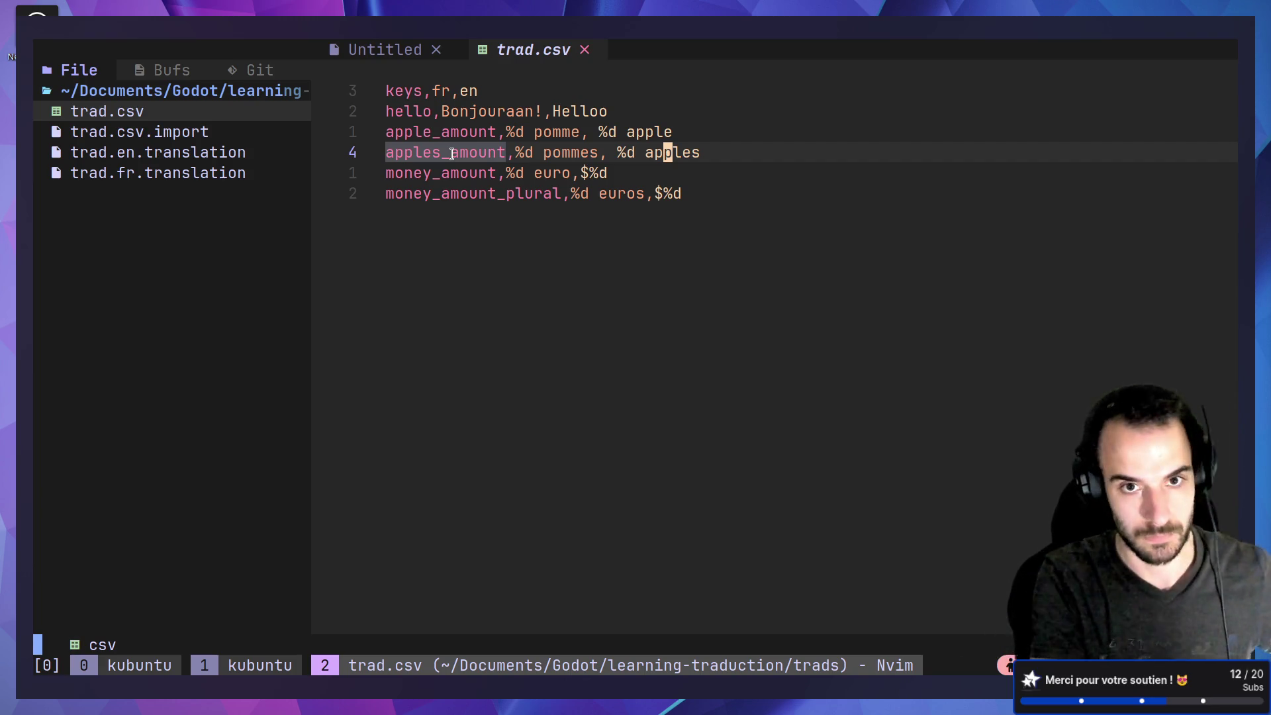
key("ctrl+super+Right")
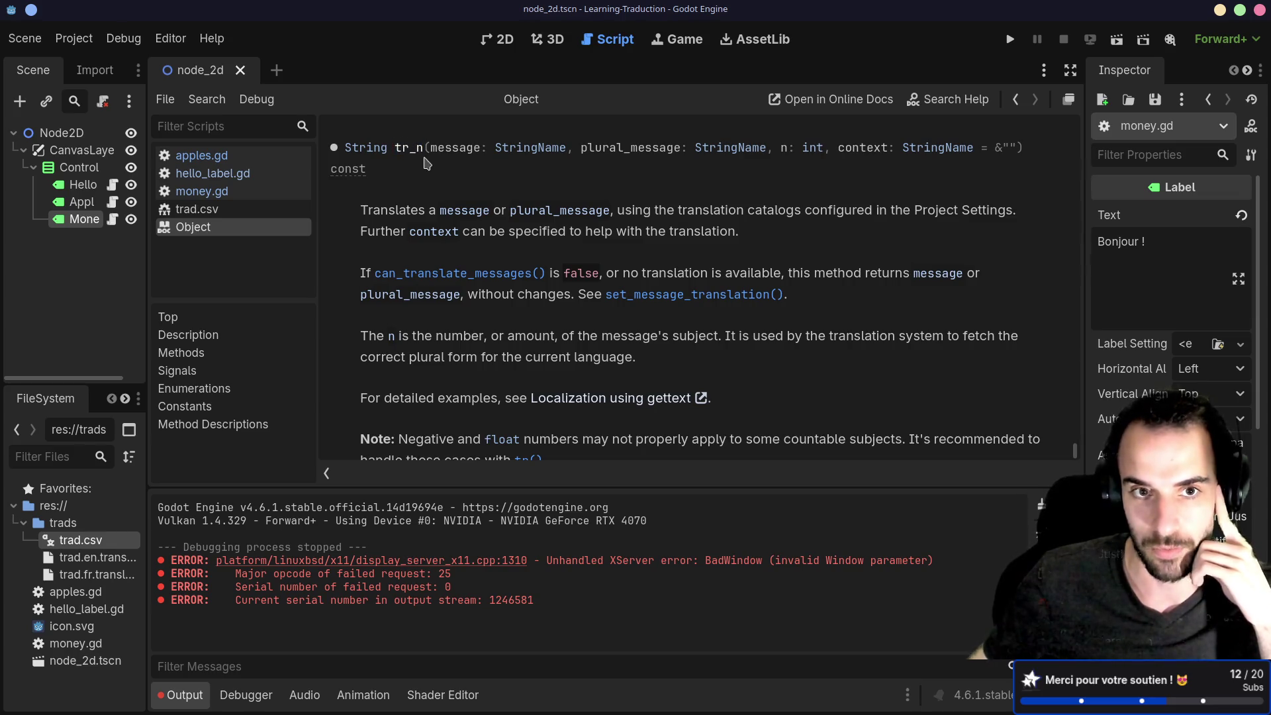
left_click_drag(429, 147, 568, 147)
left_click(565, 186)
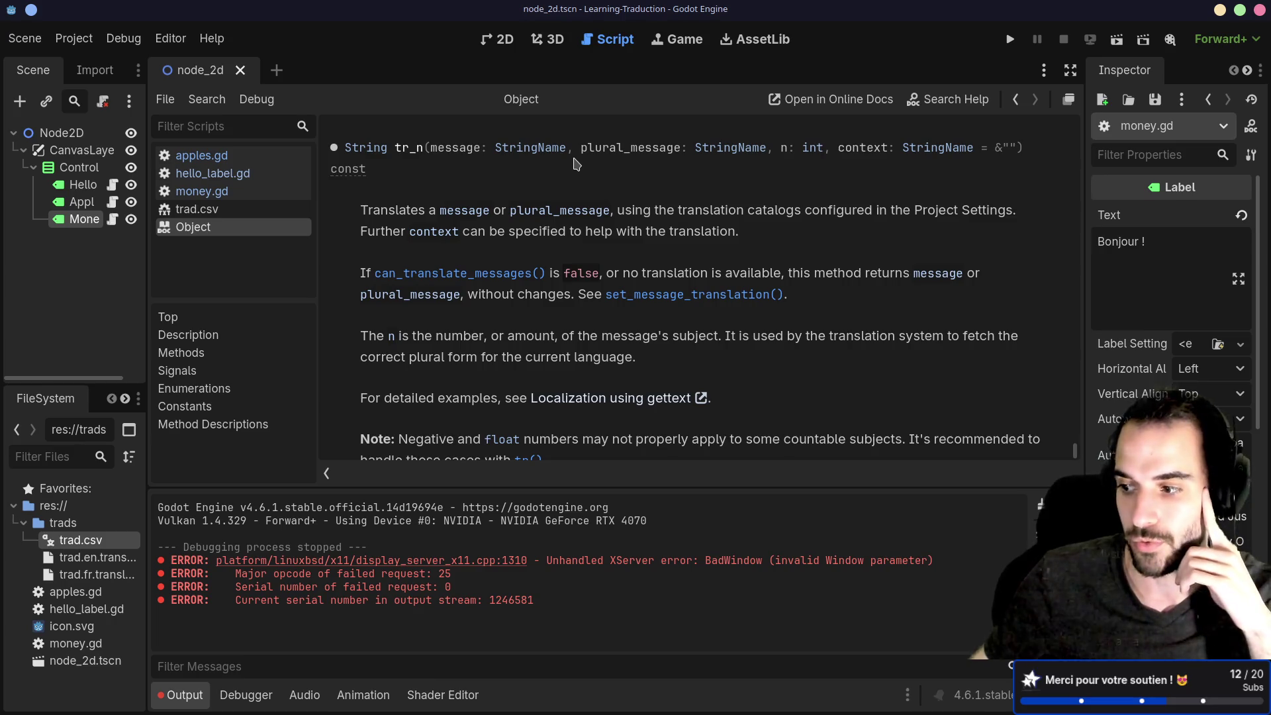
left_click_drag(780, 146, 824, 146)
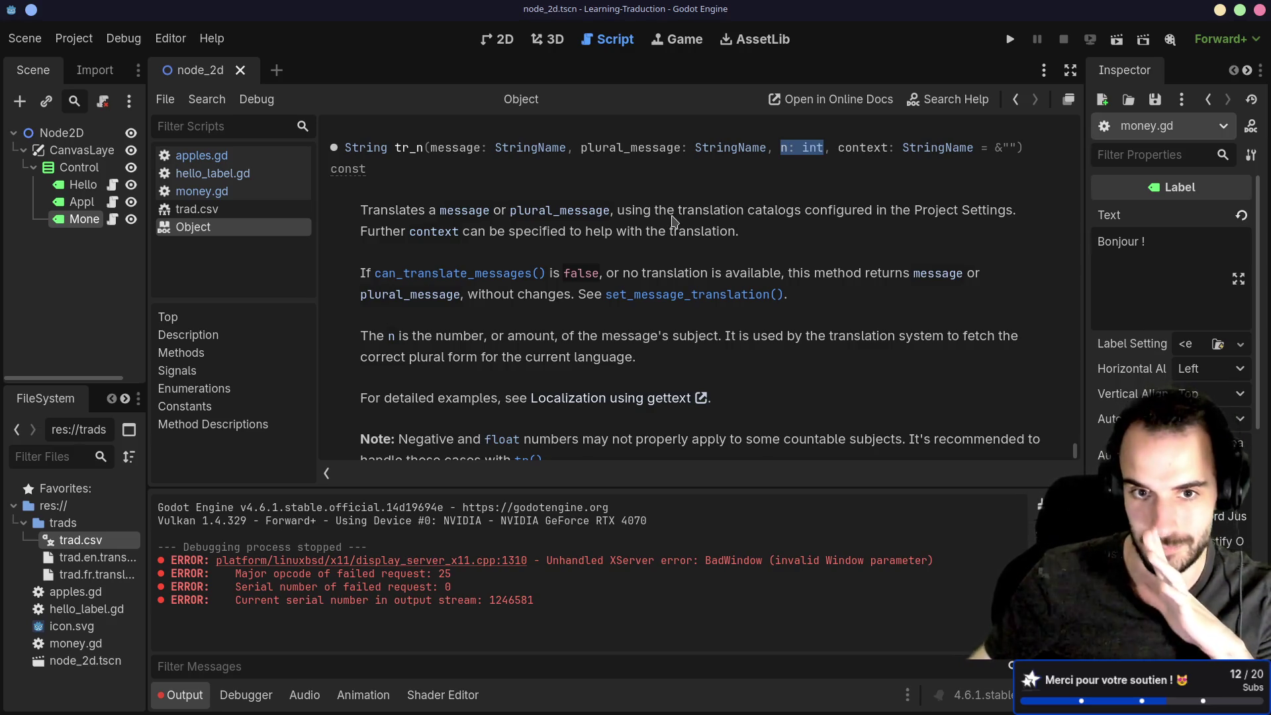
scroll(612, 235, "down", 1)
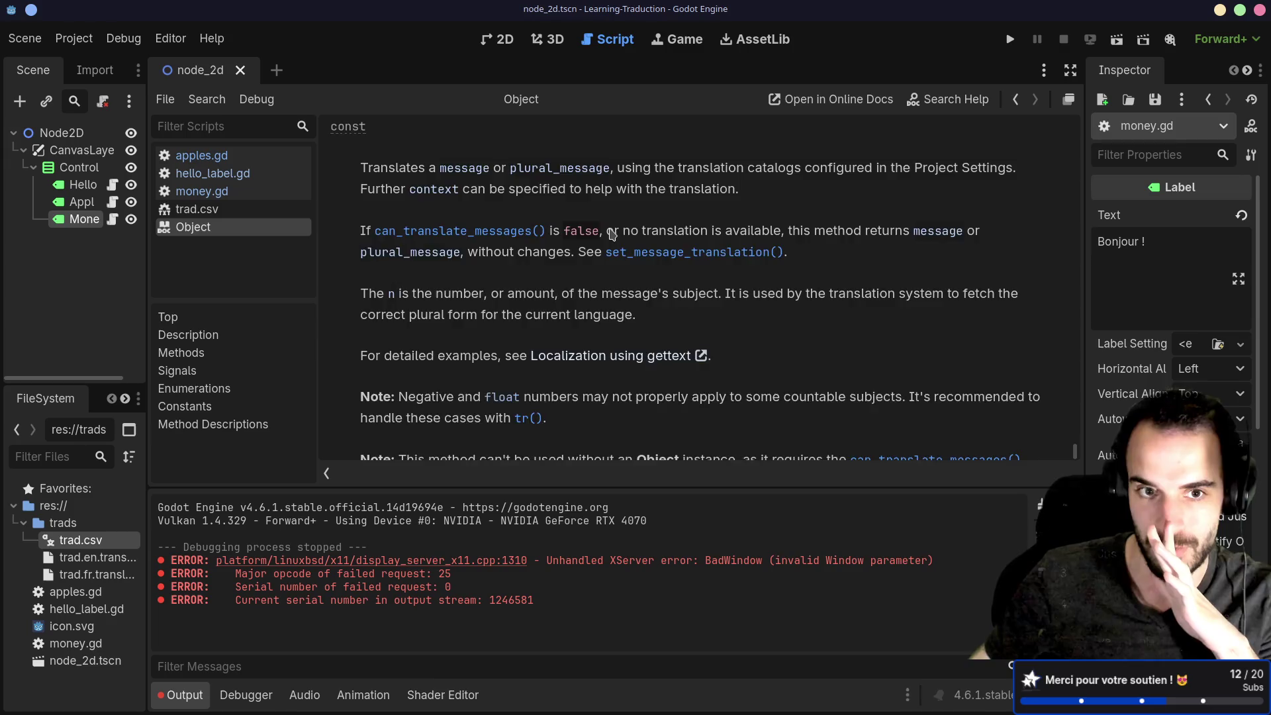
scroll(612, 235, "up", 2)
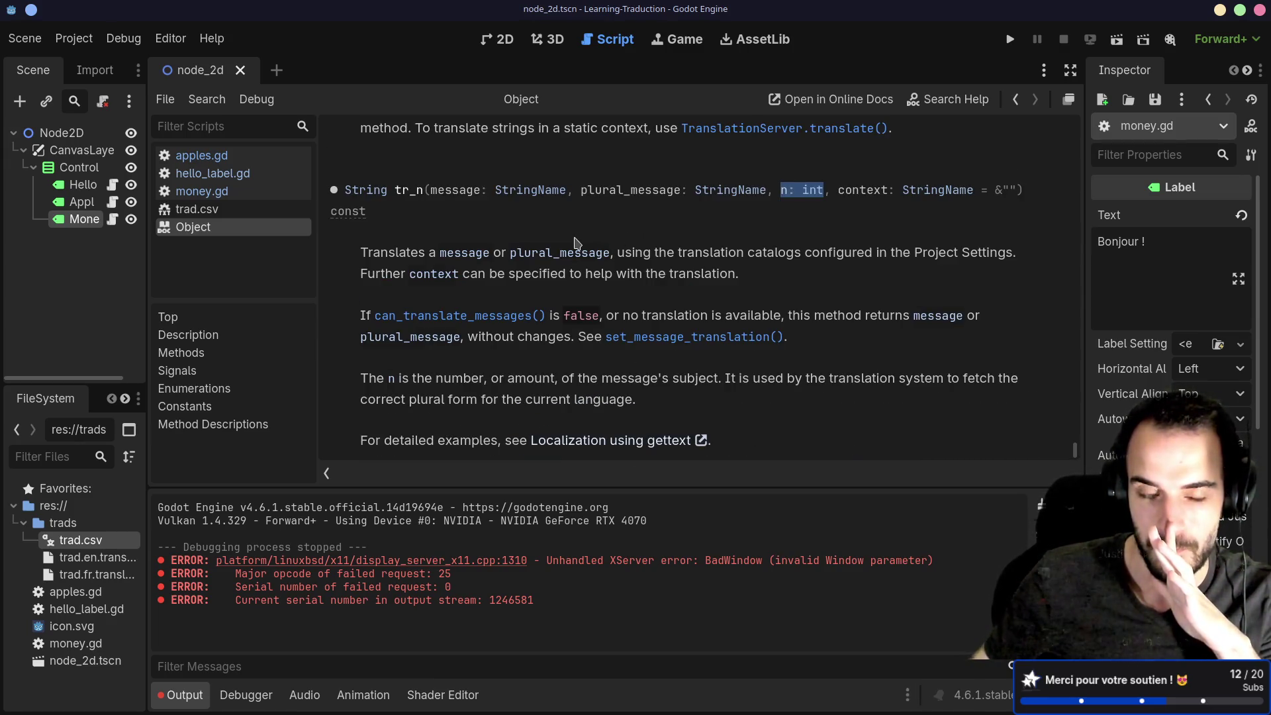
left_click_drag(494, 254, 623, 268)
left_click(623, 281)
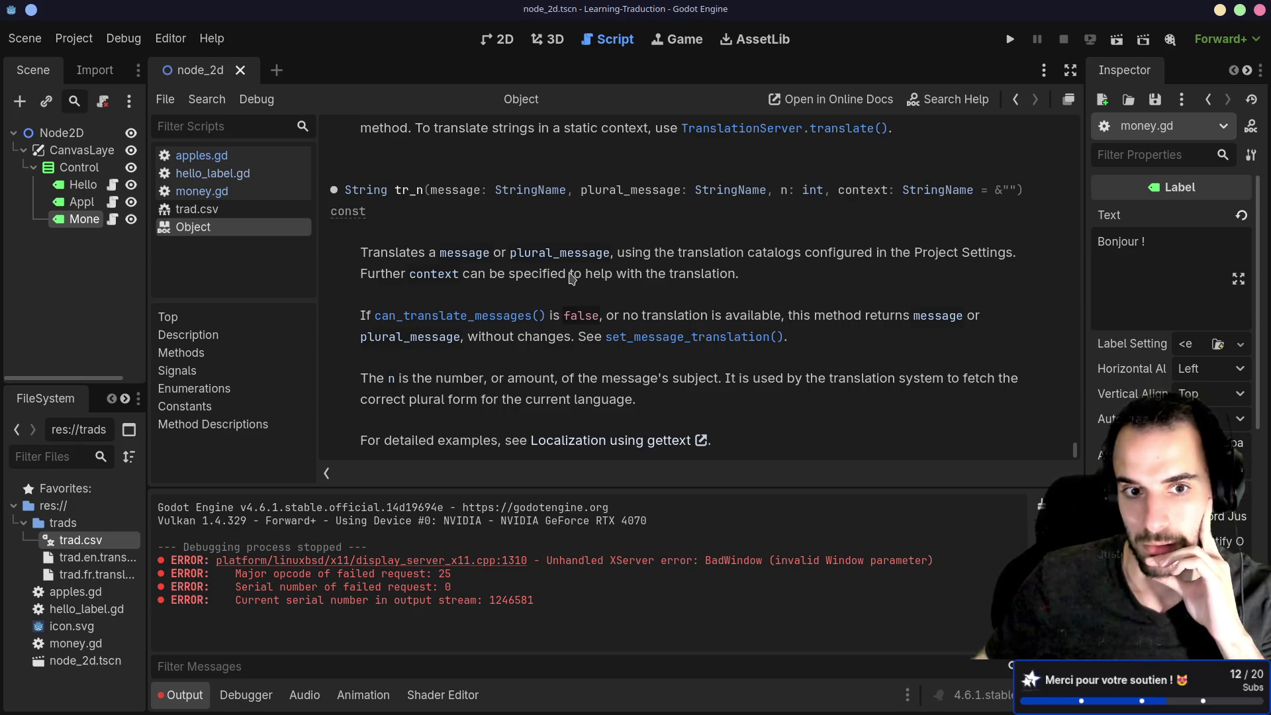
scroll(572, 278, "up", 5)
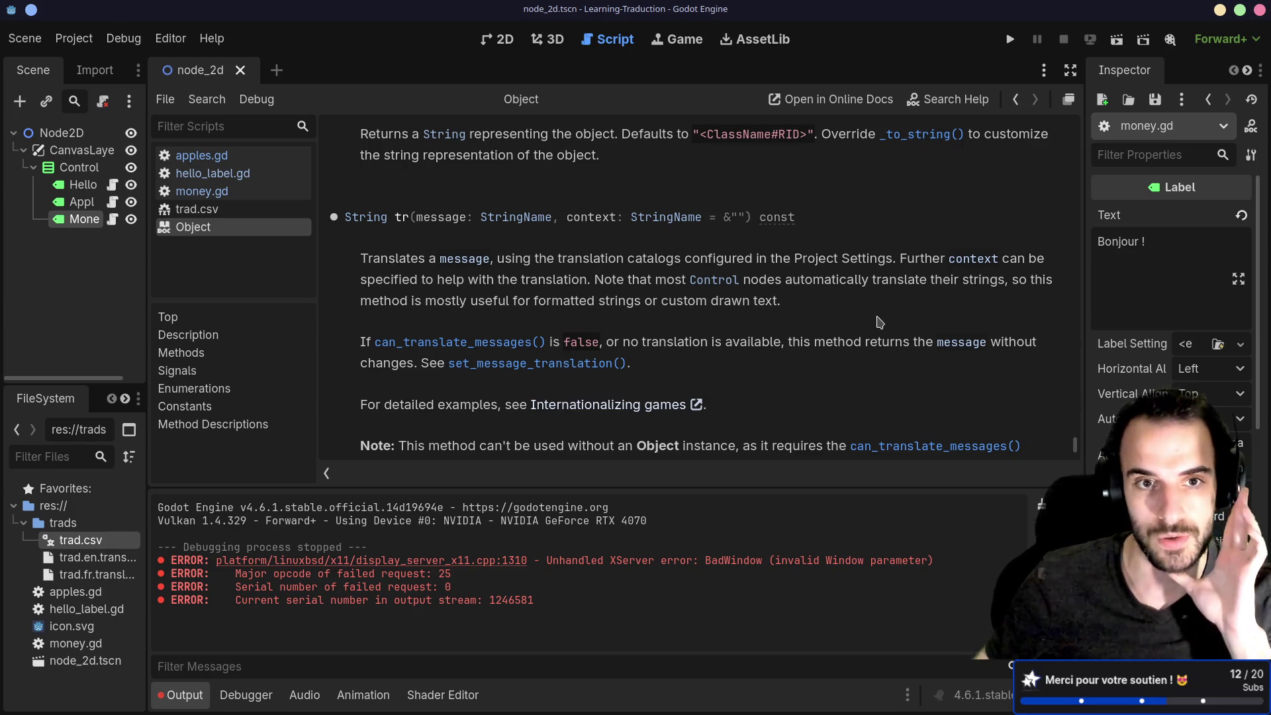
scroll(879, 323, "up", 3)
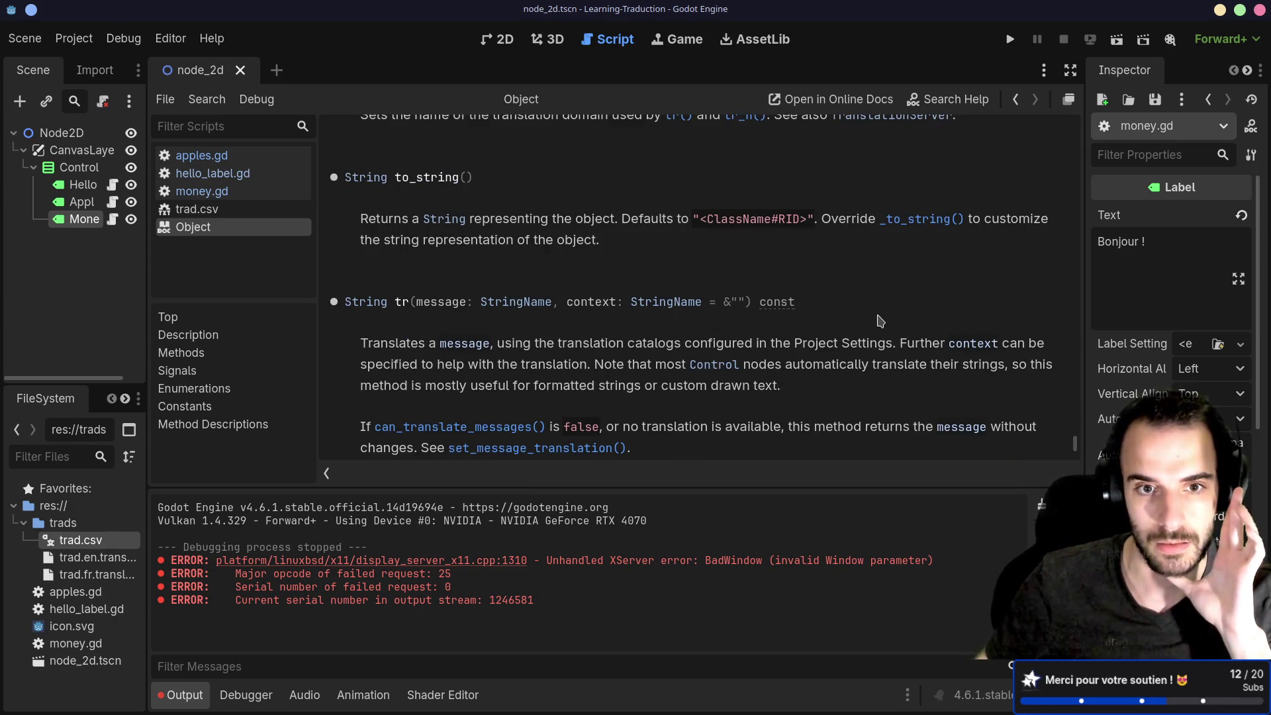
scroll(879, 321, "down", 7)
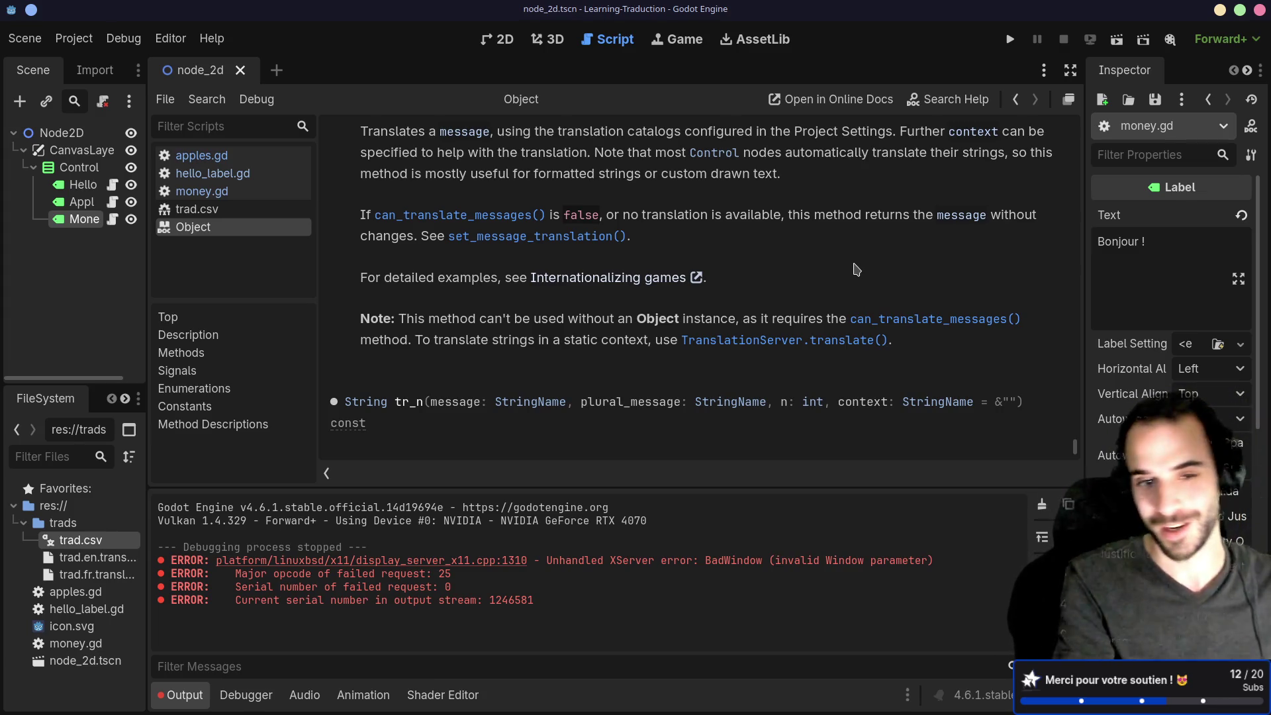
key("alt+Tab")
key("k")
Line-select the apple_amount row, then the apples_amount row, in trad.csv and return to Godot.
key("j")
key("k")
key("shift+v")
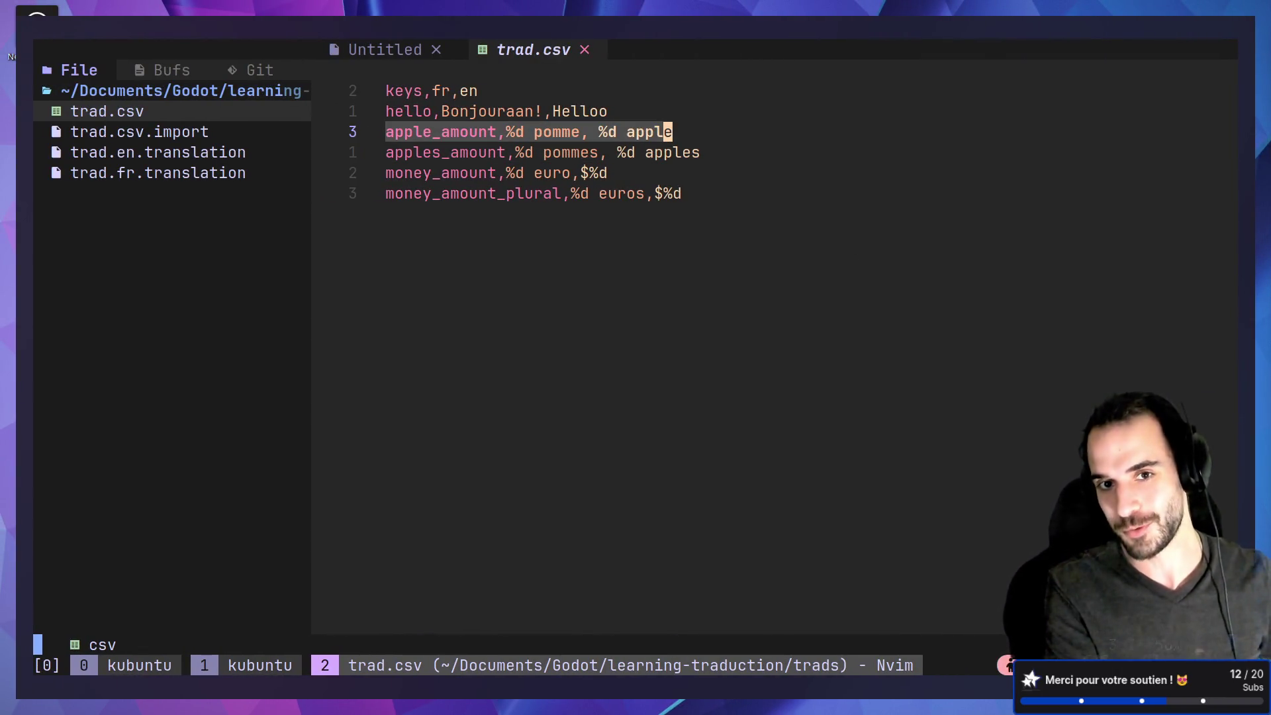
key("Escape")
key("j")
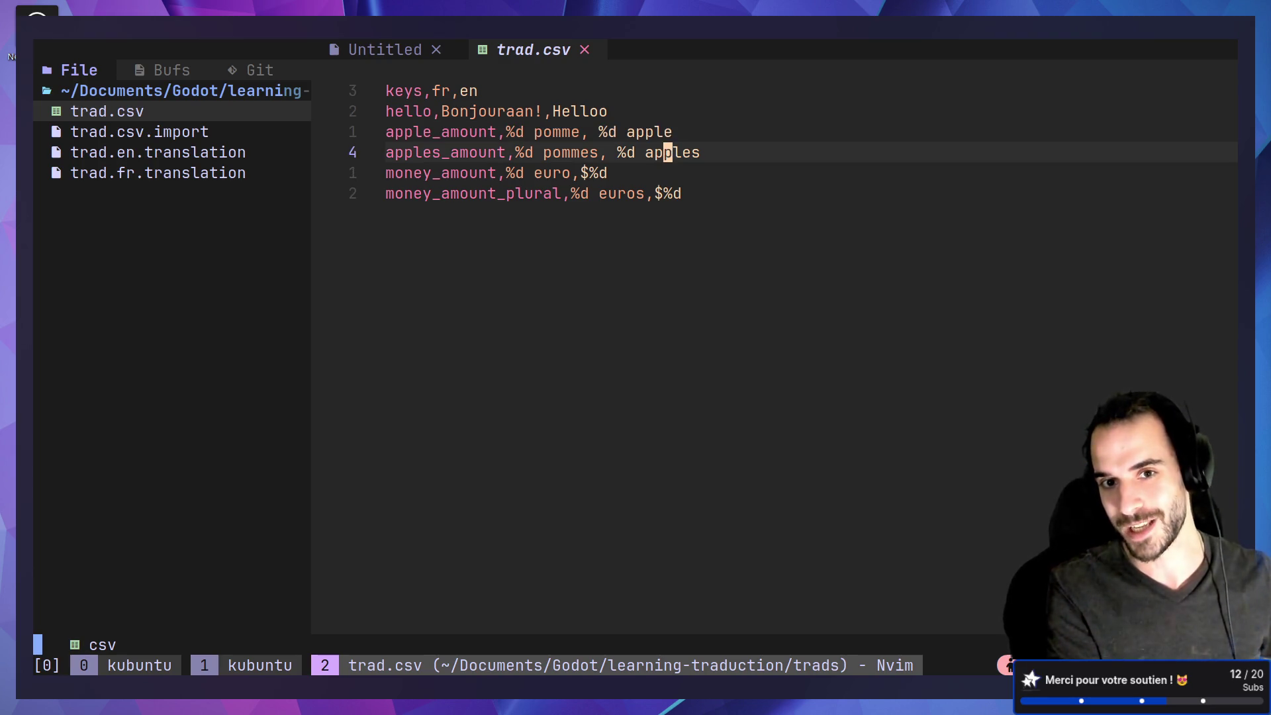
key("shift+v")
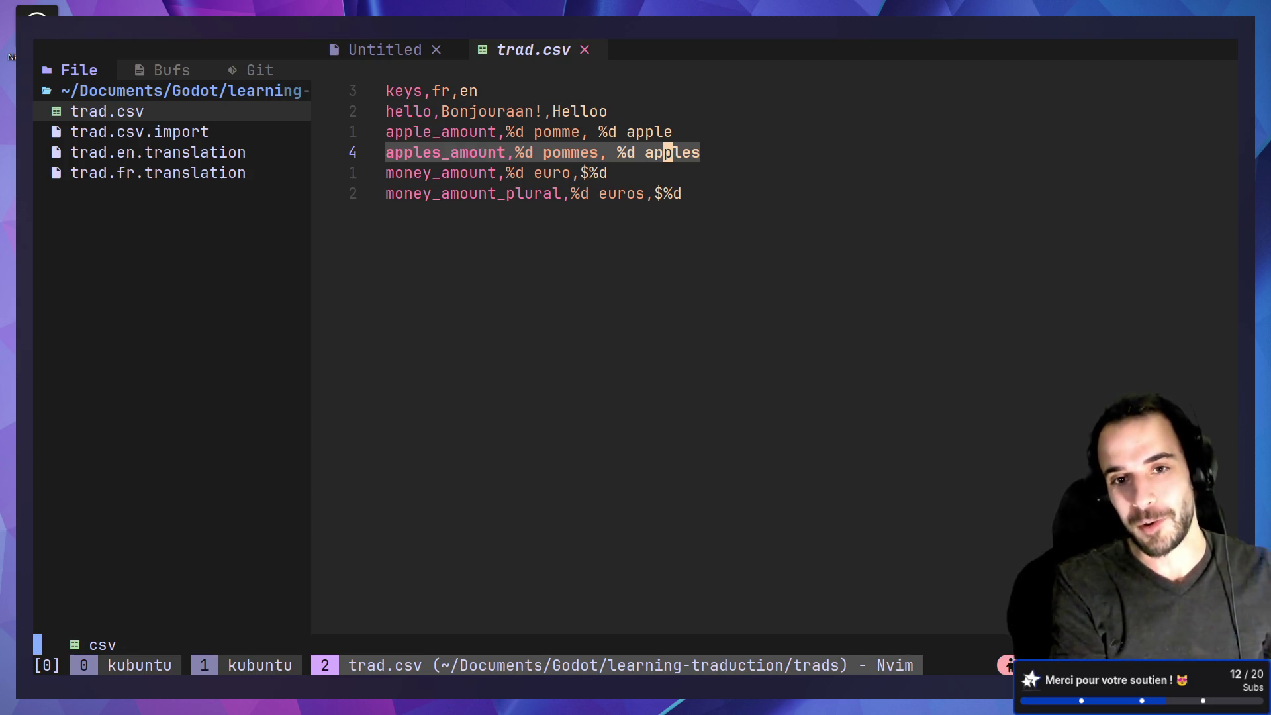
key("Escape")
type("k:")
key("Escape")
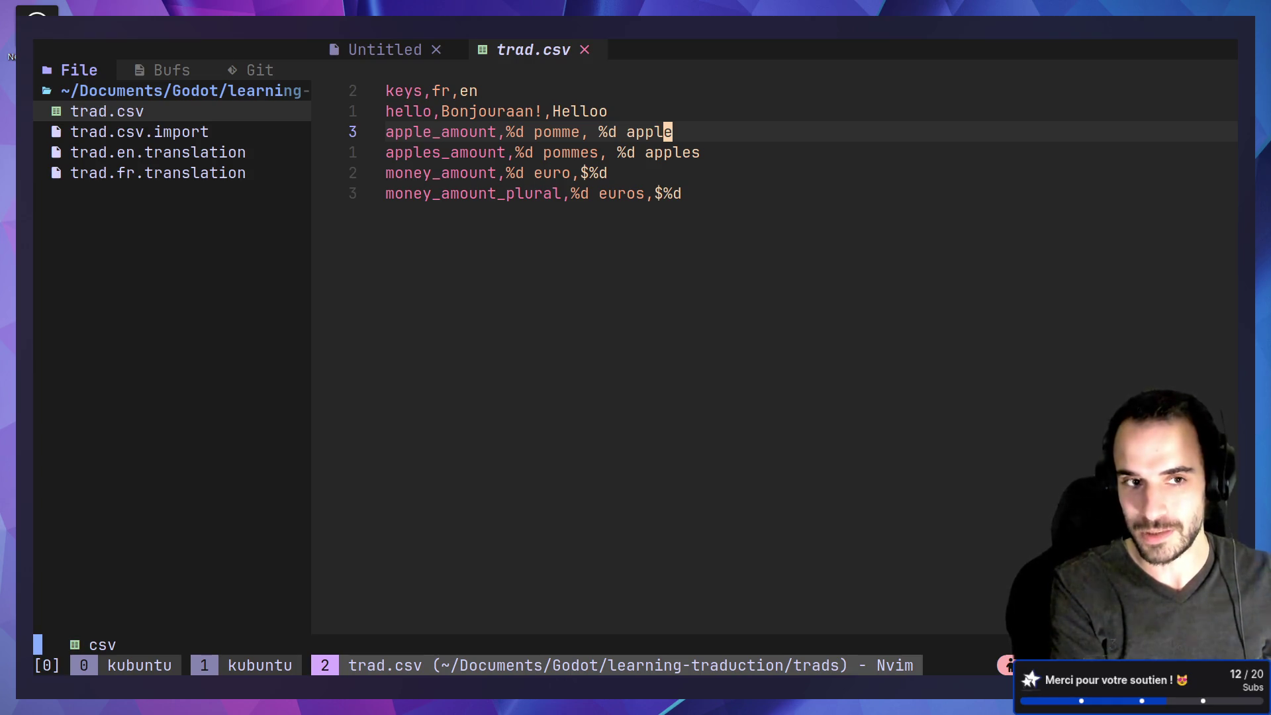
key("alt+Tab")
key("alt+Tab")
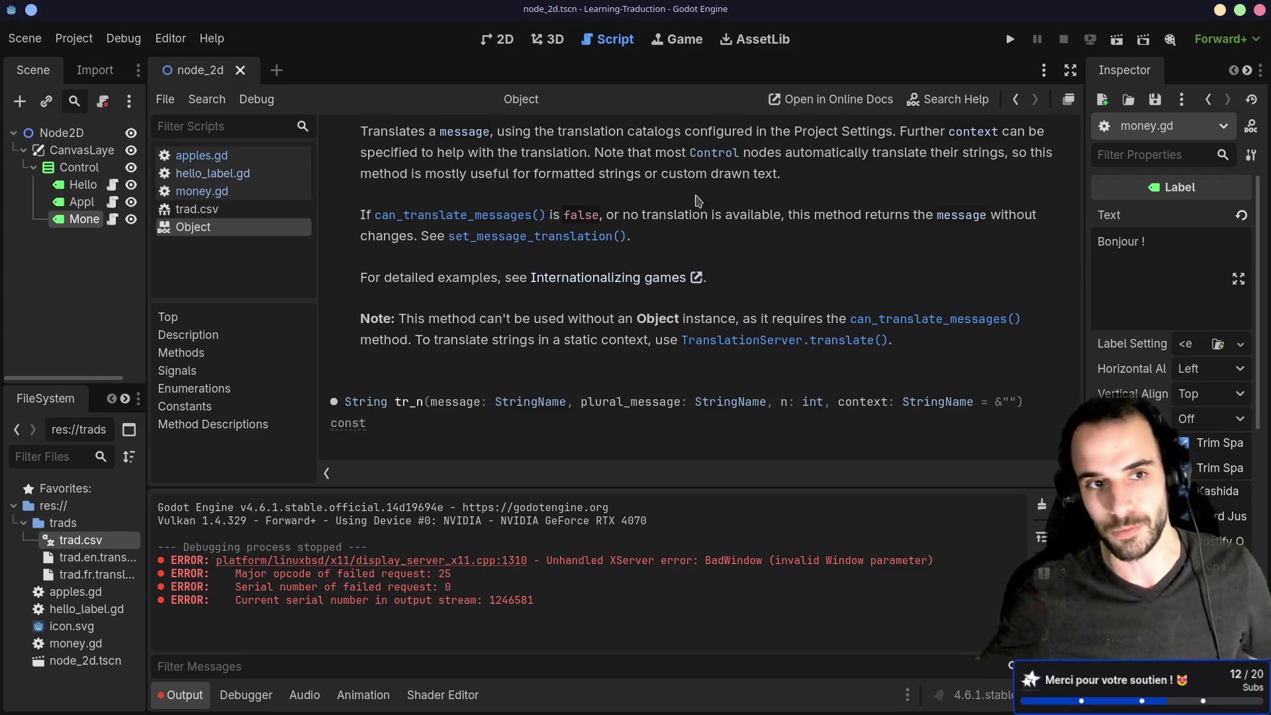
Widen the scene and file docks and open apples.gd at line 6.
left_click_drag(145, 247, 242, 248)
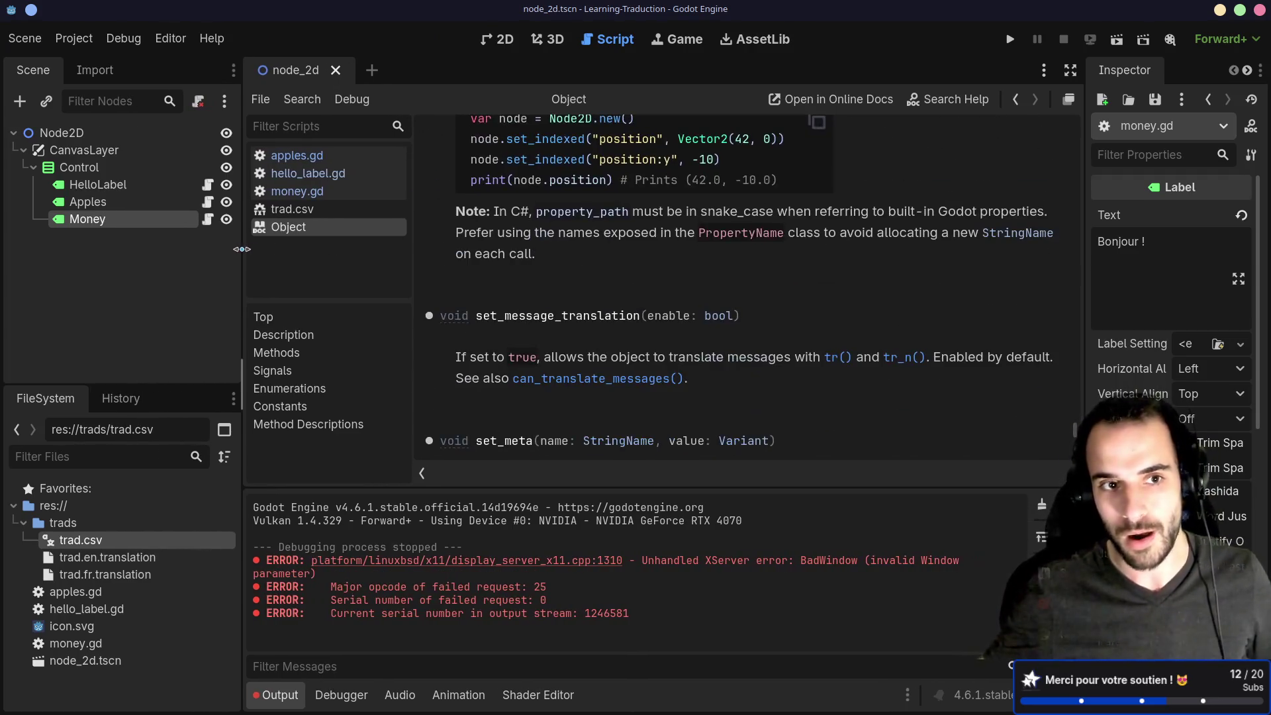
left_click(297, 155)
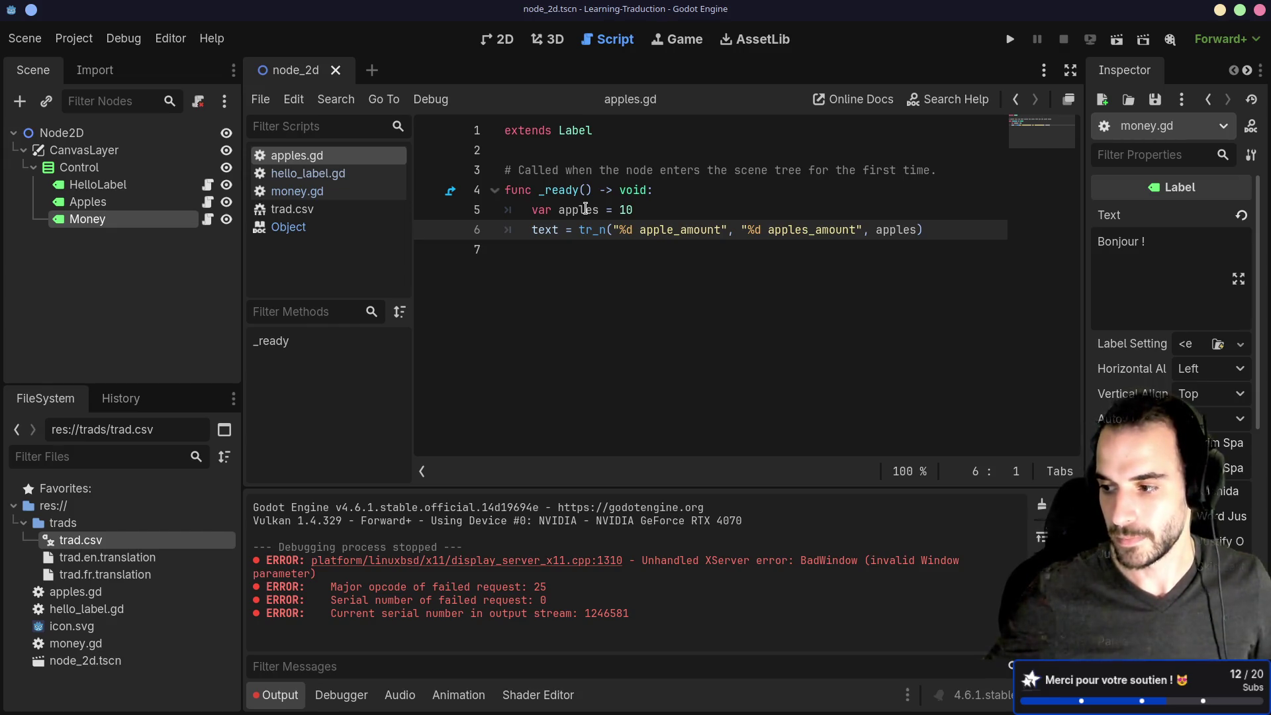
left_click(592, 229)
left_click(630, 229)
Inspect the var apples = 10 and tr_n lines, leaving the caret before apple_amount.
left_click_drag(637, 210, 537, 219)
left_click(541, 235)
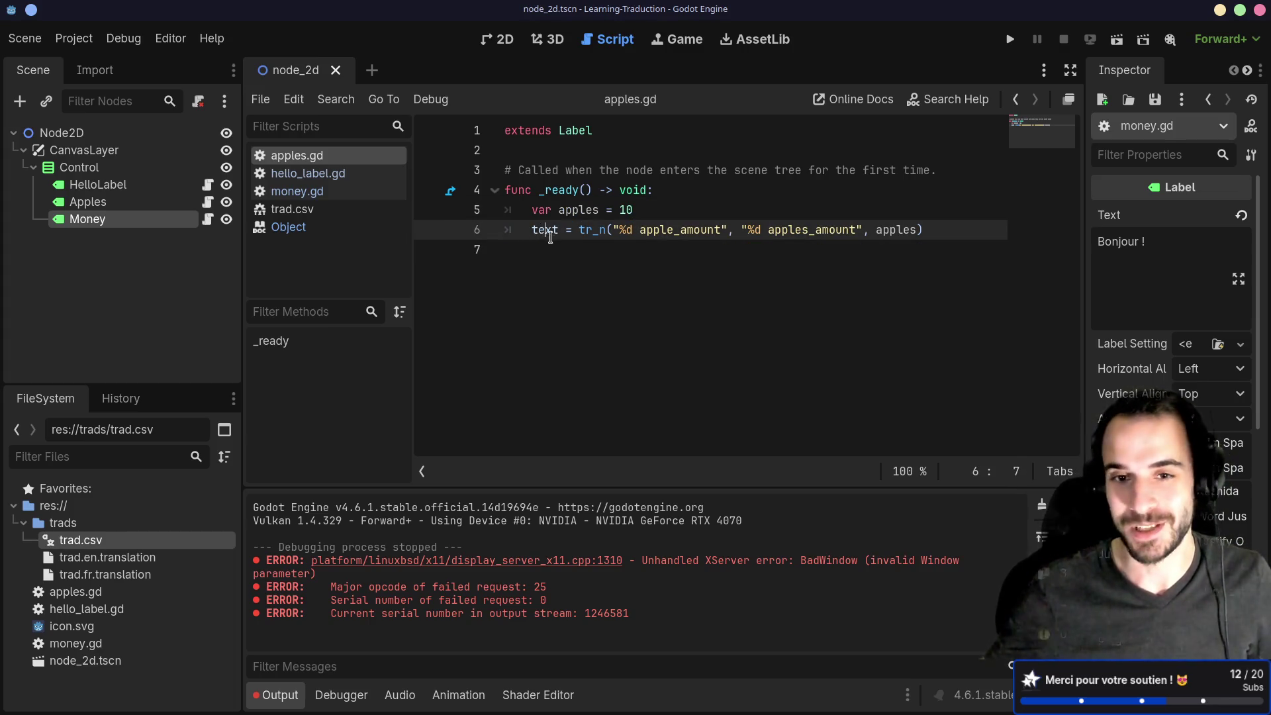
left_click_drag(639, 211, 492, 217)
left_click(553, 257)
left_click_drag(577, 232, 802, 235)
left_click(765, 264)
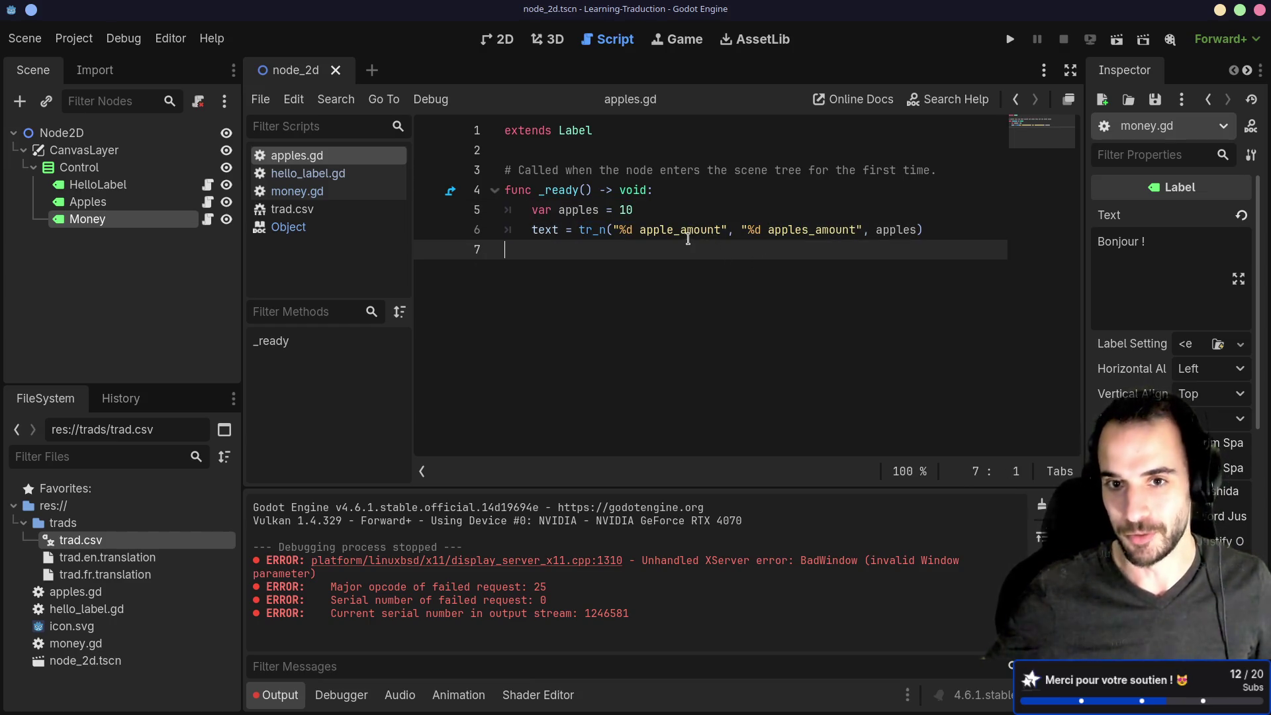
left_click(641, 229)
Remove the '%d' prefix from the tr_n keys on line 6 and save apples.gd.
key("BackSpace")
key("BackSpace")
key("BackSpace")
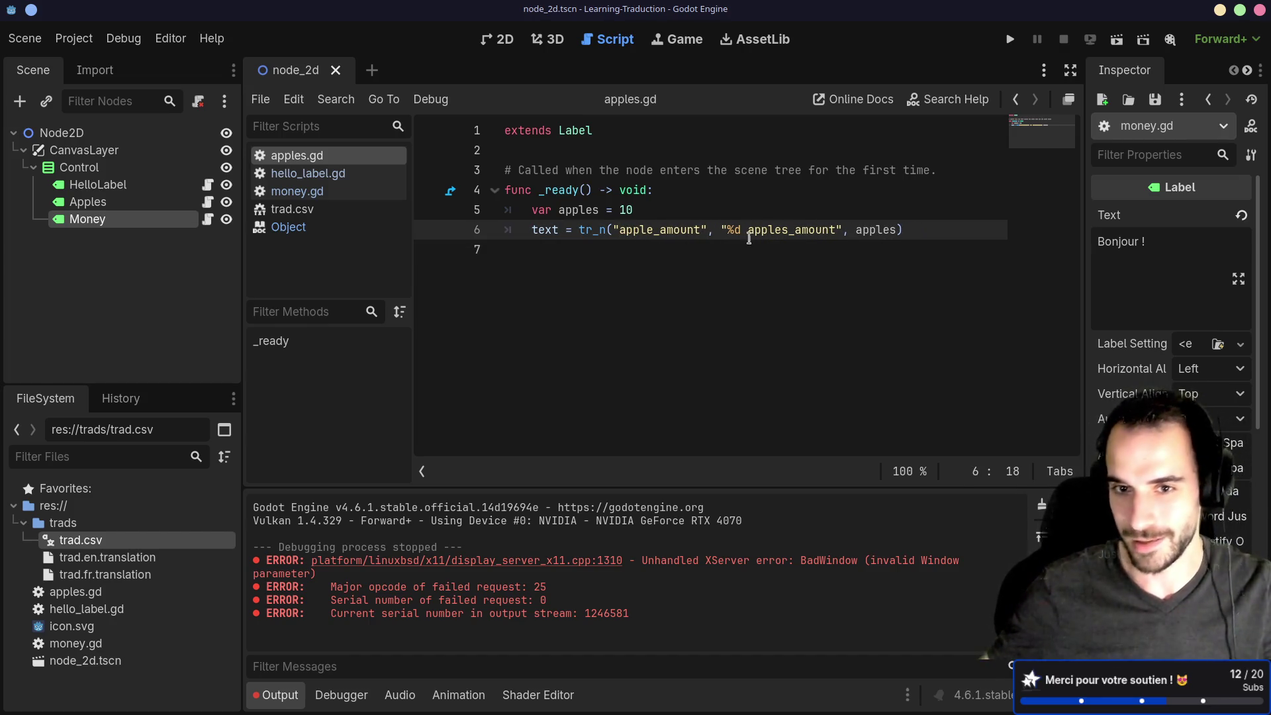
left_click(746, 232)
key("BackSpace")
key("BackSpace")
key("BackSpace")
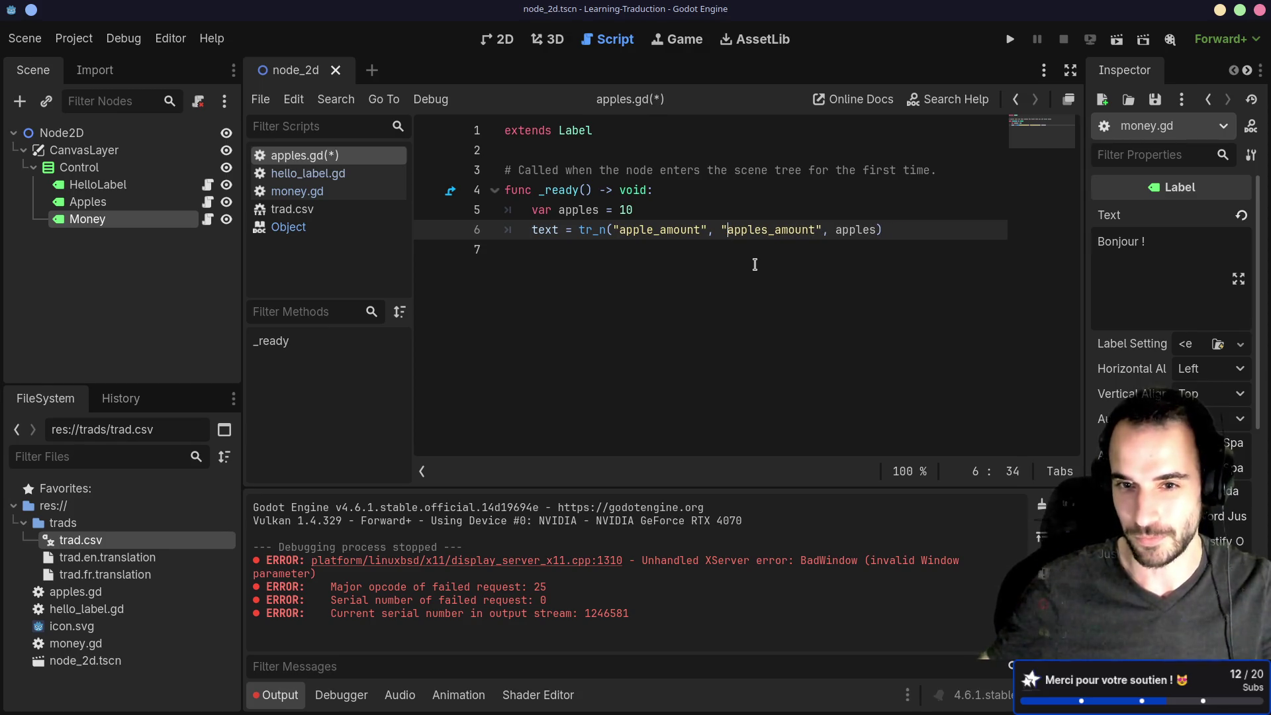
left_click(734, 229)
double_click(734, 229)
double_click(645, 229)
left_click(755, 229)
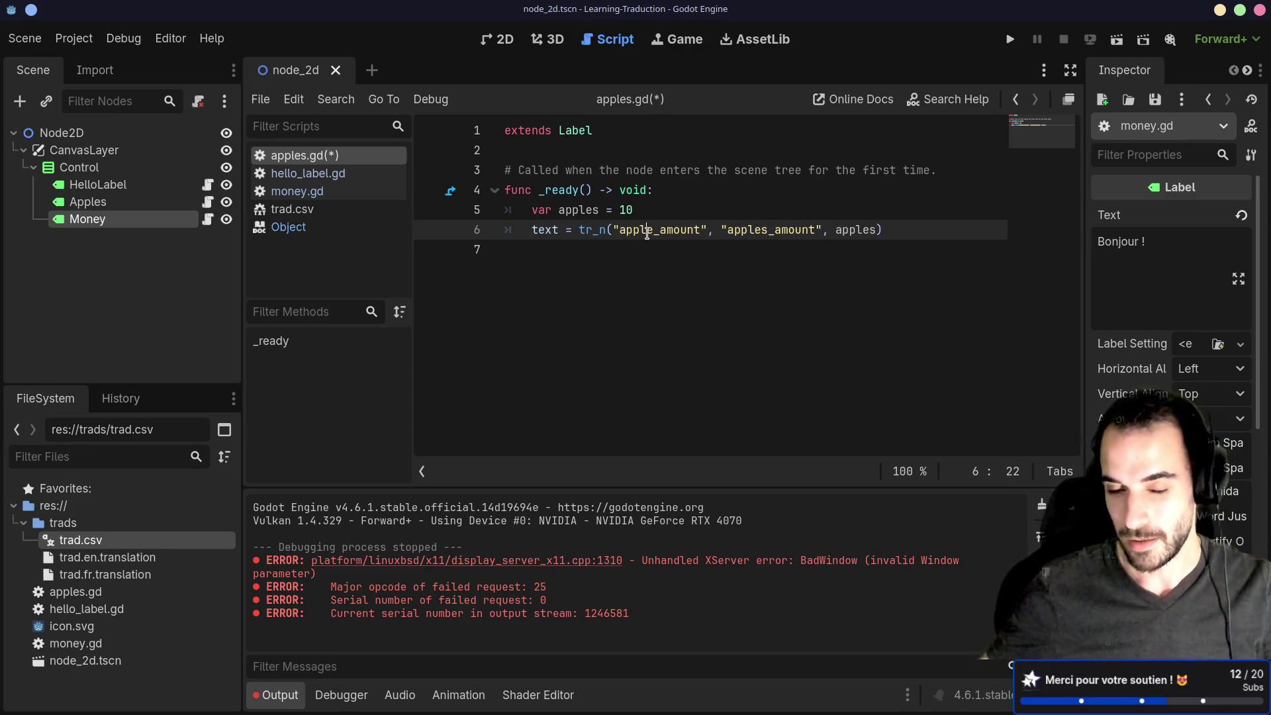
double_click(761, 229)
left_click(851, 232)
double_click(851, 232)
double_click(771, 229)
double_click(660, 229)
left_click(796, 231)
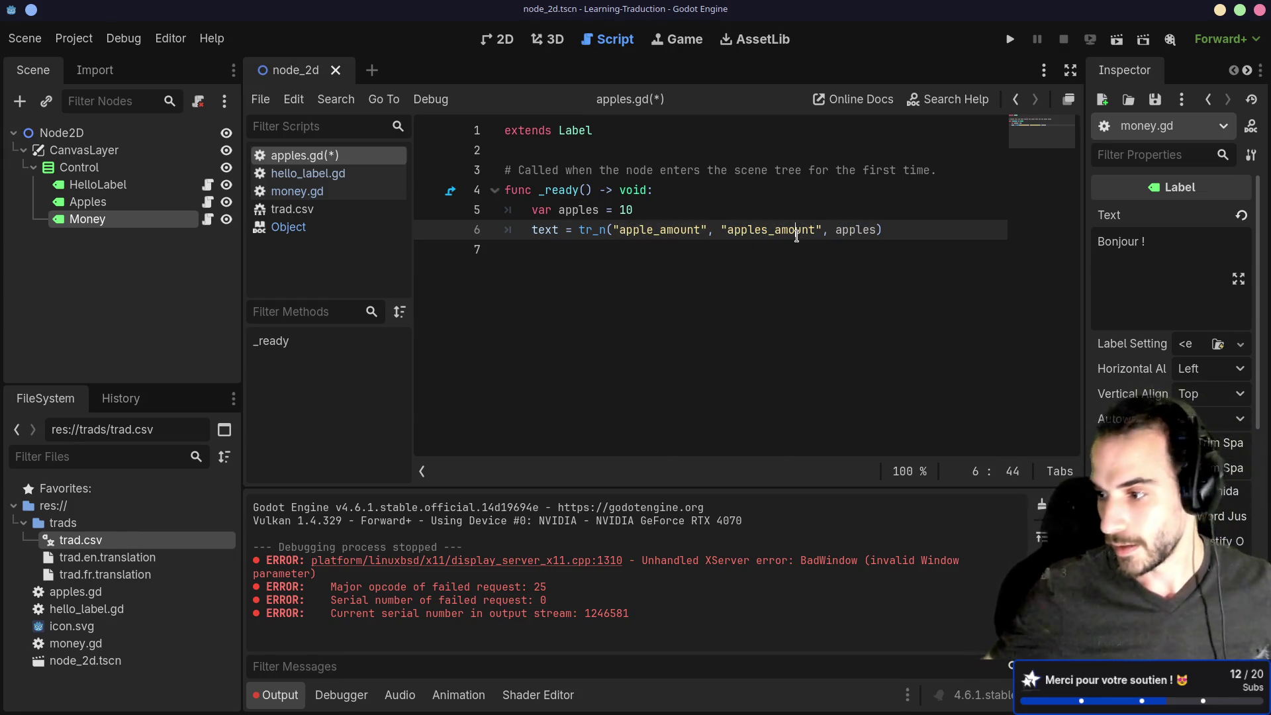
key("ctrl+s")
Reselect the tr_n keys and the apples count argument, copying and editing the count.
left_click(771, 230)
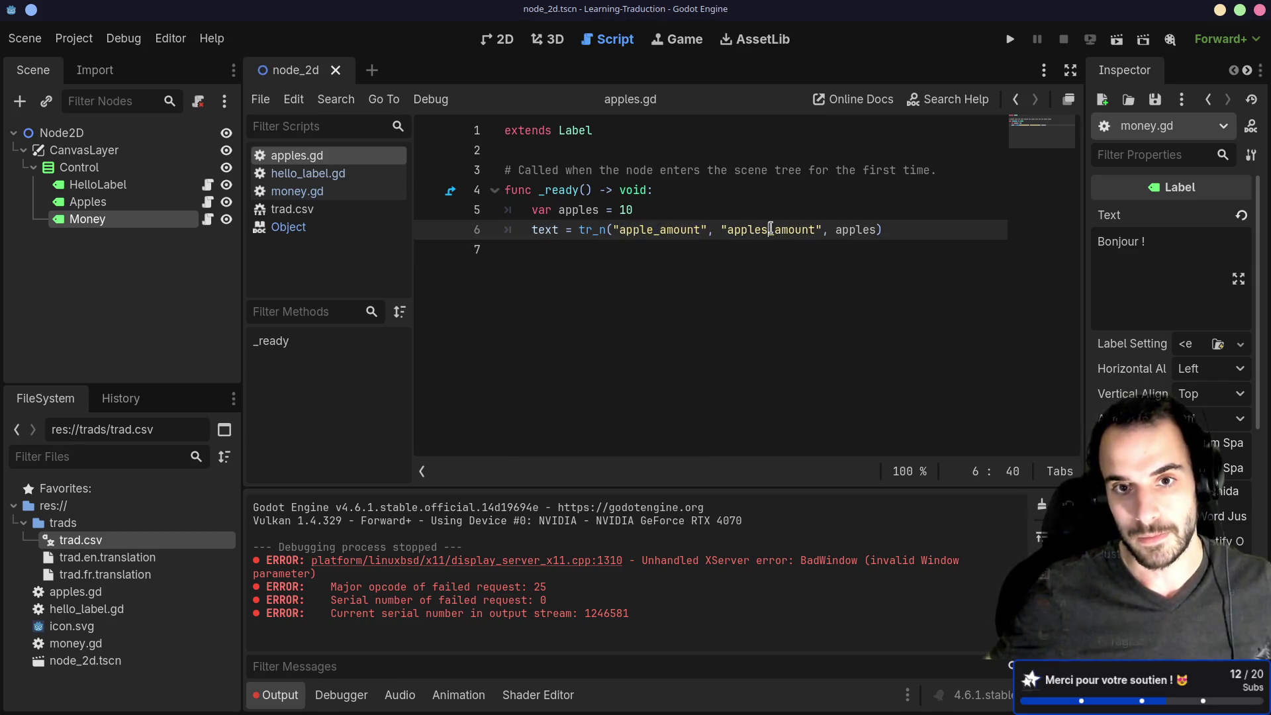
double_click(660, 229)
double_click(772, 229)
double_click(854, 231)
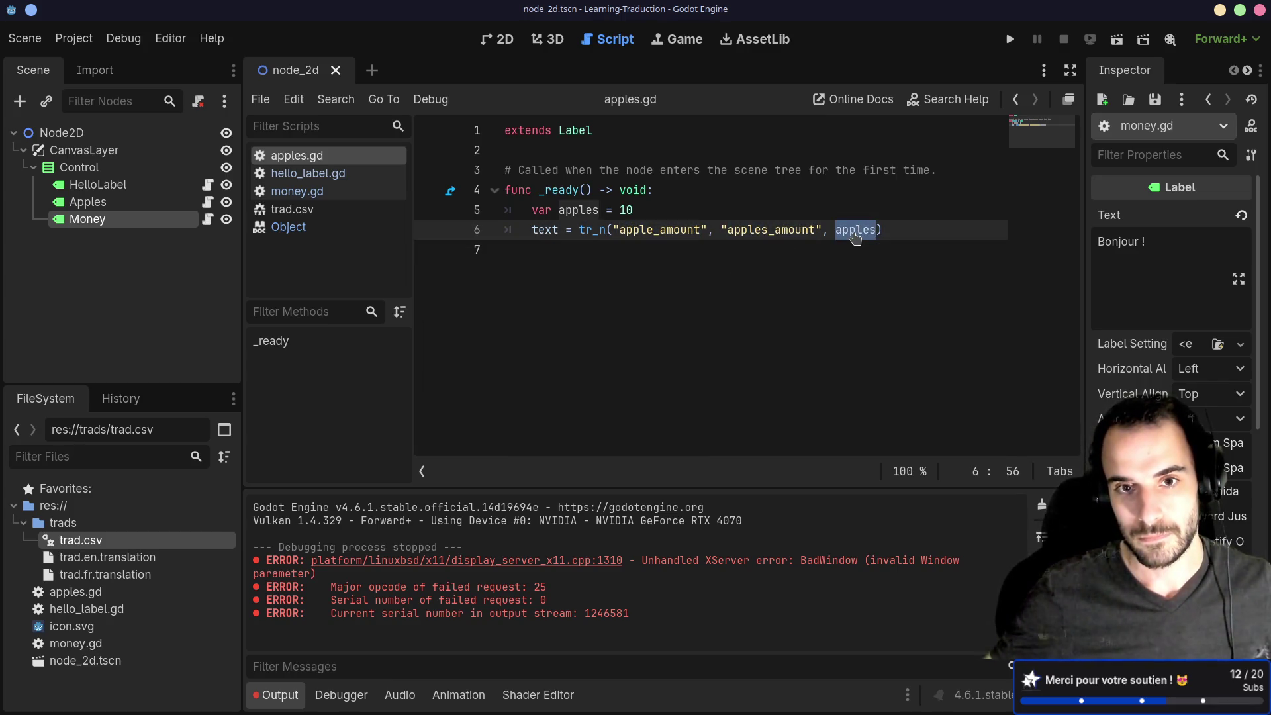
key("ctrl+c")
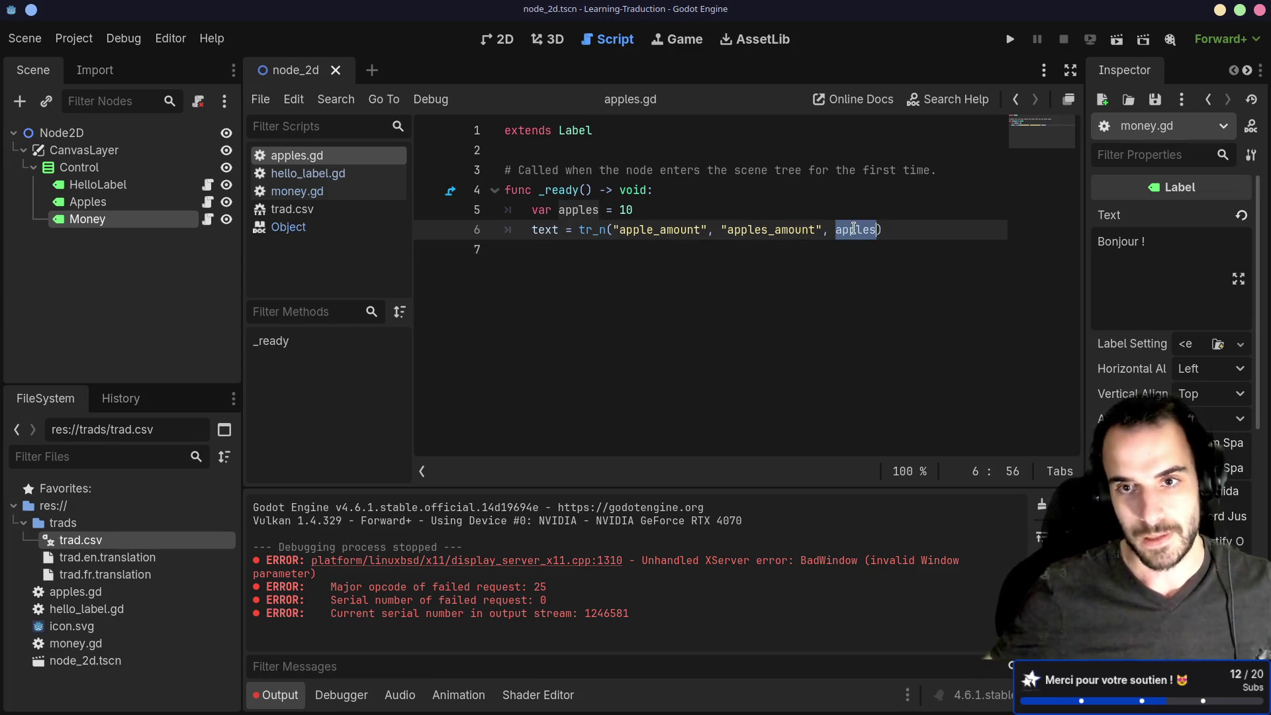
type("a")
Test-run the game and the current scene, then select the apple_amount key again.
key("F5")
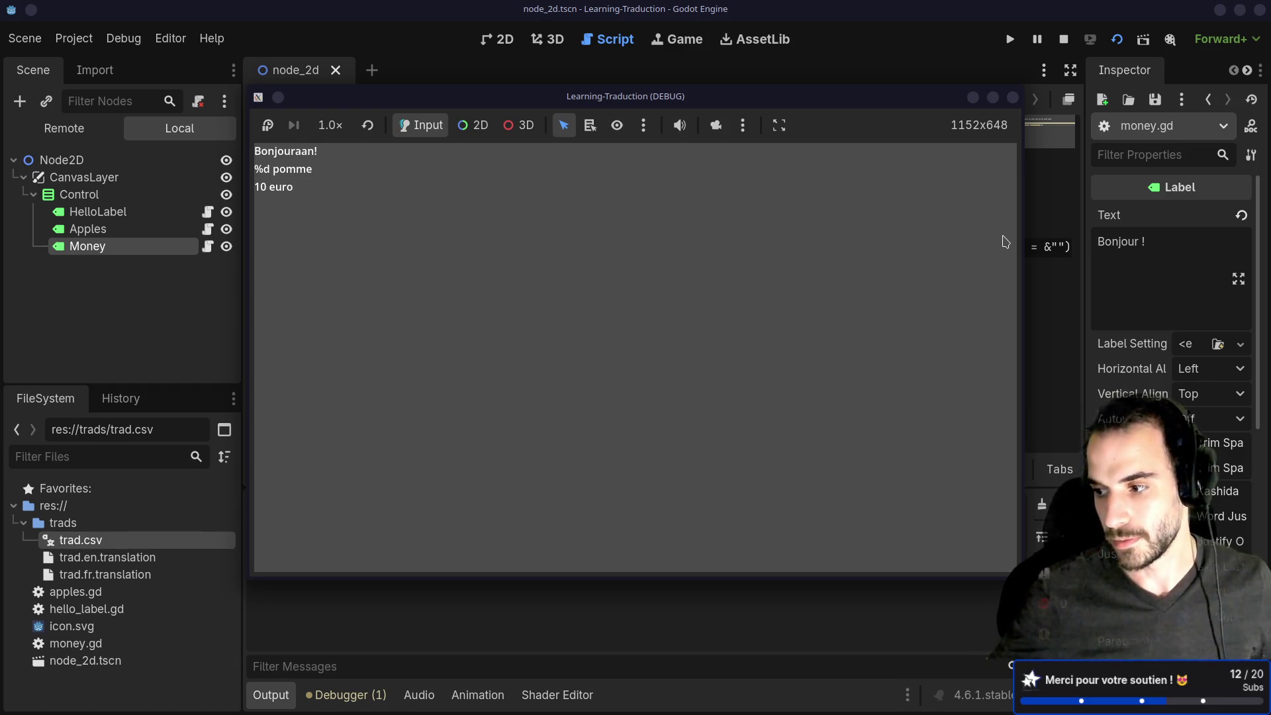
left_click(1015, 99)
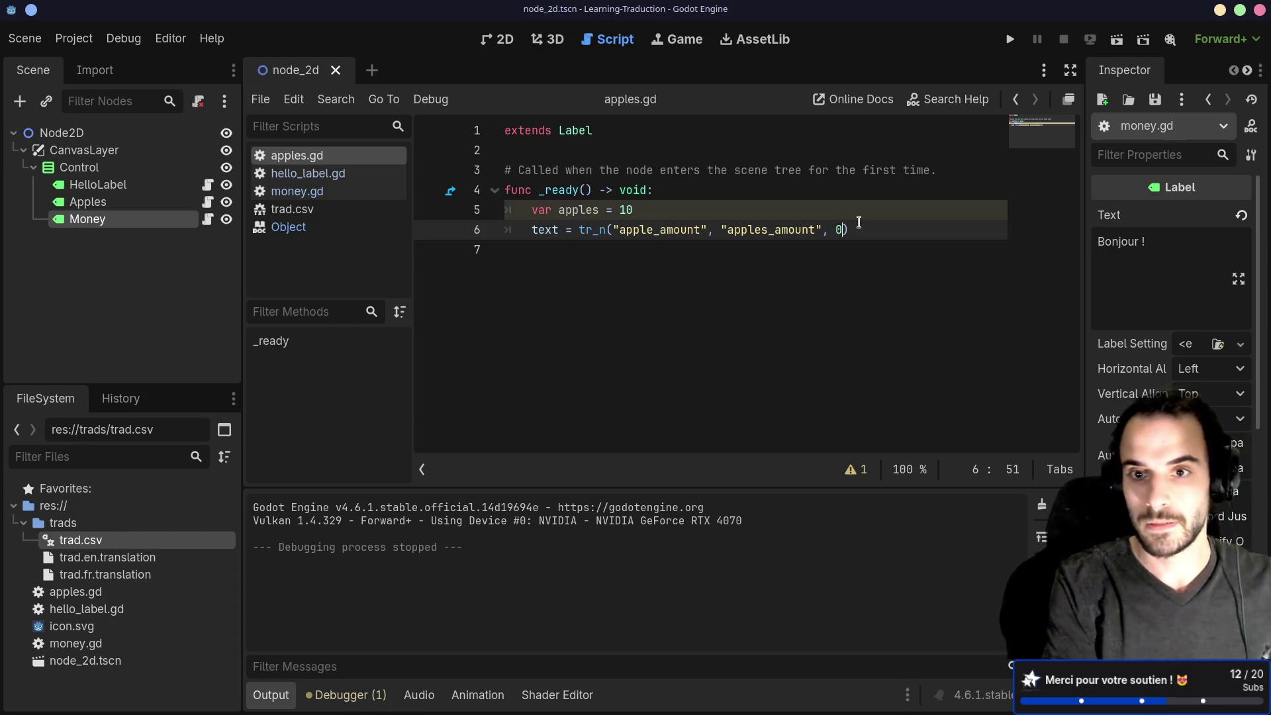
left_click(1117, 39)
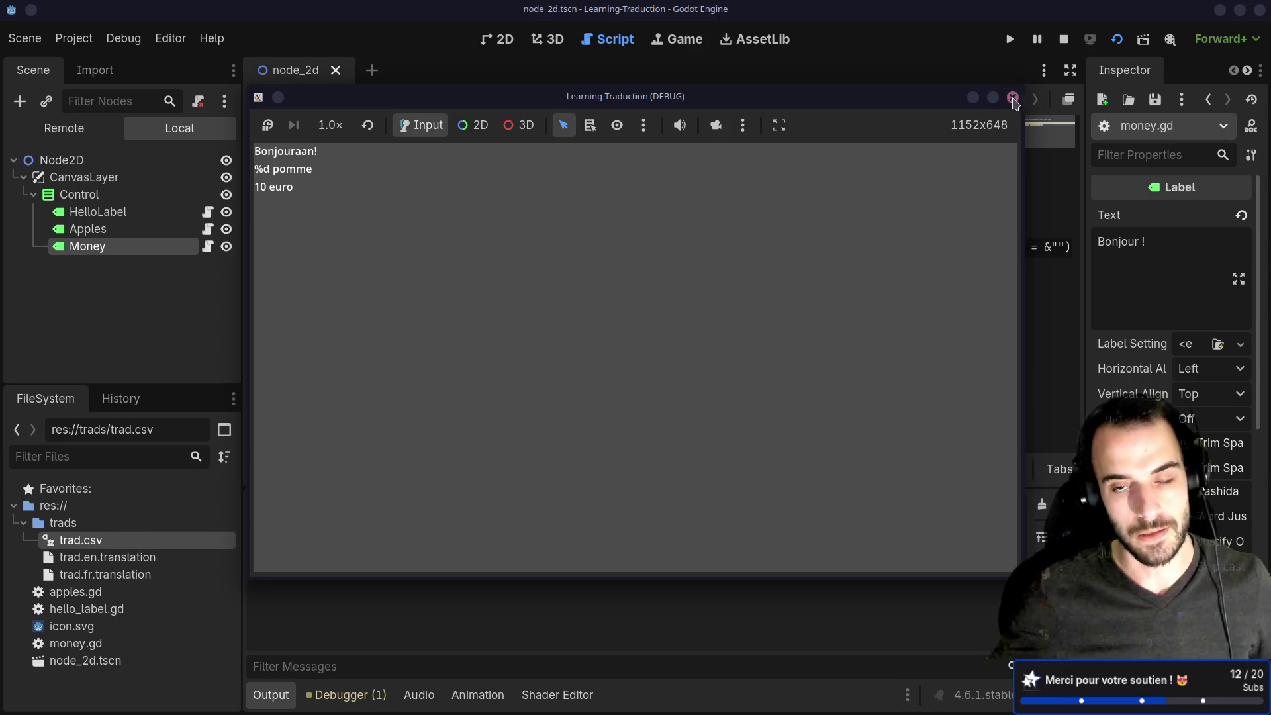
left_click(1014, 98)
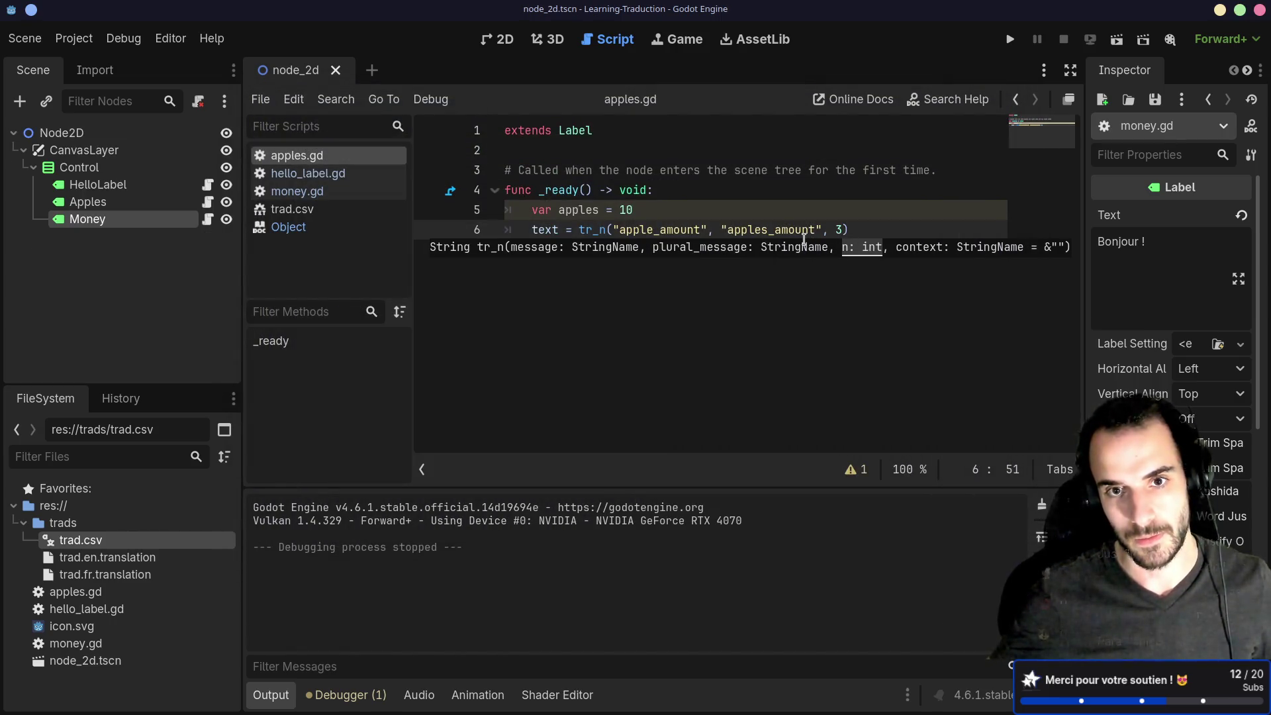
double_click(657, 237)
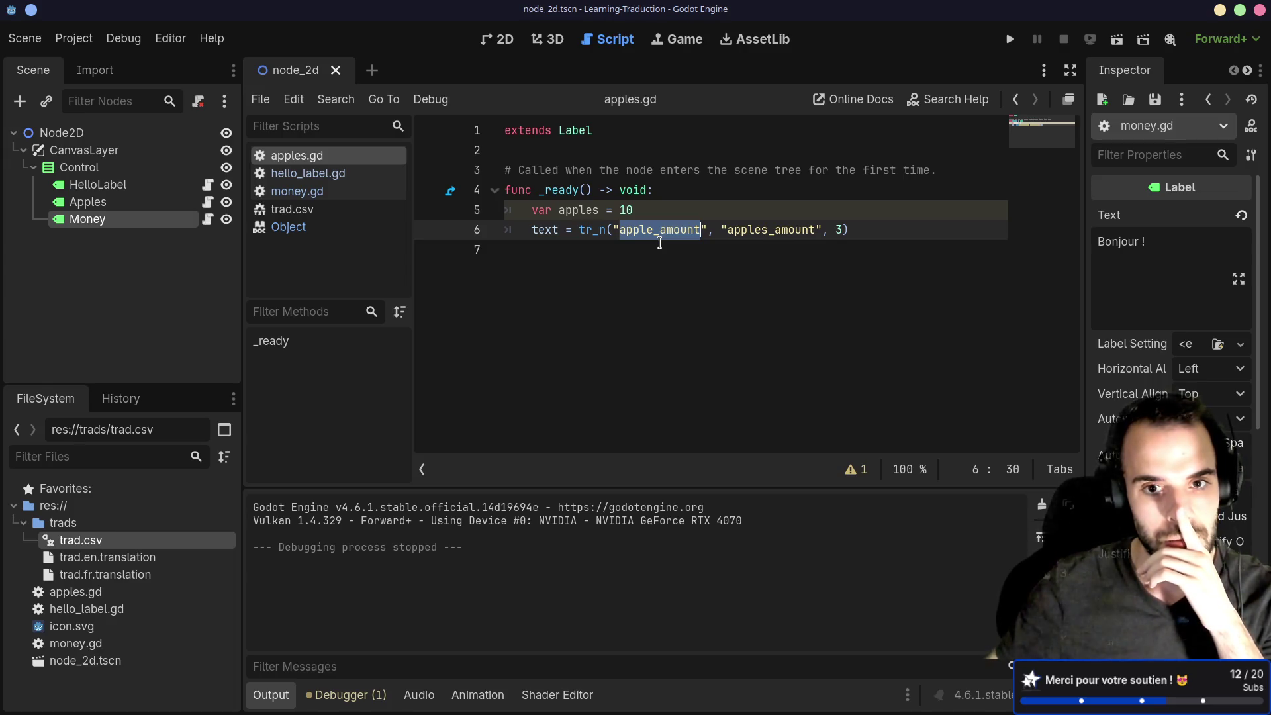
Replace the tr_n keys with 'not exist' and 'not exist plural' and save.
left_click(701, 229)
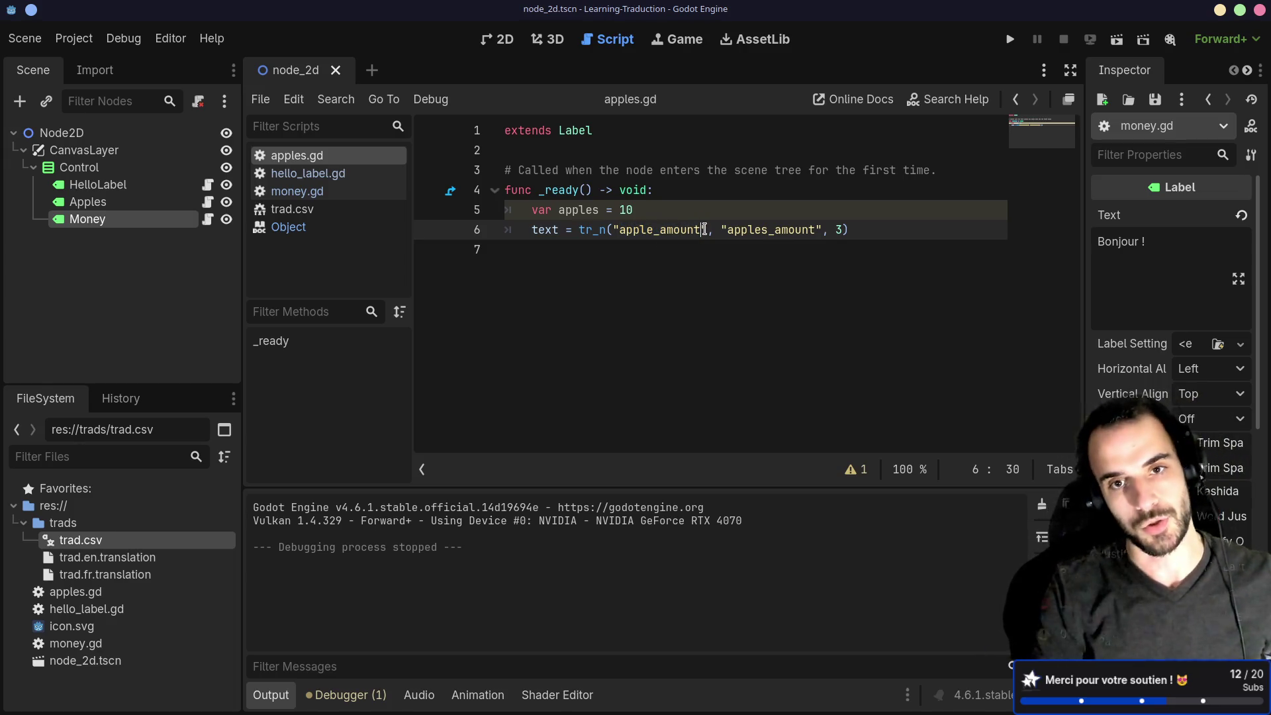
key("BackSpace")
key("BackSpace")
key("BackSpace")
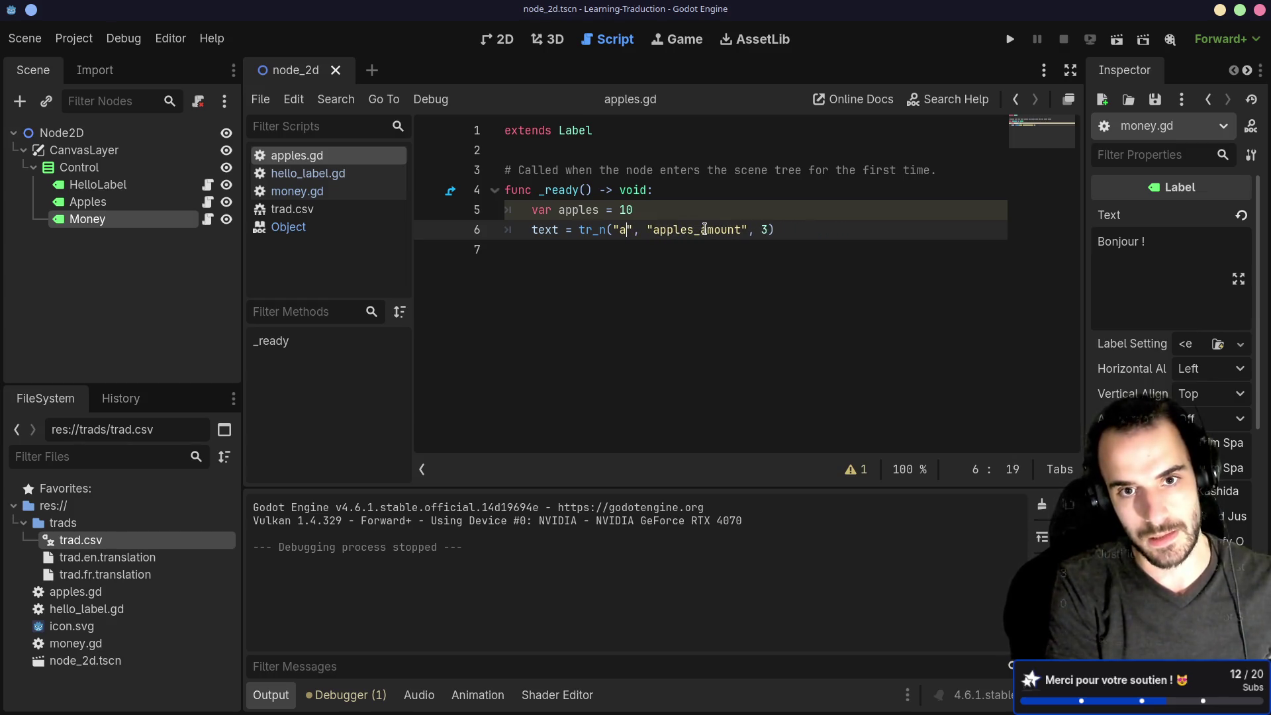
type("not exis")
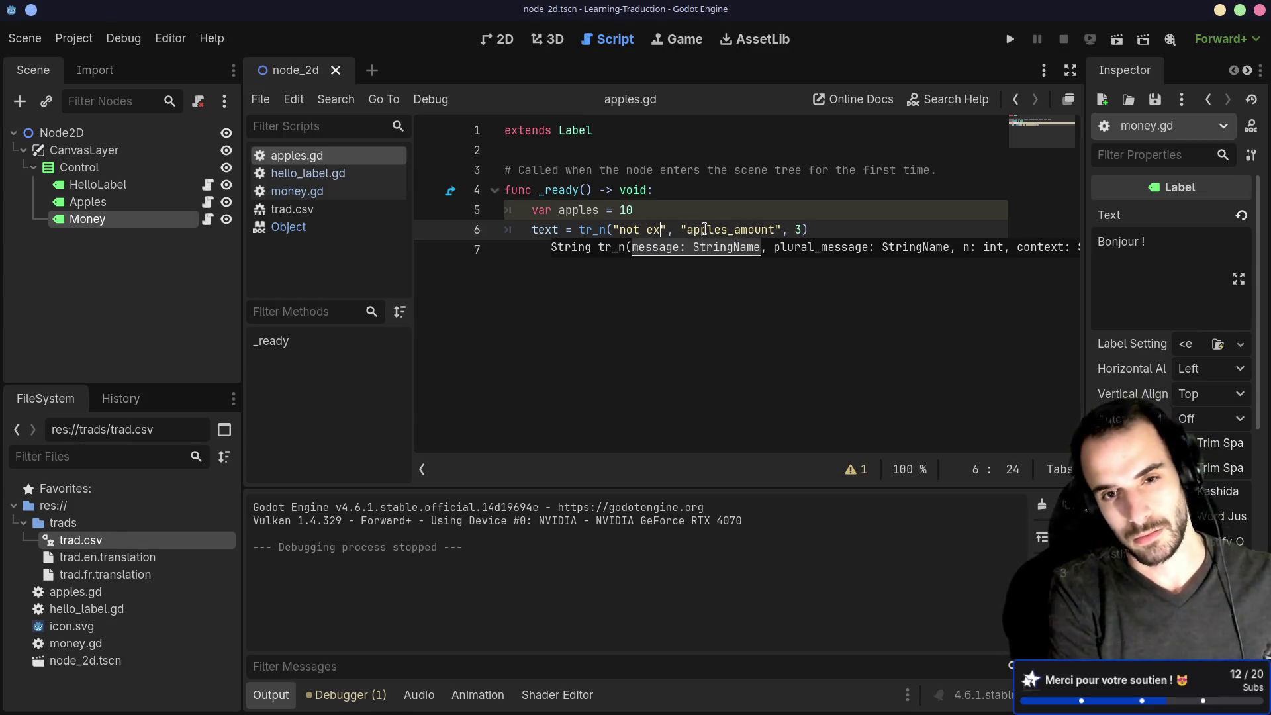
type("t")
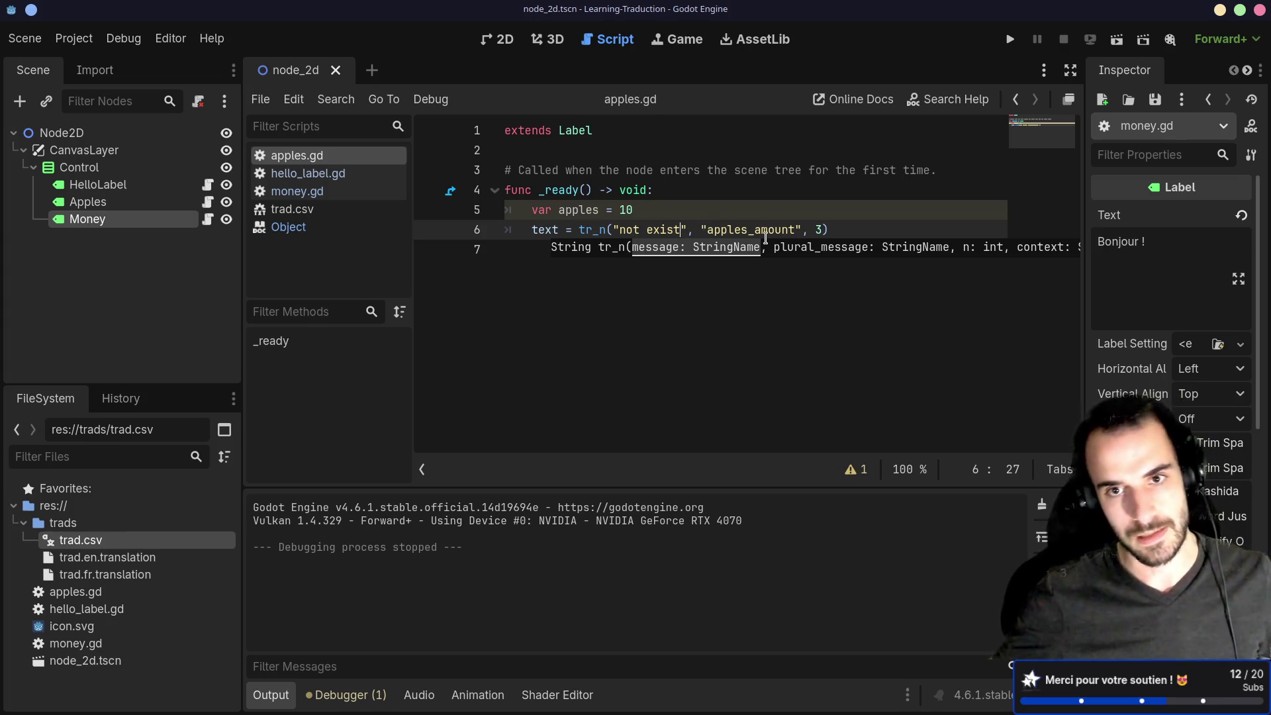
double_click(766, 239)
type("not exist")
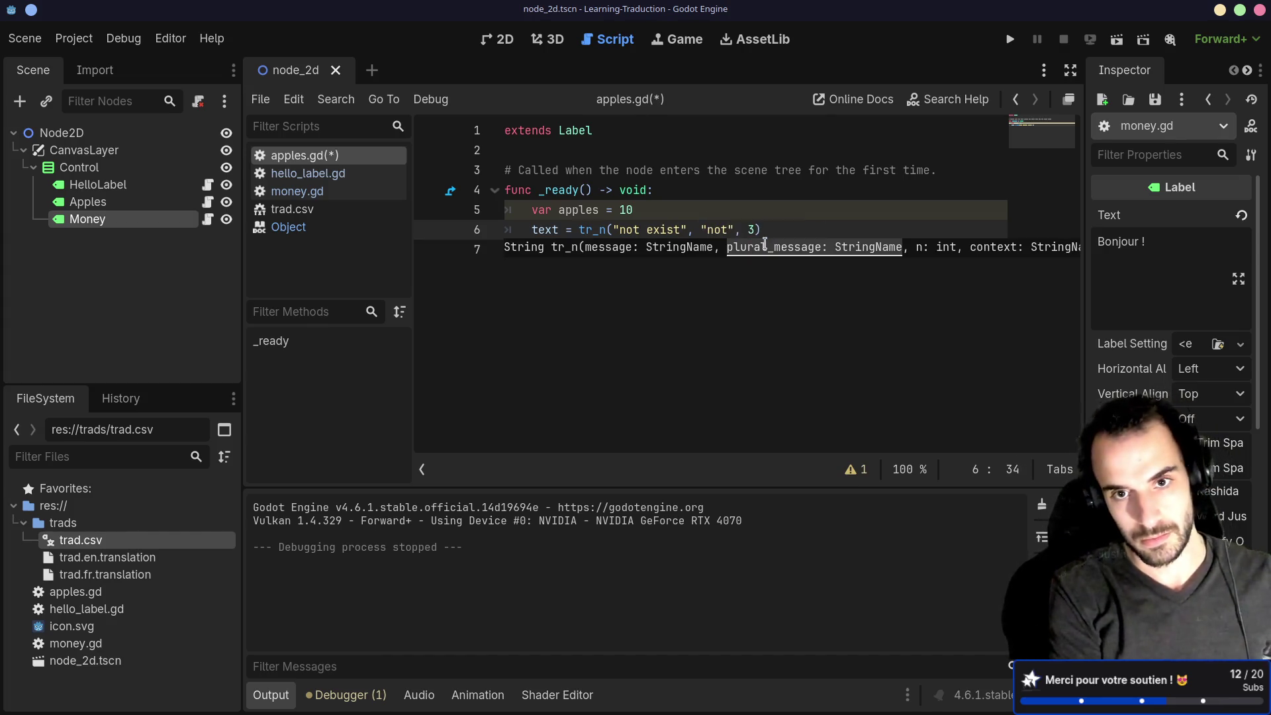
type(" plural")
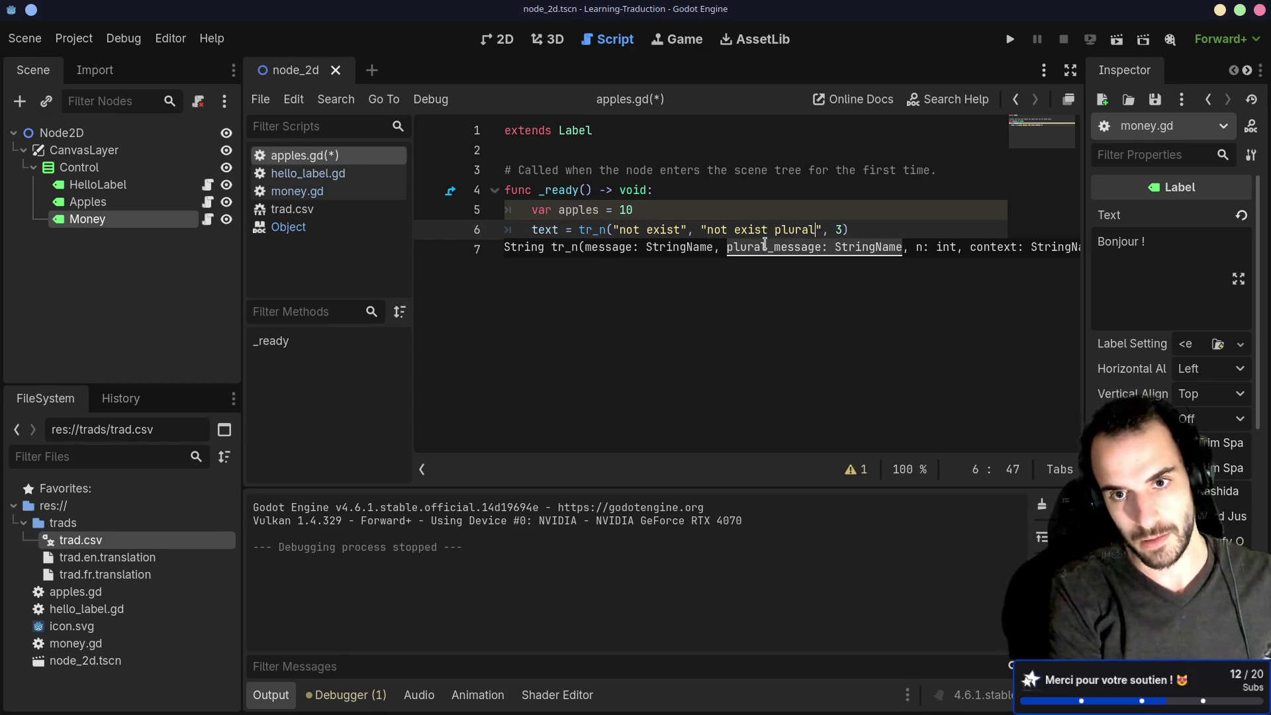
key("ctrl+s")
Run the scene to test the missing keys, close the game, and switch to the browser.
left_click(1117, 39)
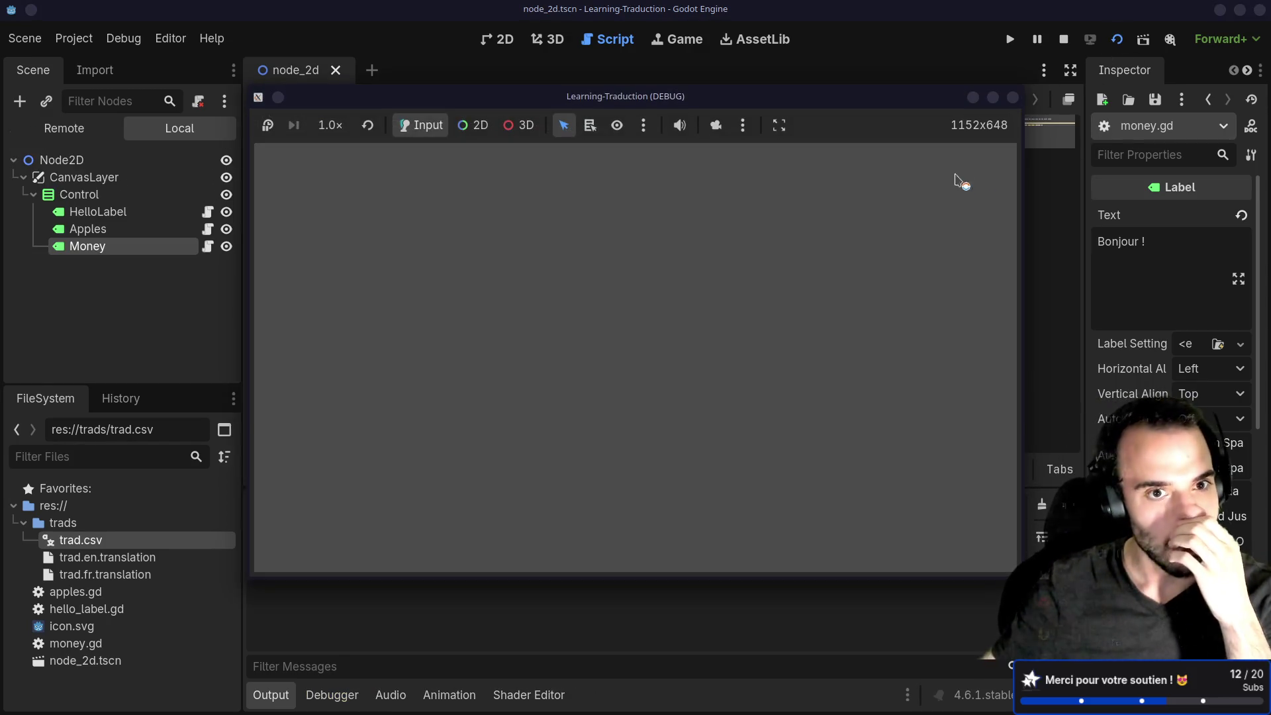
left_click(1013, 97)
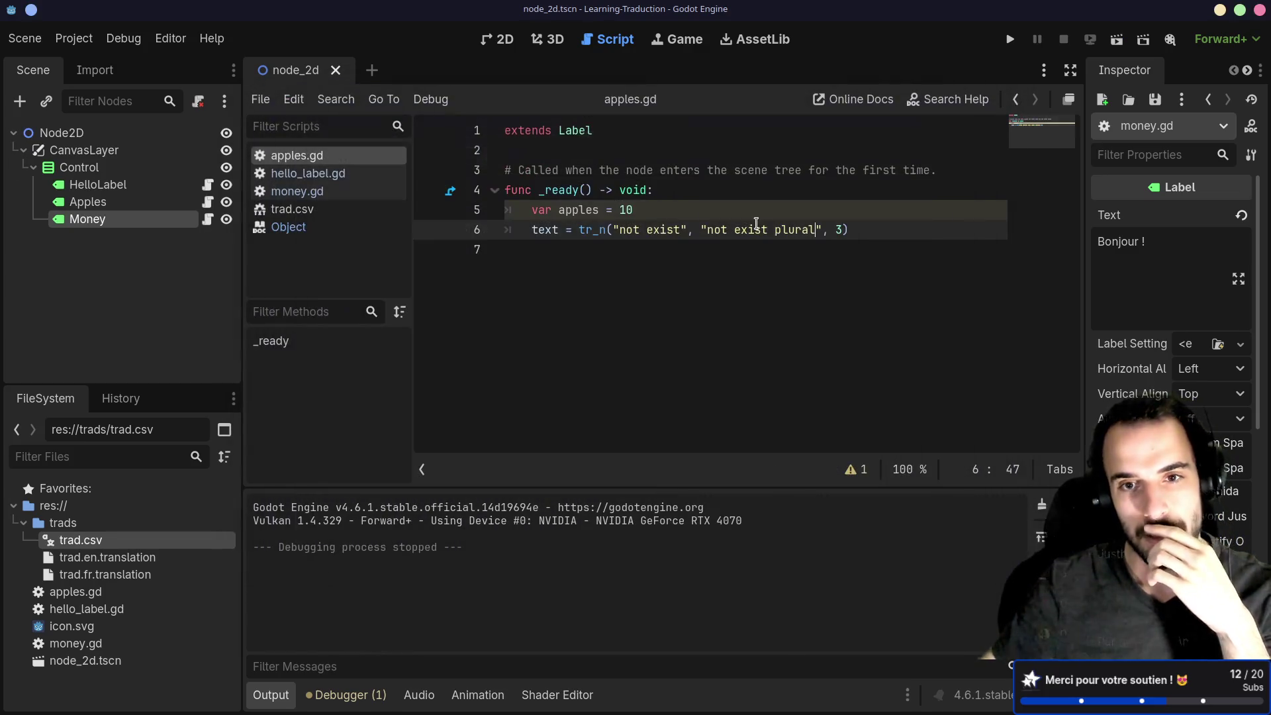
left_click_drag(616, 230, 683, 229)
left_click(674, 257)
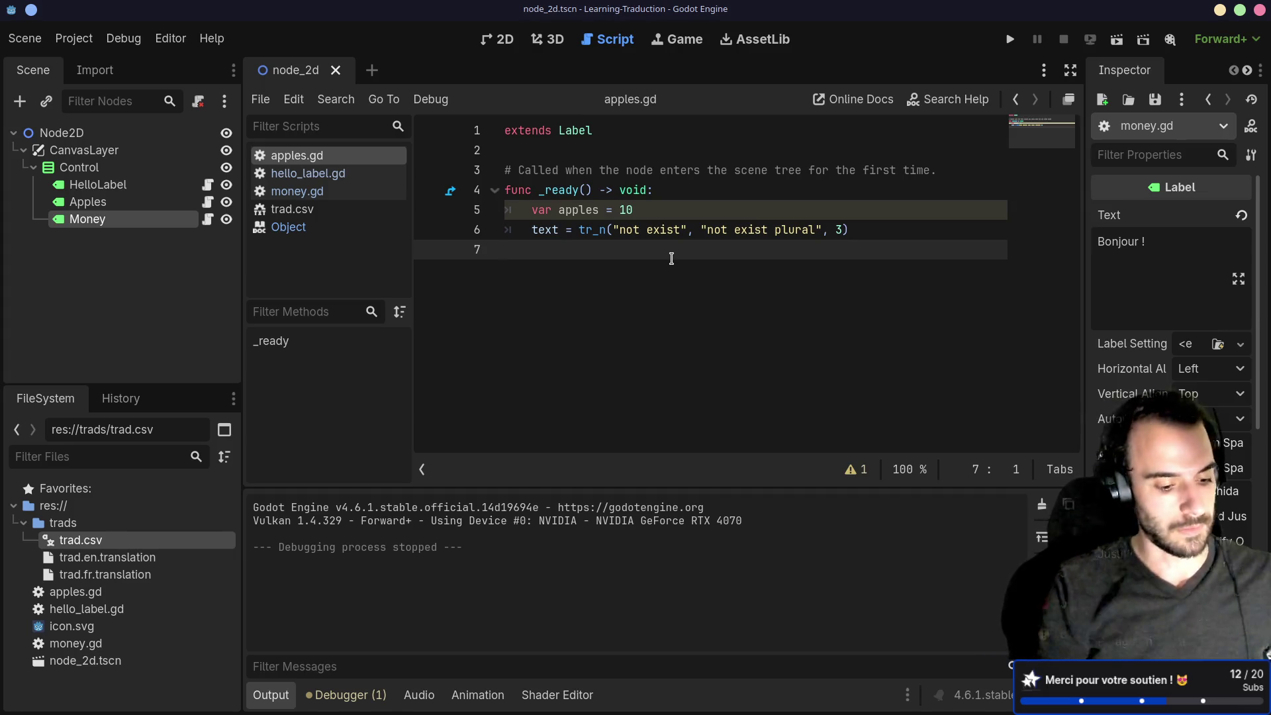
key("alt+Tab")
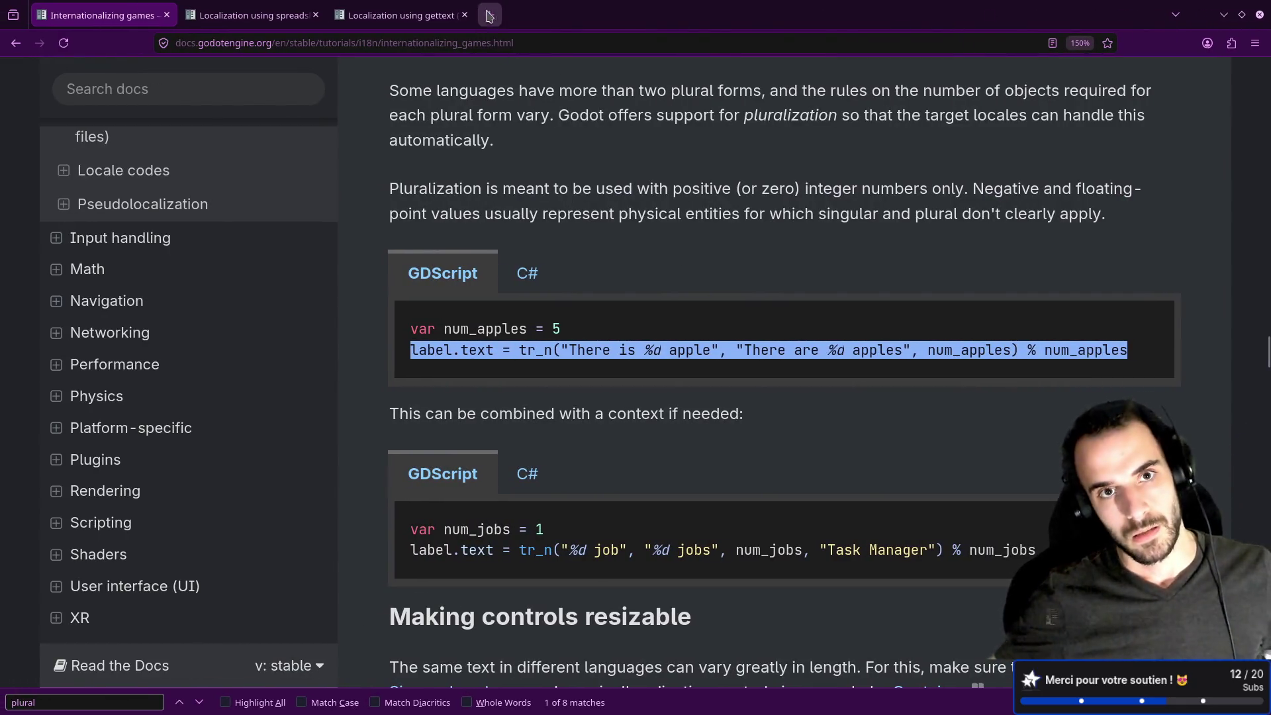
Search Google for 'i18n icu' and open the react-i18next ICU format page in a new tab.
left_click(493, 17)
type("i18")
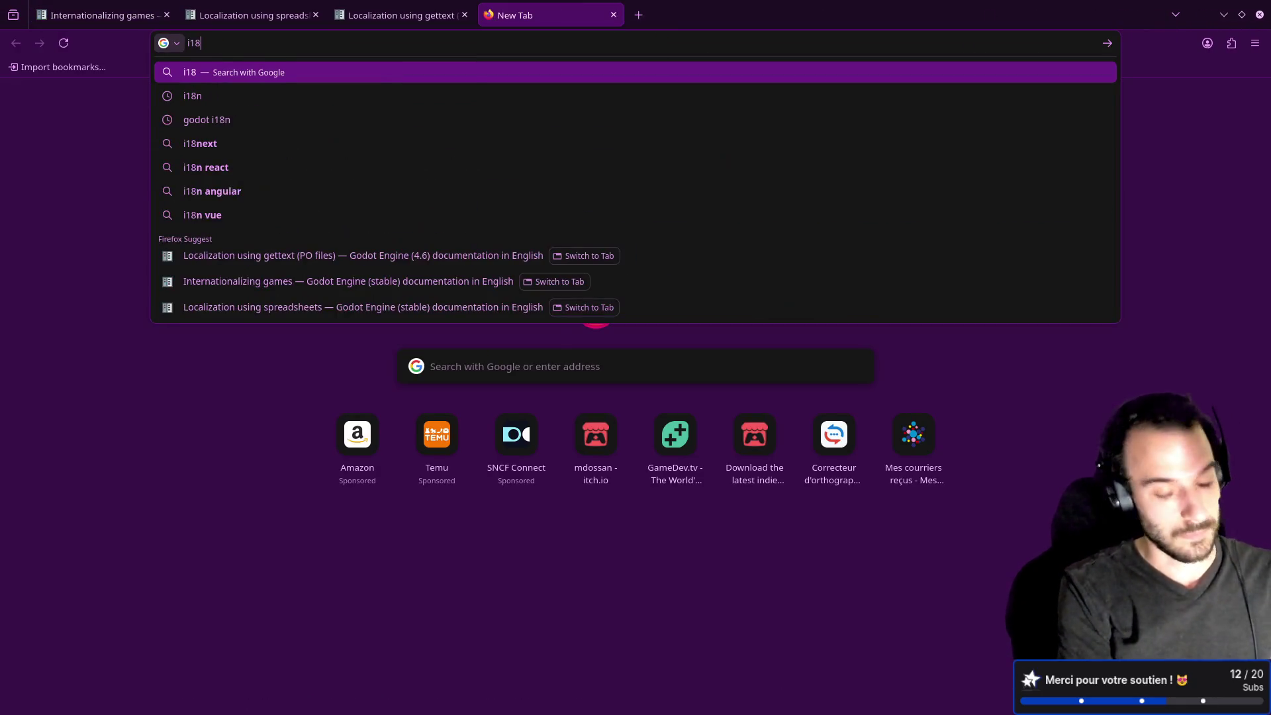
type("n icu")
key("Return")
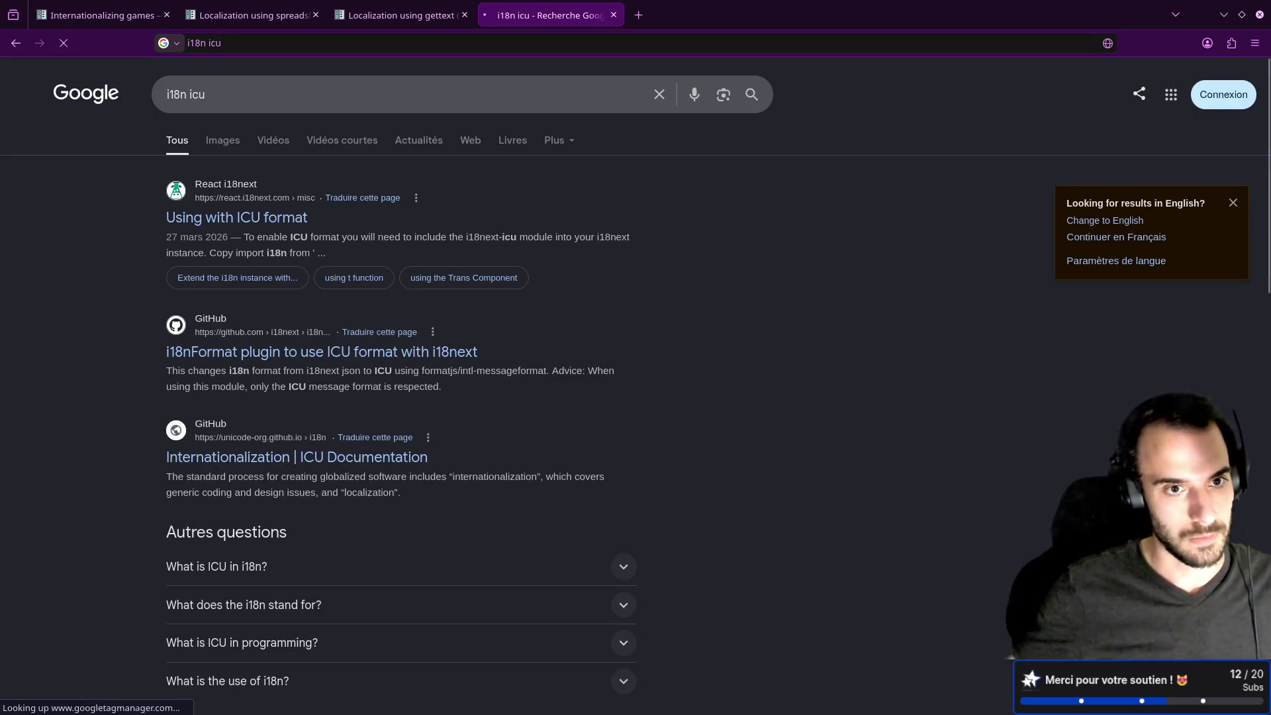
middle_click(231, 230)
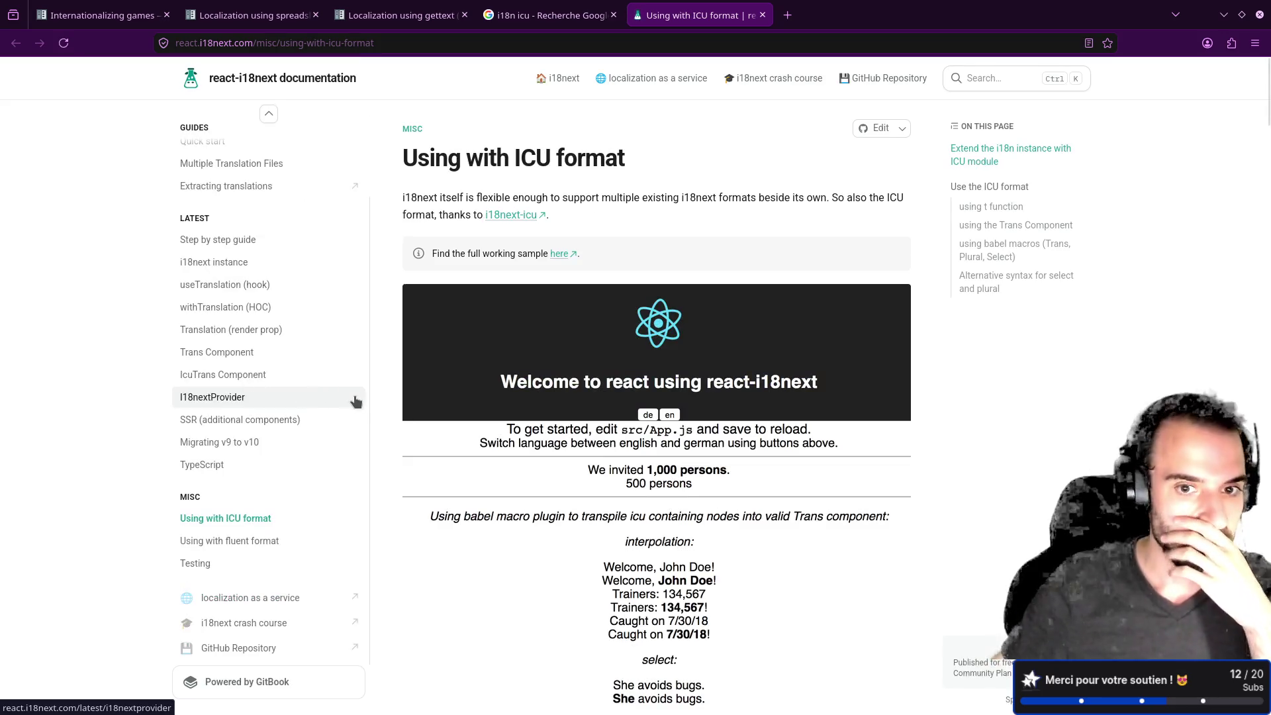
Study the numPersons ICU plural example, then return to the top of the gettext docs tab.
scroll(417, 410, "down", 8)
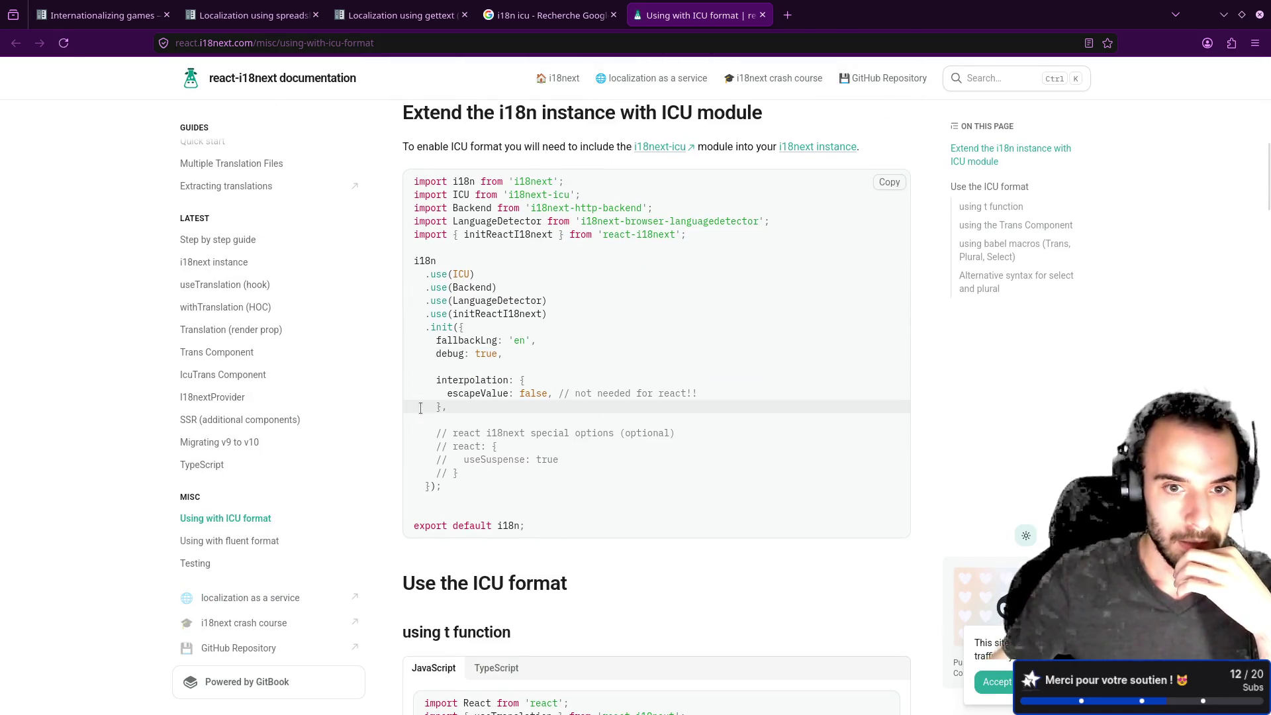
scroll(420, 408, "down", 5)
scroll(422, 414, "down", 1)
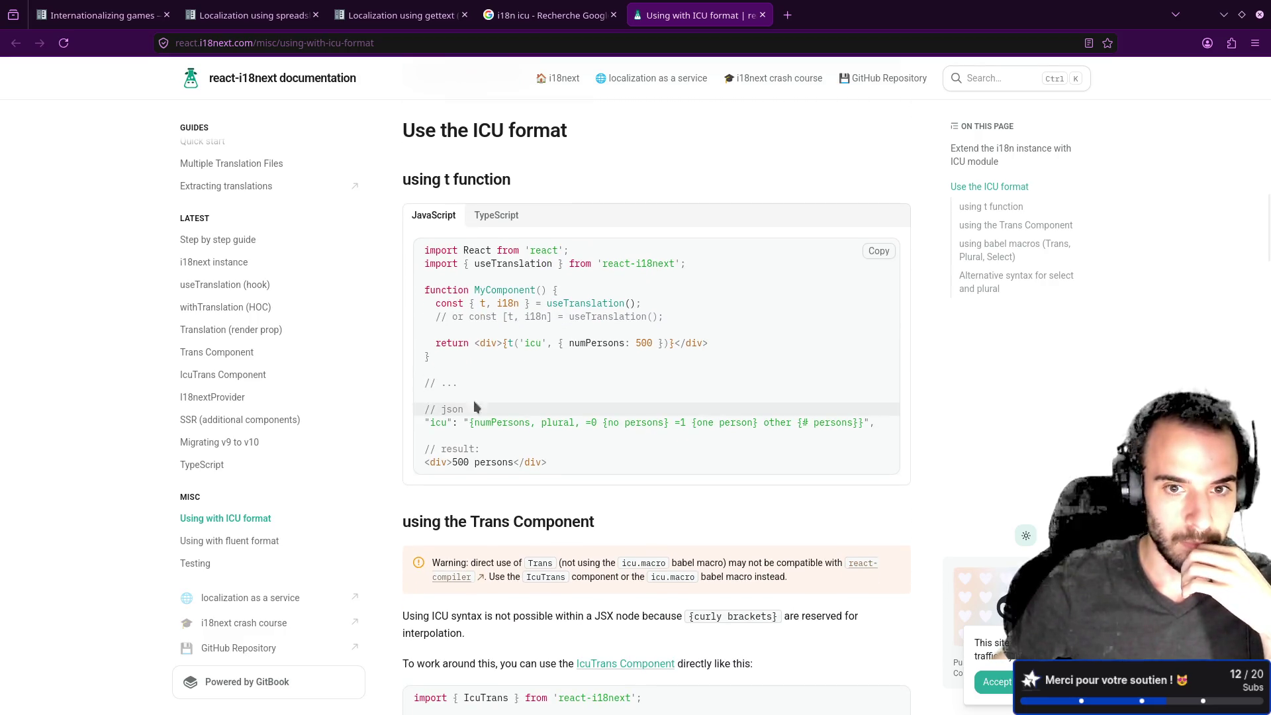
left_click_drag(558, 343, 653, 343)
scroll(642, 375, "down", 1)
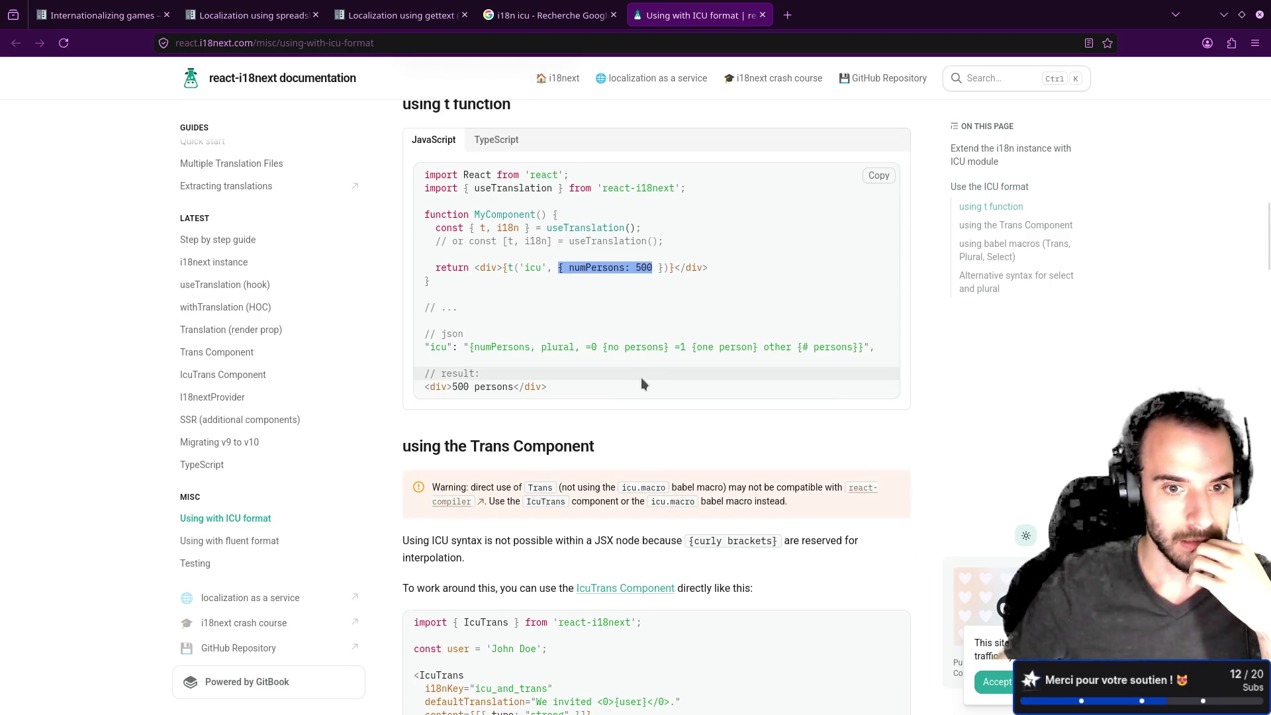
double_click(488, 351)
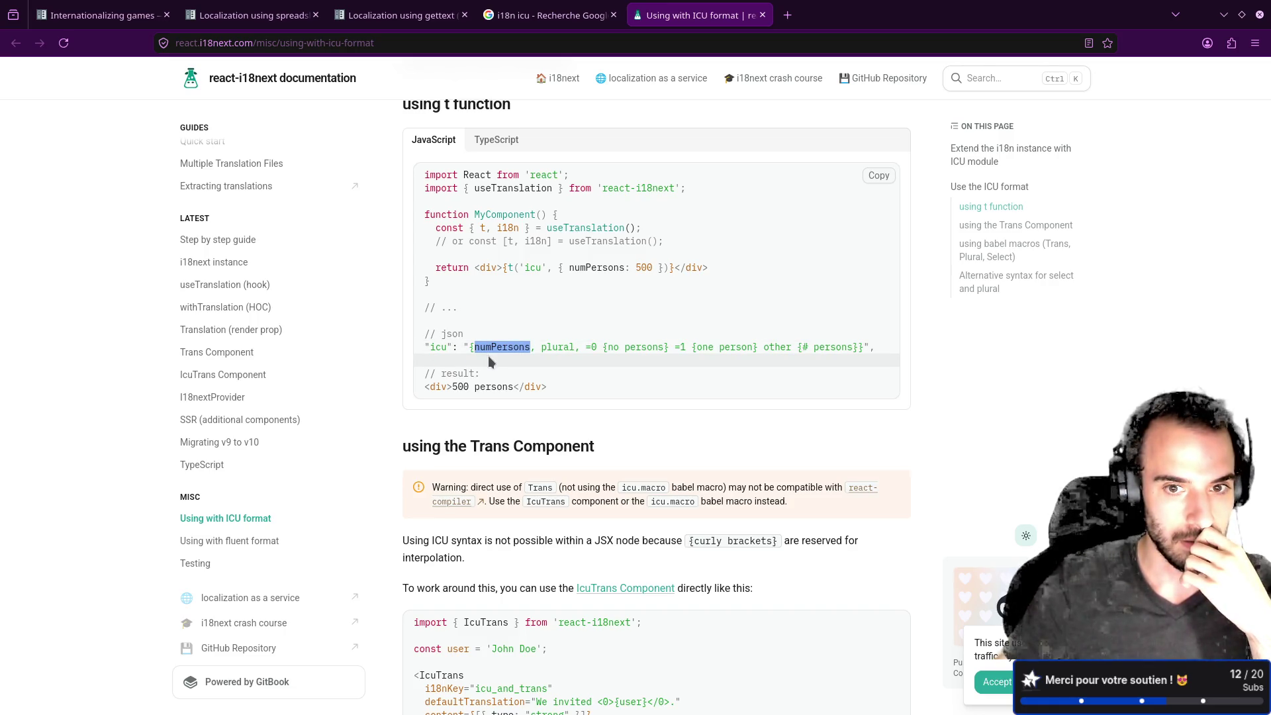
left_click_drag(591, 349, 847, 349)
left_click(794, 368)
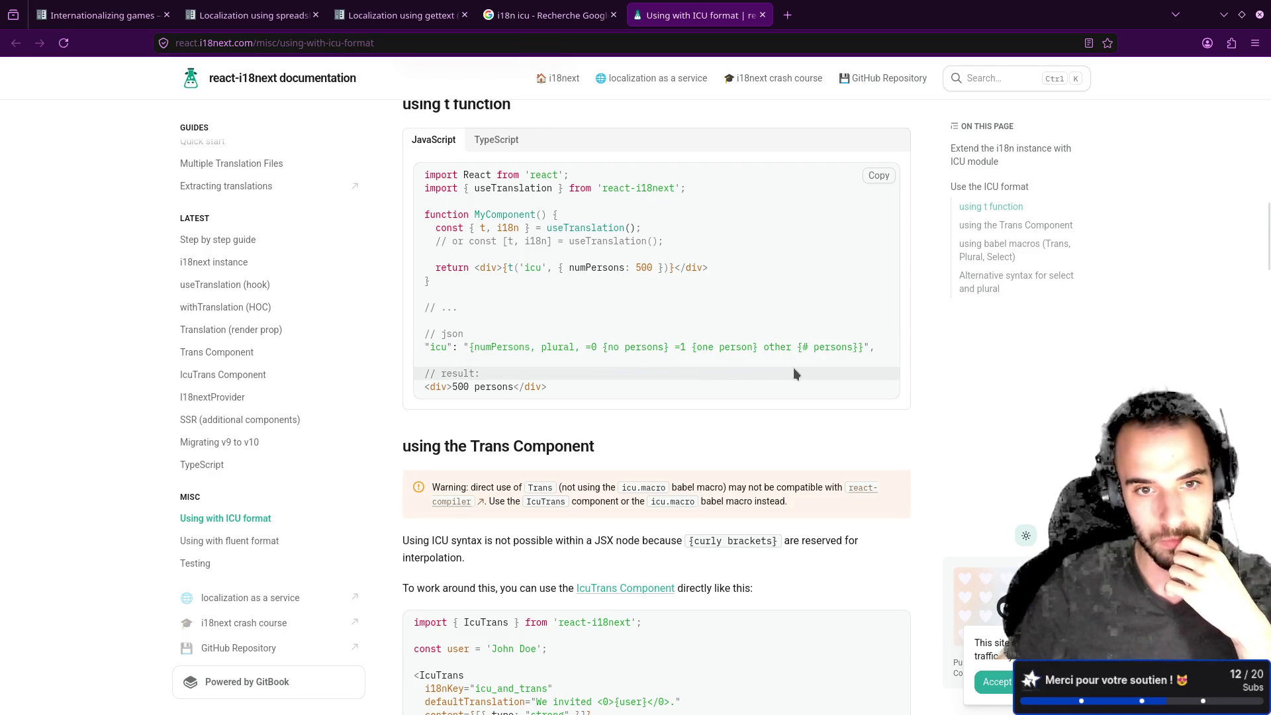
scroll(795, 368, "down", 3)
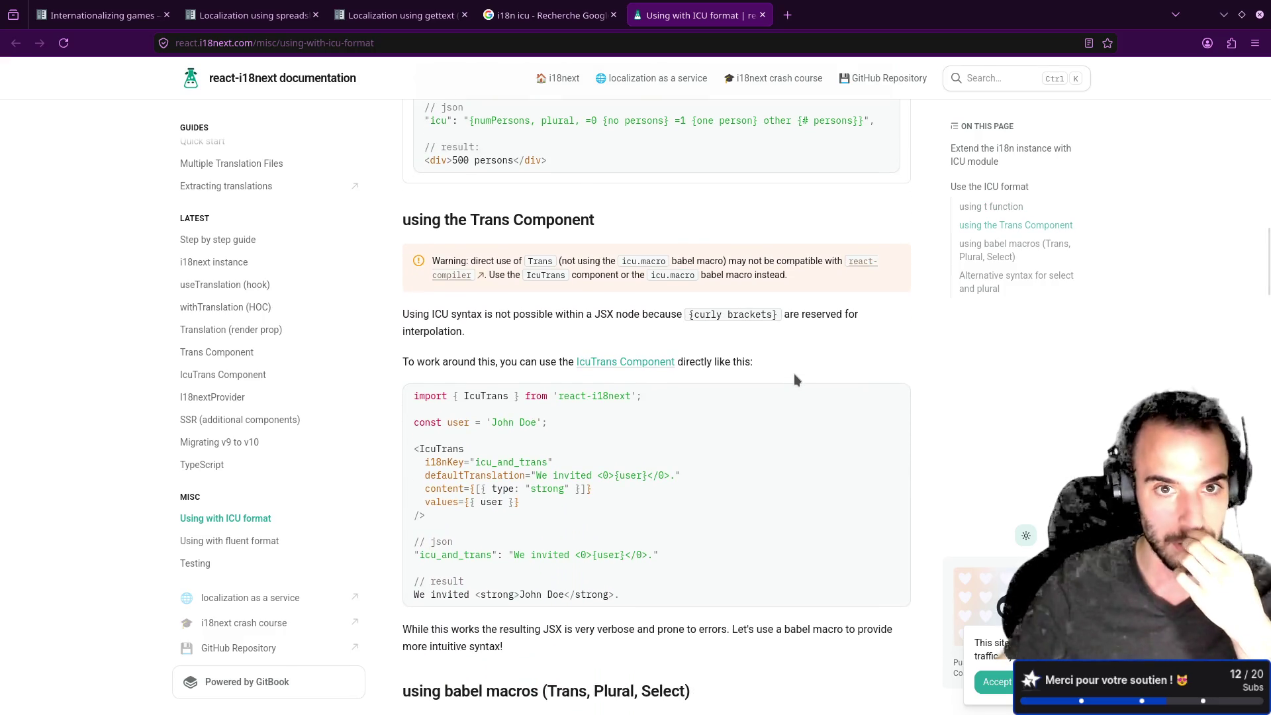
scroll(795, 377, "up", 2)
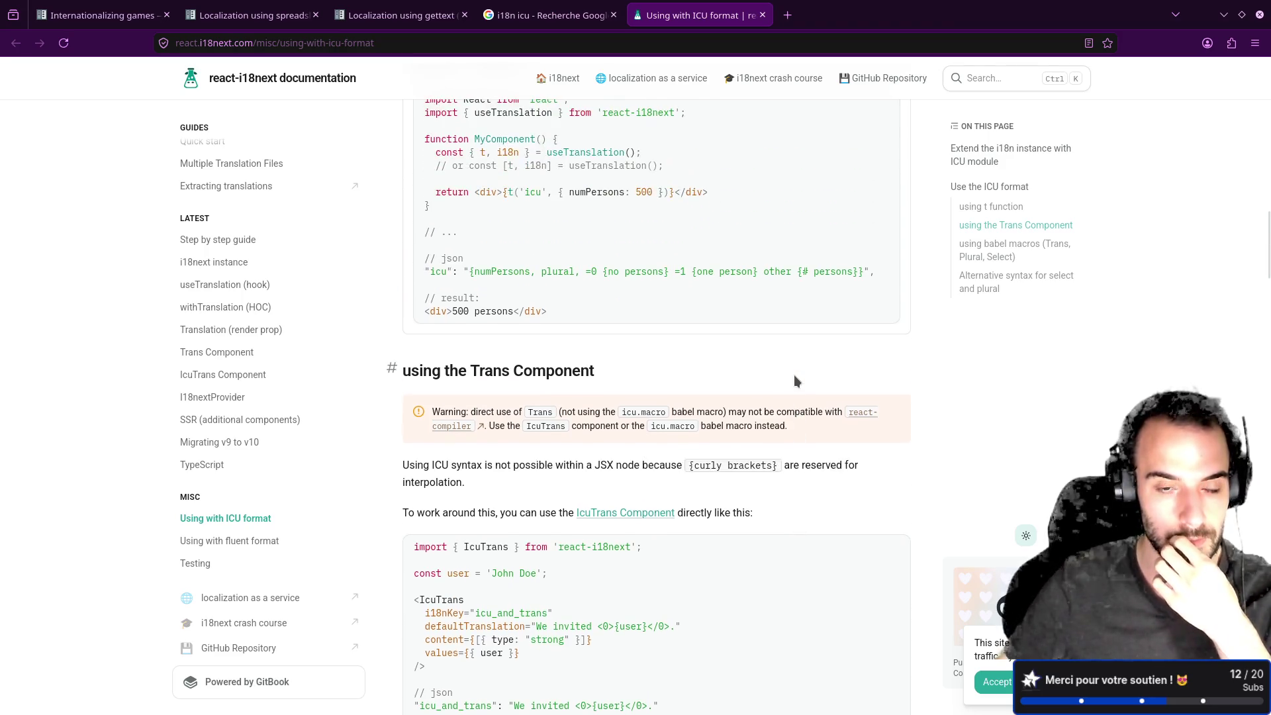
scroll(794, 377, "down", 5)
scroll(798, 378, "down", 2)
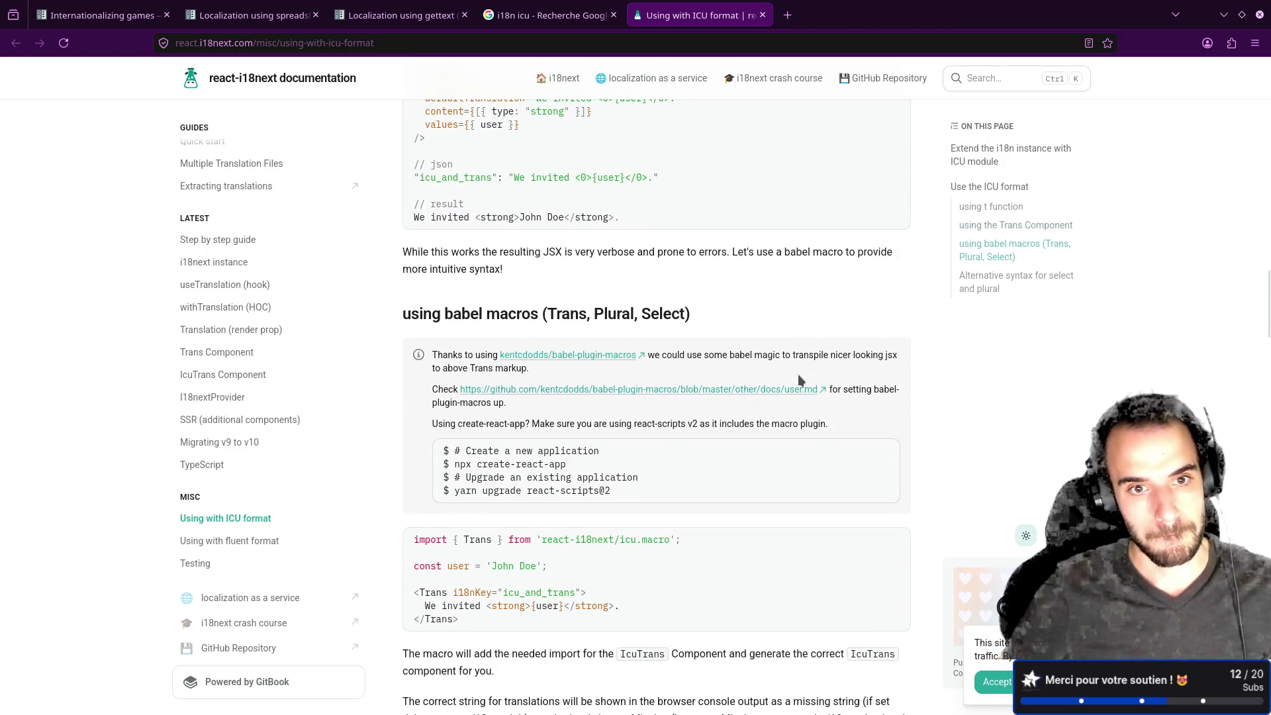
scroll(798, 377, "down", 1)
scroll(798, 379, "down", 2)
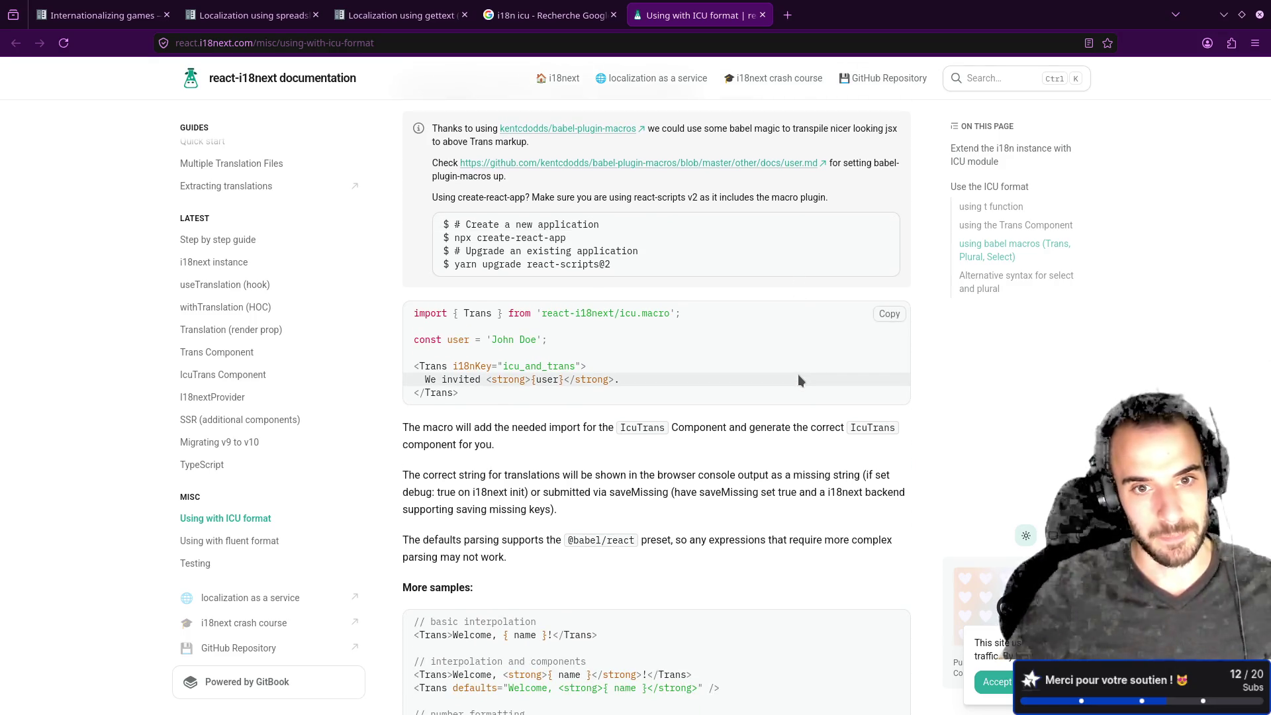
scroll(799, 379, "down", 2)
left_click(467, 12)
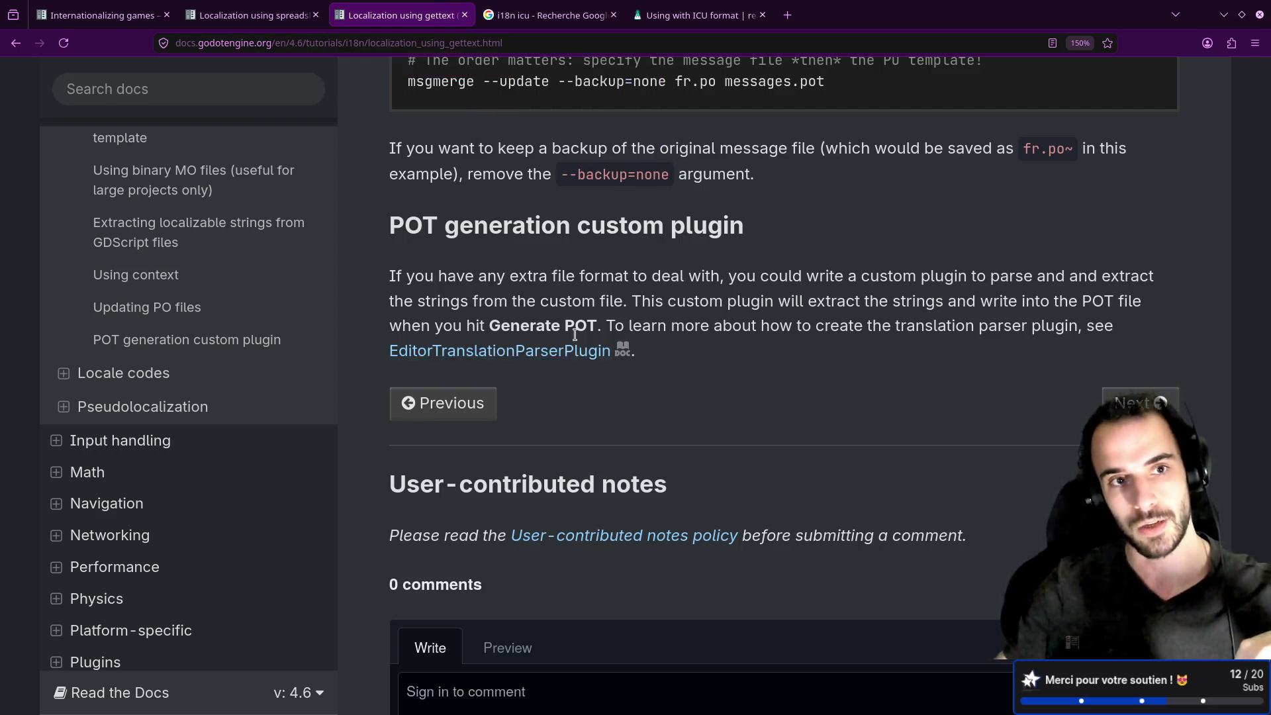
key("Home")
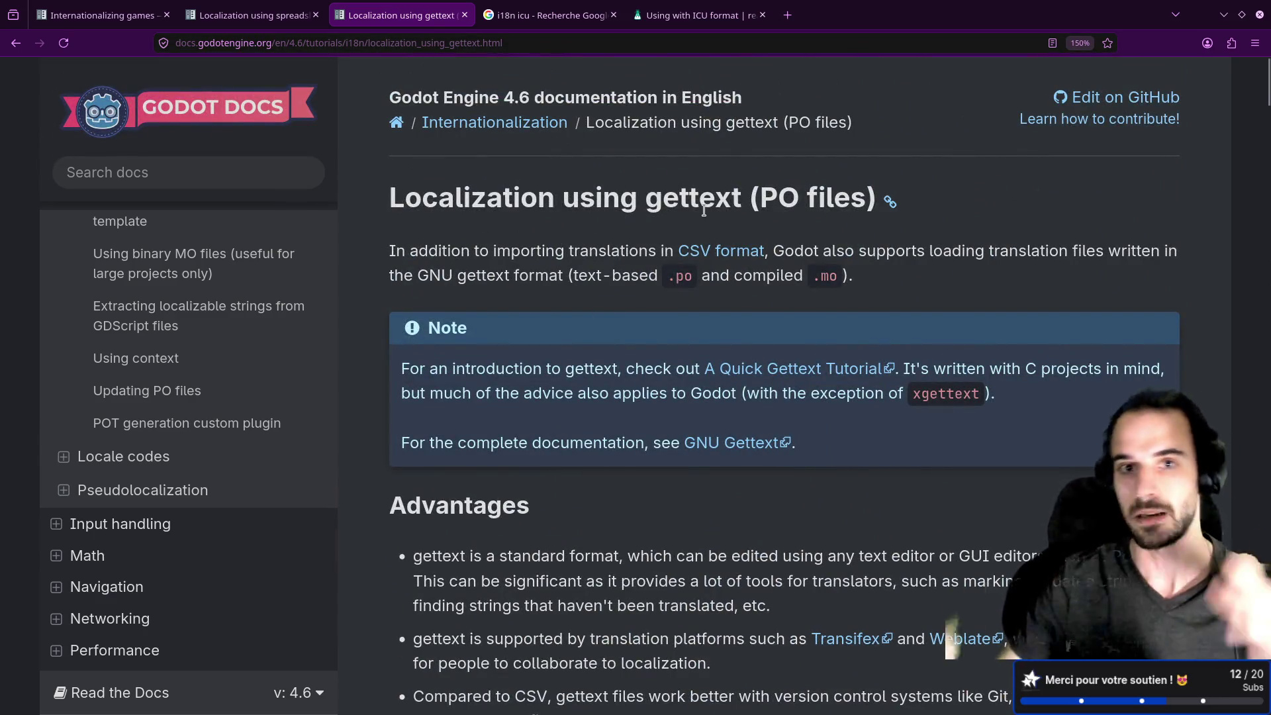
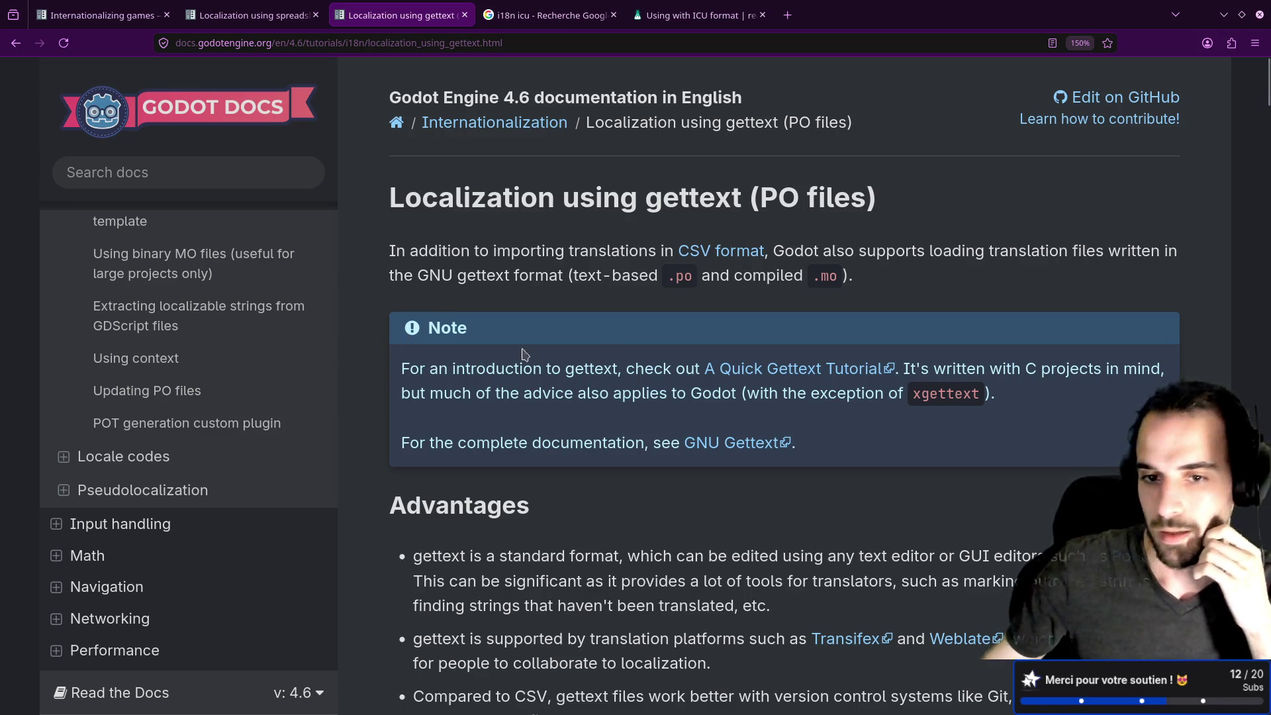
Read the gettext PO files docs page down to the section on installing gettext tools.
scroll(623, 359, "down", 5)
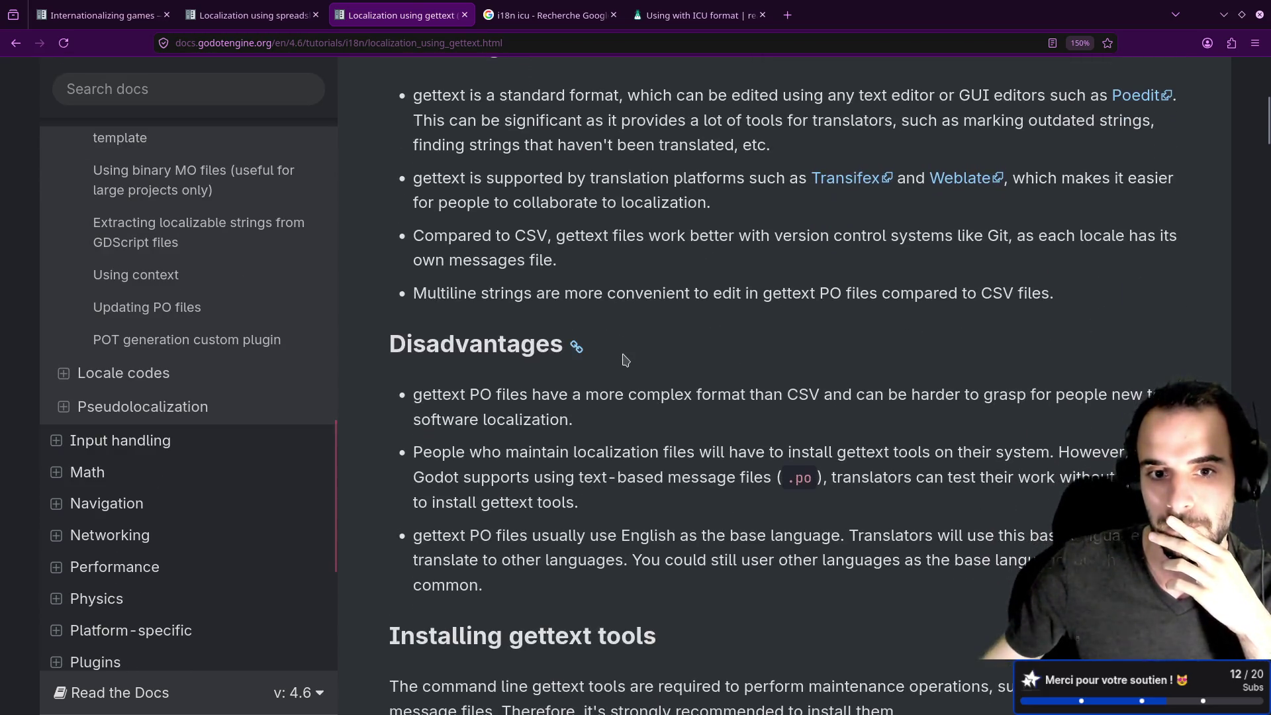
scroll(623, 359, "up", 3)
scroll(618, 371, "down", 2)
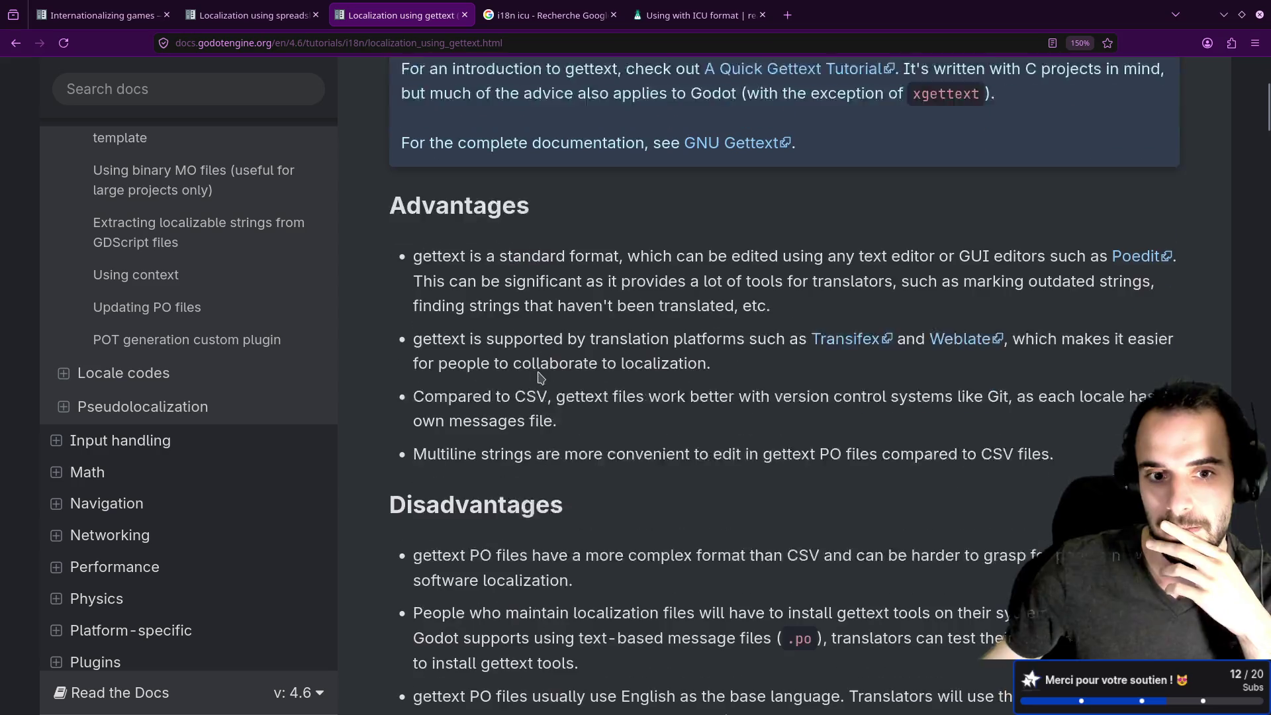
double_click(476, 292)
left_click(490, 286)
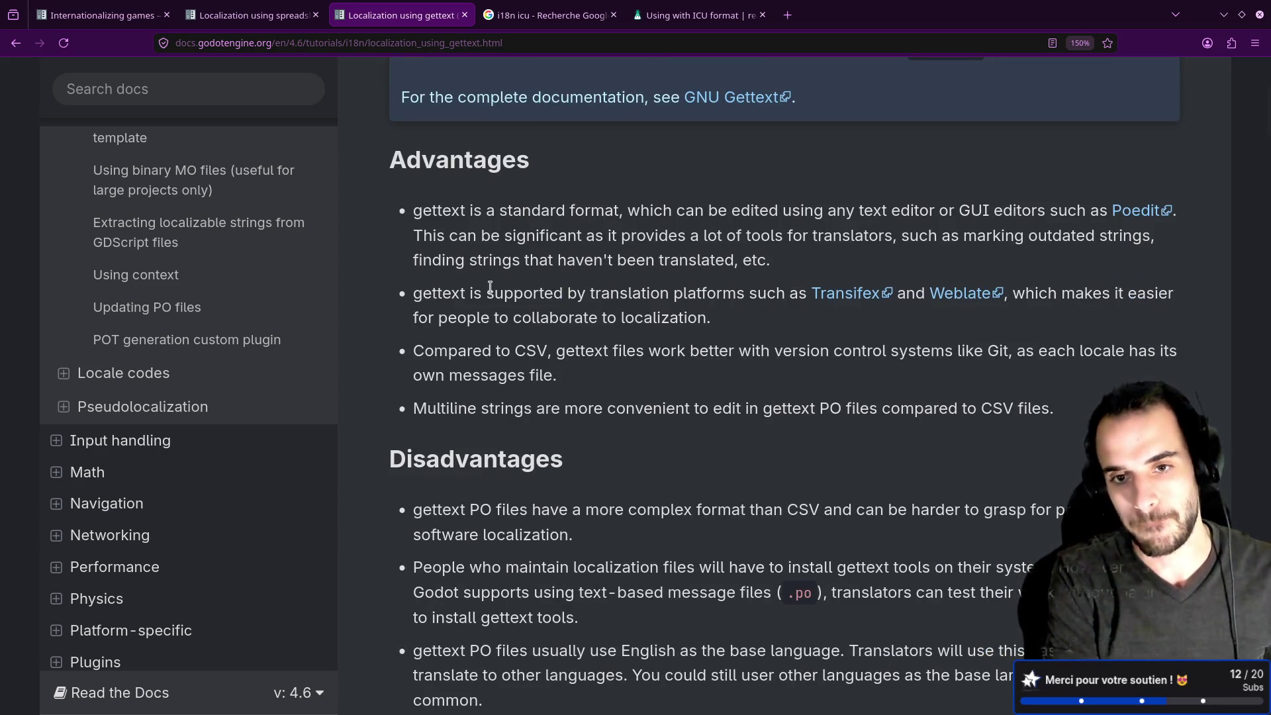
scroll(490, 287, "down", 6)
Return to the Godot script editor and select the tr_n line 6 of apples.gd.
key("alt+Tab")
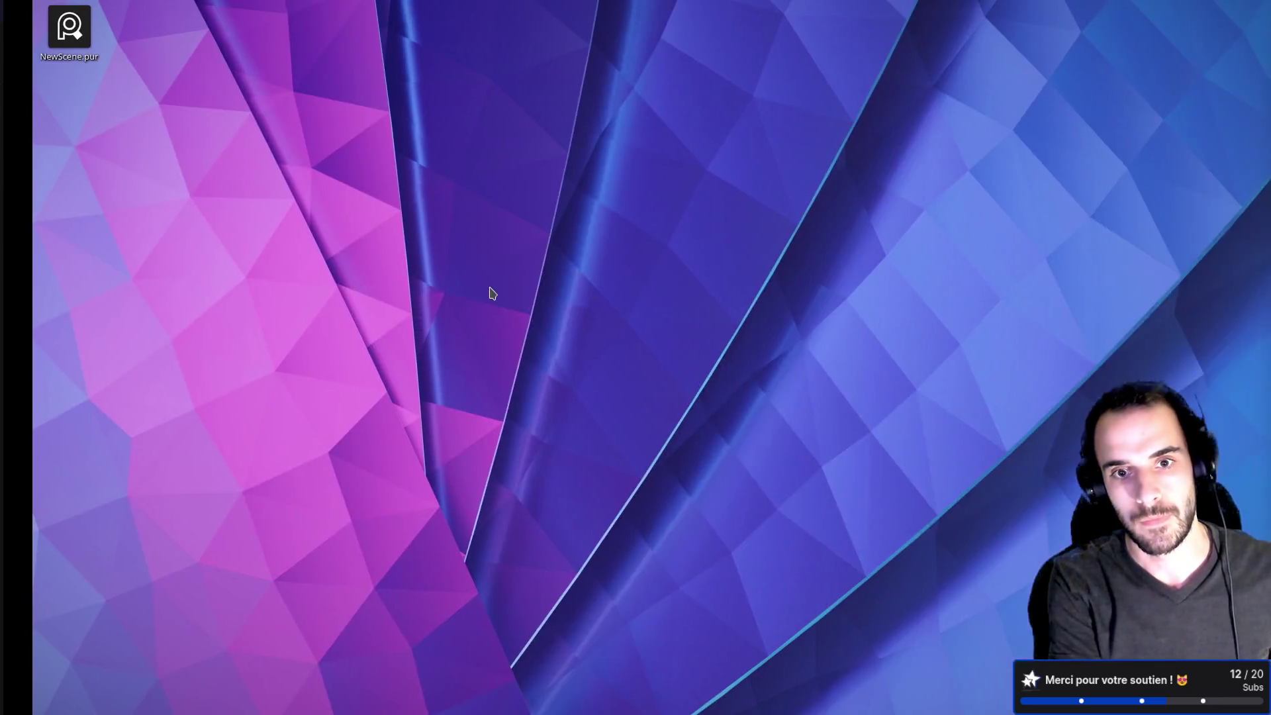
key("alt+Tab")
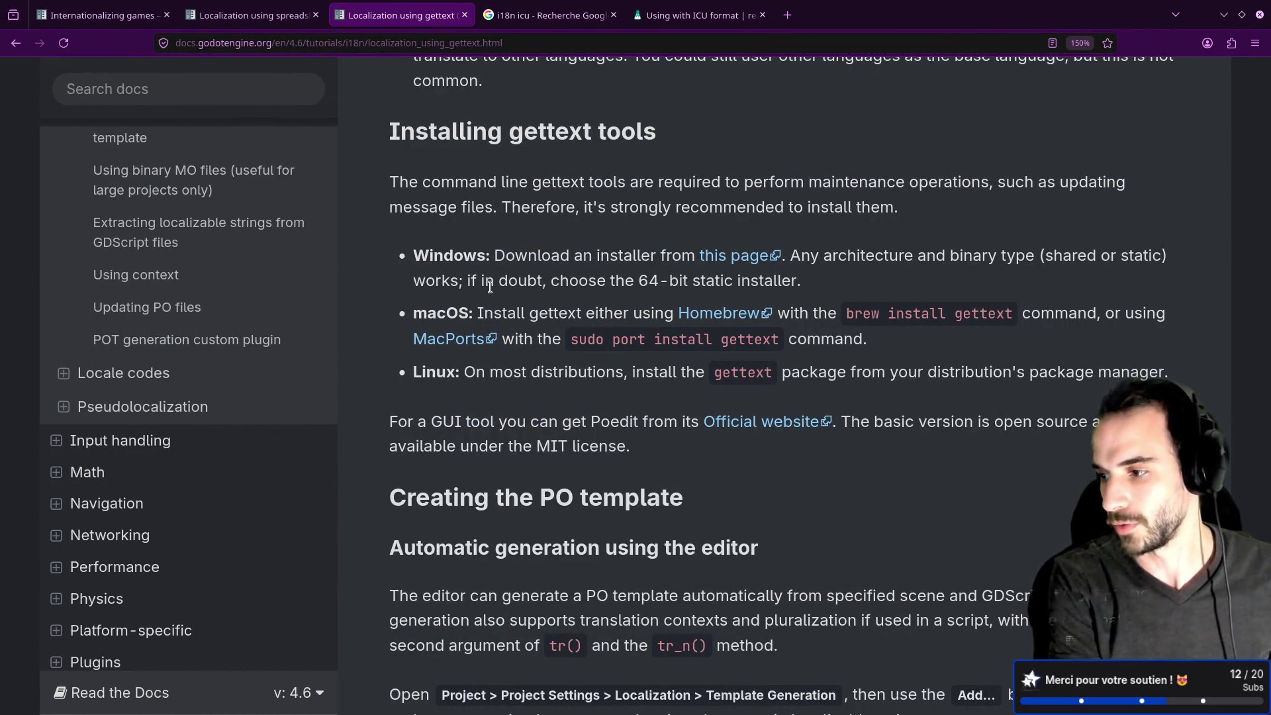
key("alt+Tab")
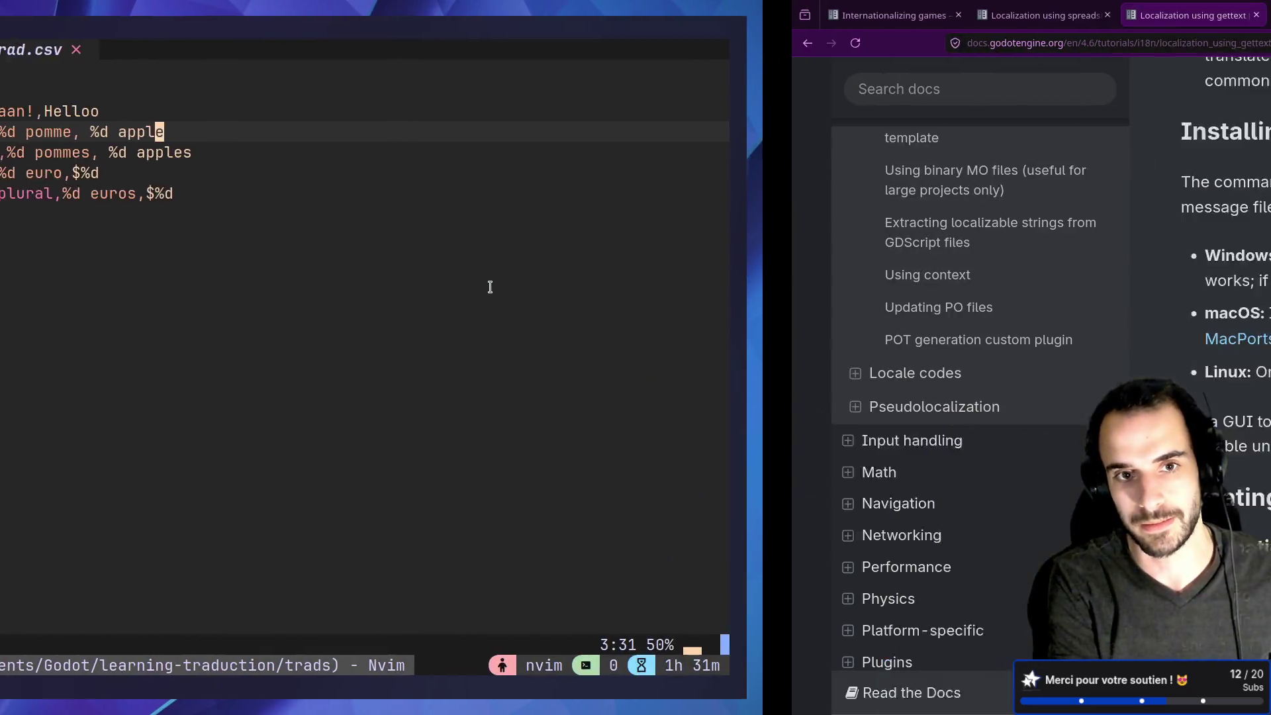
key("alt+Tab")
triple_click(517, 231)
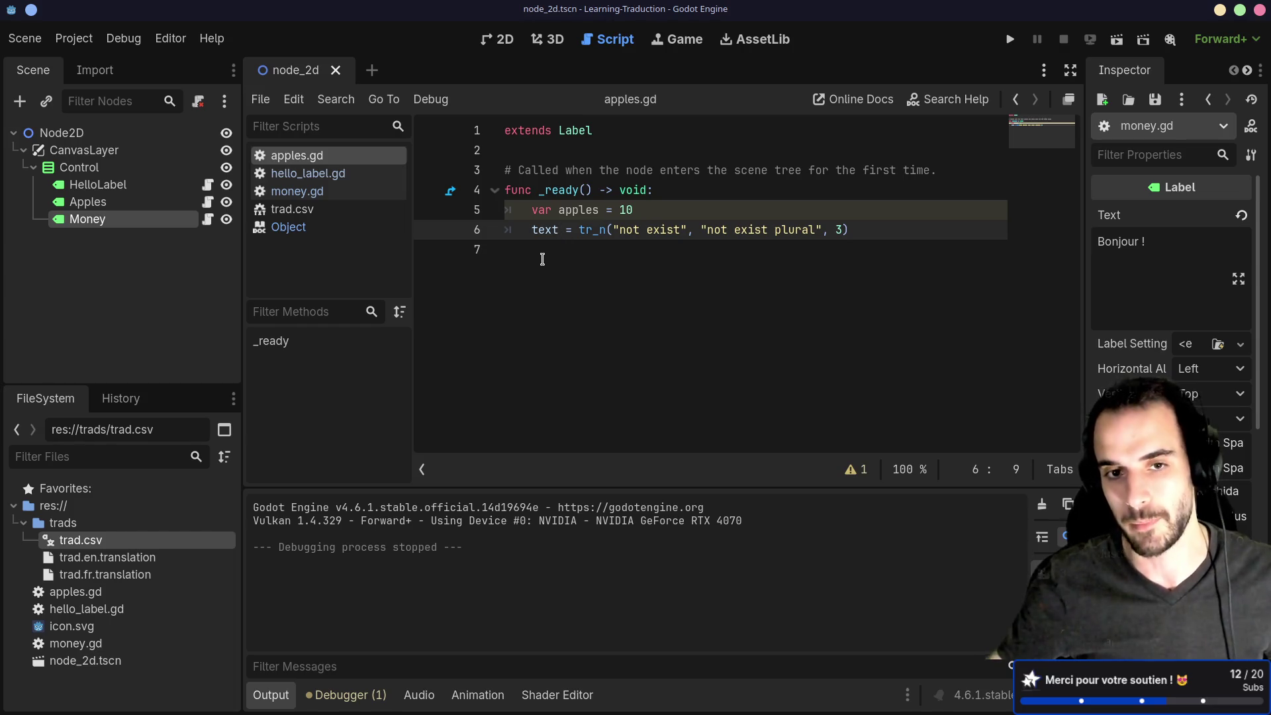
Review lines 4–6 of apples.gd with its tr_n call and count 3, then switch to trad.csv in Nvim.
left_click_drag(542, 257, 497, 192)
left_click(525, 260)
left_click_drag(526, 261, 483, 215)
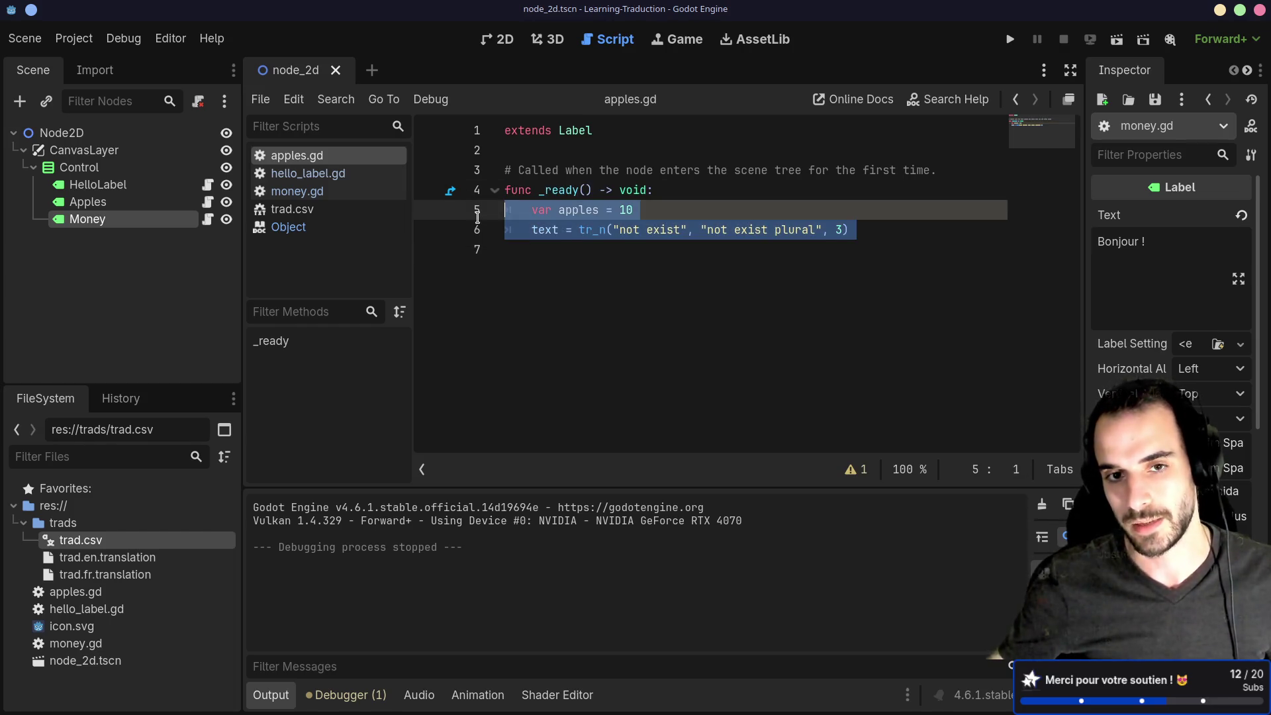
left_click(517, 255)
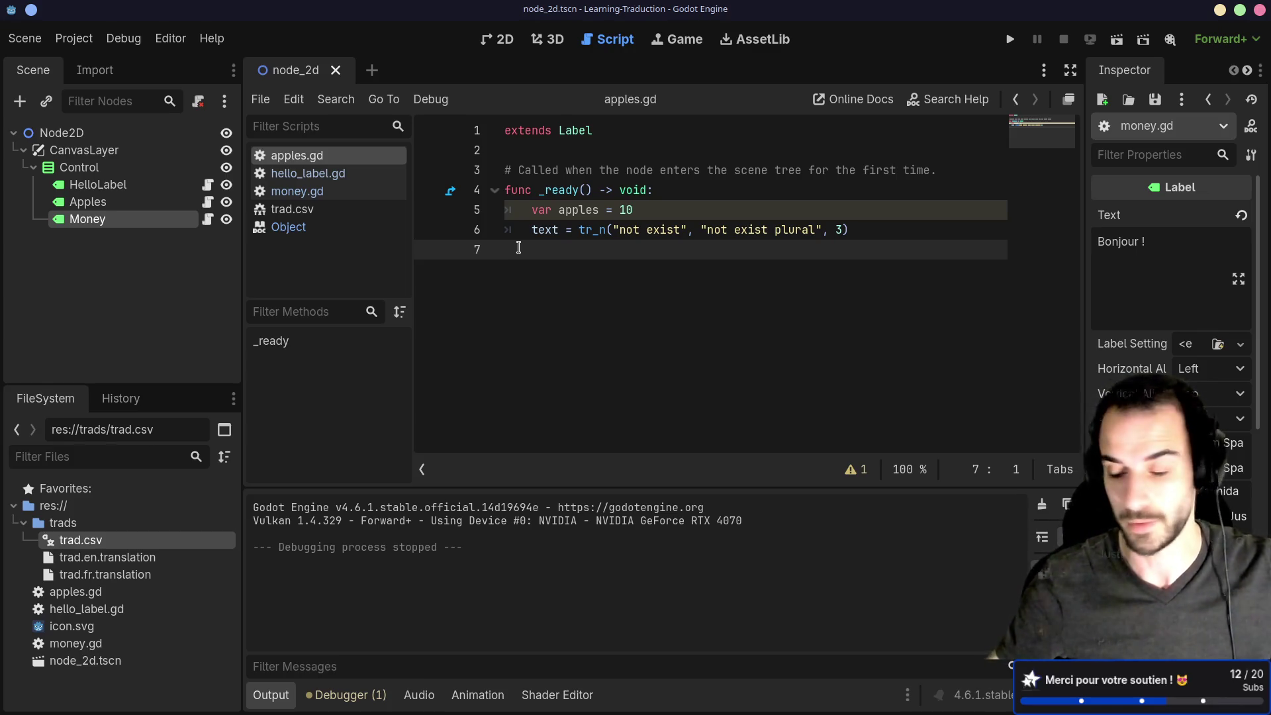
left_click_drag(521, 250, 493, 205)
left_click(508, 249)
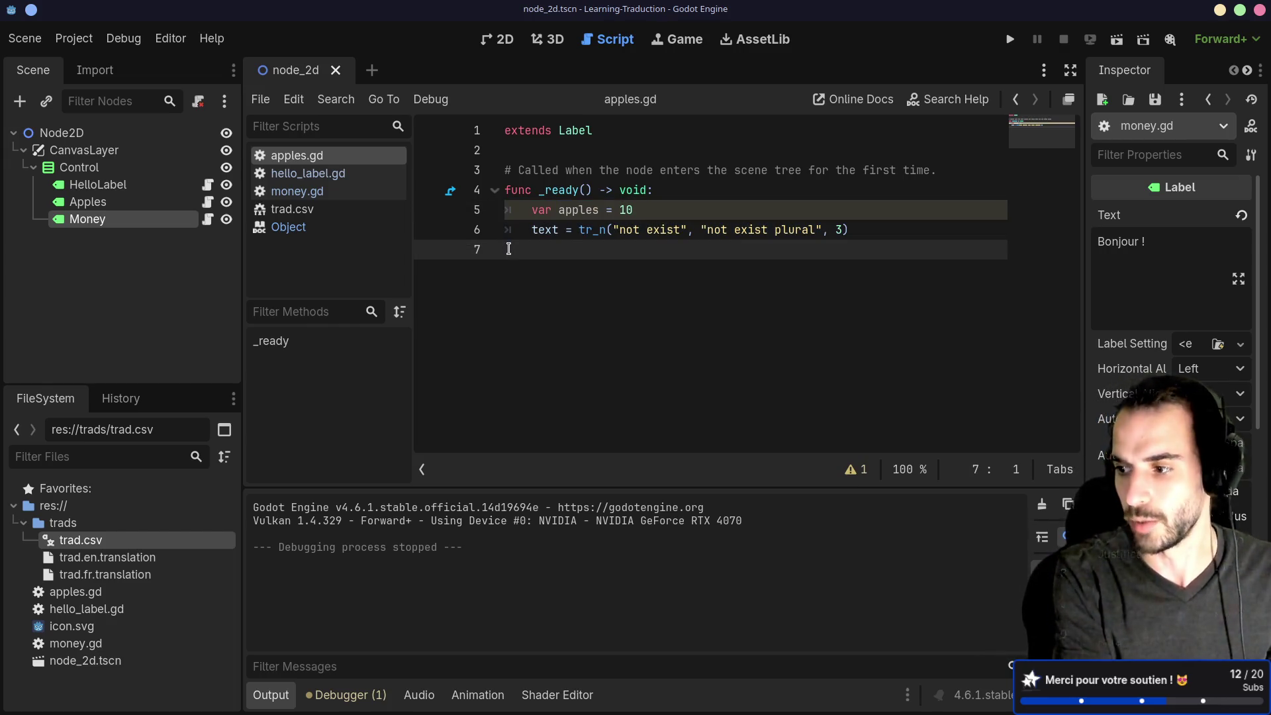
key("alt+Tab")
key("alt+Tab")
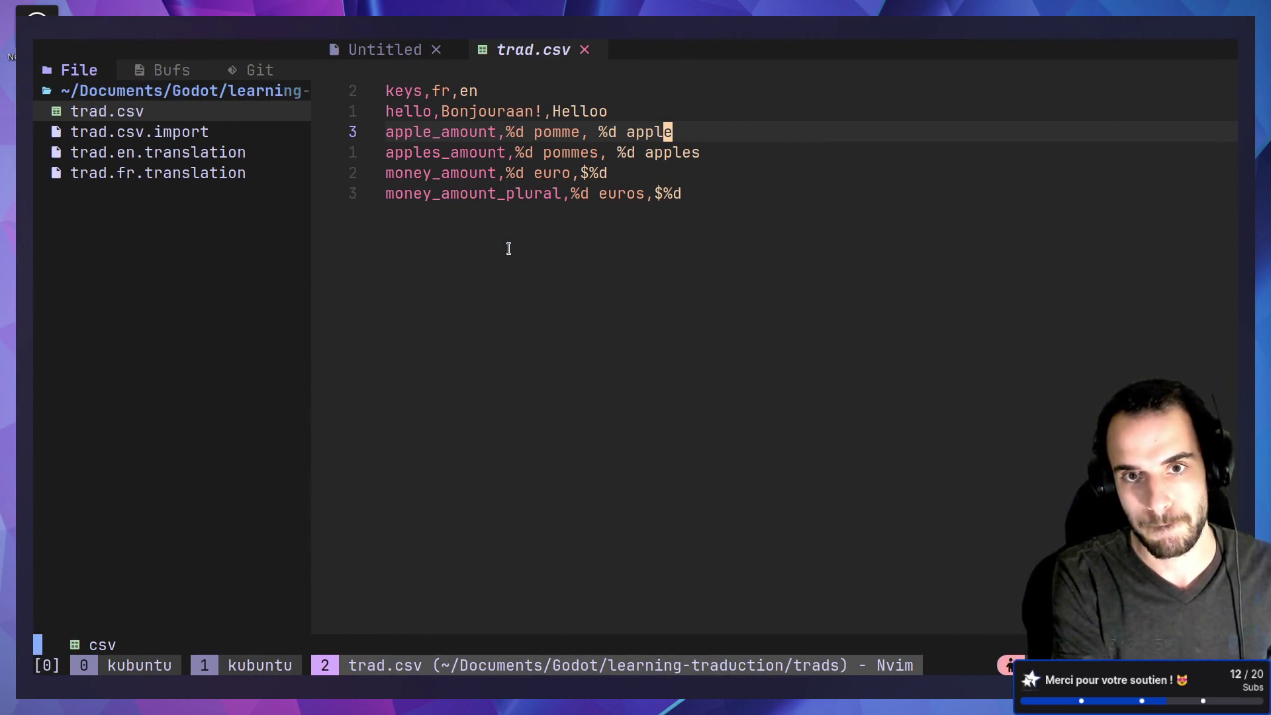
Close the gettext docs tab and read 'Specifying plural forms' on the spreadsheet localization page, then return to Godot.
key("alt+Tab")
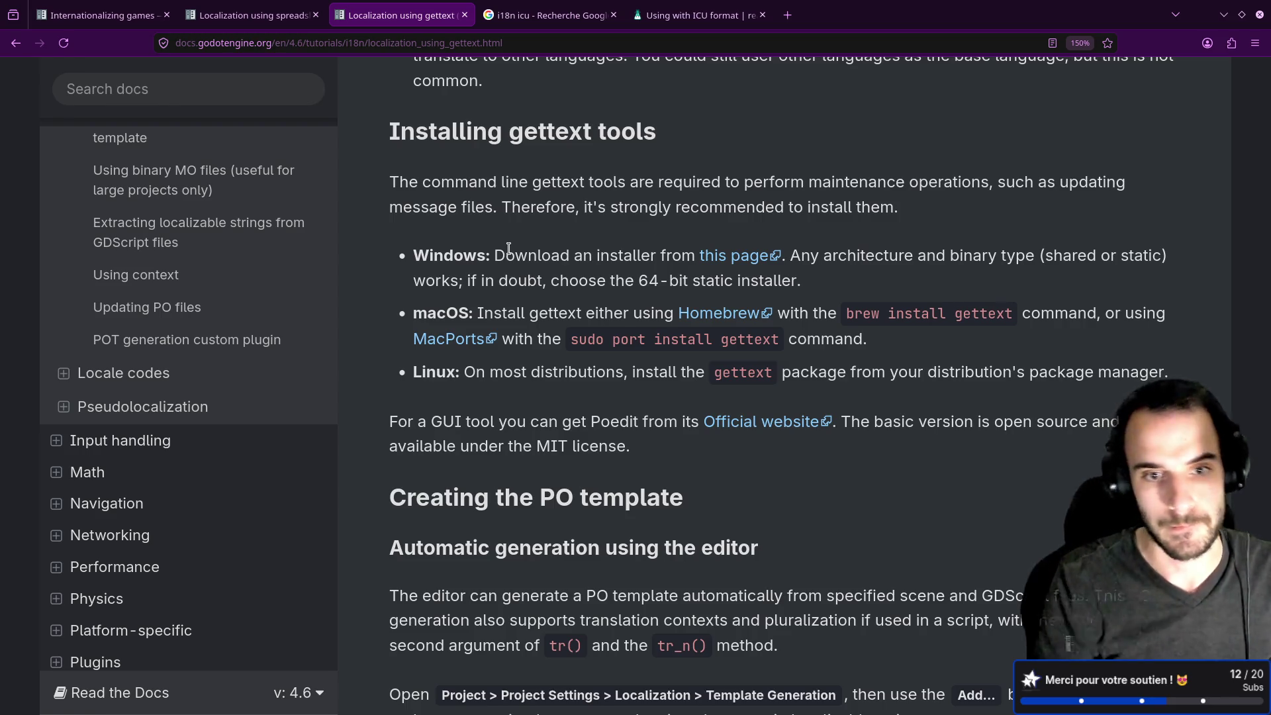
scroll(509, 248, "down", 3)
scroll(483, 255, "up", 3)
middle_click(362, 9)
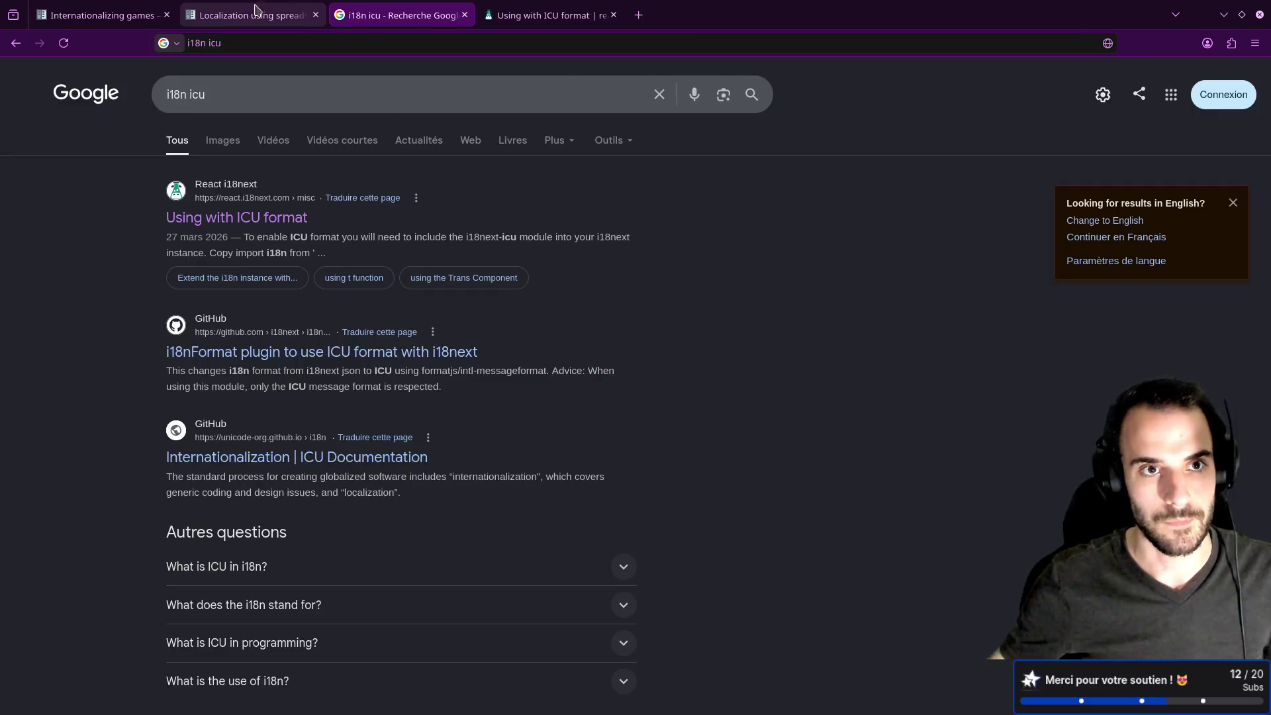
left_click(268, 11)
scroll(375, 150, "down", 3)
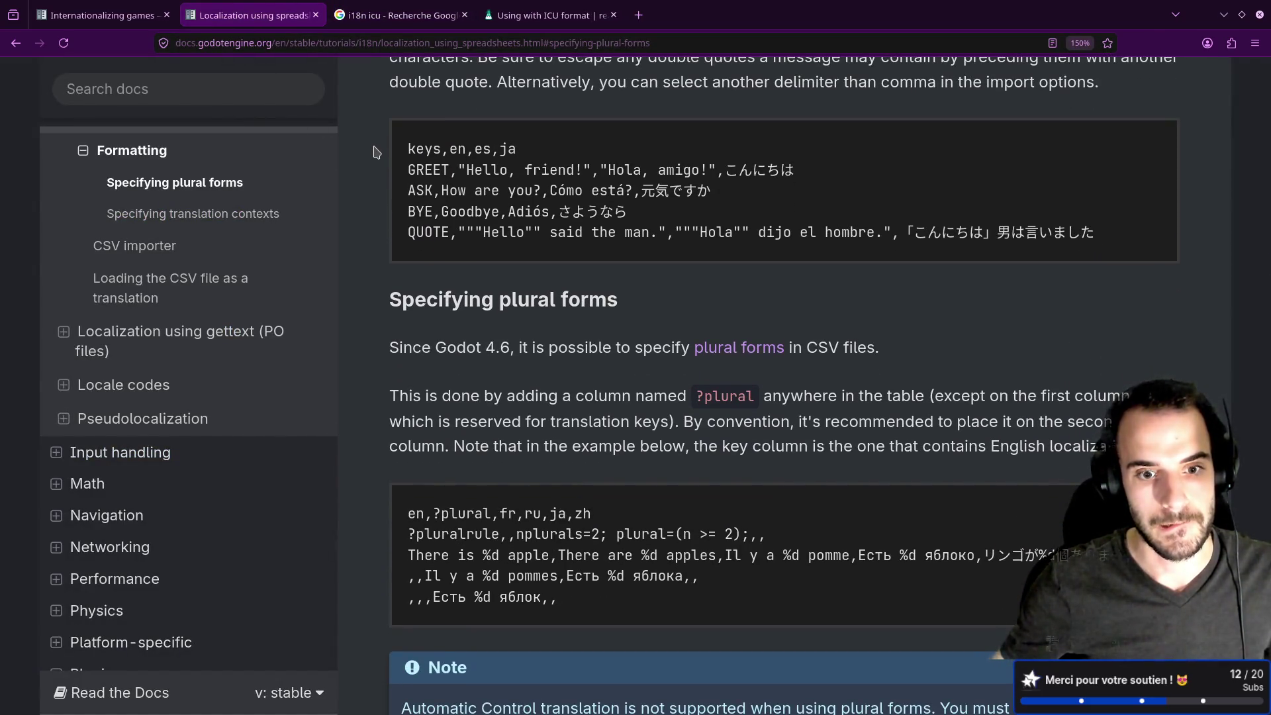
key("alt+Tab")
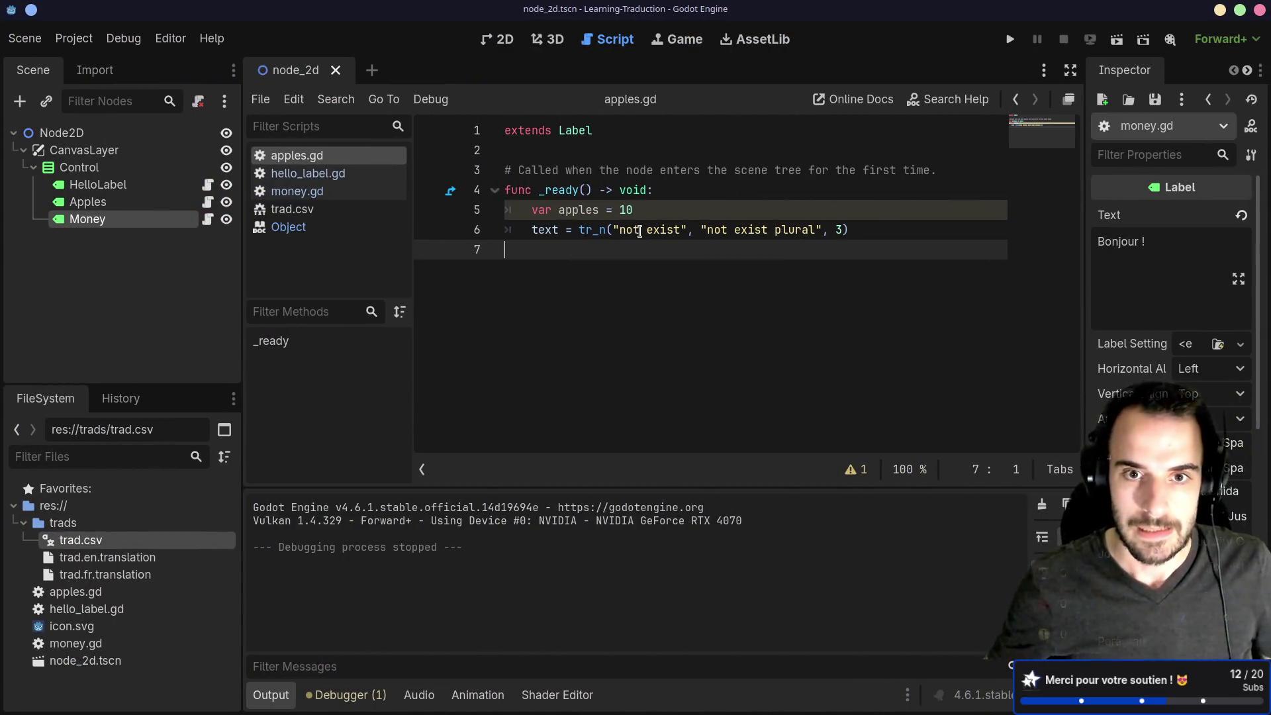
left_click_drag(617, 229, 823, 232)
key("ctrl+z")
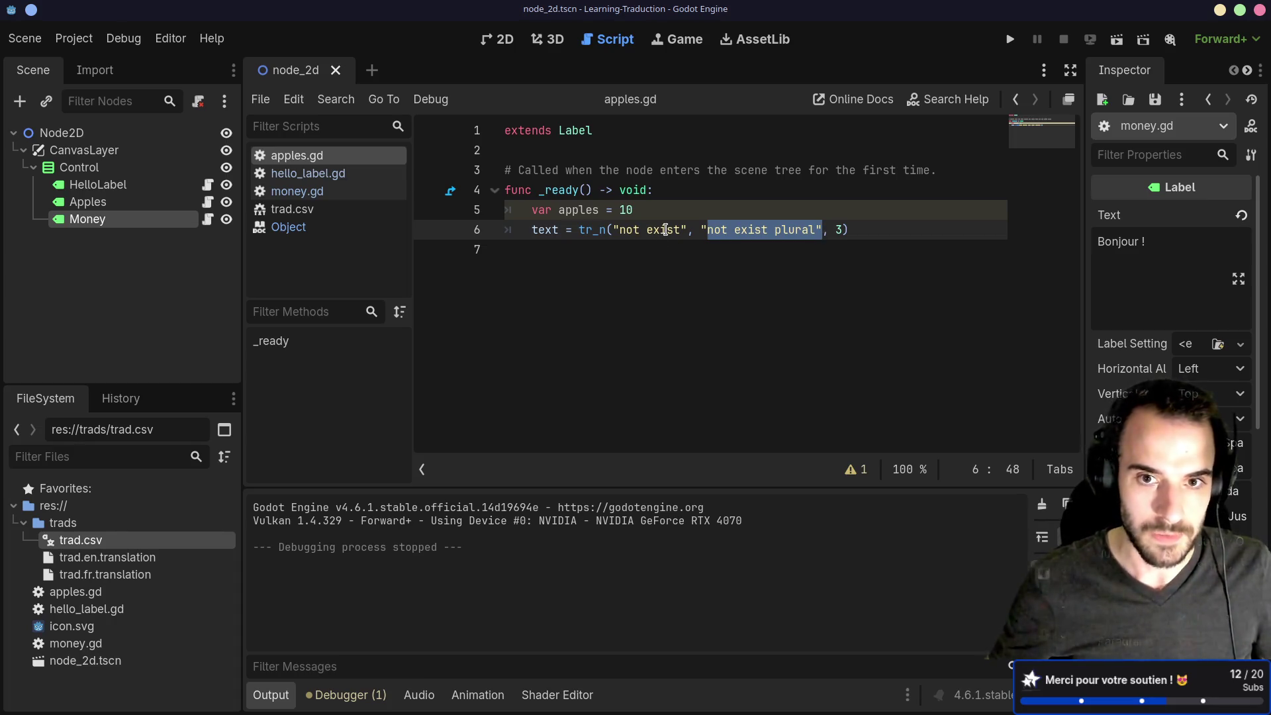
key("alt+Tab")
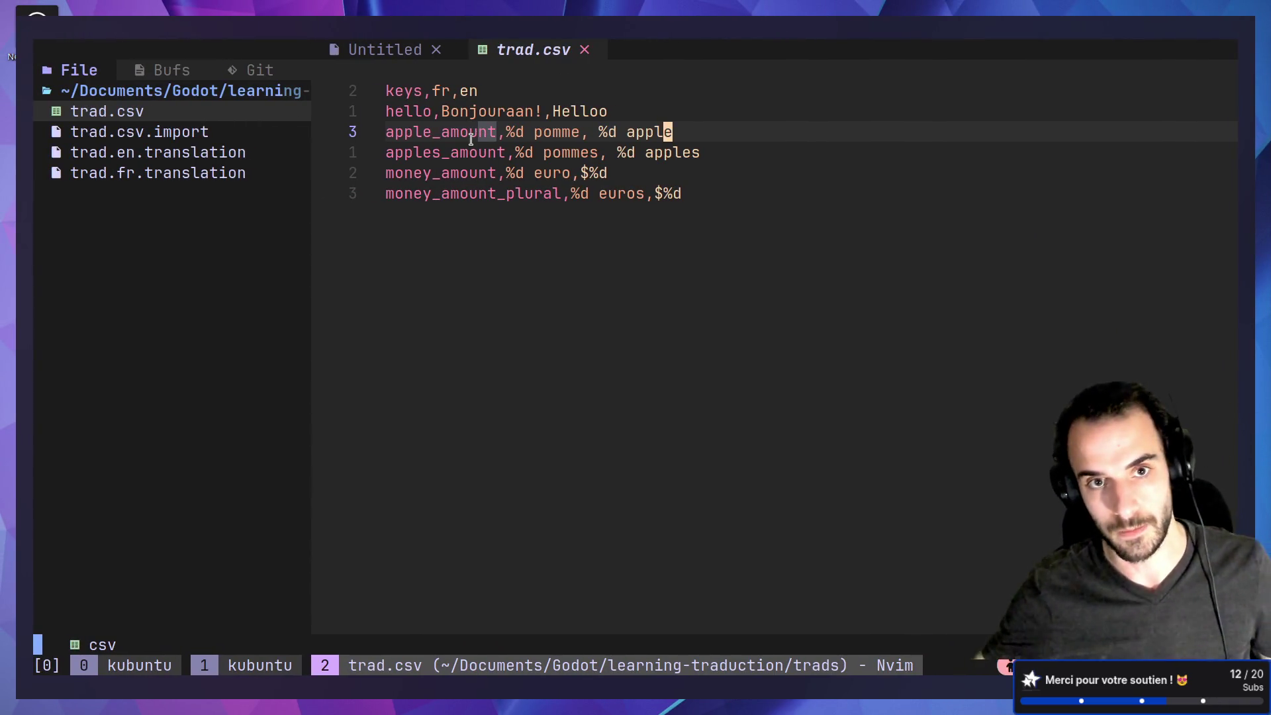
mouse_move(484, 122)
left_mouse_down()
mouse_move(492, 130)
mouse_move(384, 132)
left_mouse_up()
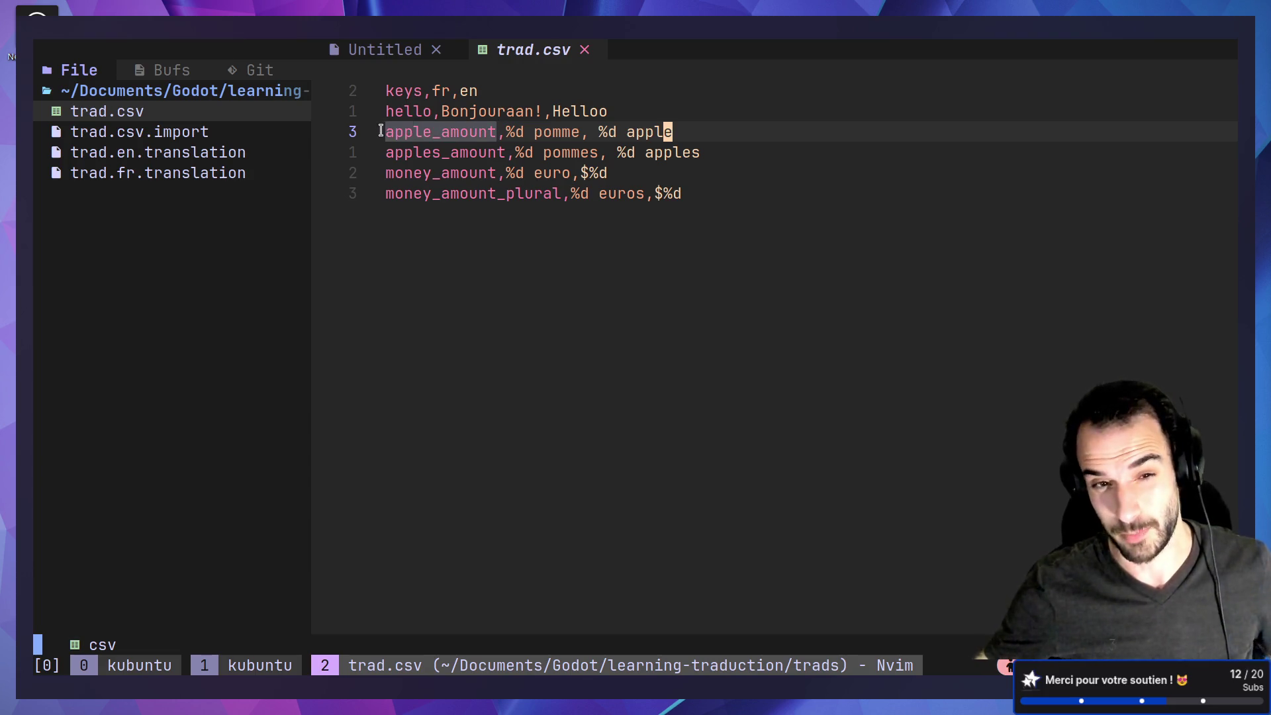
key("ctrl+c")
key("alt+Tab")
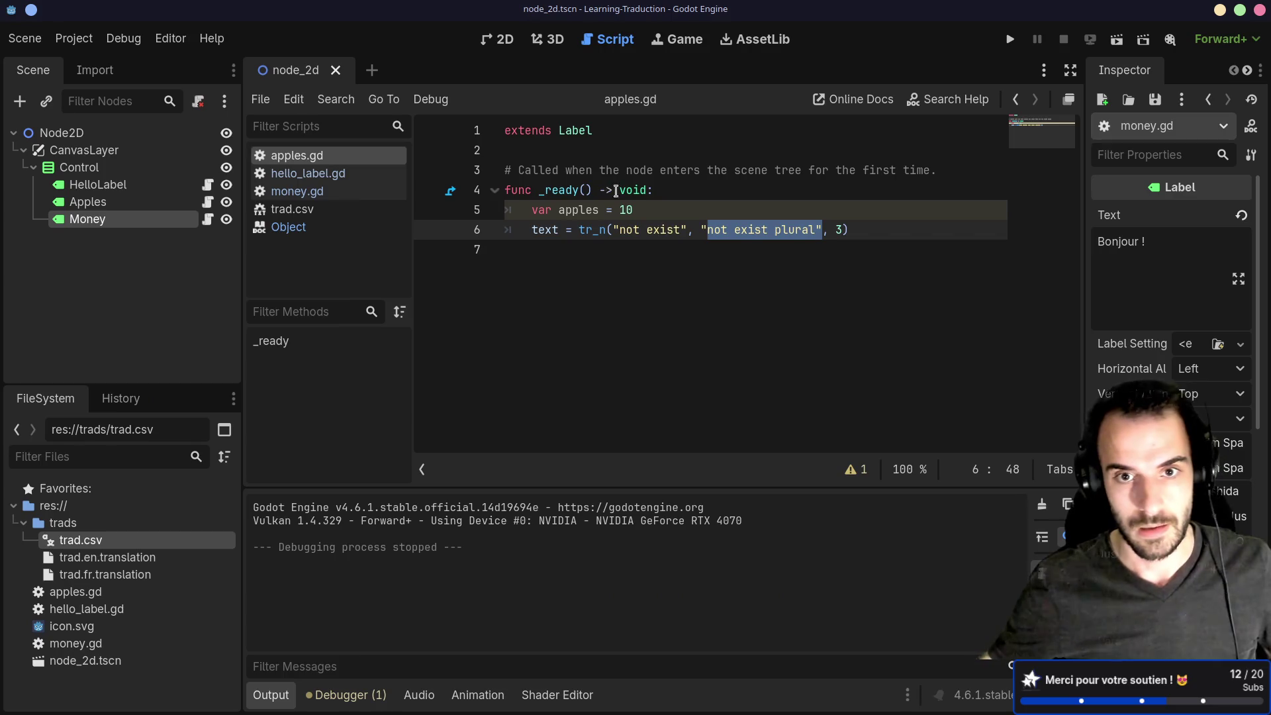
double_click(665, 232)
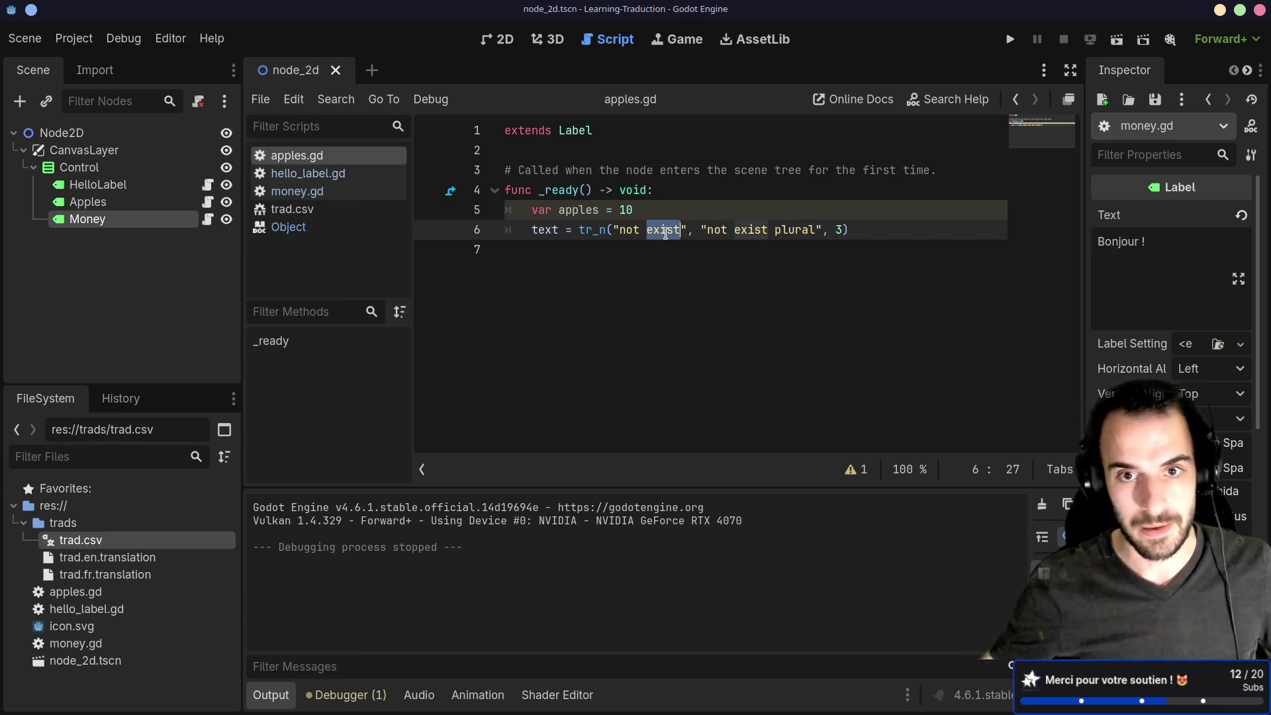
Change the tr_n keys on line 6 to apple_amount and apples_amount and save the script.
key("BackSpace")
key("BackSpace")
key("BackSpace")
type("apples_amount")
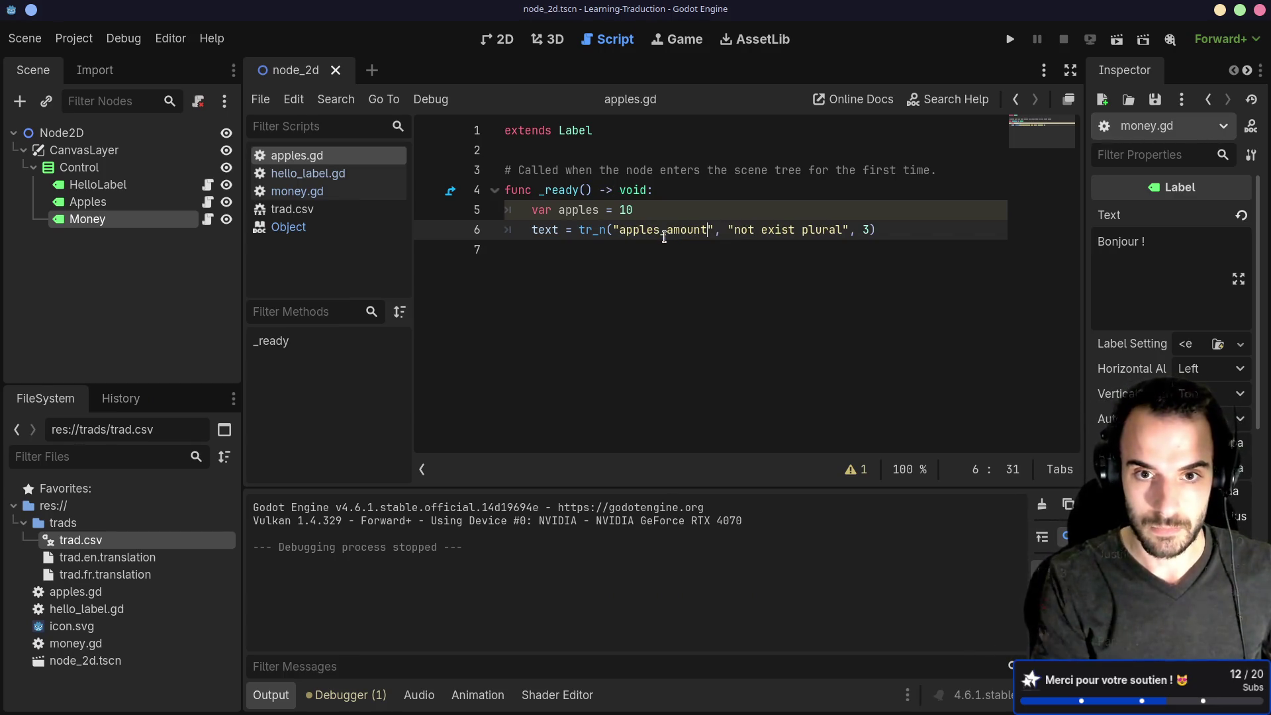
key("Delete")
key("Delete")
key("Delete")
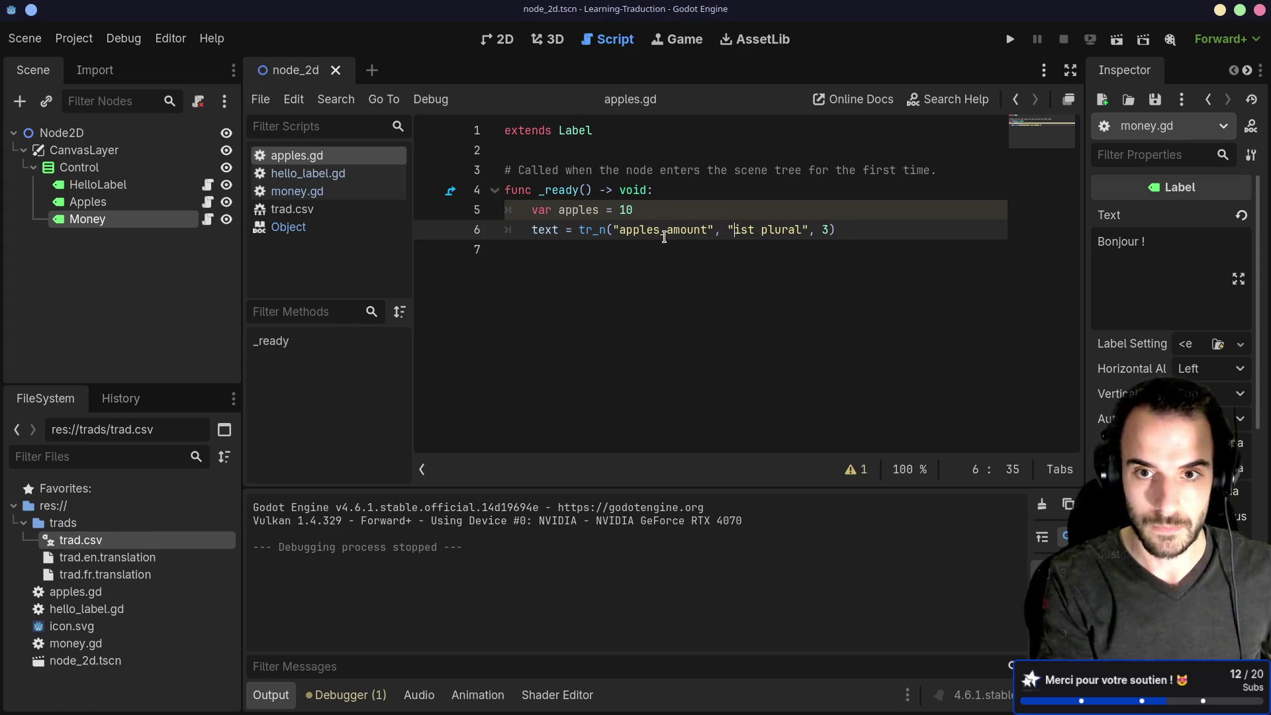
key("Delete")
key("Delete")
key("Delete")
type("apples_amount")
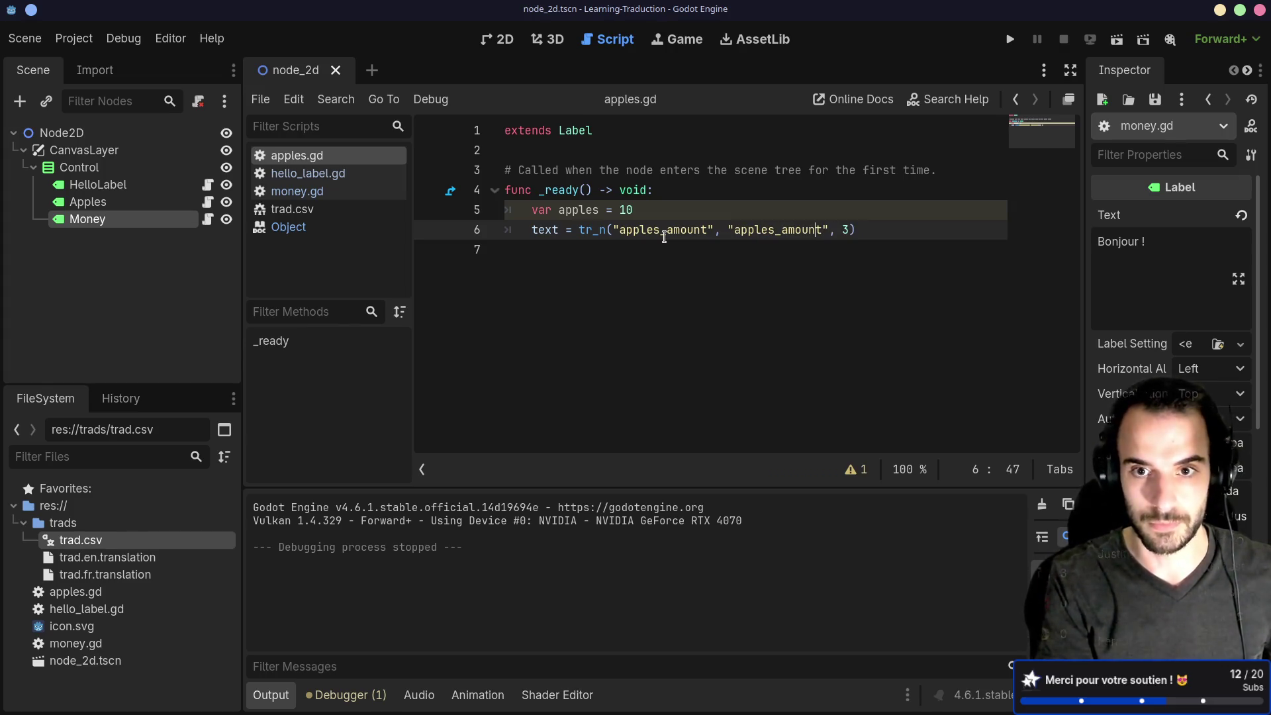
key("Left")
key("Left")
key("Left")
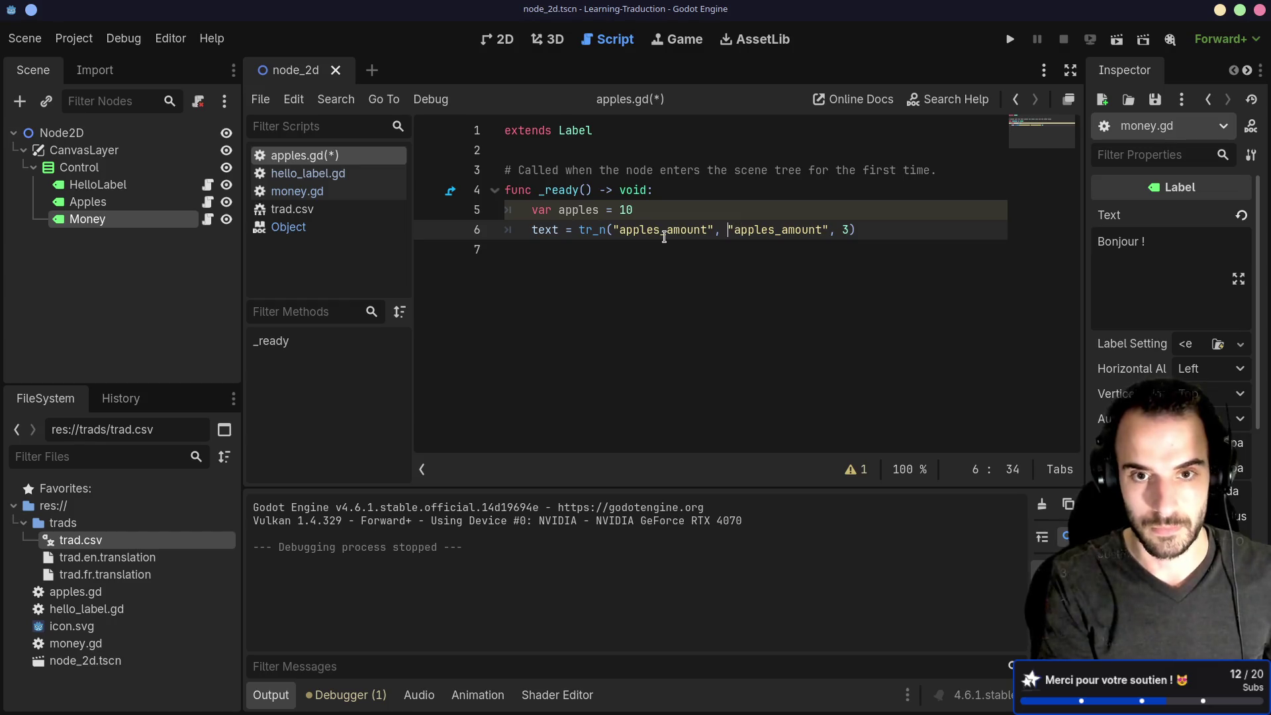
key("Left")
key("Left")
key("Left")
key("BackSpace")
key("ctrl+s")
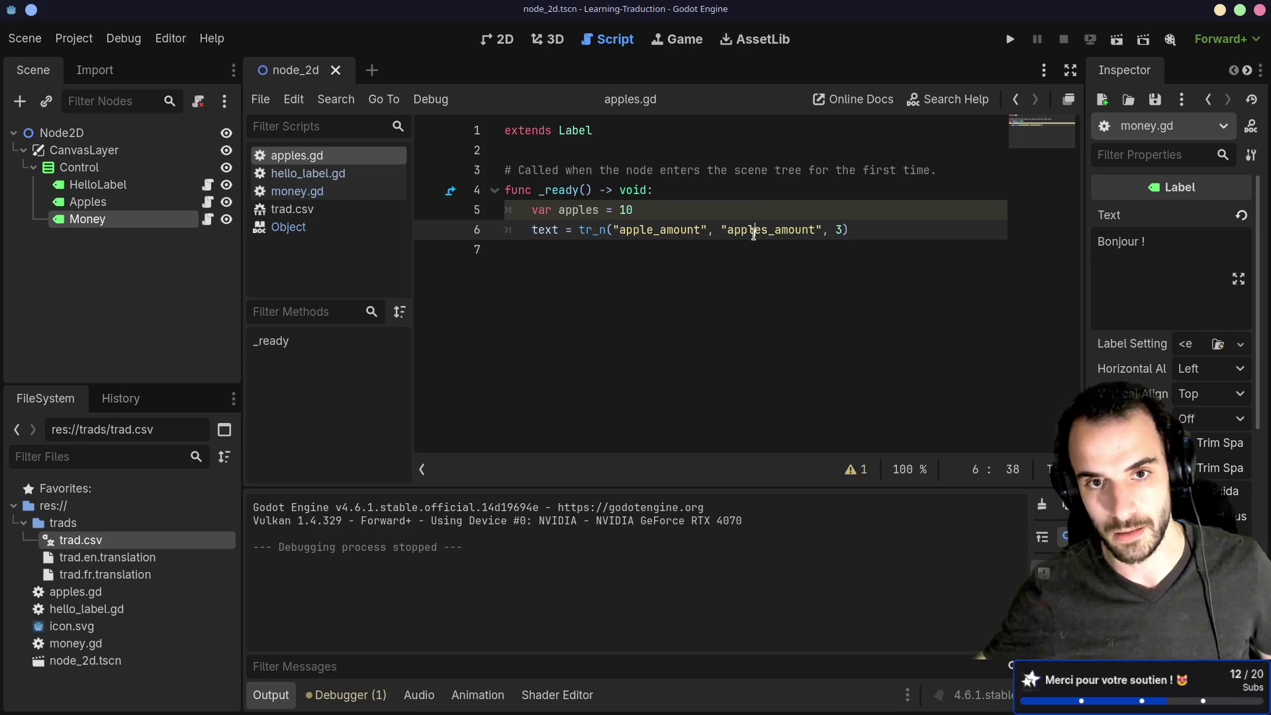
Look over the new keys on line 6 and run the current scene to test the translation.
double_click(754, 229)
left_click(848, 233)
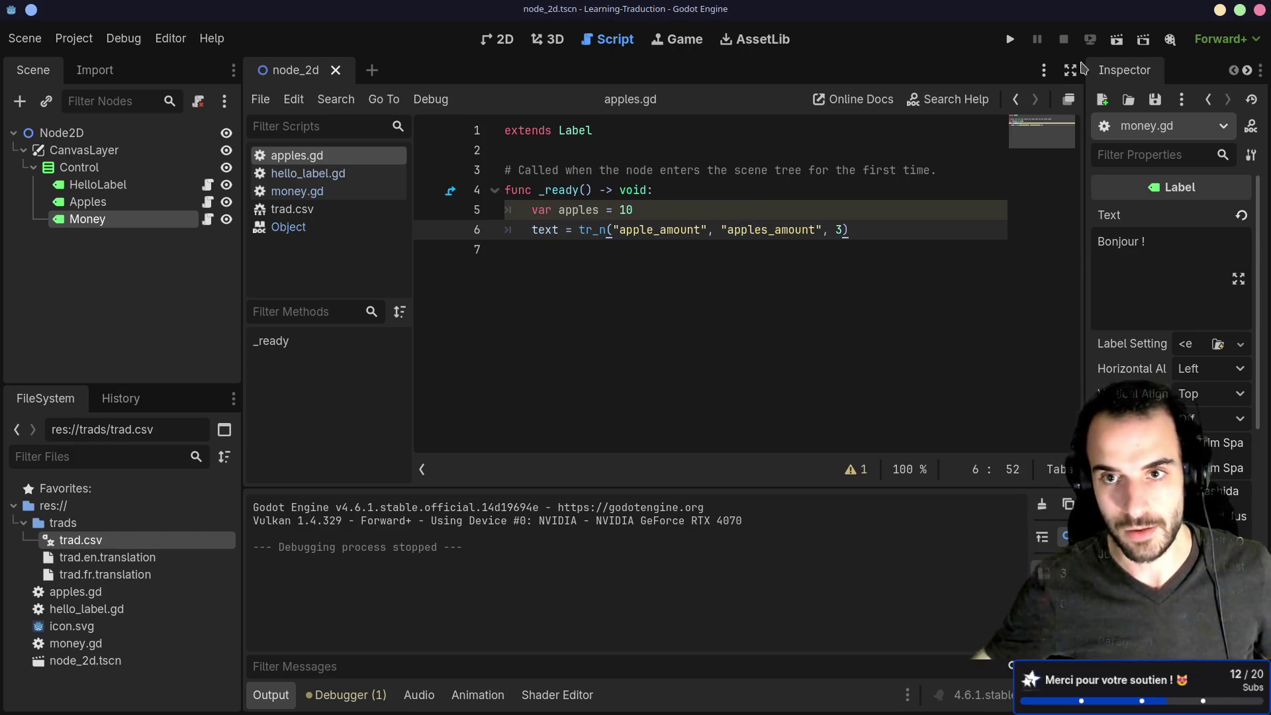
left_click_drag(615, 230, 818, 229)
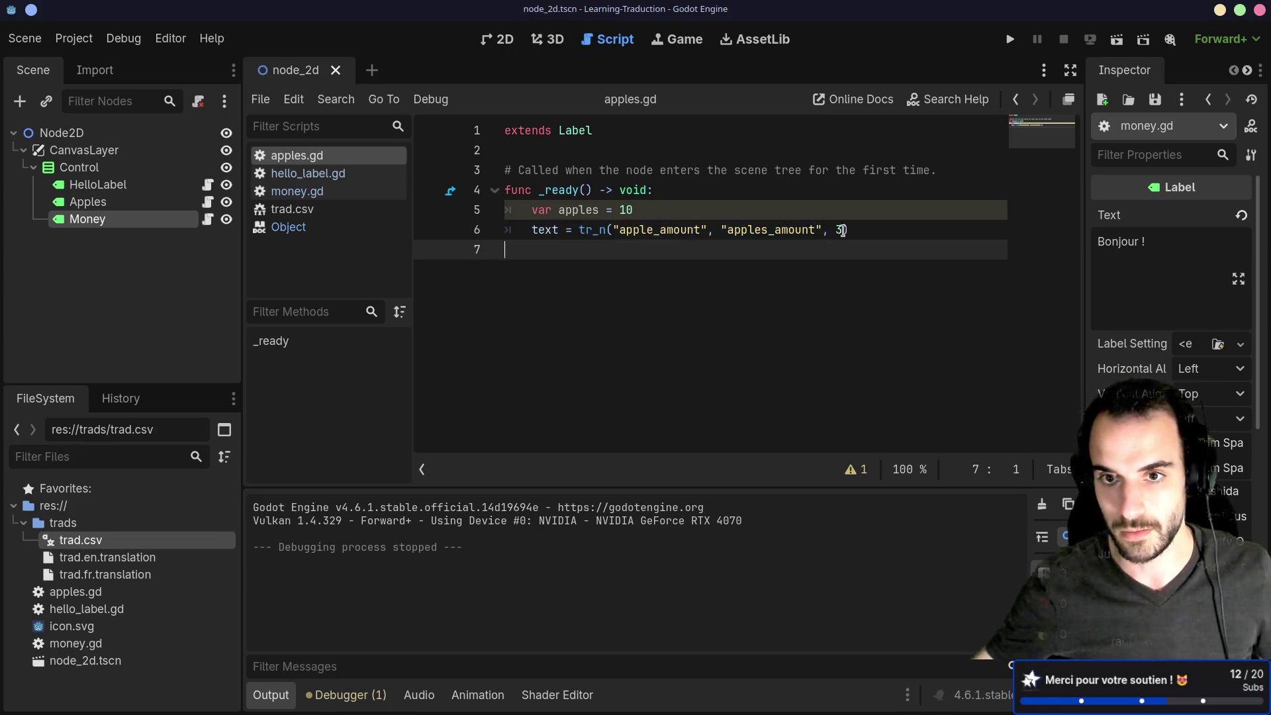
left_click(1116, 39)
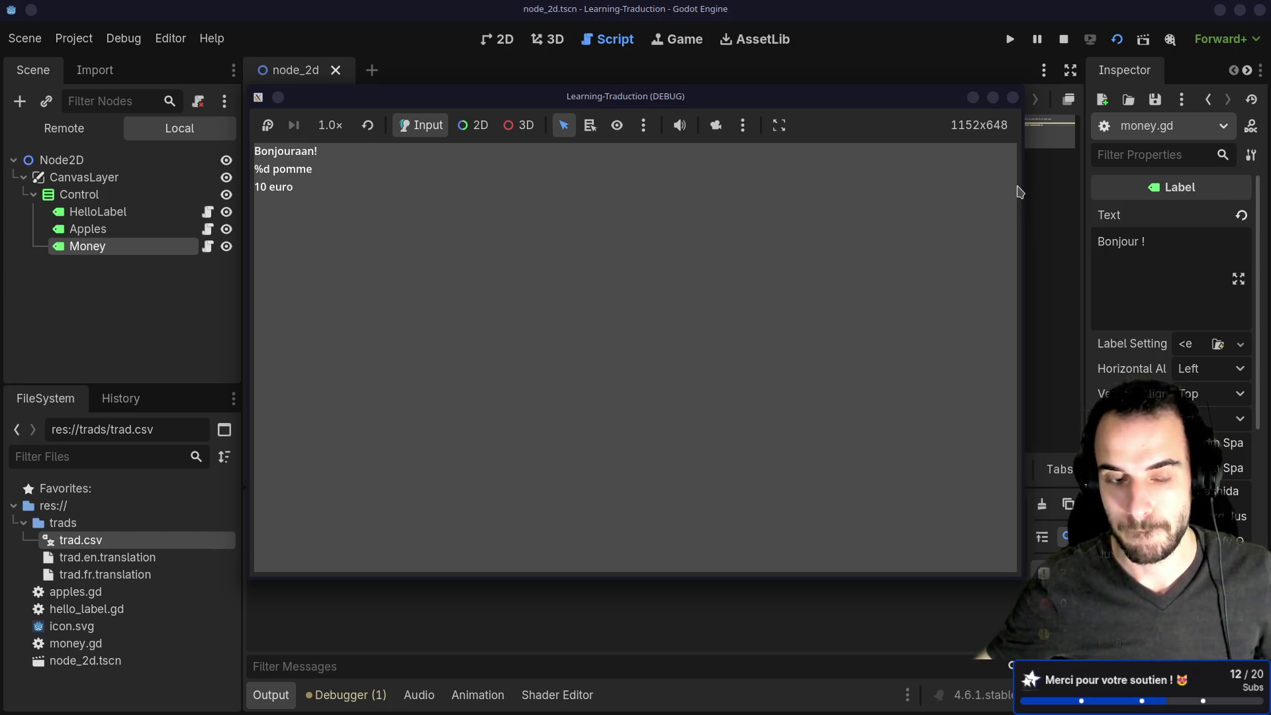
Close the test game, select apple_amount on line 6, and open the tr_n help entry.
left_click(1013, 98)
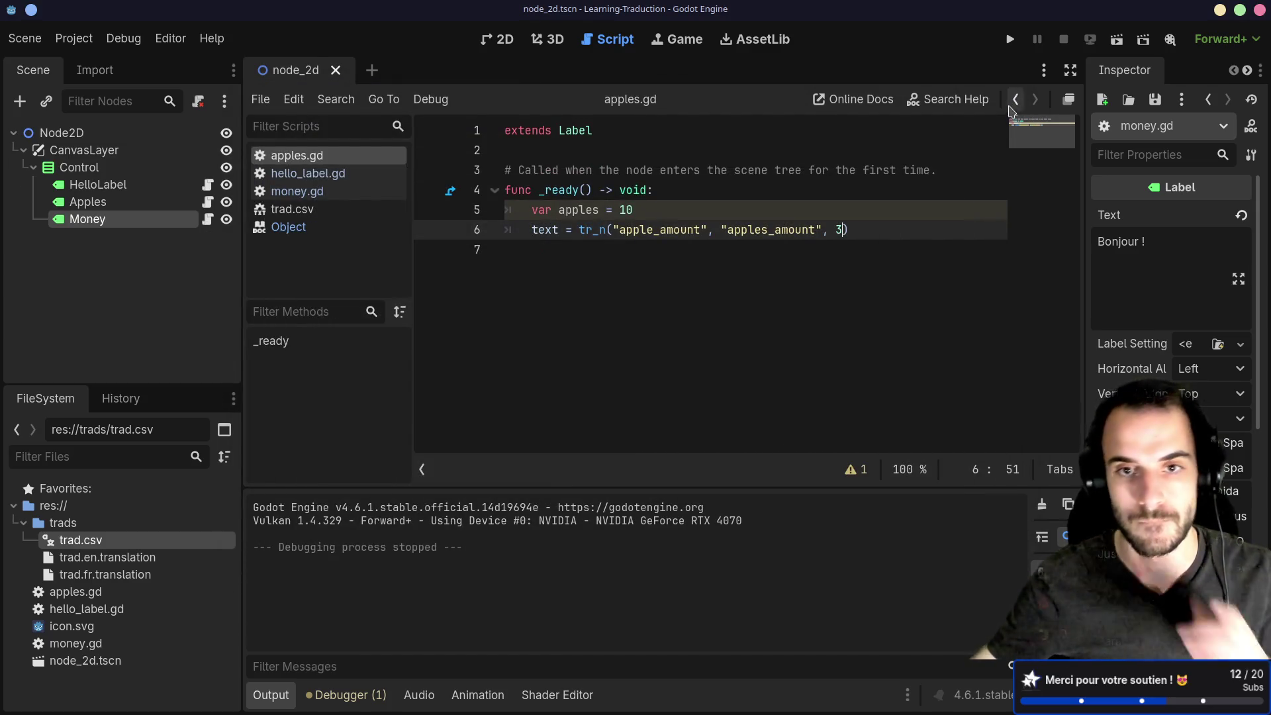
double_click(662, 230)
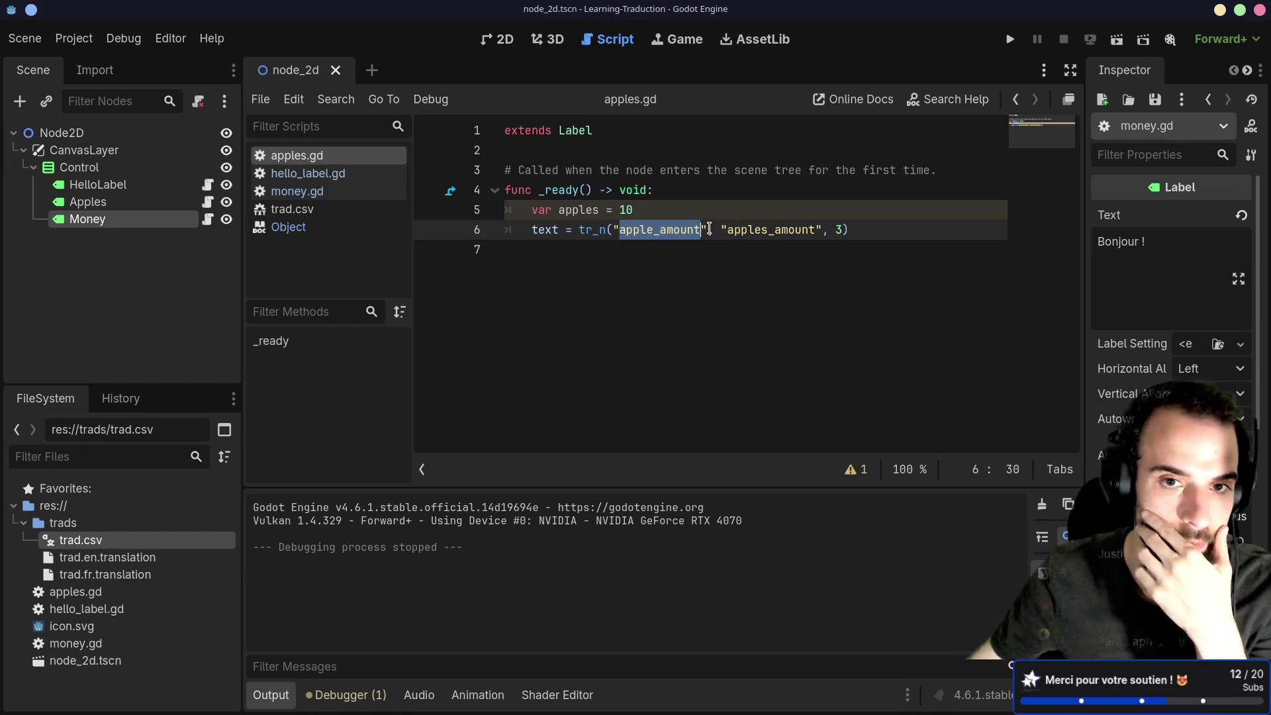
left_click(595, 225)
Scroll through the tr_n help notes and view the TranslationServer.translate_plural entry.
left_click(596, 228, "ctrl")
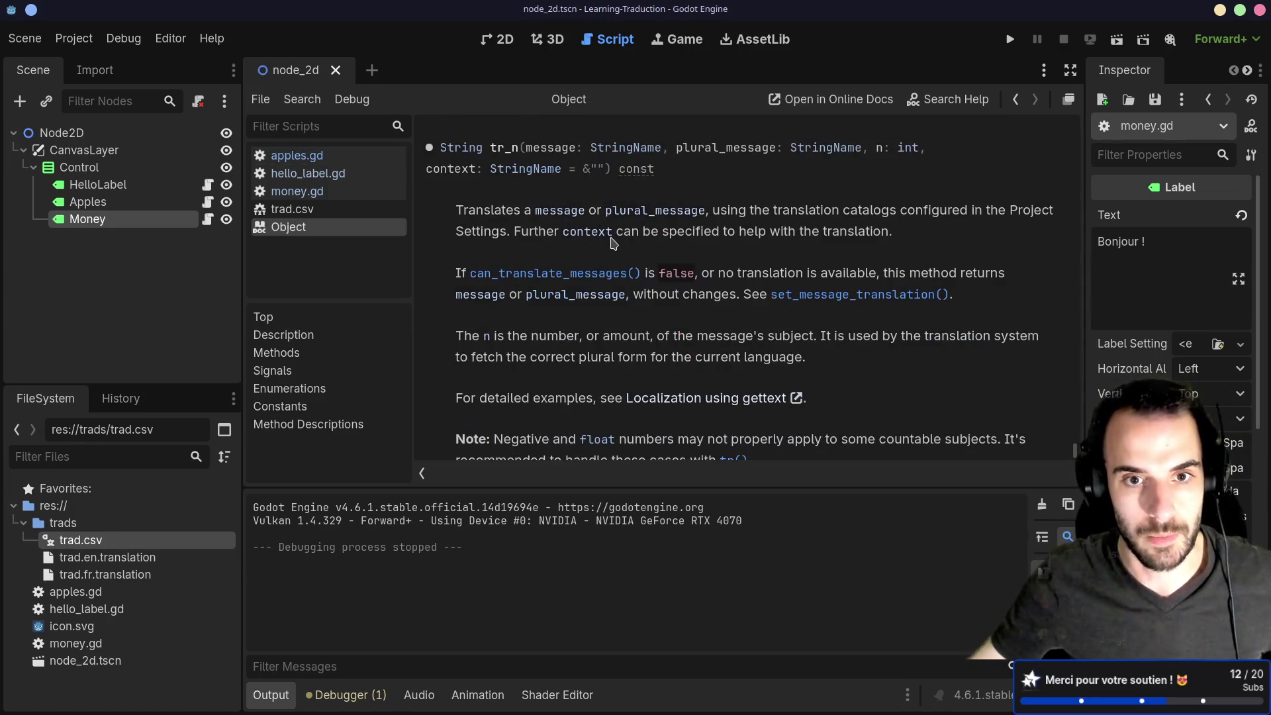
scroll(619, 255, "down", 2)
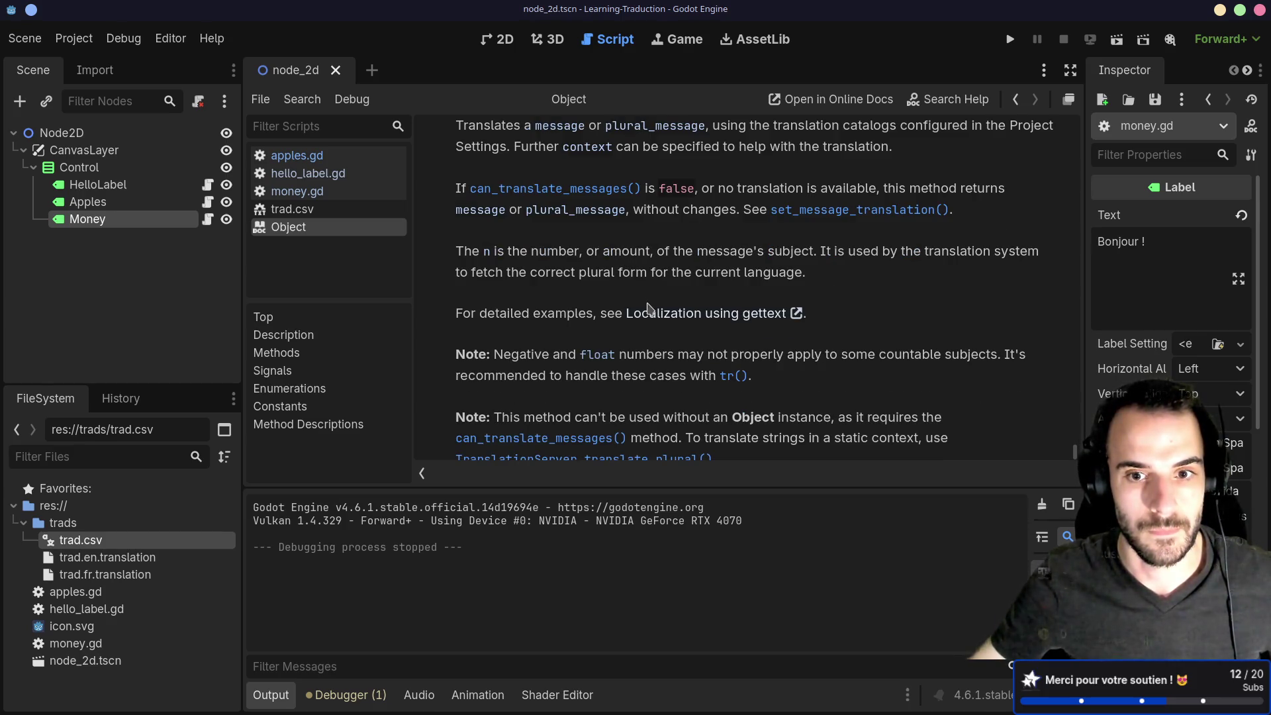
scroll(649, 309, "down", 1)
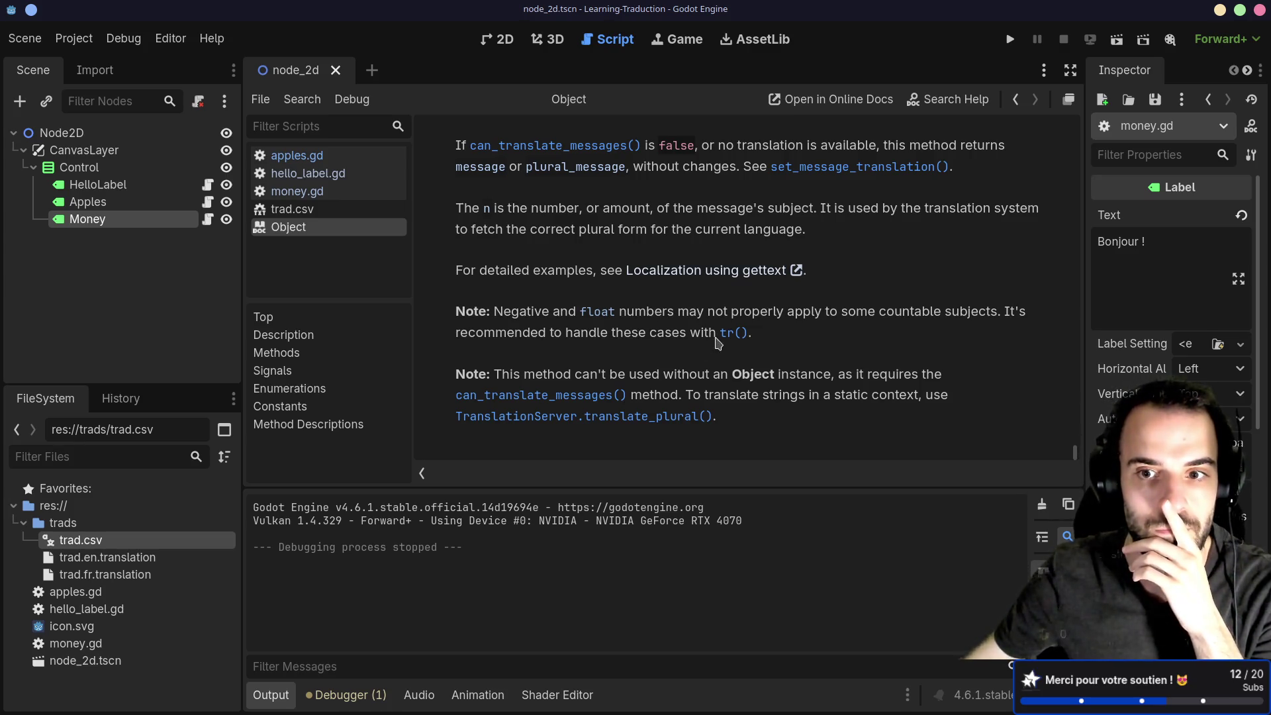
left_click(689, 417)
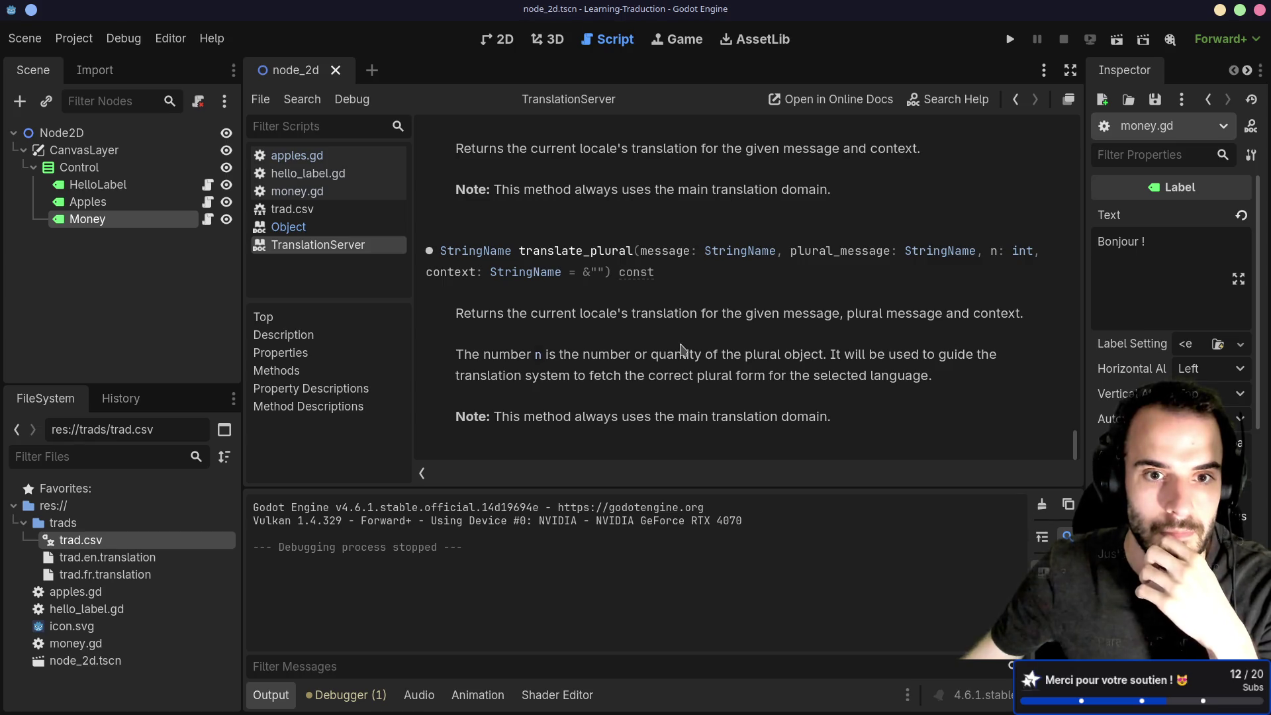
key("alt+Left")
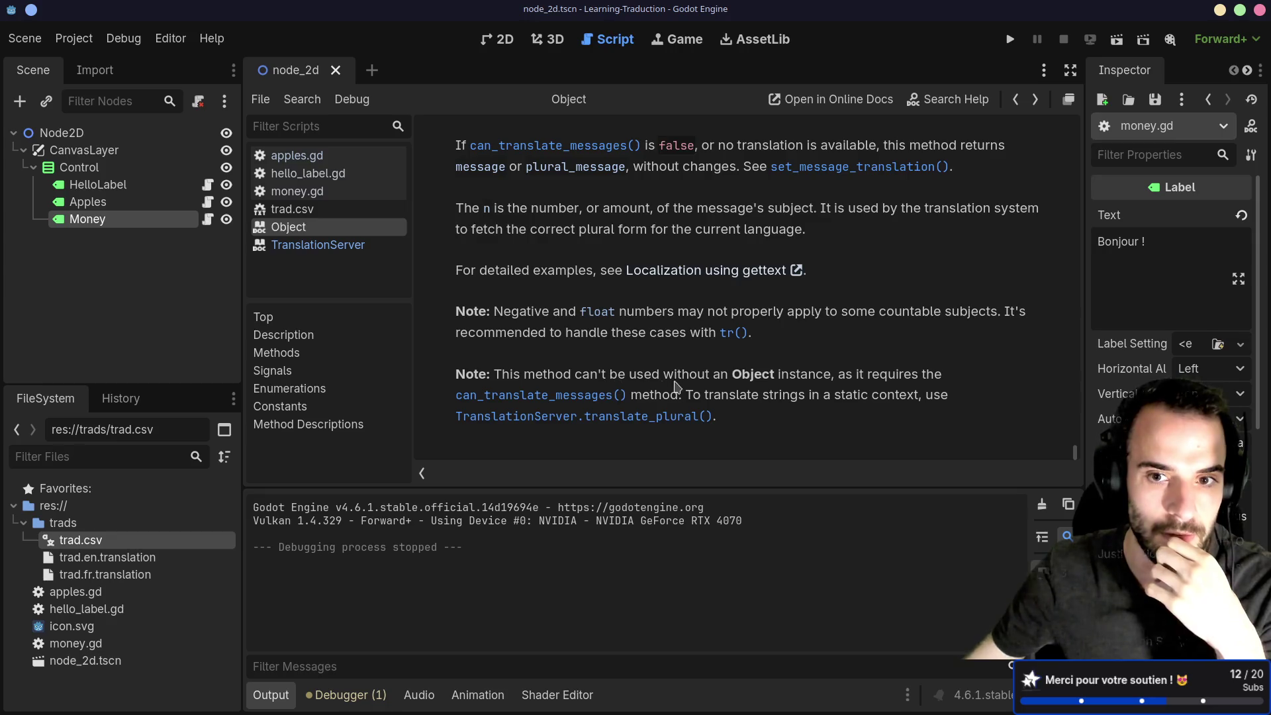
Re-read tr_n's note on the Object instance requirement and translate_plural, then return to apples.gd.
left_click_drag(730, 374, 823, 374)
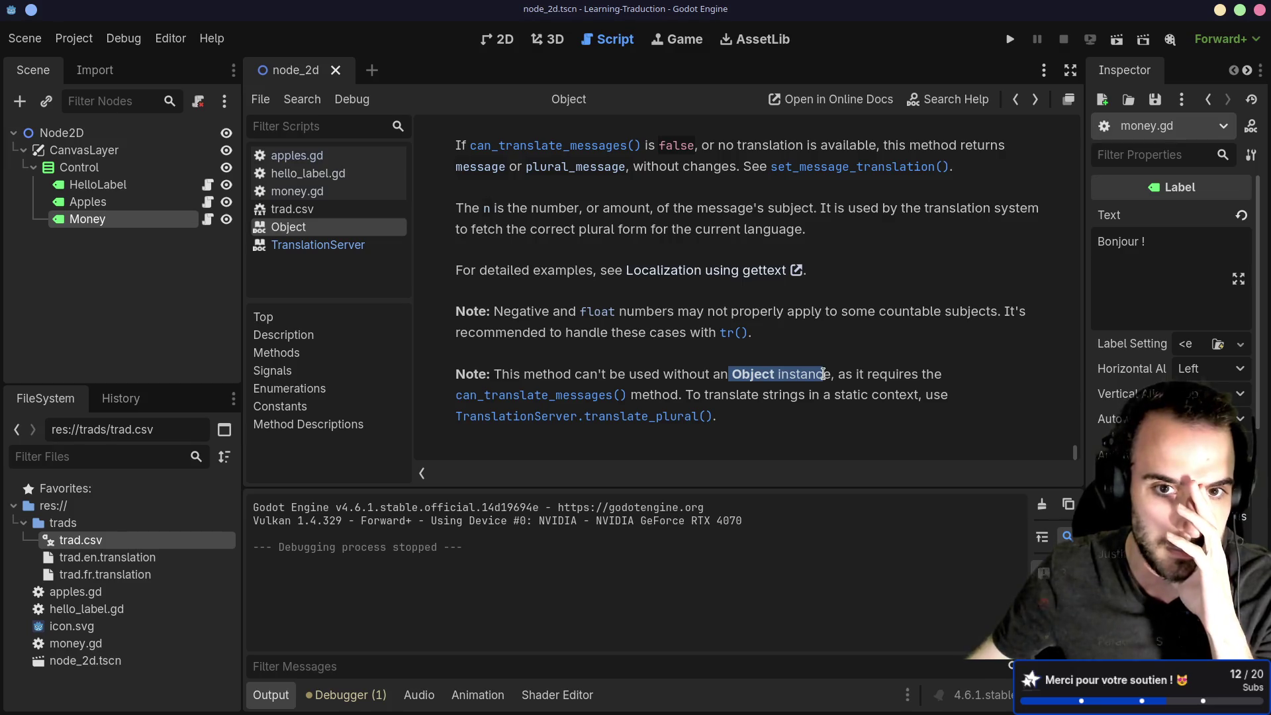
scroll(821, 379, "up", 2)
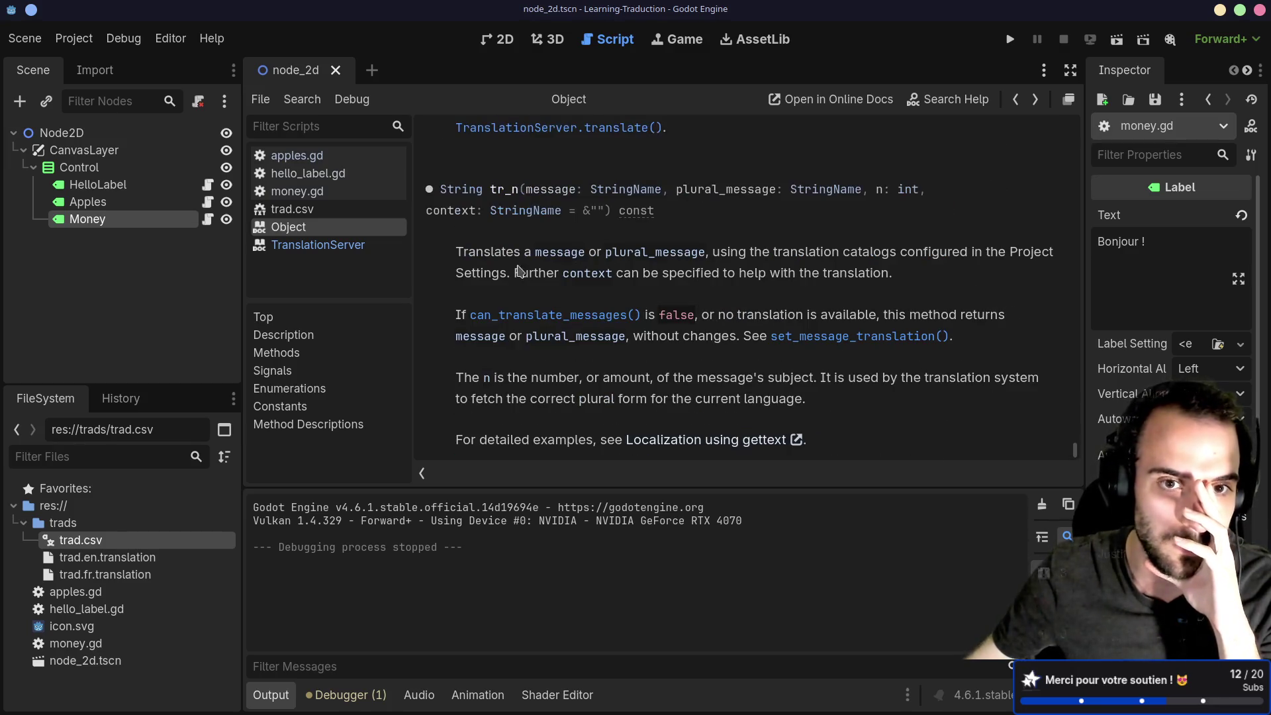
scroll(591, 323, "down", 2)
scroll(591, 323, "down", 2)
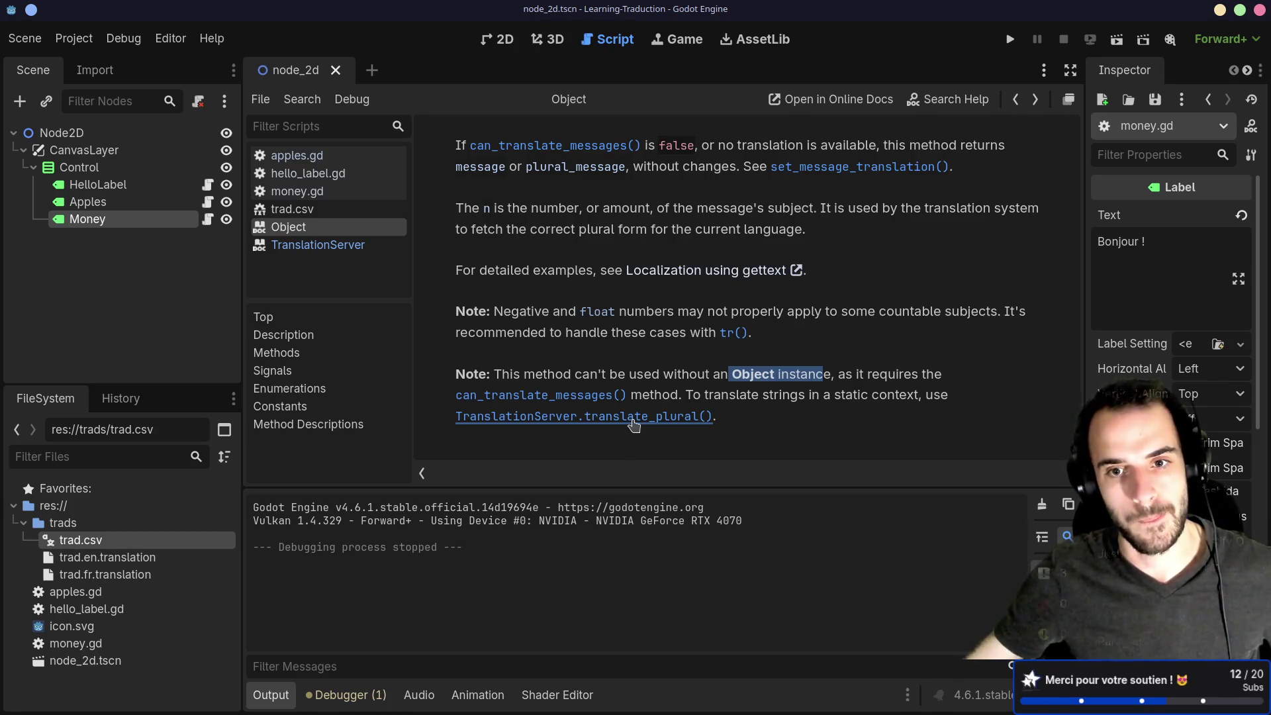
left_click(635, 417)
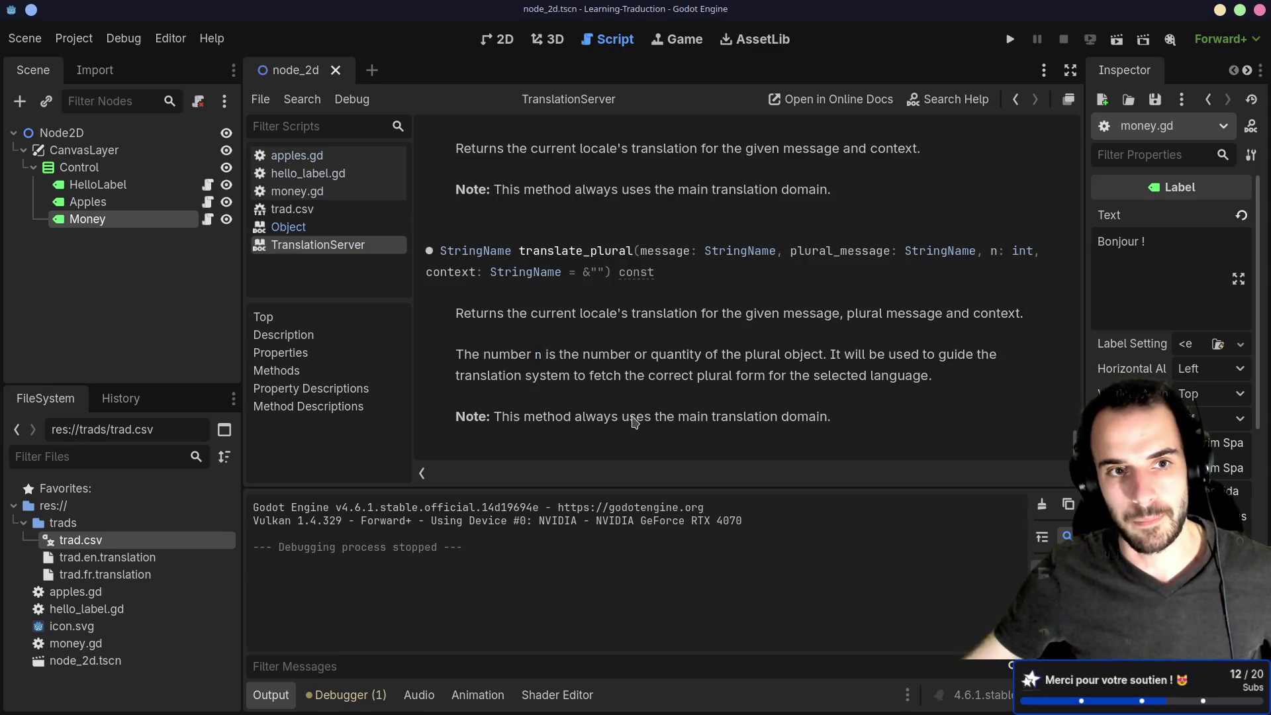
scroll(630, 397, "up", 3)
scroll(629, 397, "down", 1)
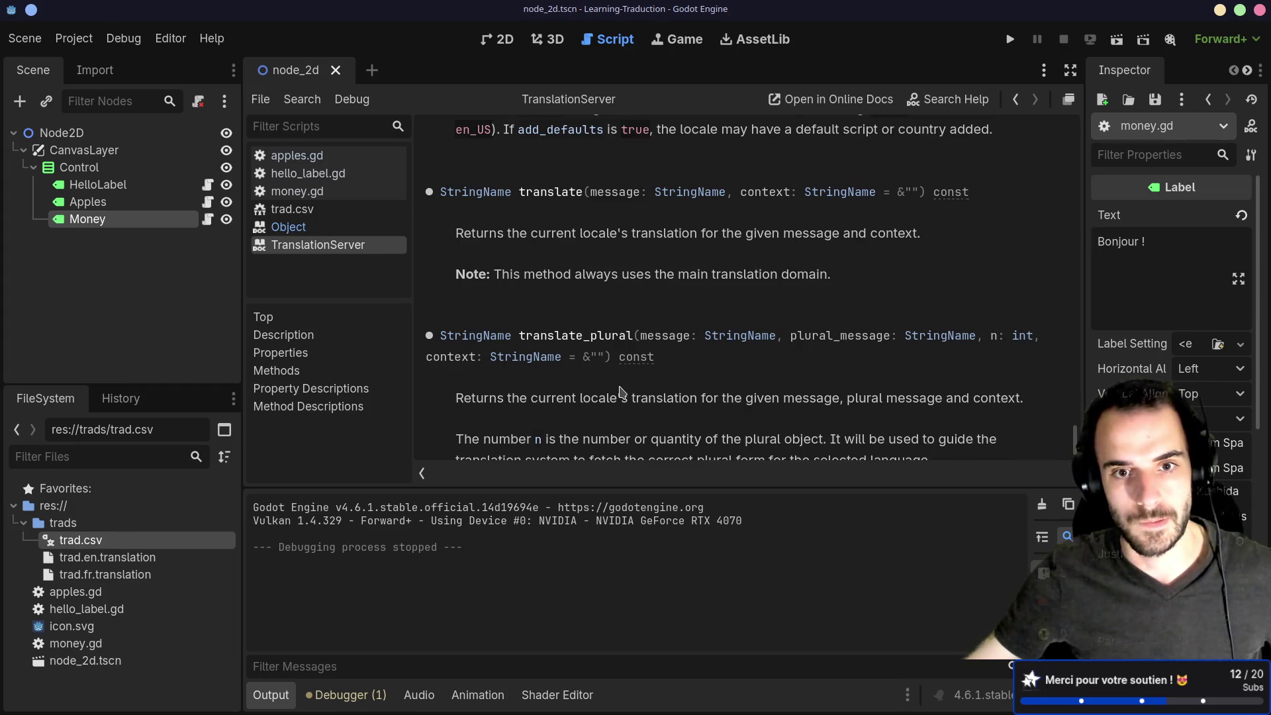
key("alt+Left")
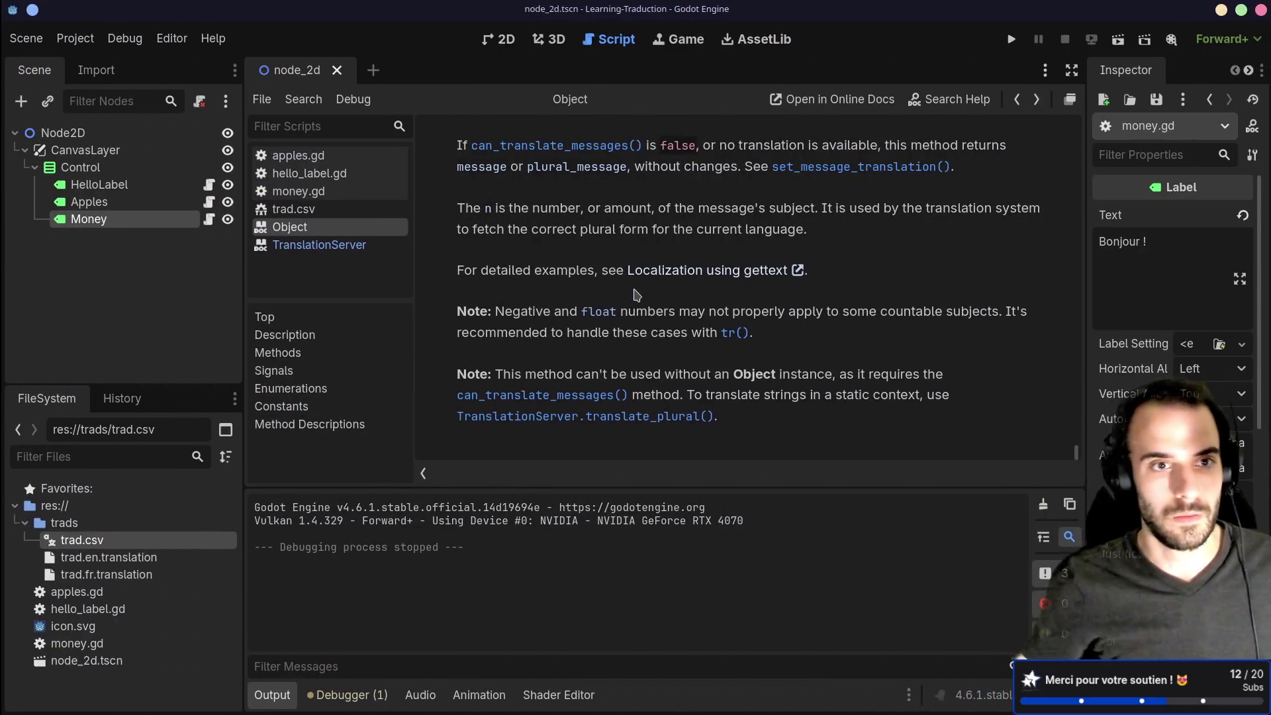
left_click(297, 155)
Add line 7 below the tr_n call with a tr() call from autocomplete, then switch to Firefox.
left_click(602, 249)
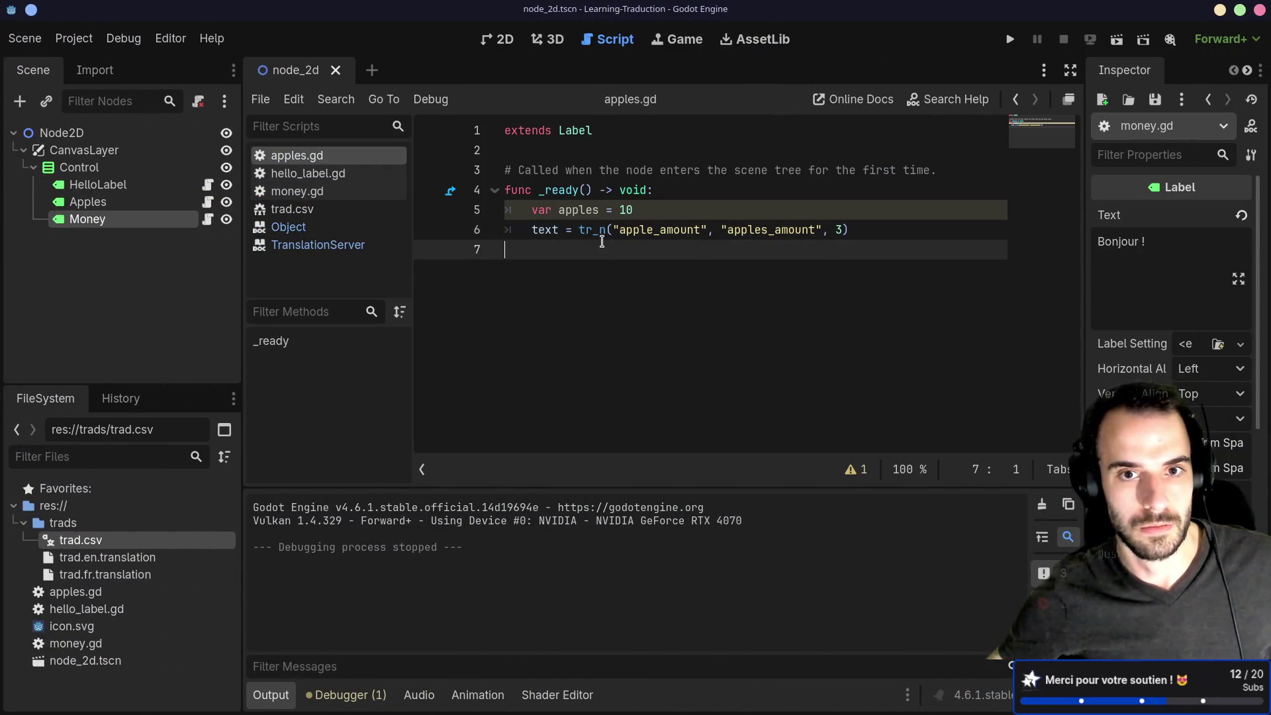
left_click(599, 231)
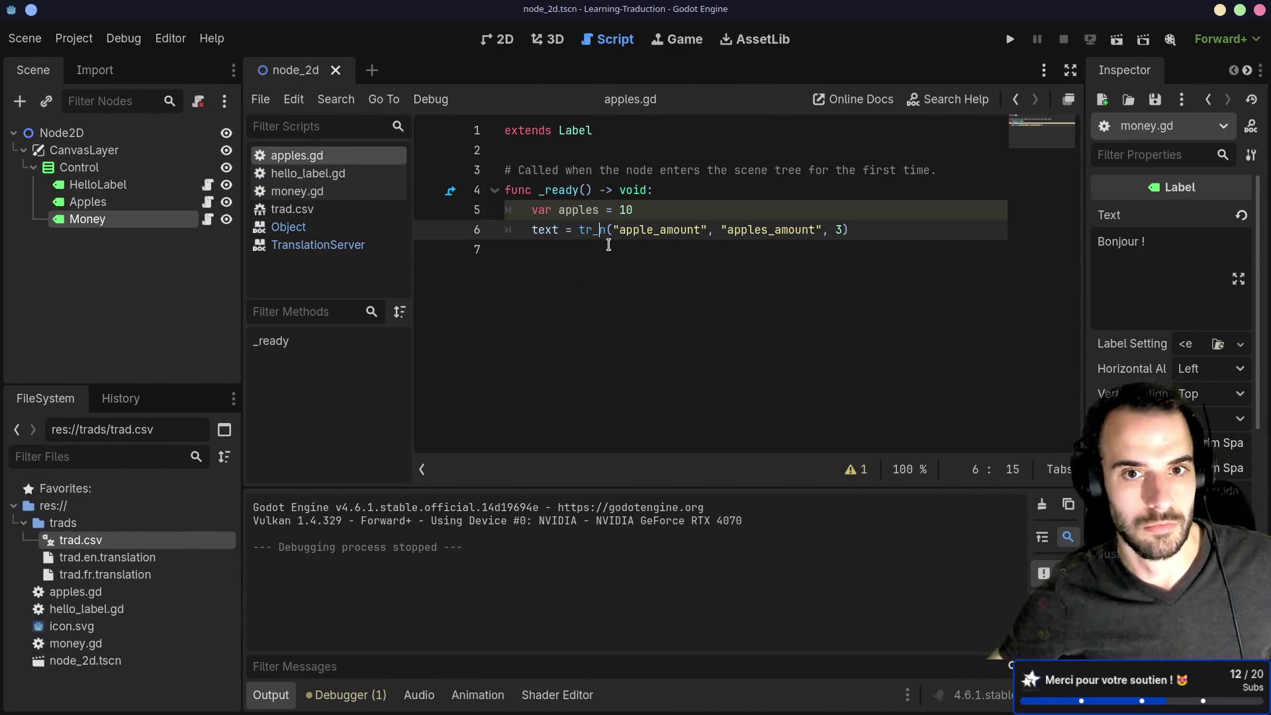
left_click(856, 228)
key("Return")
type("translat")
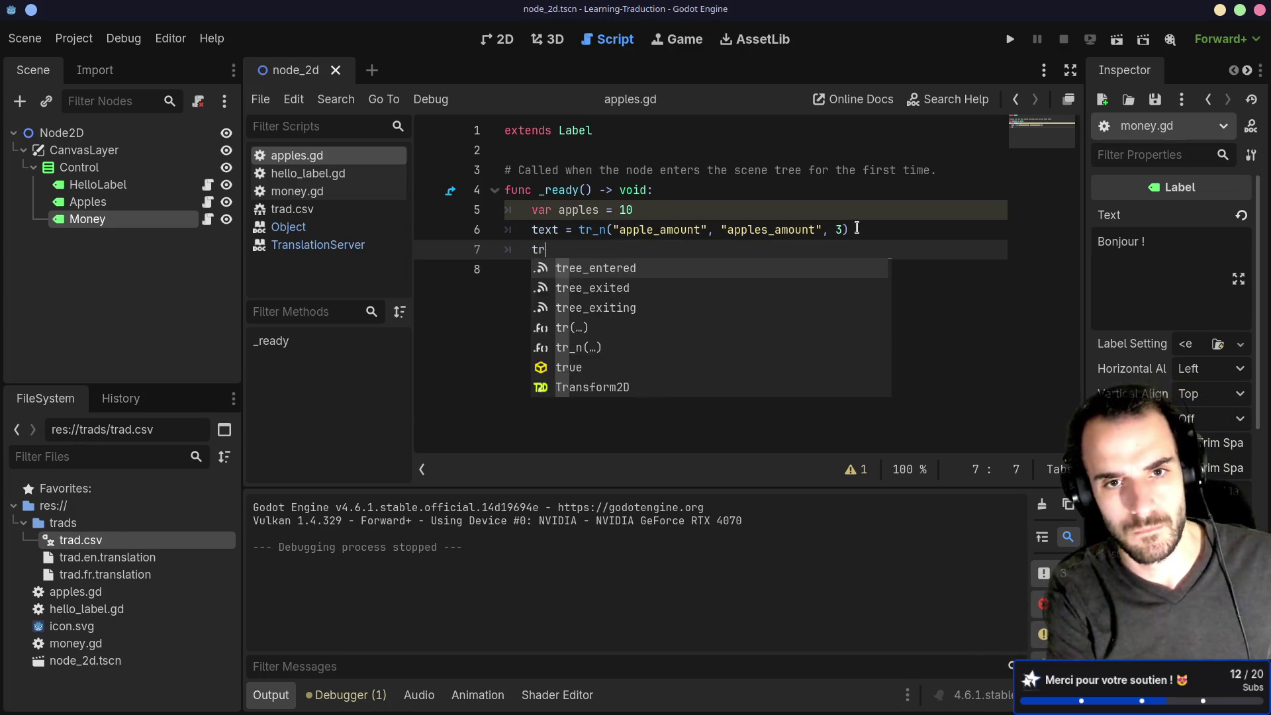
type("e_")
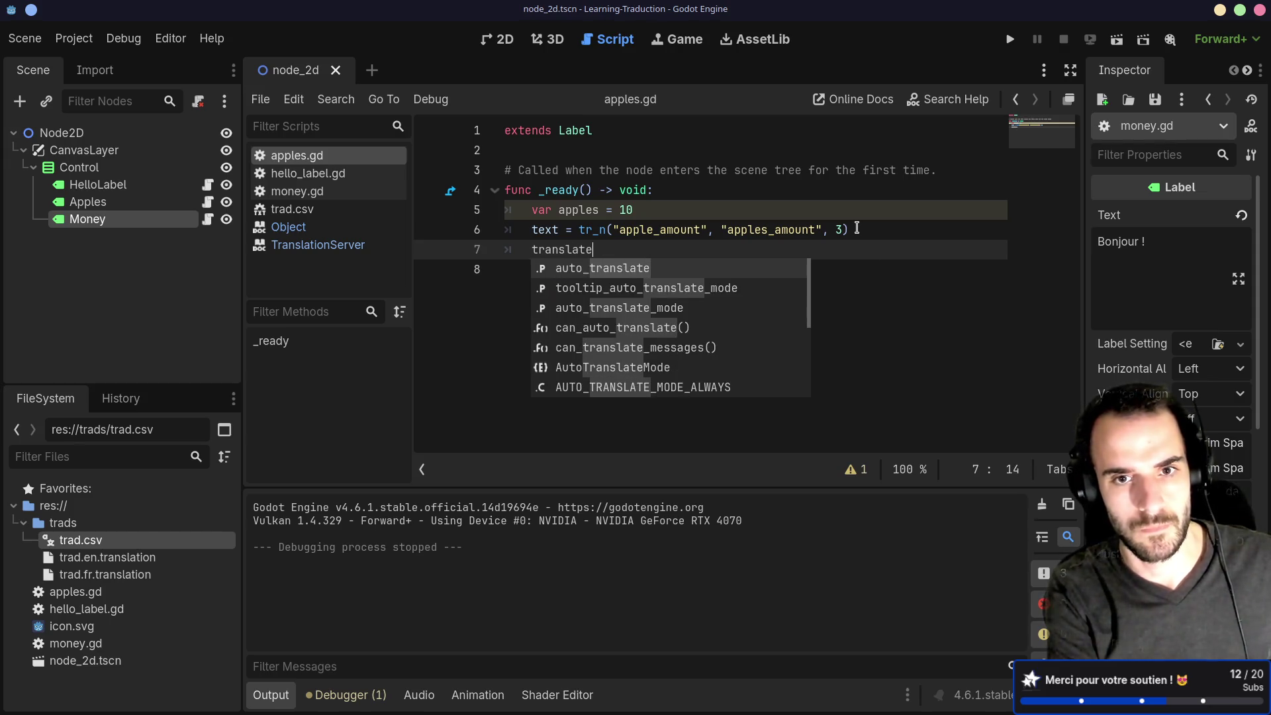
key("BackSpace")
key("BackSpace")
key("BackSpace")
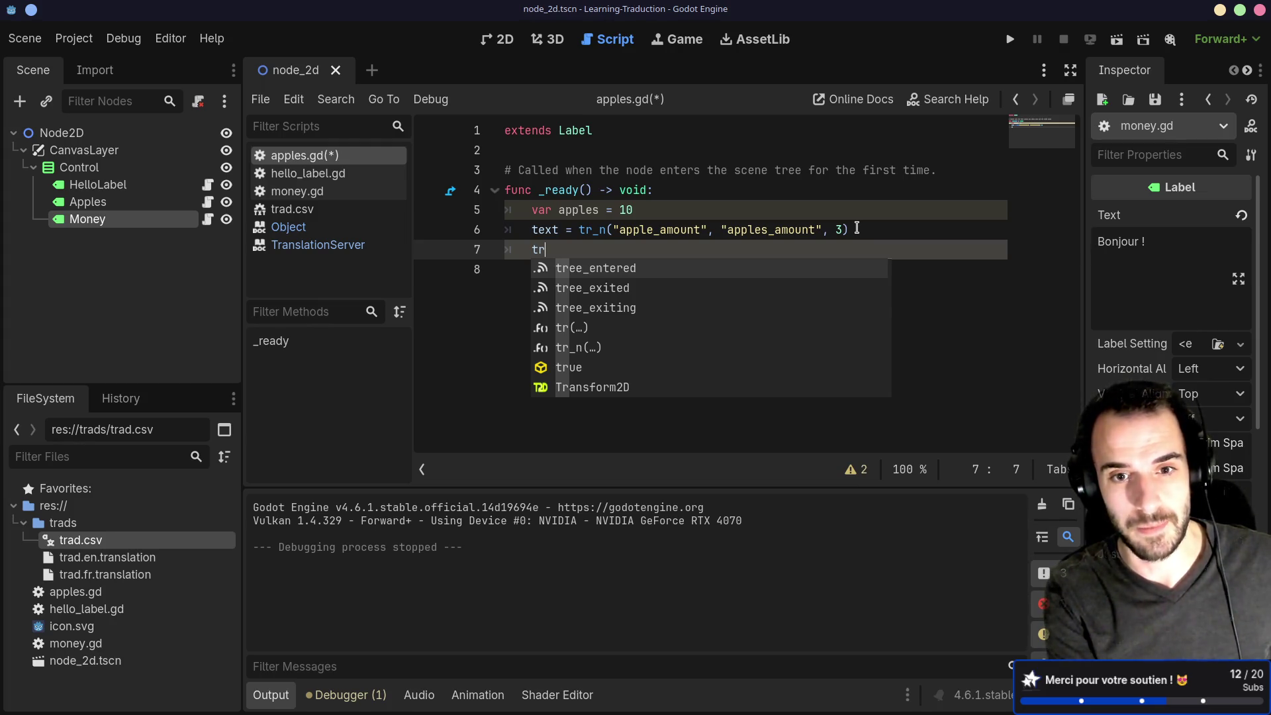
key("Down")
key("Down")
key("Down")
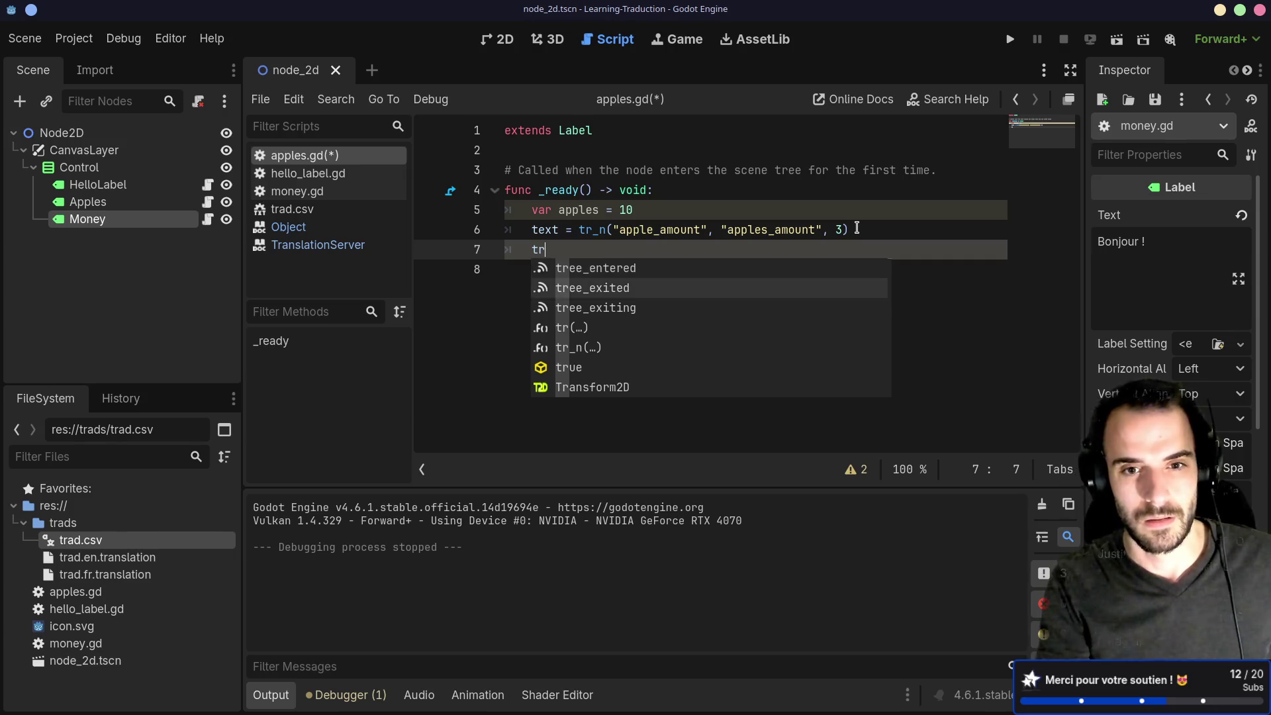
key("Return")
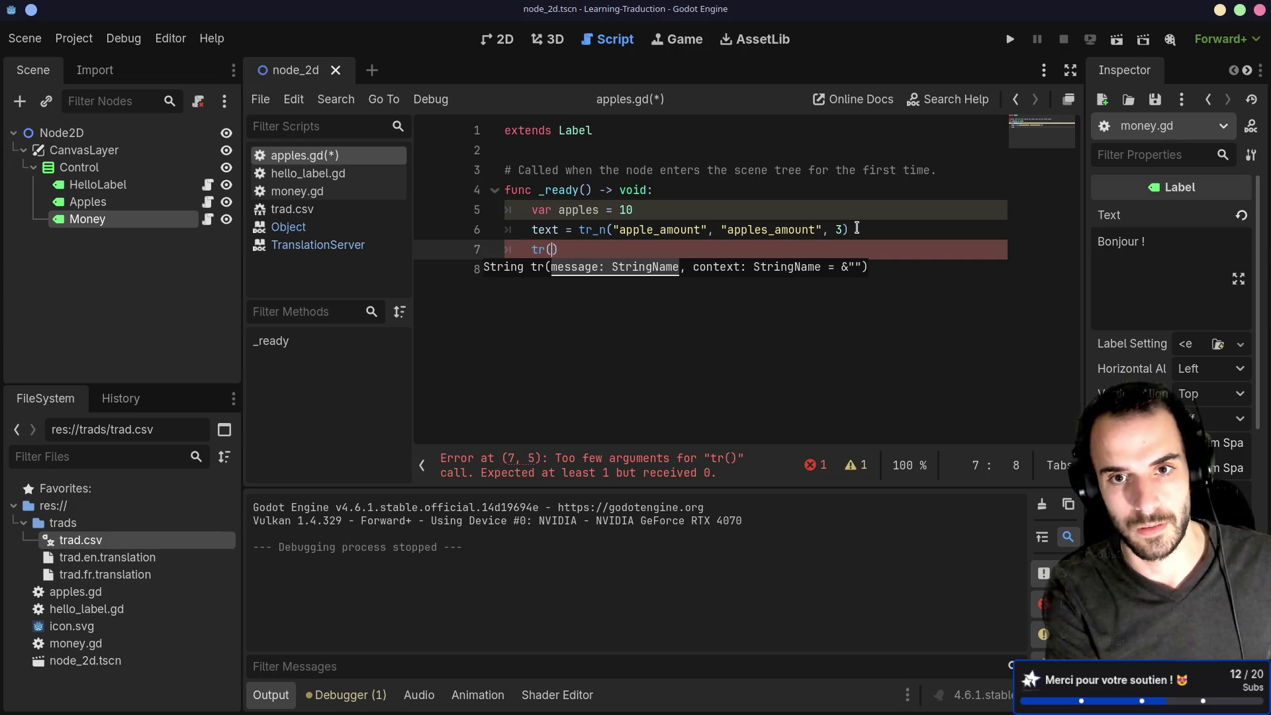
key("alt+Tab")
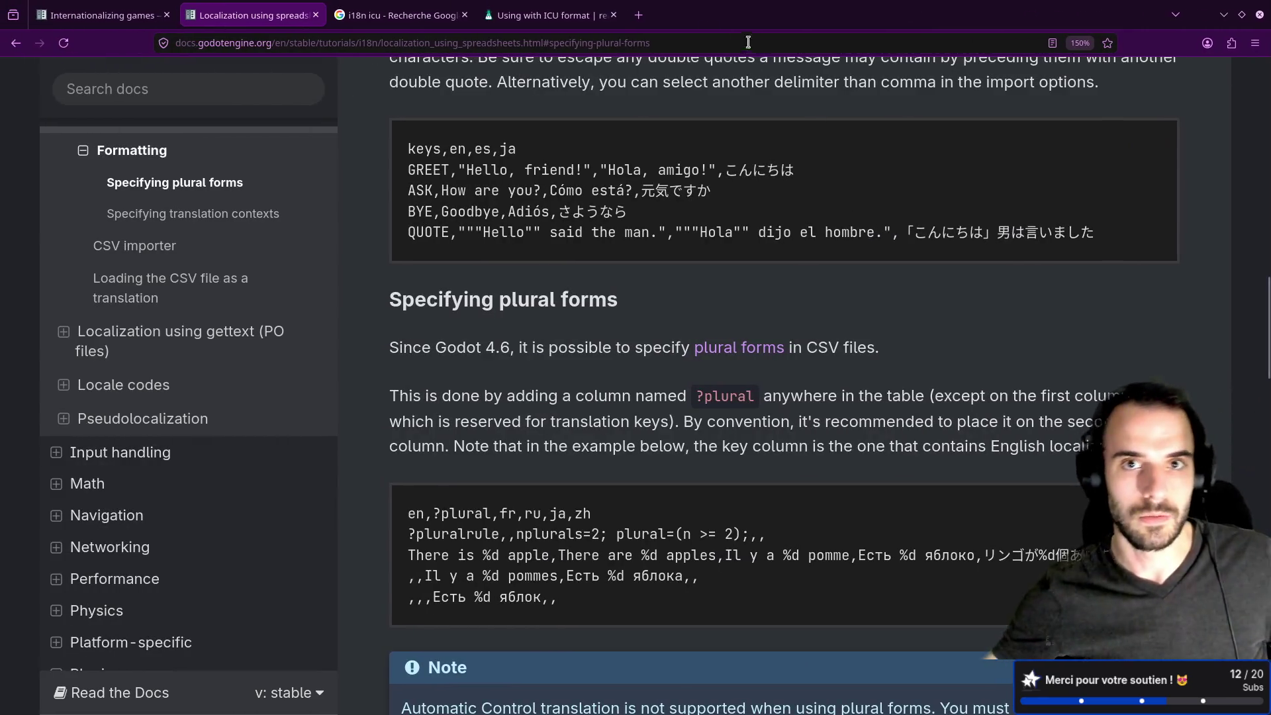
Search 'godot ternary' in a new tab and read the 'Ternary operator - General' forum thread.
left_click(645, 15)
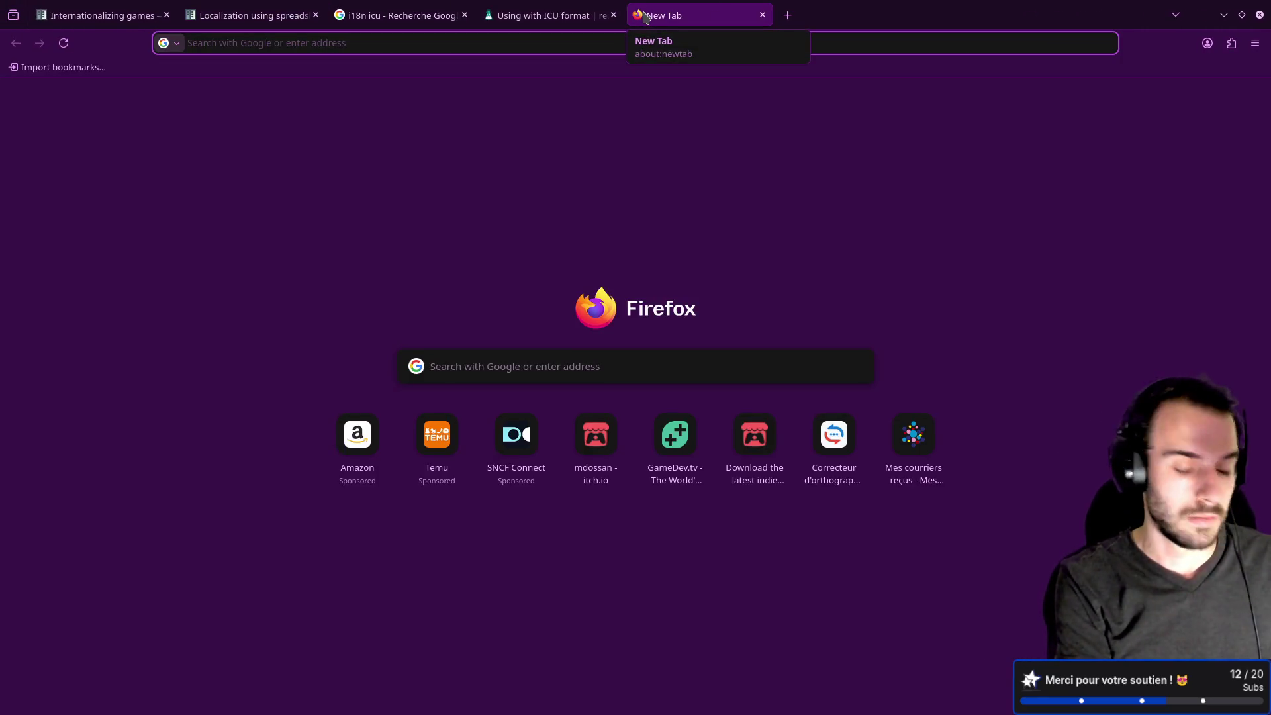
type("godot terna")
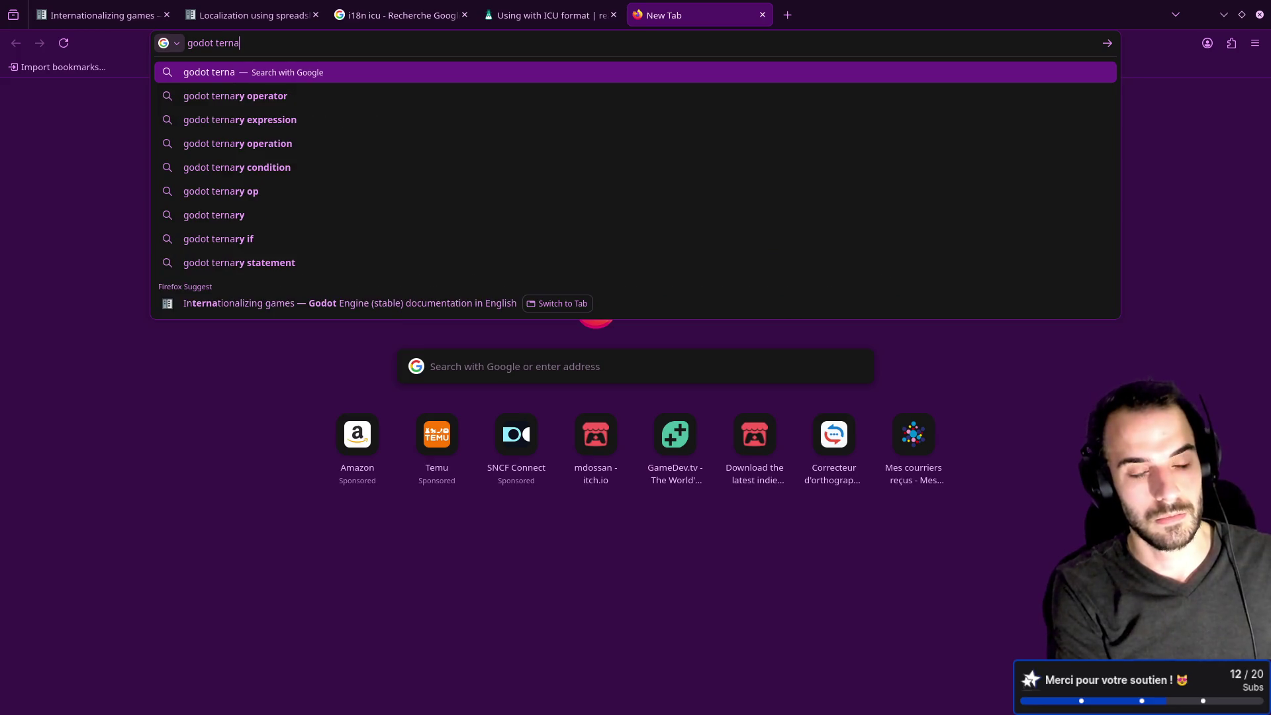
type("ry")
key("Return")
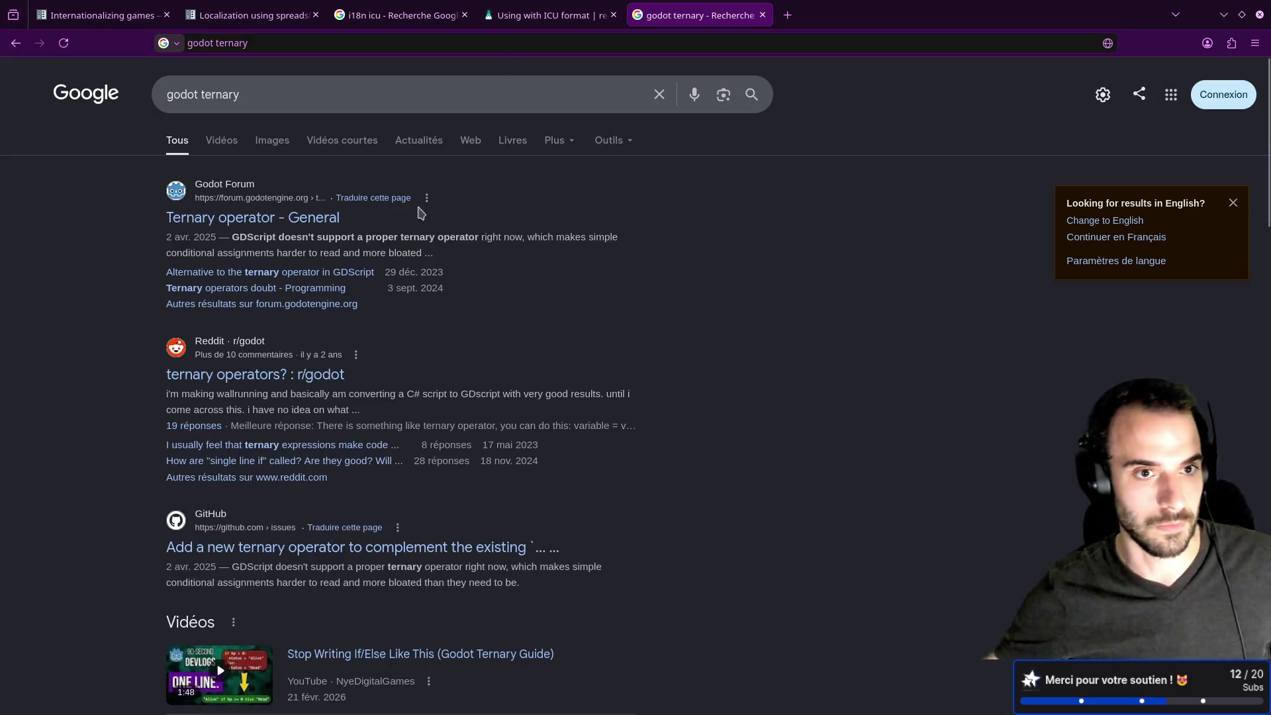
left_click(337, 219)
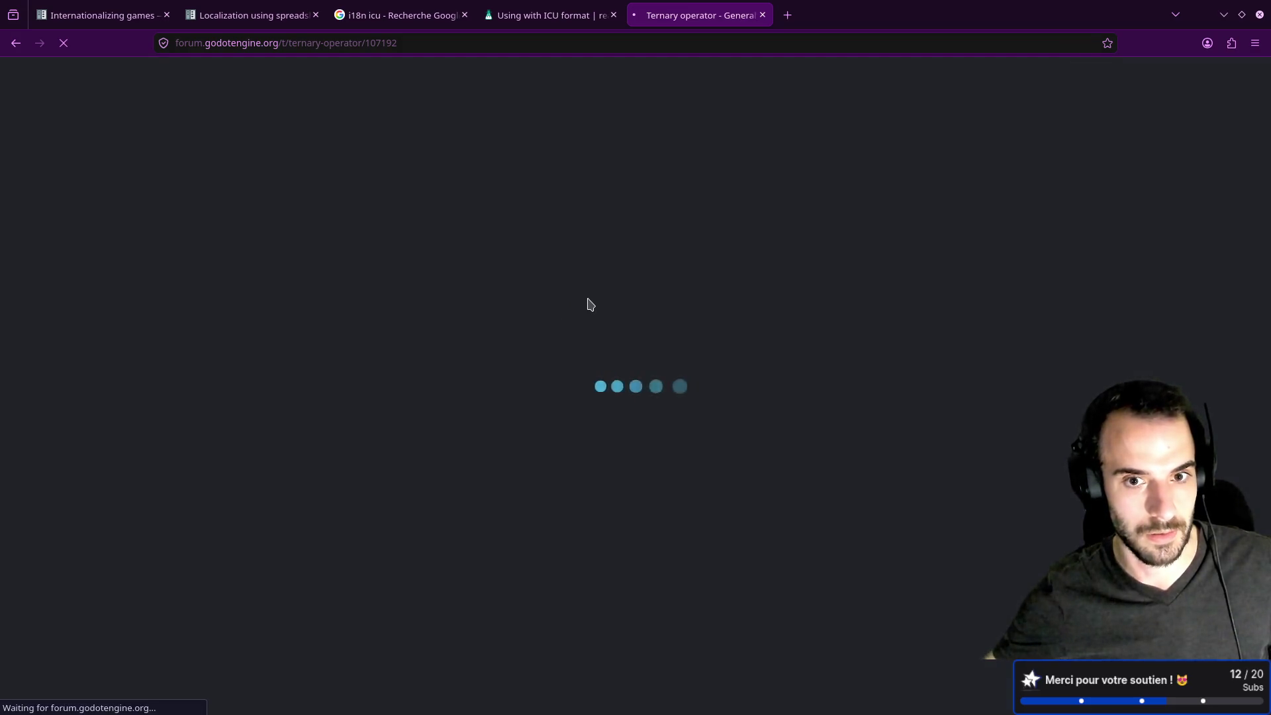
scroll(594, 305, "down", 10)
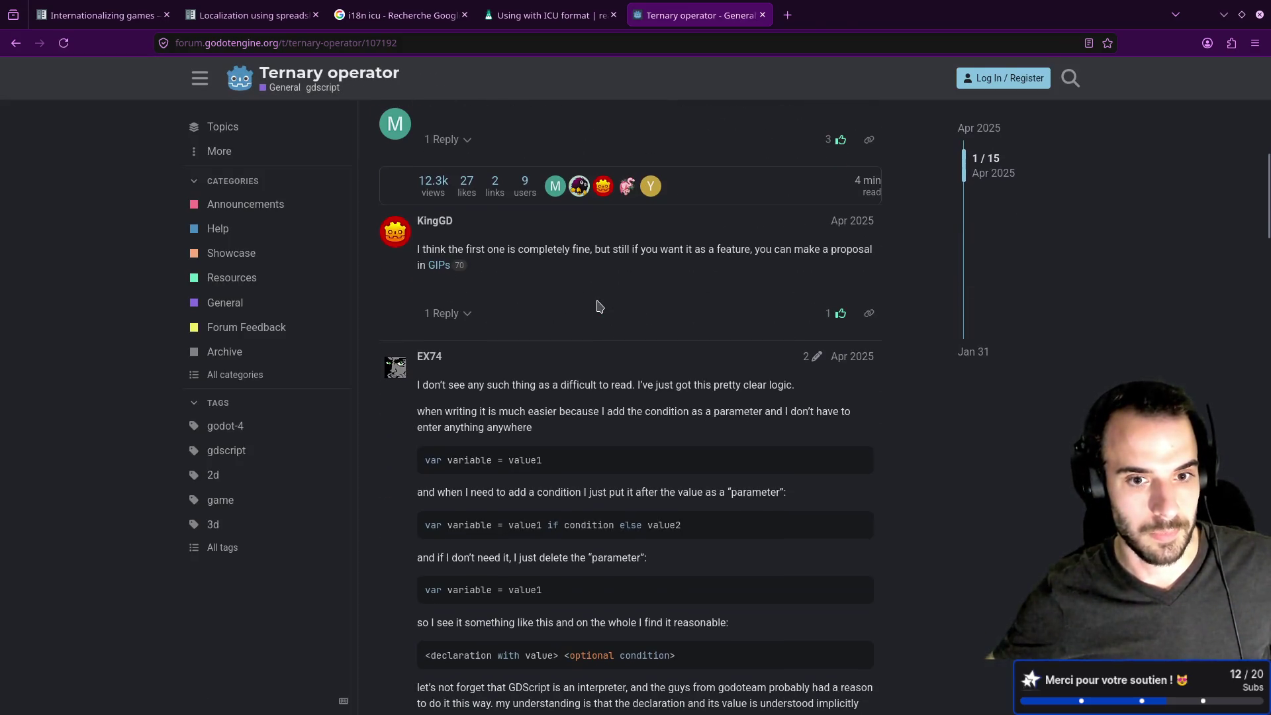
scroll(596, 312, "down", 3)
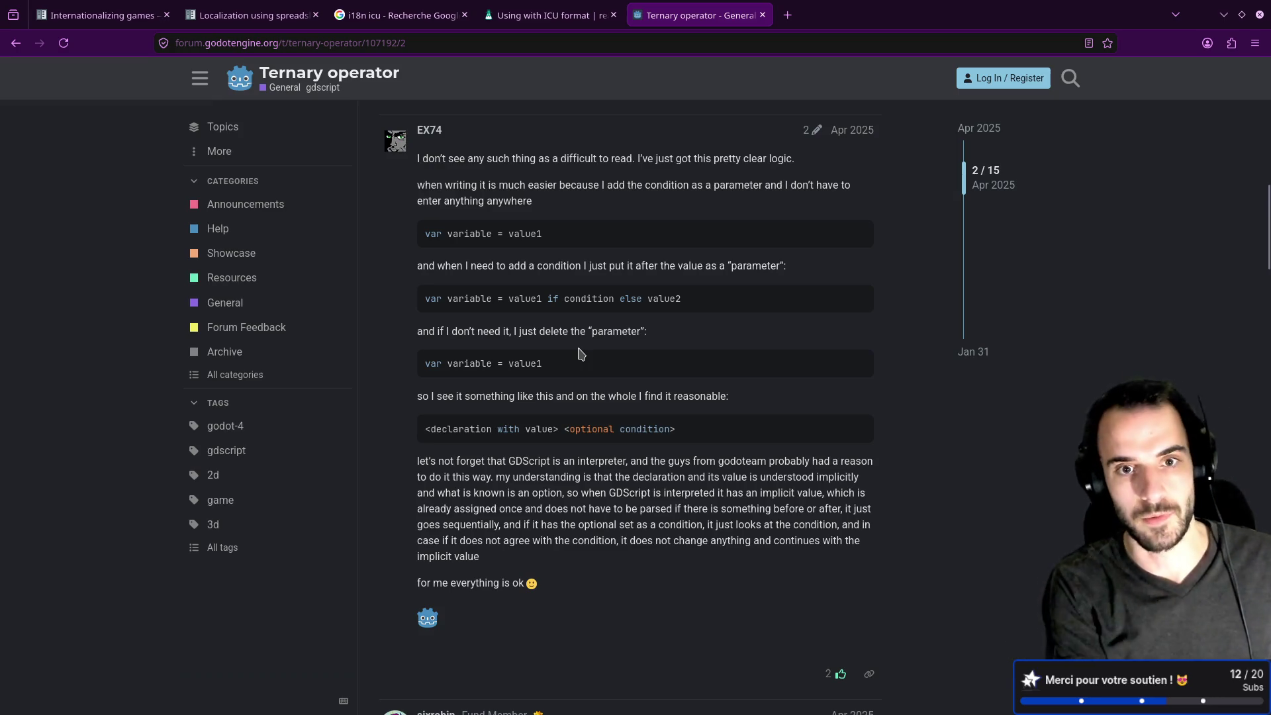
key("alt+Tab")
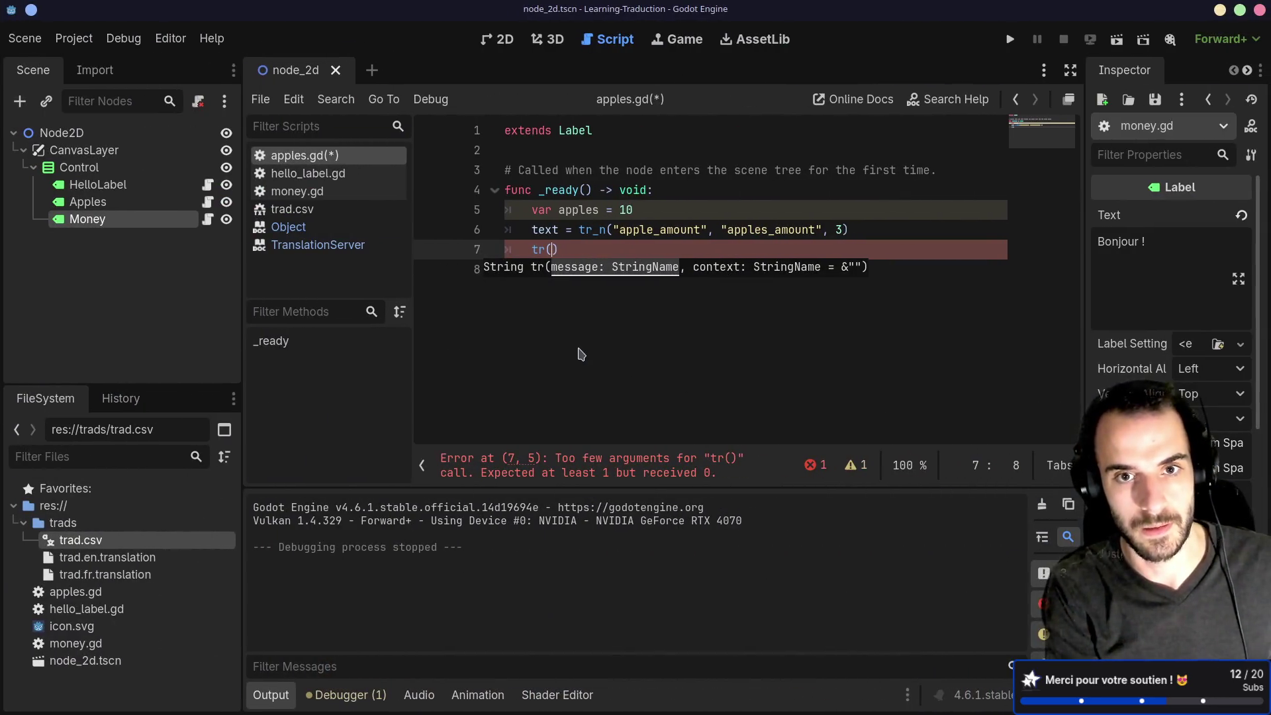
Delete the unfinished tr() line 7, check the tr_n docs, then save and test-run the scene.
key("BackSpace")
key("BackSpace")
key("BackSpace")
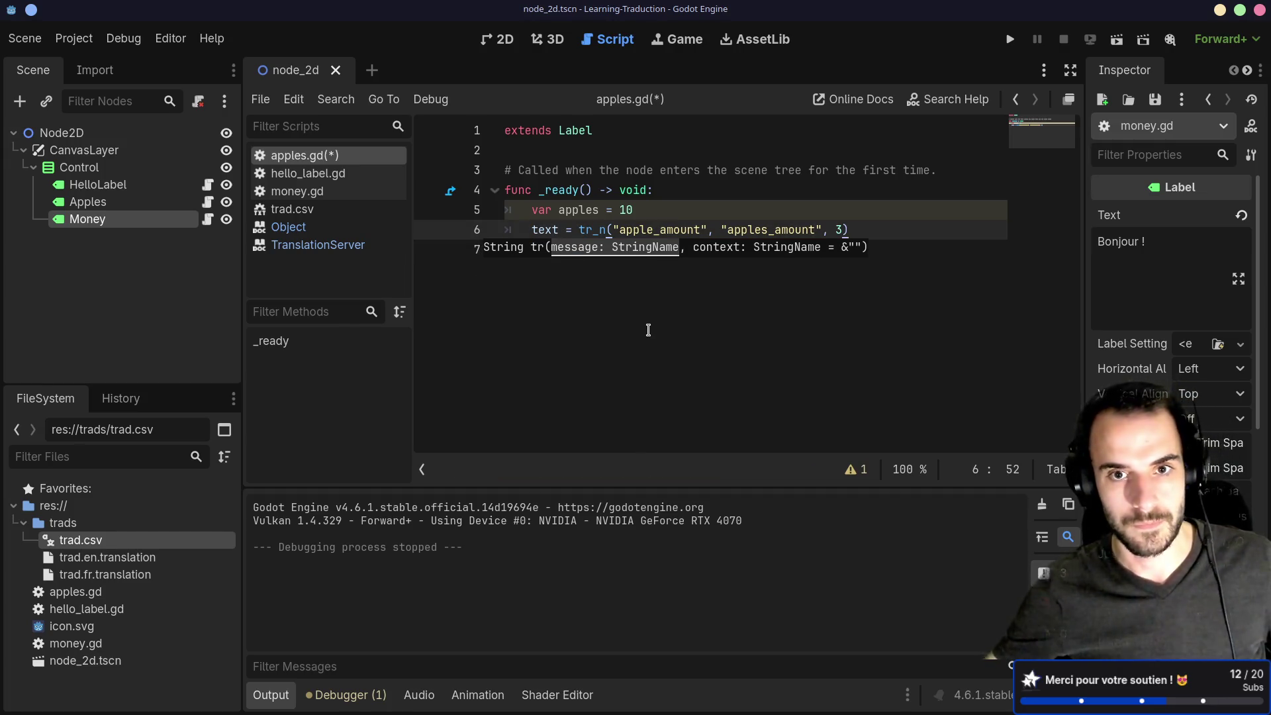
double_click(656, 230)
left_click(590, 232, "ctrl")
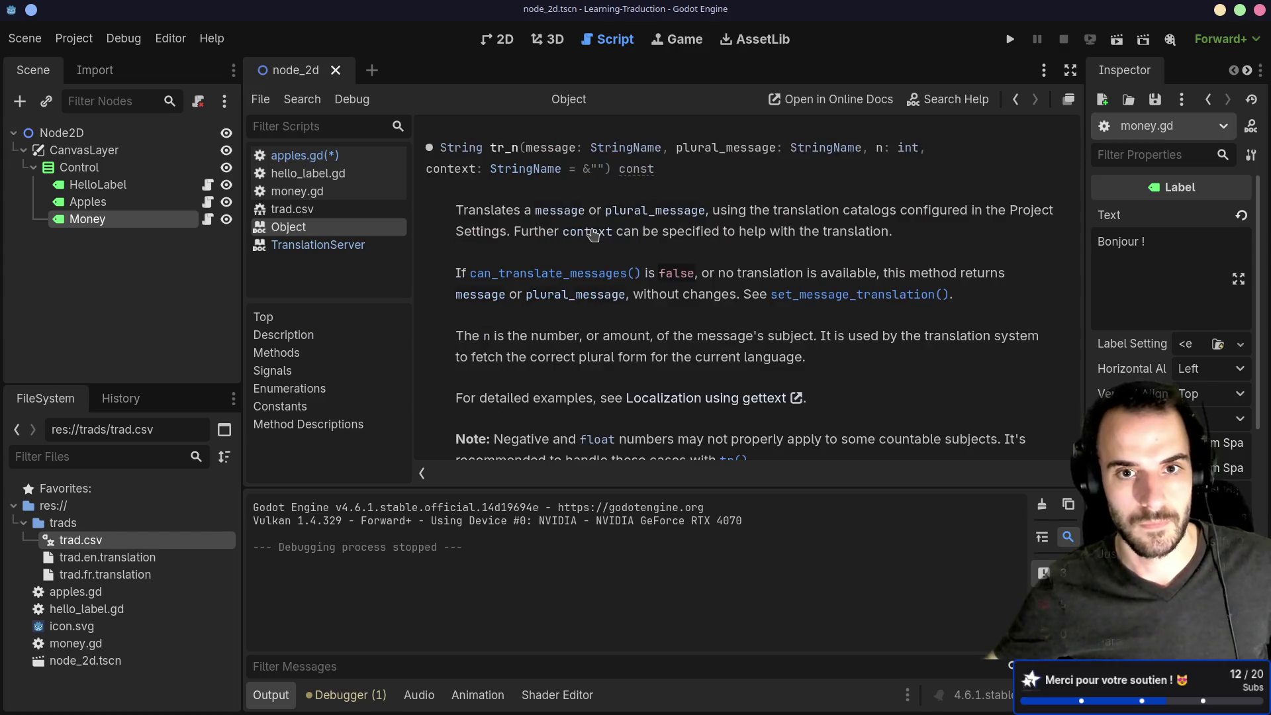
key("alt+Left")
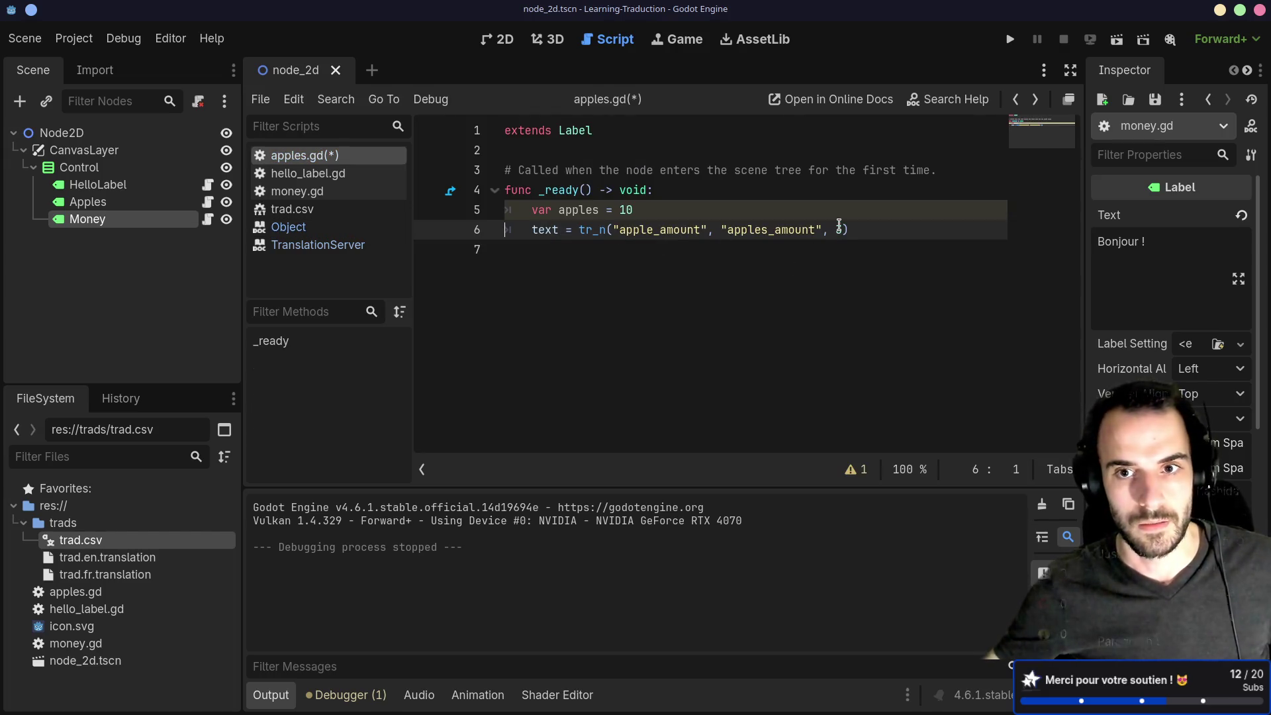
key("ctrl+s")
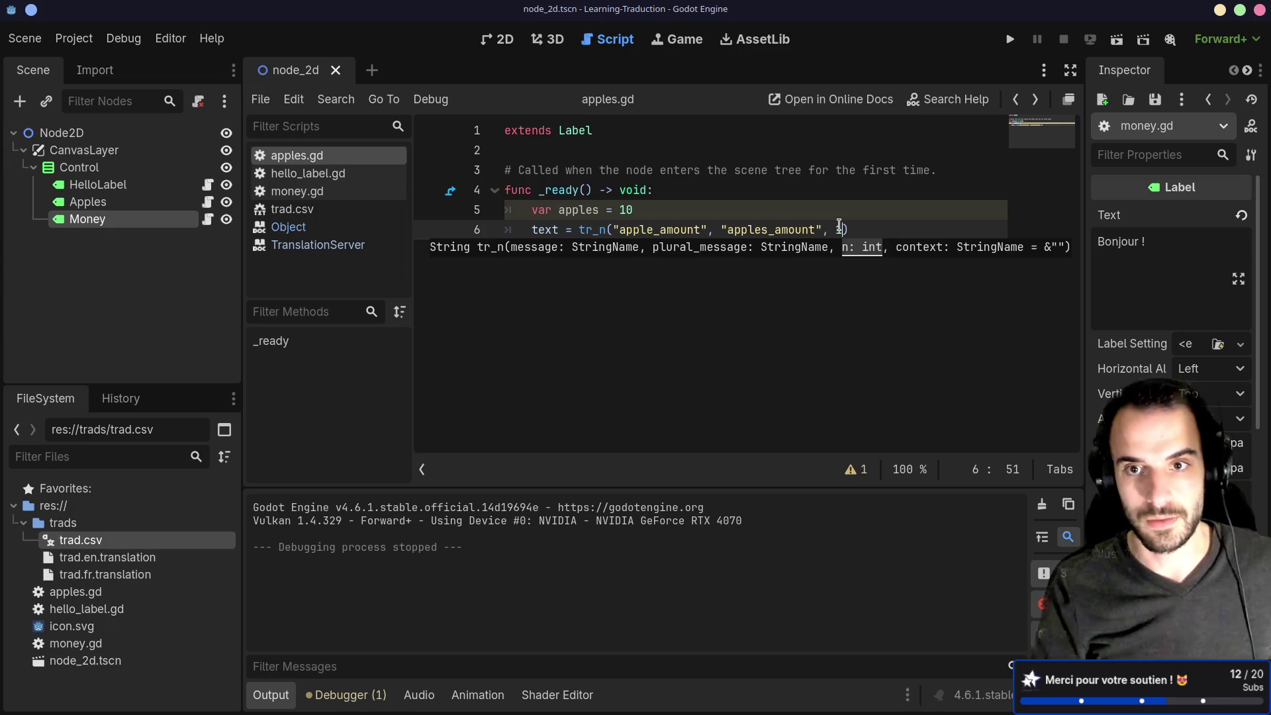
left_click(1117, 39)
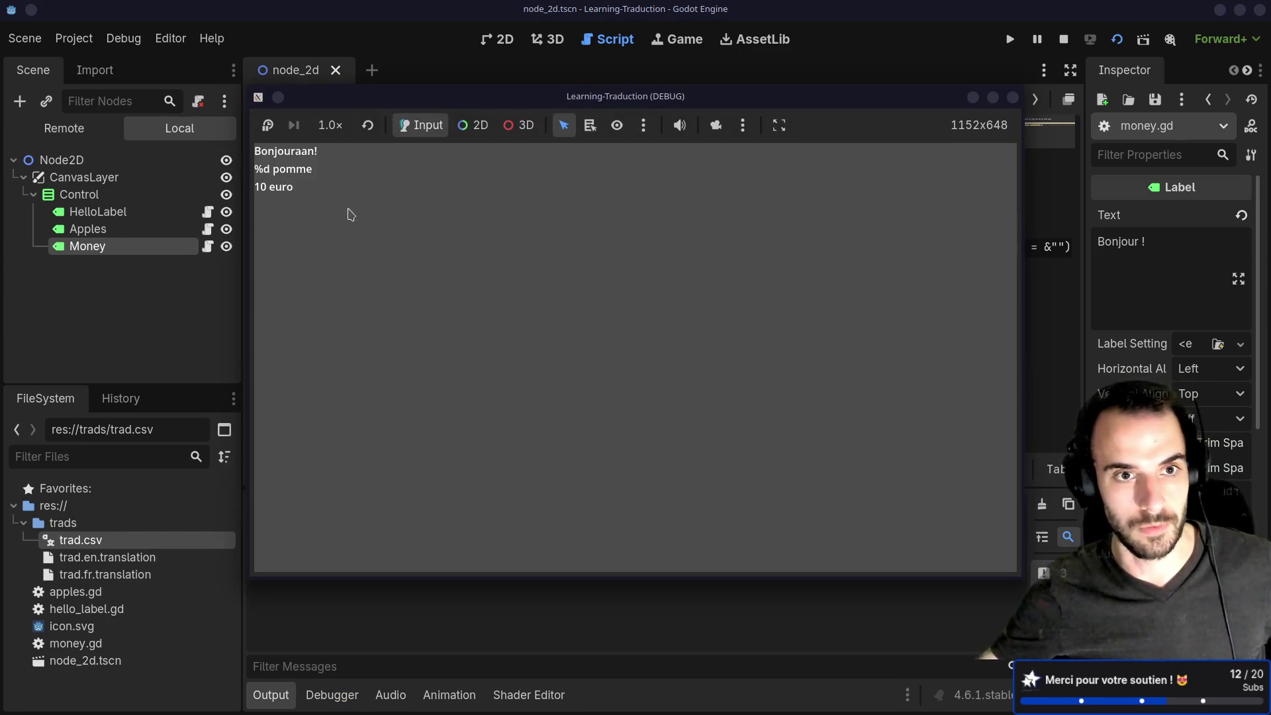
left_click(1013, 98)
Re-examine the apple_amount key and tr_n call on line 6 before going to the browser.
double_click(649, 230)
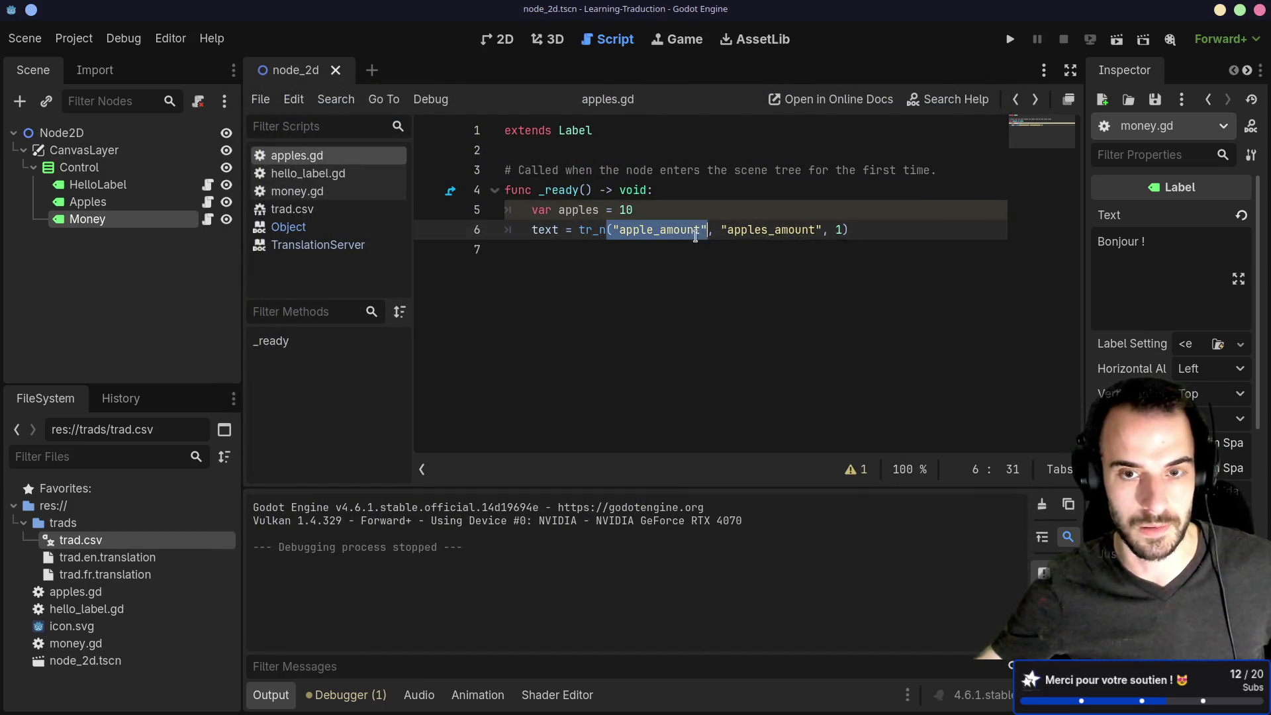
left_click(672, 260)
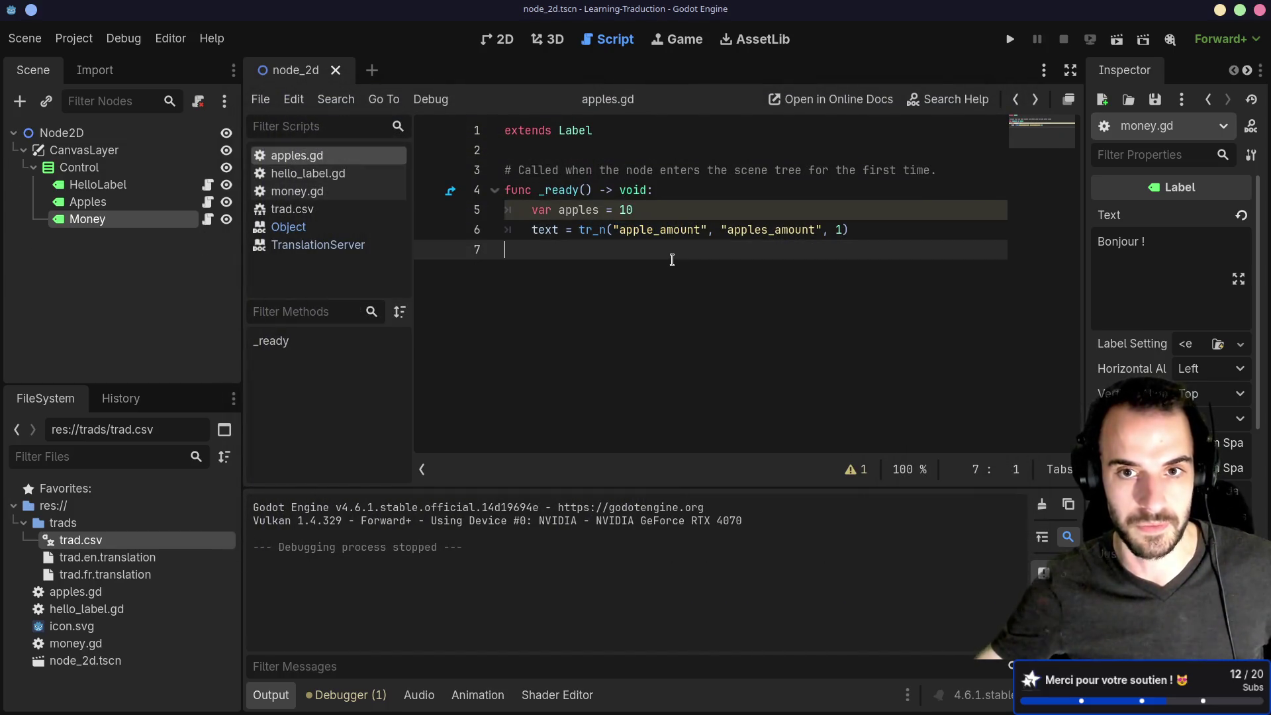
left_click(589, 232, "ctrl")
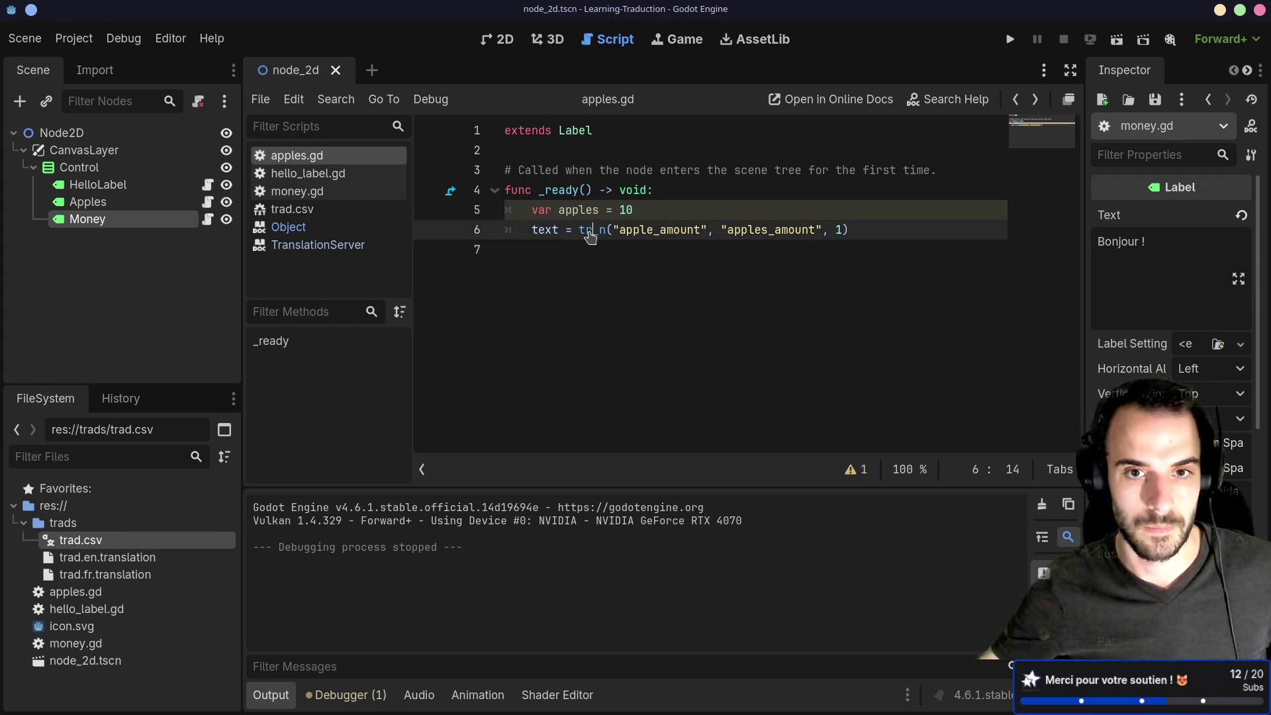
key("alt+Tab")
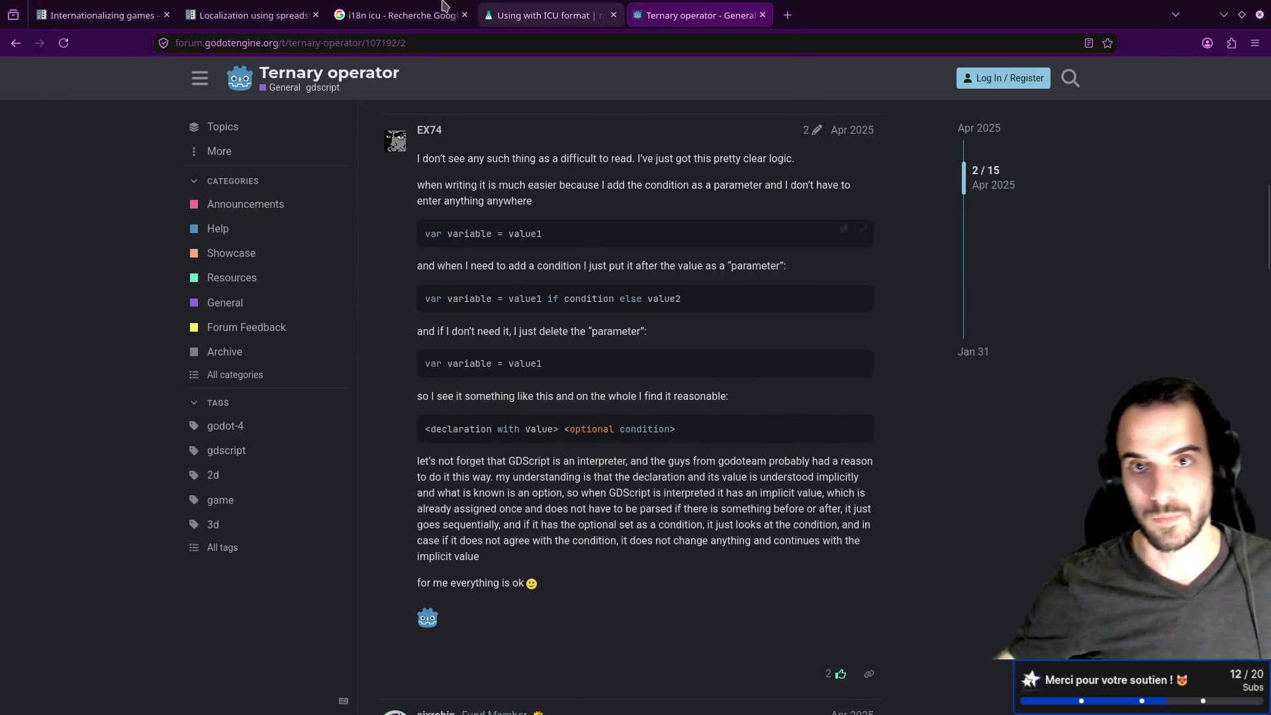
Search 'godot tr_n not returning plural key' and study the COIN_LABEL example in the GitHub issue.
left_click(782, 11)
type("godot ")
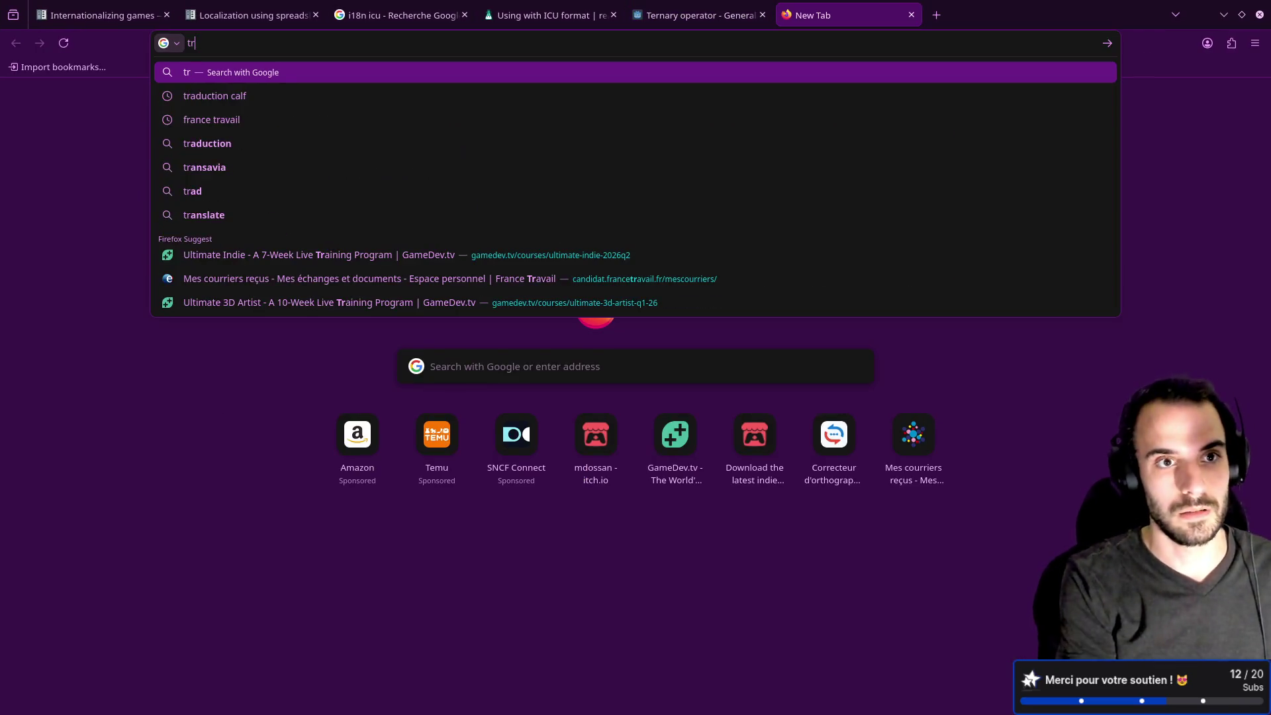
type("t")
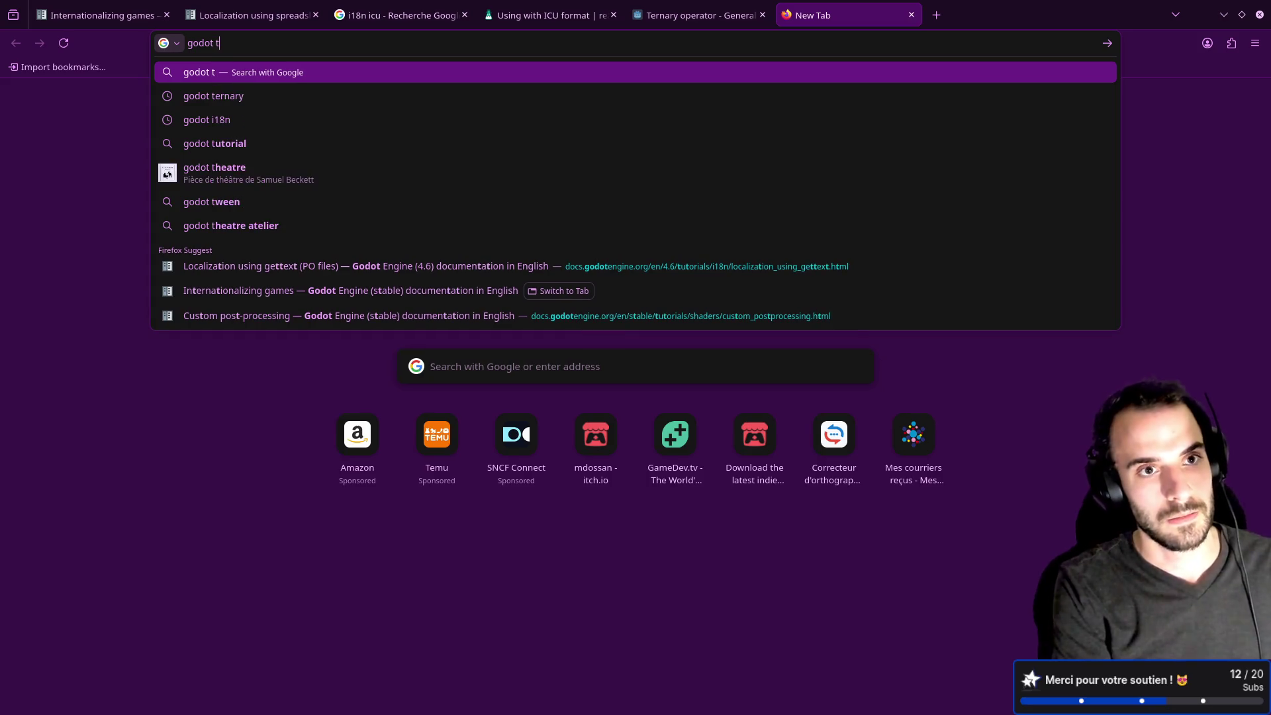
type("r_n not re")
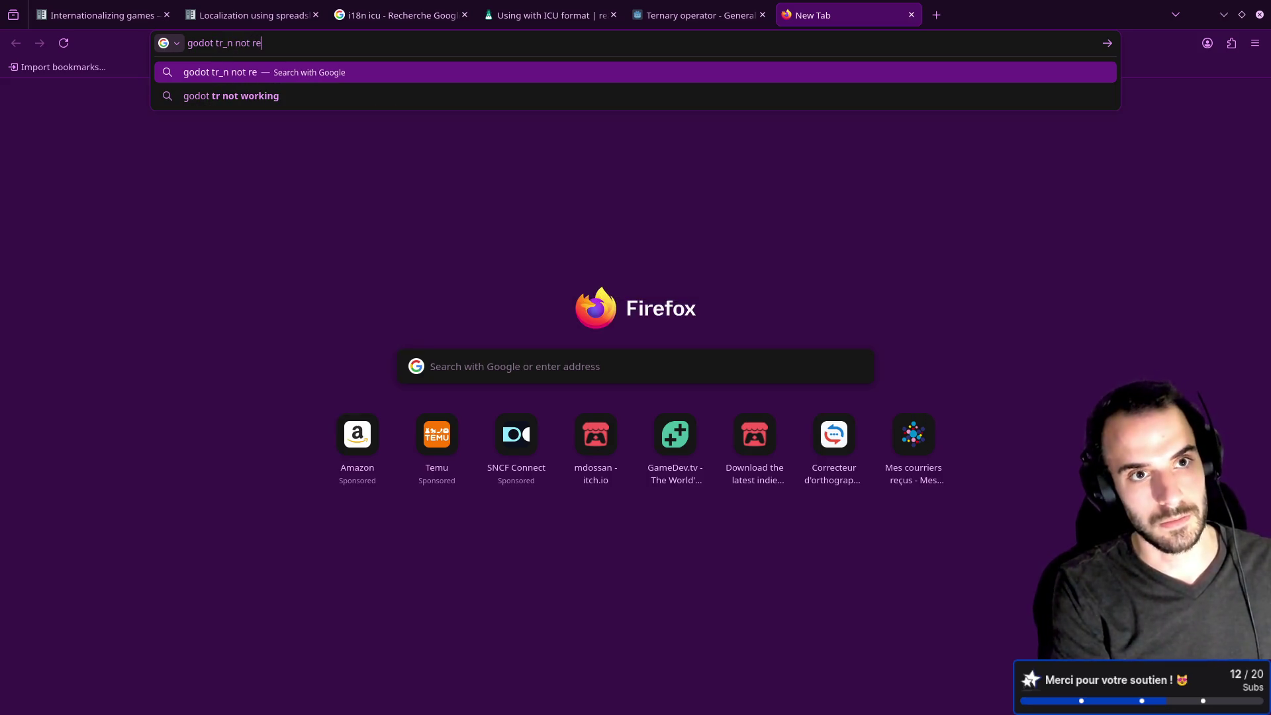
type("turning plural ke")
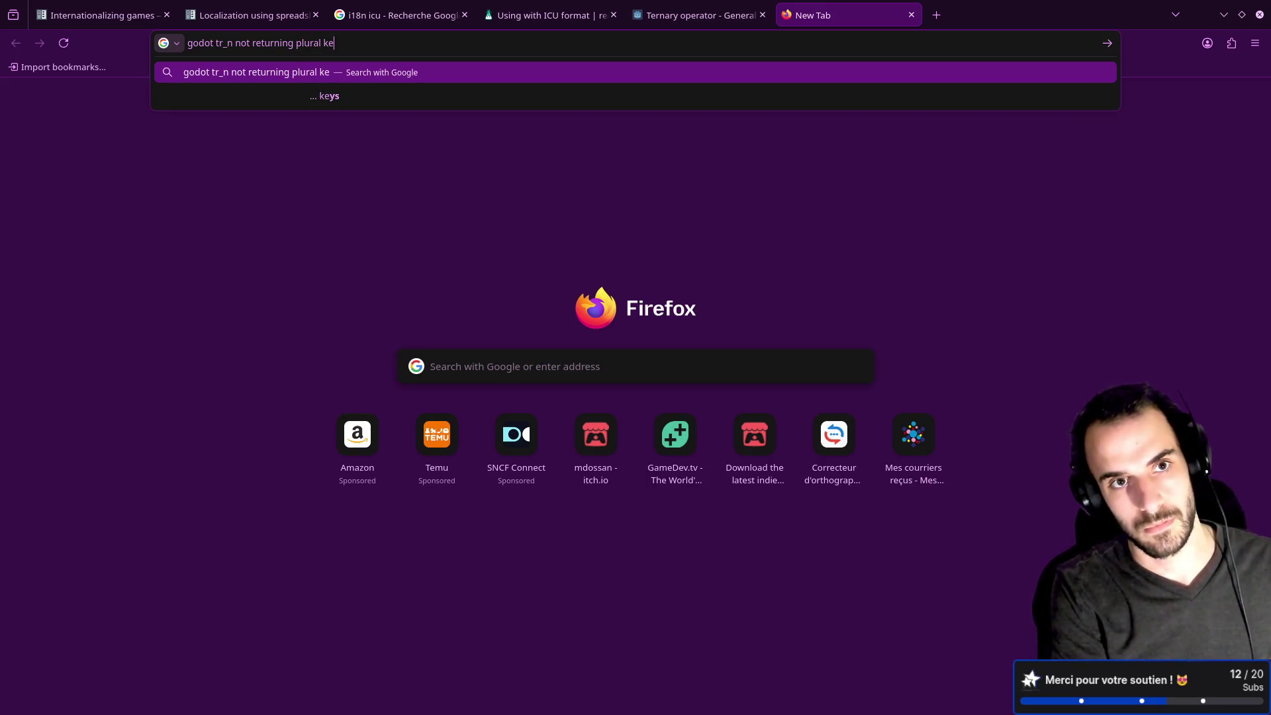
type("y")
key("Return")
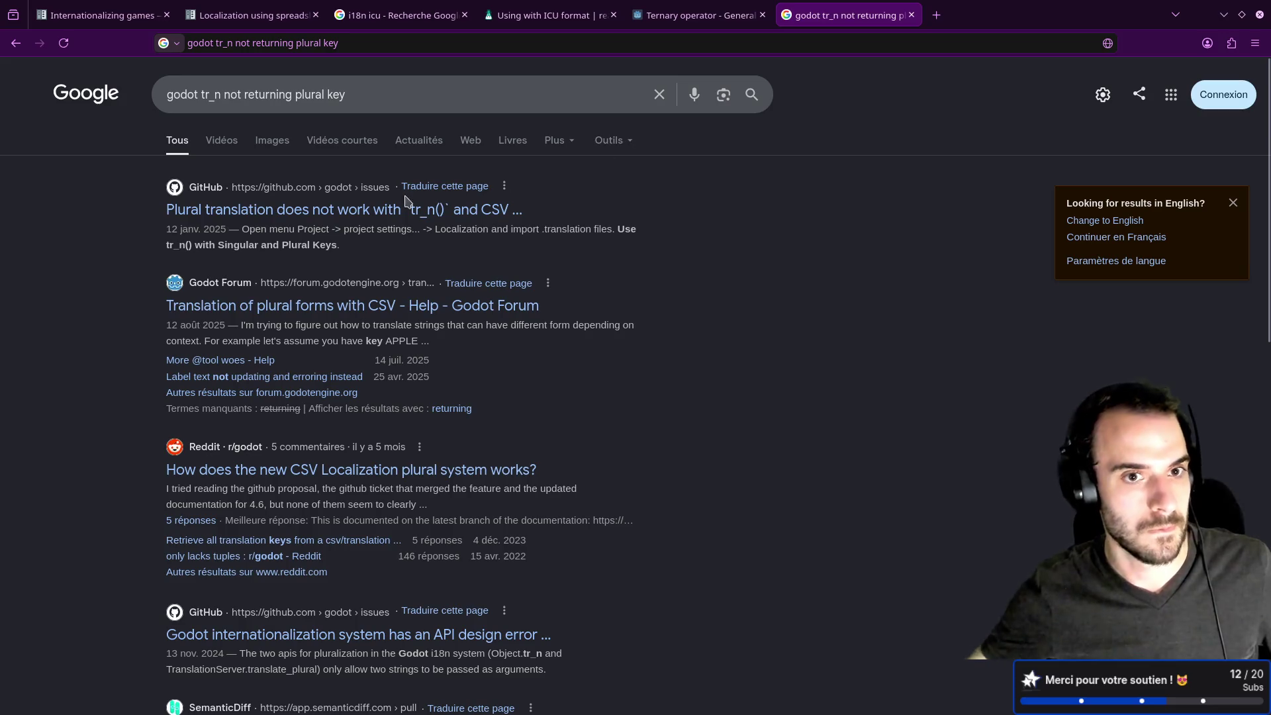
left_click(420, 211)
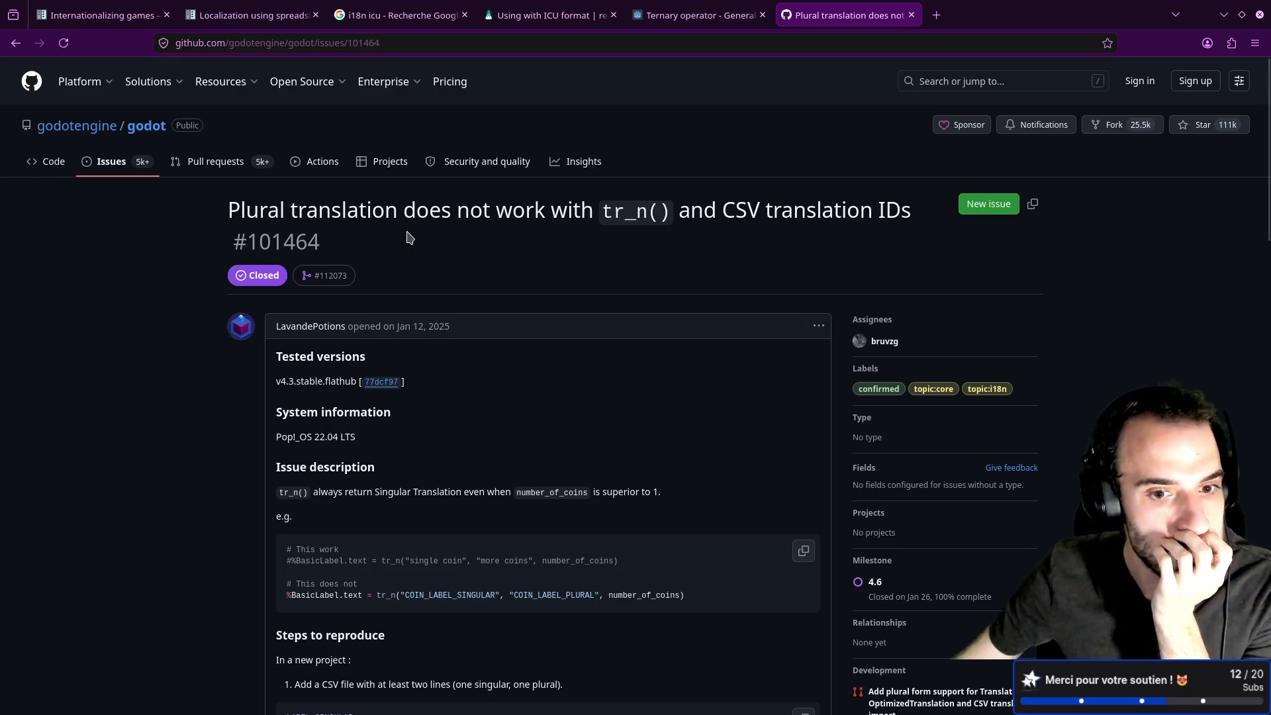
scroll(411, 238, "down", 3)
double_click(442, 369)
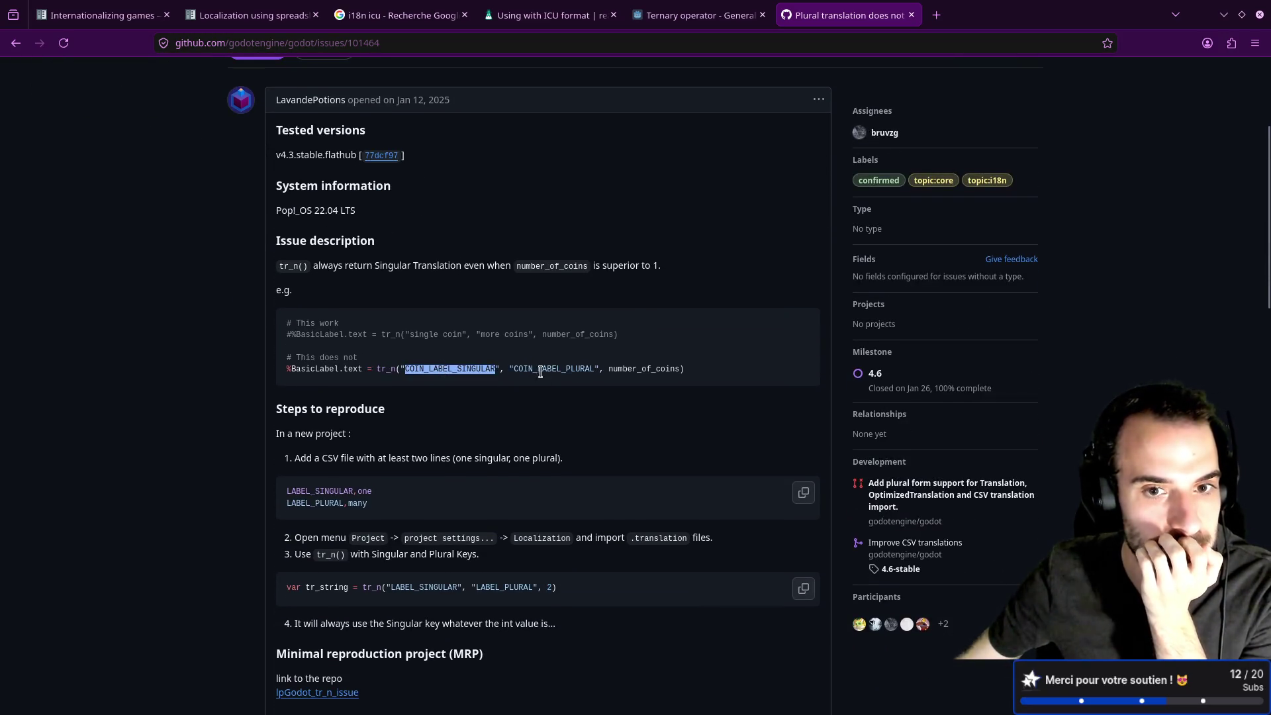
double_click(548, 369)
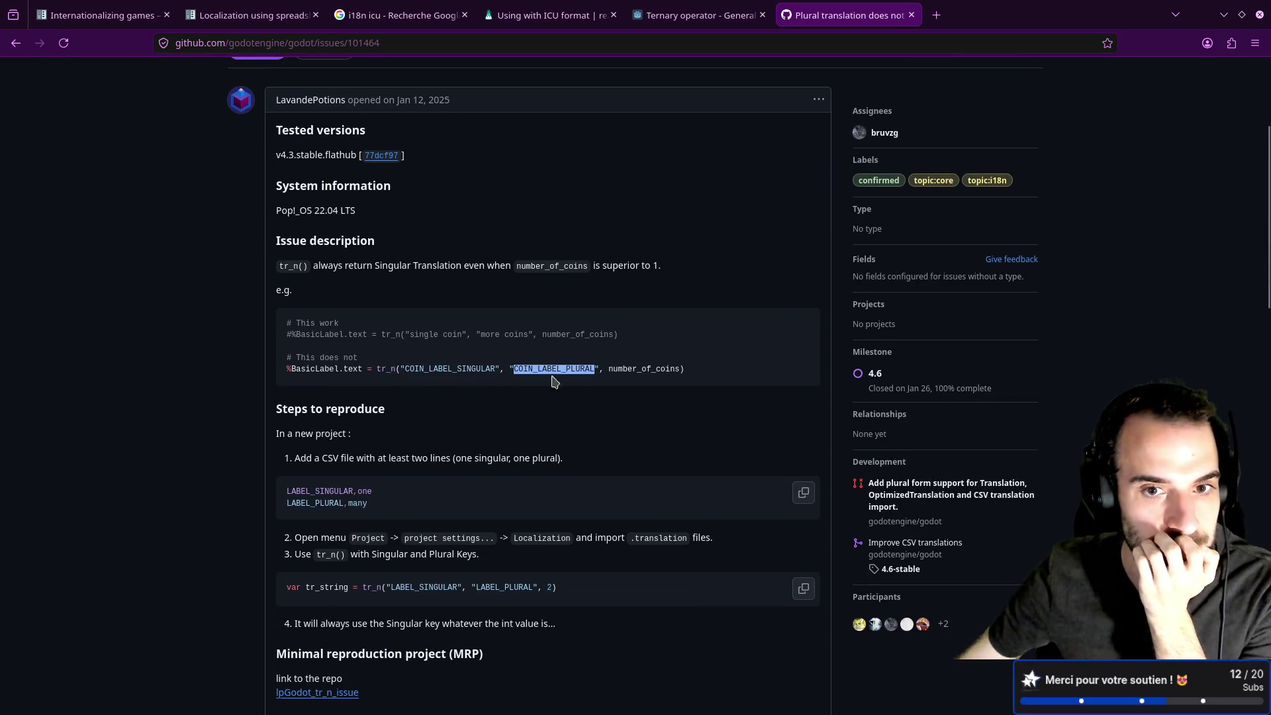
double_click(625, 368)
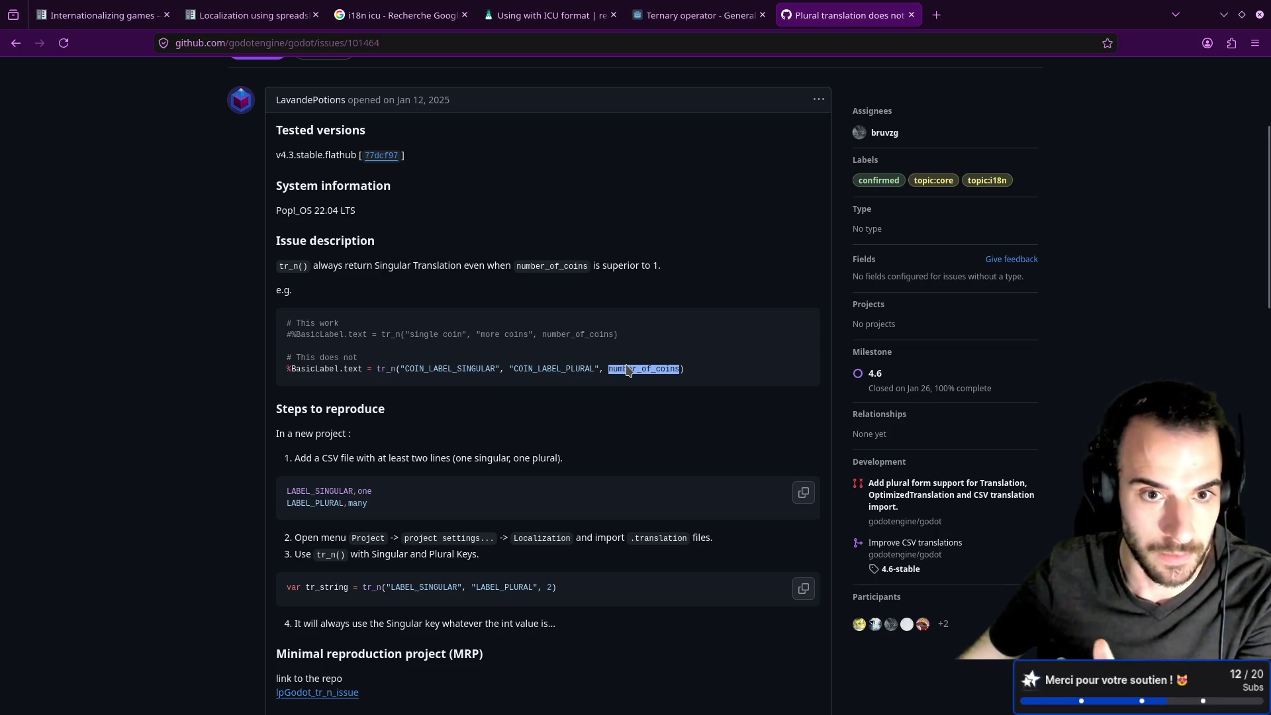
Read the issue comments about get_plural_message and open proposal #1291 on CSV plurals support.
scroll(628, 370, "down", 3)
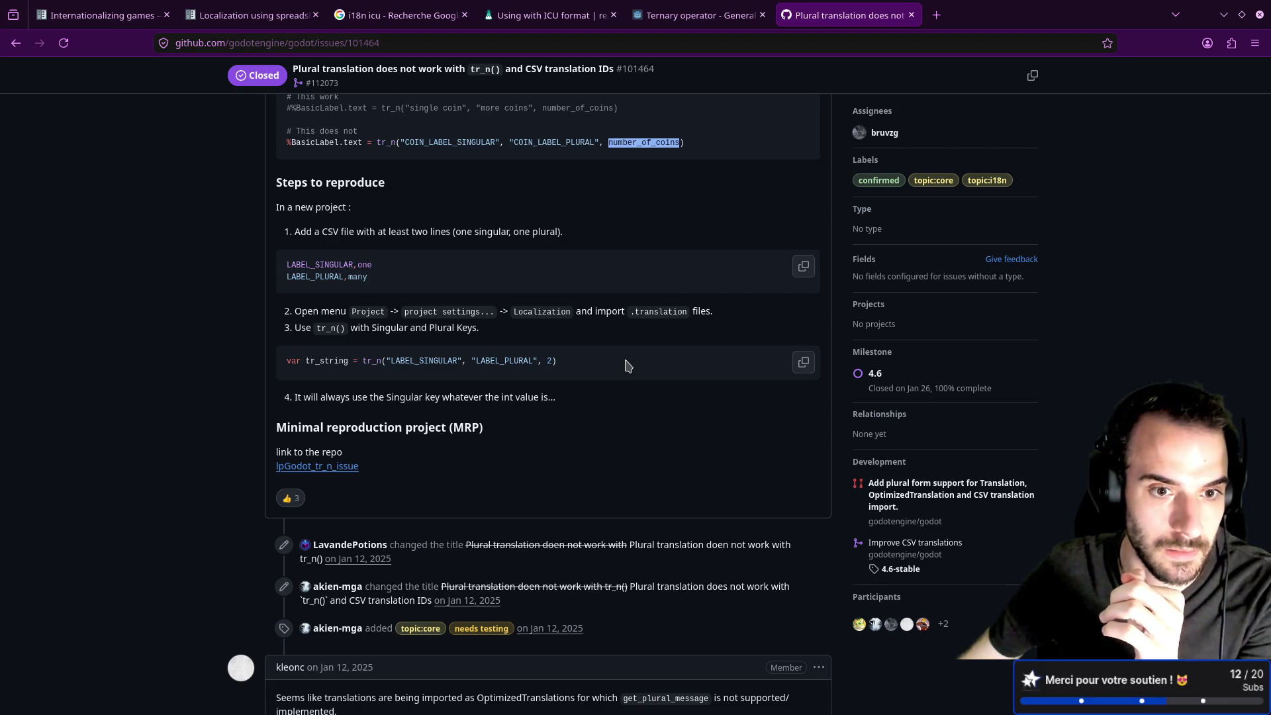
scroll(628, 366, "down", 4)
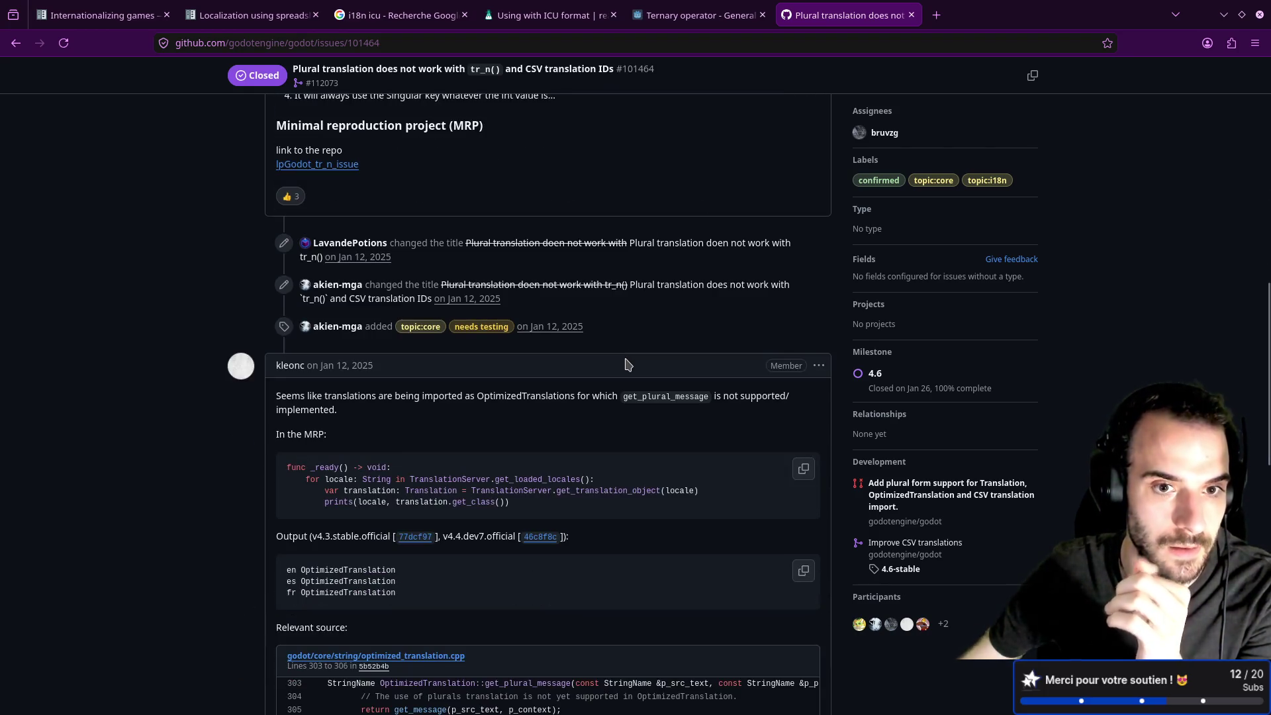
scroll(628, 365, "down", 3)
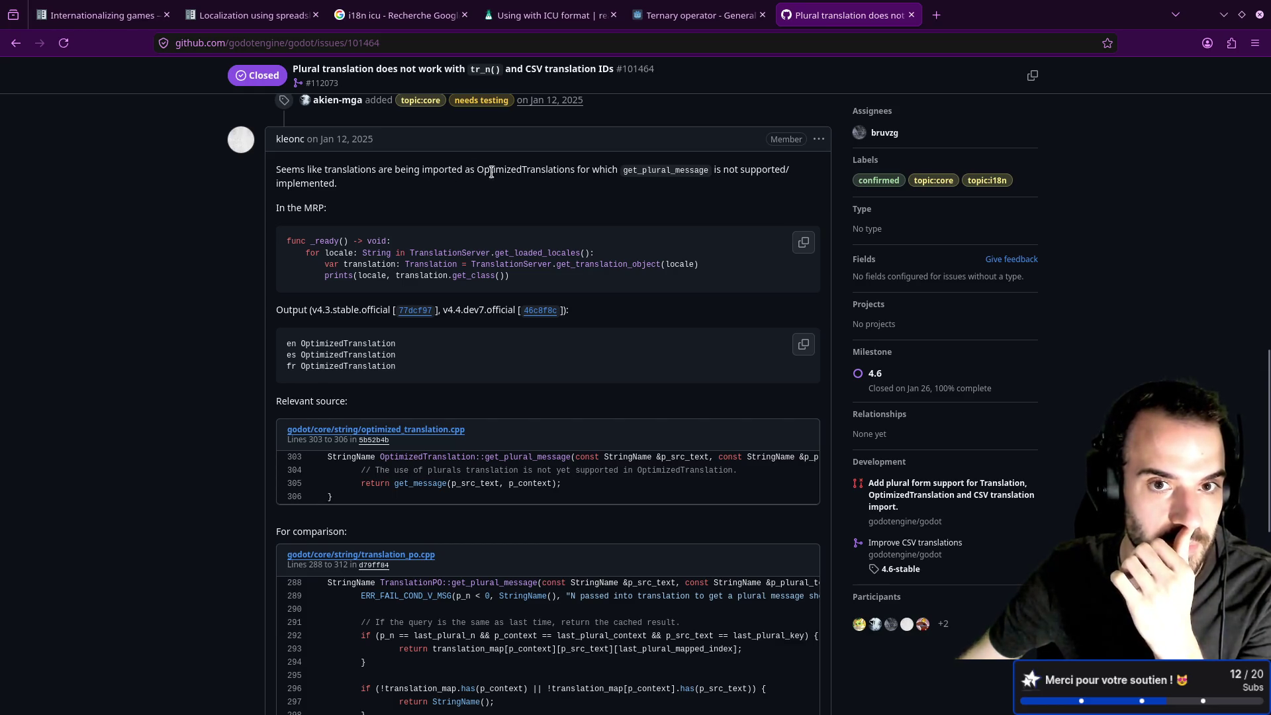
double_click(644, 173)
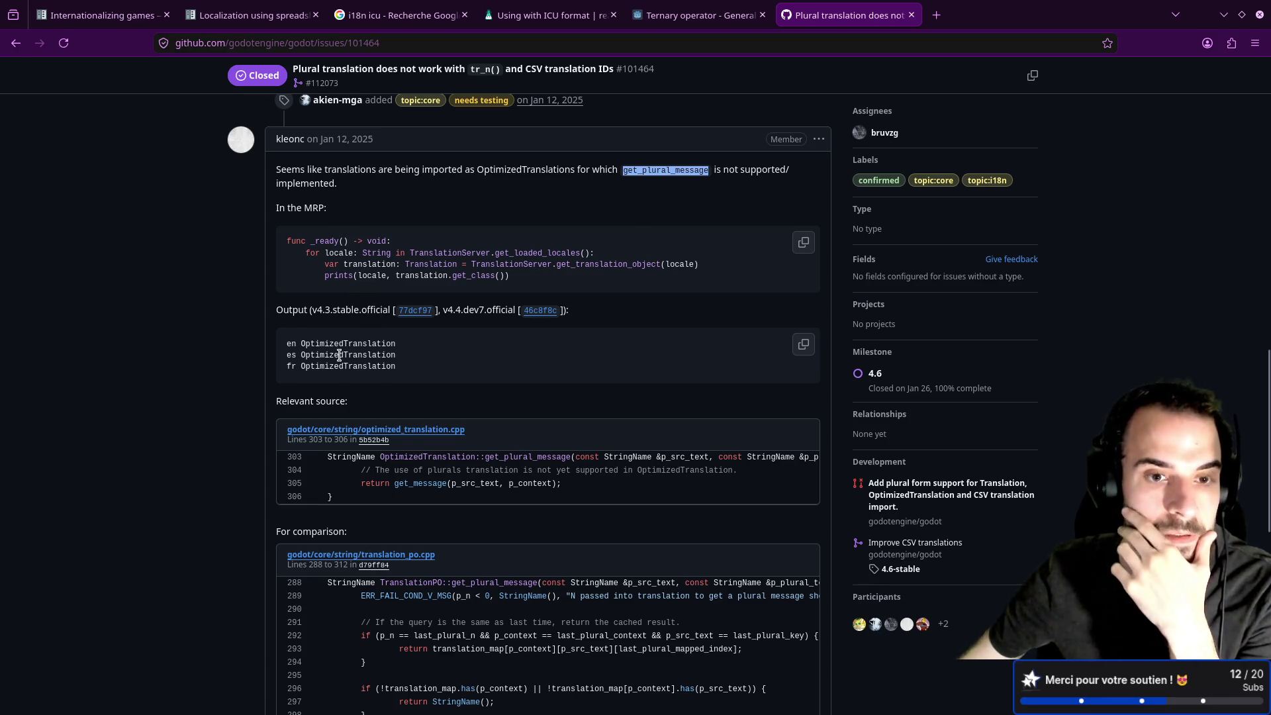
scroll(342, 349, "down", 5)
scroll(340, 350, "down", 3)
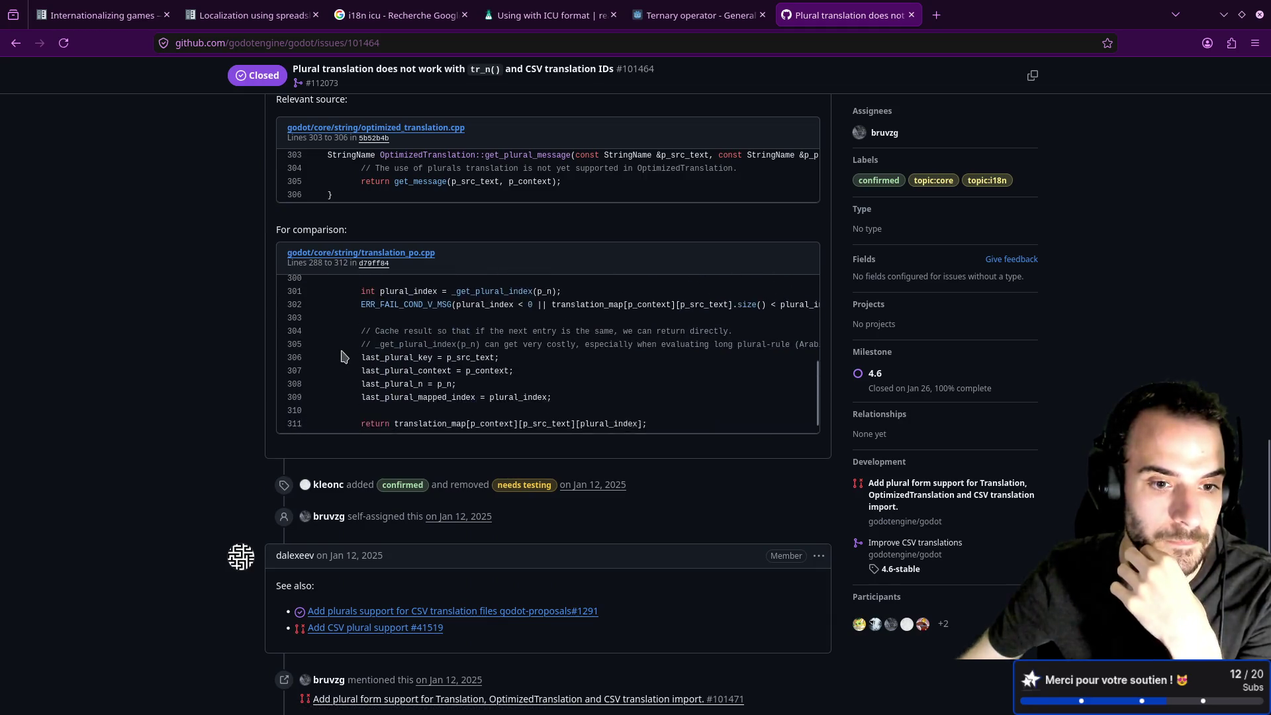
scroll(189, 366, "down", 5)
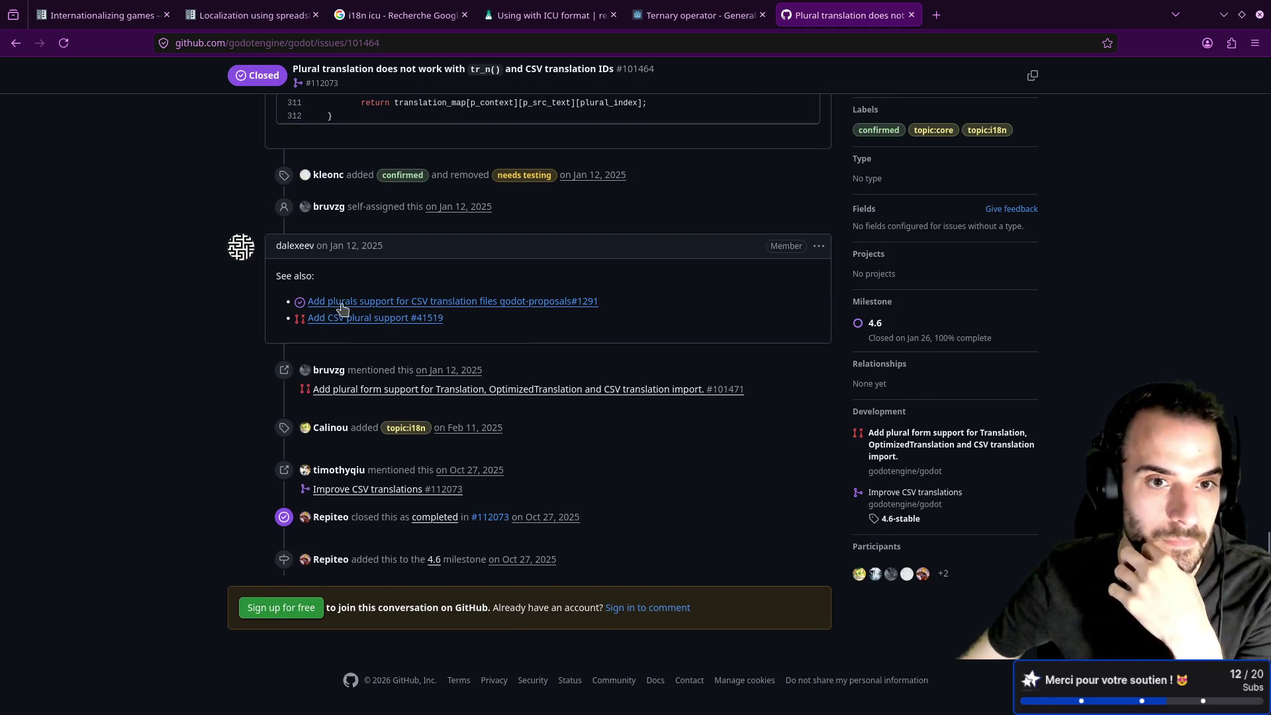
left_click(378, 310)
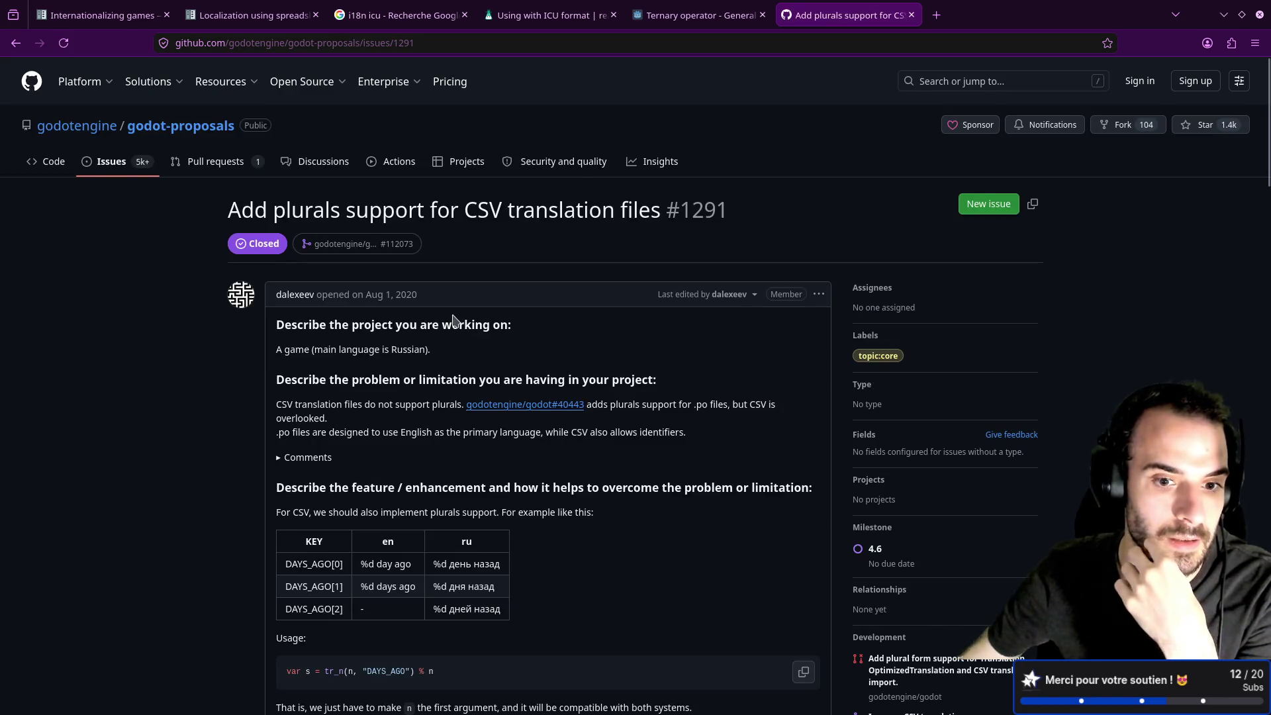
Scroll the CSV plurals proposal and highlight tr_n in its usage example.
scroll(454, 320, "down", 3)
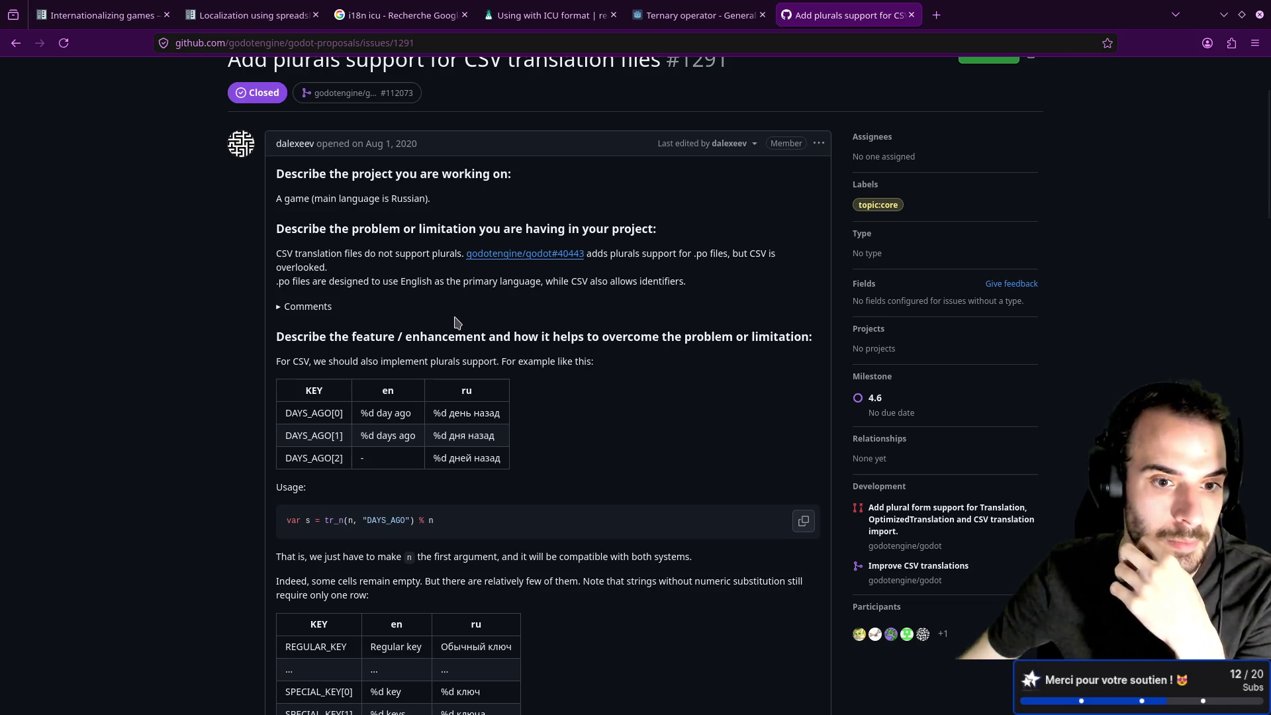
scroll(457, 322, "down", 3)
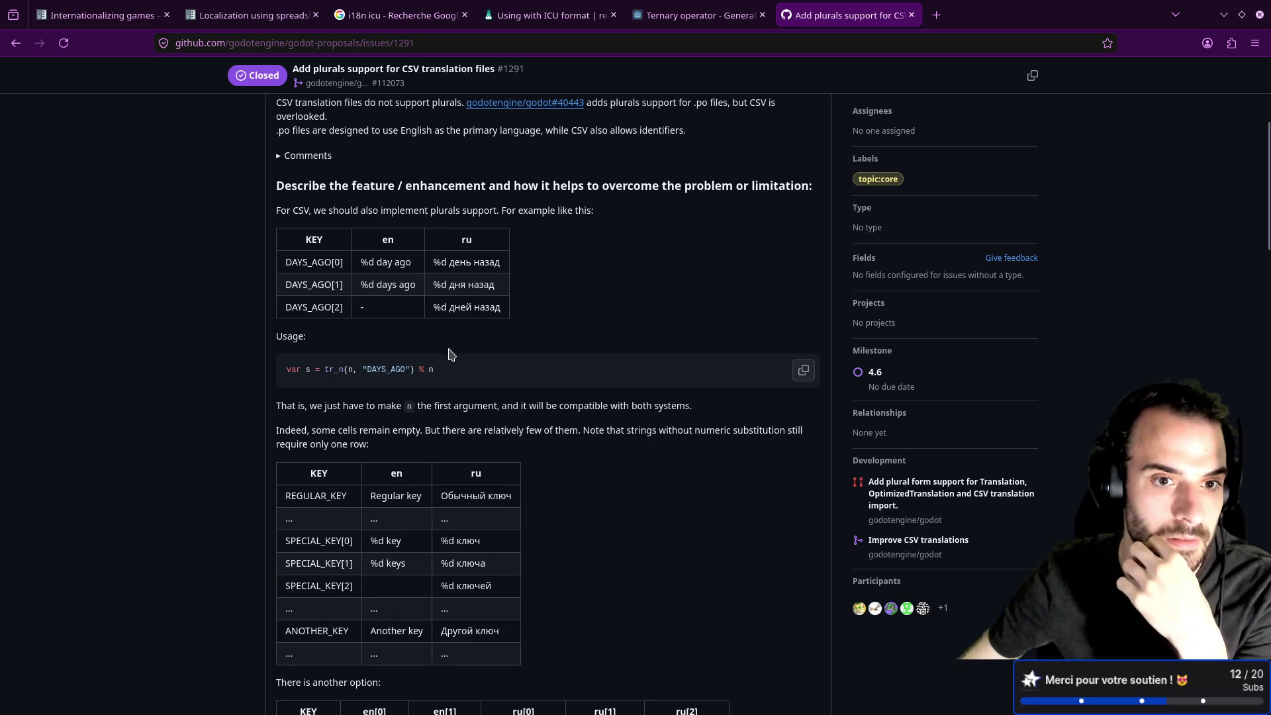
double_click(333, 369)
scroll(346, 397, "up", 5)
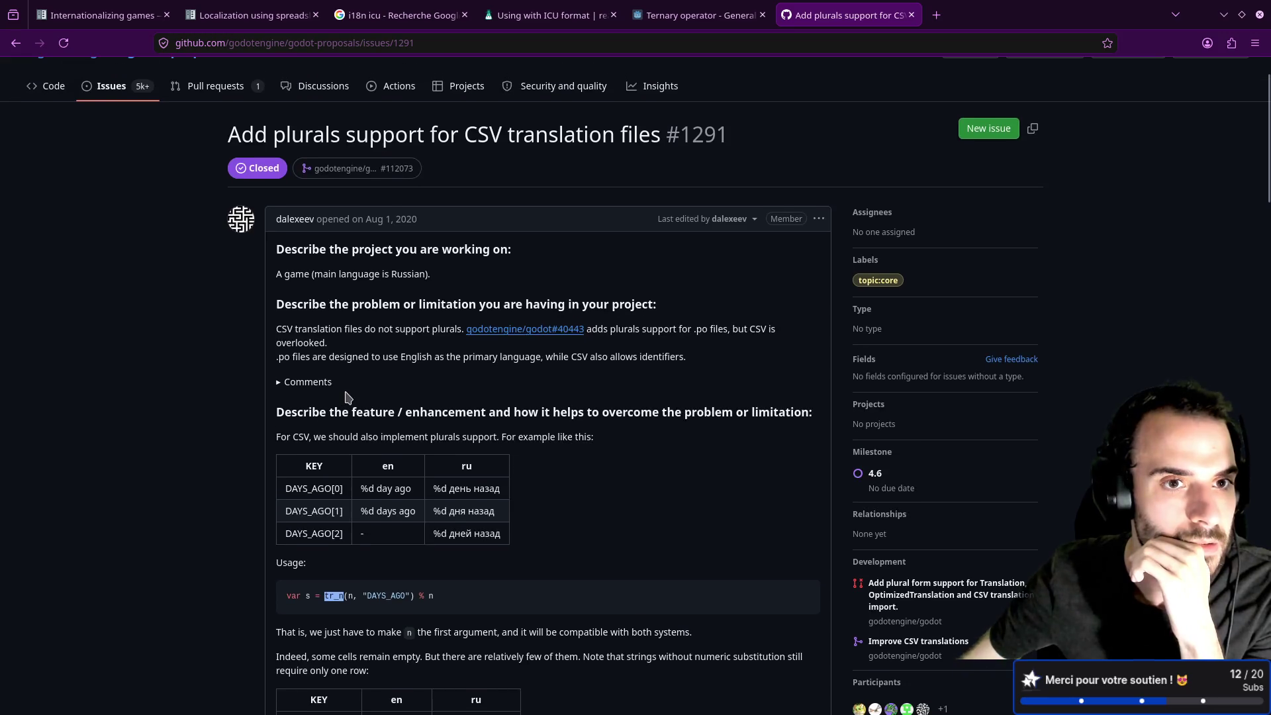
Move between the Google search results and the CSV plurals proposal page.
key("alt+Left")
scroll(358, 391, "down", 3)
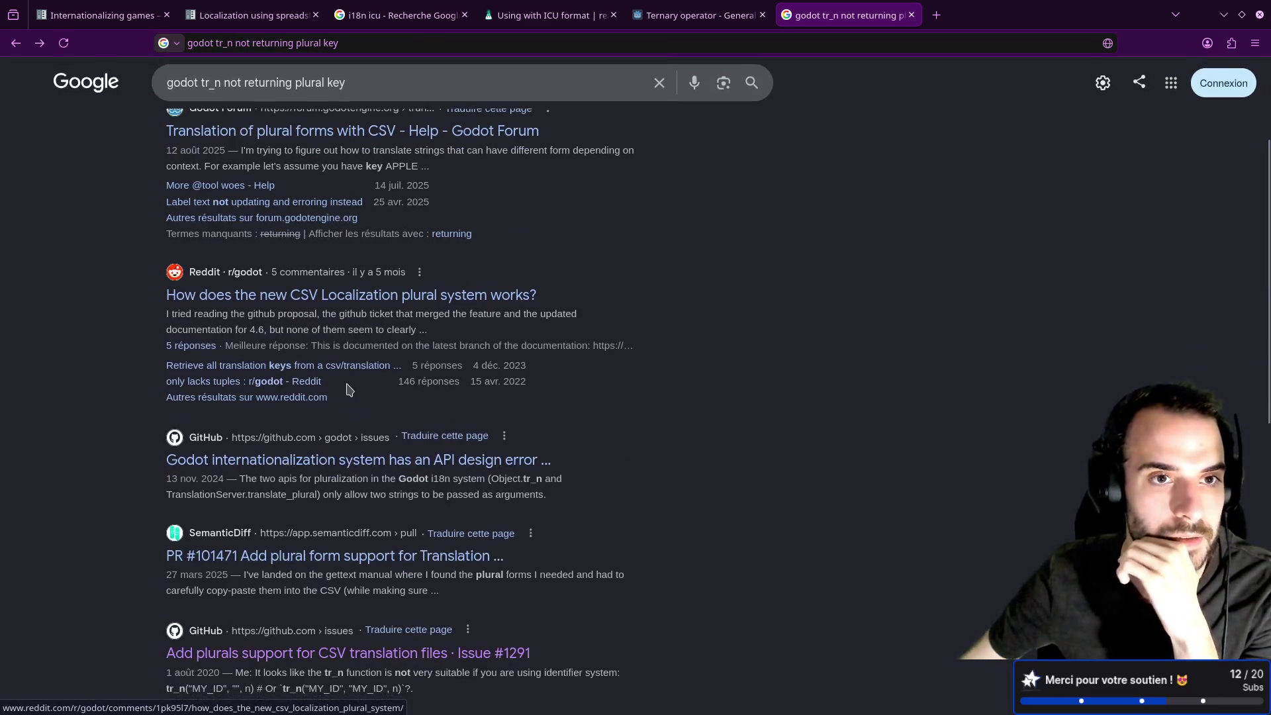
key("alt+Right")
scroll(374, 389, "down", 5)
key("alt+Left")
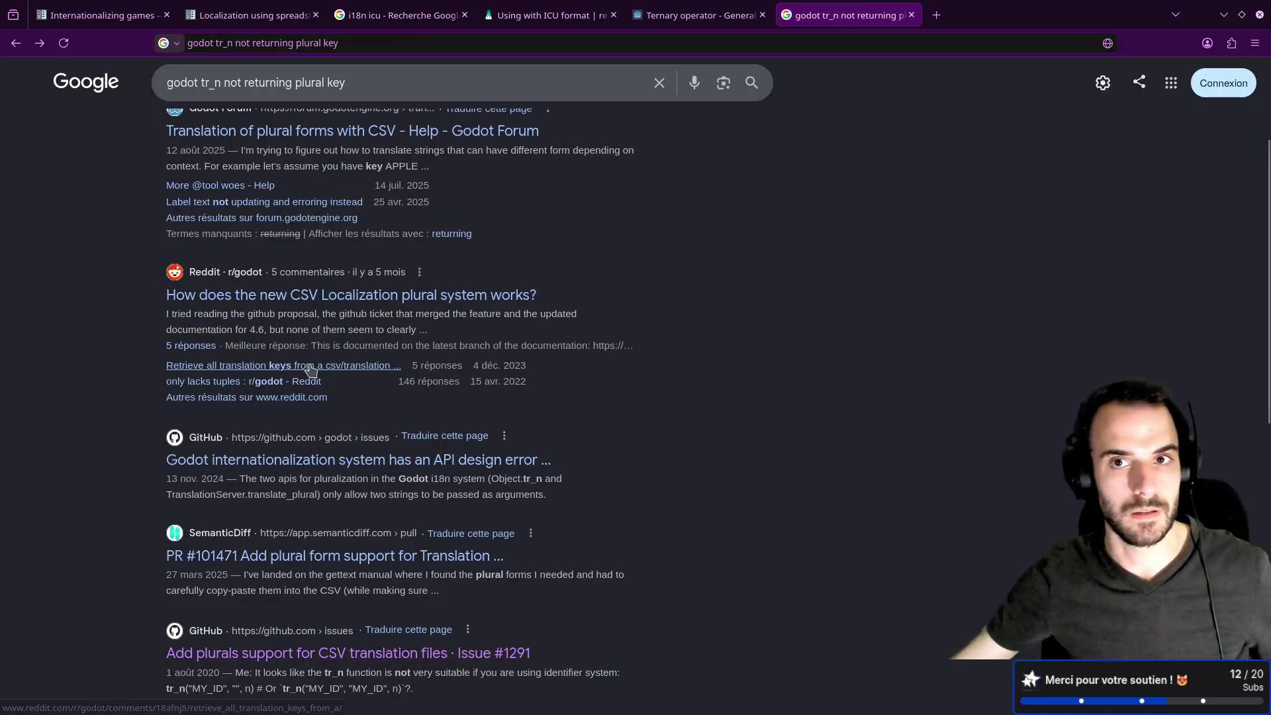
scroll(615, 272, "up", 3)
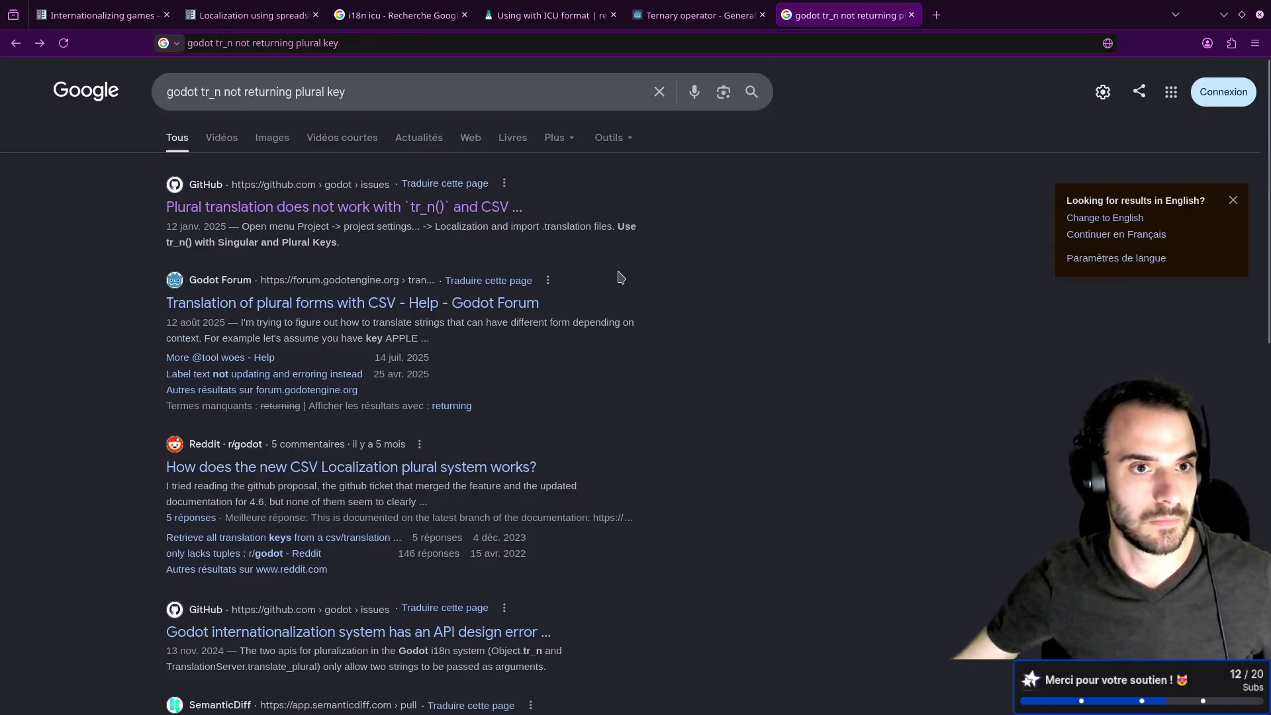
Read issue #101464 on tr_n() plurals failing, then open its linked 'Improve CSV translations' PR separately.
left_click(394, 211)
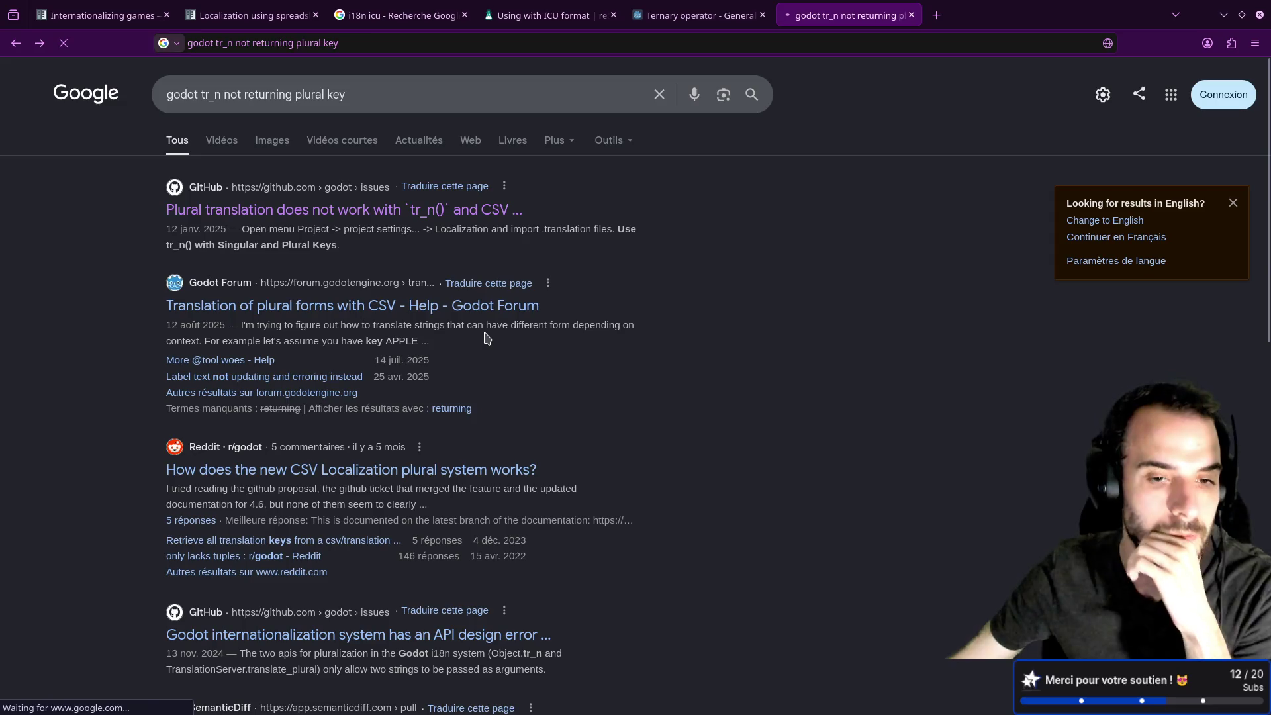
scroll(470, 341, "down", 12)
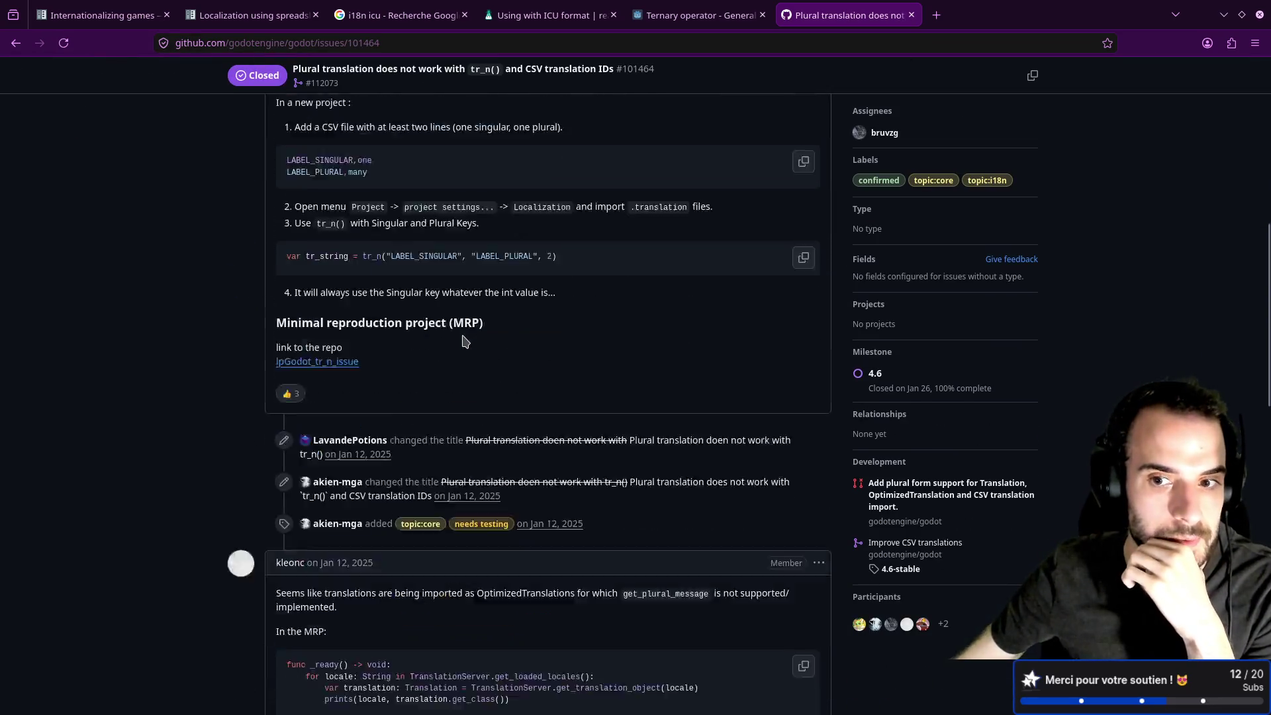
scroll(465, 339, "down", 15)
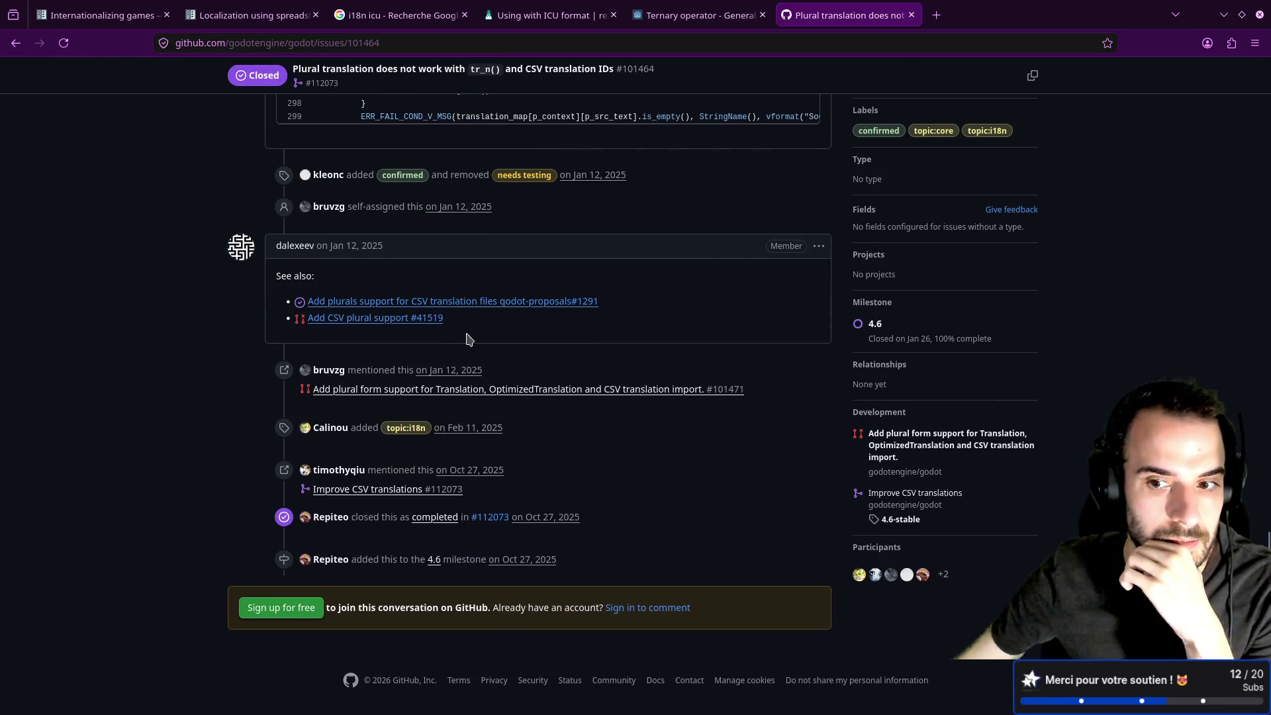
middle_click(914, 496)
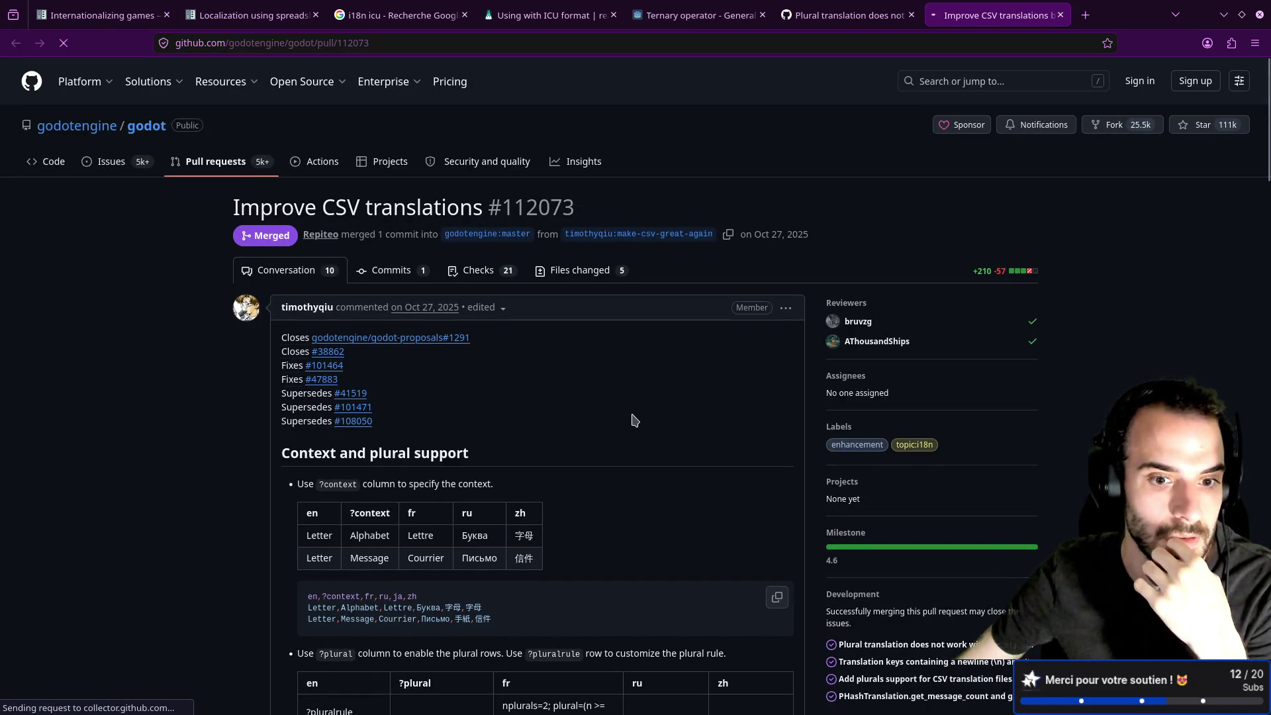
Scroll to the PR's Context and plural support section and highlight the ?pluralrule entry.
scroll(634, 420, "down", 3)
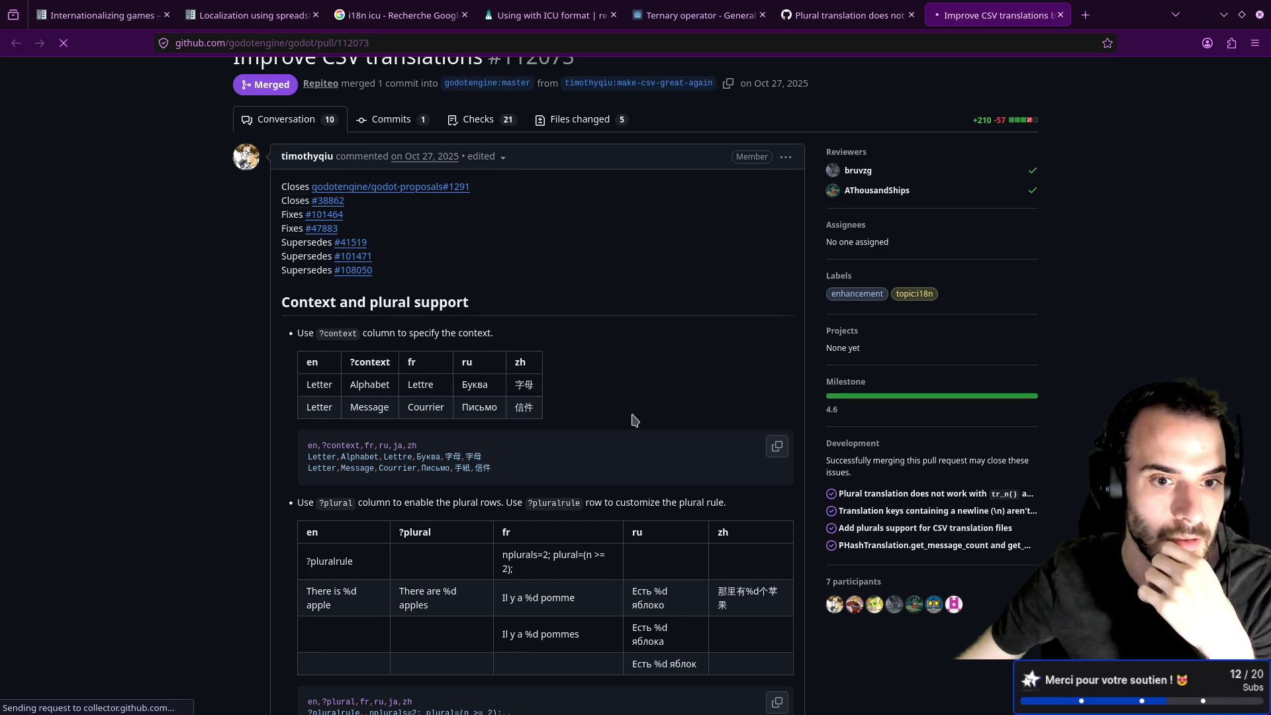
scroll(514, 428, "down", 3)
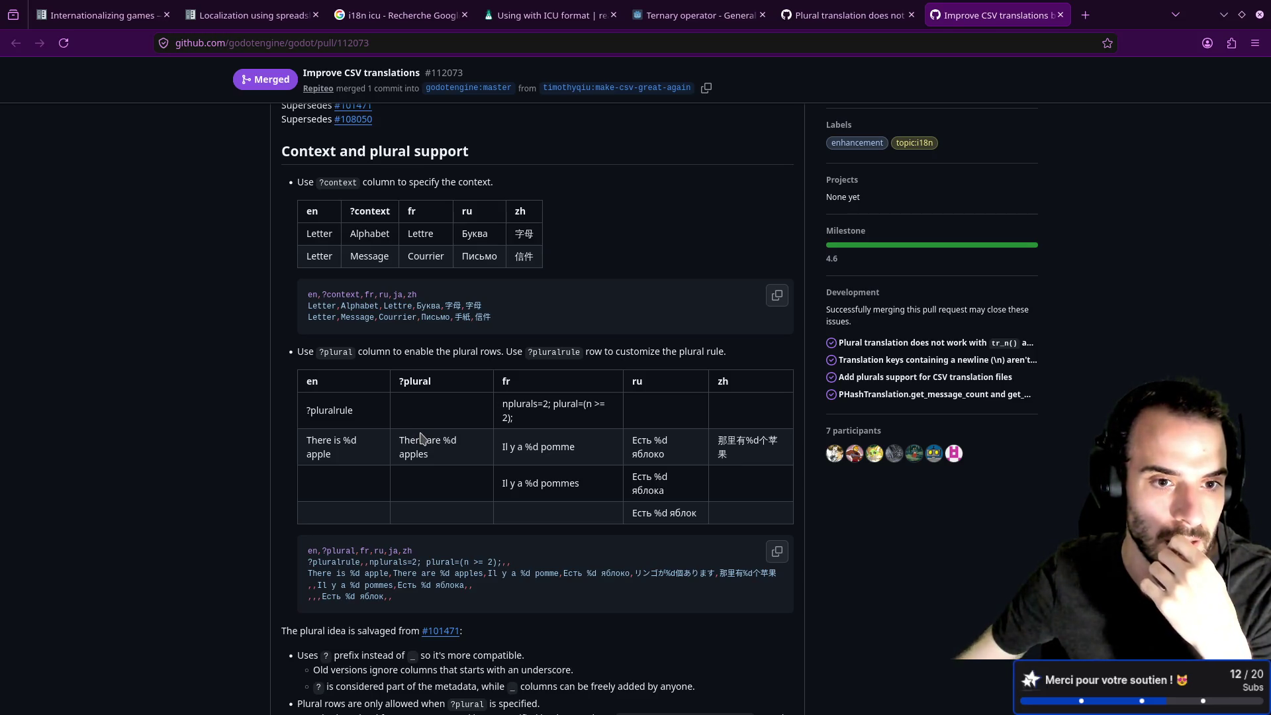
left_click_drag(359, 415, 303, 413)
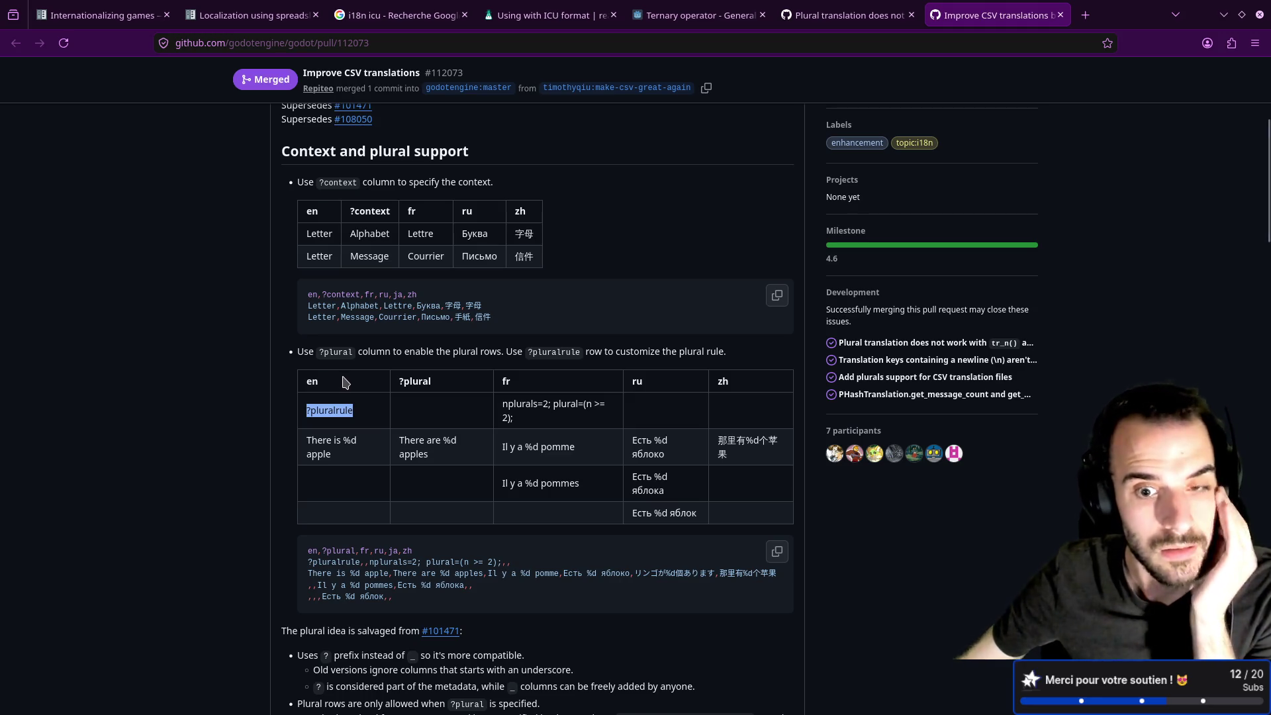
left_click(296, 483)
scroll(298, 478, "down", 2)
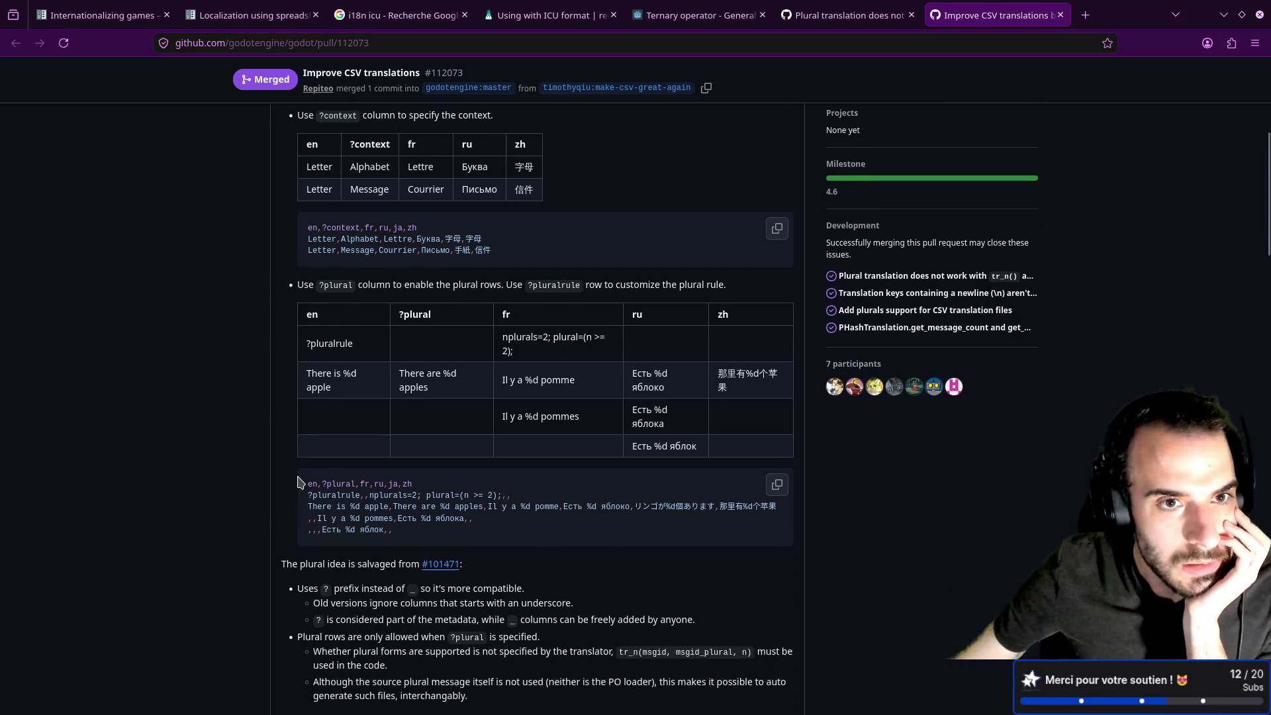
scroll(298, 481, "up", 5)
scroll(300, 482, "down", 6)
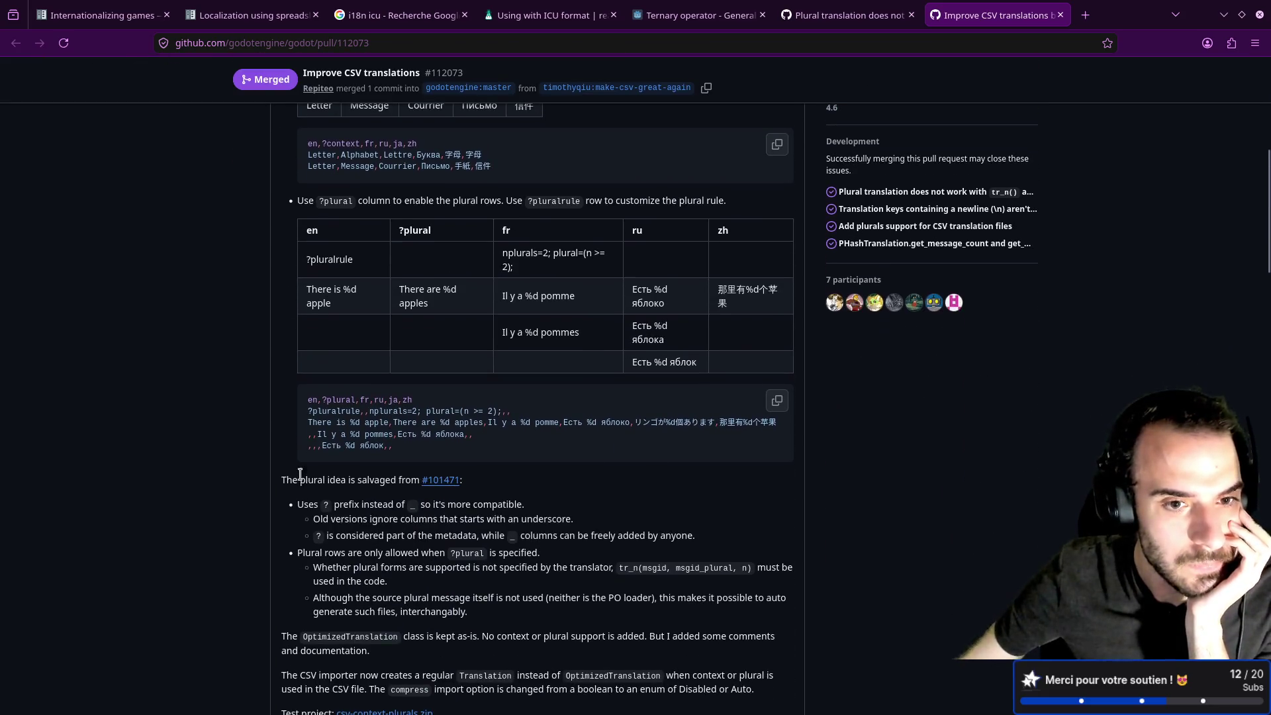
mouse_move(502, 335)
left_mouse_down()
mouse_move(600, 340)
mouse_move(539, 298)
mouse_move(502, 304)
left_mouse_up()
left_click(597, 342)
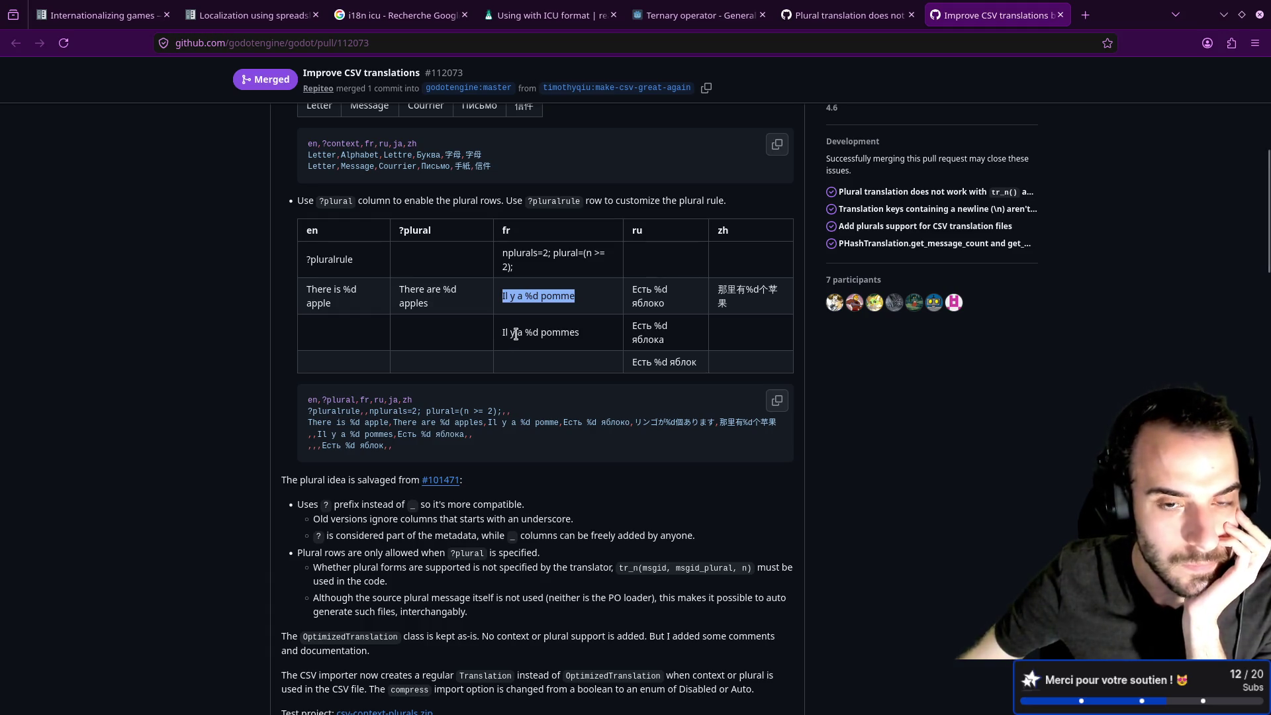
left_click(505, 320)
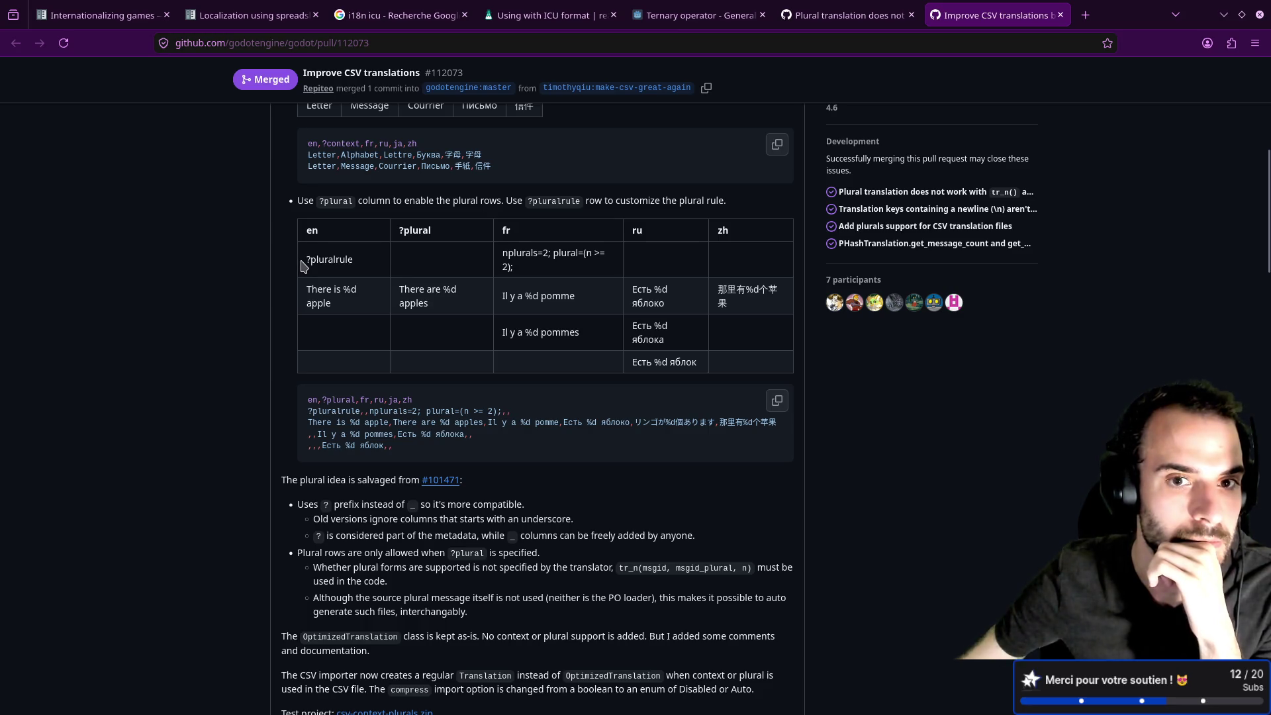
triple_click(522, 272)
left_click(517, 278)
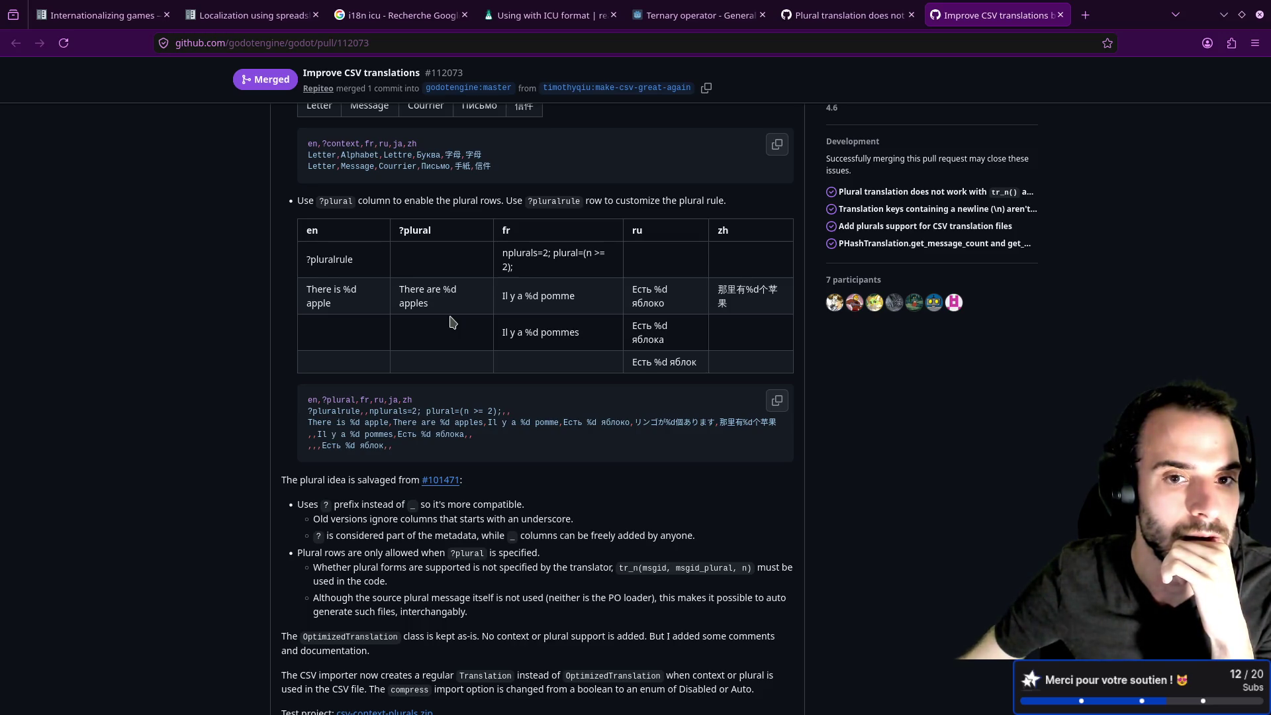
triple_click(585, 304)
triple_click(597, 336)
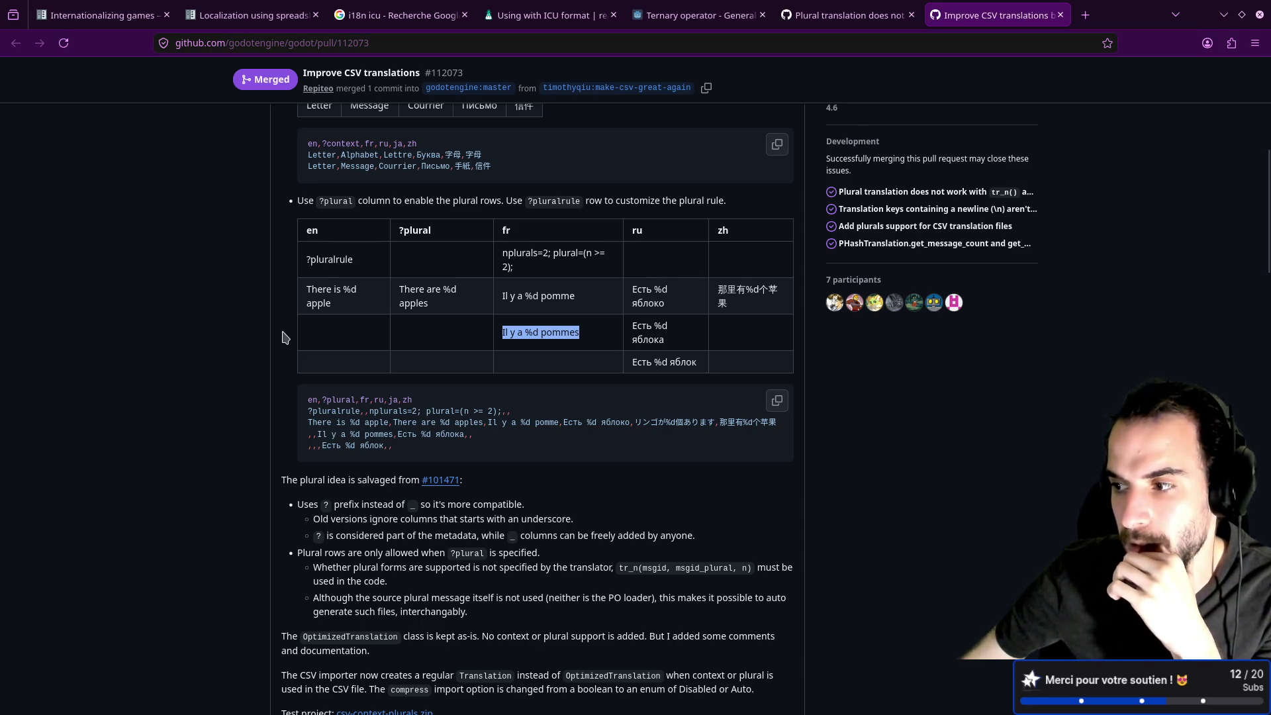
scroll(493, 330, "down", 5)
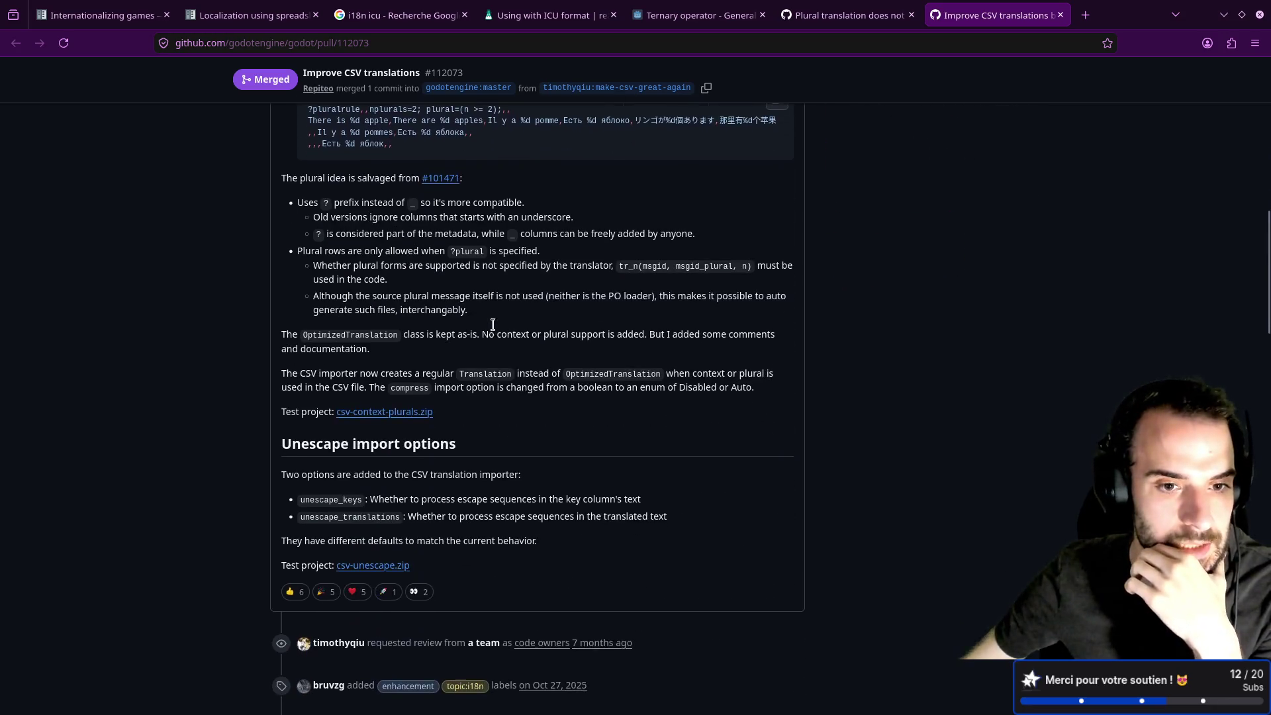
scroll(497, 329, "down", 15)
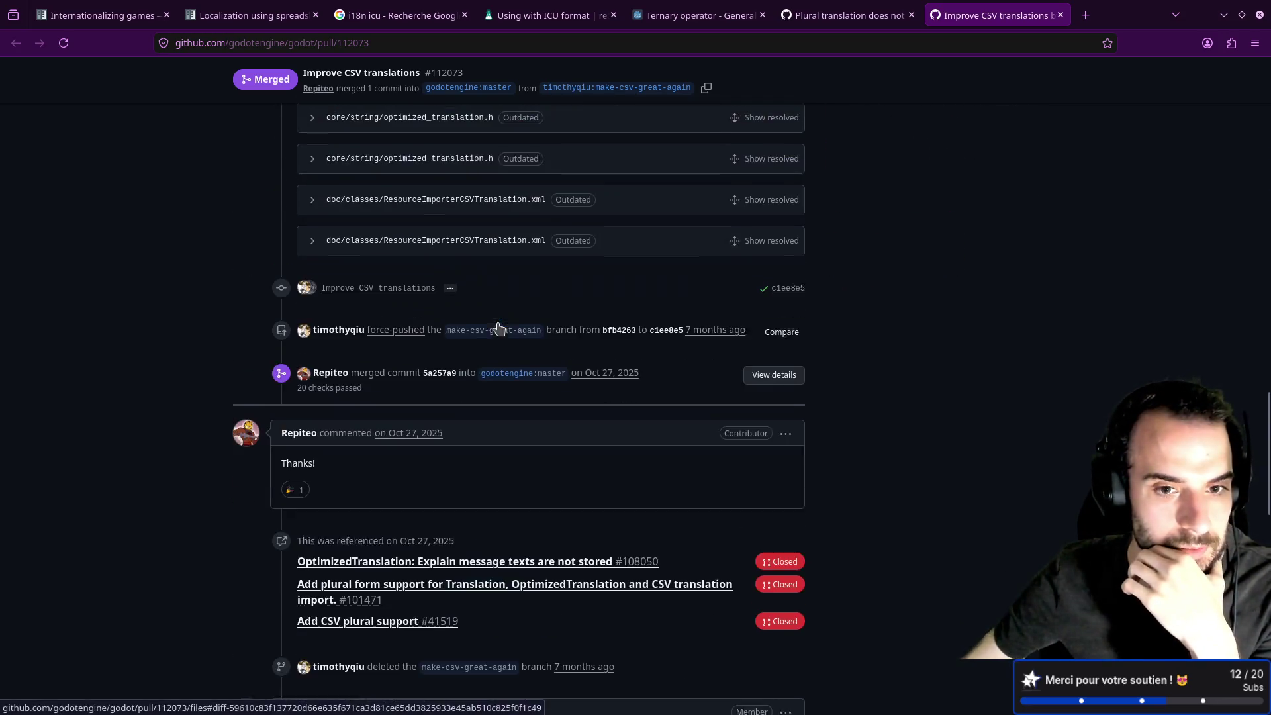
scroll(499, 328, "down", 5)
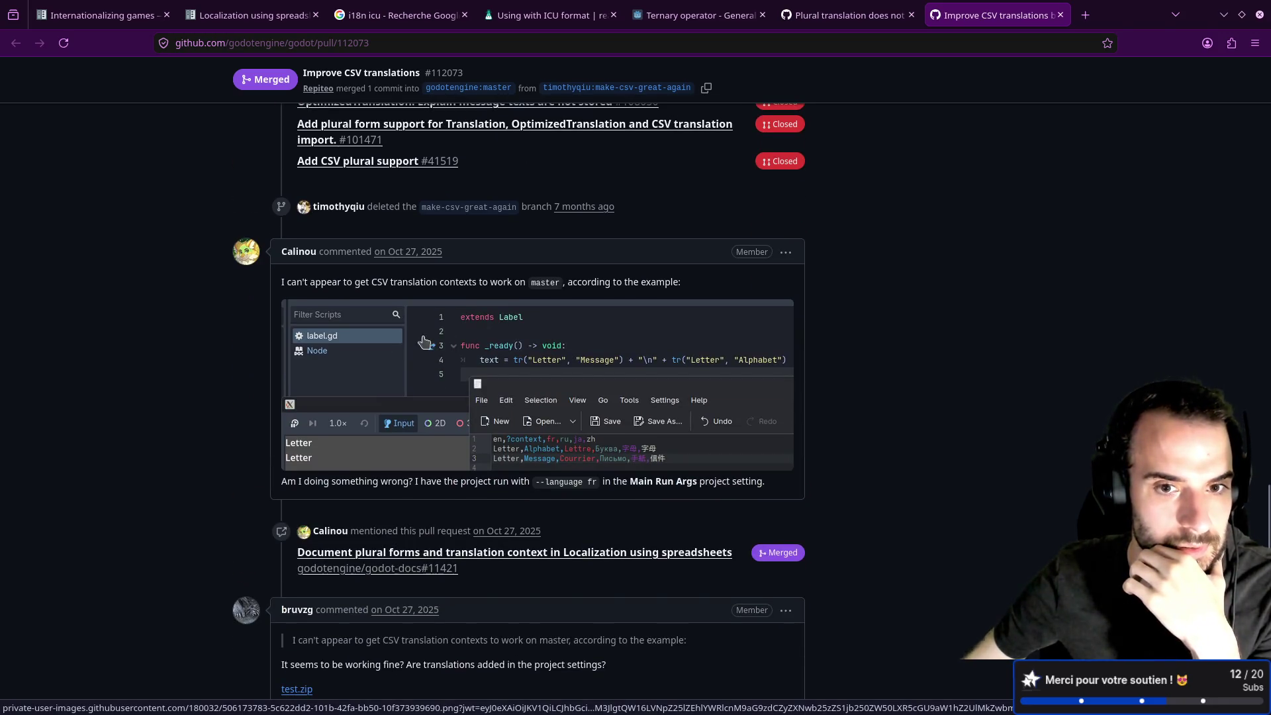
scroll(250, 368, "down", 7)
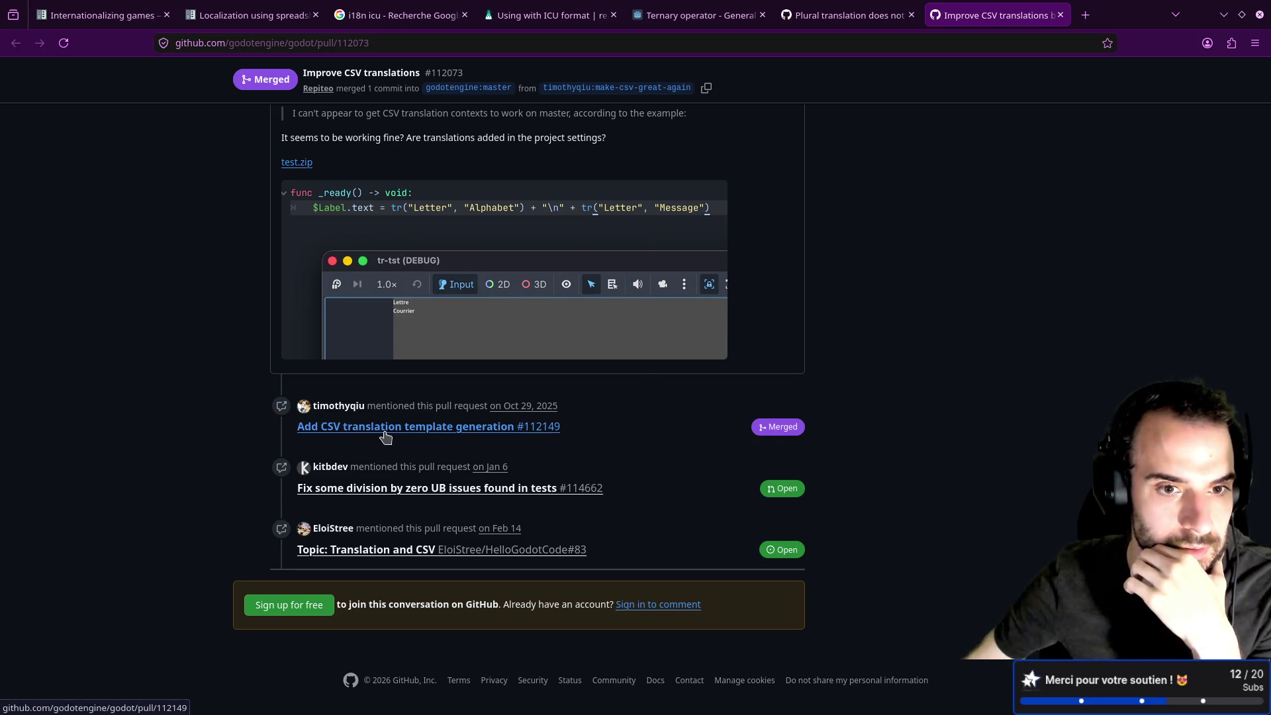
mouse_move(384, 435)
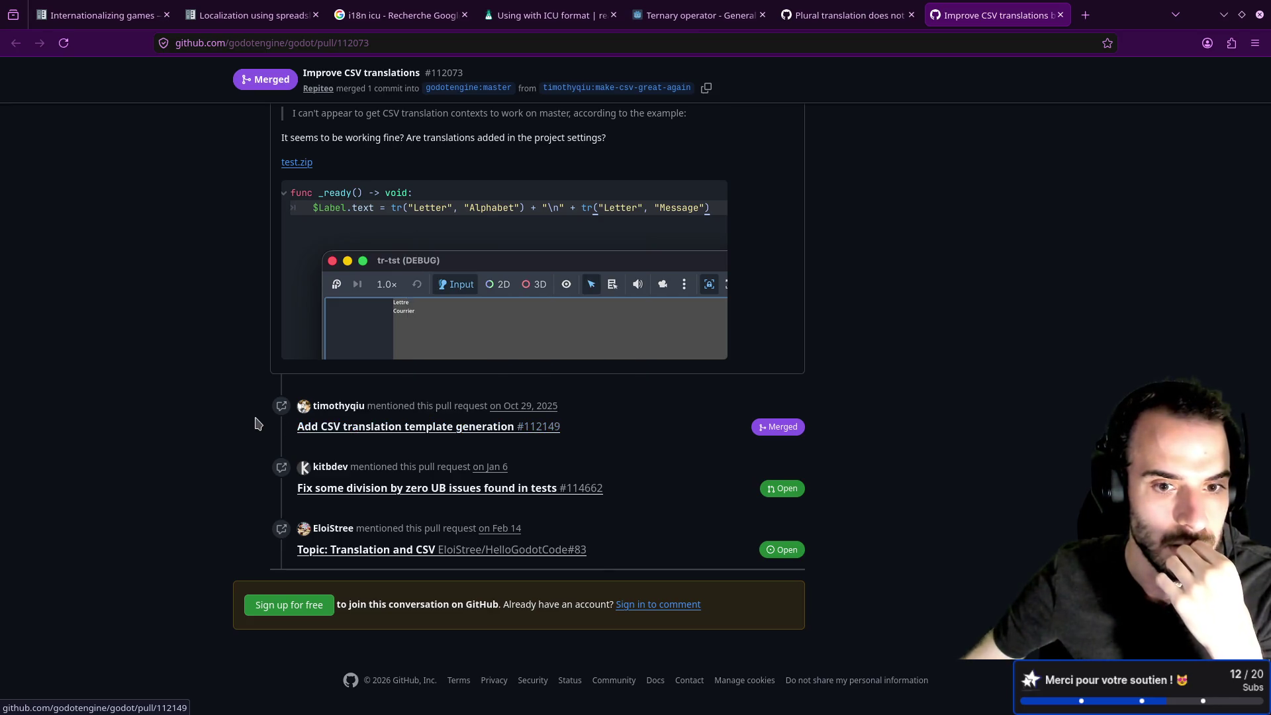
scroll(263, 422, "up", 9)
scroll(264, 422, "up", 12)
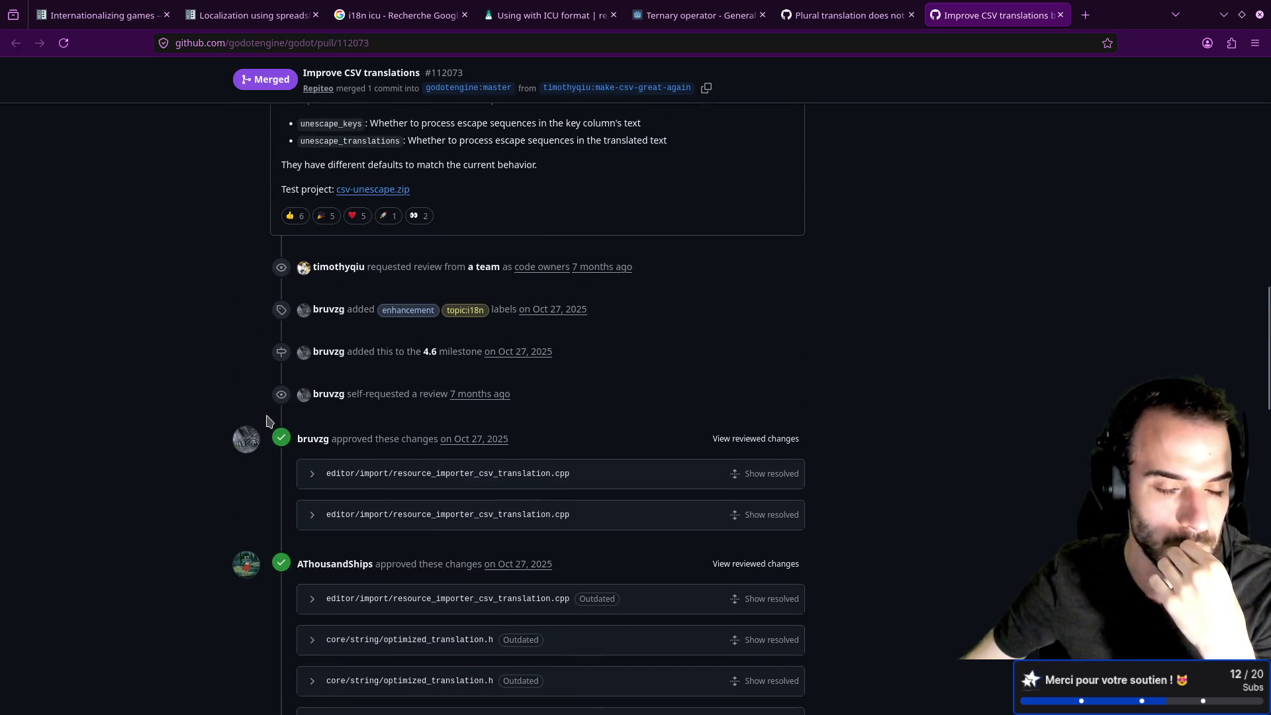
scroll(268, 421, "up", 10)
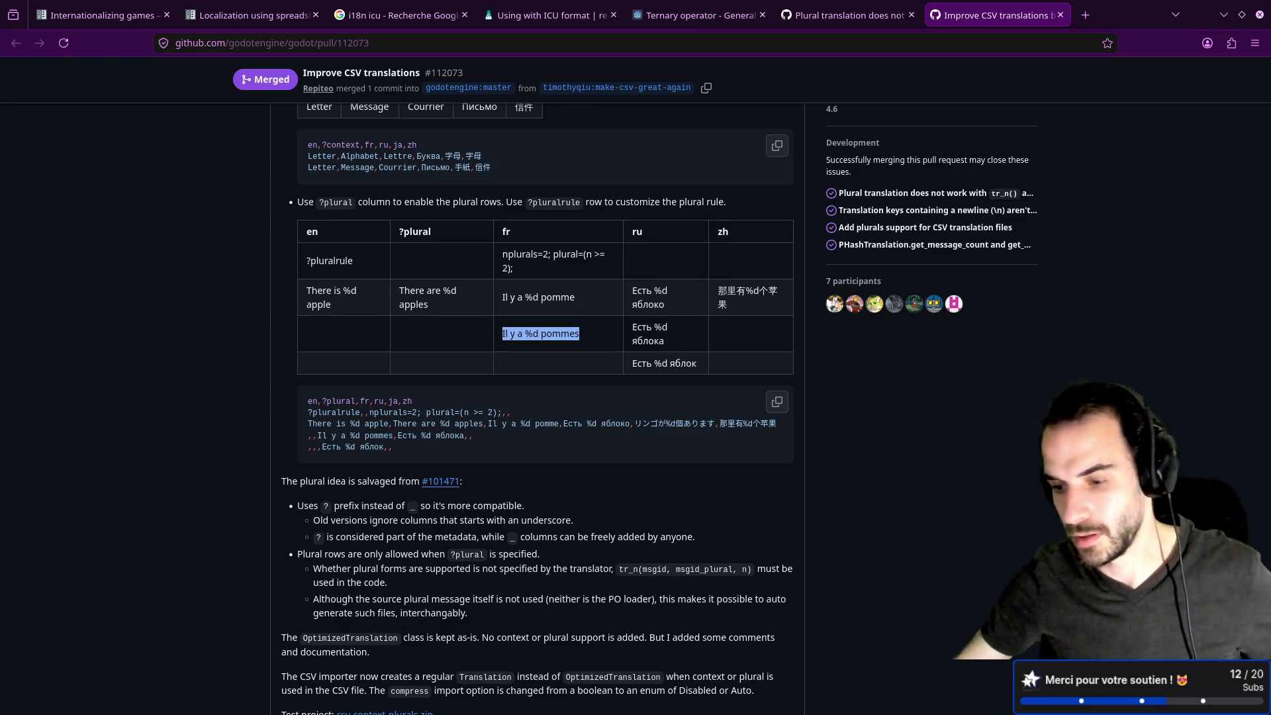
mouse_move(712, 713)
left_click(630, 700)
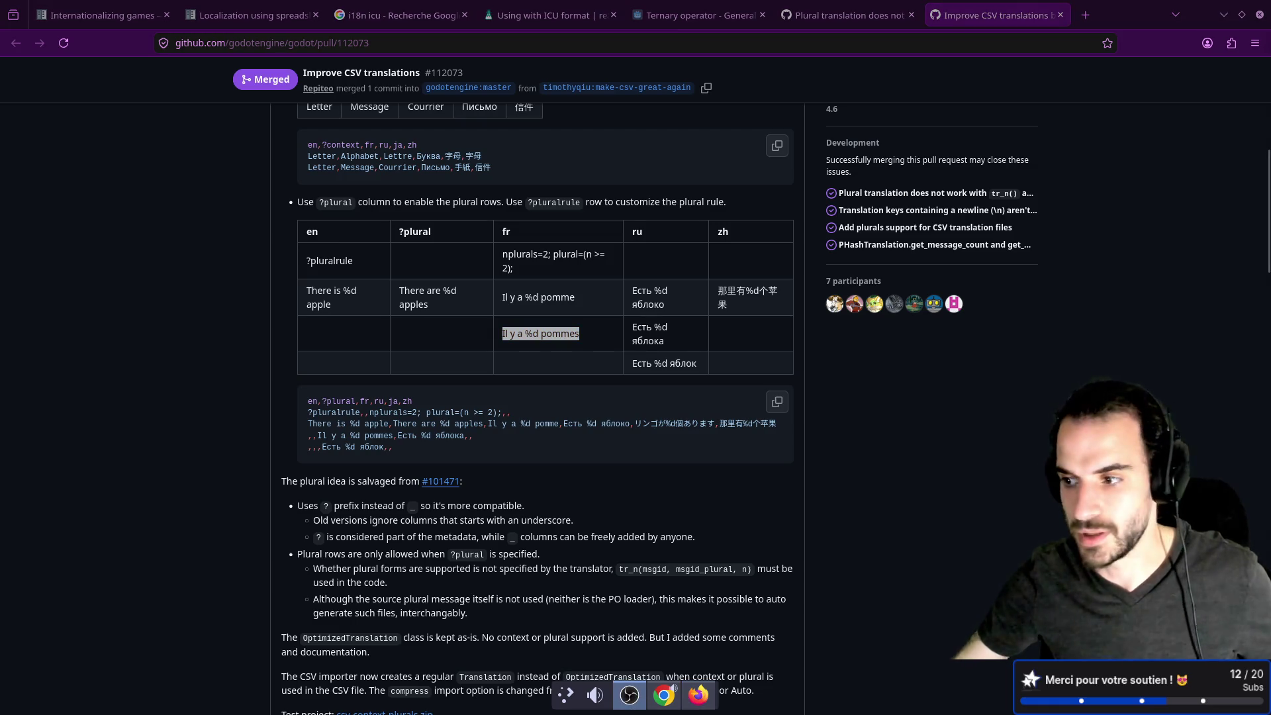
mouse_move(660, 700)
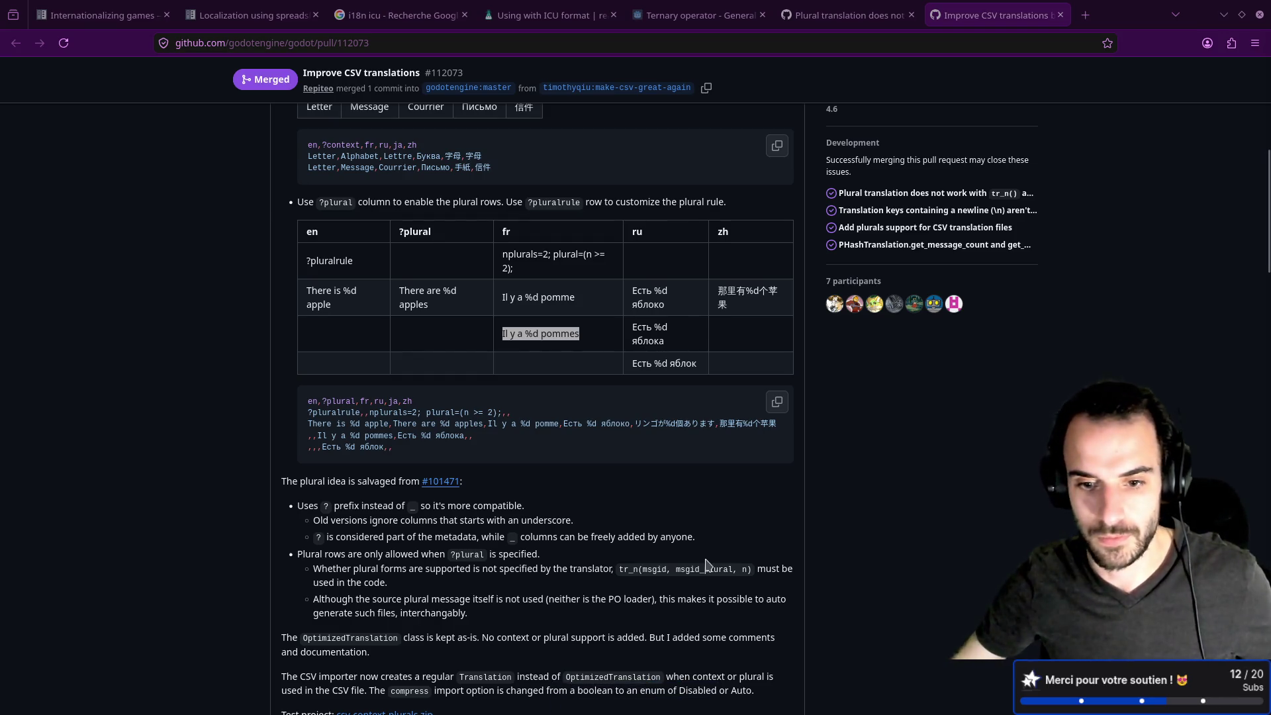
mouse_move(709, 713)
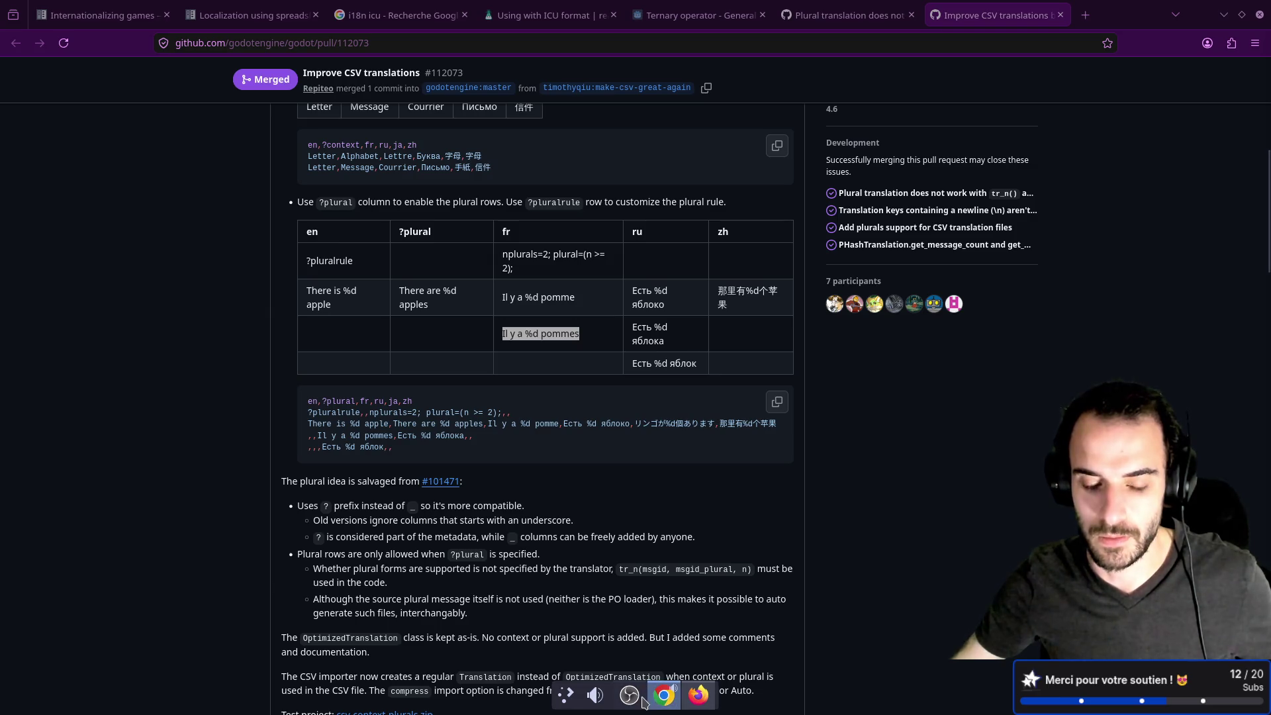